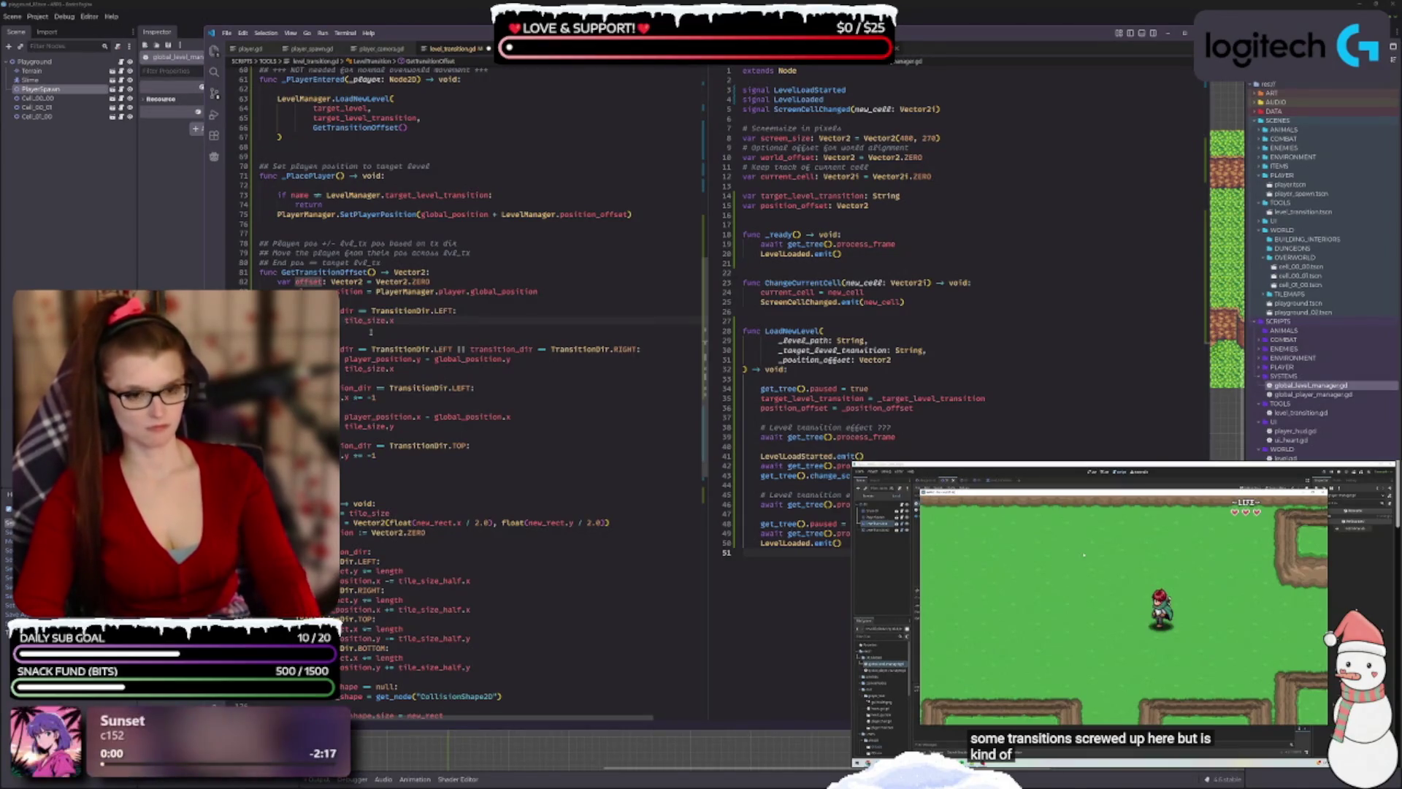
# Change the LEFT case offset to '-tile_size.x' instead of multiplying by -1
pyautogui.write('* ')
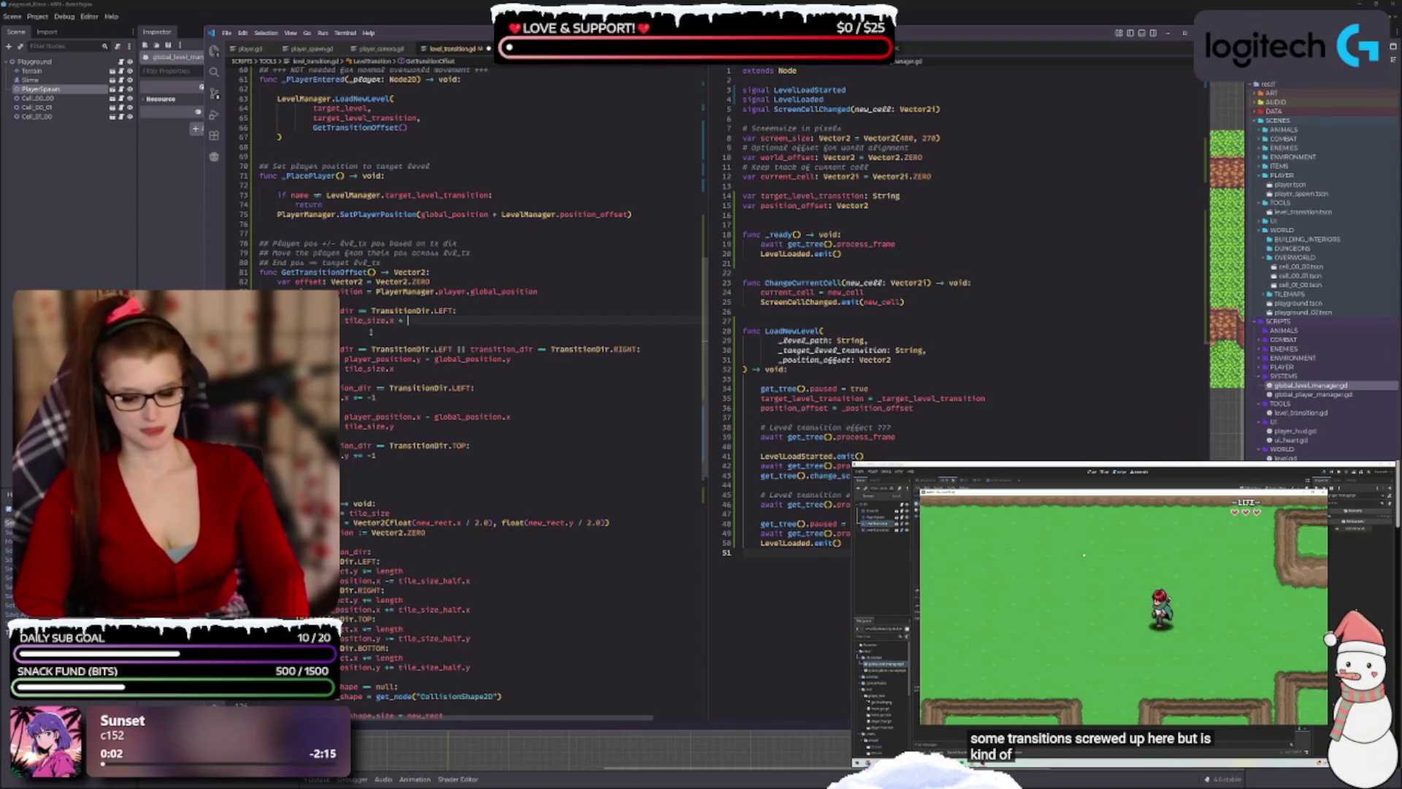
pyautogui.write('-1')
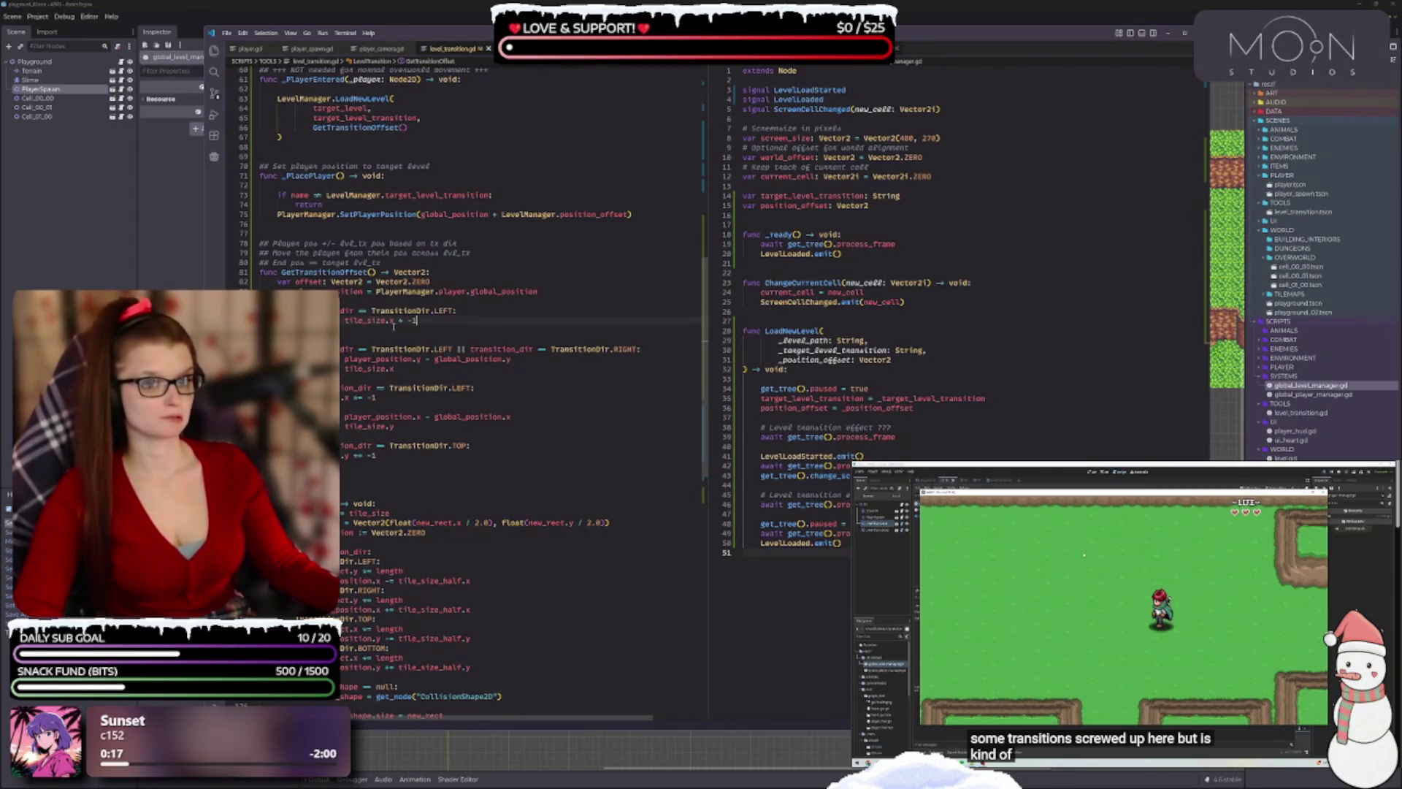
pyautogui.press('BackSpace')
pyautogui.press('BackSpace')
pyautogui.press('BackSpace')
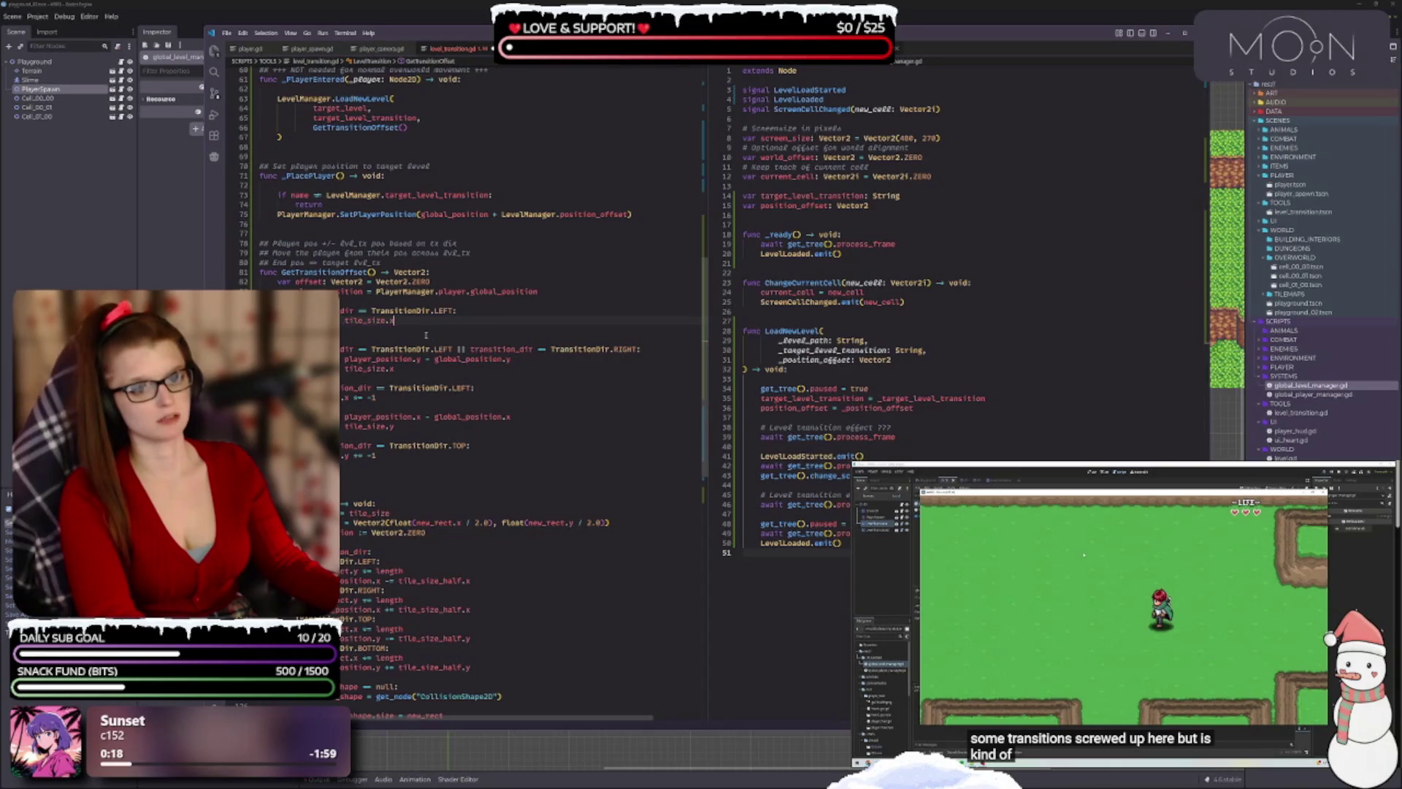
pyautogui.click(345, 321)
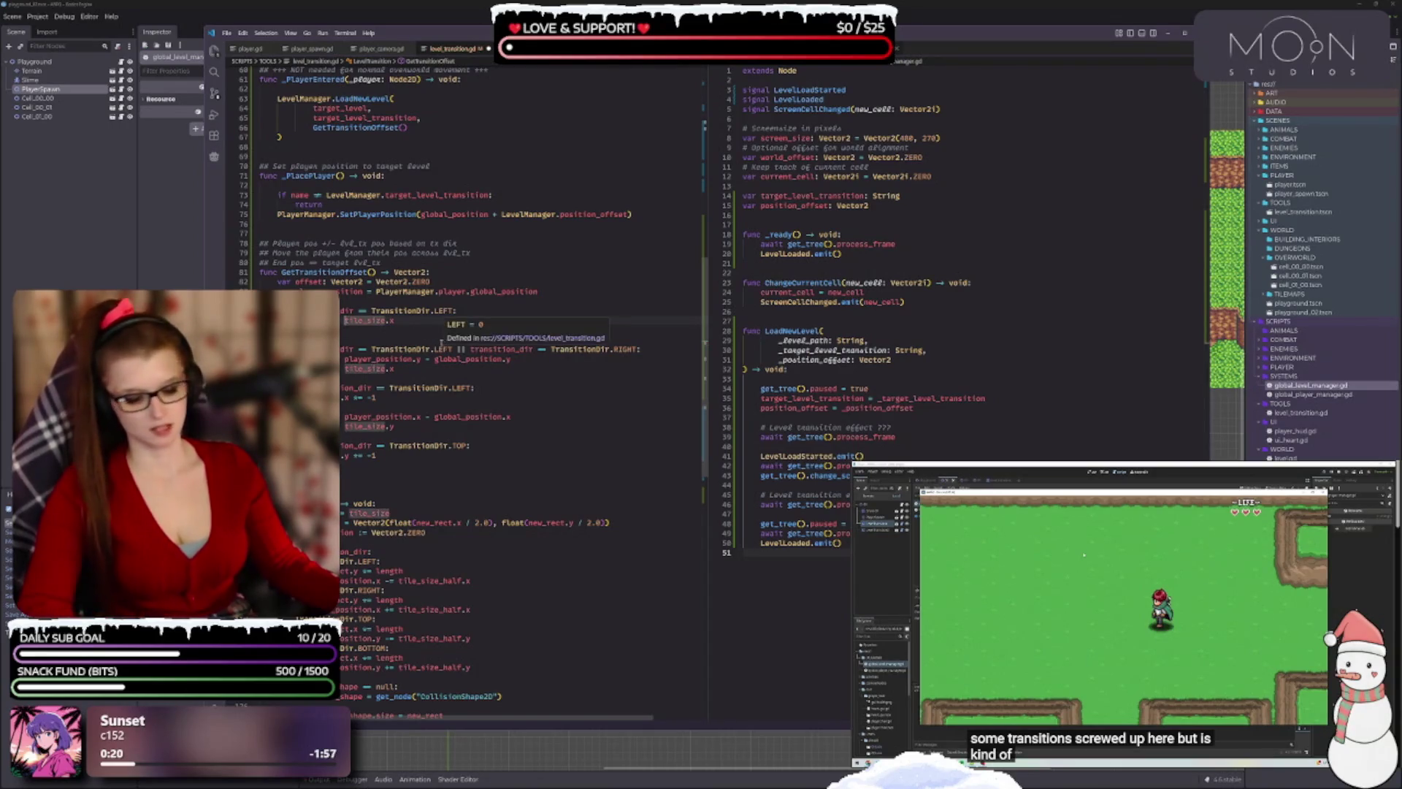
pyautogui.write('-')
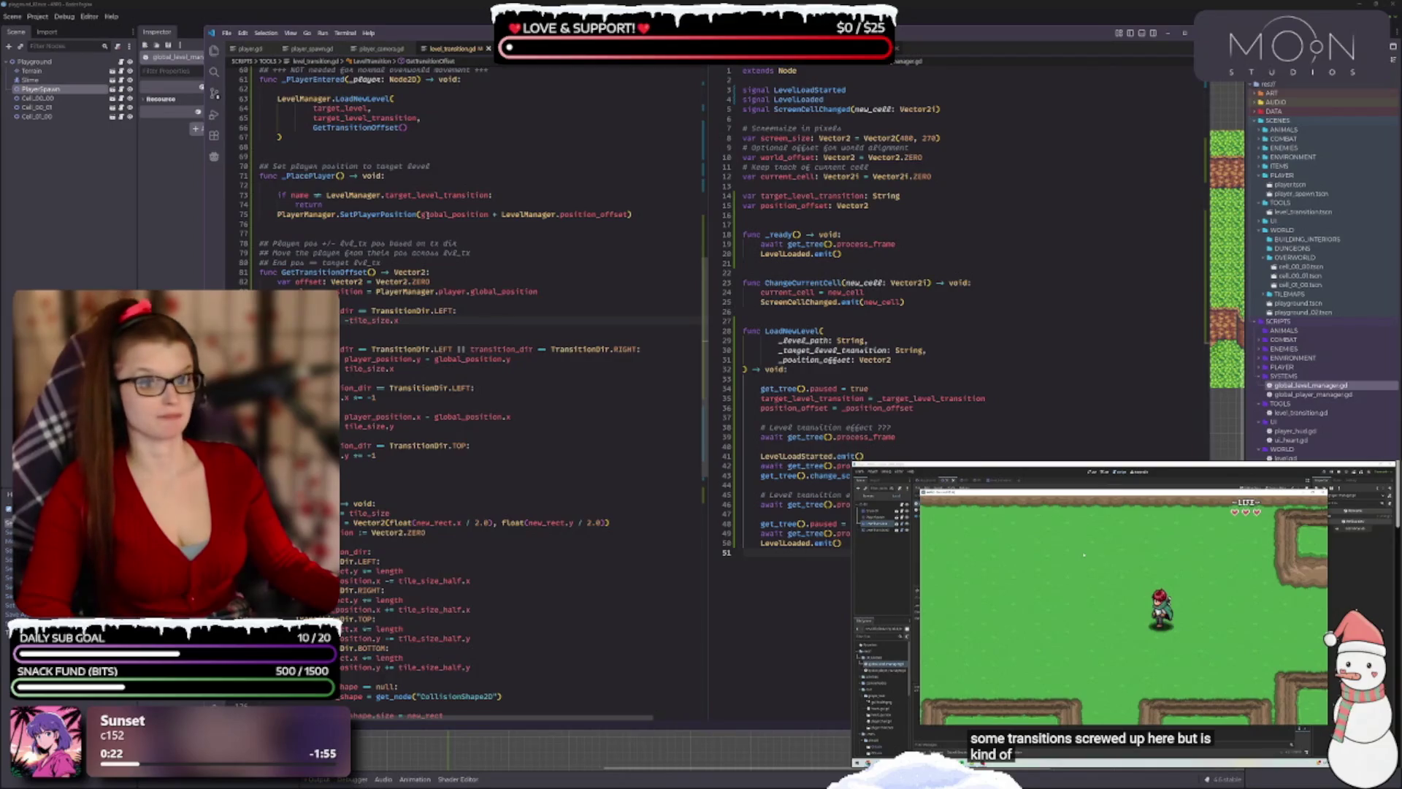
pyautogui.scroll(-1, 419, 246)
# Comment out the older LEFT direction check and add a new line after the LEFT case
pyautogui.doubleClick(396, 302)
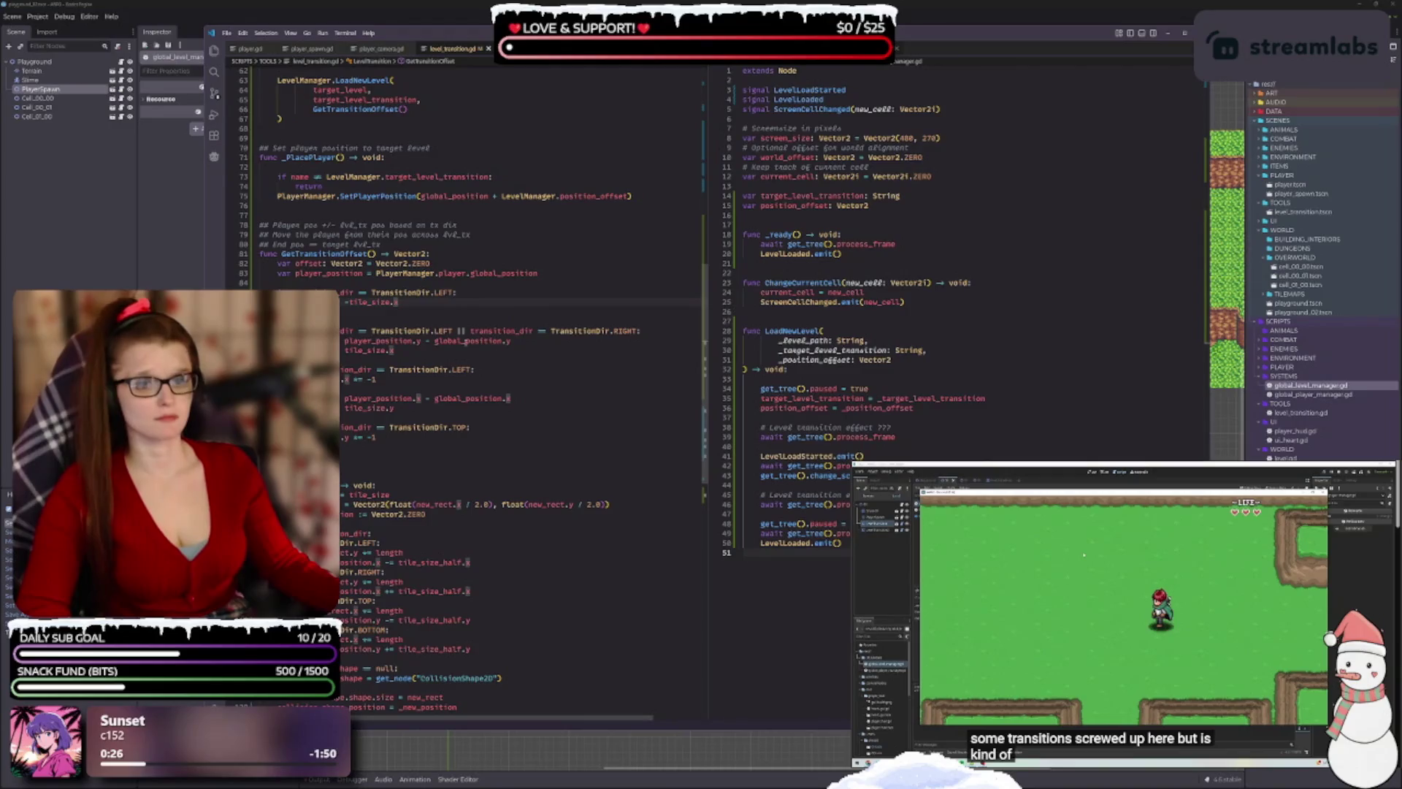
pyautogui.doubleClick(307, 262)
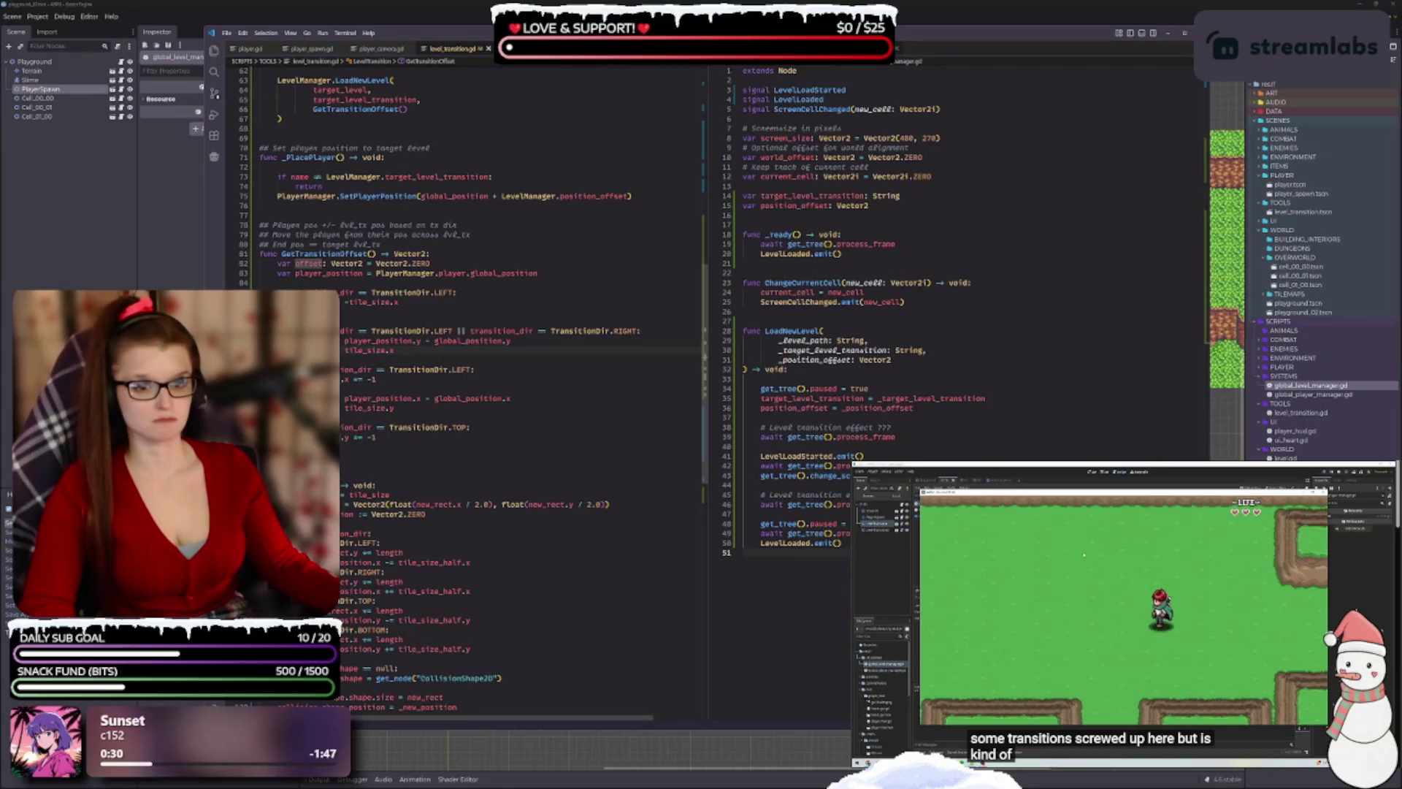
pyautogui.click(451, 383)
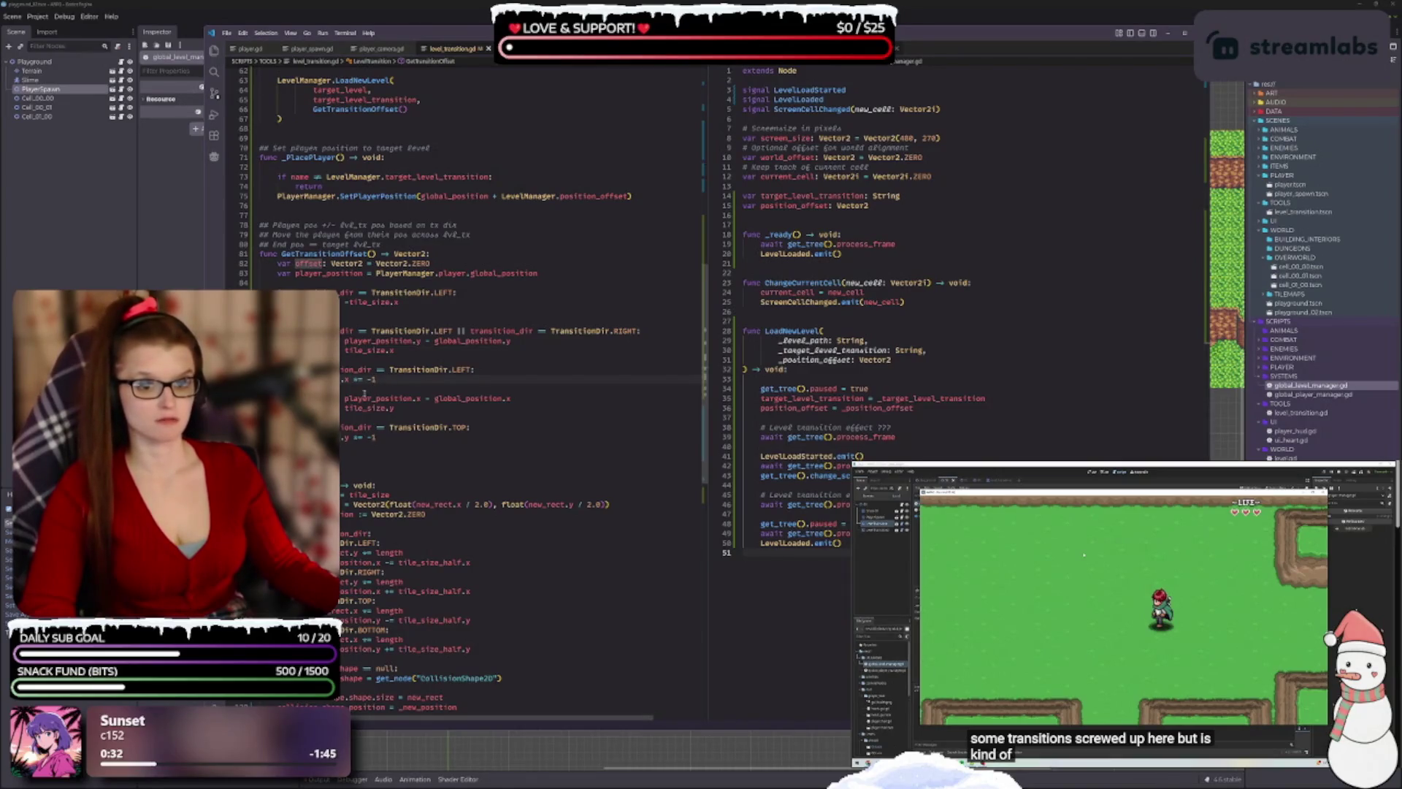
pyautogui.click(438, 370)
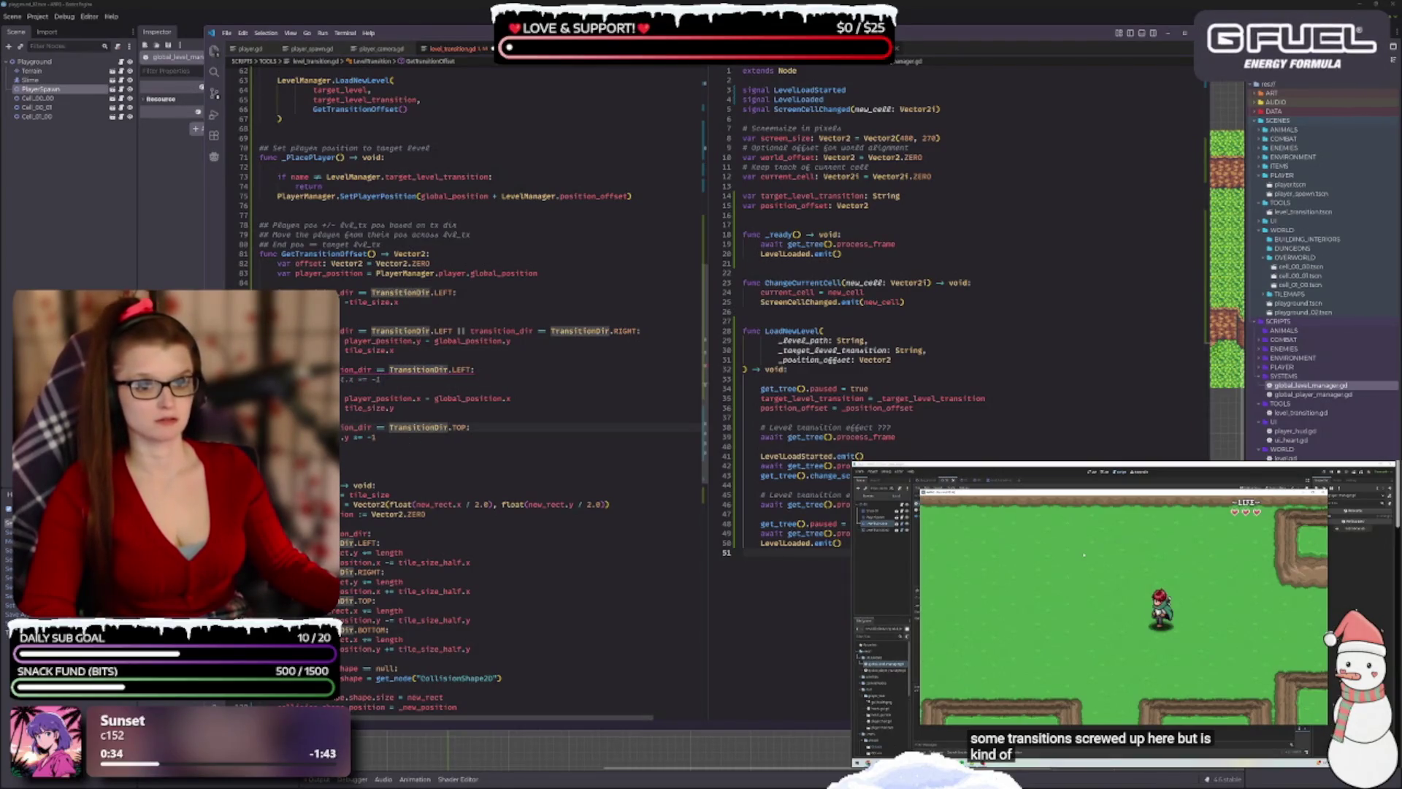
pyautogui.hotkey('ctrl', '/')
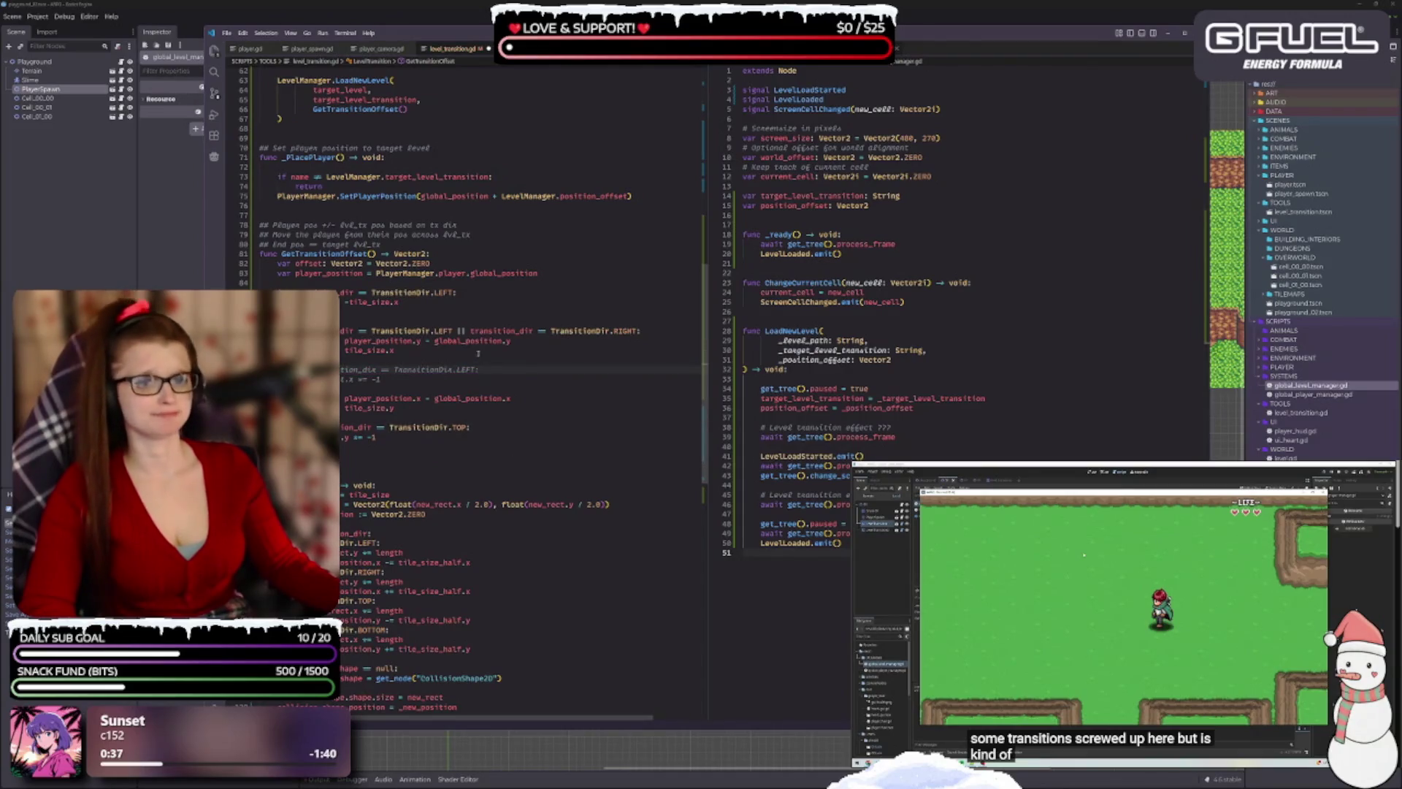
pyautogui.click(428, 305)
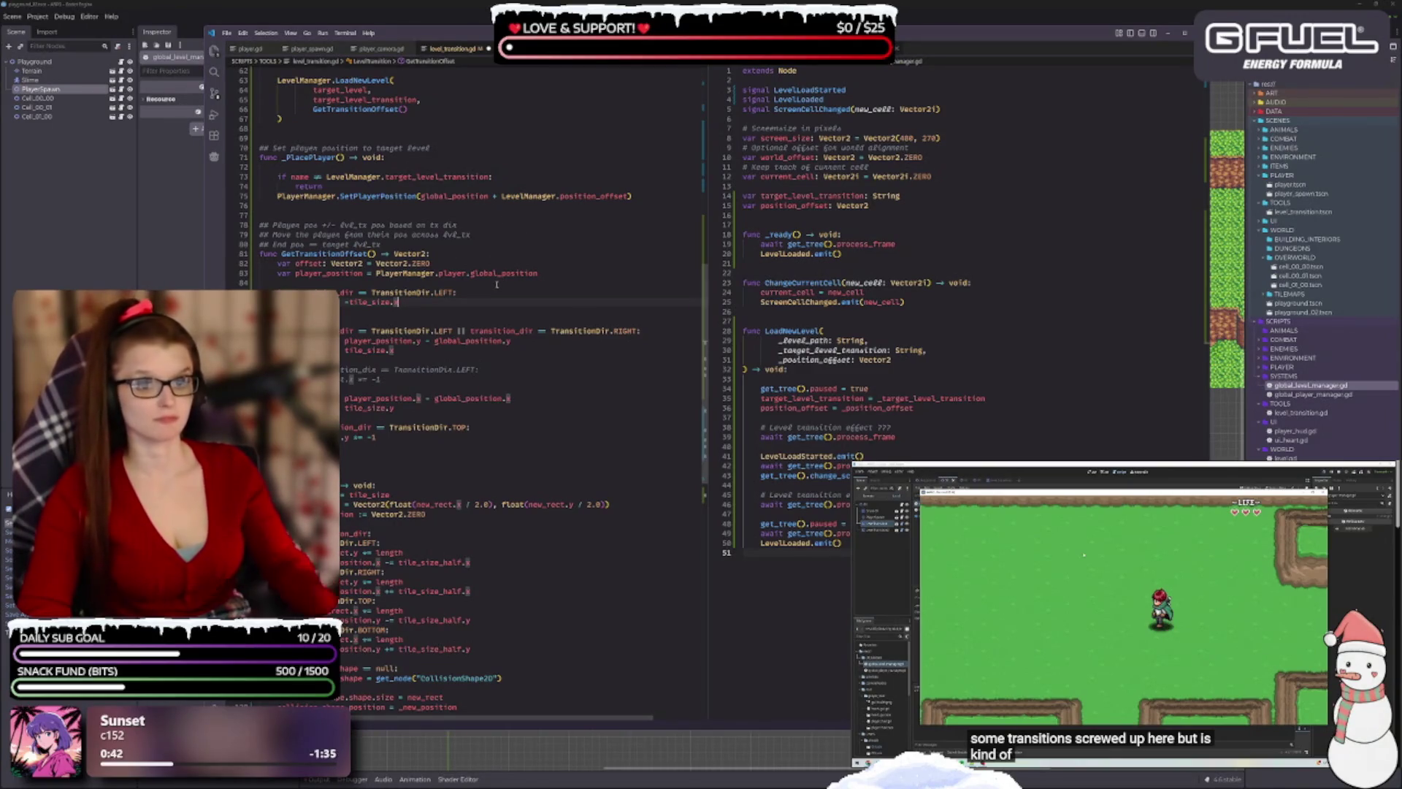
pyautogui.press('Return')
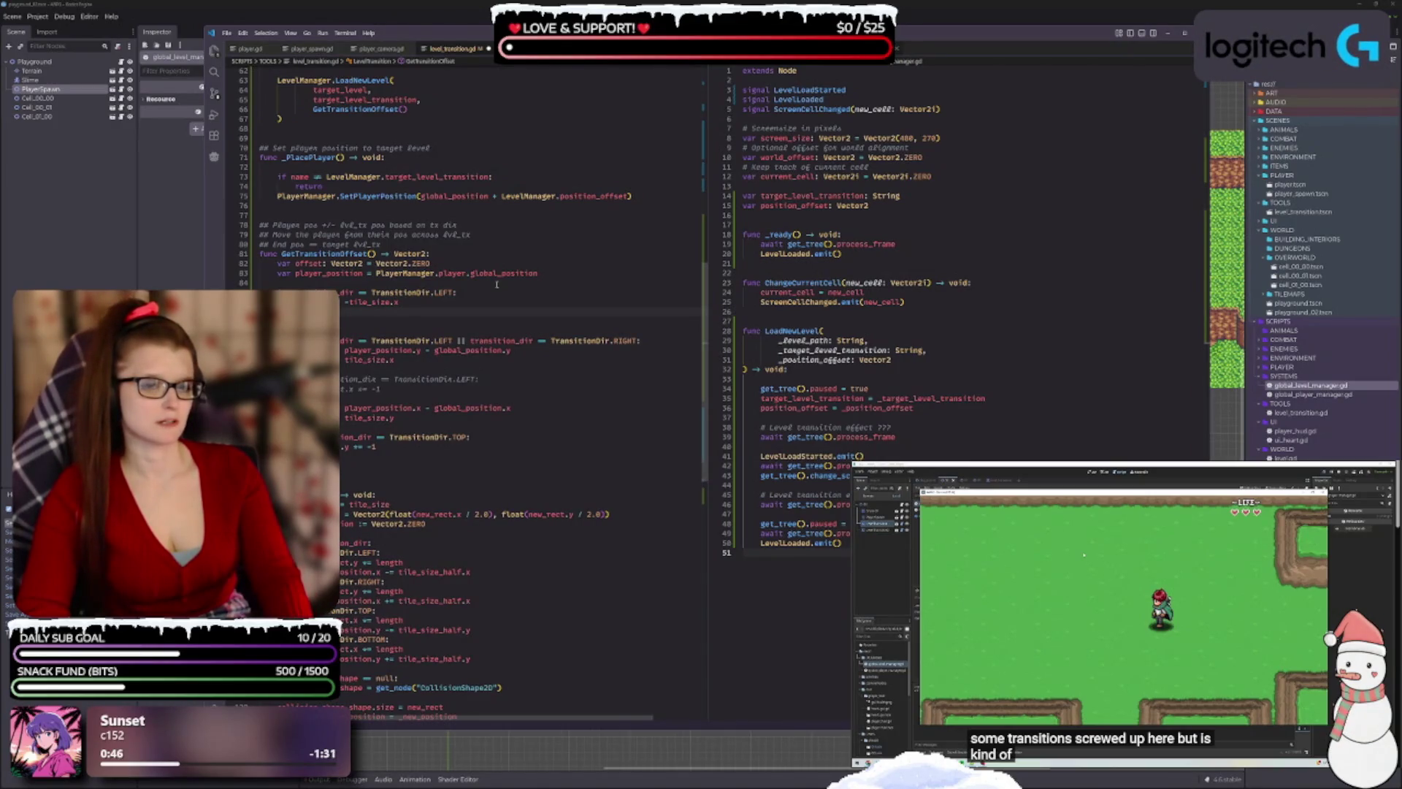
# Add the condition 'if transition_dir == TransitionDir.RIGHT:' using autocomplete
pyautogui.press('Return')
pyautogui.write('tra')
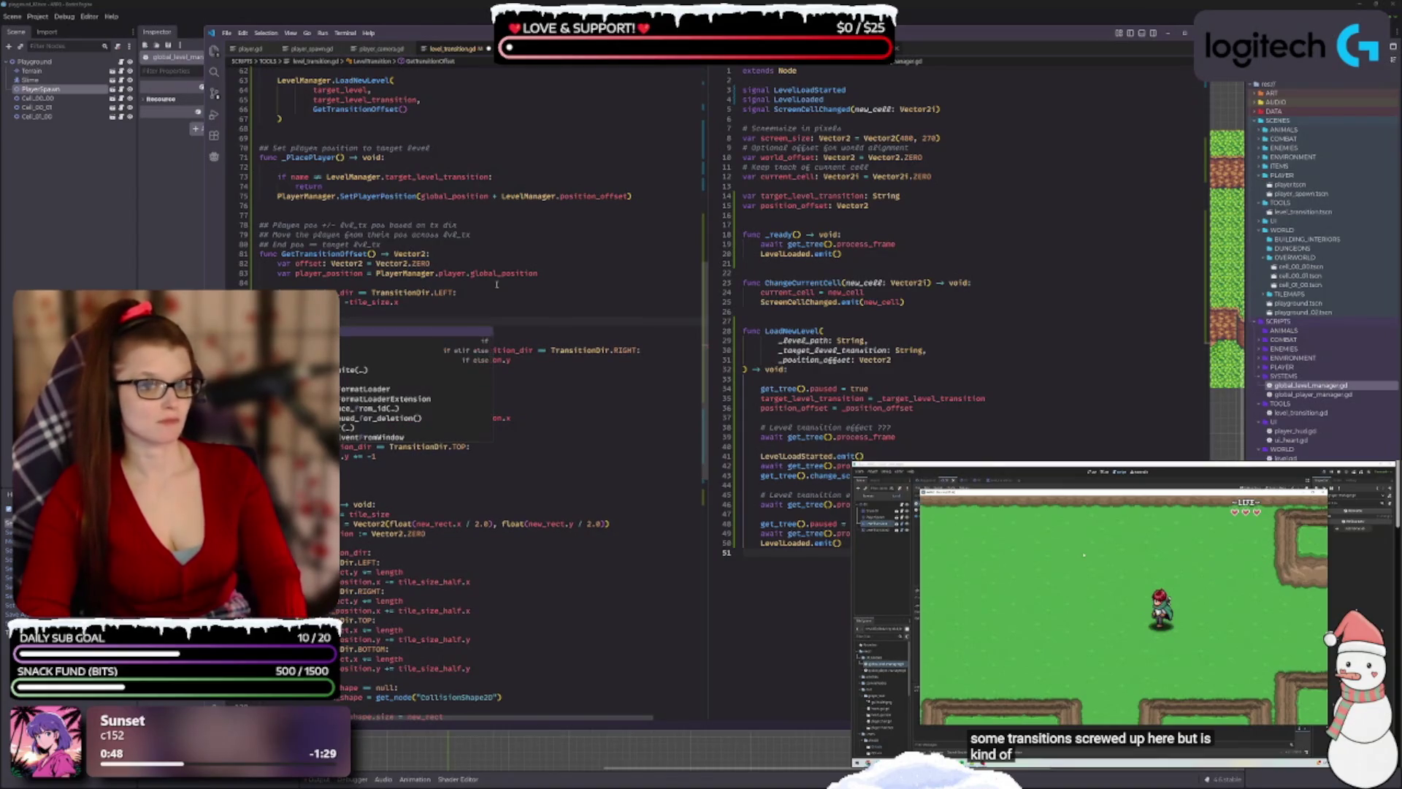
pyautogui.write('n')
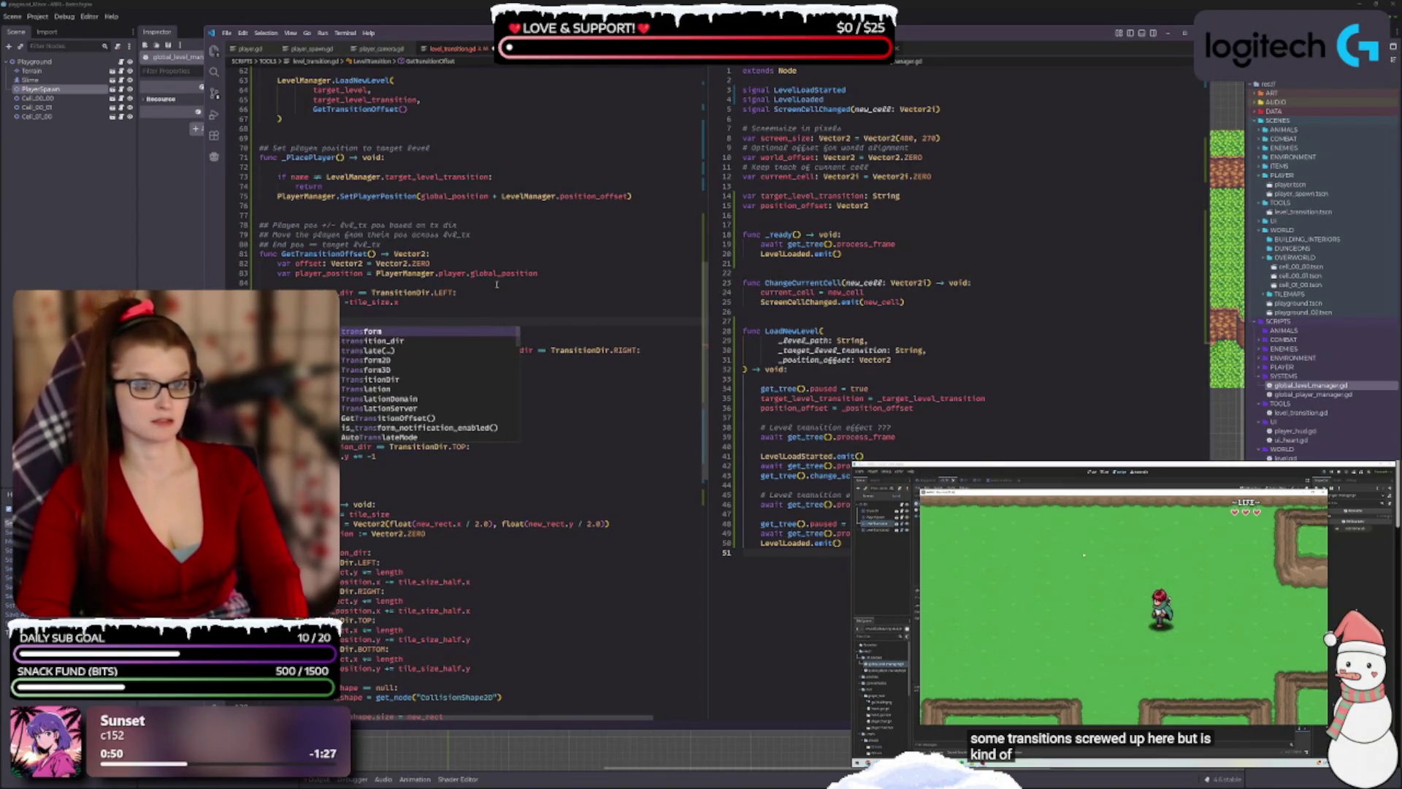
pyautogui.press('BackSpace')
pyautogui.press('BackSpace')
pyautogui.press('BackSpace')
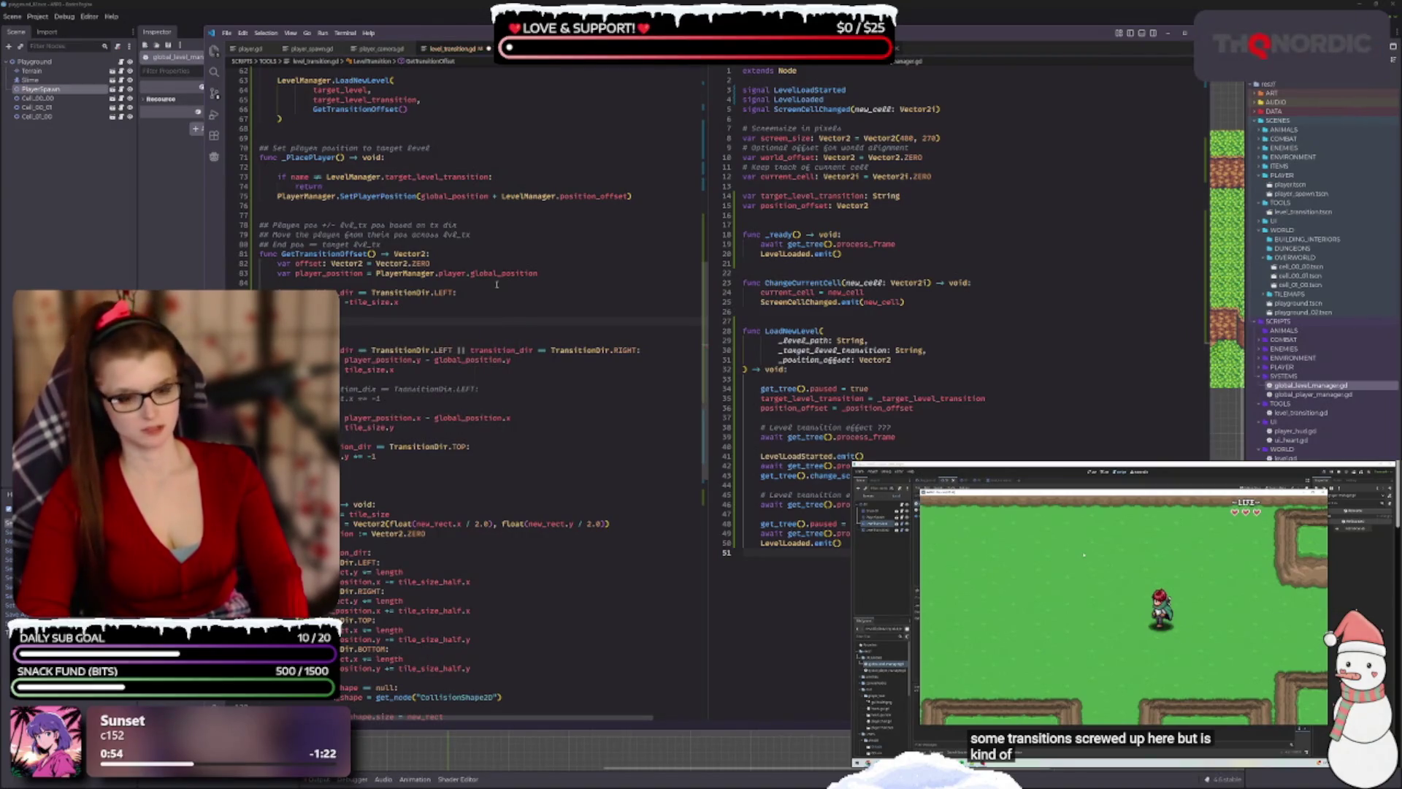
pyautogui.write('tran')
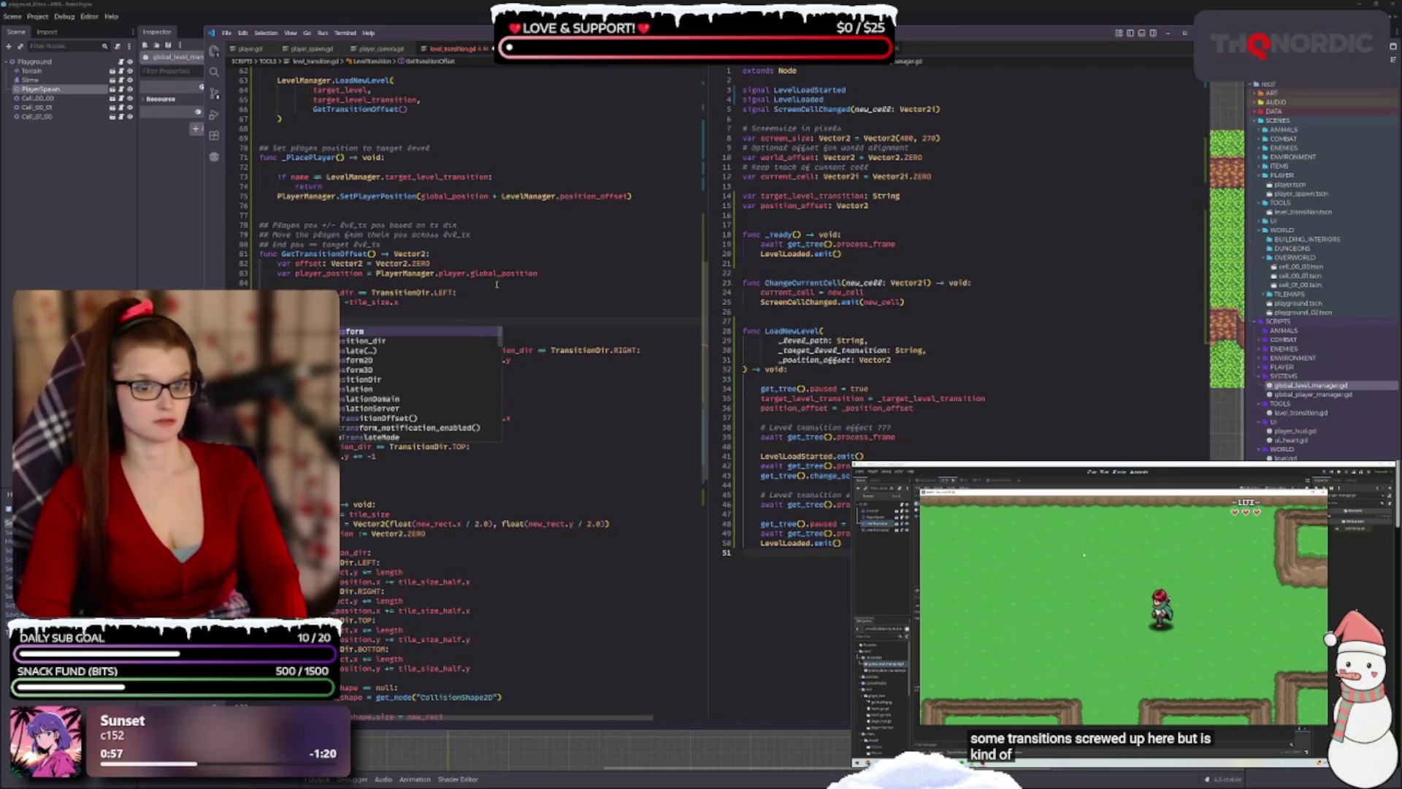
pyautogui.write('sition_dir ==')
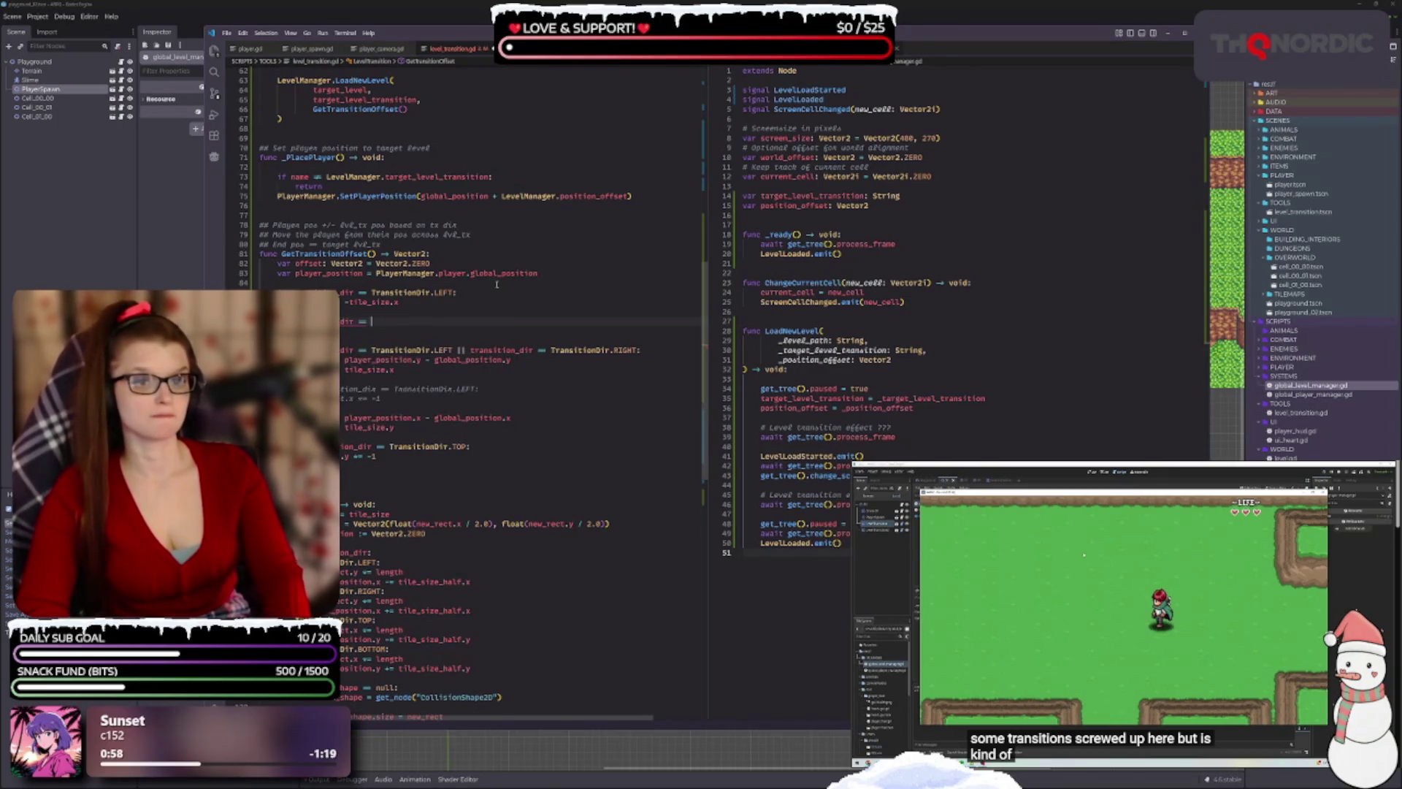
pyautogui.write('tra')
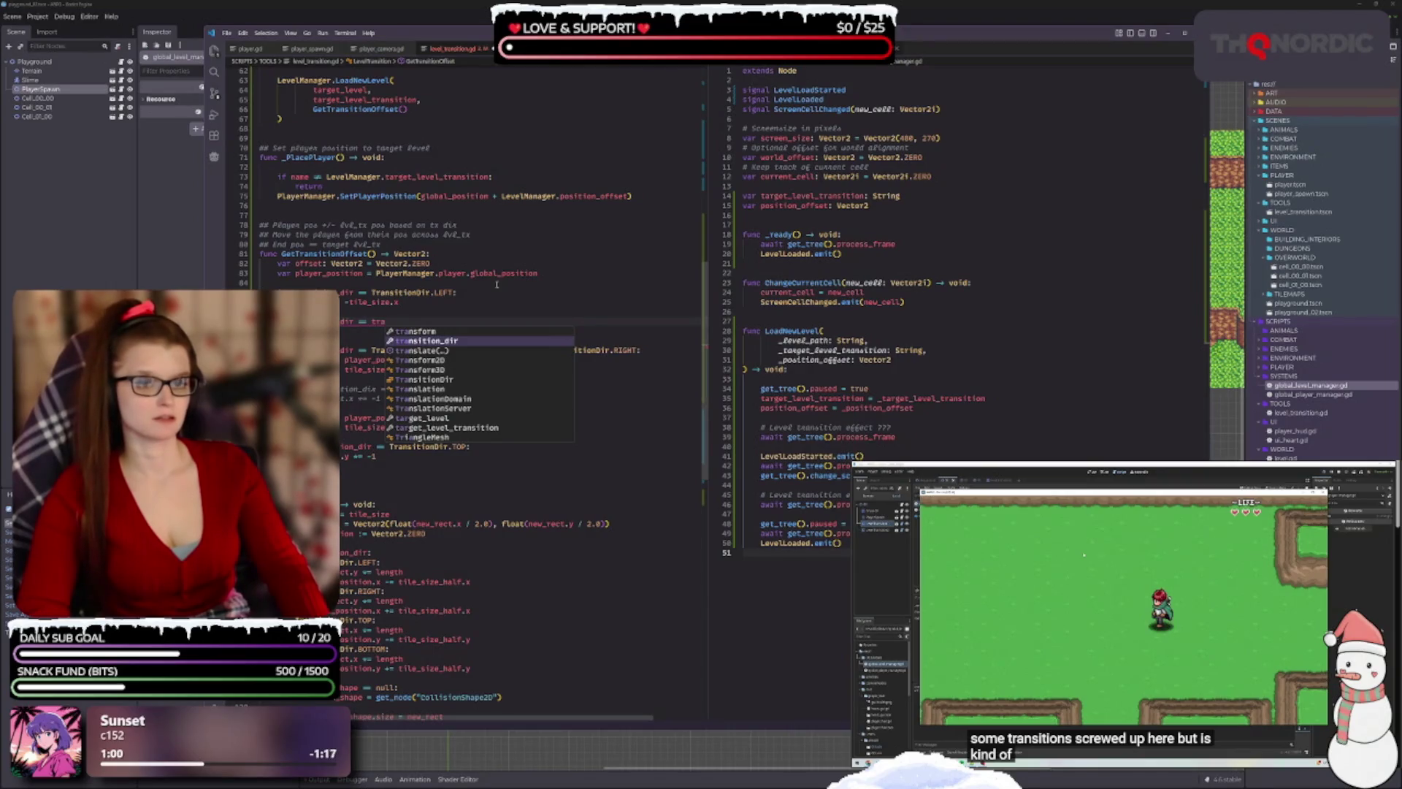
pyautogui.press('Down')
pyautogui.press('Down')
pyautogui.press('Down')
pyautogui.press('Return')
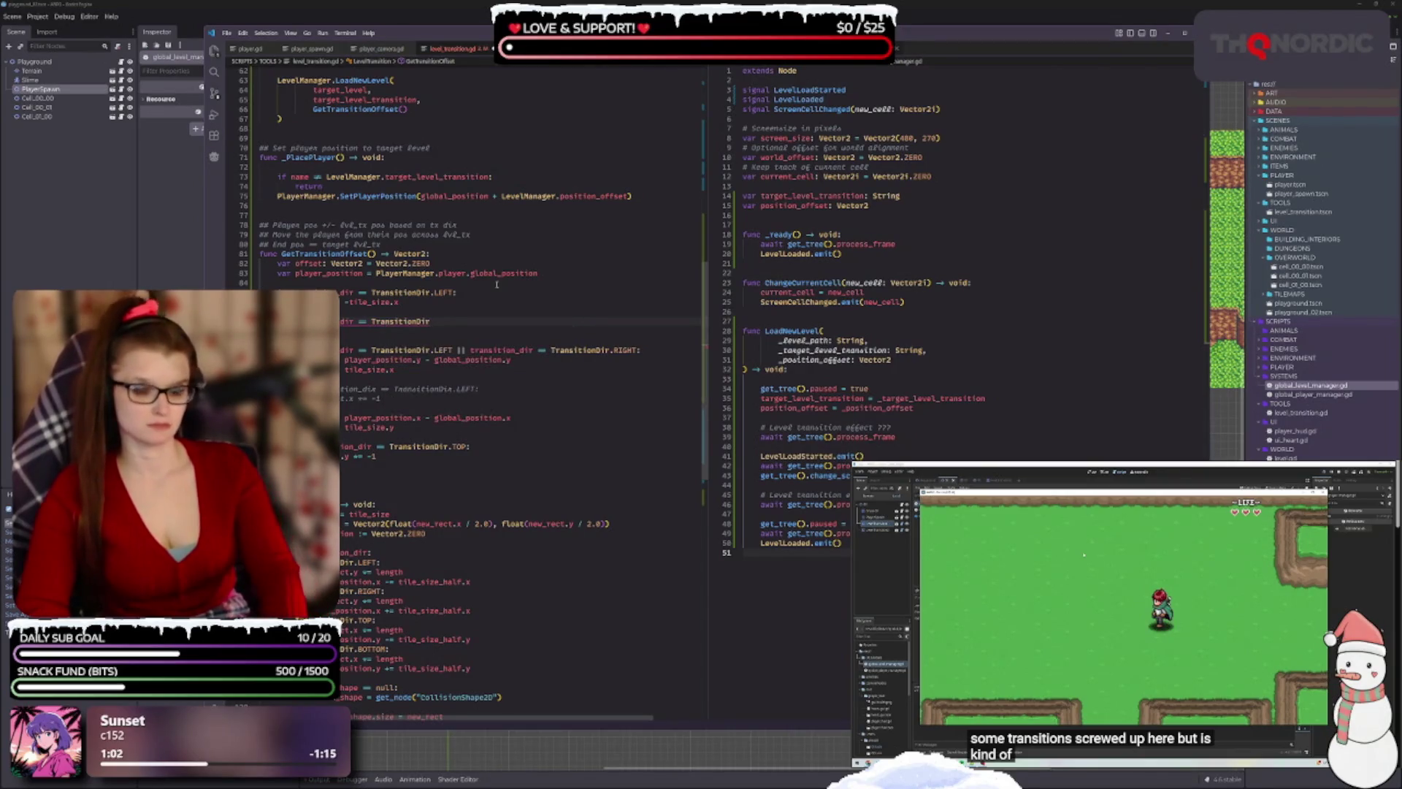
pyautogui.write('.RIGHT:')
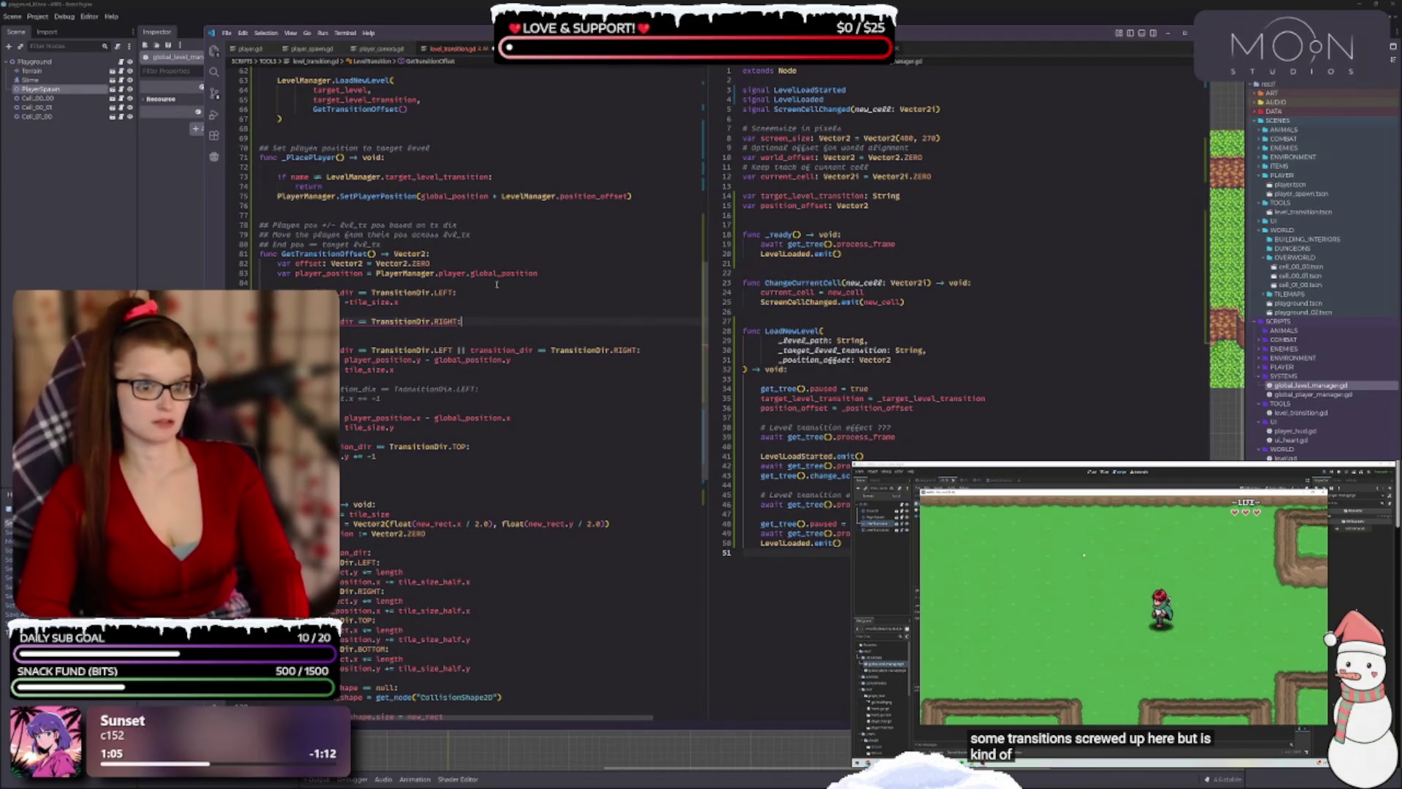
# Give the RIGHT case the body 'offset.x = tile_size.x'
pyautogui.press('Return')
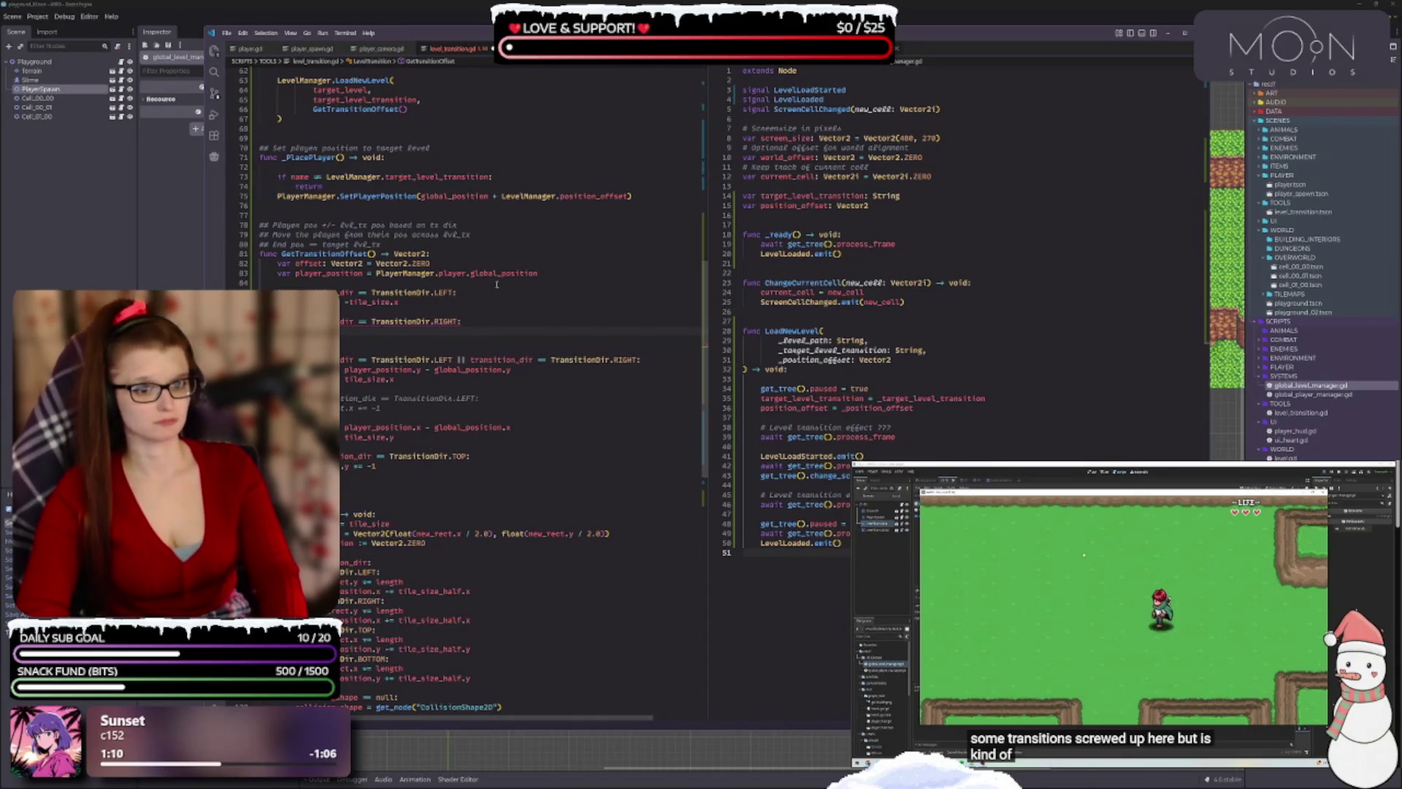
pyautogui.write('offset.x')
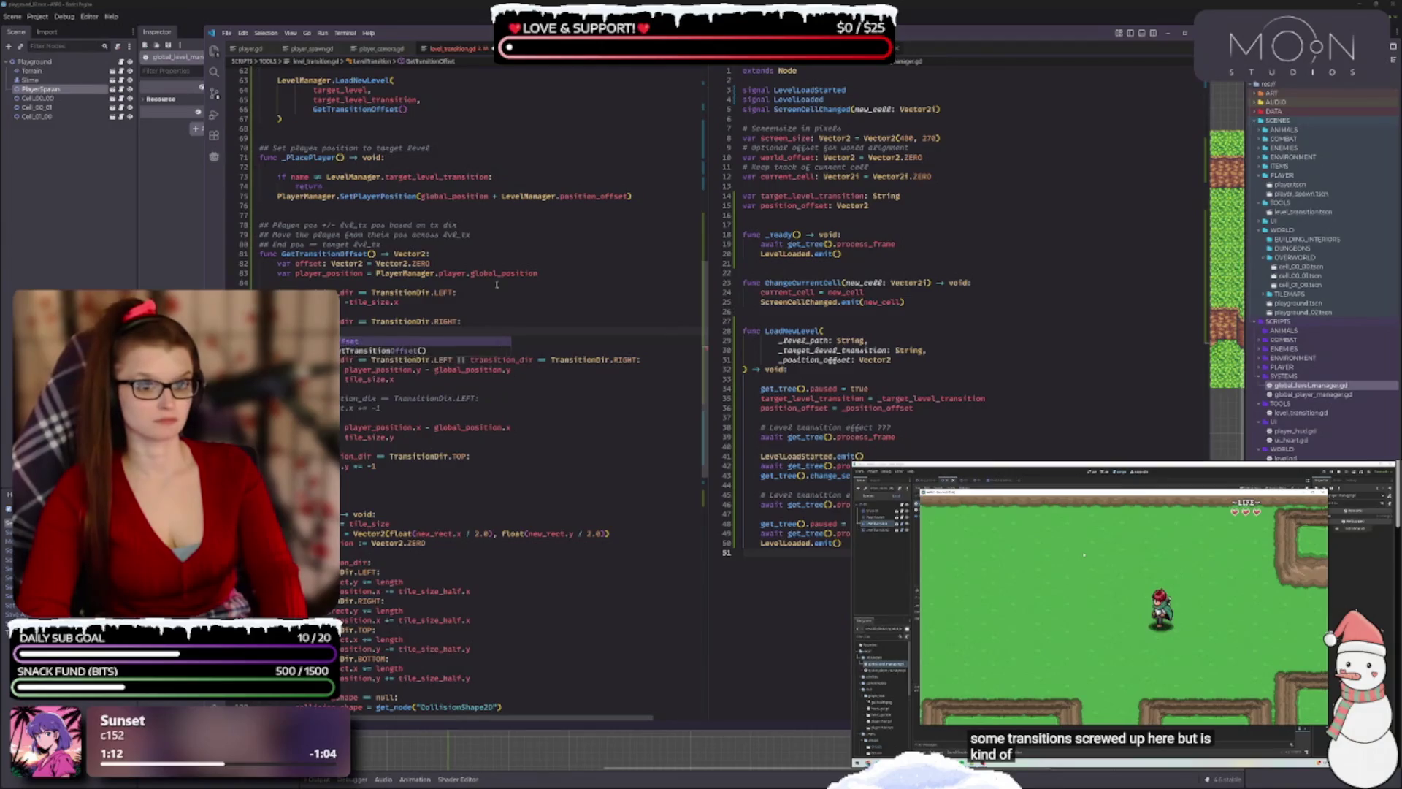
pyautogui.write('x = tile')
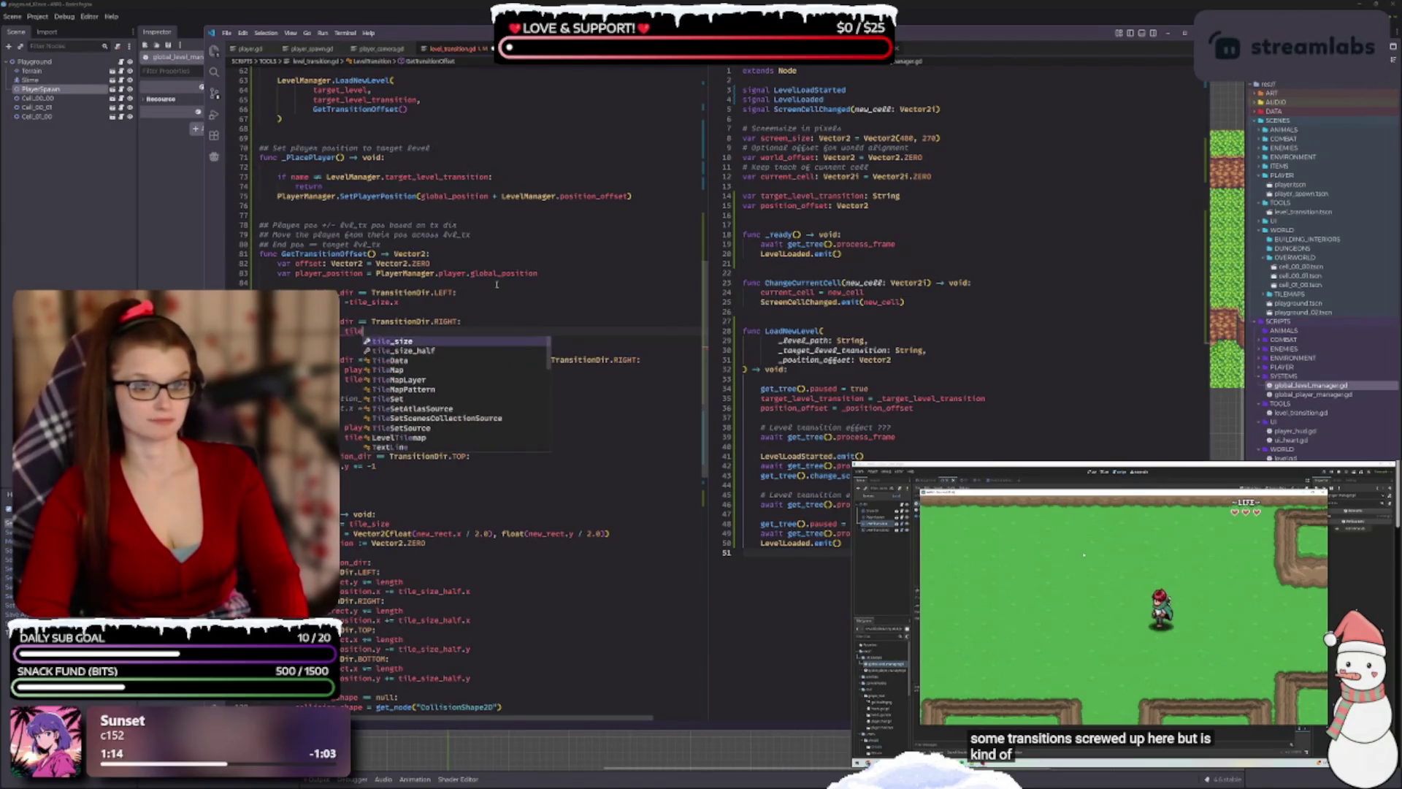
pyautogui.press('Return')
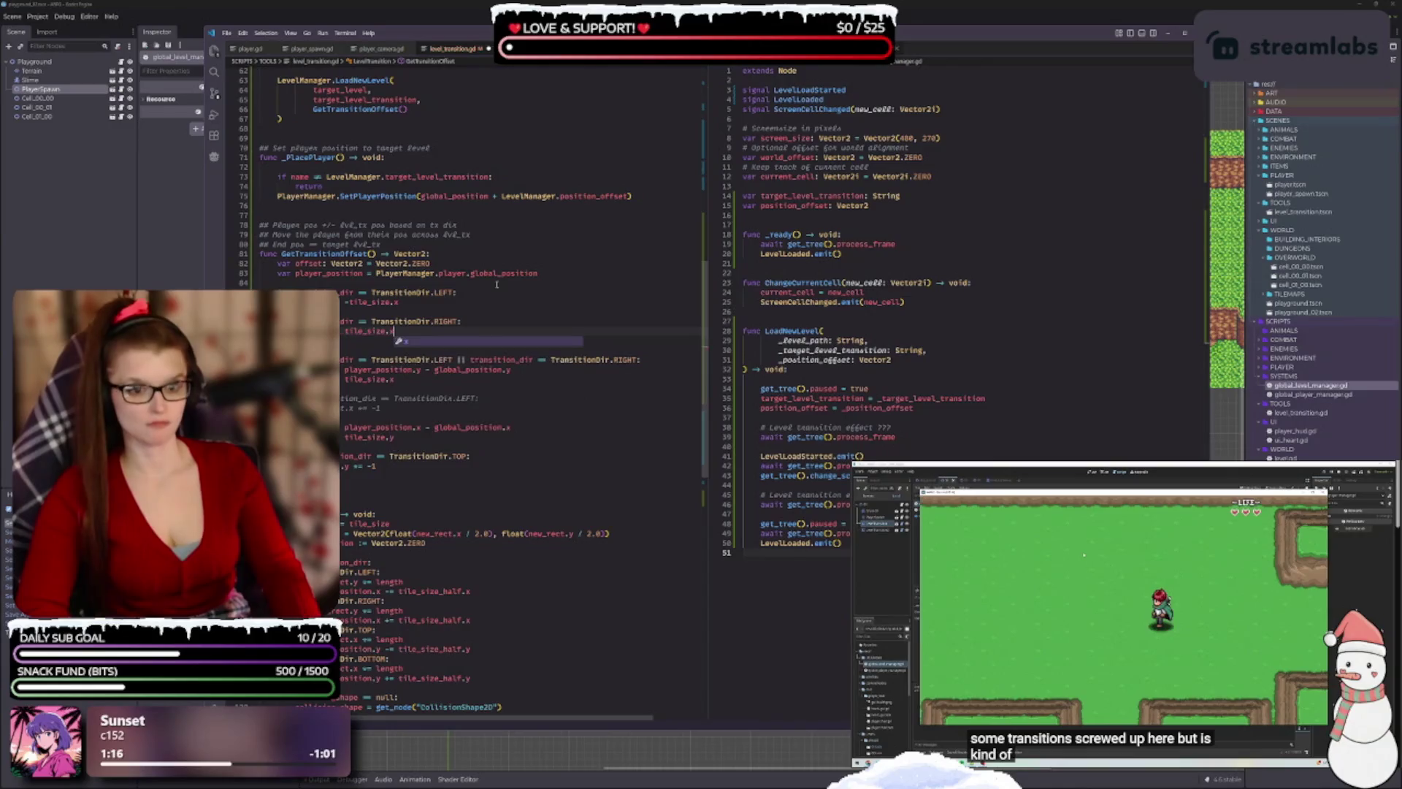
pyautogui.write('.x')
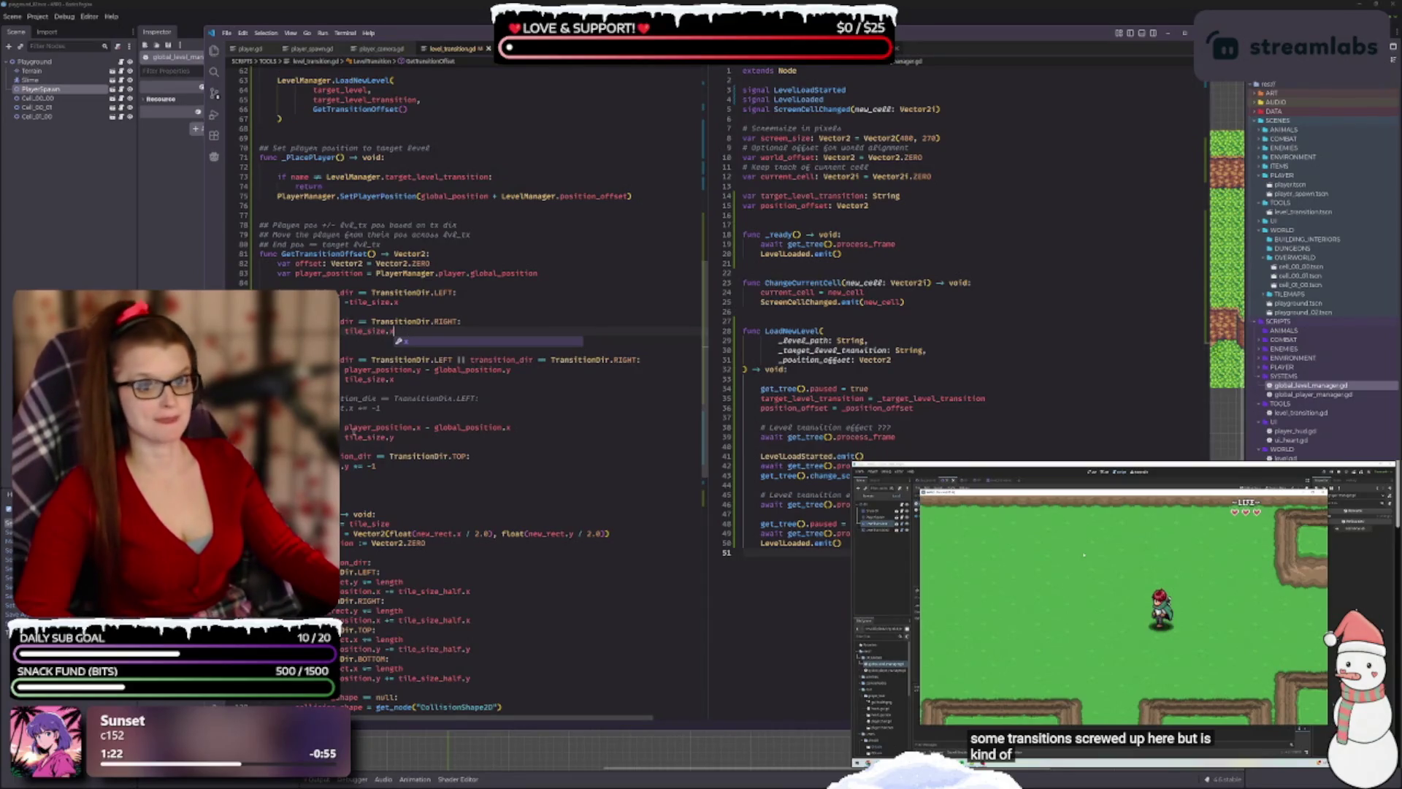
pyautogui.click(497, 446)
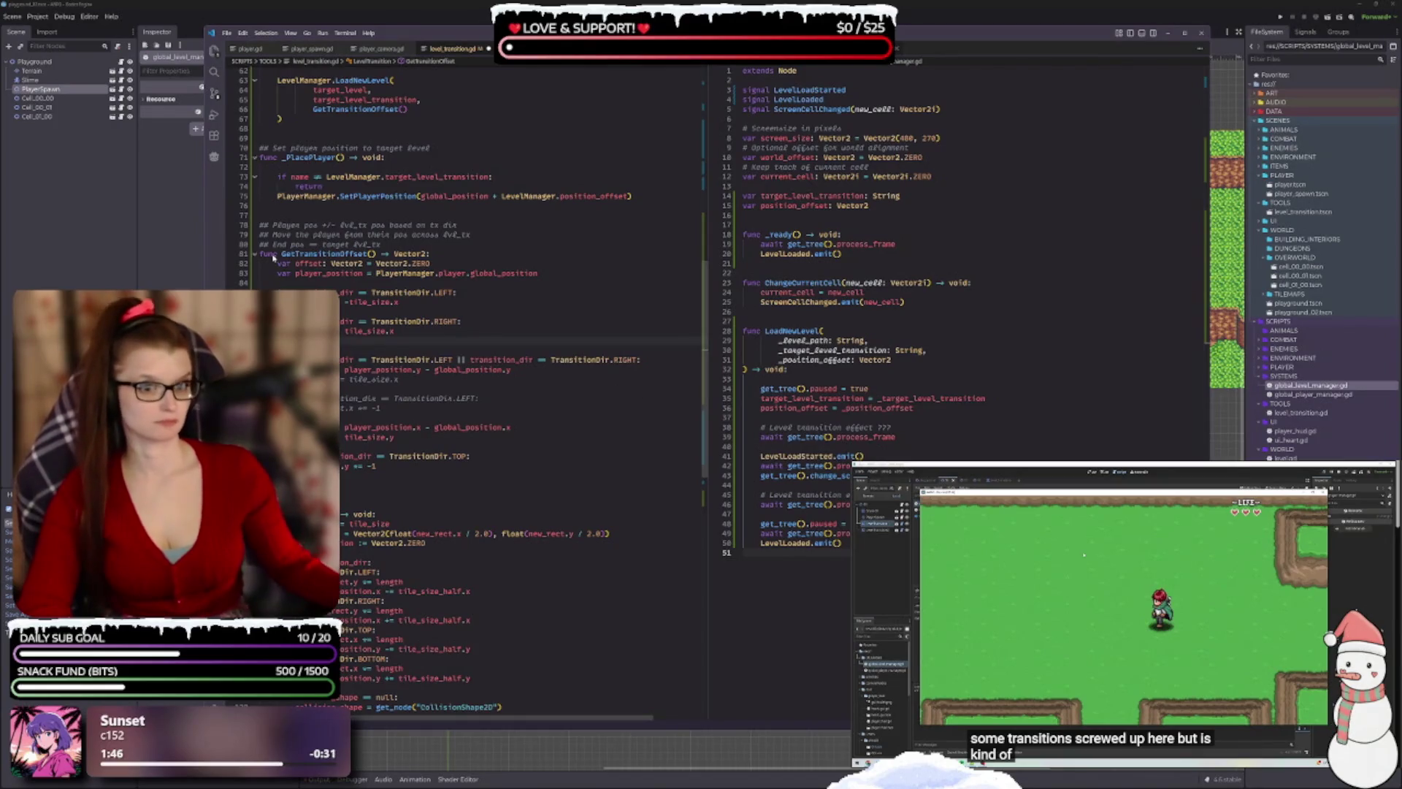
pyautogui.click(512, 293)
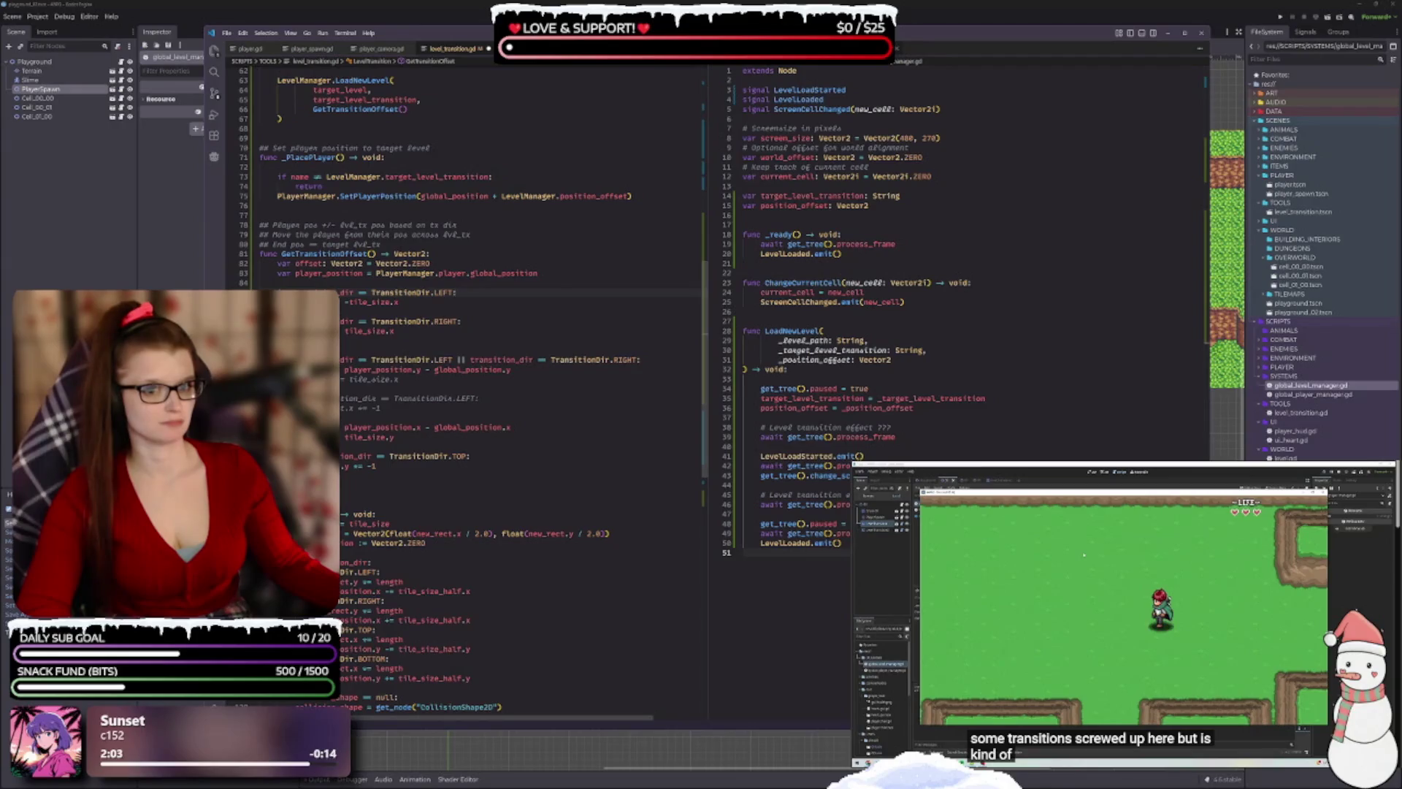
pyautogui.moveTo(311, 292)
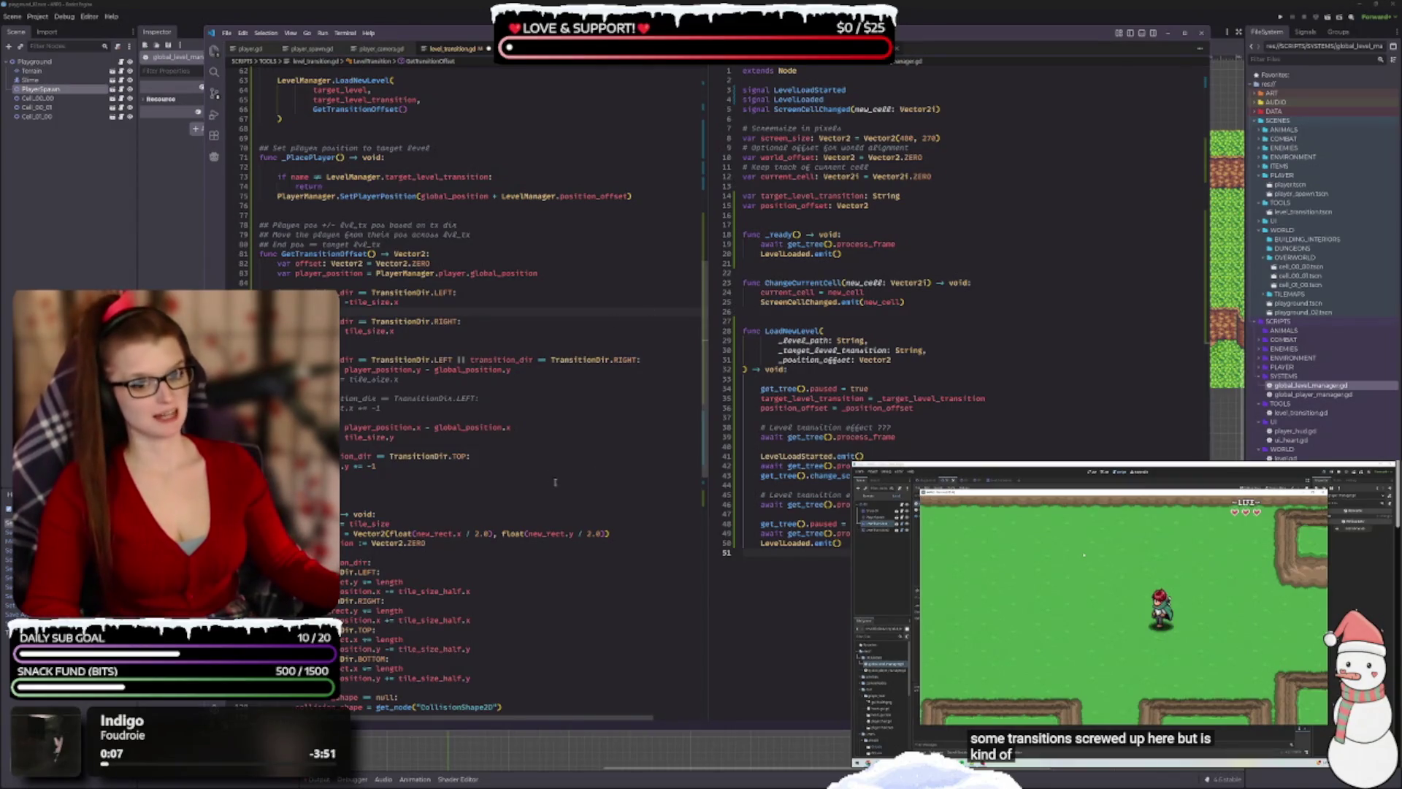
pyautogui.scroll(-3, 555, 482)
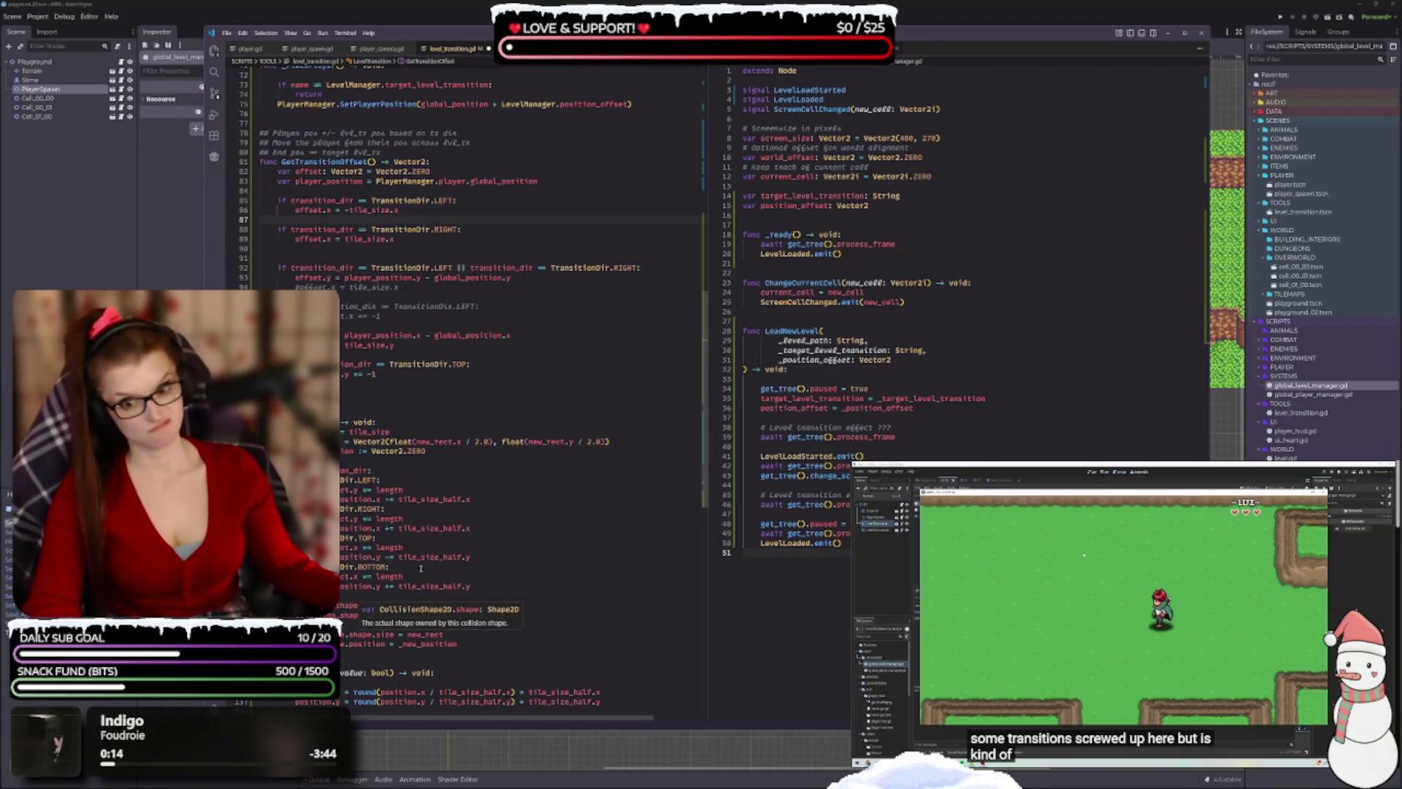
# Insert a blank line between the player_position declaration and the LEFT direction check
pyautogui.scroll(1, 406, 441)
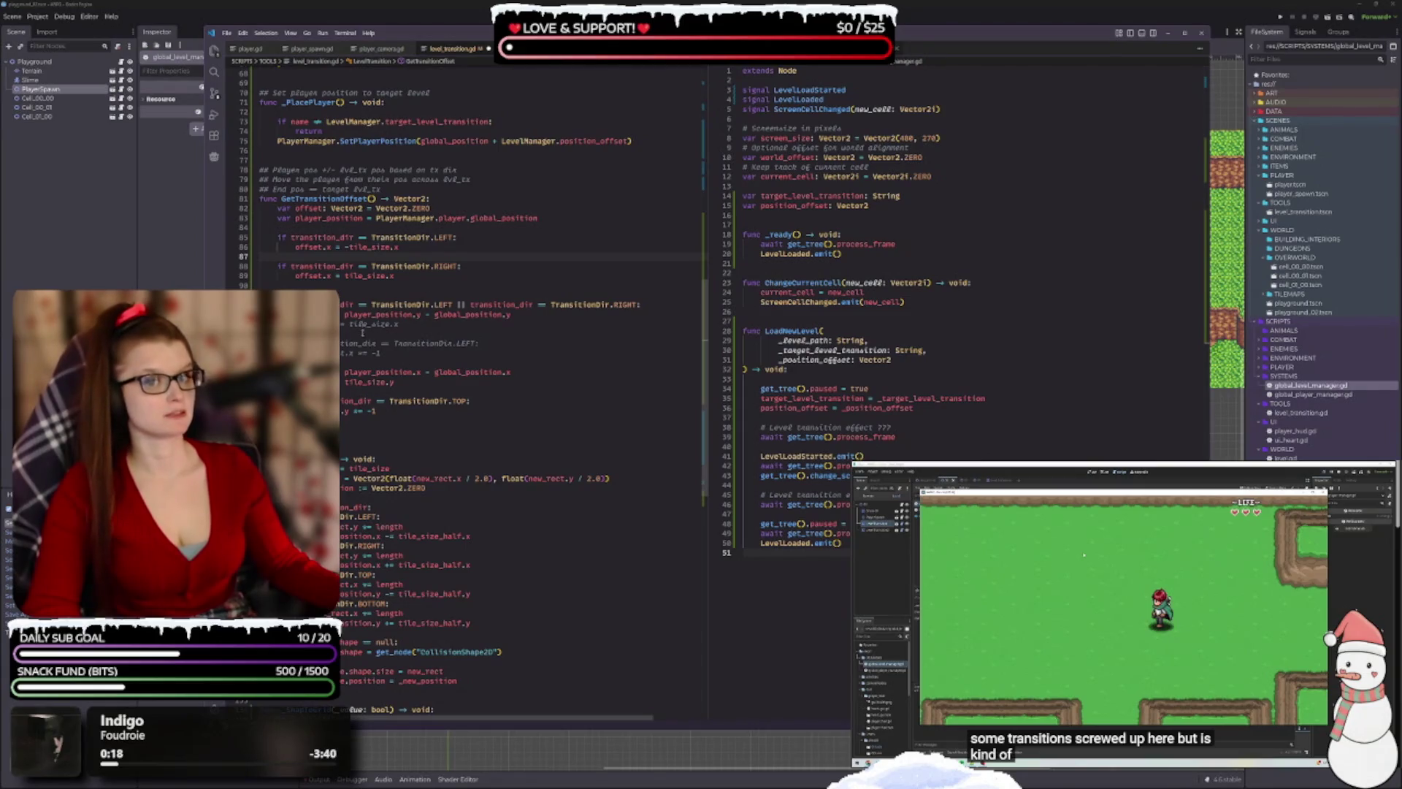
pyautogui.click(455, 237)
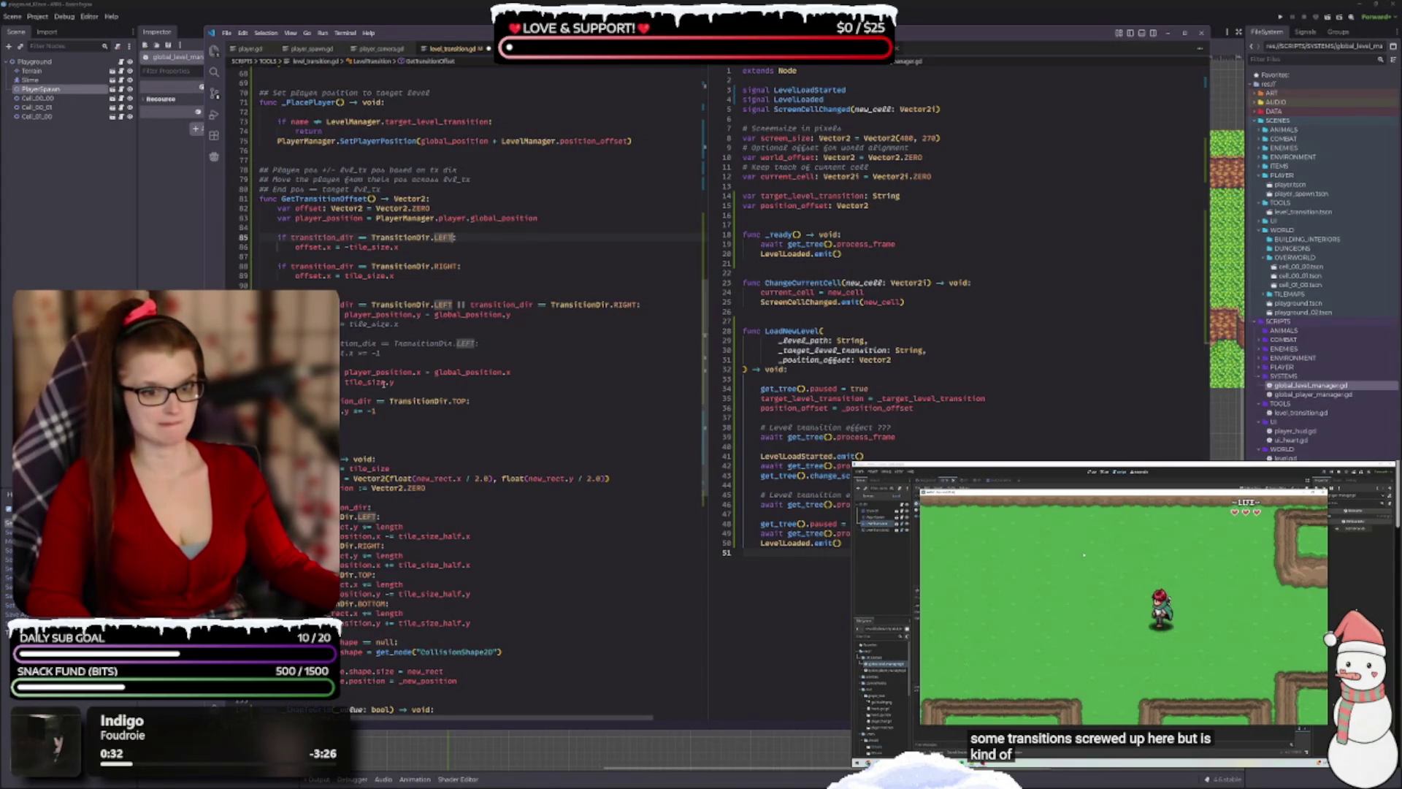
pyautogui.moveTo(383, 383)
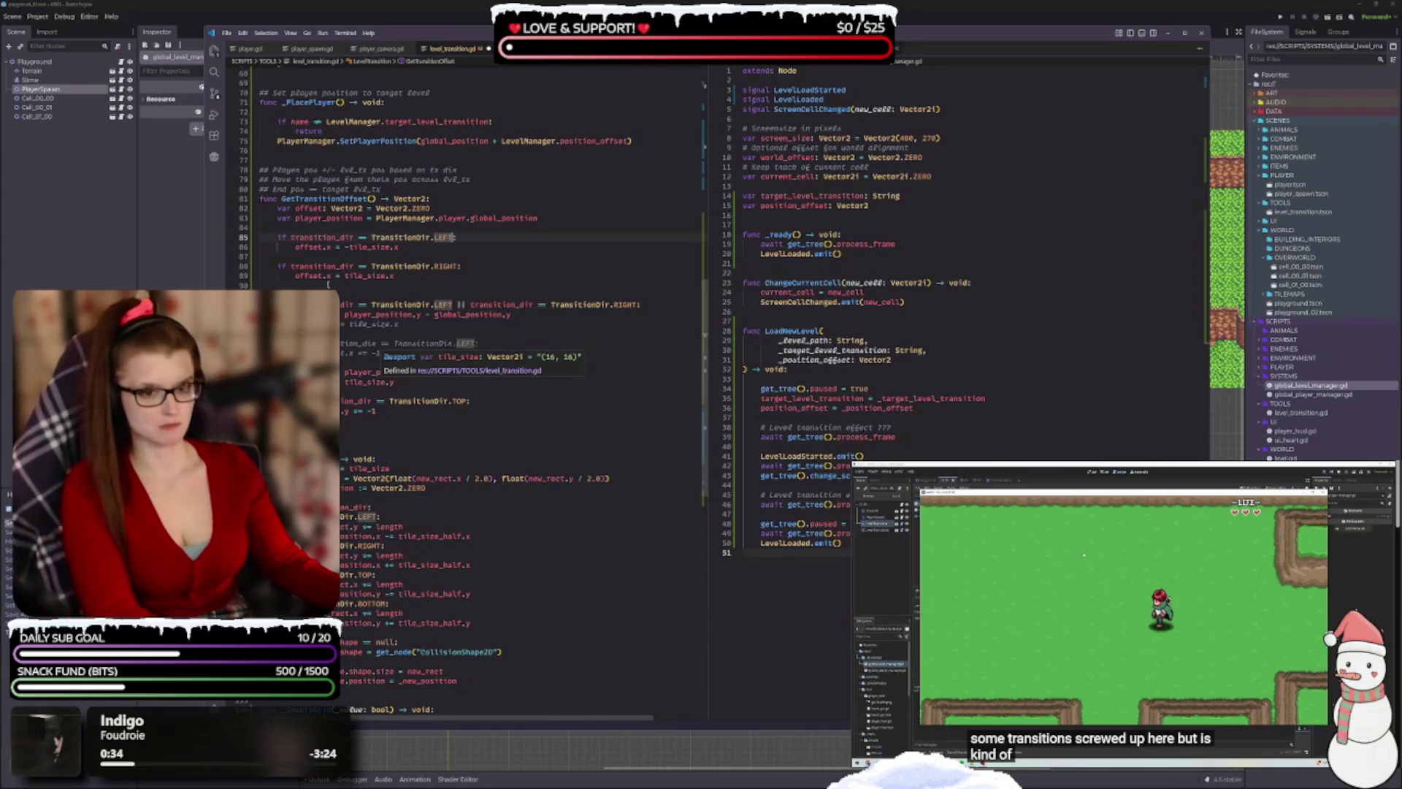
pyautogui.click(325, 229)
pyautogui.press('Return')
pyautogui.press('Return')
pyautogui.press('Return')
pyautogui.press('Return')
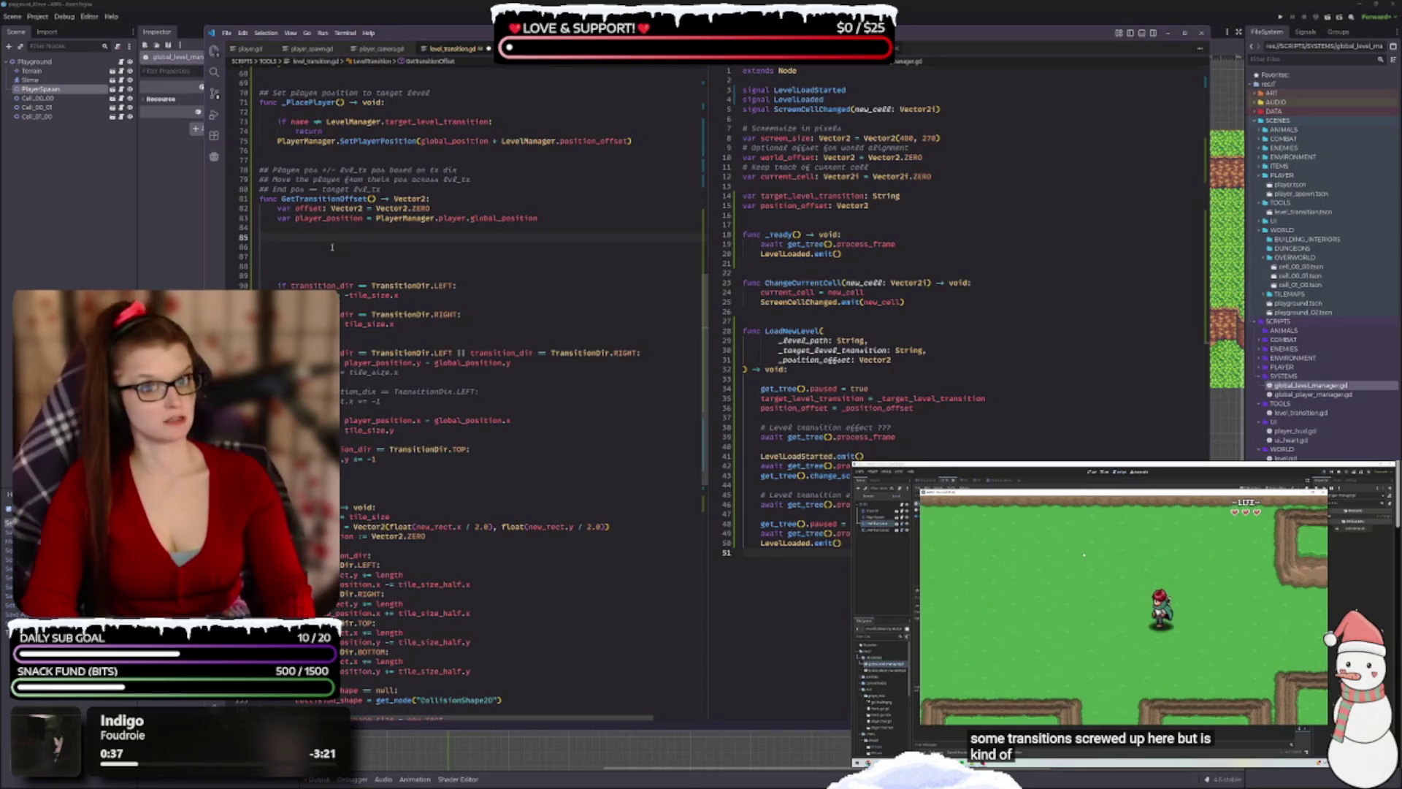
# Start 'match transition_dir:' with a first case 'TransitionDir.LEFT:'
pyautogui.write('atch tran')
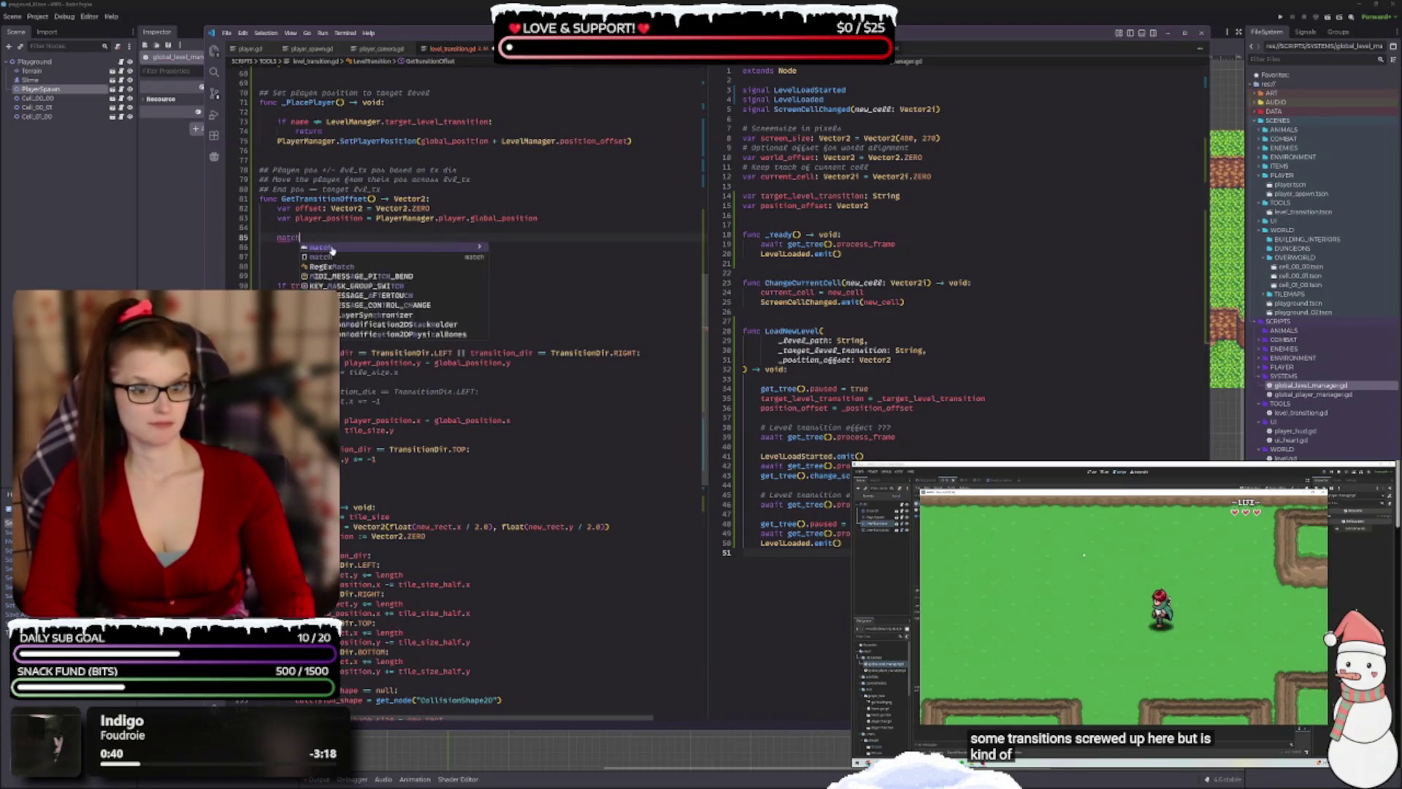
pyautogui.press('Down')
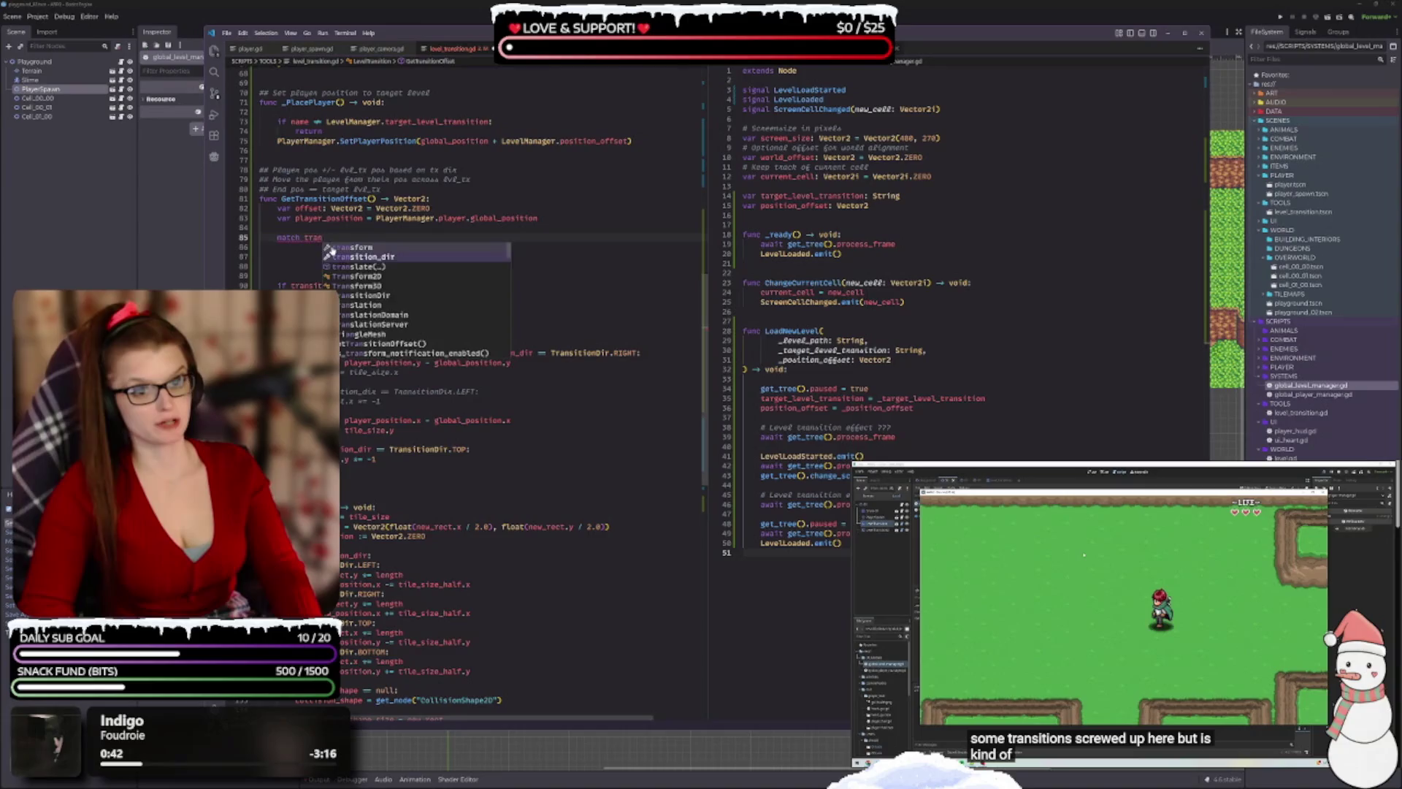
pyautogui.press('Return')
pyautogui.press('Return')
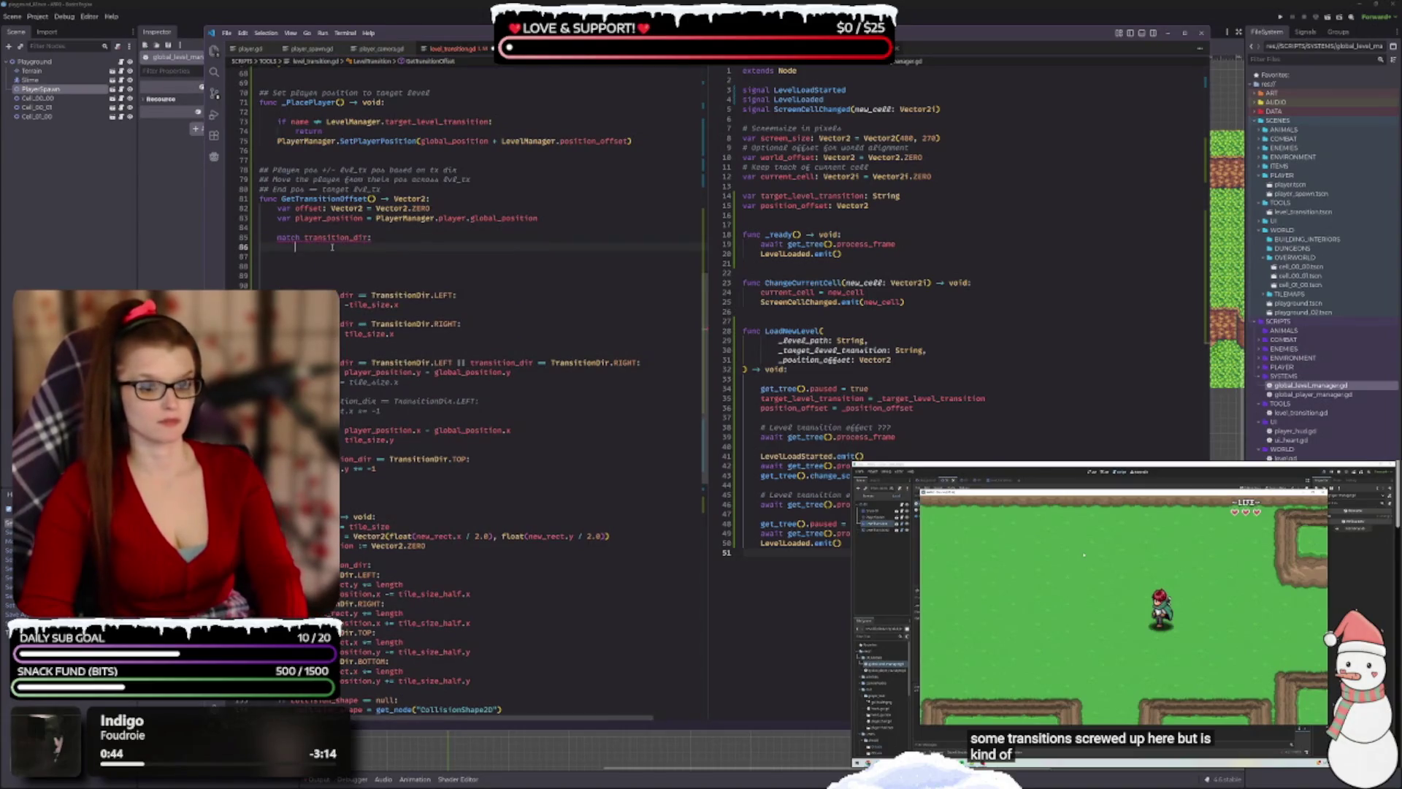
pyautogui.write('Tran')
pyautogui.press('Down')
pyautogui.press('Down')
pyautogui.press('Return')
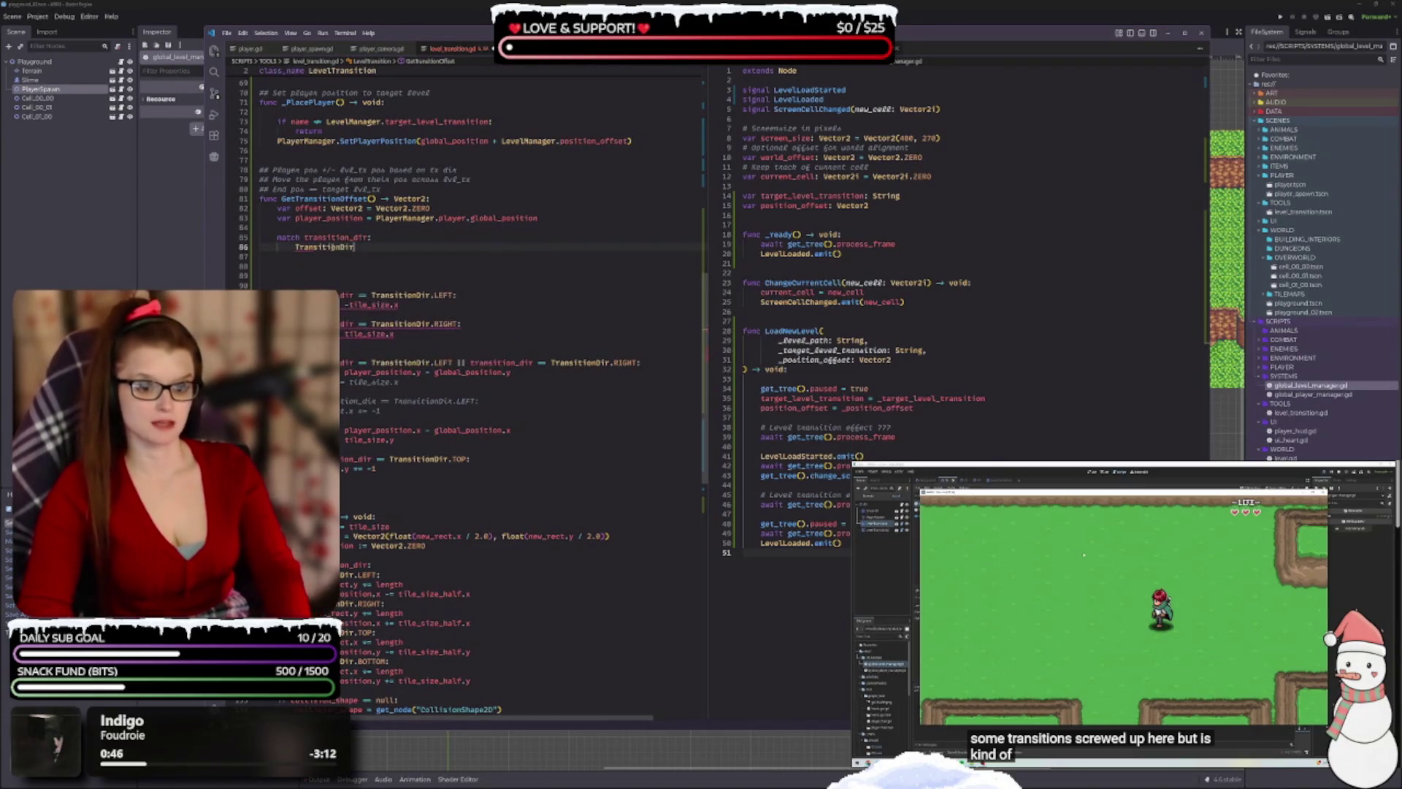
pyautogui.write('.')
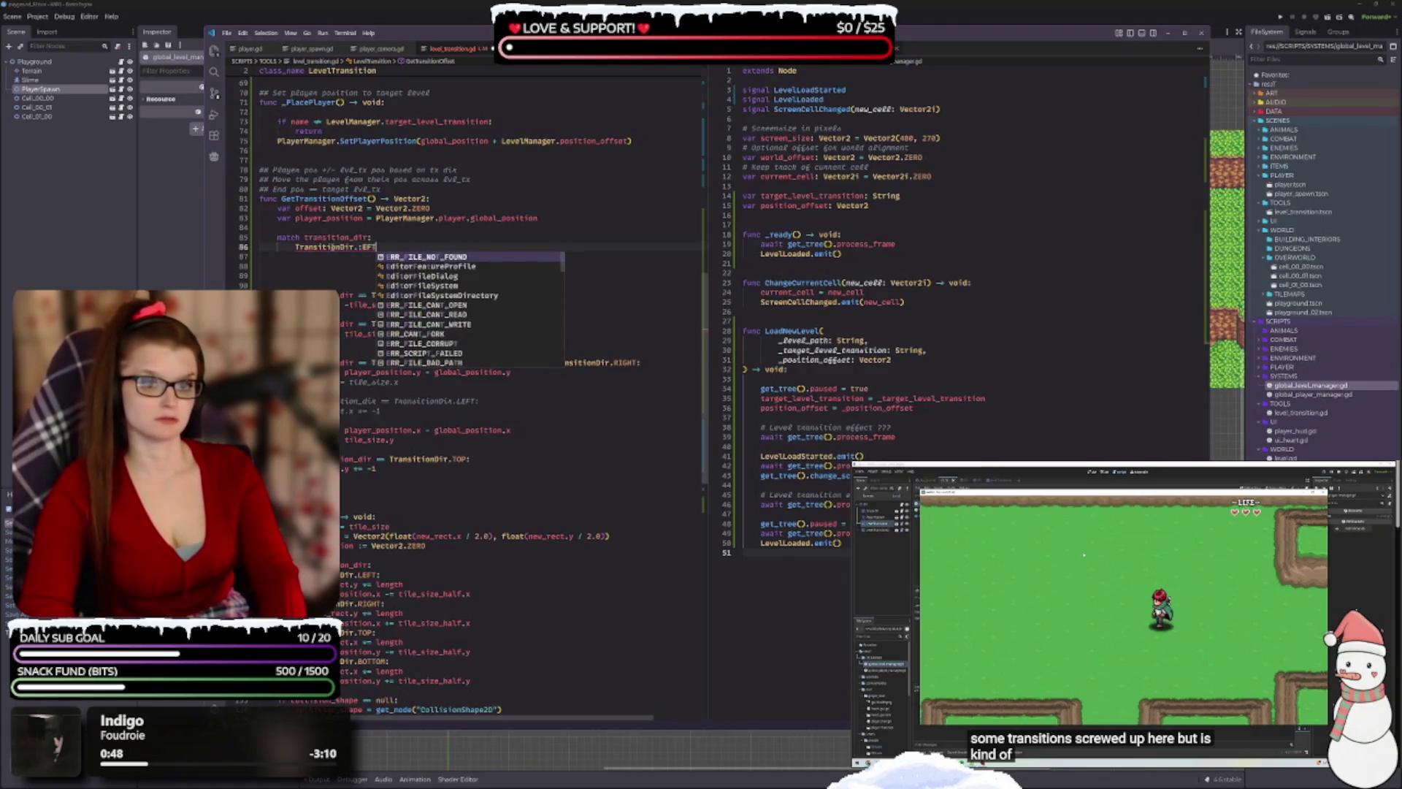
pyautogui.write('LEFT')
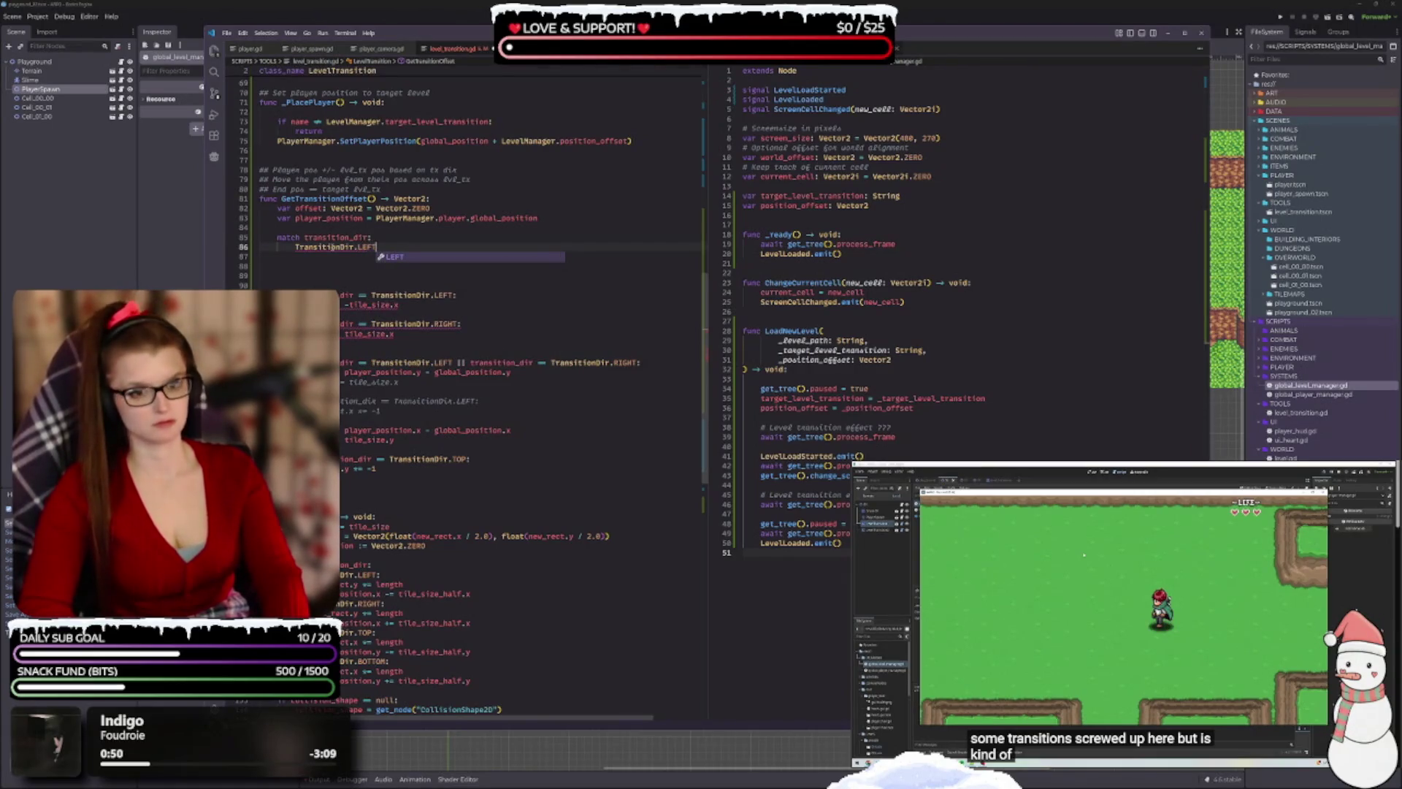
pyautogui.write(':')
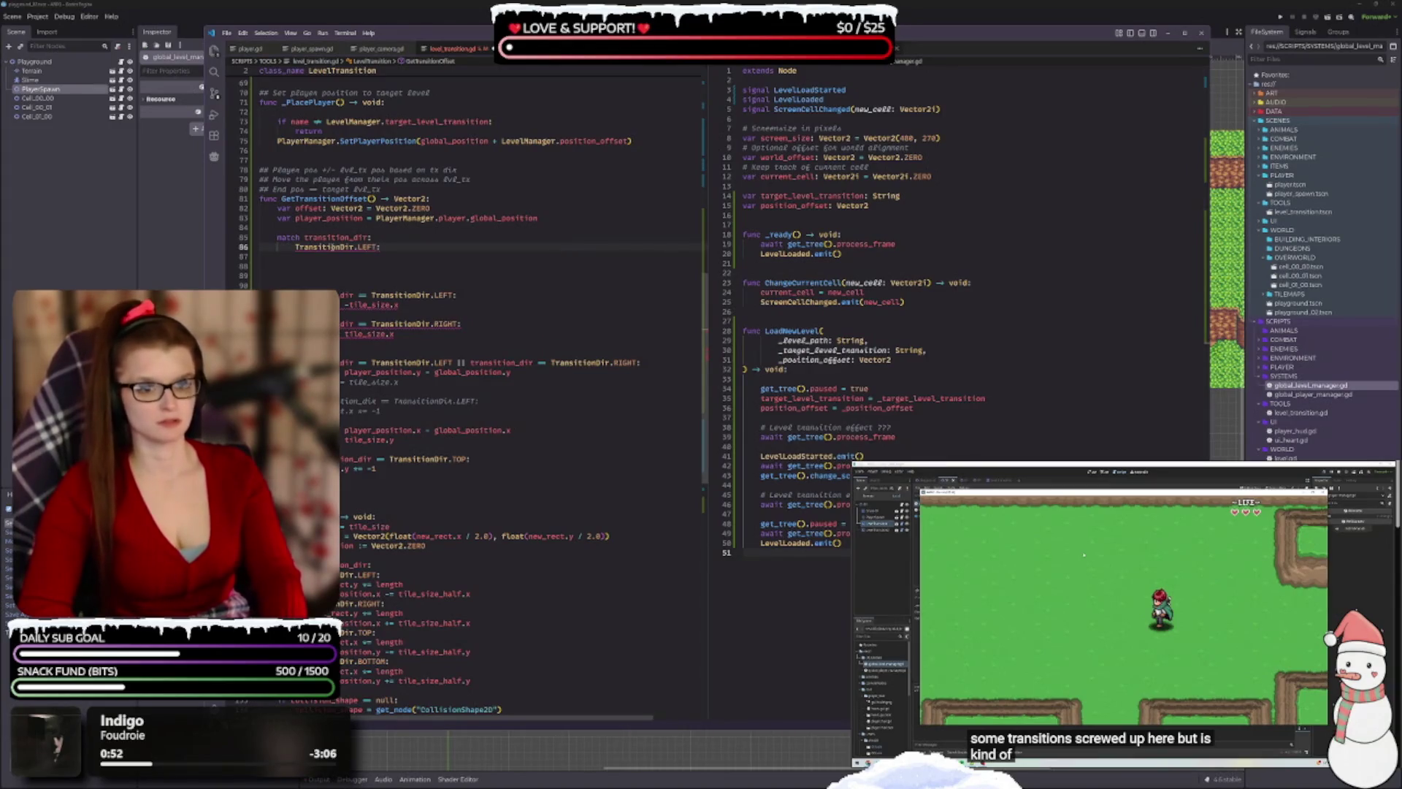
# Duplicate the LEFT case line and change the copy to 'TransitionDir.RIGHT:'
pyautogui.hotkey('shift', 'Home')
pyautogui.hotkey('ctrl', 'c')
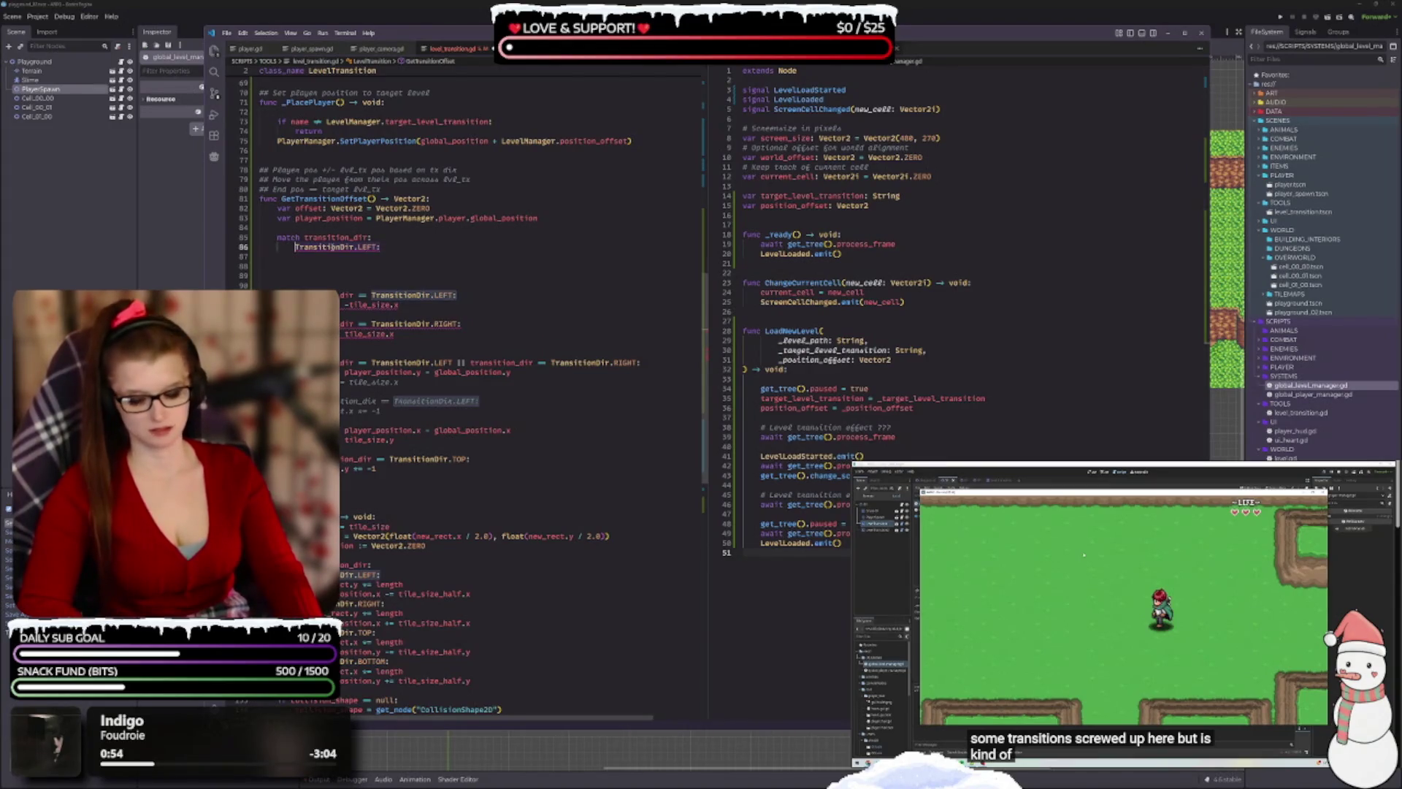
pyautogui.press('End')
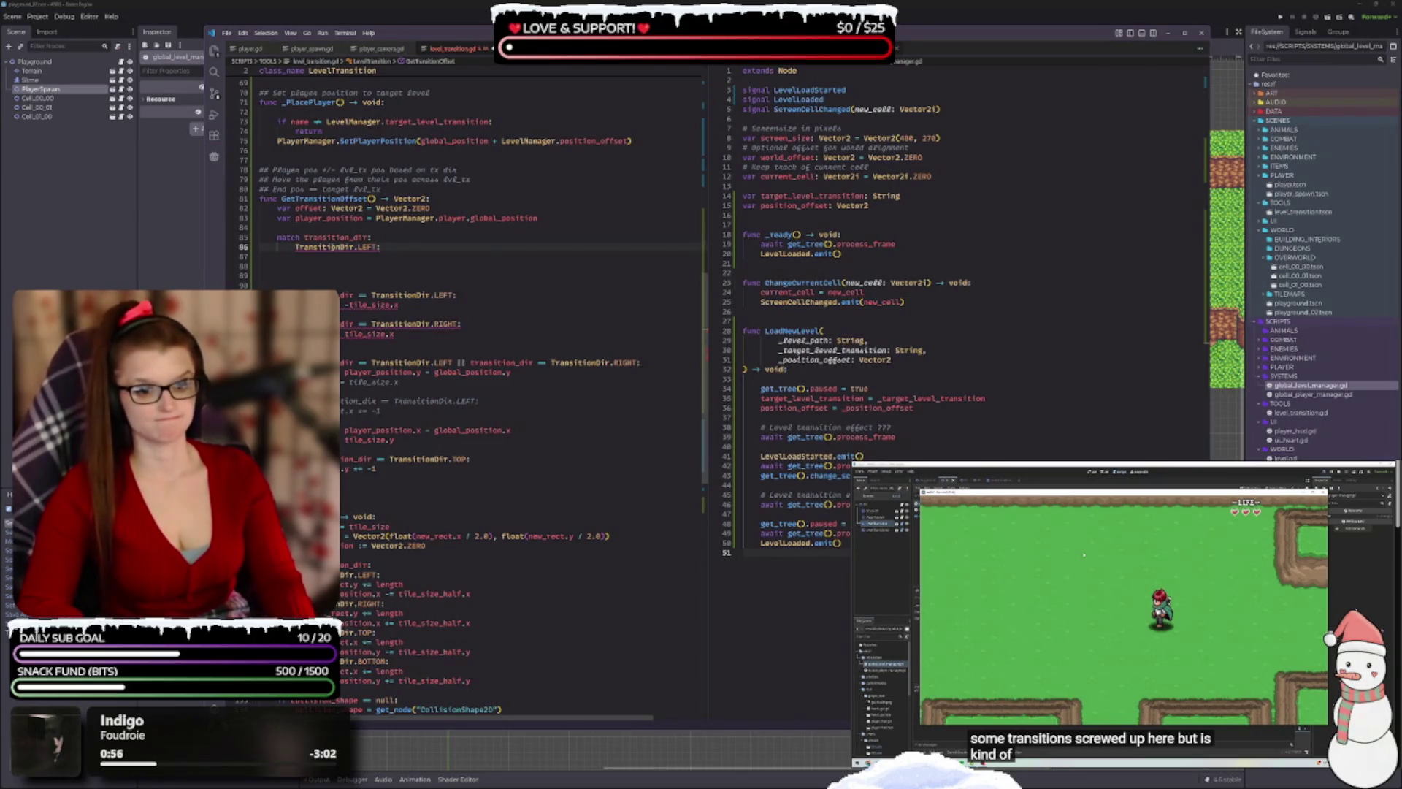
pyautogui.press('Return')
pyautogui.press('Return')
pyautogui.hotkey('ctrl', 'v')
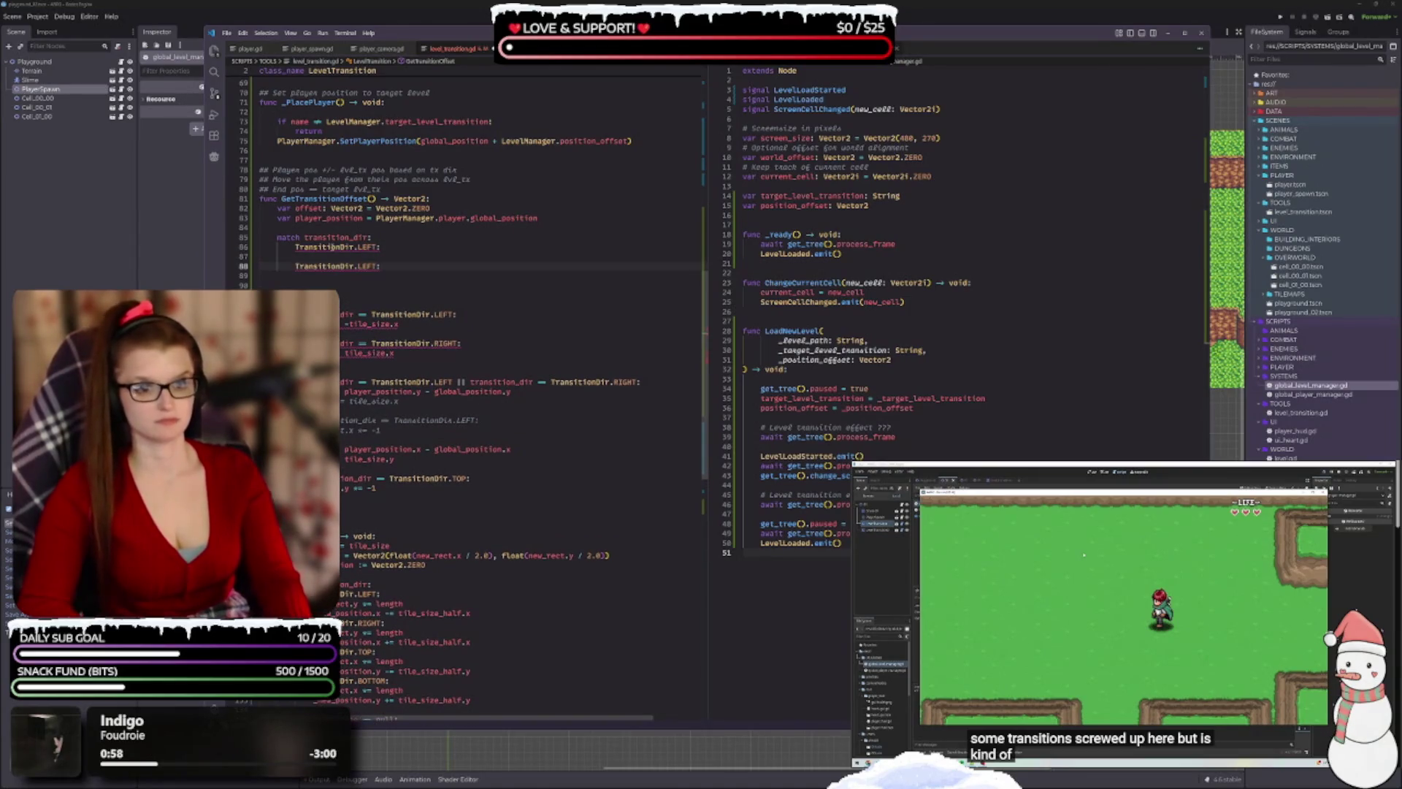
pyautogui.press('BackSpace')
pyautogui.press('BackSpace')
pyautogui.press('BackSpace')
pyautogui.write('RIGHT:')
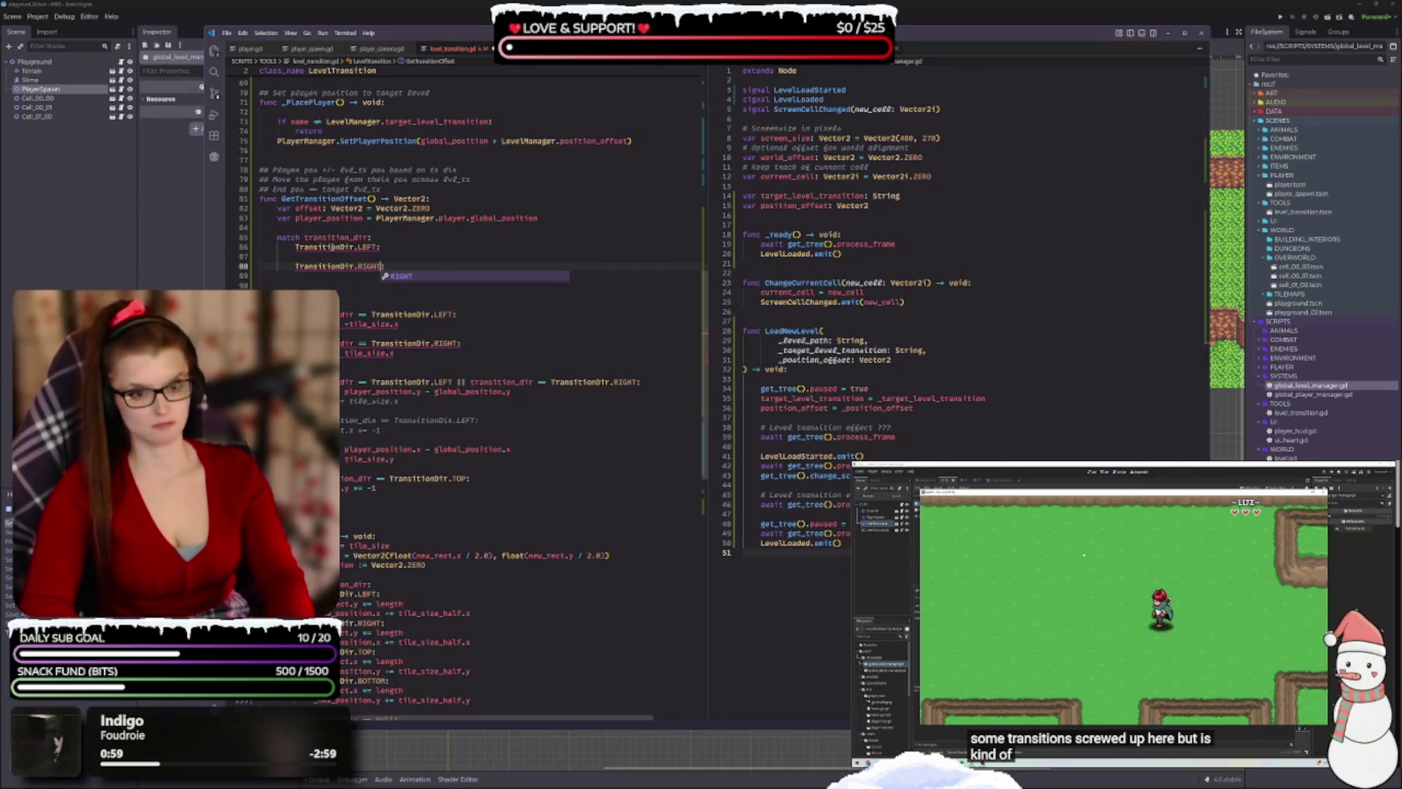
pyautogui.press('Escape')
pyautogui.press('Return')
pyautogui.press('Return')
# Add a 'TransitionDir.TOP:' case and begin a 'TransitionDir.DOWN' case
pyautogui.press('F11')
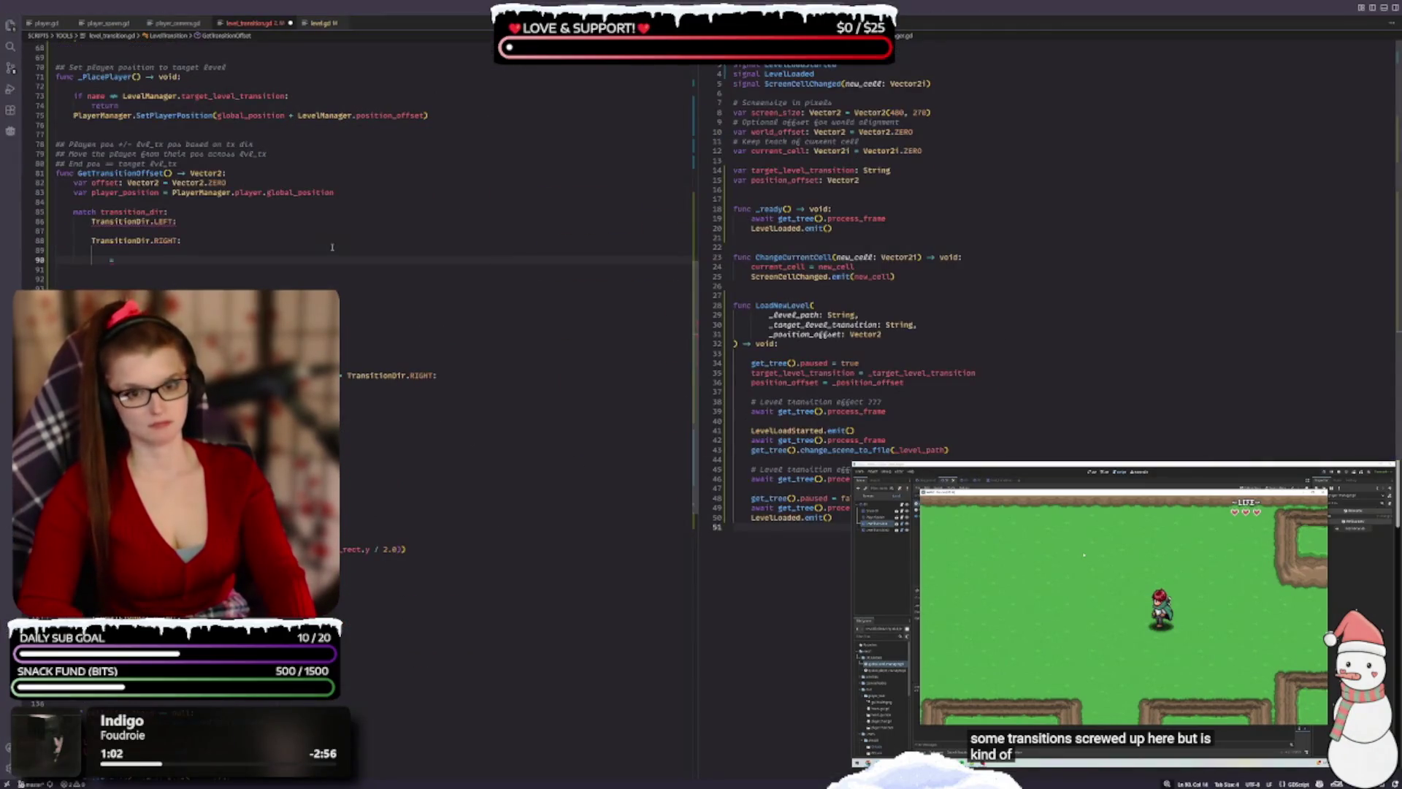
pyautogui.press('F11')
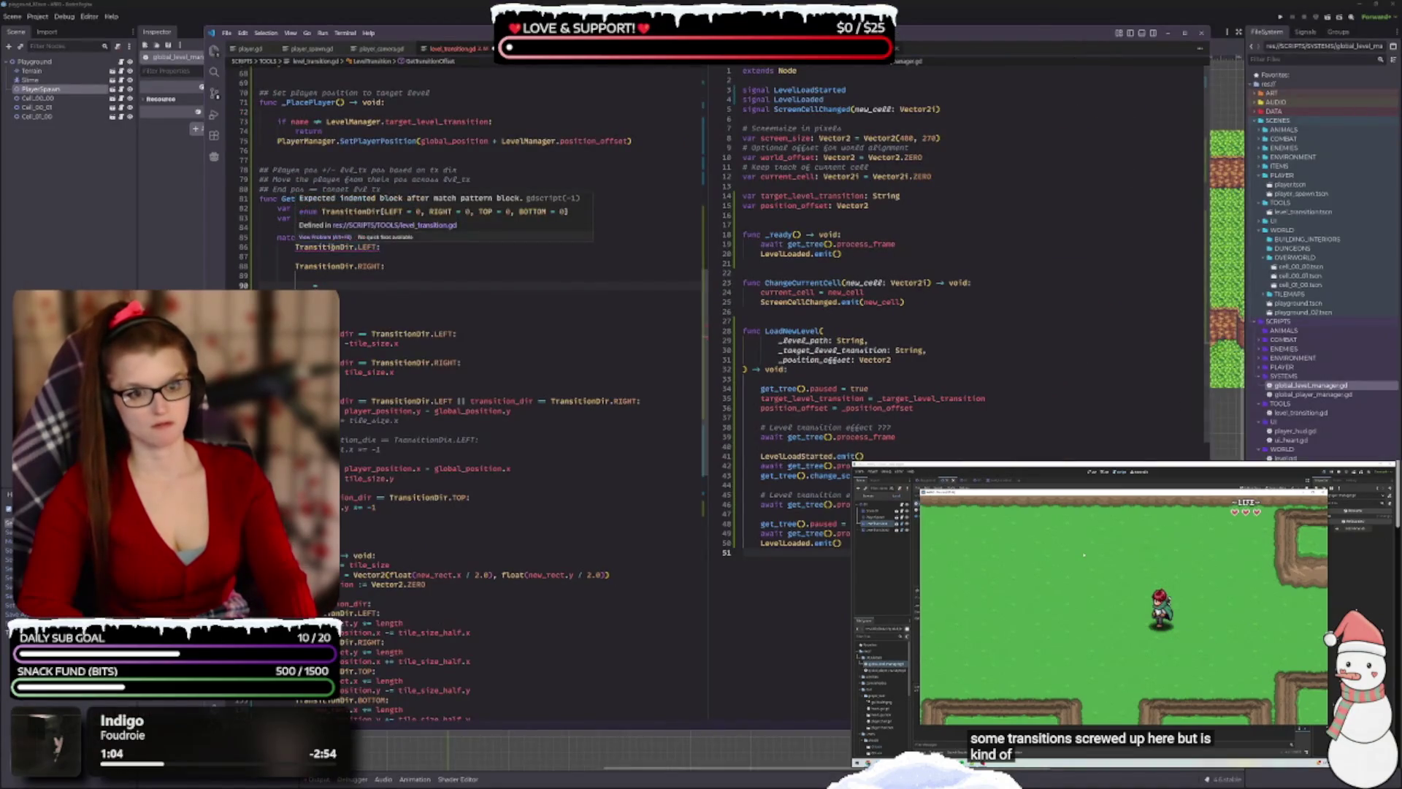
pyautogui.write('TransitionDir.LEFT:')
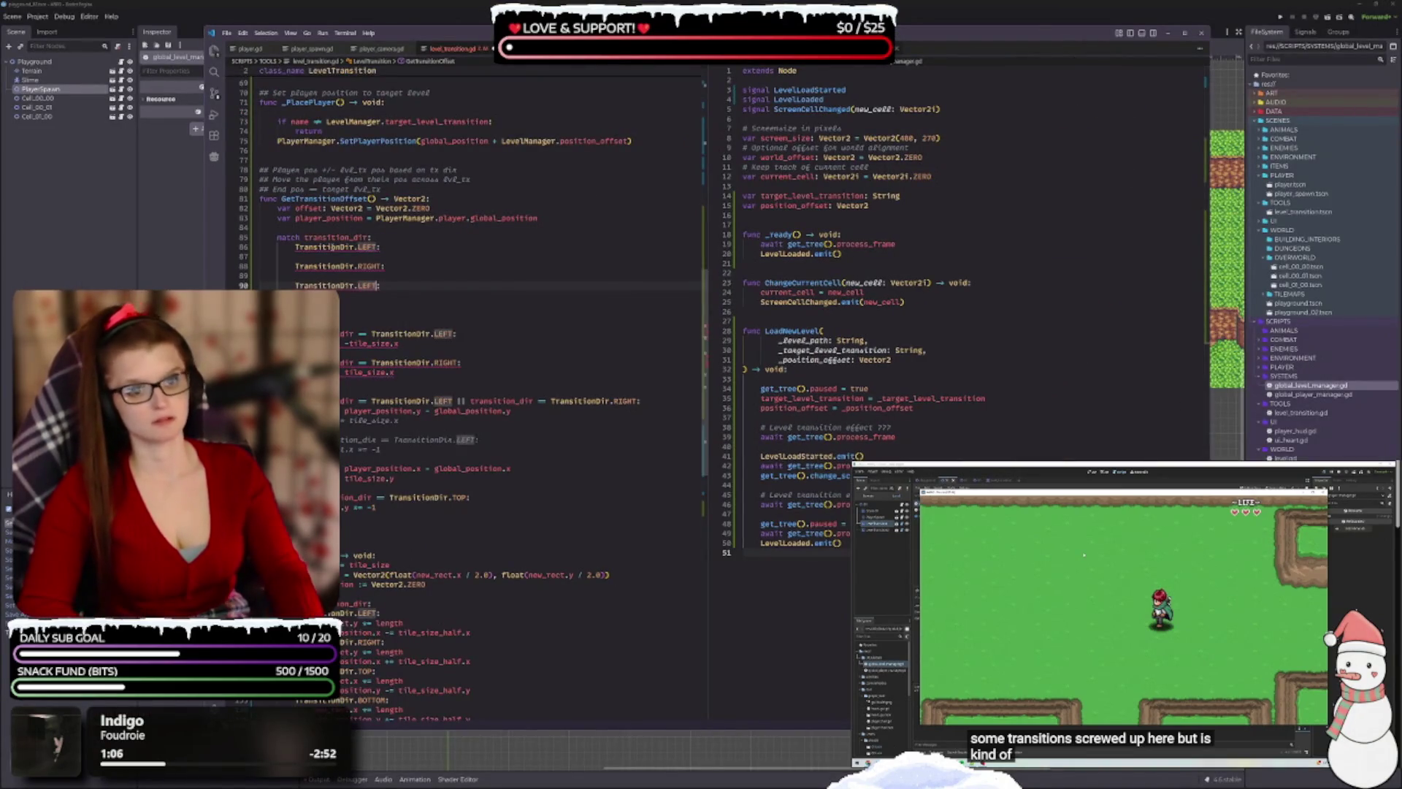
pyautogui.press('BackSpace')
pyautogui.press('BackSpace')
pyautogui.press('BackSpace')
pyautogui.press('BackSpace')
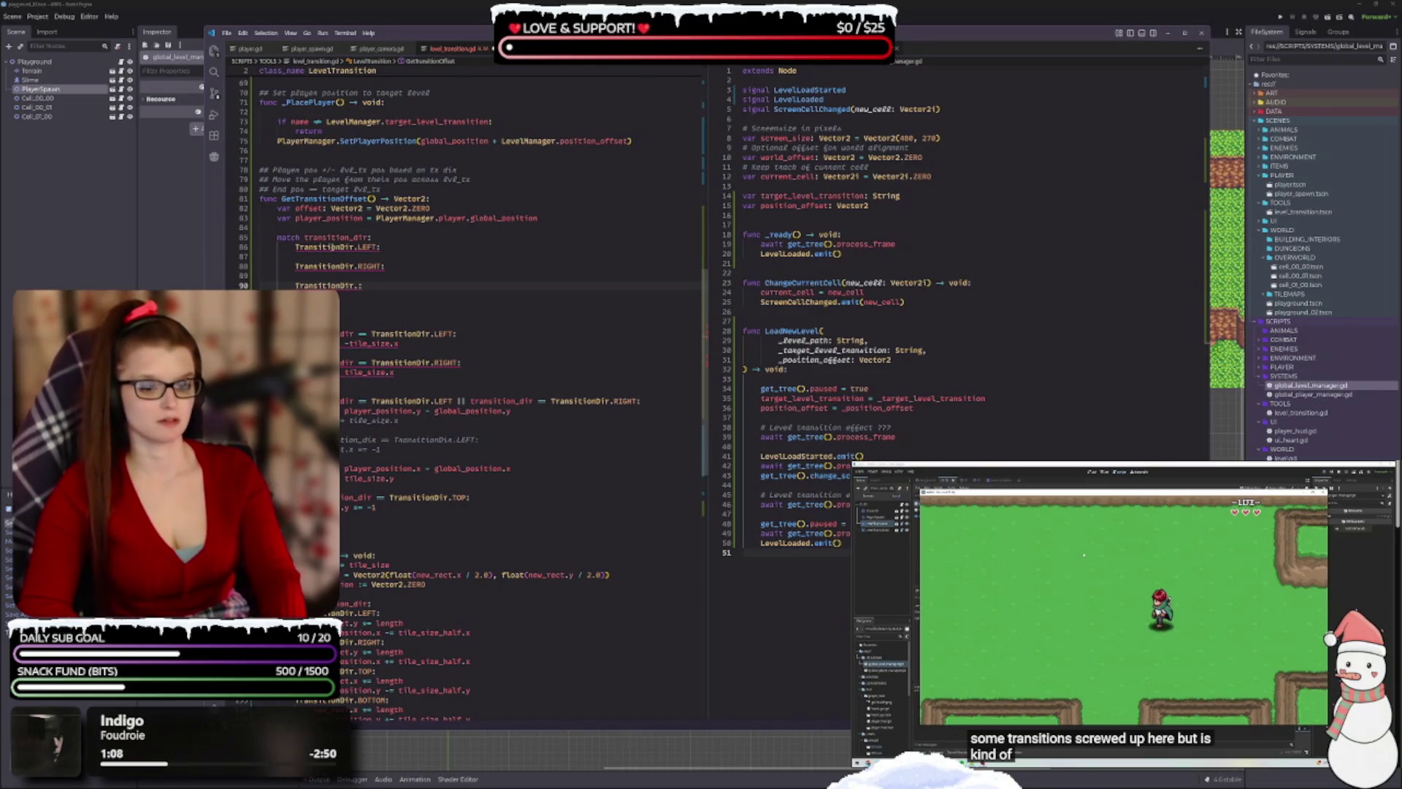
pyautogui.write('TOP')
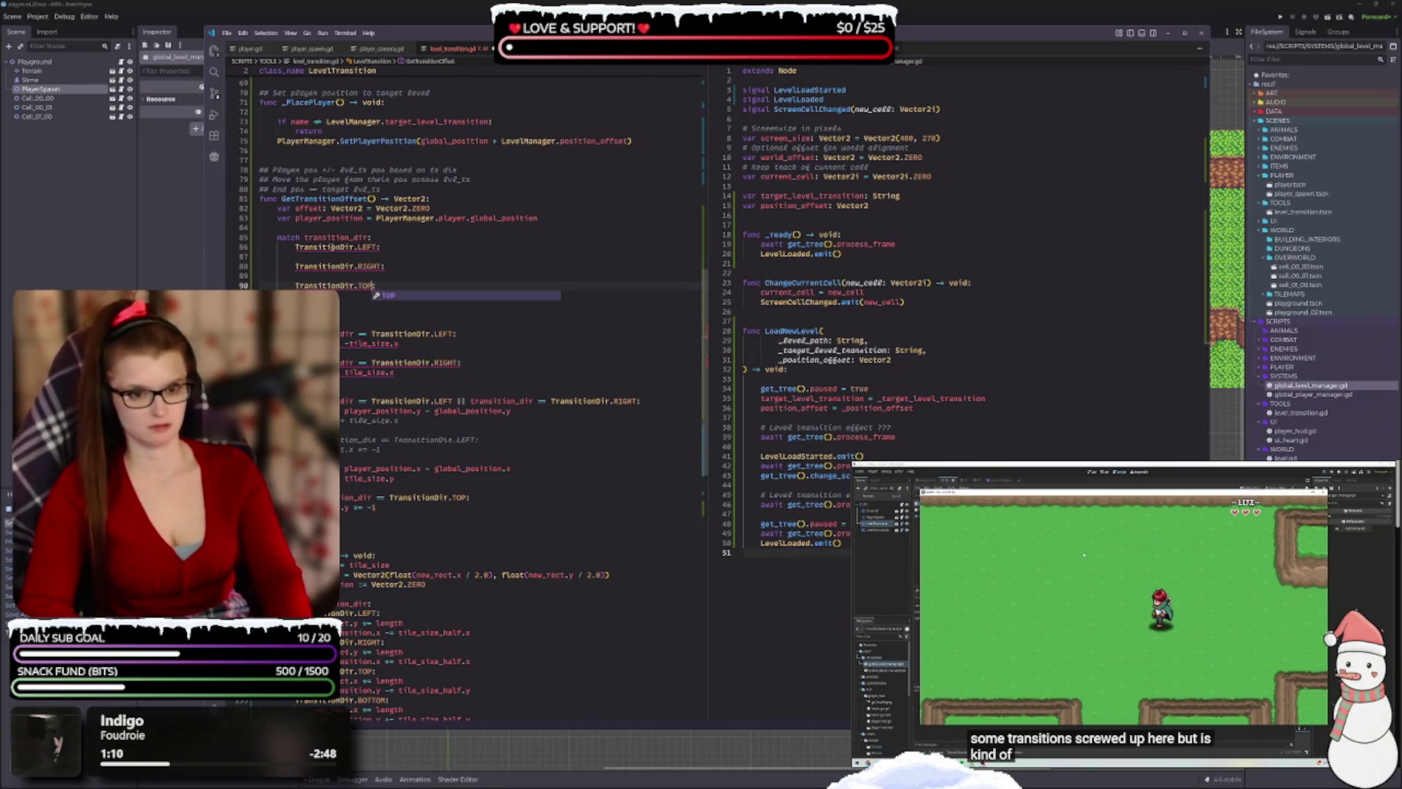
pyautogui.press('Return')
pyautogui.write('TransitionDir.LEFT:')
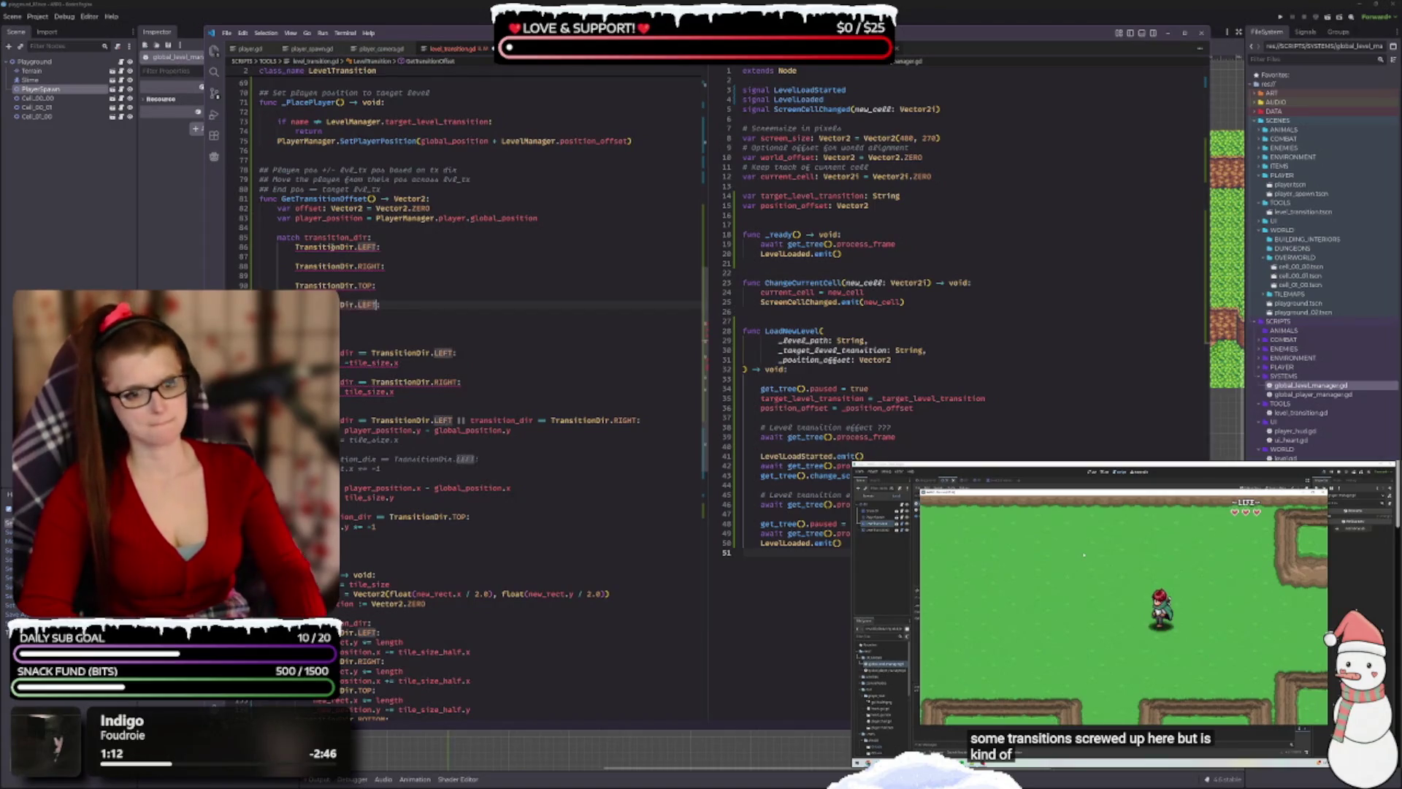
pyautogui.write('DOWN')
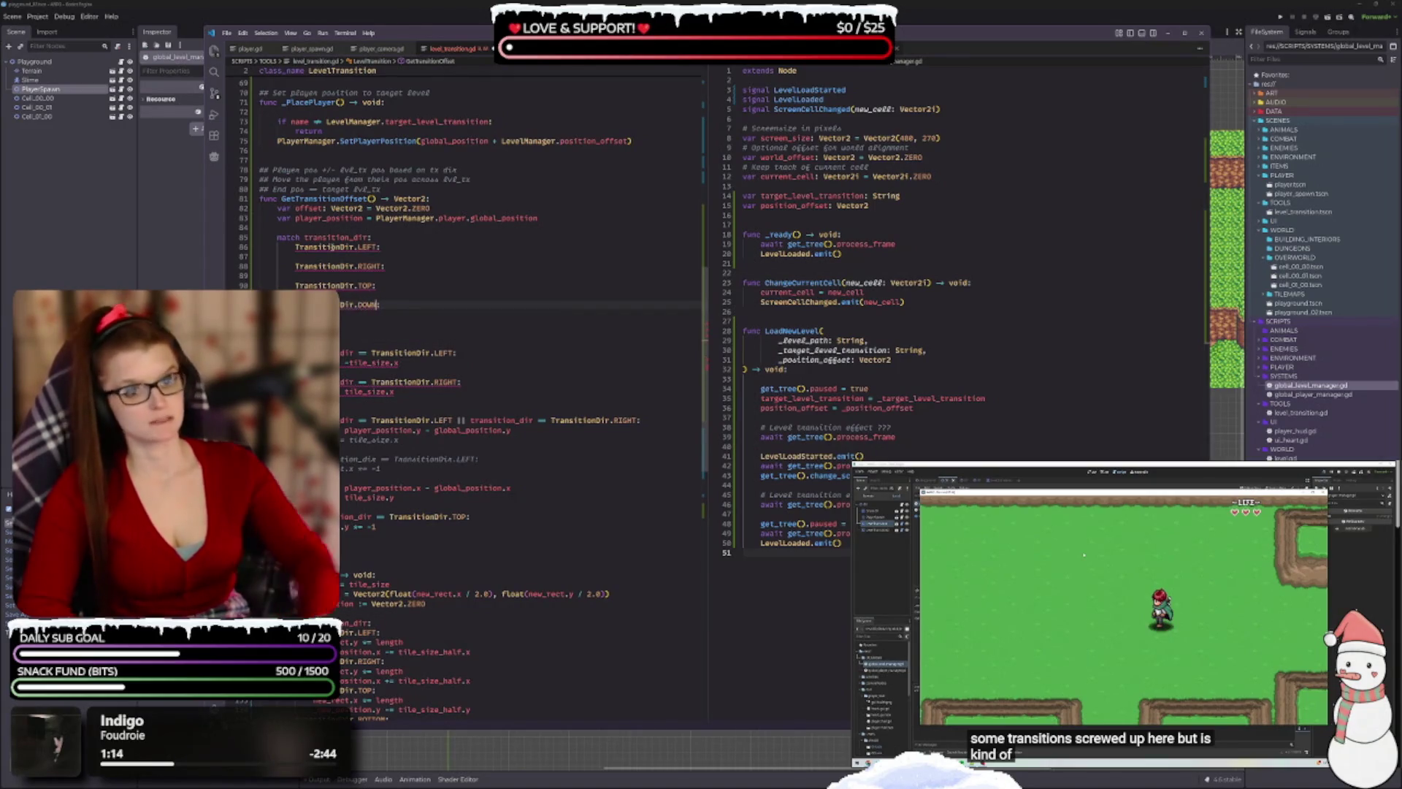
pyautogui.scroll(1, 398, 345)
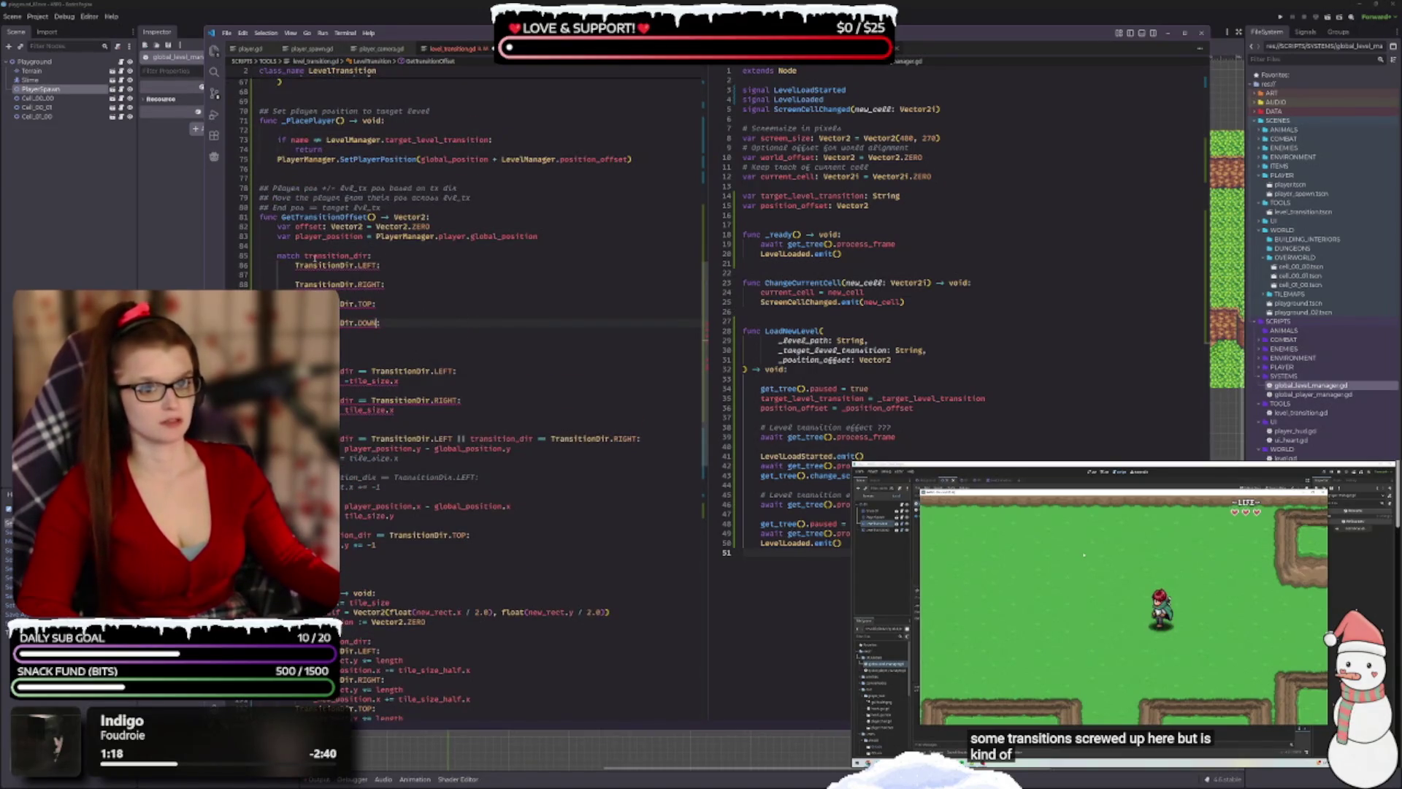
# Fill each match case with offset.x/offset.y assignments and rename the DOWN case to BOTTOM
pyautogui.click(355, 276)
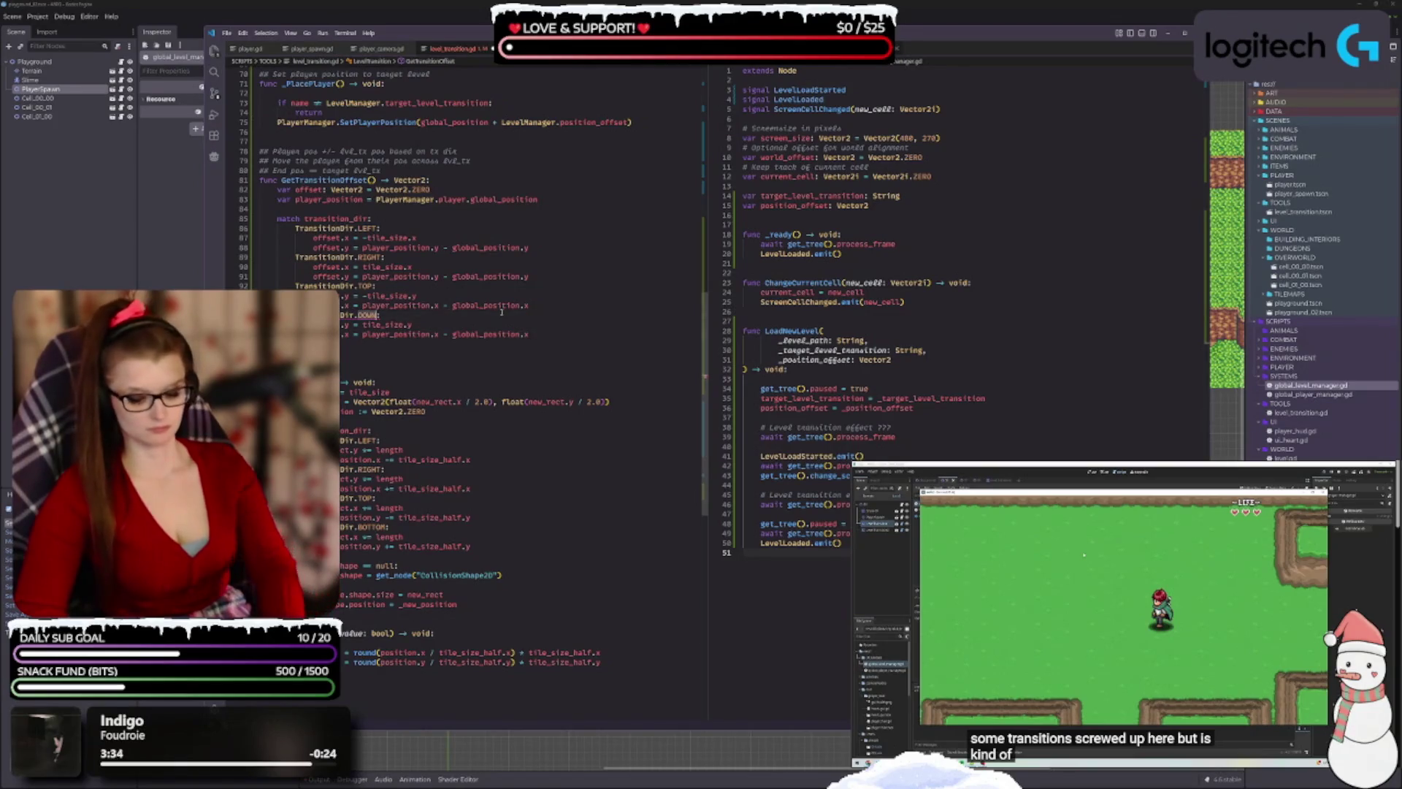
pyautogui.write('BOTTOM')
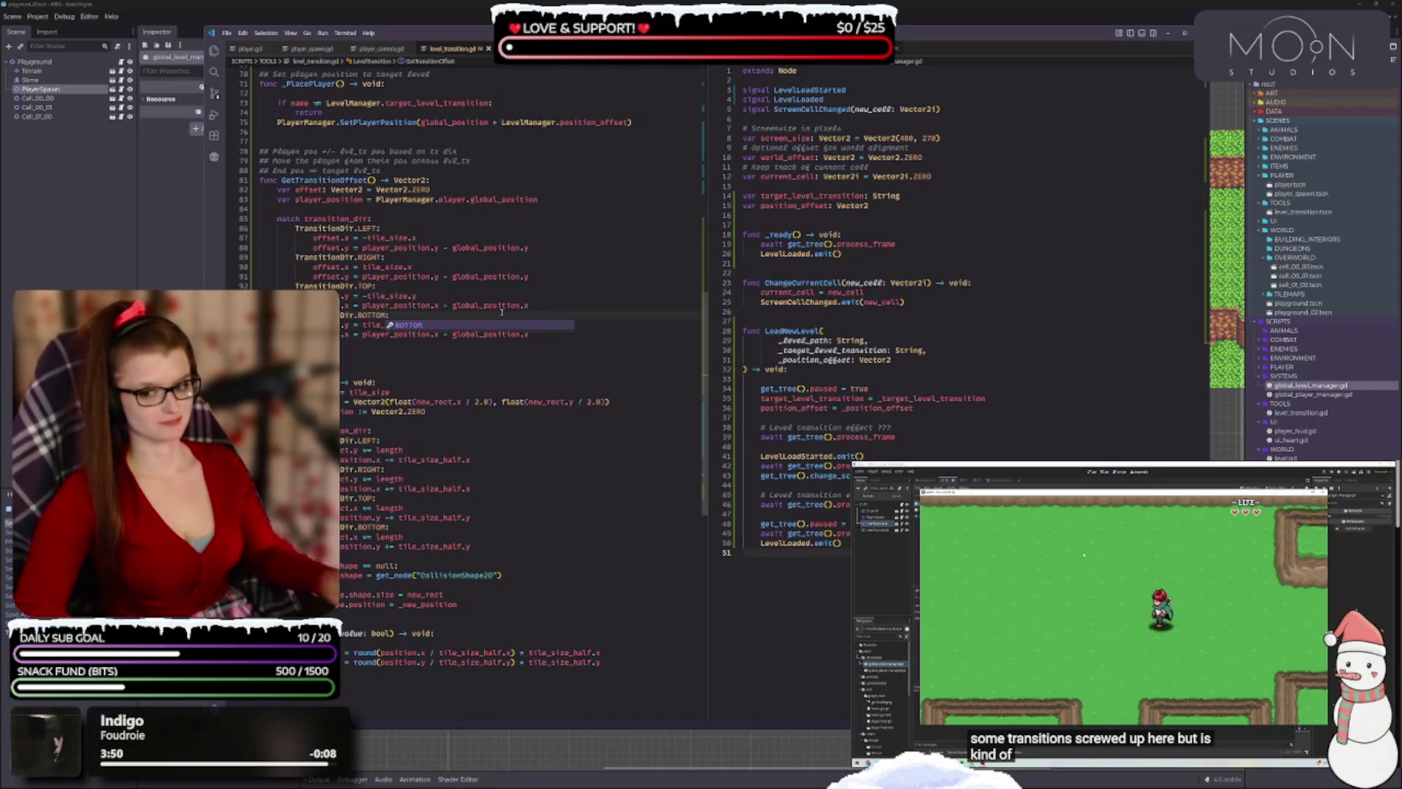
pyautogui.scroll(20, 532, 332)
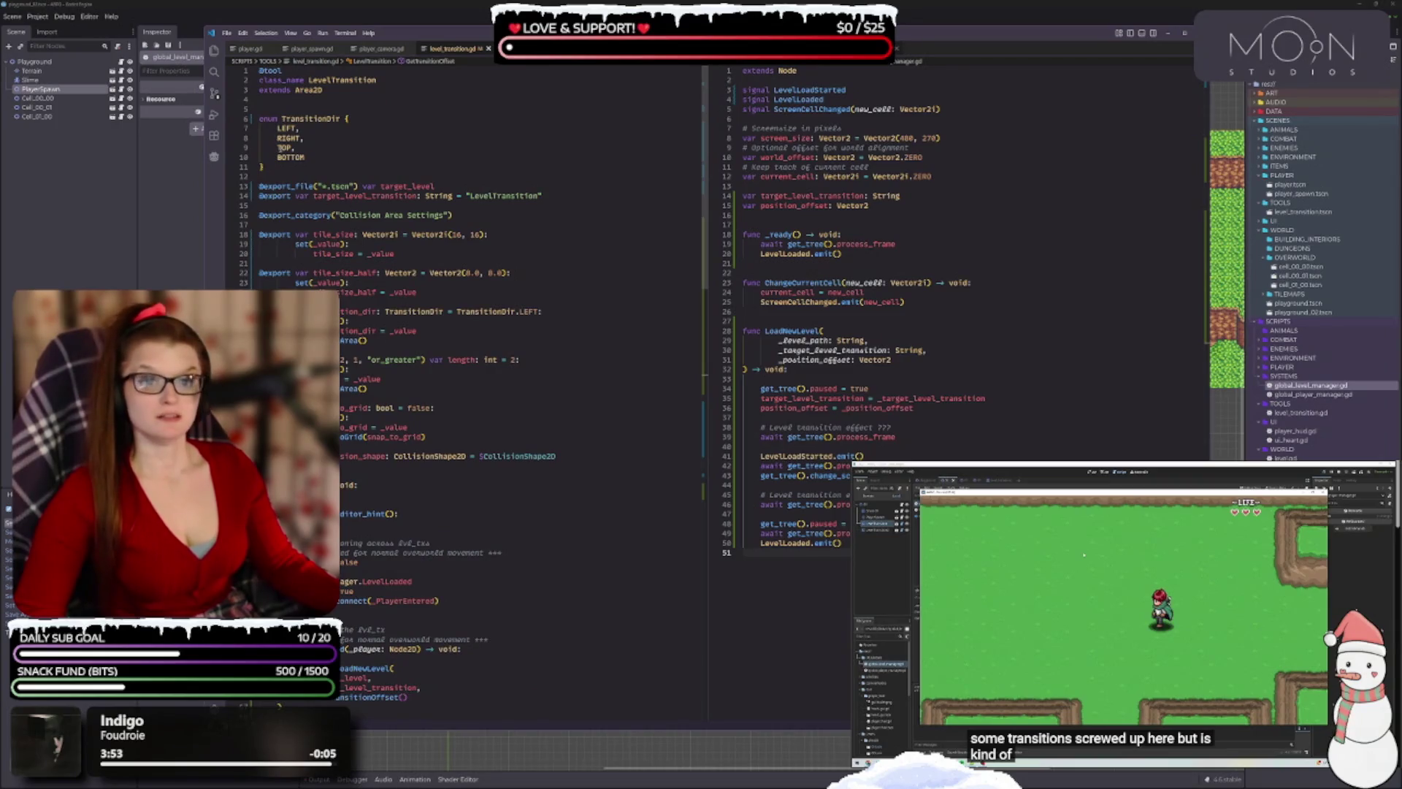
pyautogui.click(280, 147)
pyautogui.rightClick(282, 149)
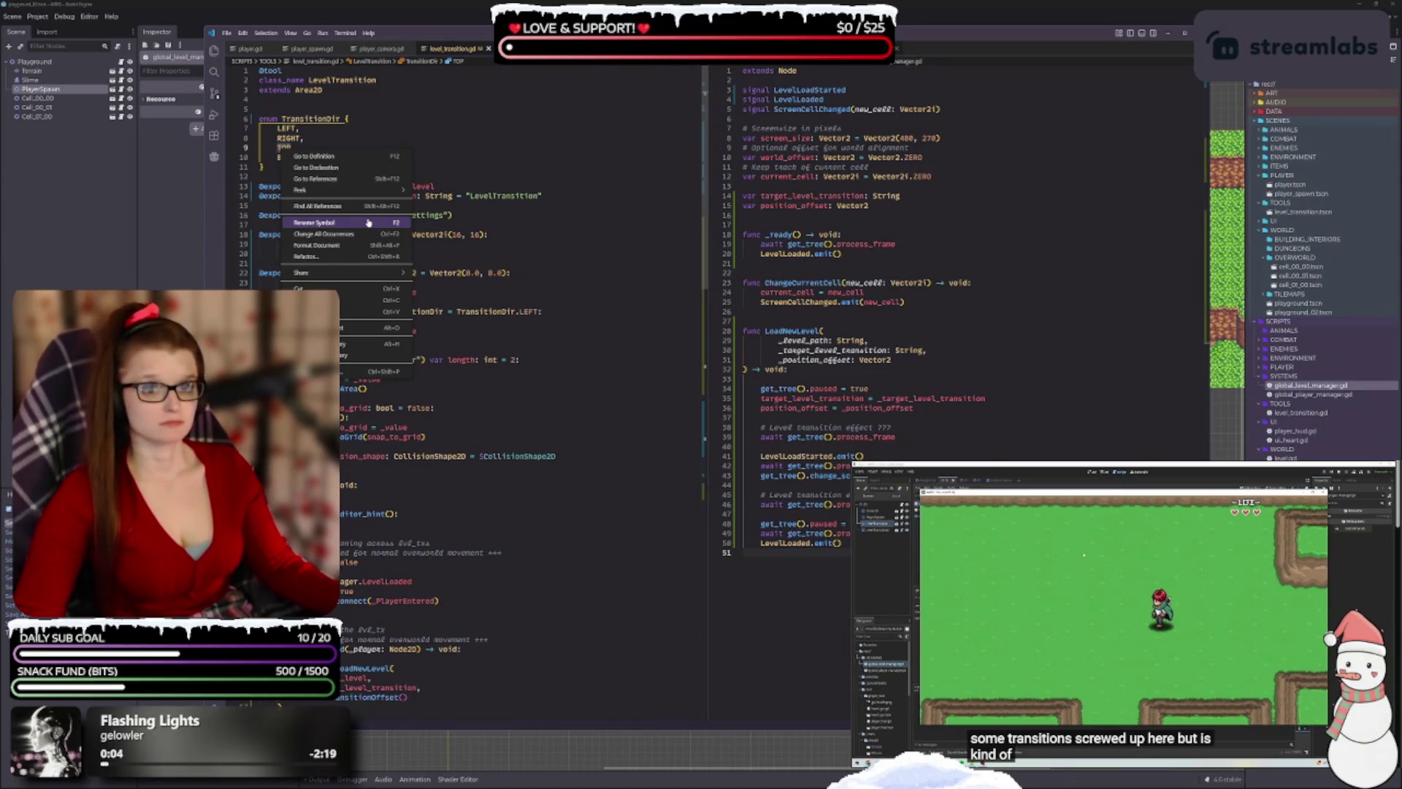
pyautogui.click(368, 222)
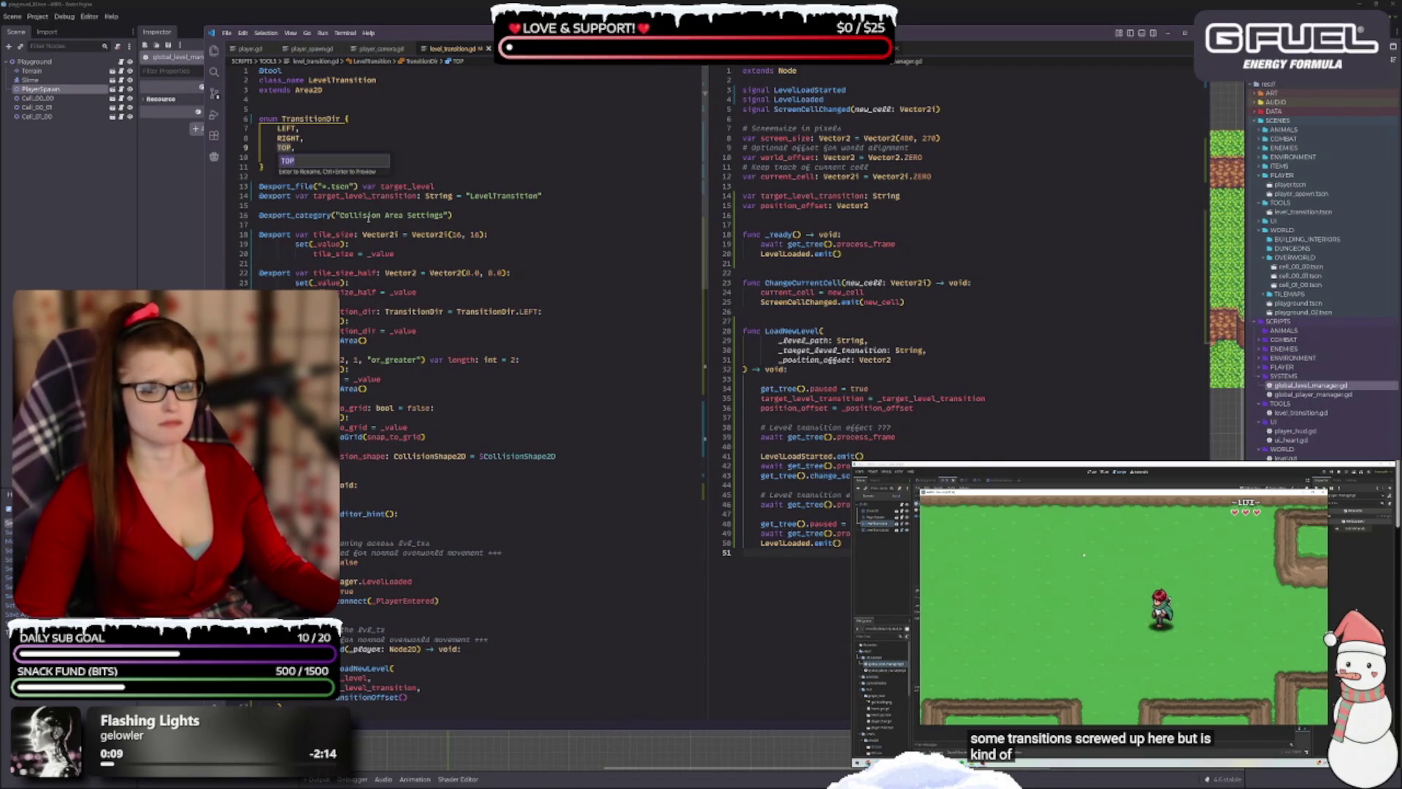
pyautogui.scroll(-8, 493, 373)
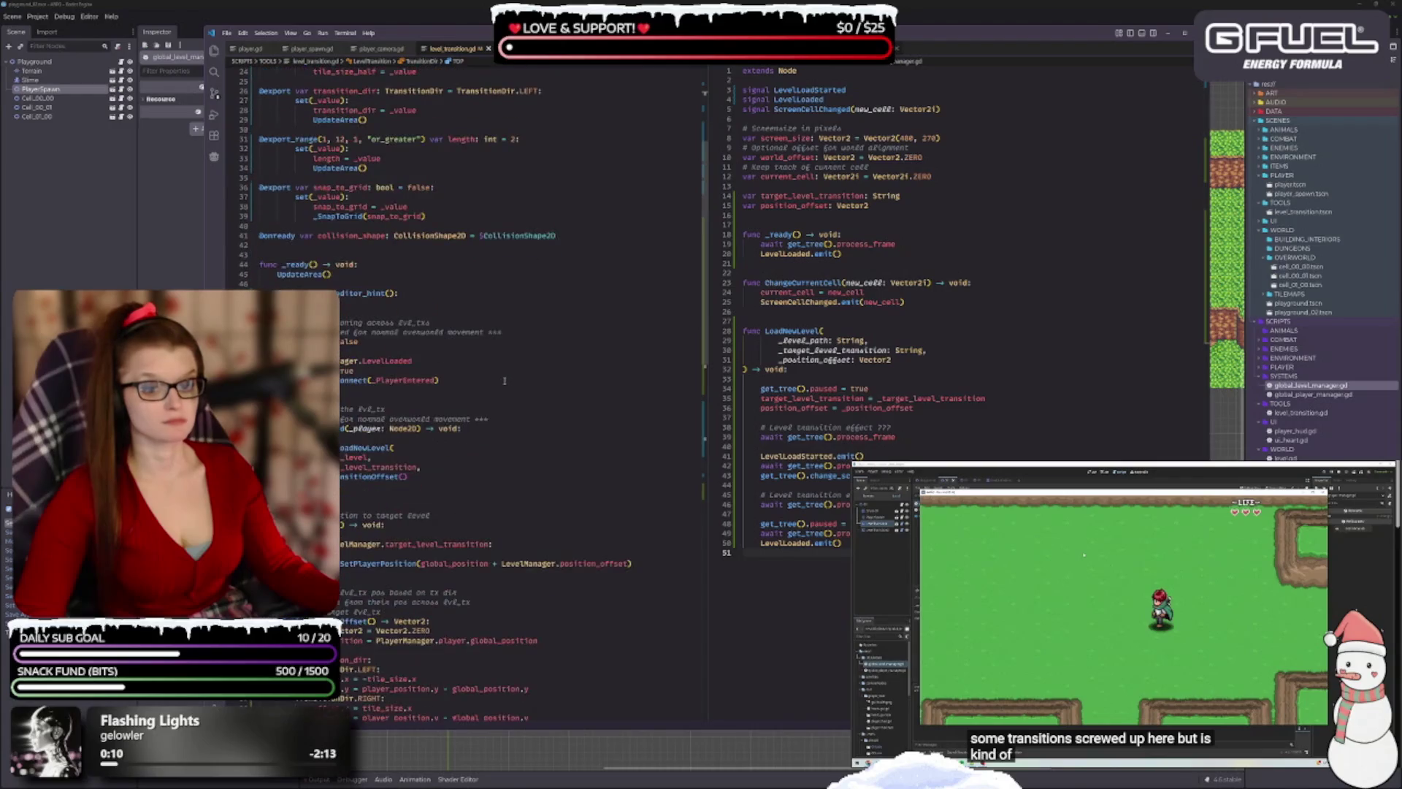
pyautogui.scroll(8, 505, 375)
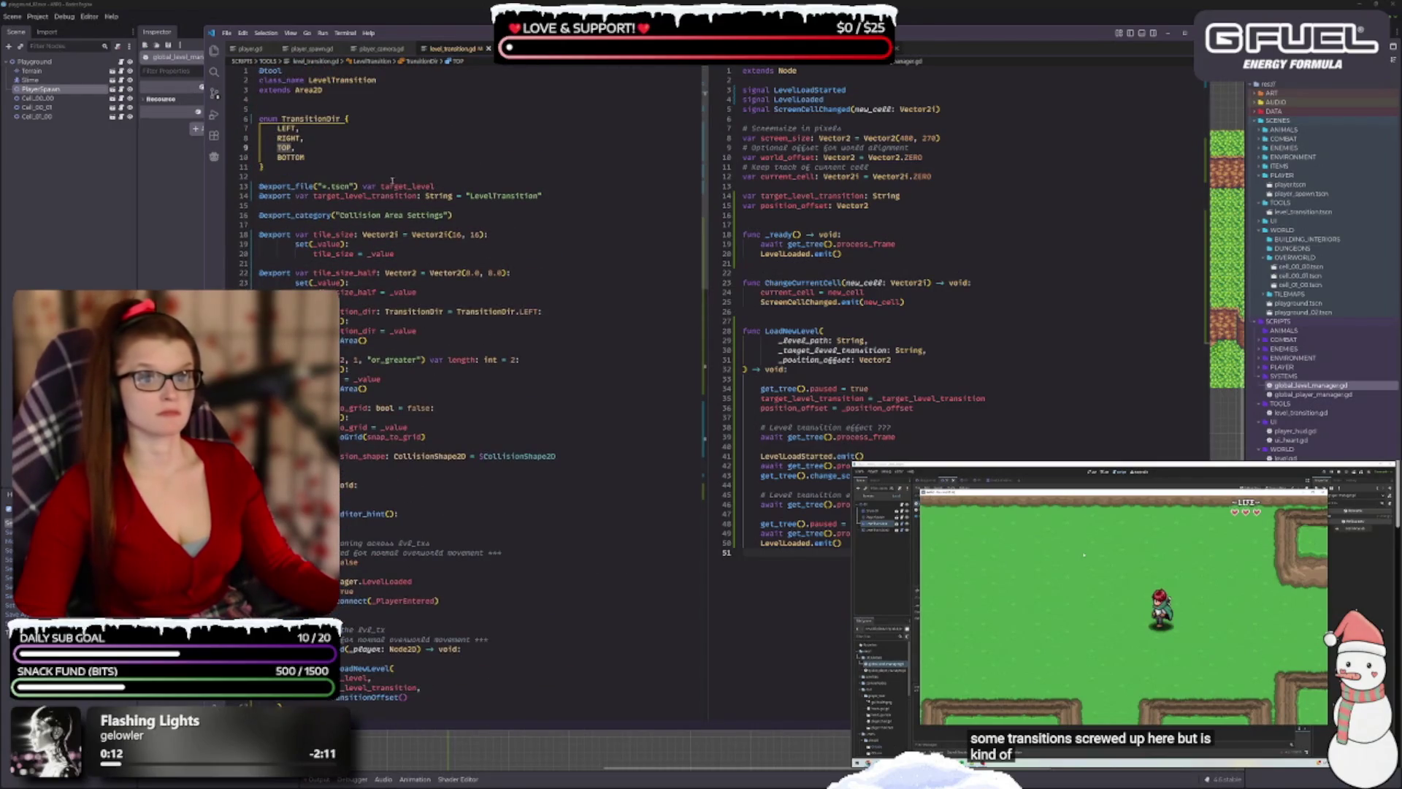
pyautogui.click(279, 147)
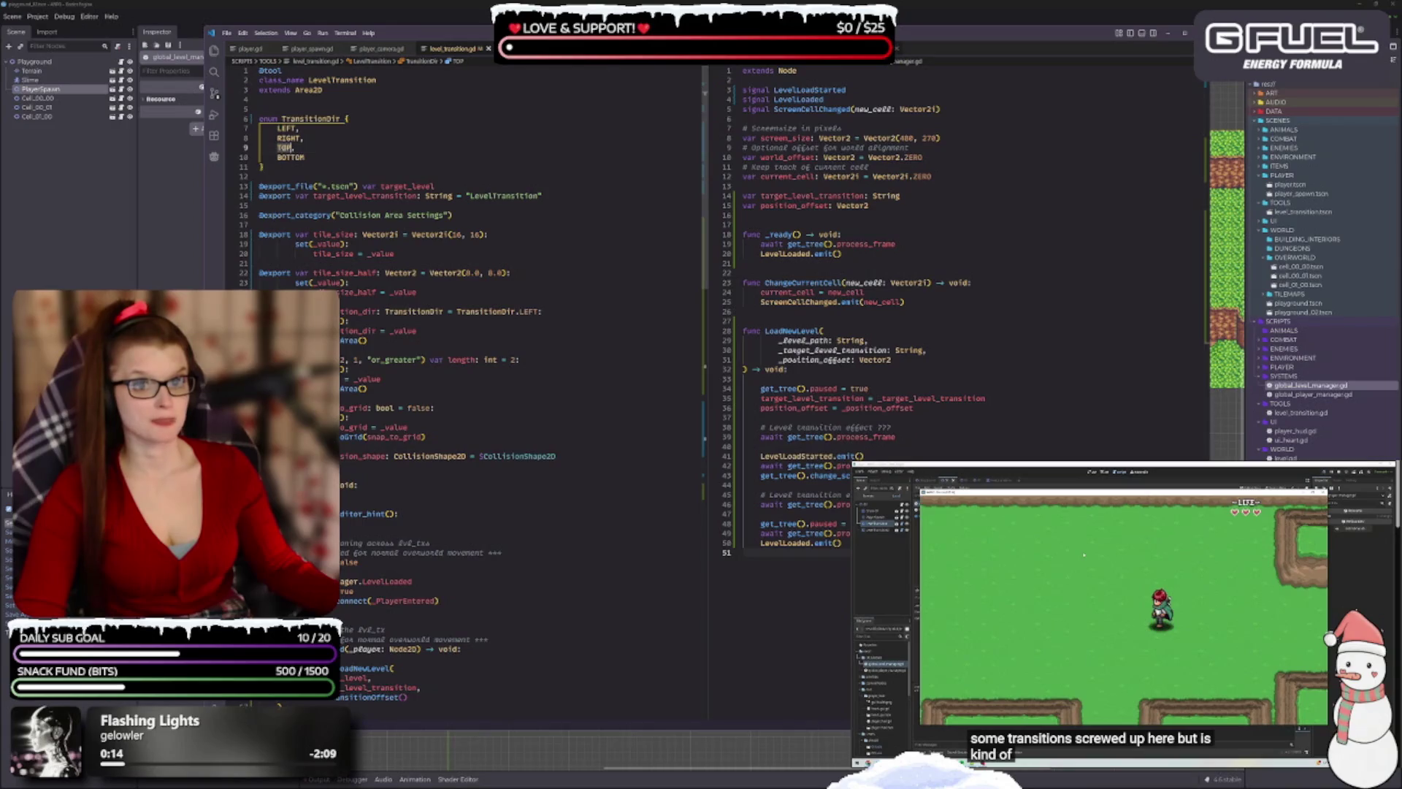
pyautogui.rightClick(283, 149)
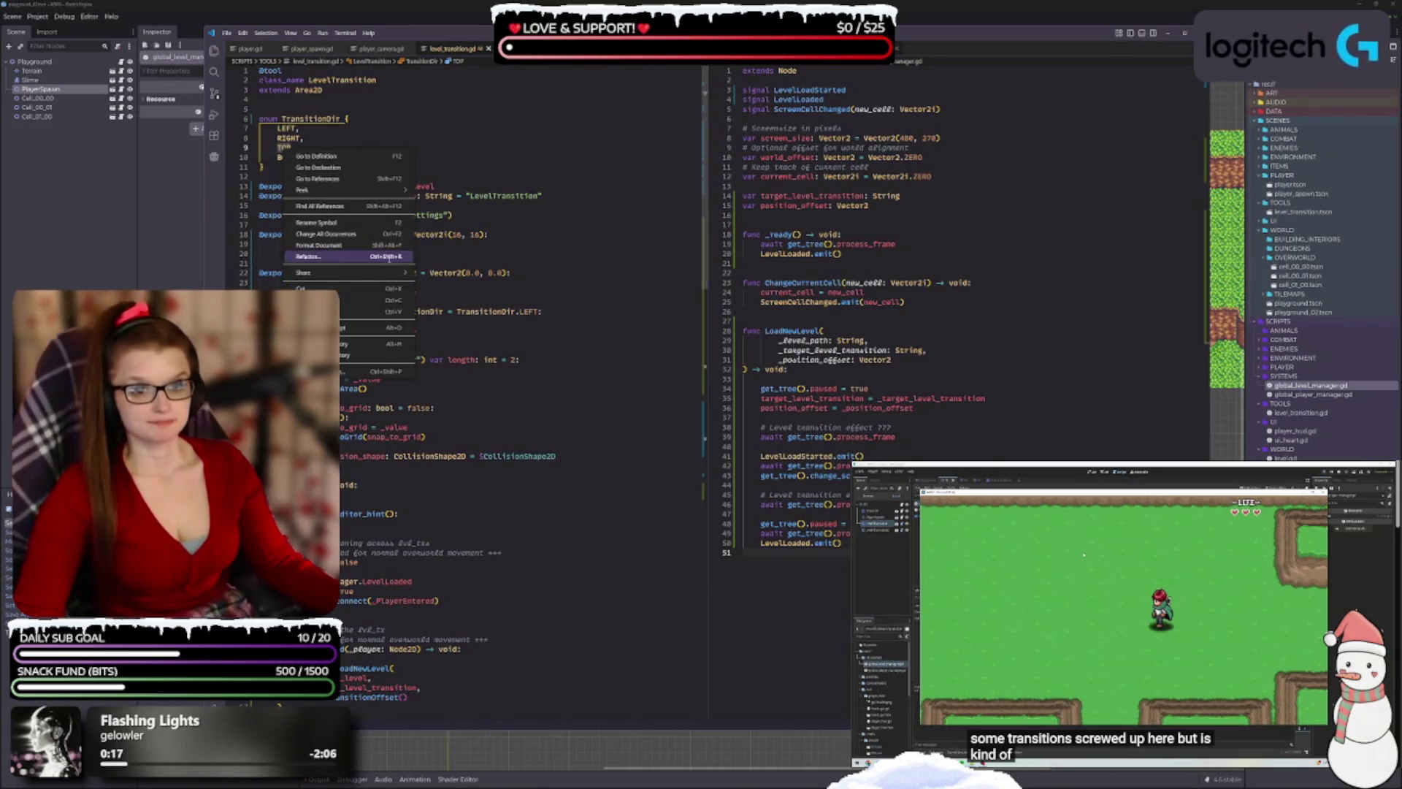
pyautogui.press('Escape')
pyautogui.hotkey('ctrl', 'Delete')
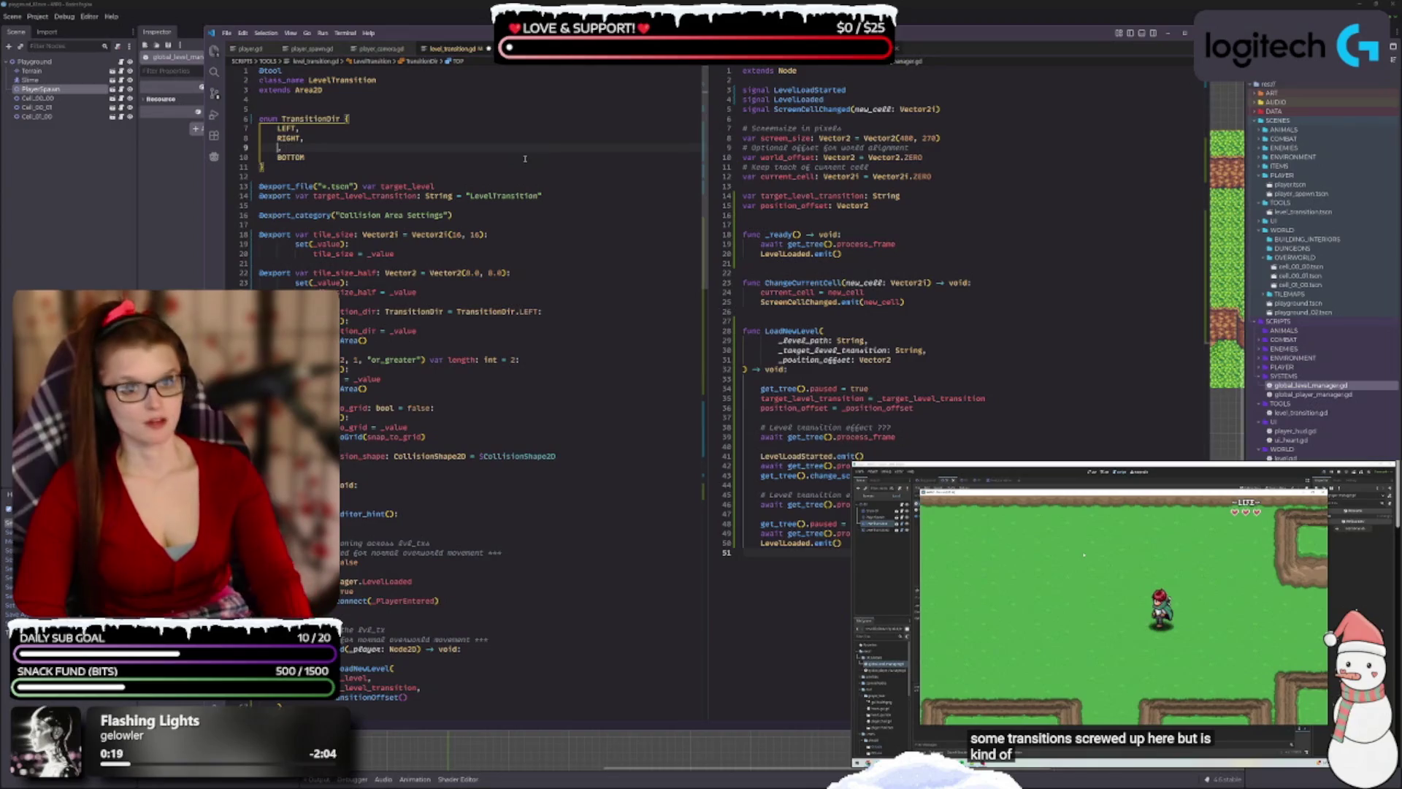
pyautogui.write('UP')
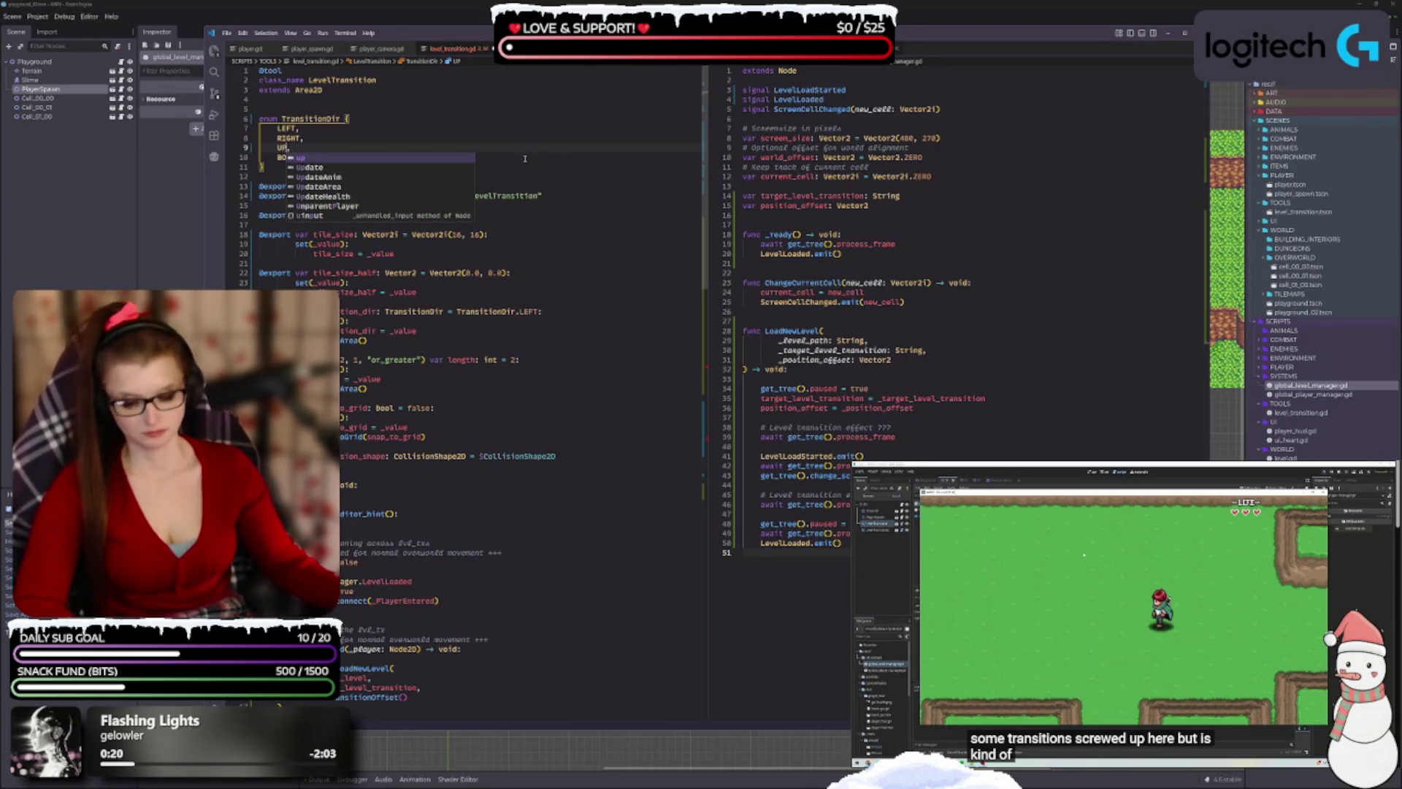
pyautogui.click(483, 336)
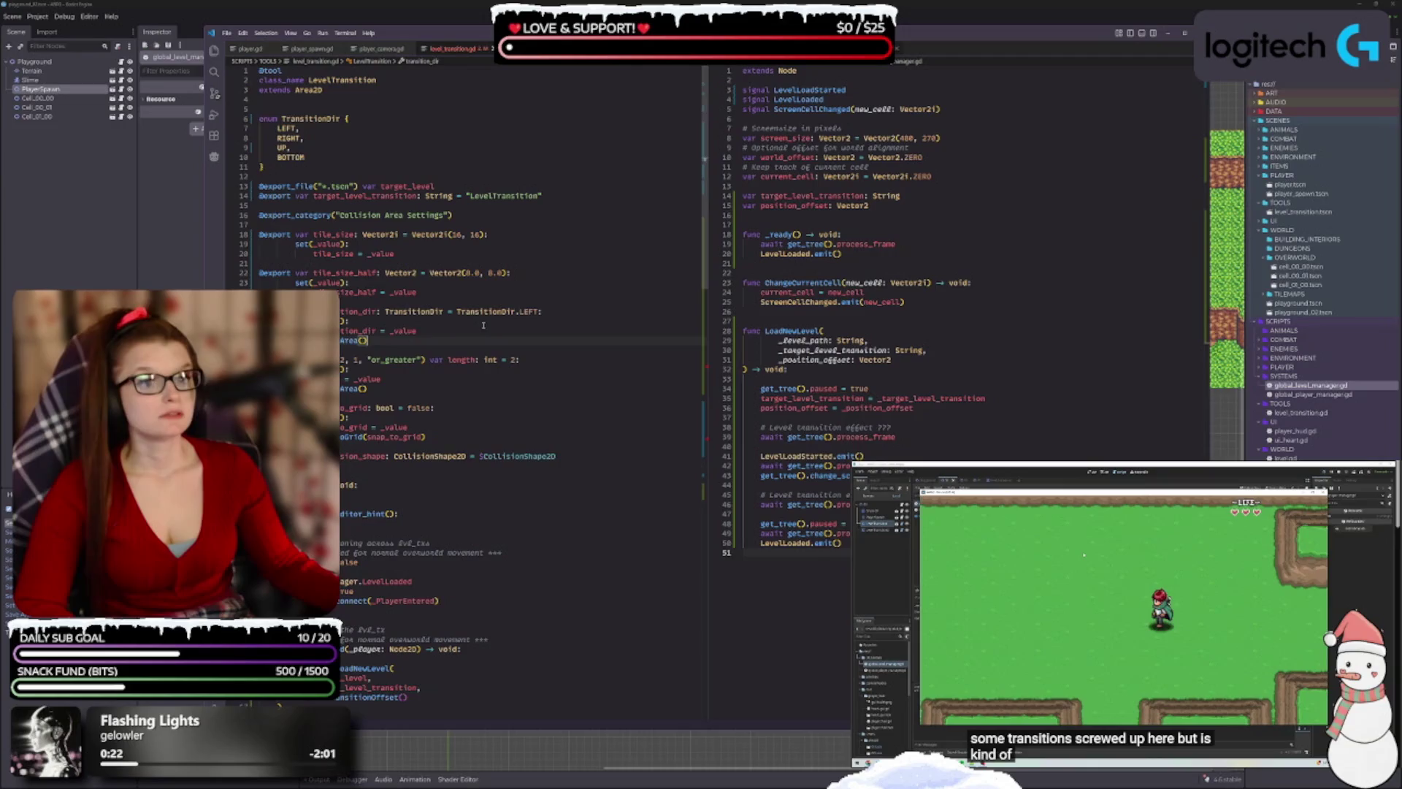
pyautogui.scroll(-12, 556, 428)
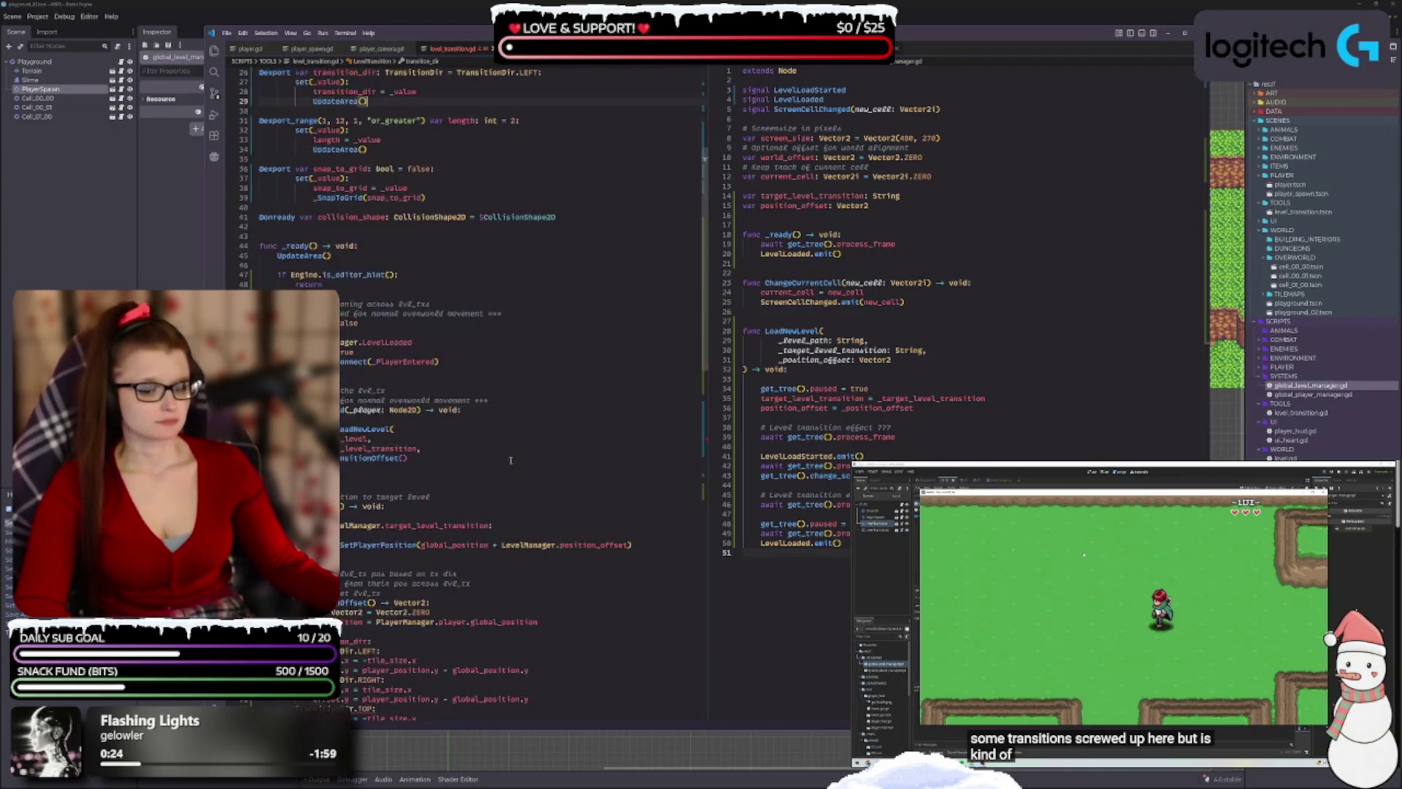
pyautogui.scroll(12, 510, 449)
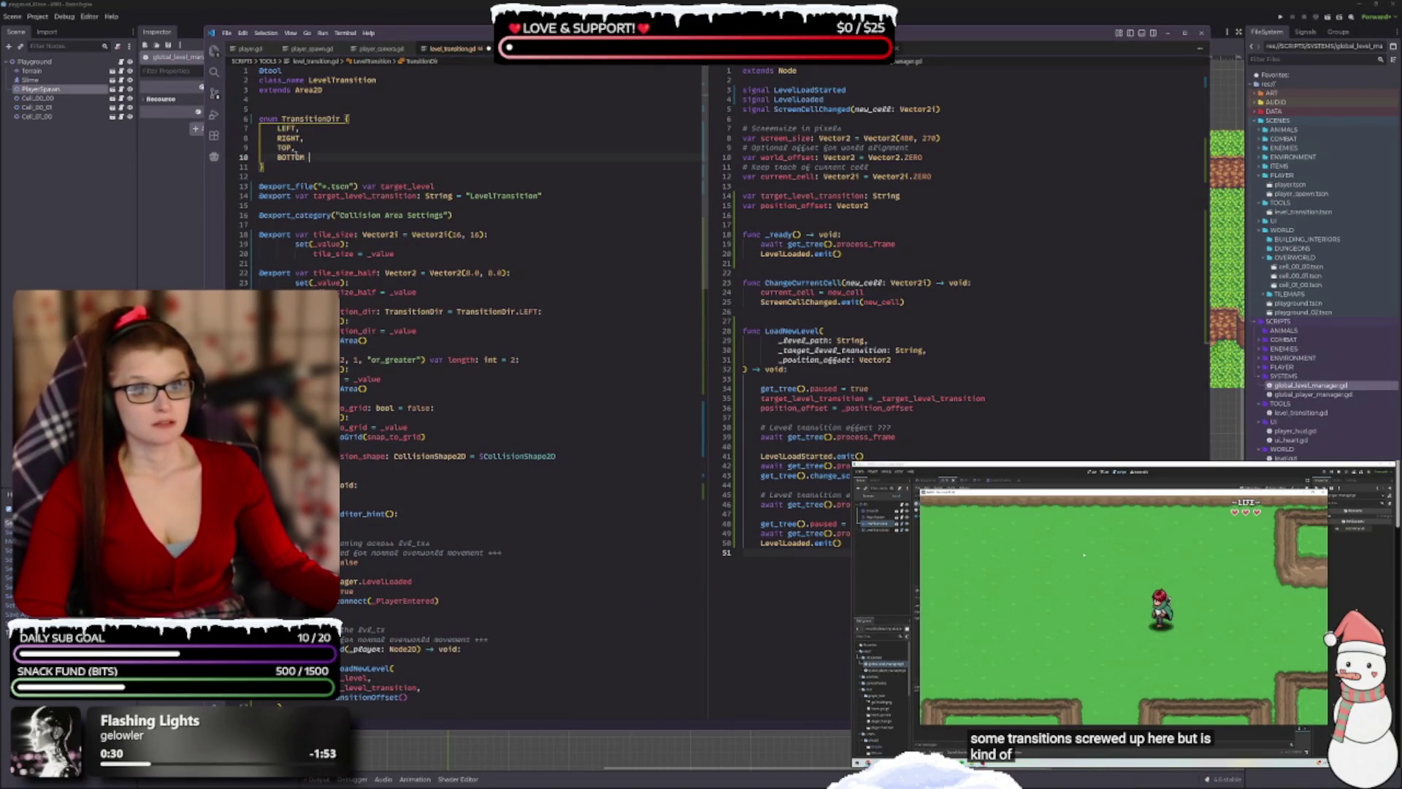
pyautogui.rightClick(284, 148)
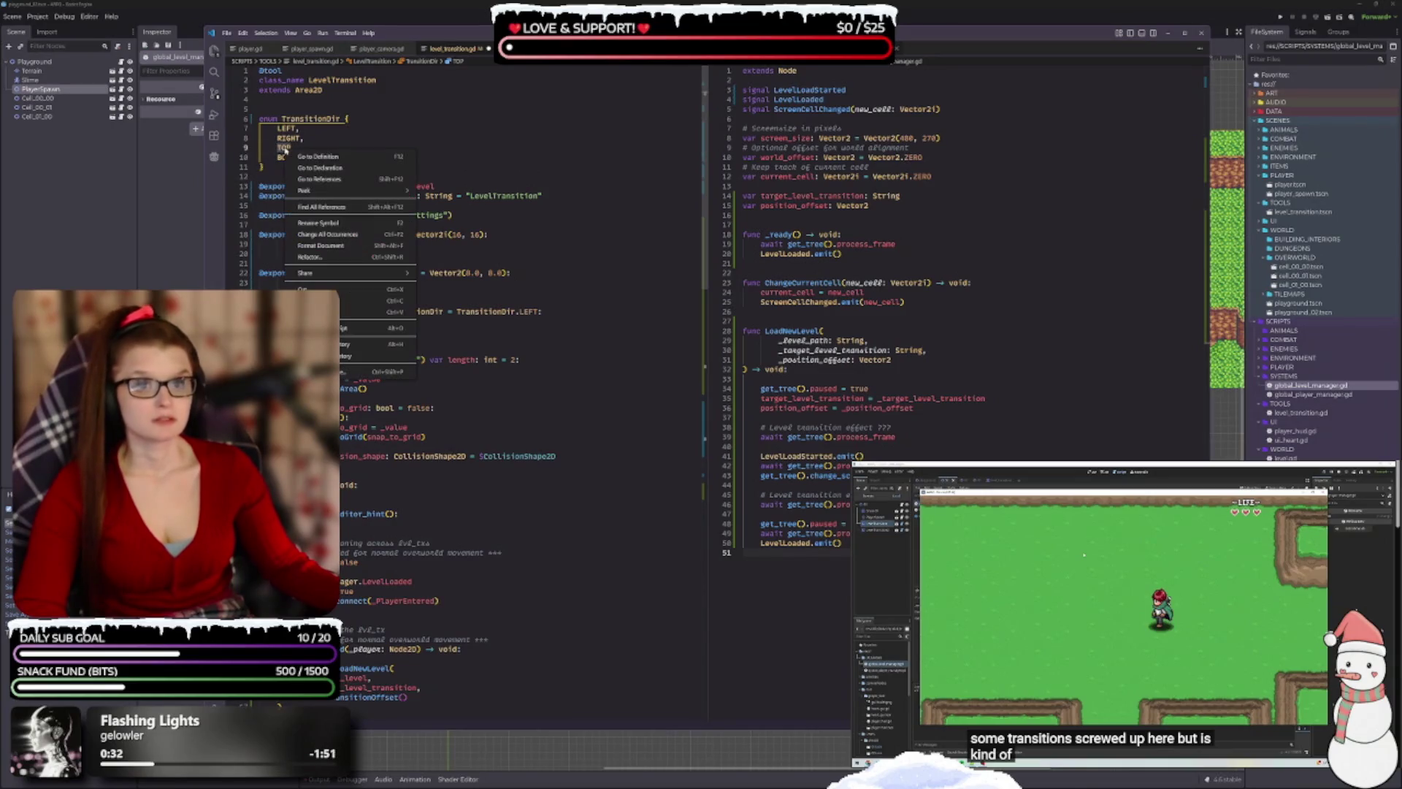
pyautogui.click(337, 235)
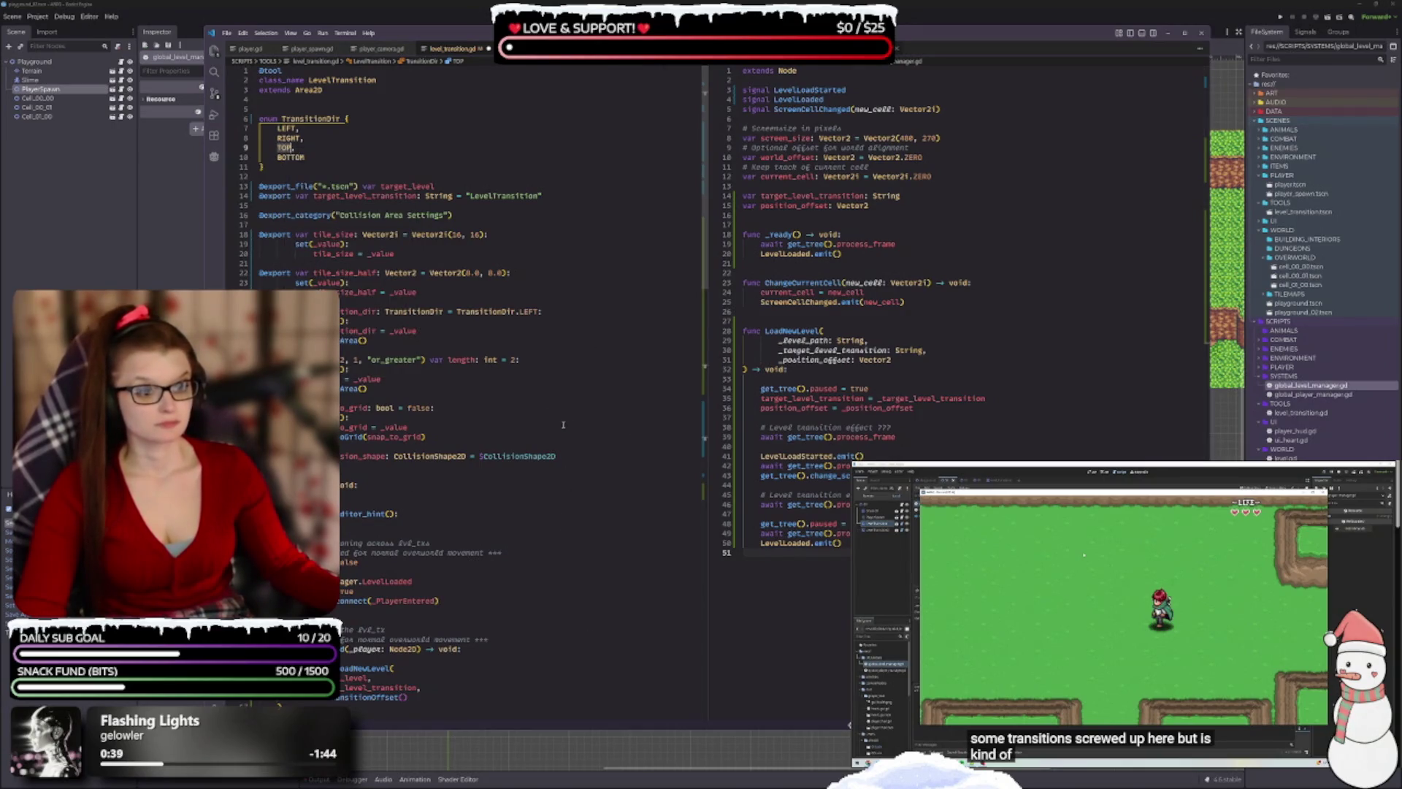
pyautogui.scroll(-15, 563, 424)
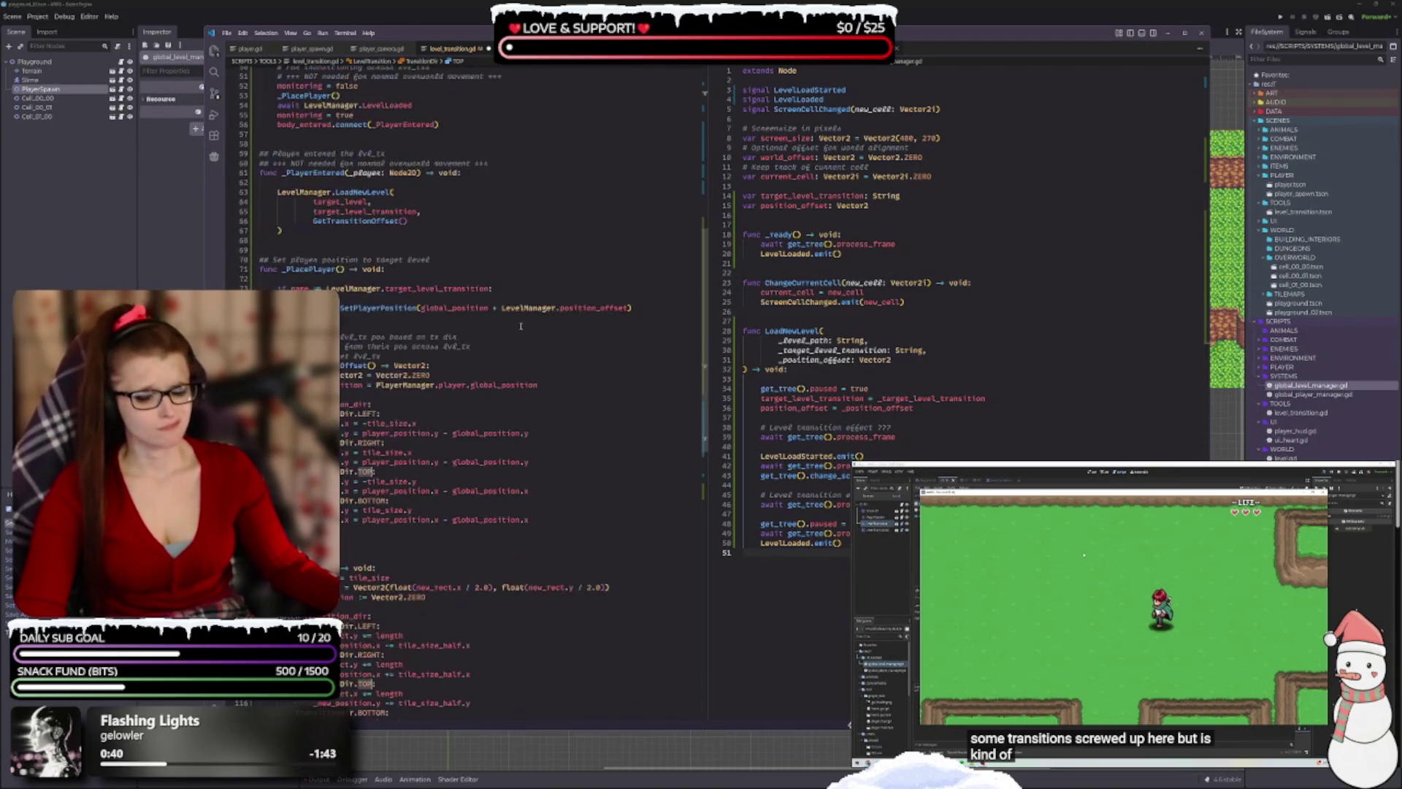
# Rename TOP to UP in the TransitionDir enum
pyautogui.scroll(-7, 533, 300)
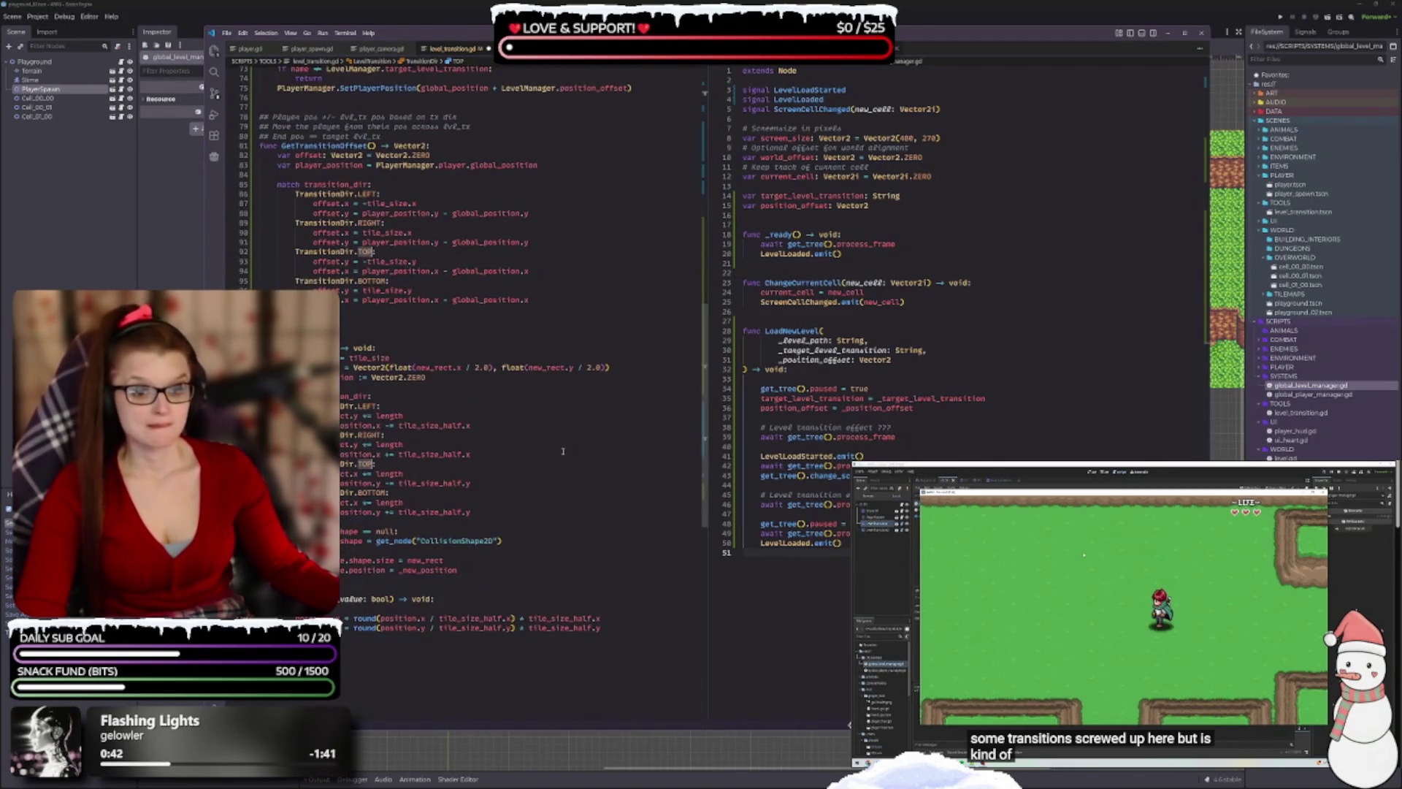
pyautogui.scroll(20, 563, 450)
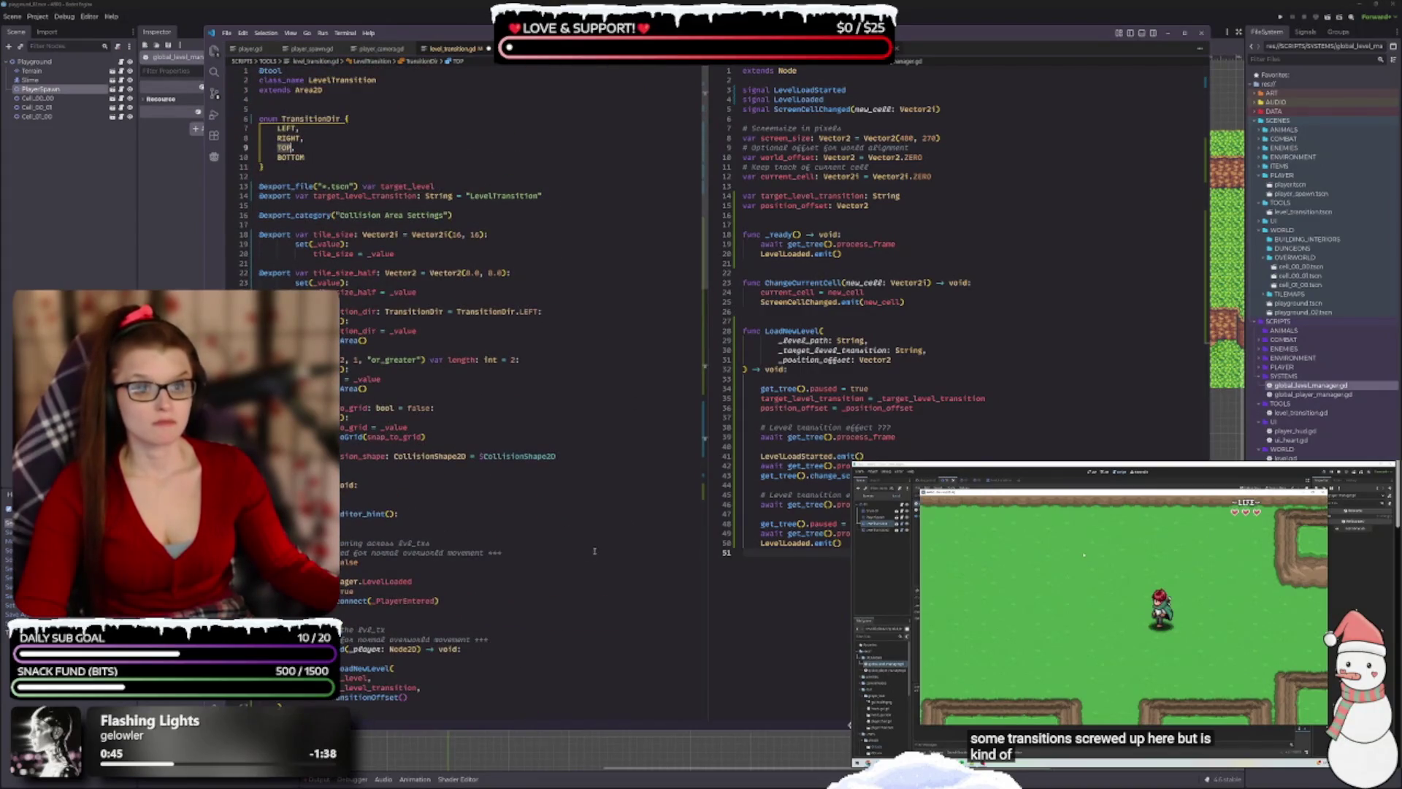
pyautogui.write('UP, BO')
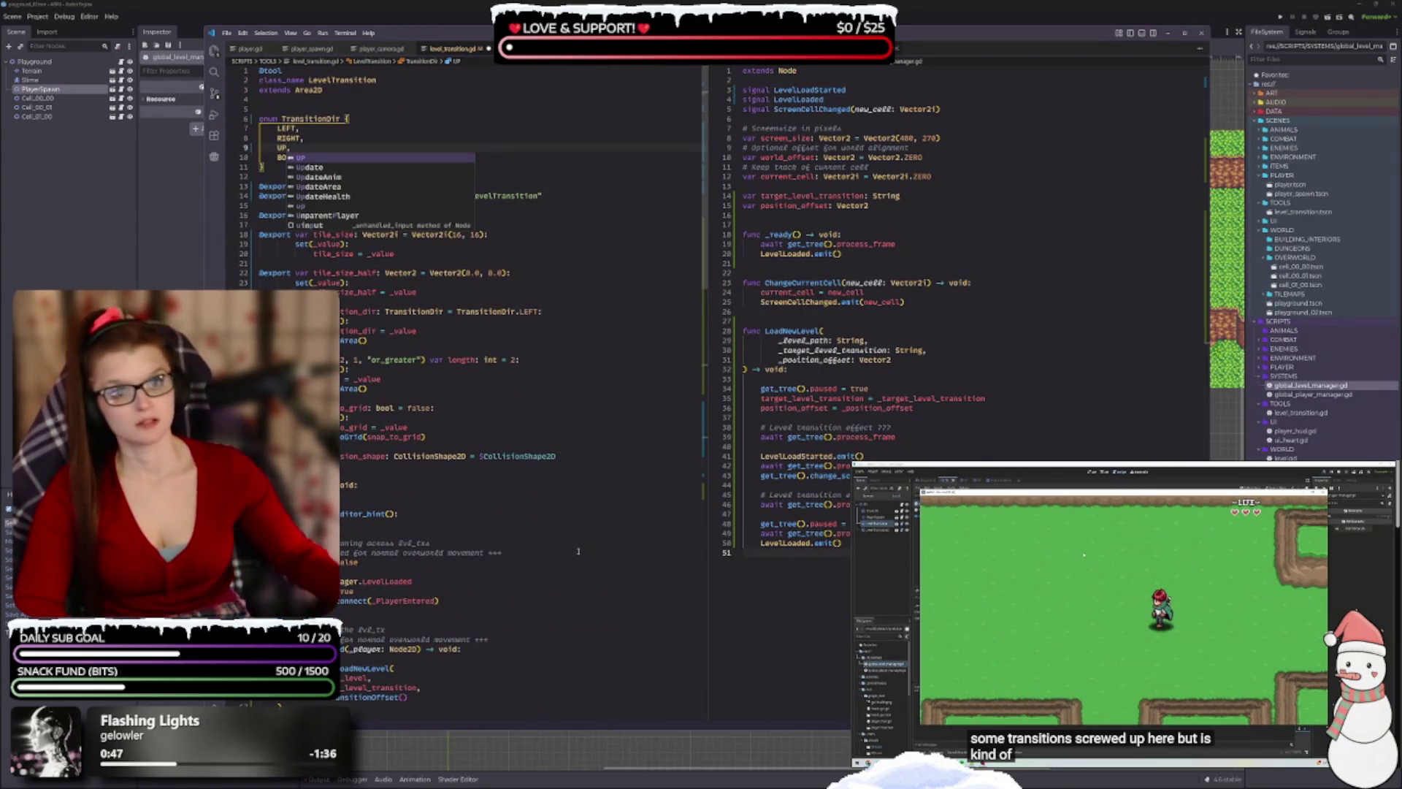
pyautogui.write('TTOM')
pyautogui.click(468, 407)
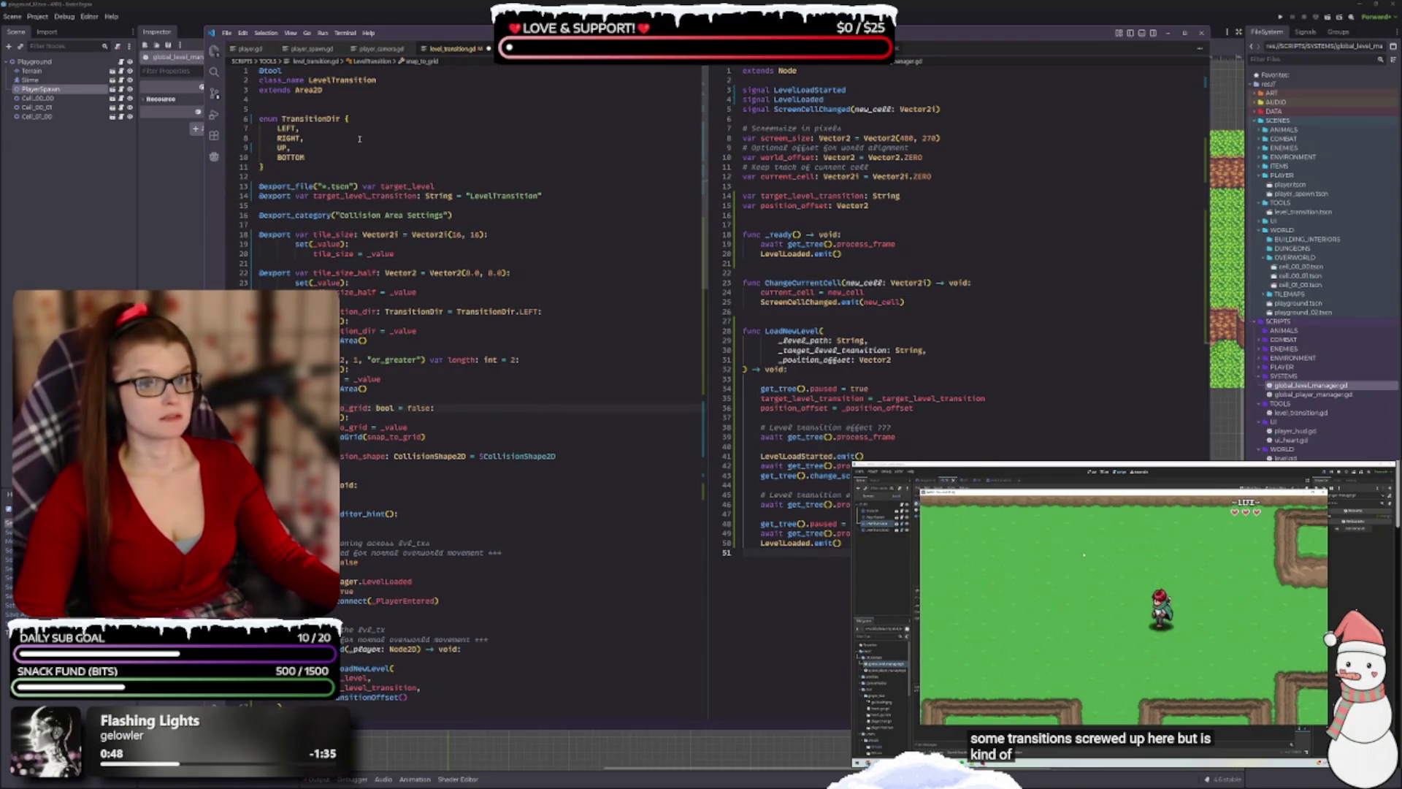
# Change all occurrences of BOTTOM to DOWN and check the match cases
pyautogui.click(288, 158)
pyautogui.rightClick(292, 161)
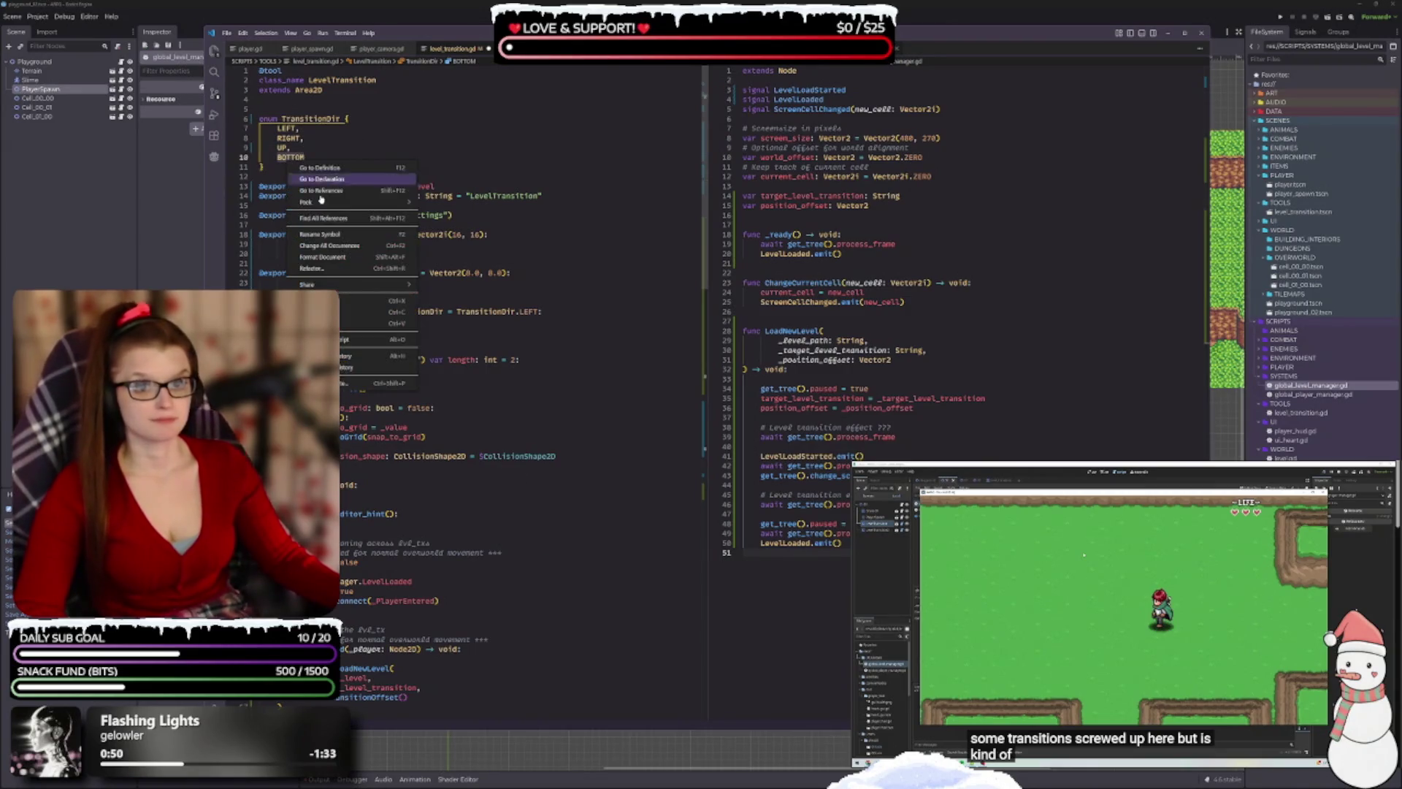
pyautogui.click(348, 246)
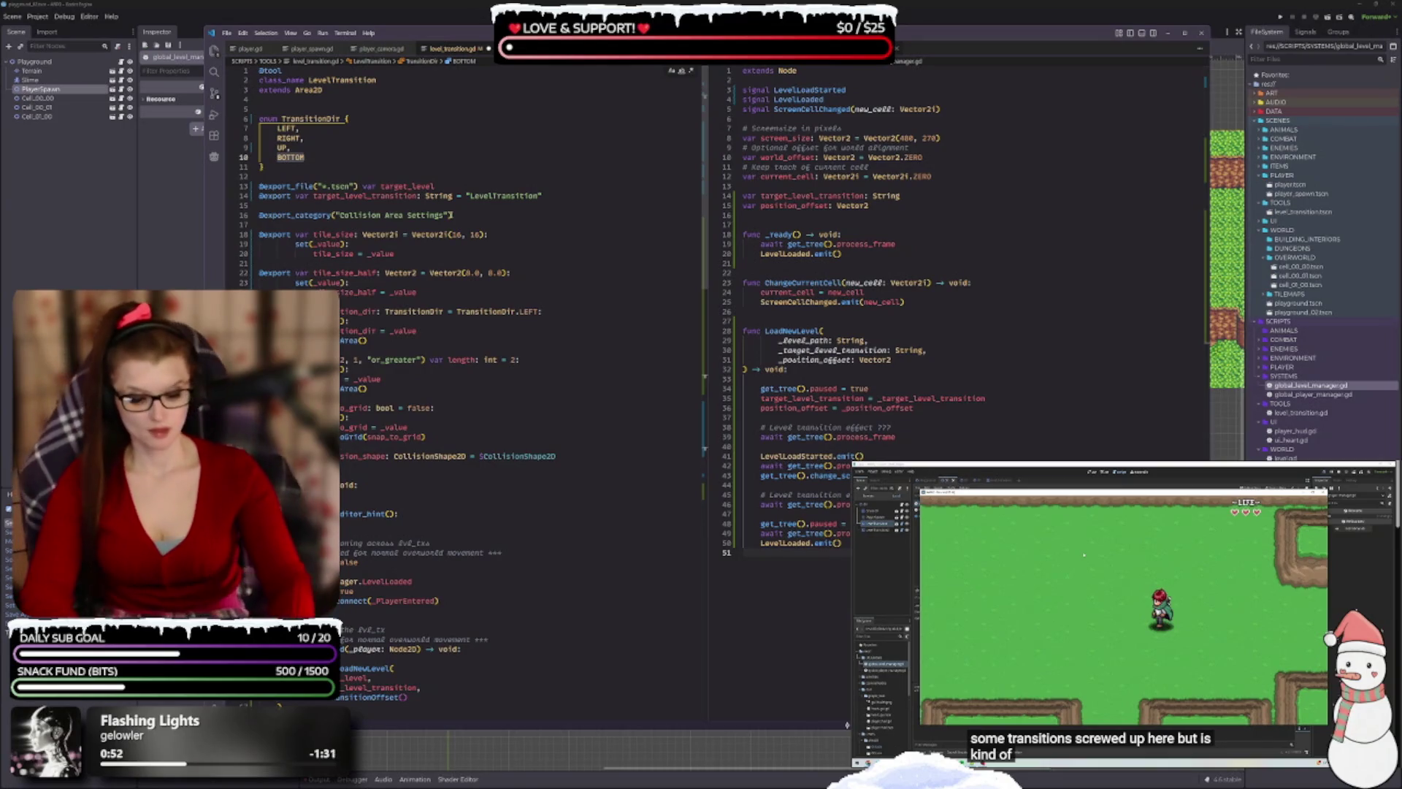
pyautogui.write('DOWN')
pyautogui.click(525, 213)
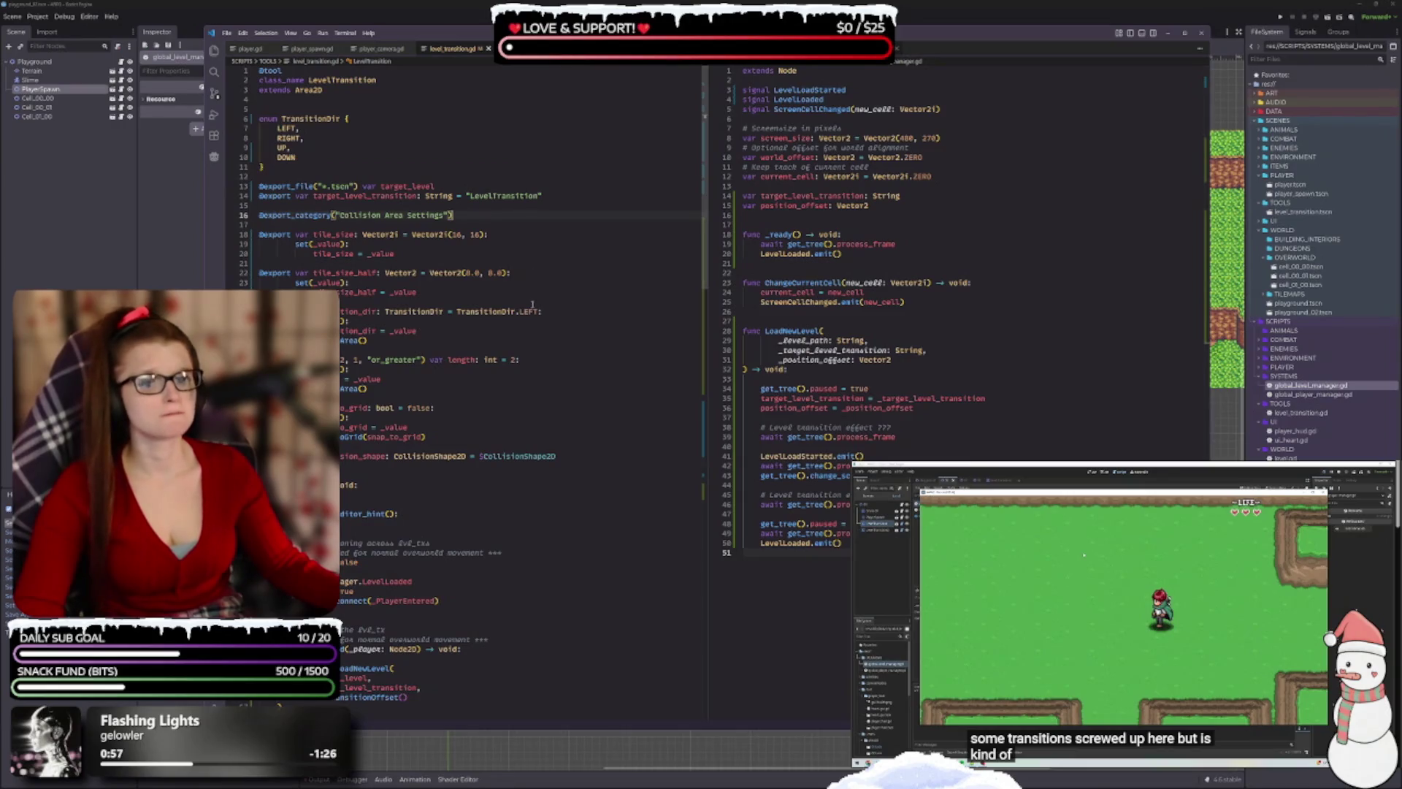
pyautogui.scroll(-4, 491, 263)
pyautogui.scroll(-11, 489, 259)
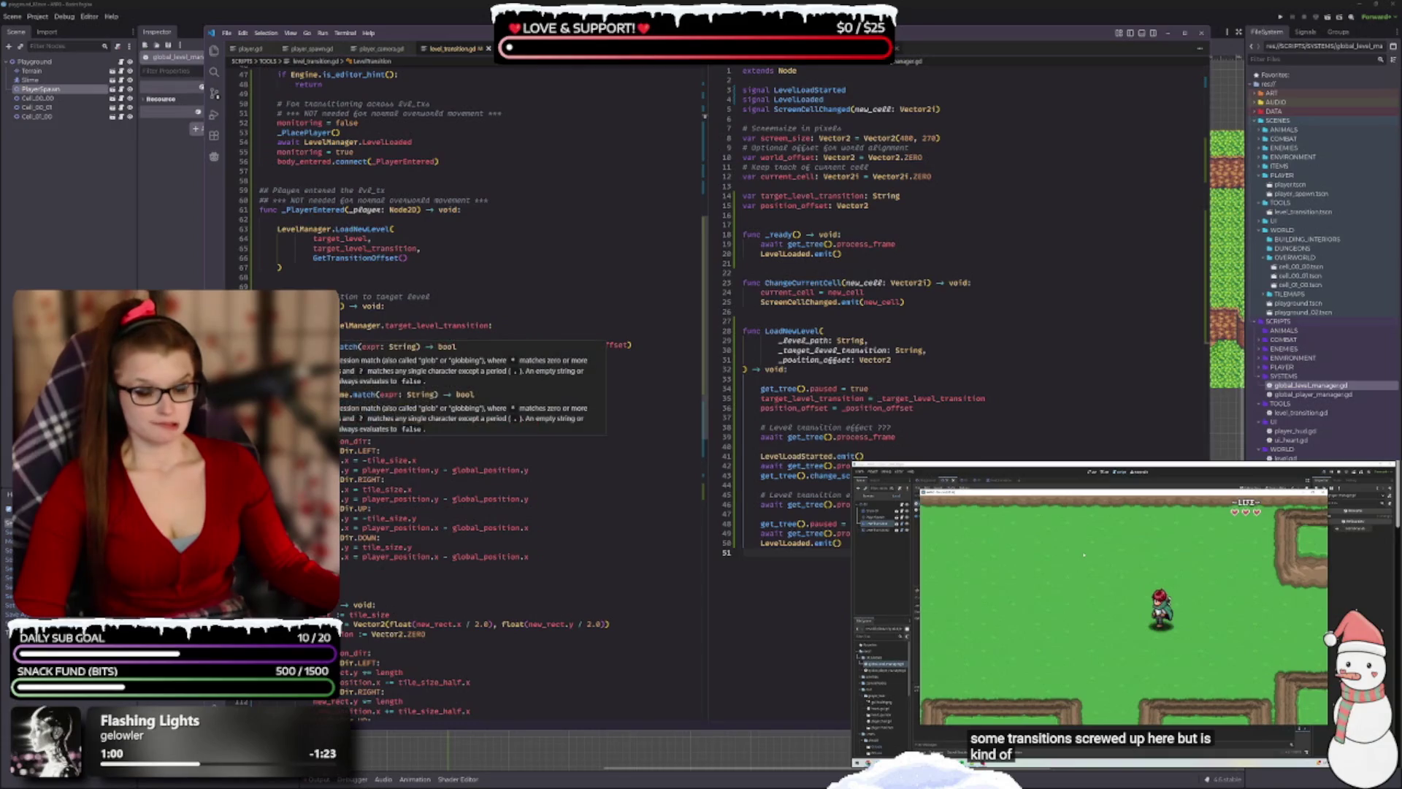
pyautogui.scroll(-11, 523, 269)
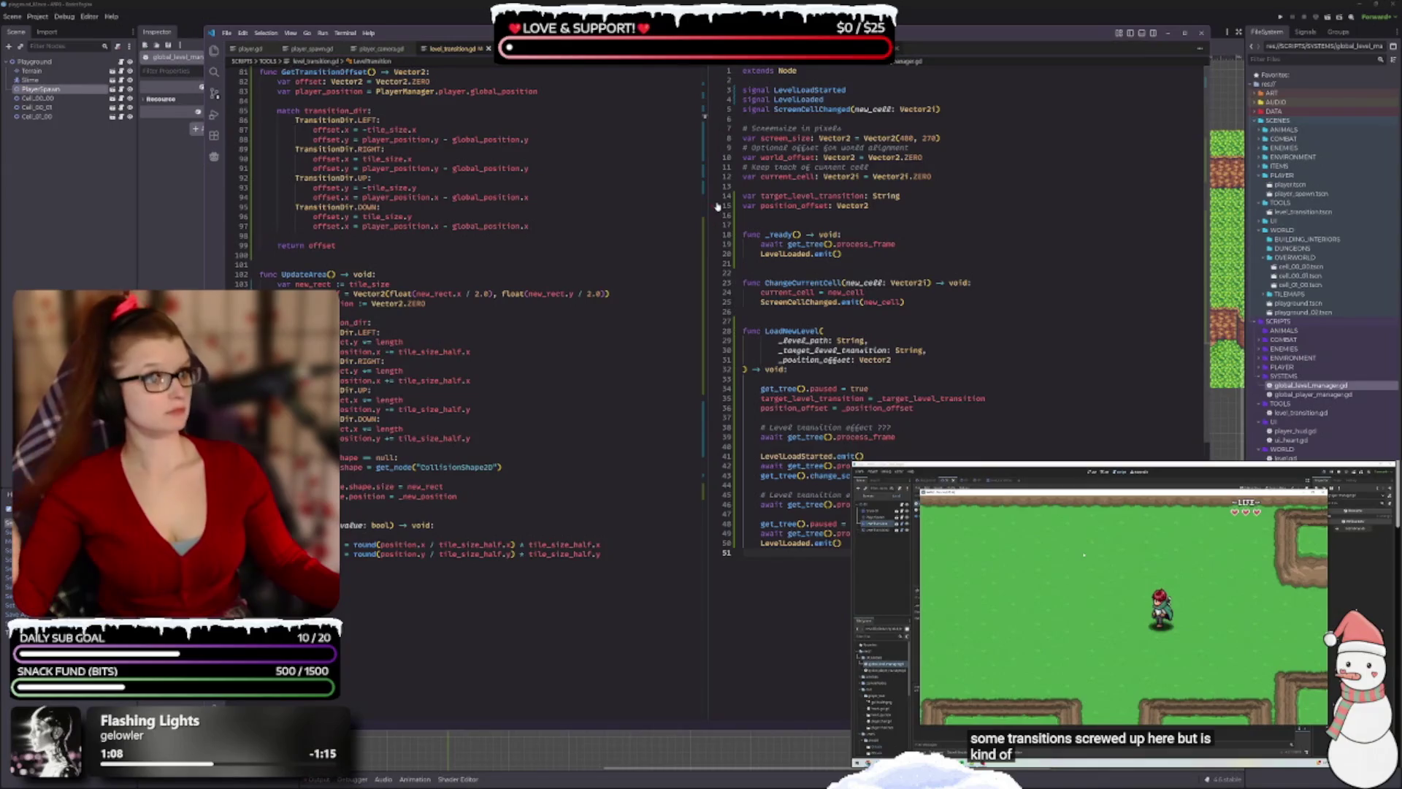
pyautogui.hotkey('ctrl', 'Tab')
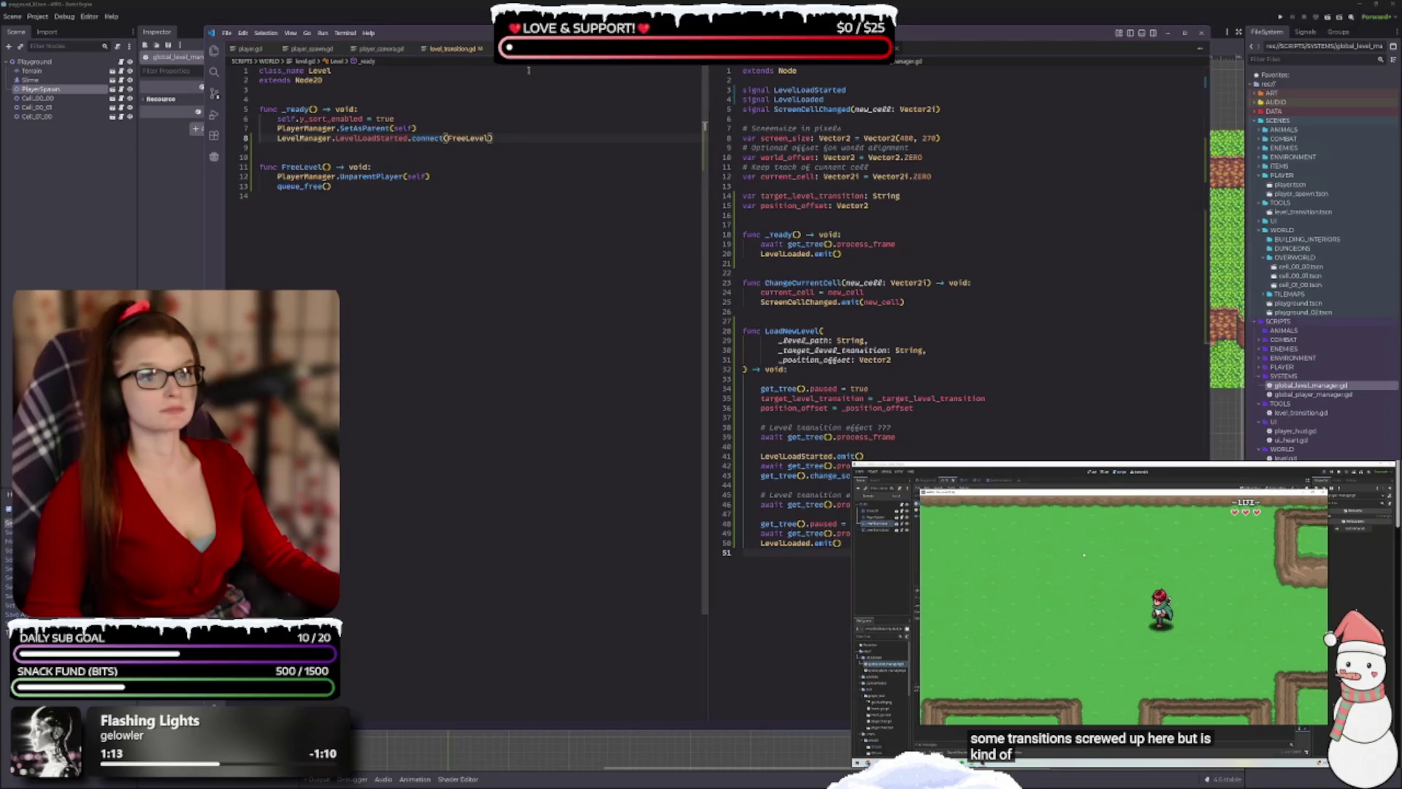
pyautogui.hotkey('ctrl', 'Tab')
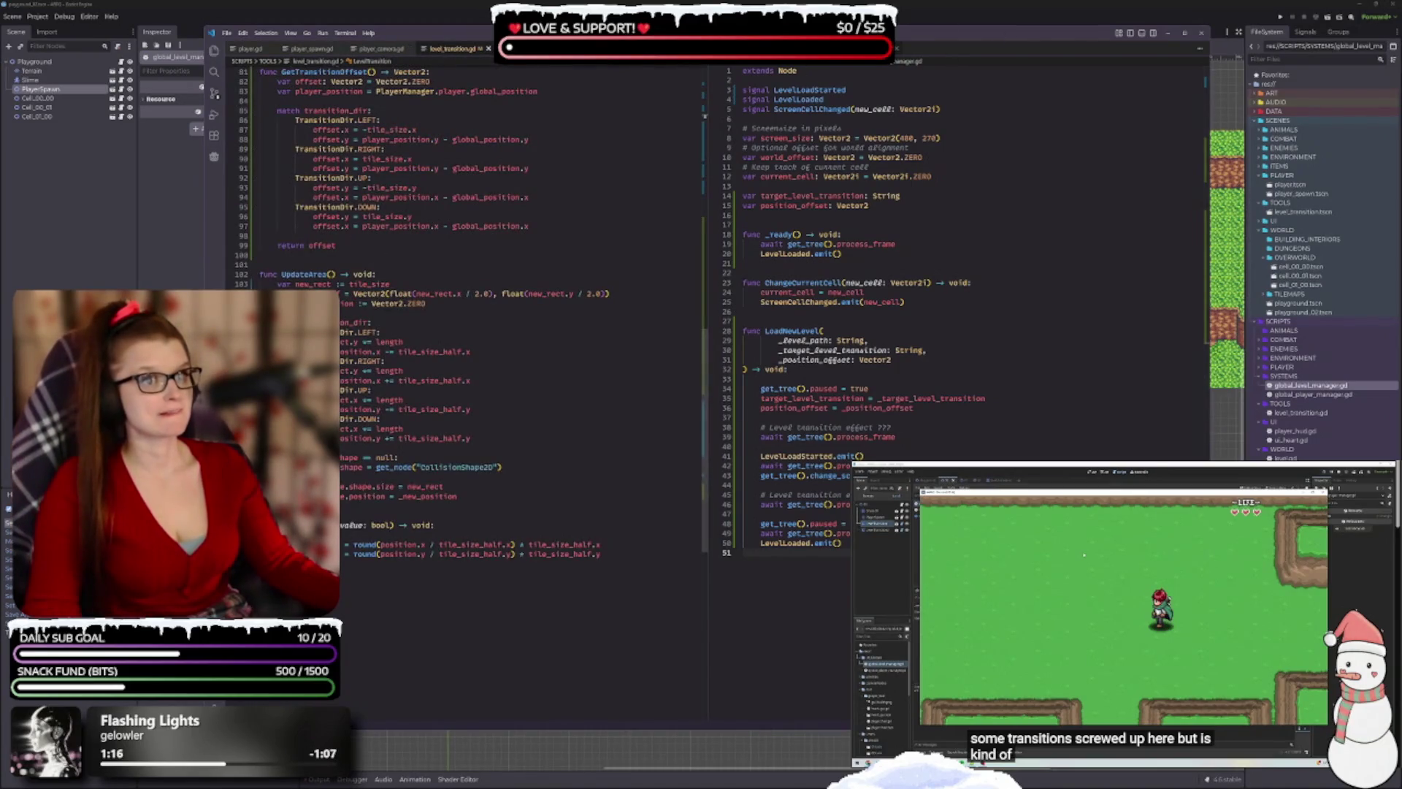
pyautogui.hotkey('ctrl', 'Tab')
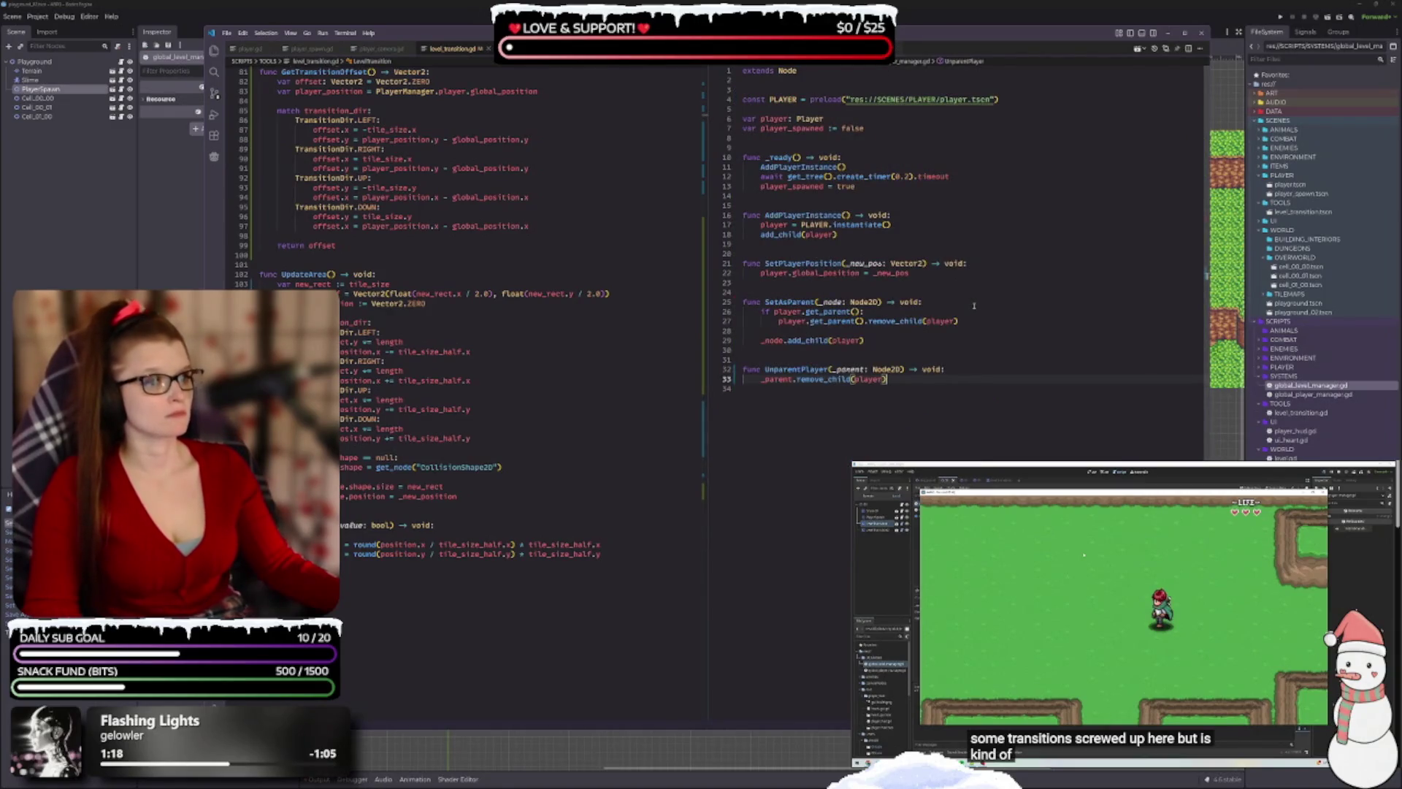
pyautogui.hotkey('ctrl', 'Tab')
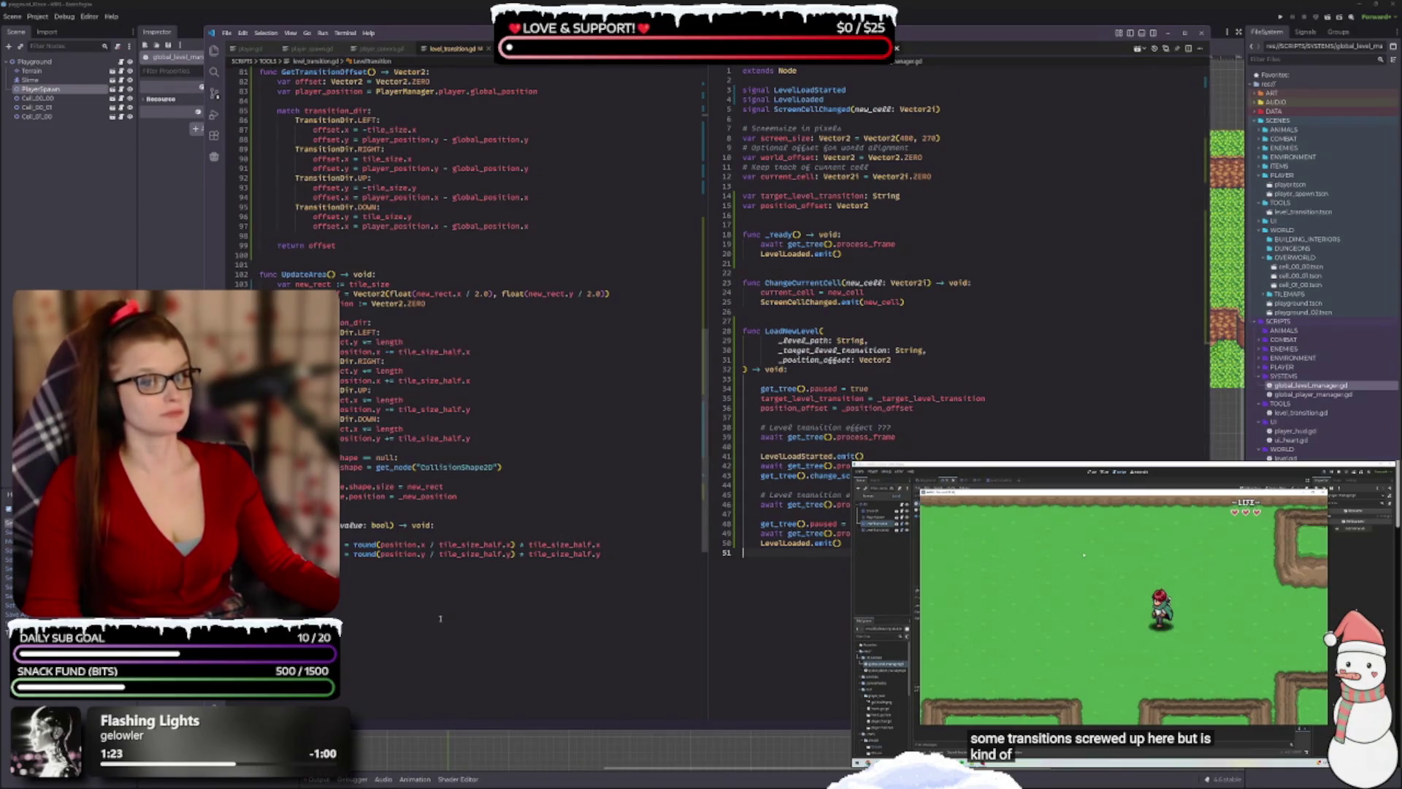
pyautogui.scroll(9, 416, 648)
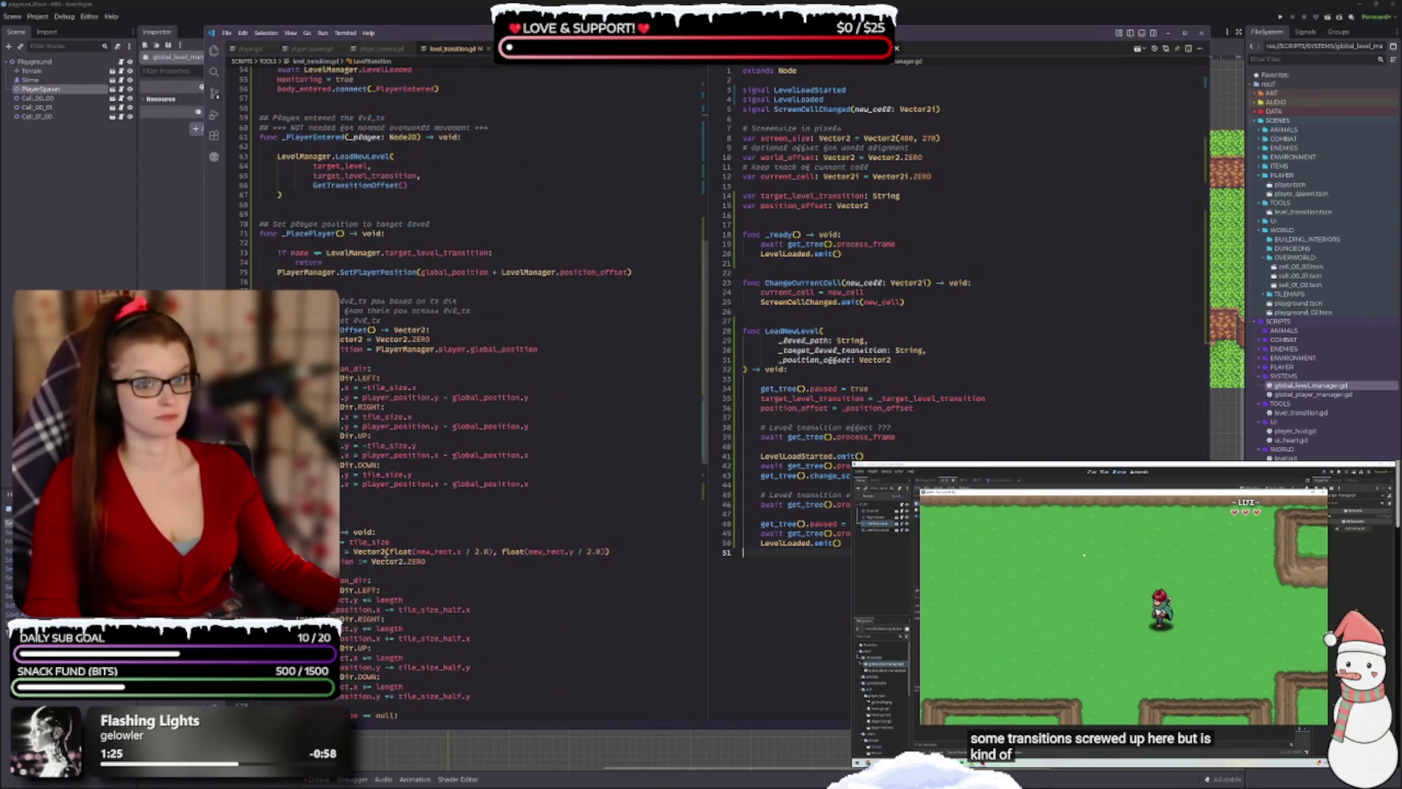
# Remove the blank line after the DOWN offset line and save level_transition.gd
pyautogui.click(438, 493)
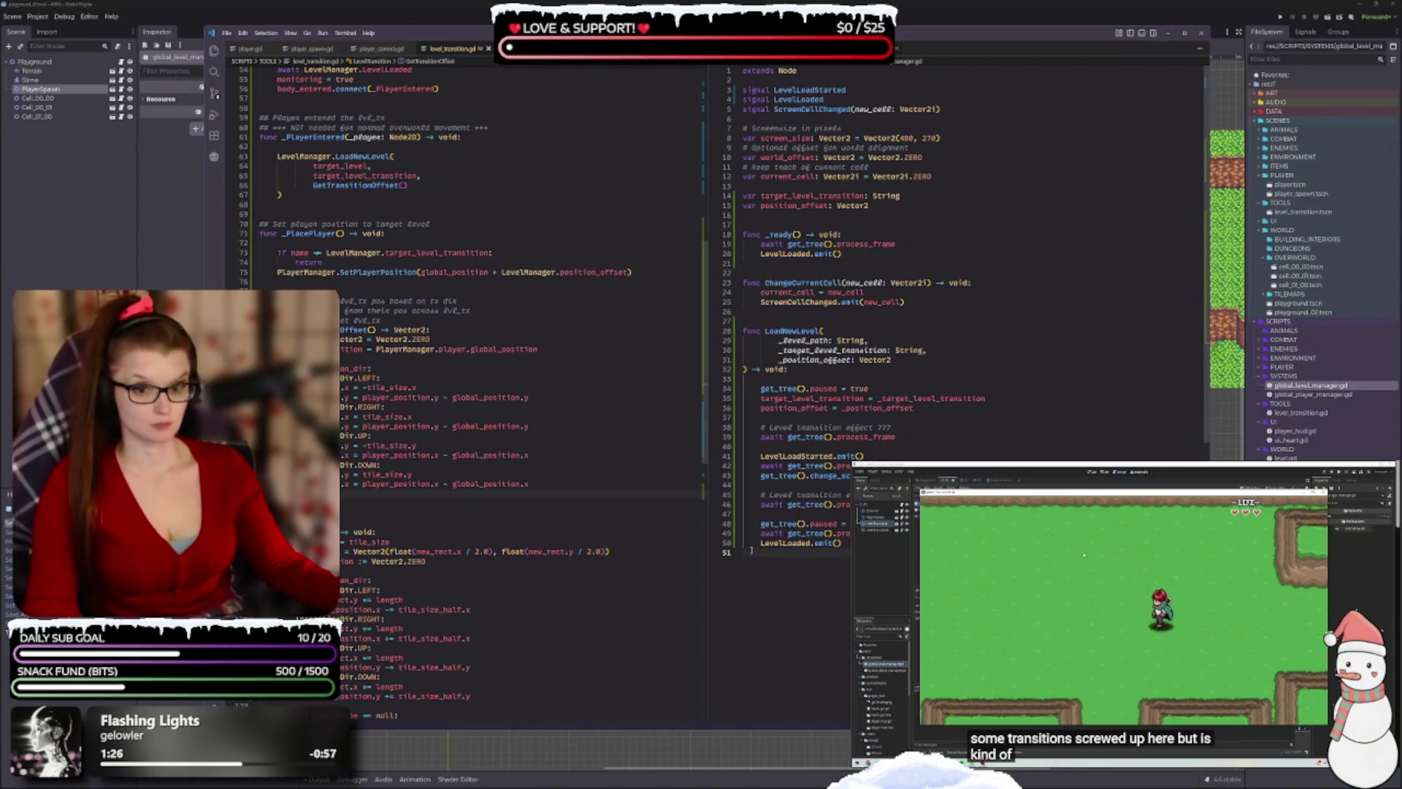
pyautogui.press('BackSpace')
pyautogui.hotkey('ctrl', 's')
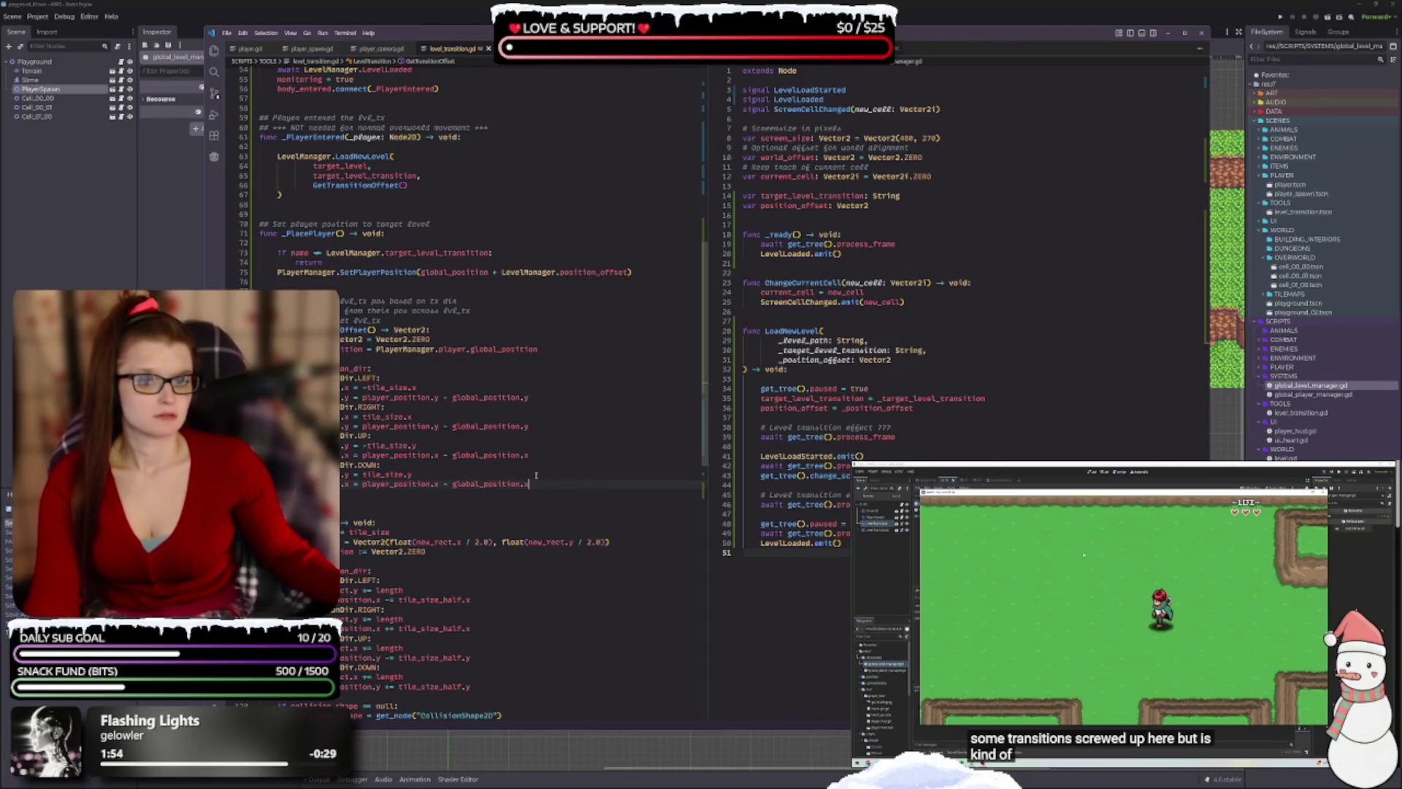
pyautogui.scroll(-3, 351, 457)
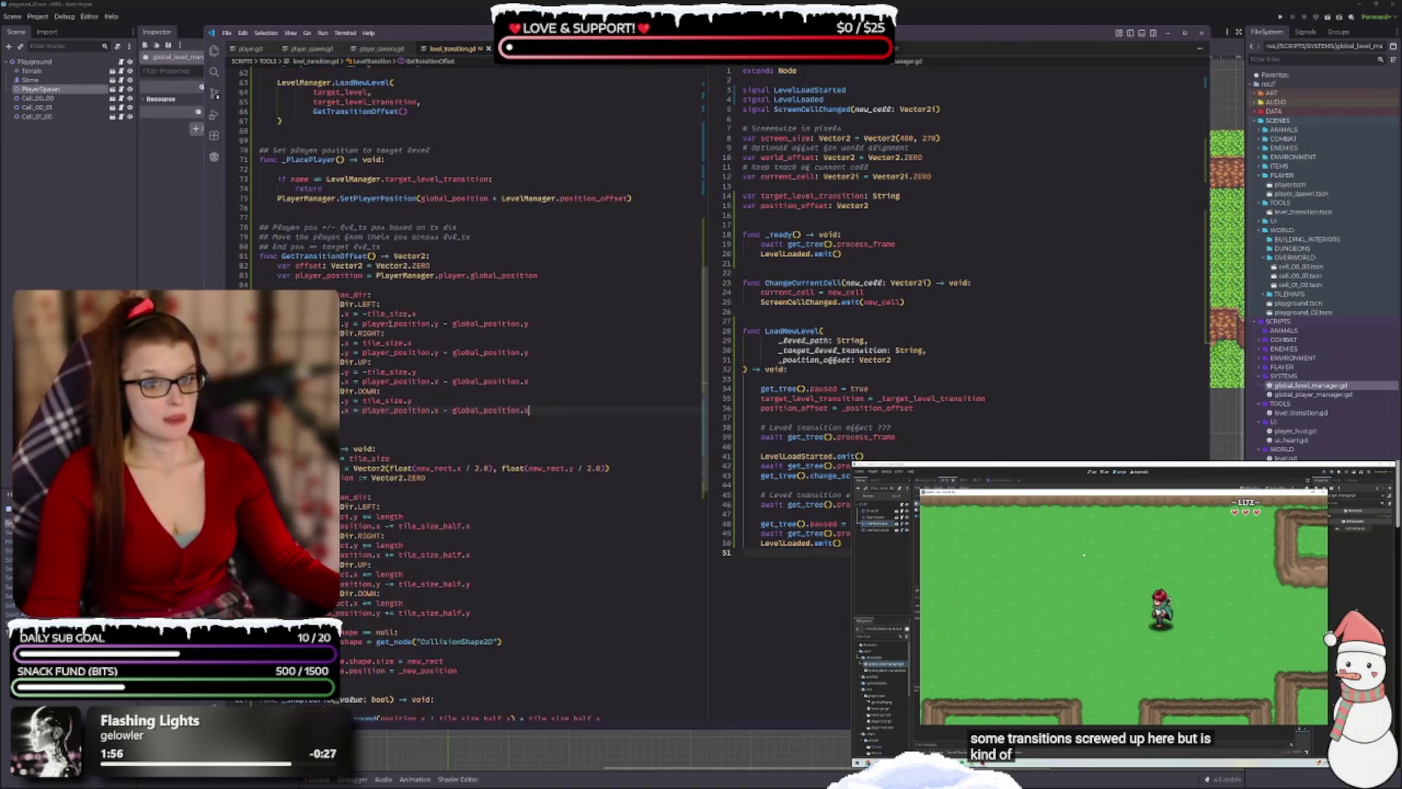
# Scroll through GetTransitionOffset and the UpdateArea function to review the code
pyautogui.moveTo(355, 458)
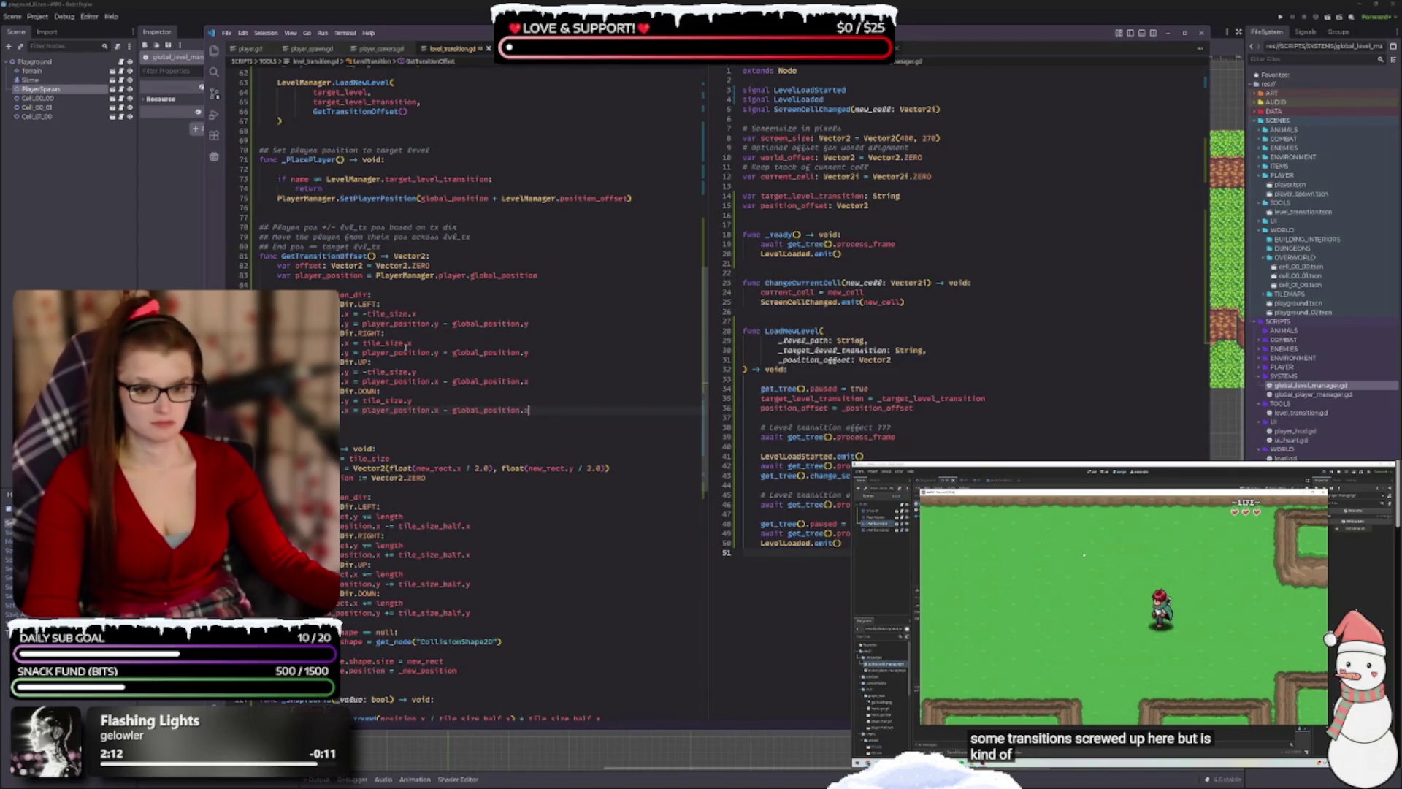
pyautogui.scroll(-2, 406, 346)
pyautogui.click(377, 487)
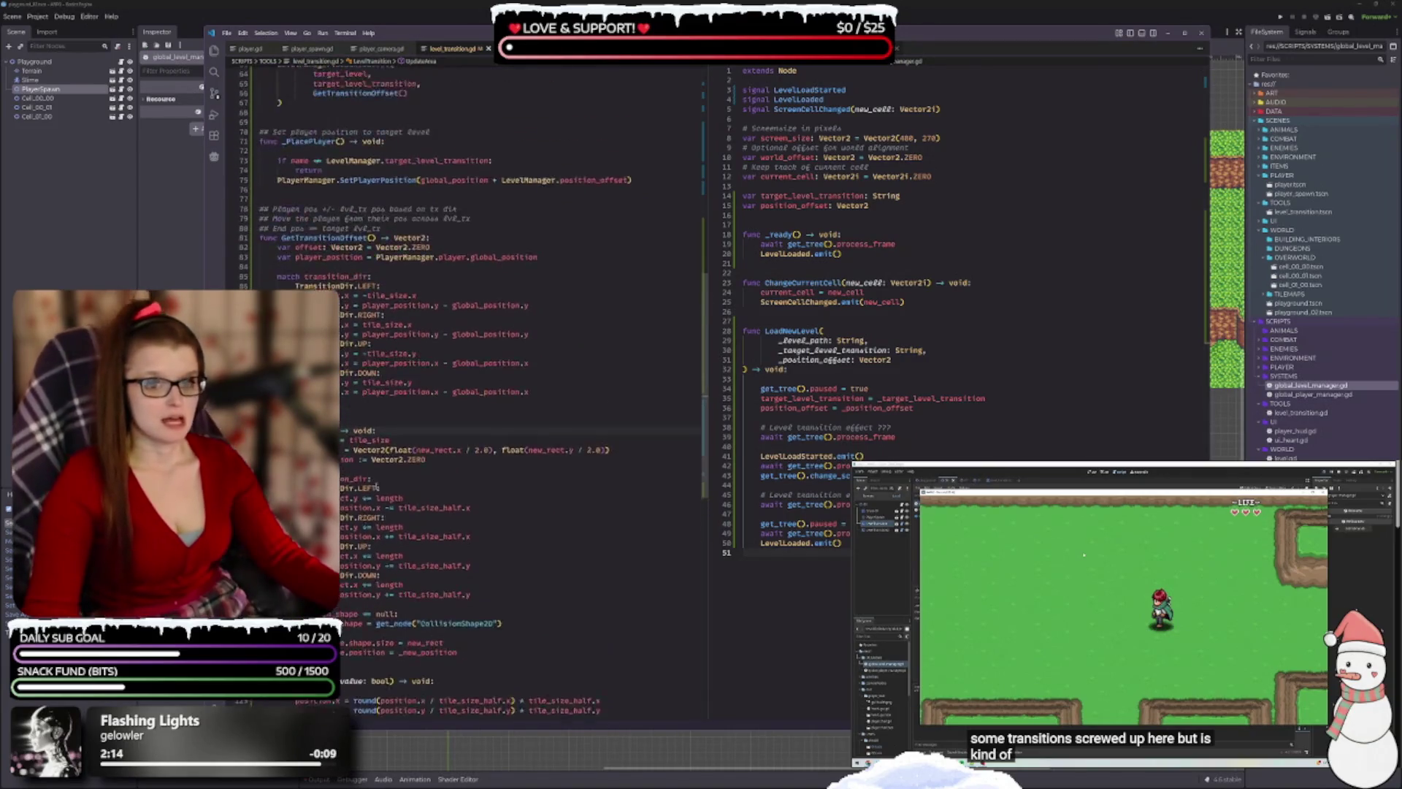
pyautogui.scroll(2, 377, 487)
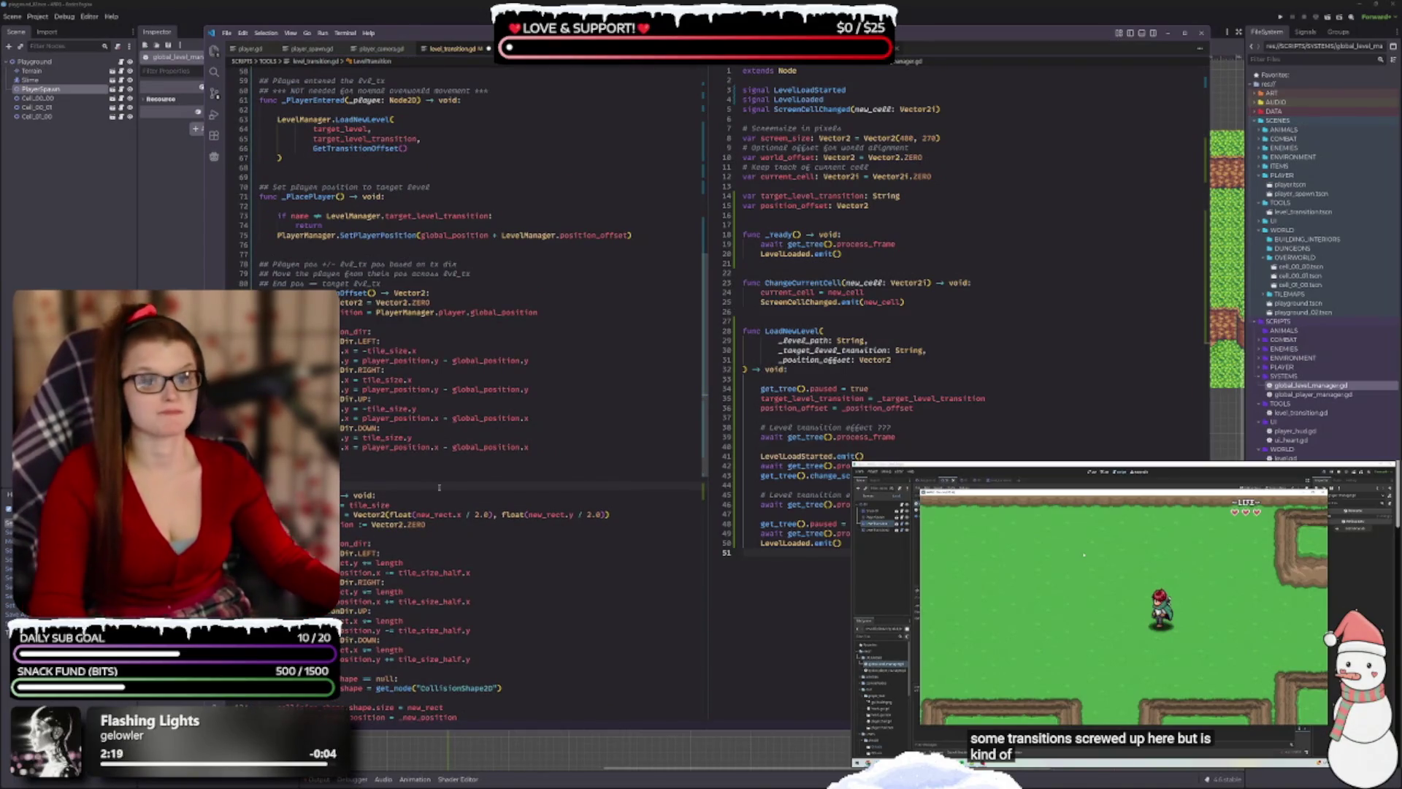
pyautogui.scroll(-5, 439, 487)
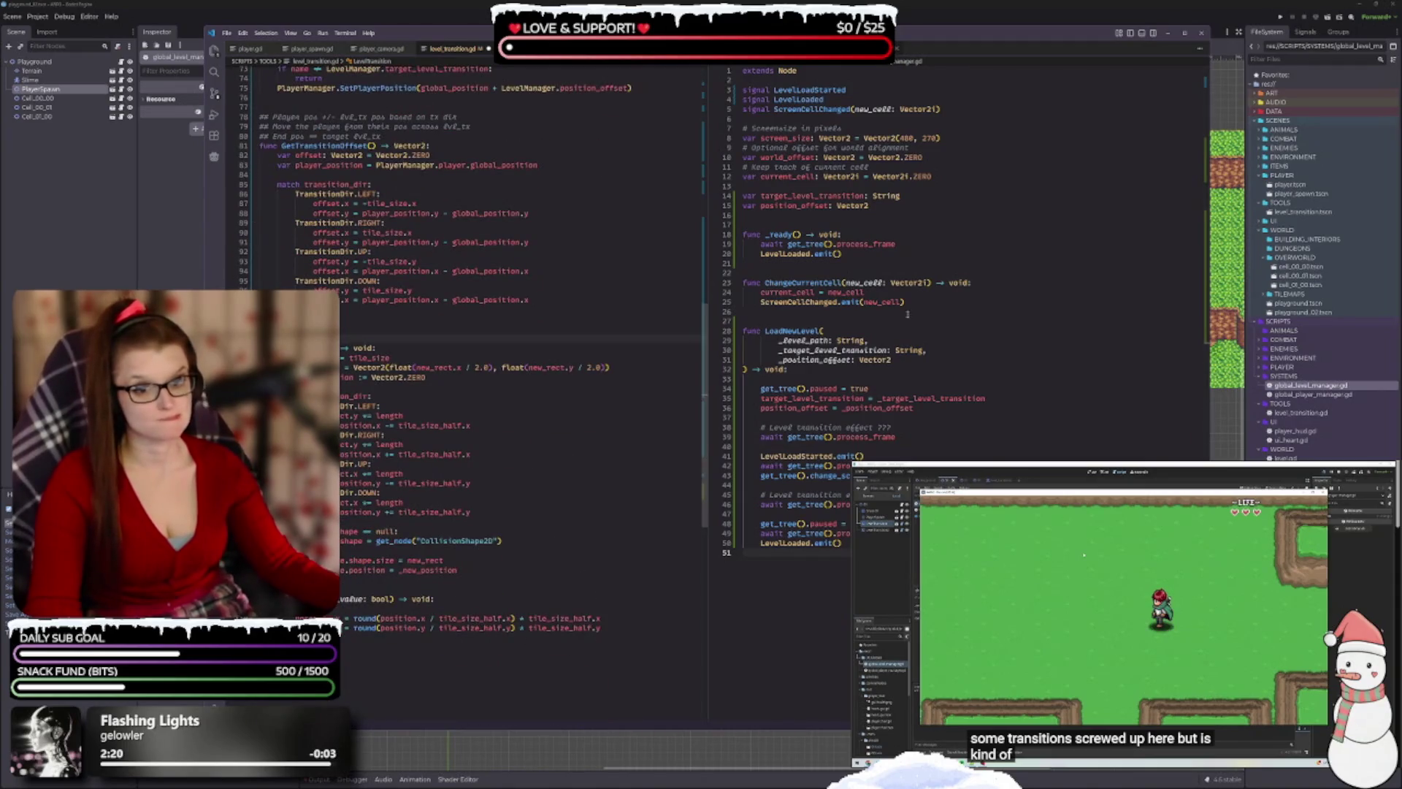
pyautogui.scroll(15, 574, 167)
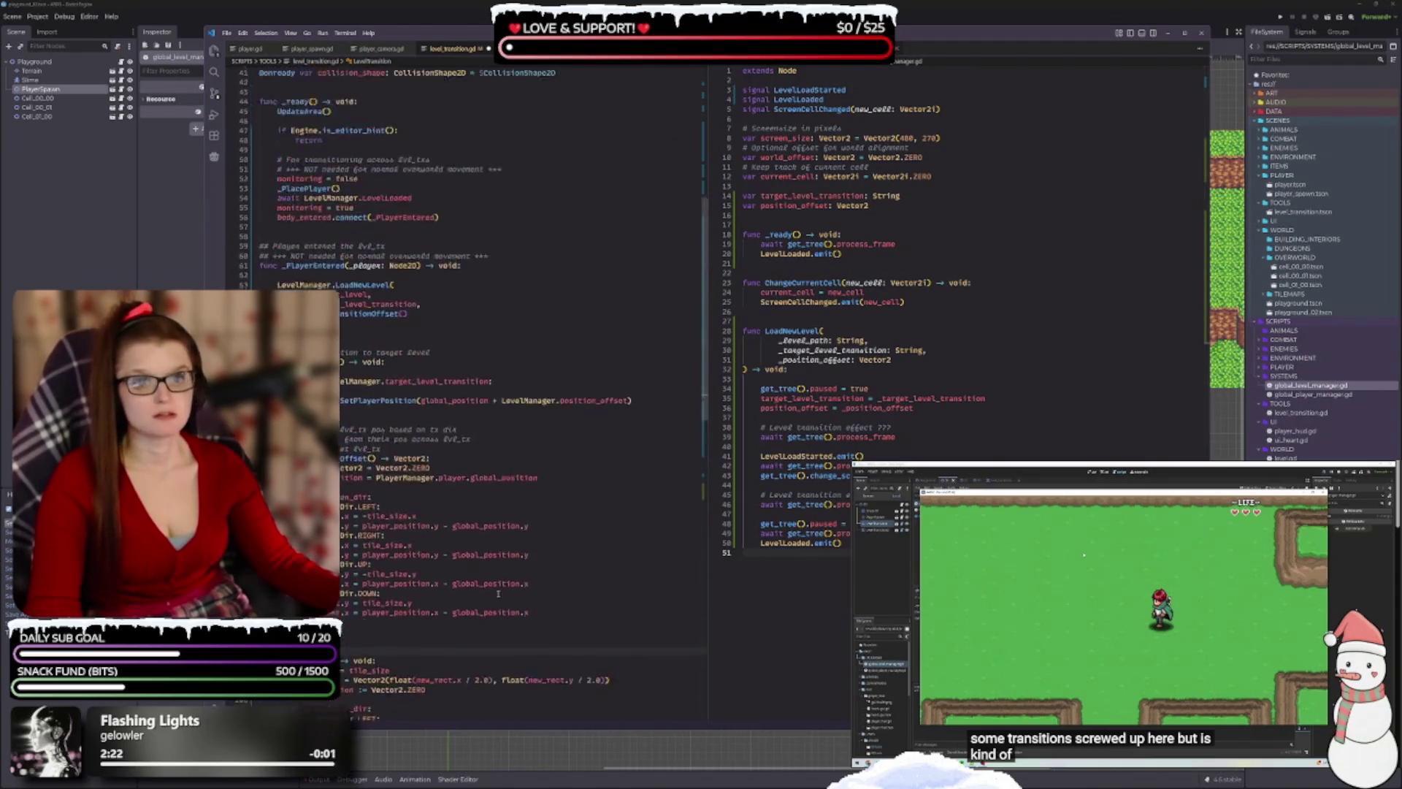
pyautogui.scroll(3, 423, 436)
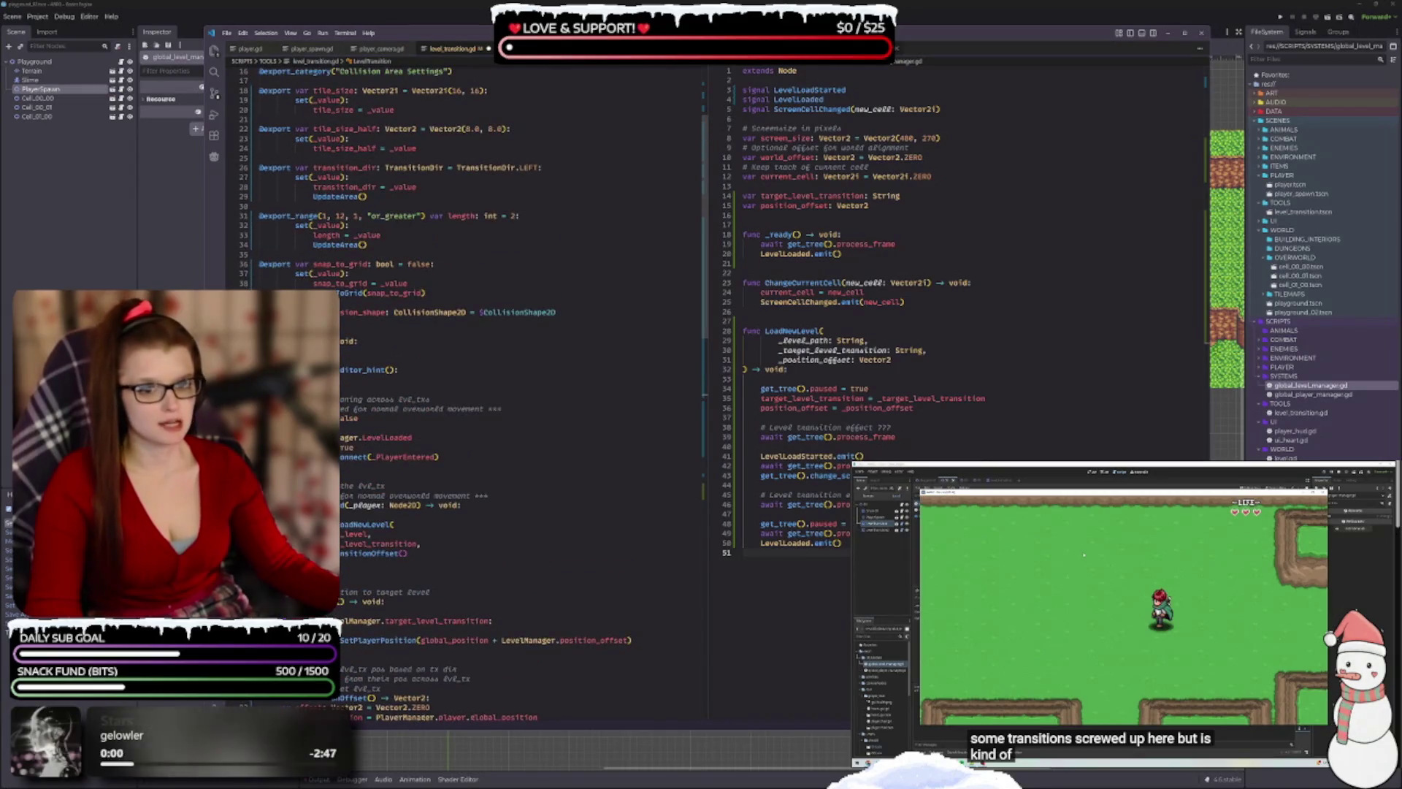
pyautogui.scroll(-15, 642, 362)
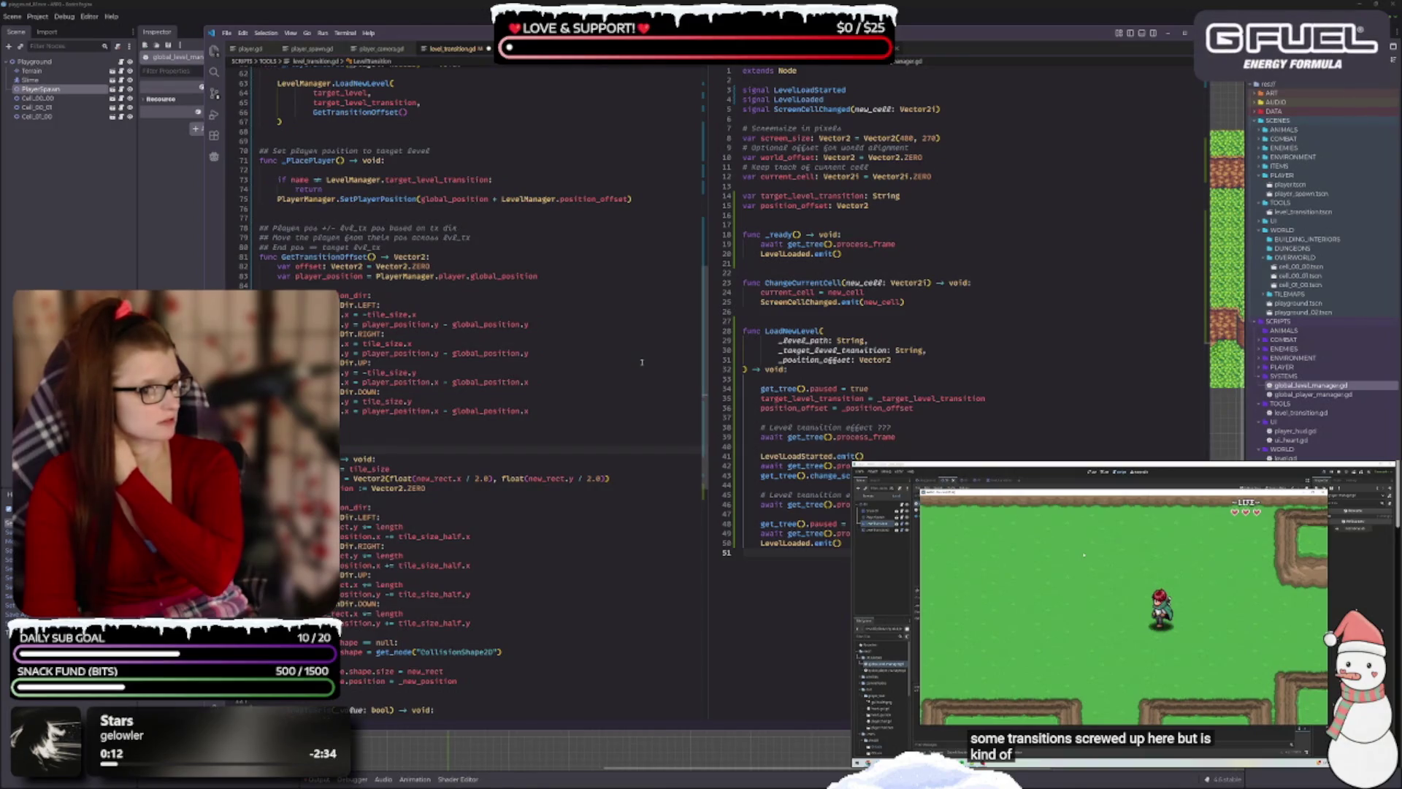
pyautogui.scroll(-3, 644, 321)
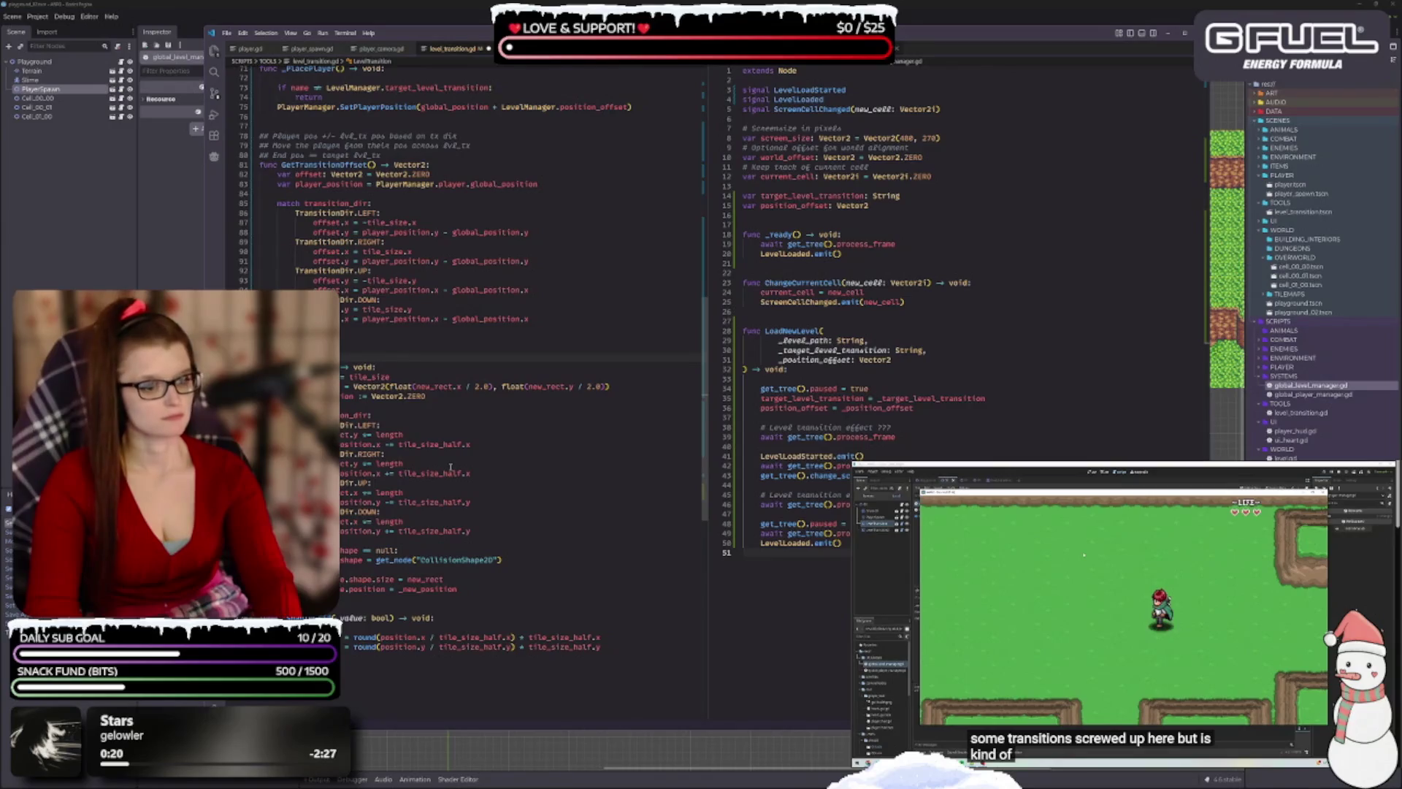
# Complete the TransitionDir reference and highlight every use of length in the script
pyautogui.write('ionDir')
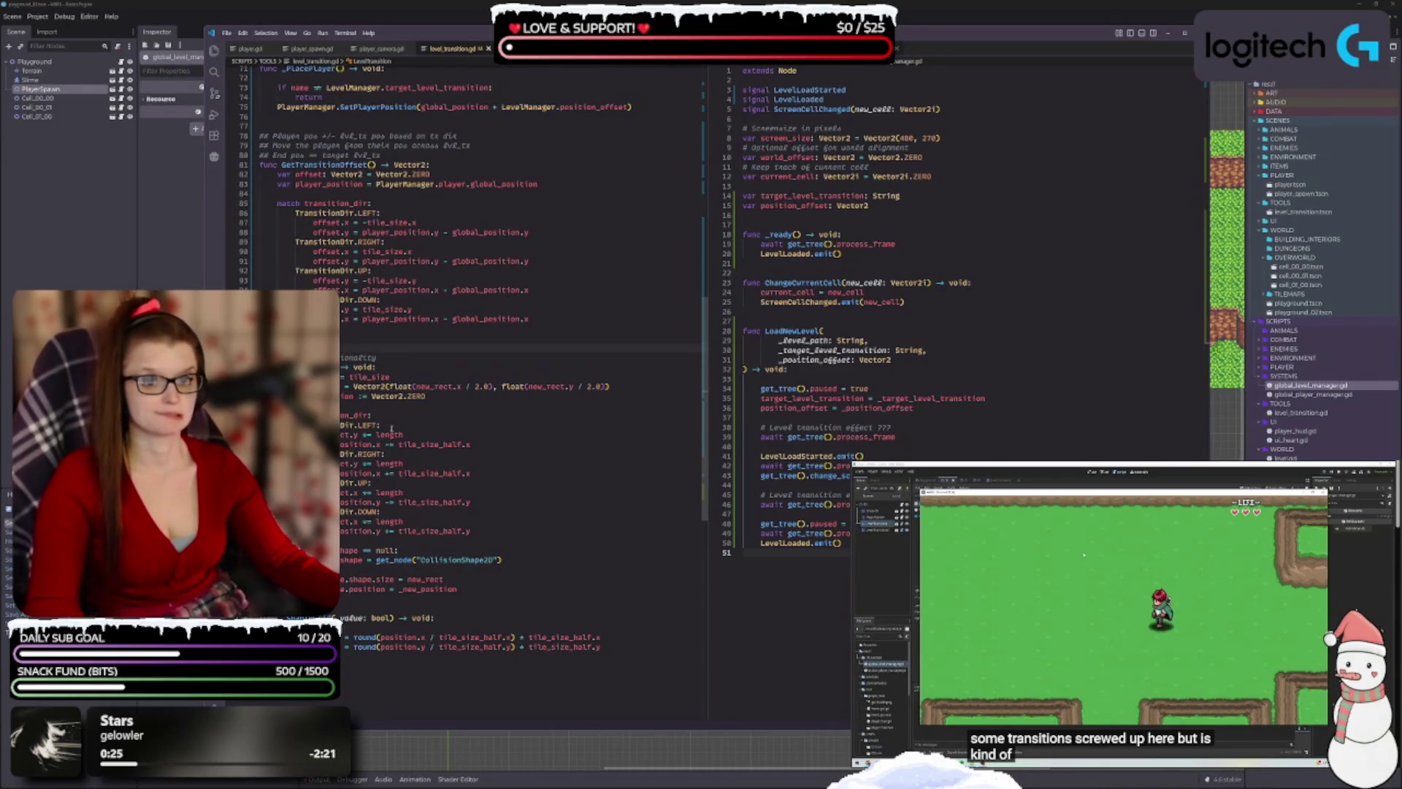
pyautogui.click(372, 377)
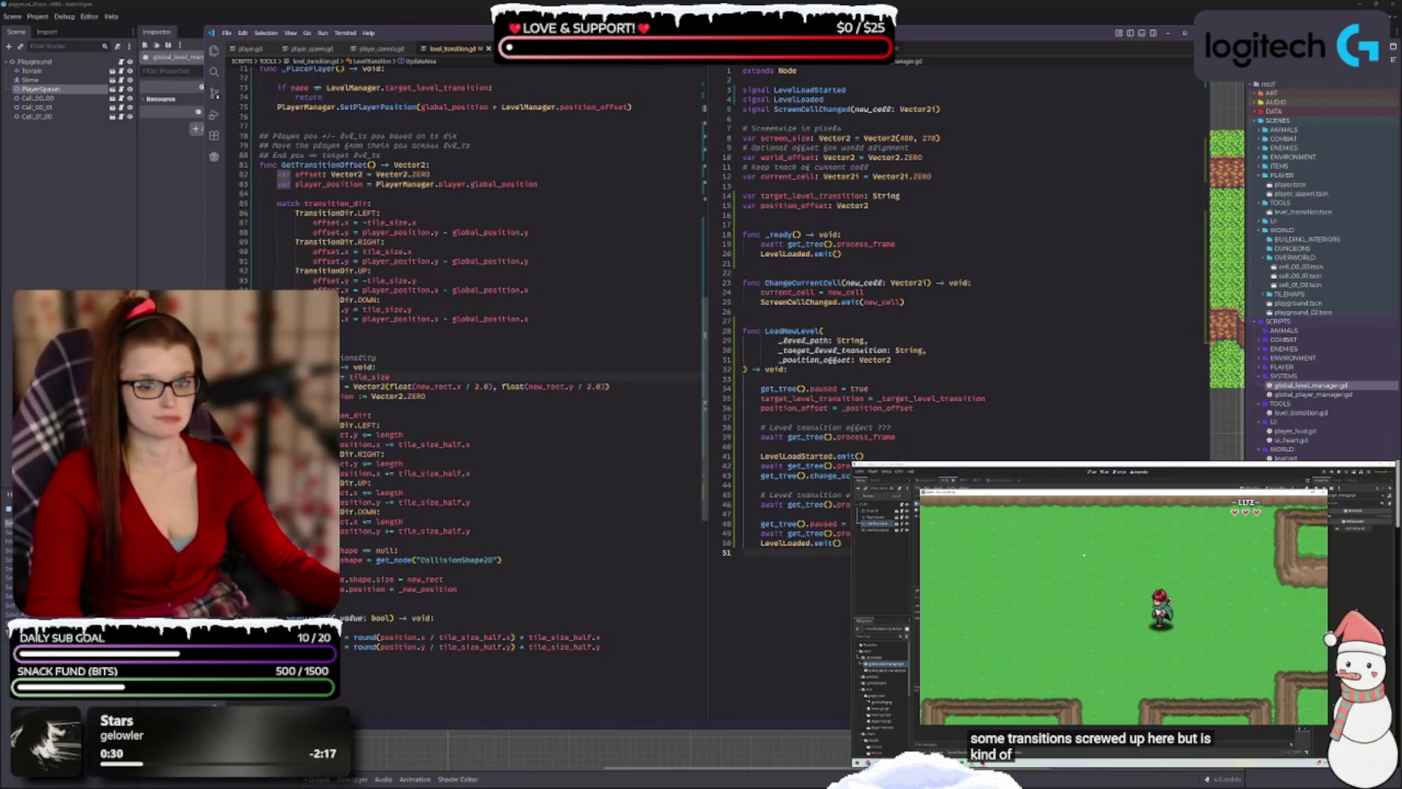
pyautogui.moveTo(325, 522)
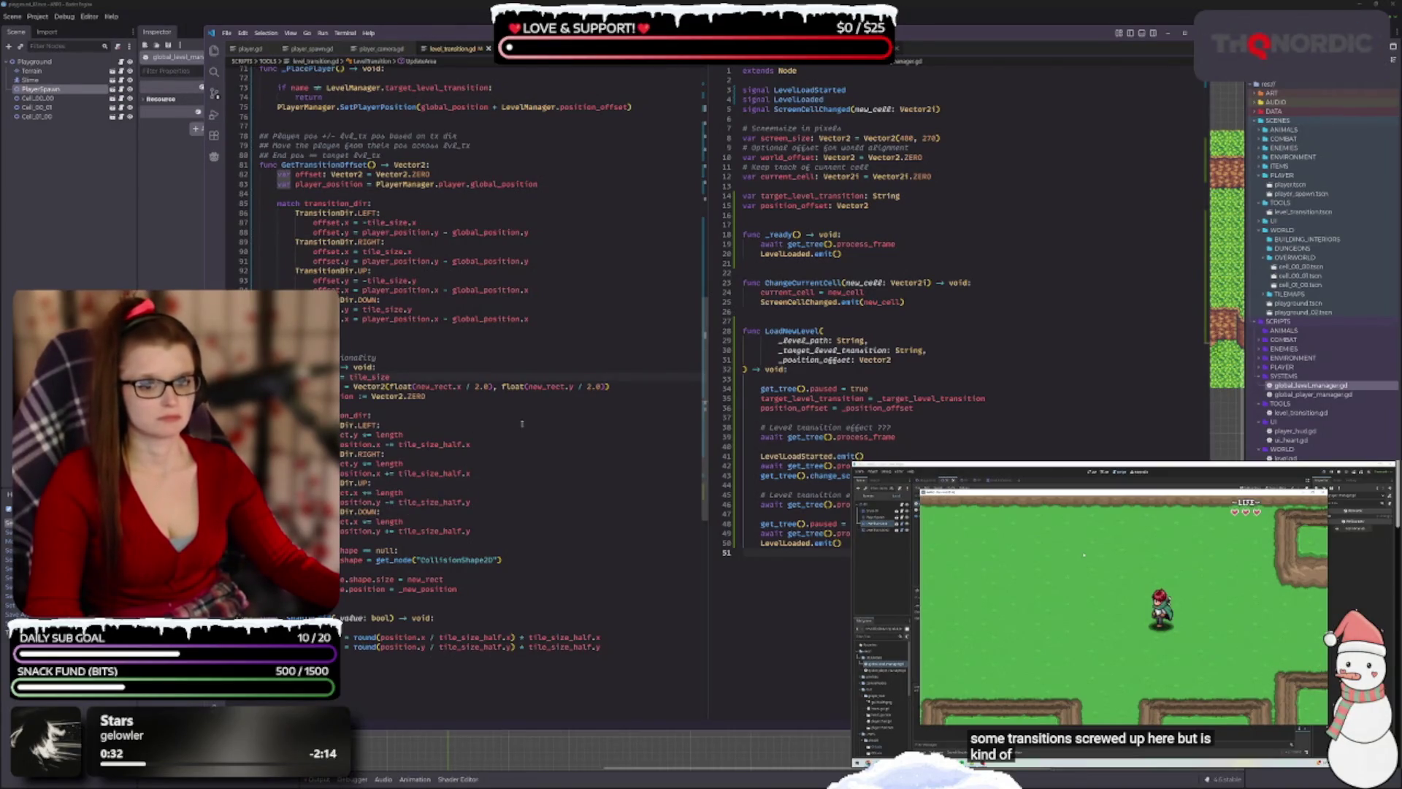
pyautogui.click(477, 465)
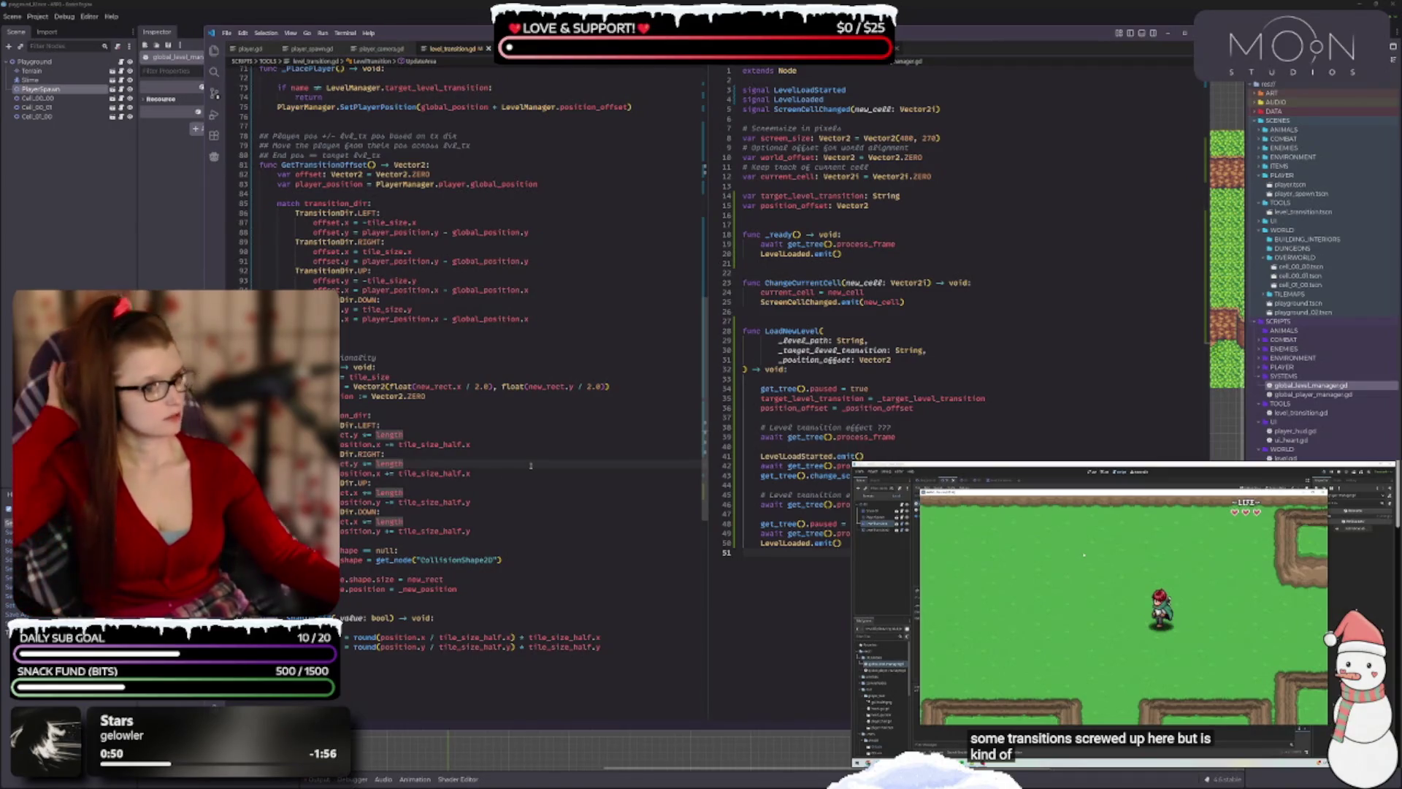
pyautogui.scroll(-2, 523, 474)
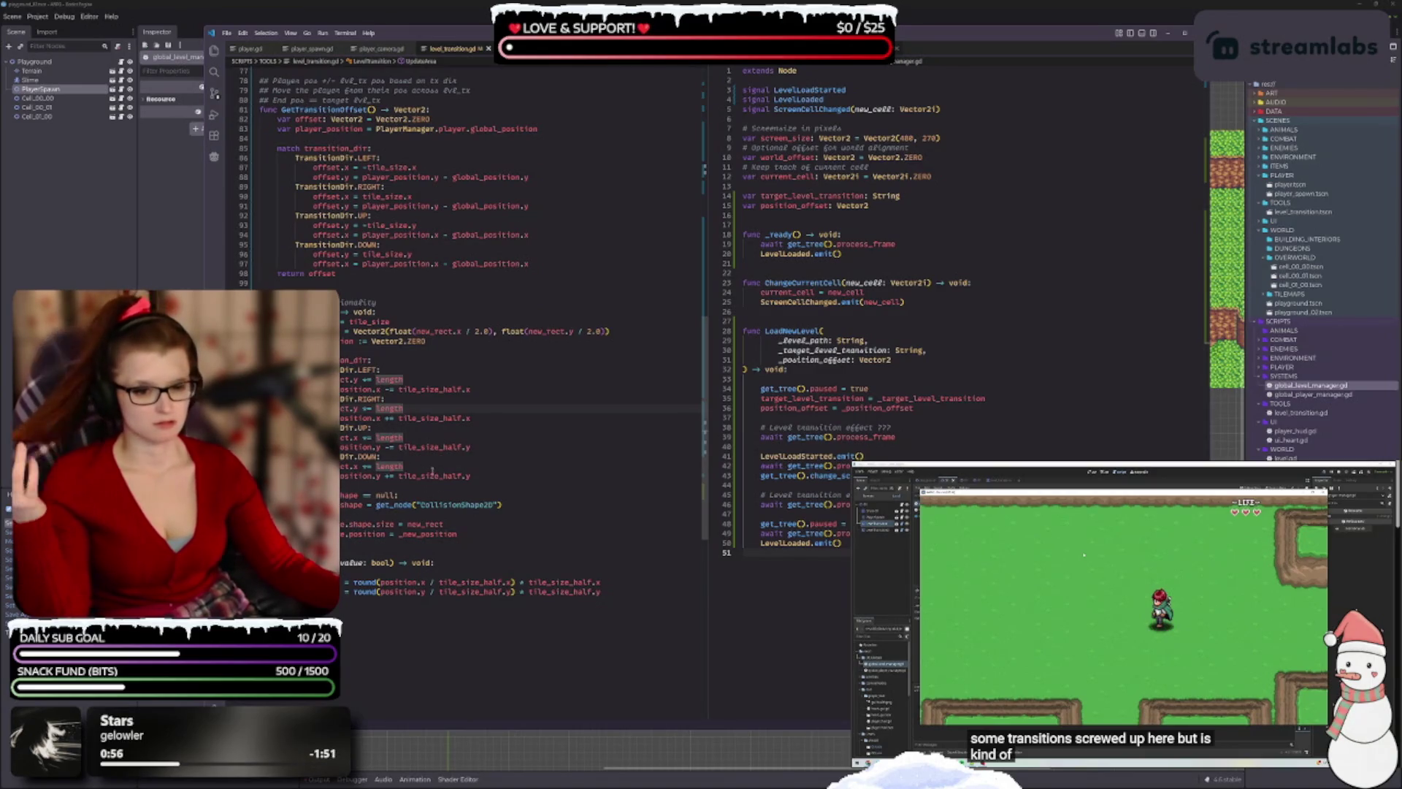
# Add a '## ... functionality' comment line above the _SnapToGrid function
pyautogui.moveTo(394, 505)
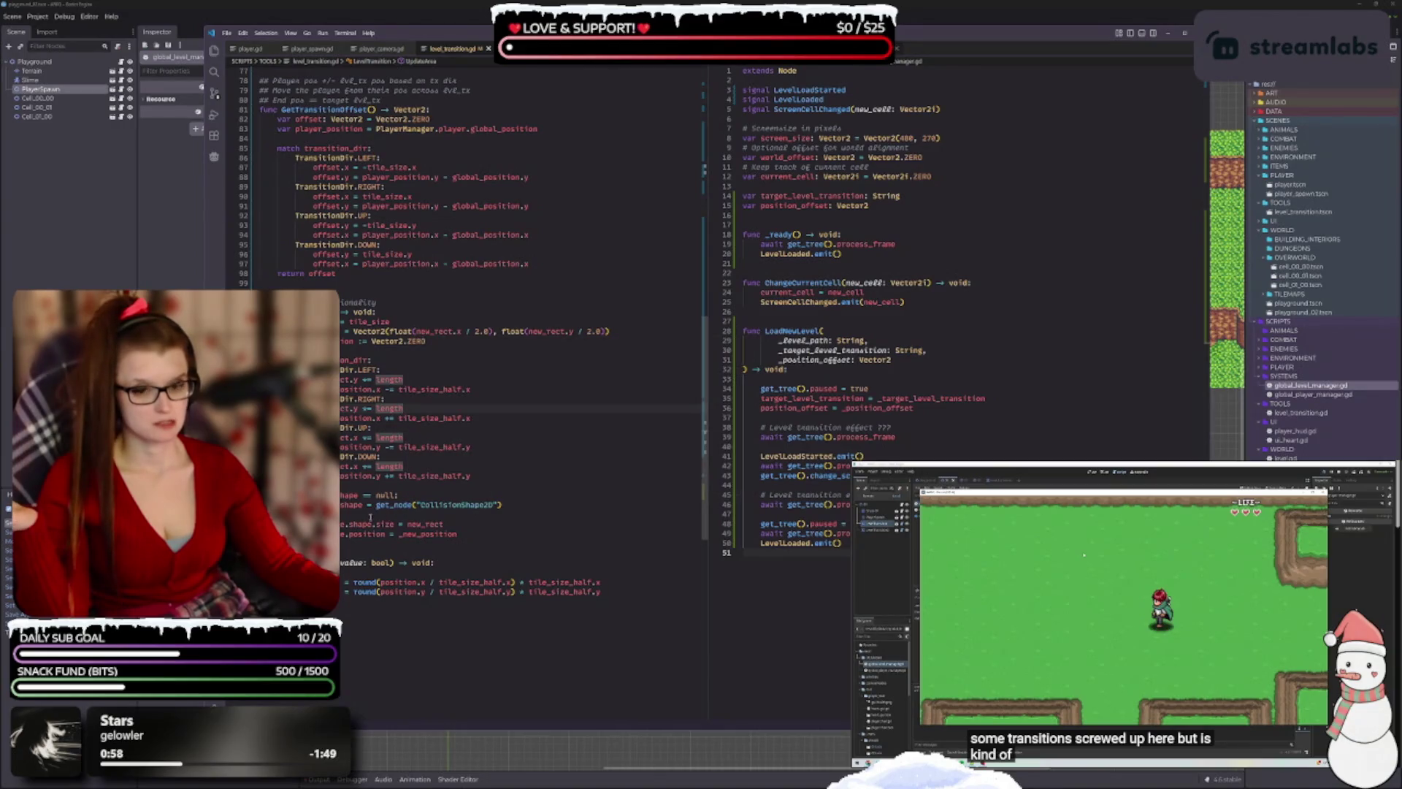
pyautogui.scroll(-2, 460, 508)
pyautogui.click(646, 489)
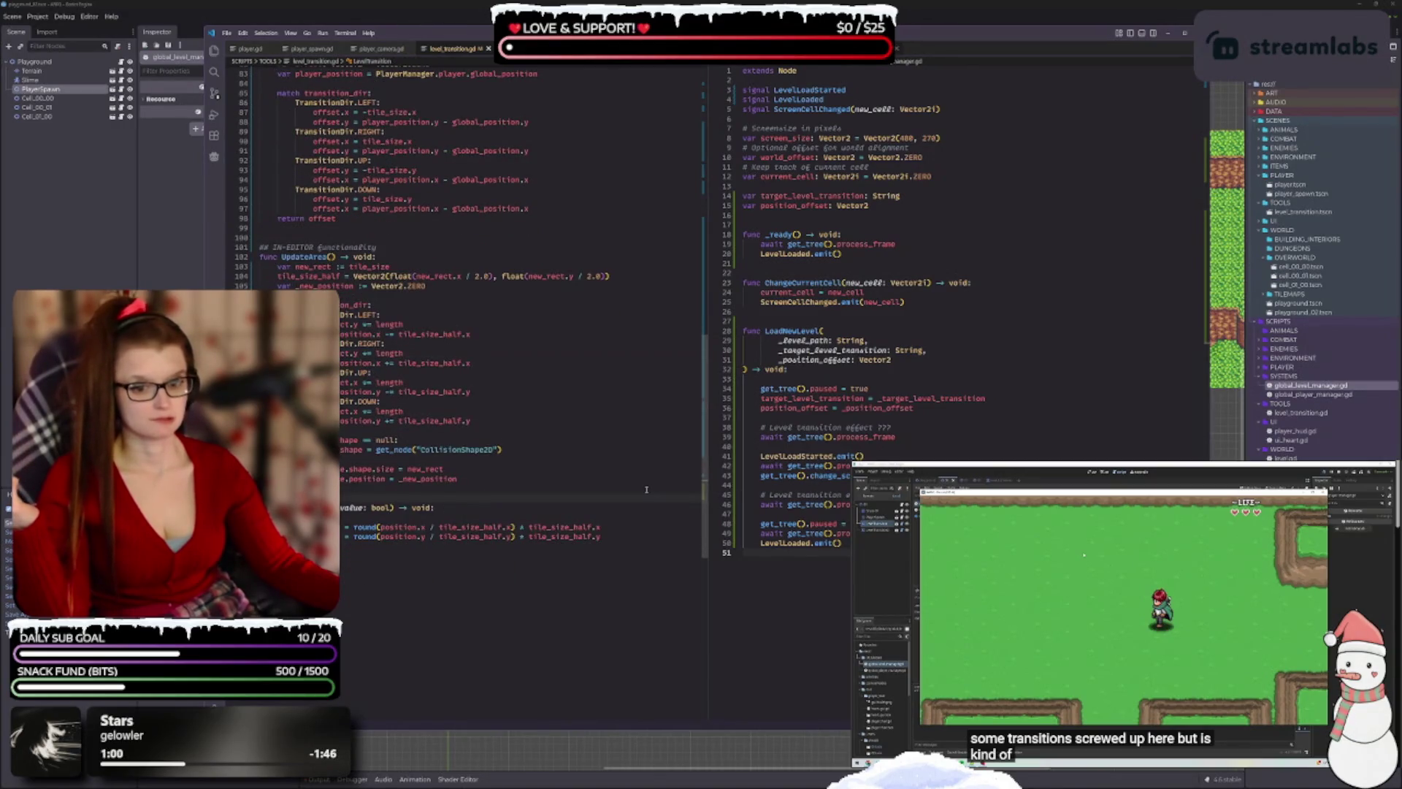
pyautogui.press('Return')
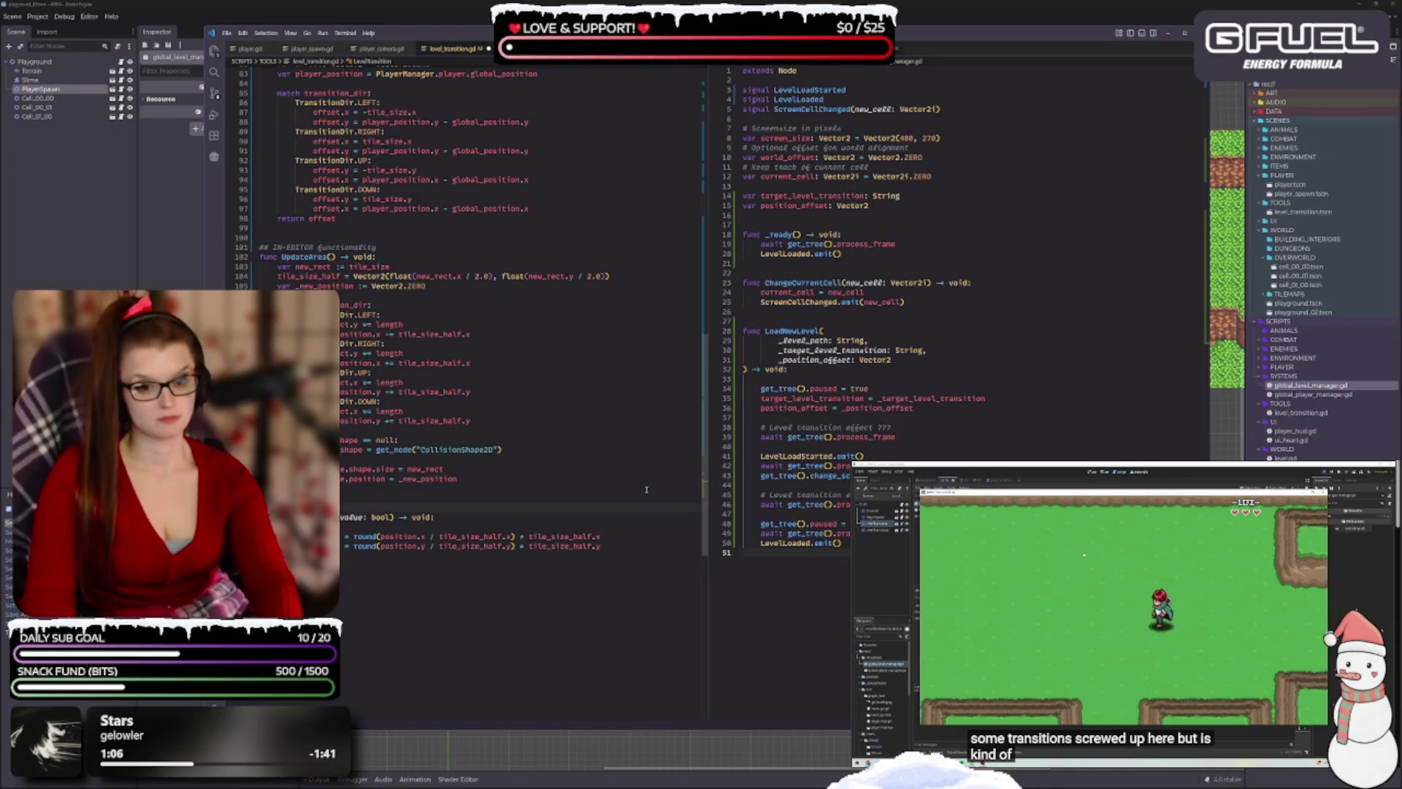
pyautogui.write('functionality')
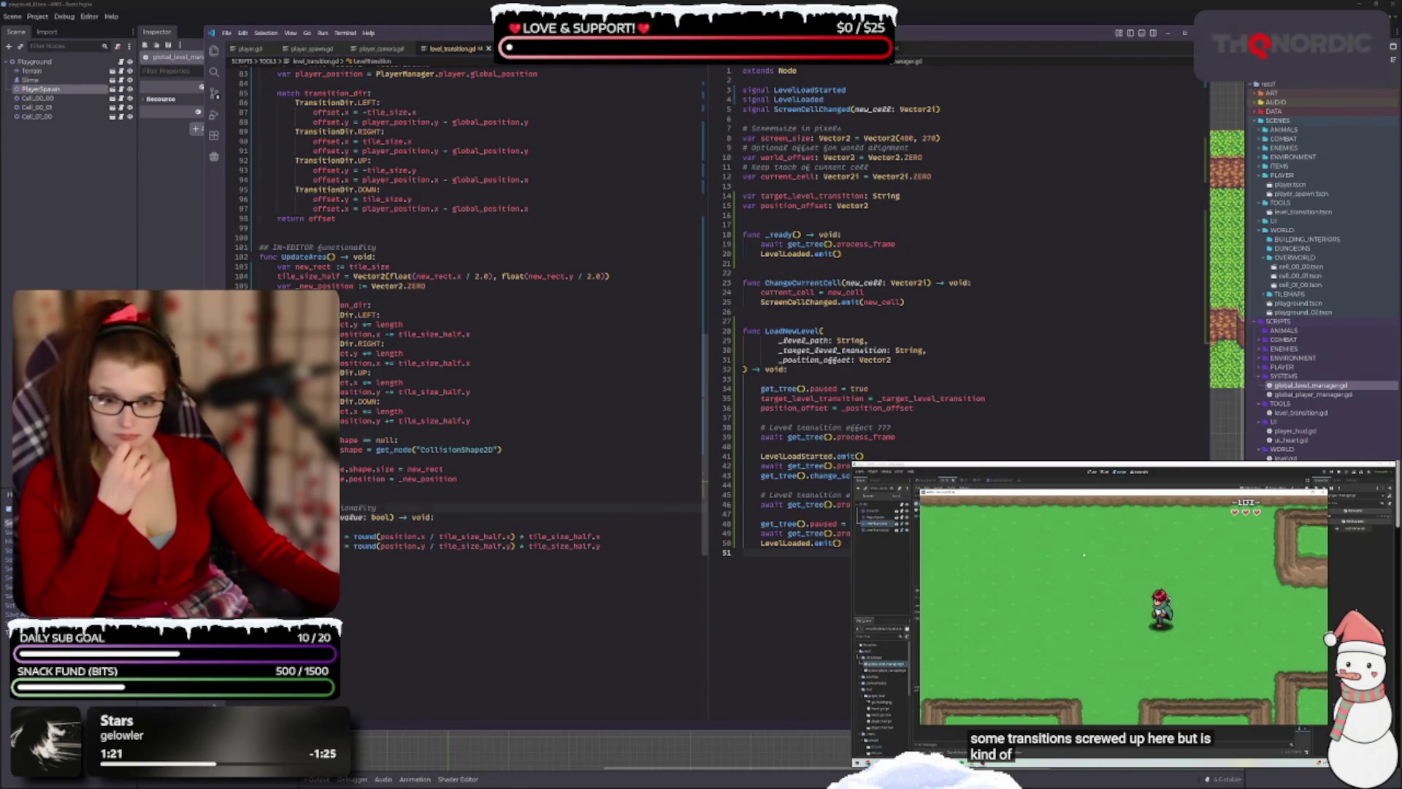
# Check the .y uses in _SnapToGrid, then return to the Godot 2D scene editor
pyautogui.click(376, 535)
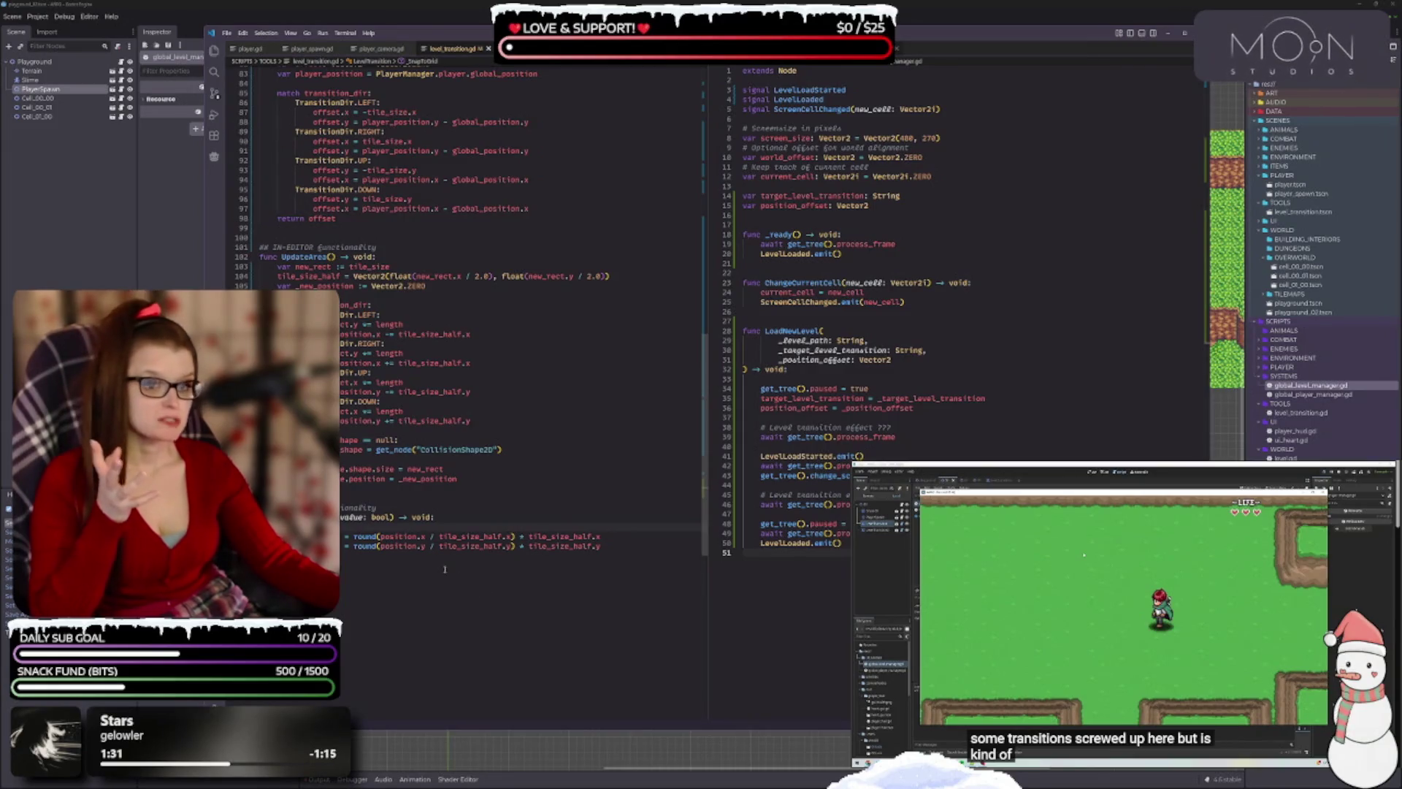
pyautogui.click(591, 553)
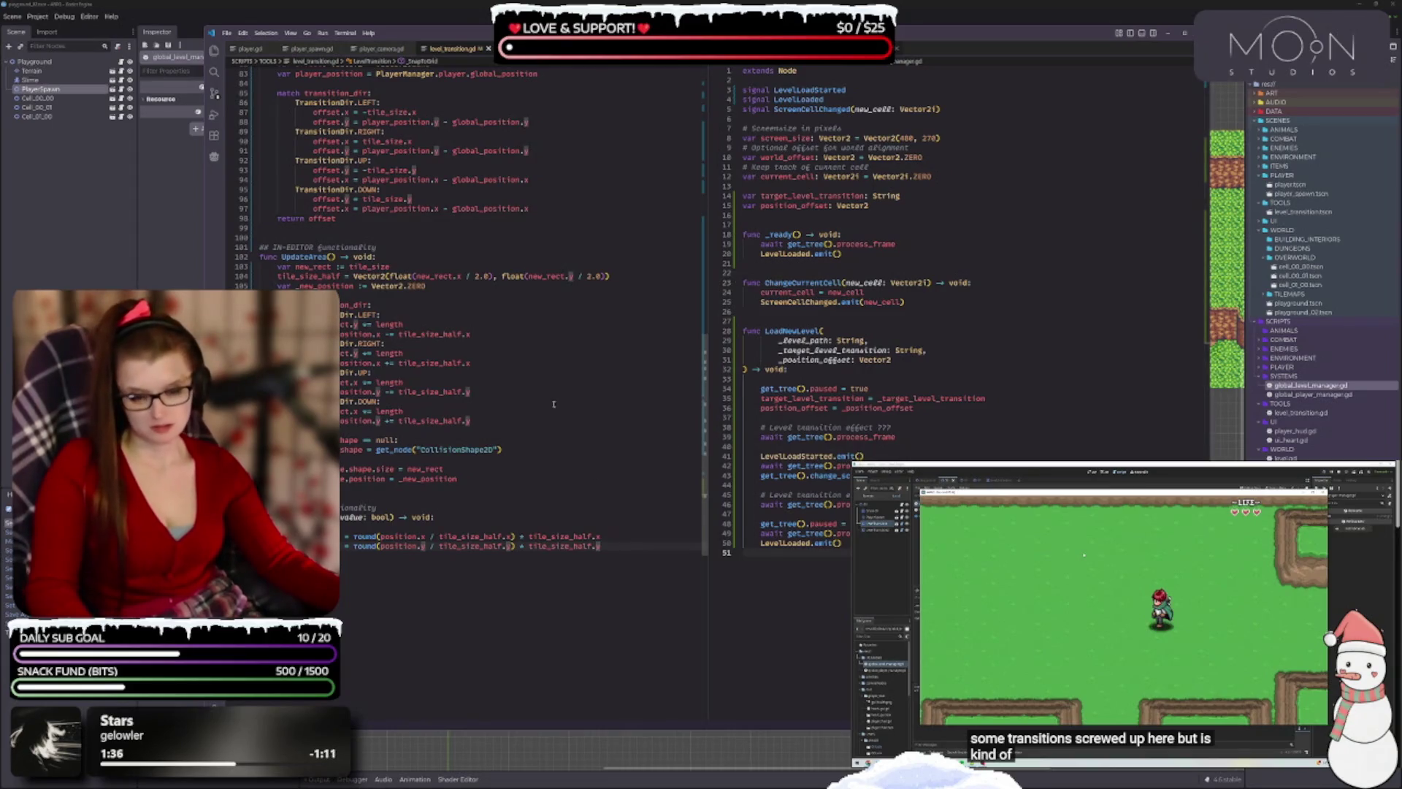
pyautogui.scroll(10, 516, 453)
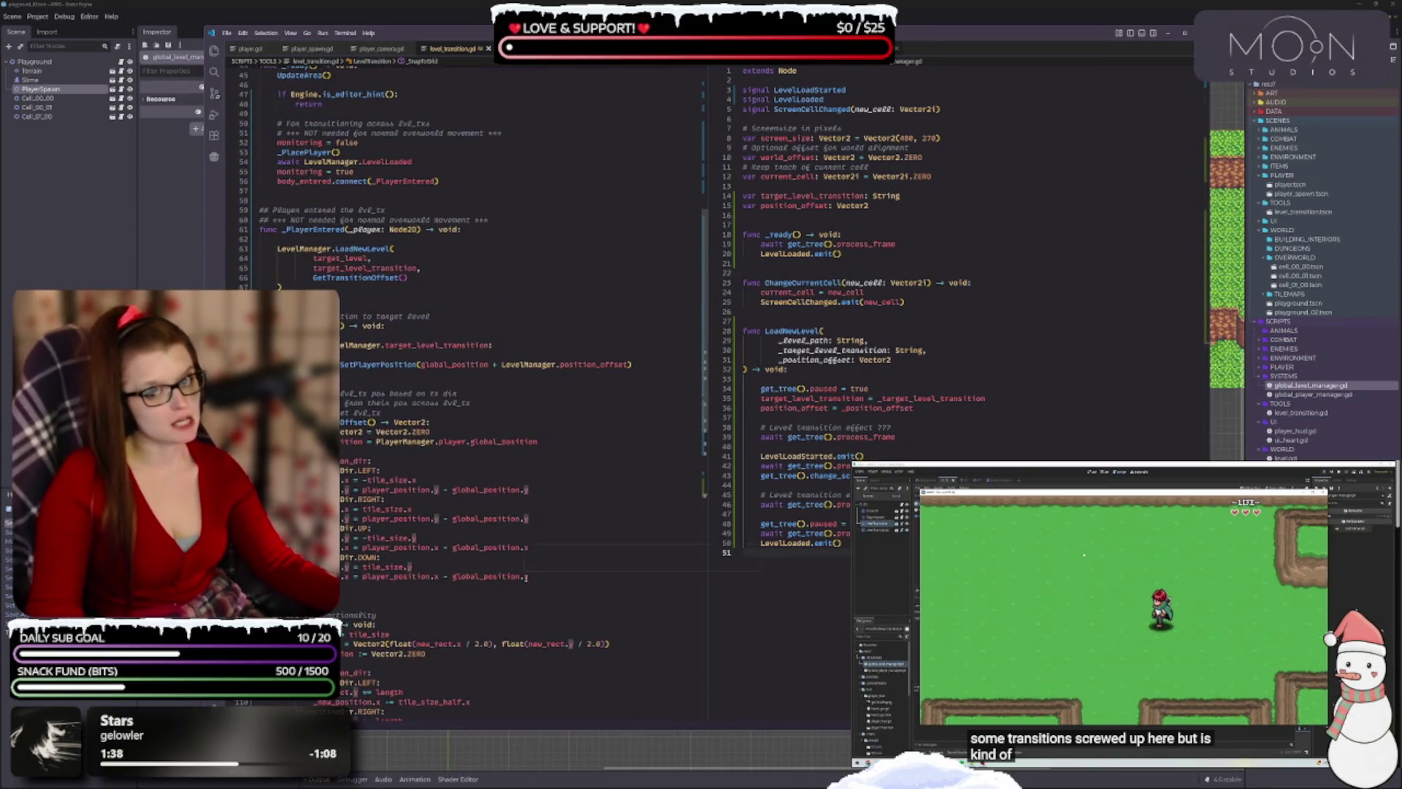
pyautogui.scroll(11, 525, 578)
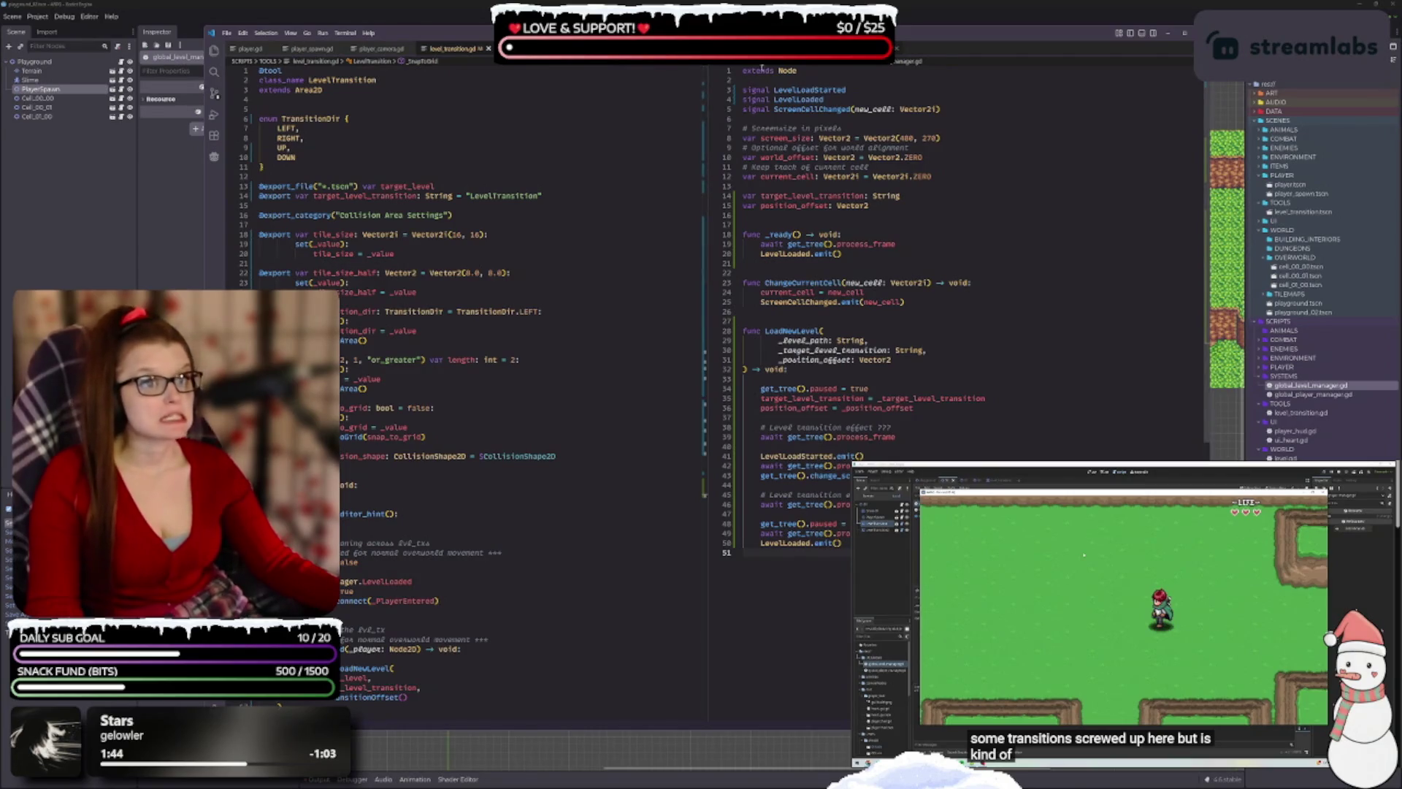
pyautogui.click(952, 322)
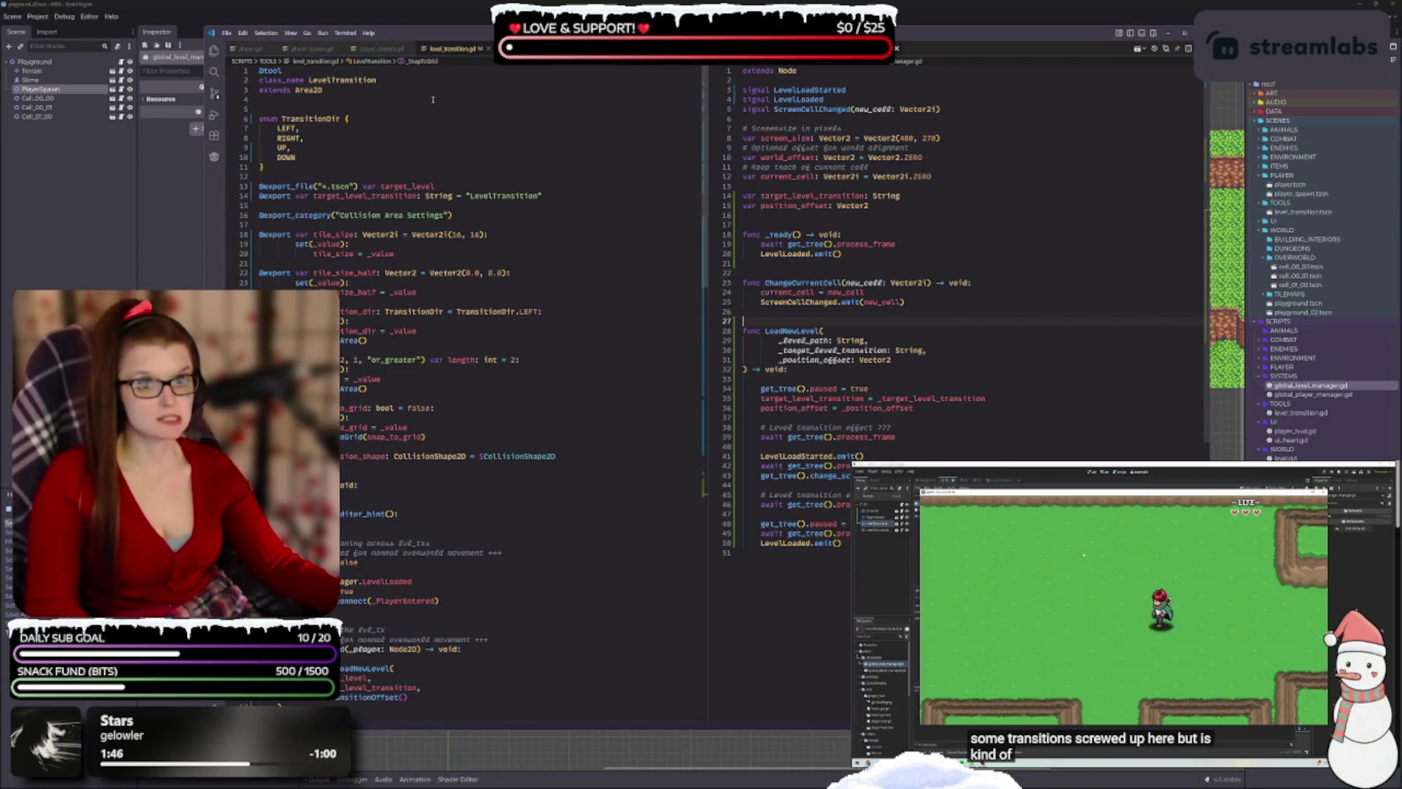
pyautogui.hotkey('alt', 'Tab')
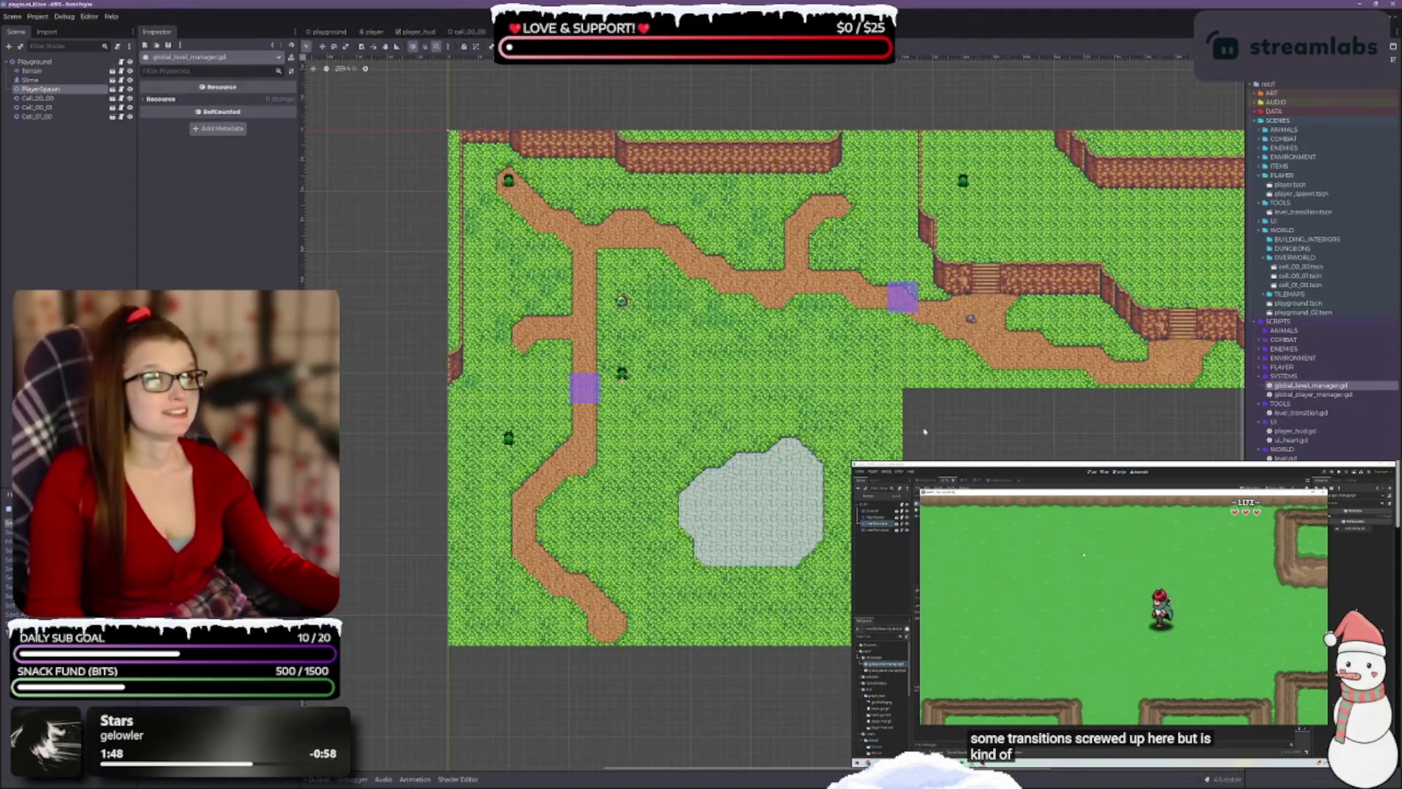
# Open the playground scene, collapse the TileMap panel and pan across the Terrain layer
pyautogui.moveTo(551, 96)
pyautogui.mouseDown()
pyautogui.moveTo(477, 76)
pyautogui.moveTo(543, 127)
pyautogui.mouseUp()
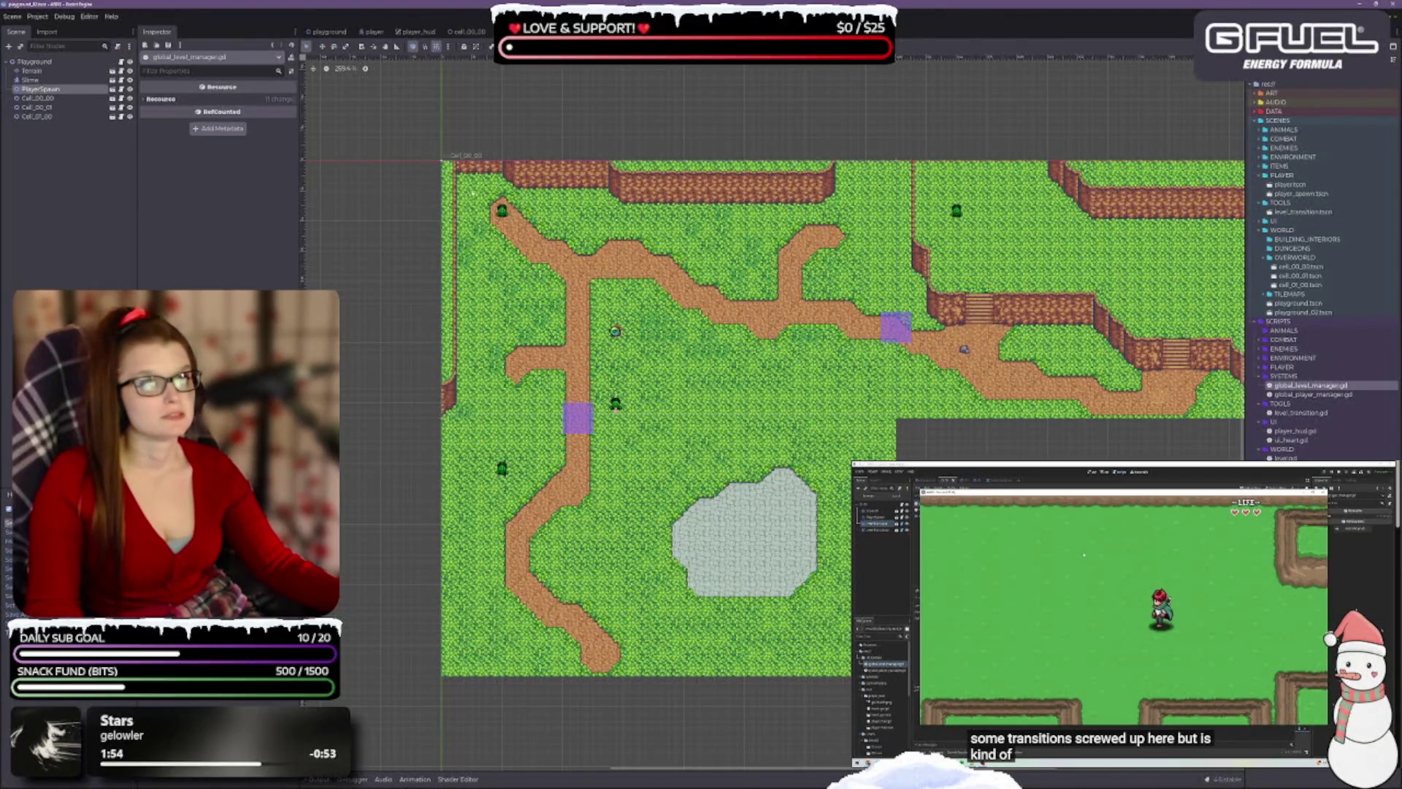
pyautogui.click(326, 31)
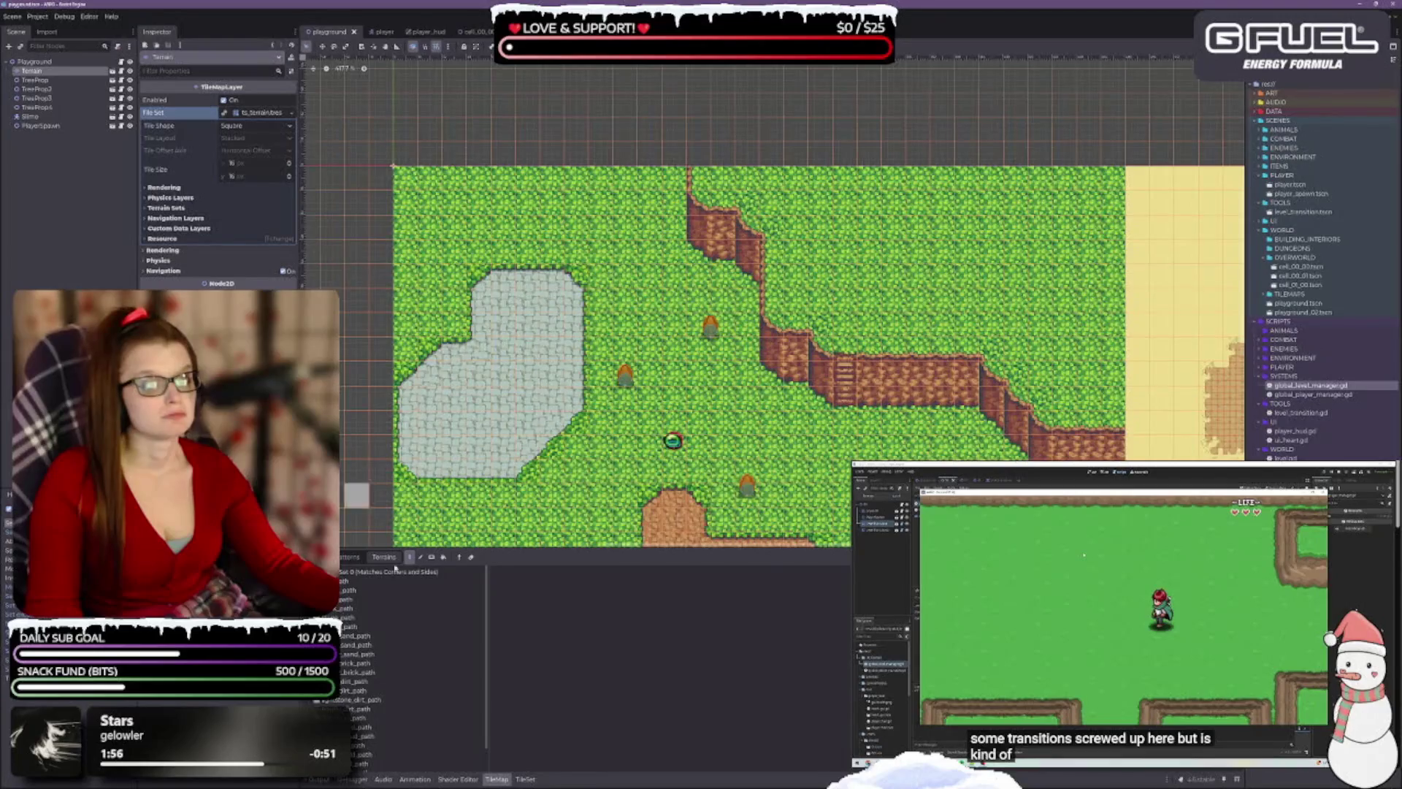
pyautogui.click(508, 781)
pyautogui.scroll(-3, 760, 423)
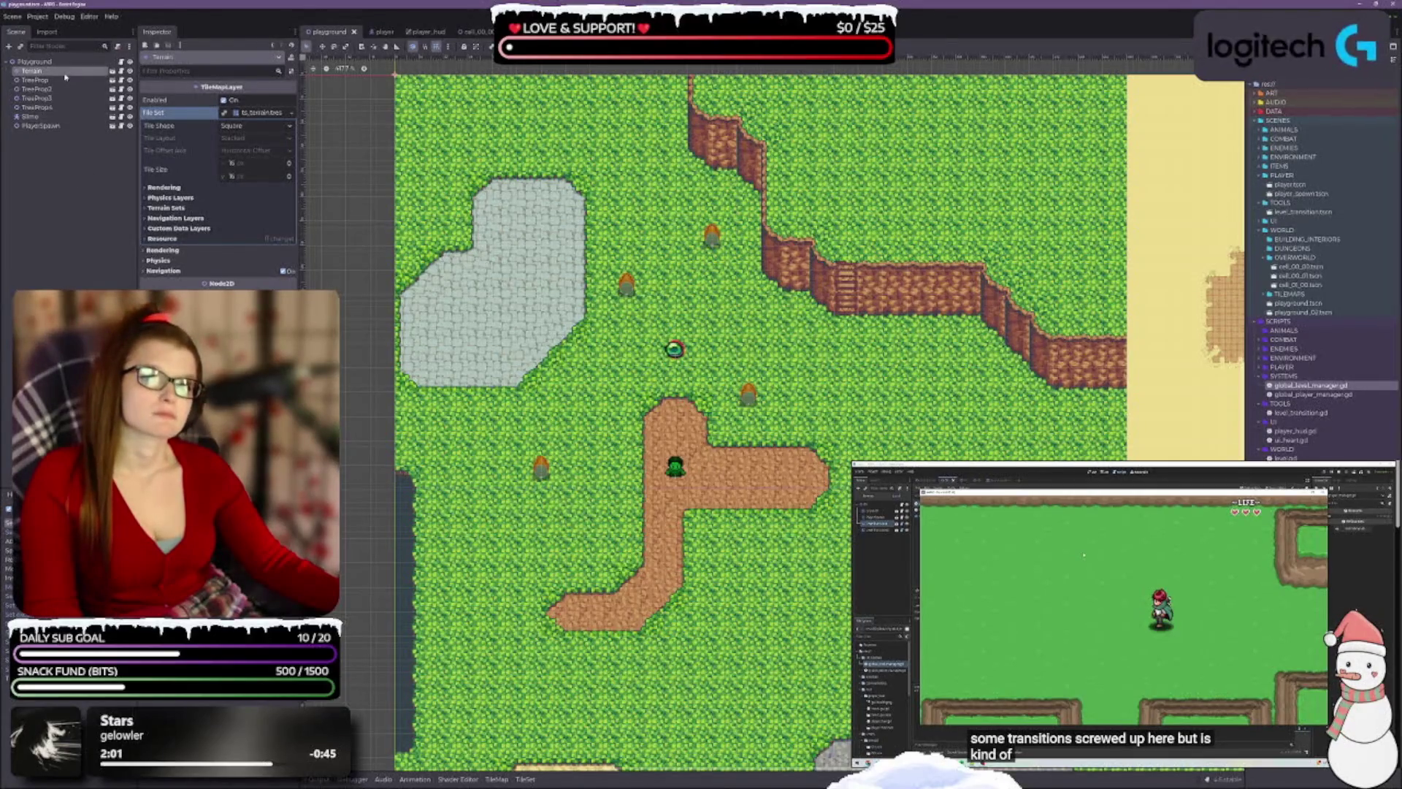
pyautogui.scroll(-5, 843, 554)
pyautogui.hscroll(3, 803, 547)
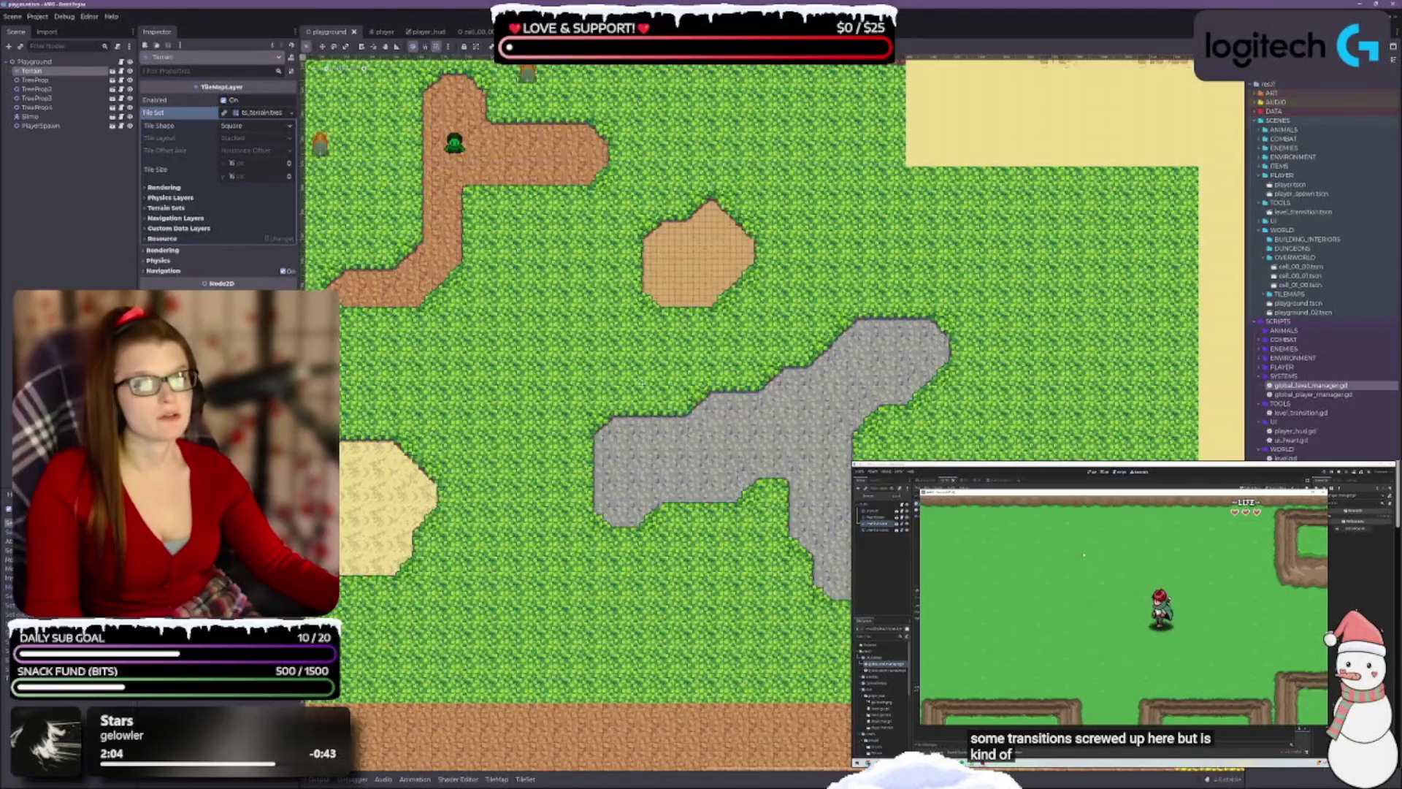
pyautogui.scroll(4, 641, 382)
pyautogui.hscroll(-4, 641, 382)
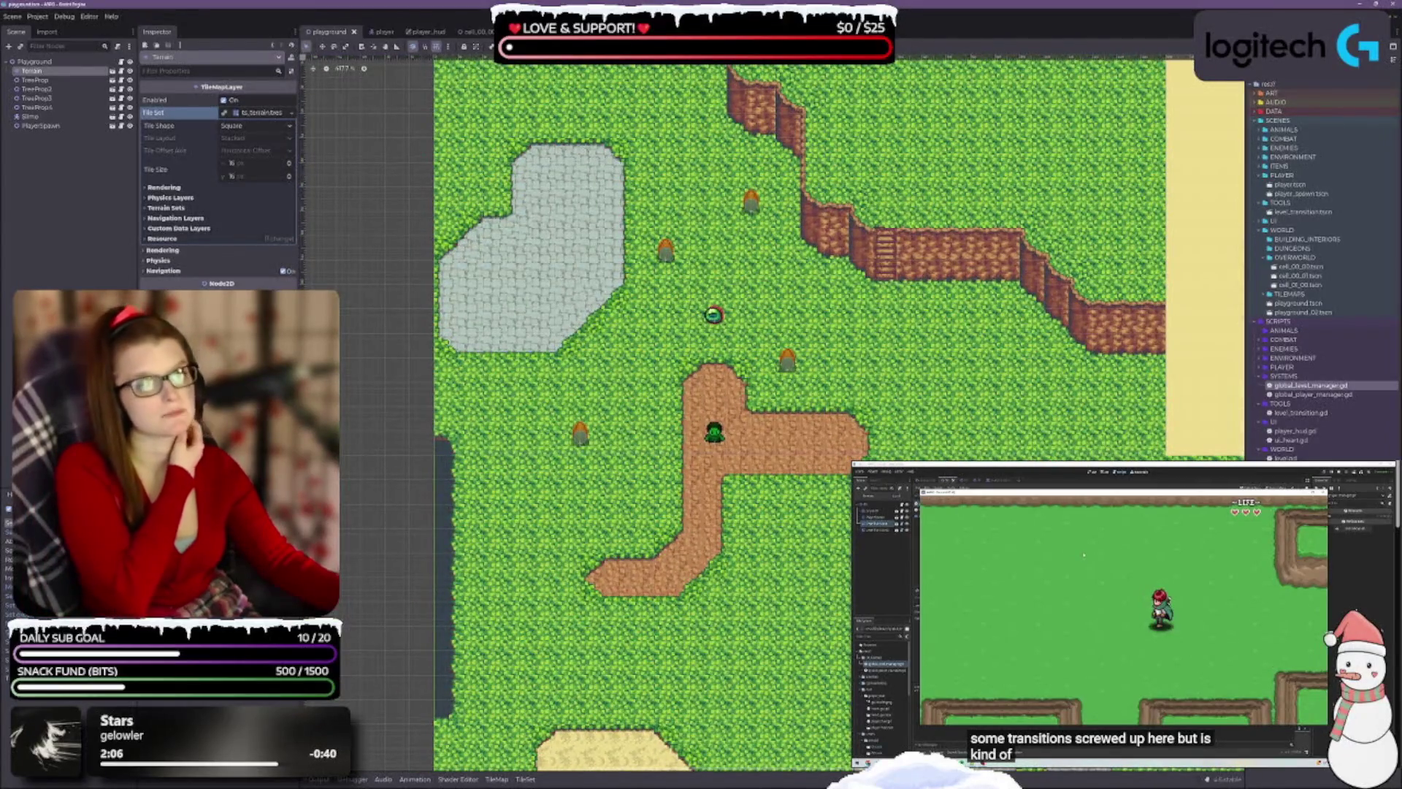
# Run the game with F5, walk the player across several area edges, then close the game window
pyautogui.press('F5')
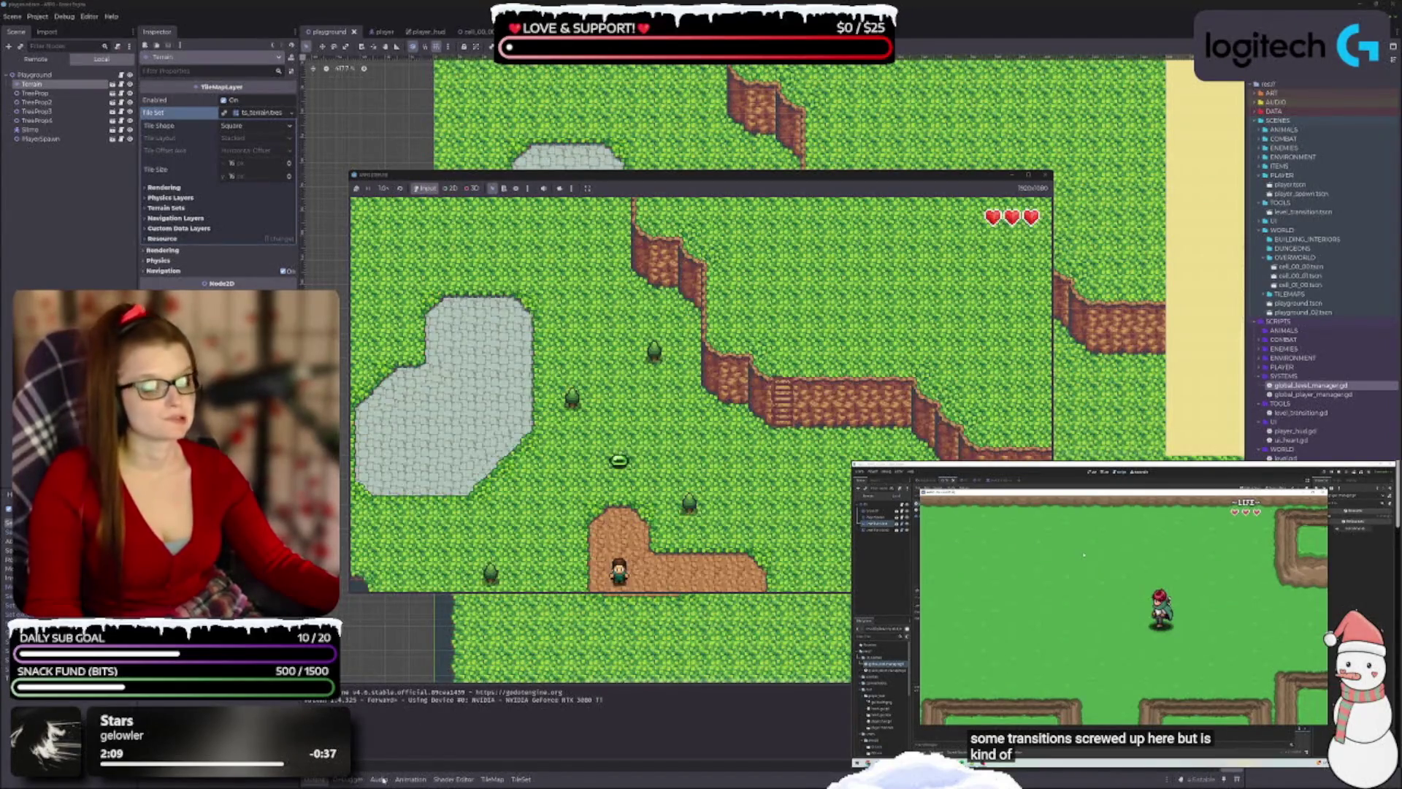
pyautogui.press('Up')
pyautogui.press('Right')
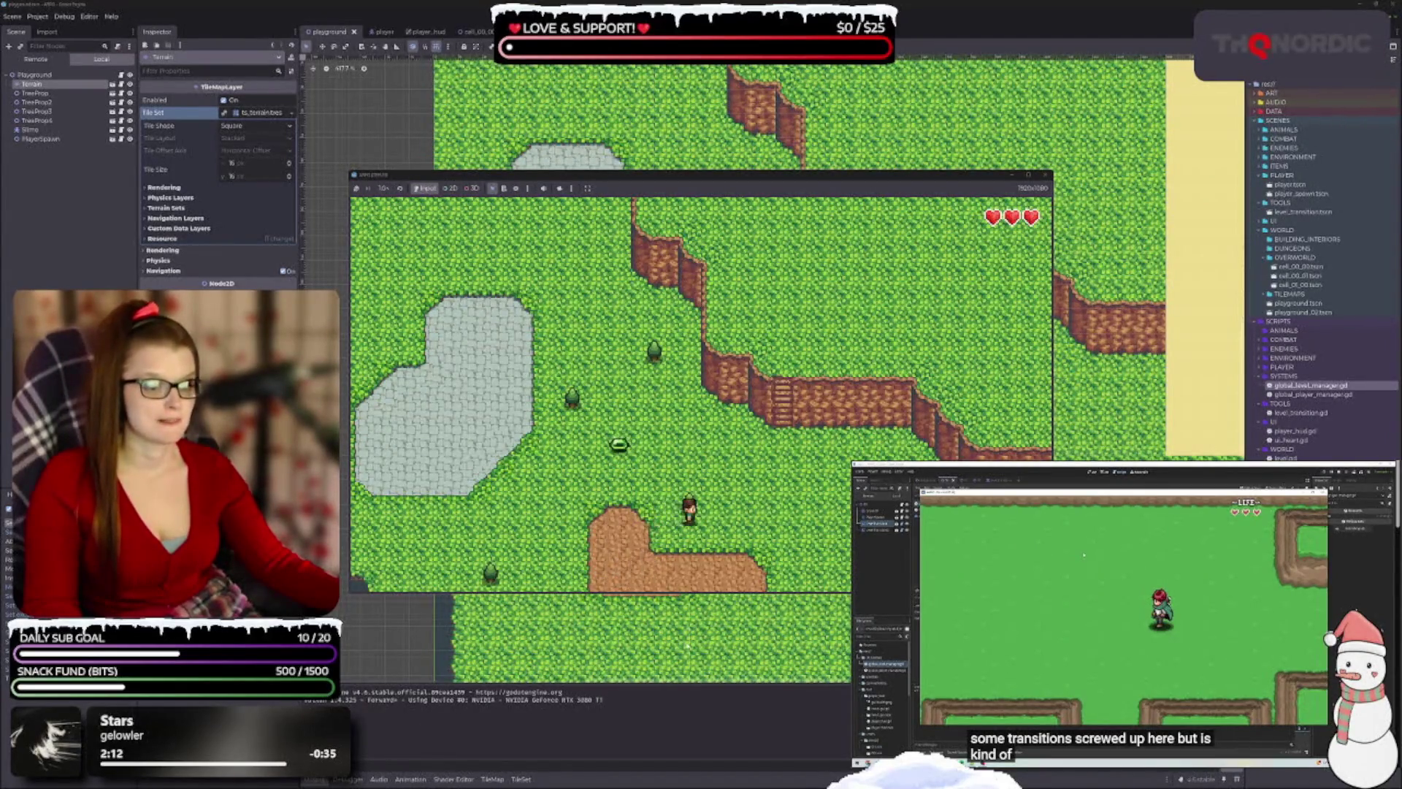
pyautogui.press('Down')
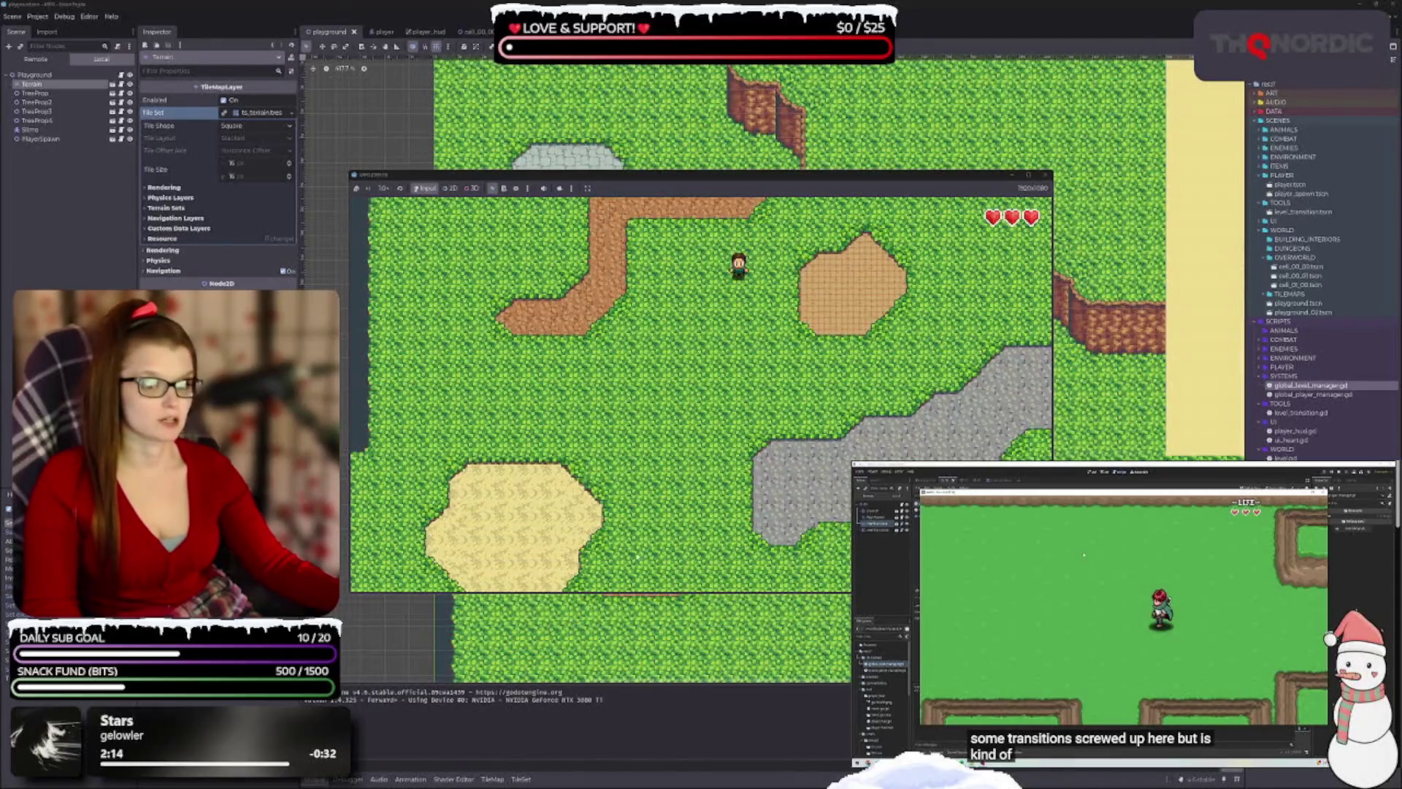
pyautogui.press('Right')
pyautogui.press('Down')
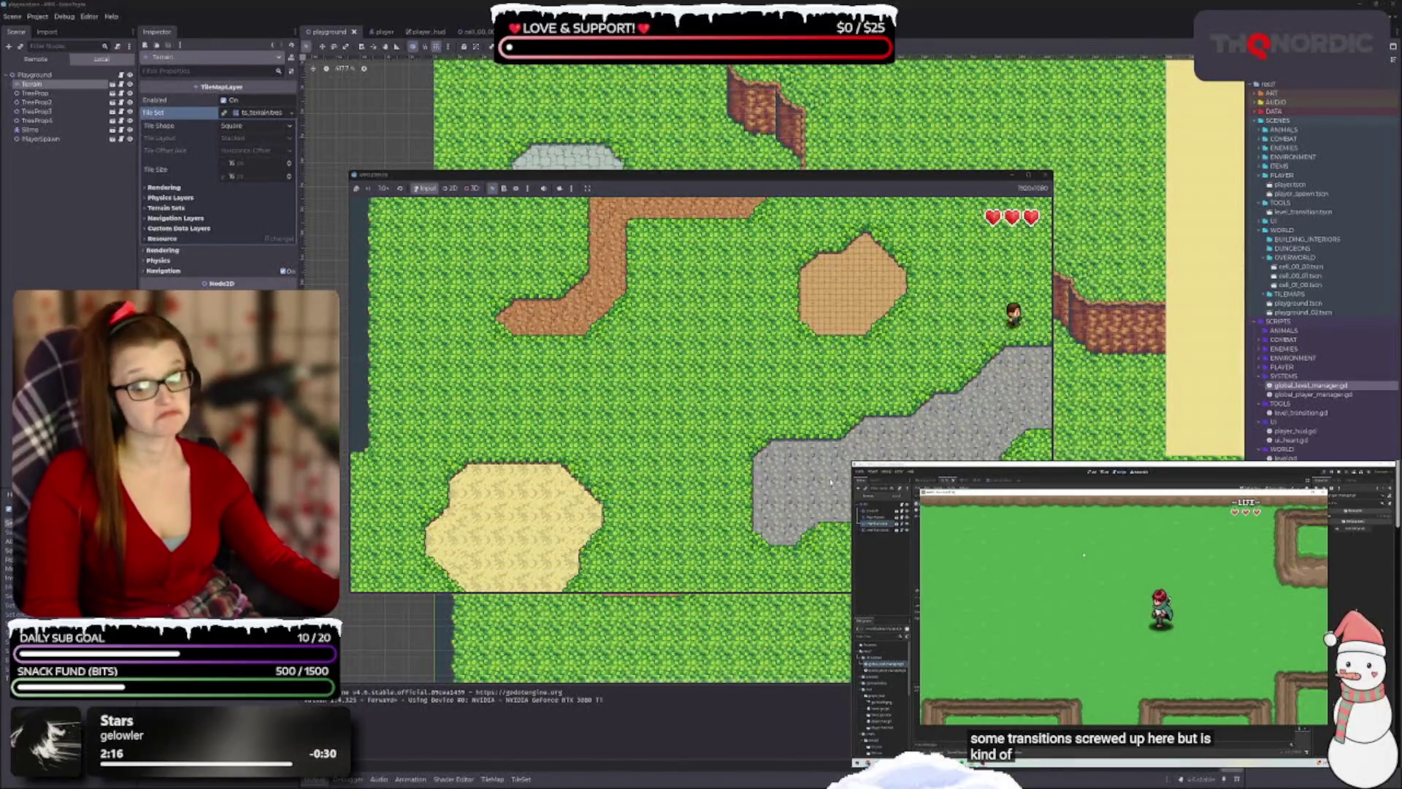
pyautogui.press('Right')
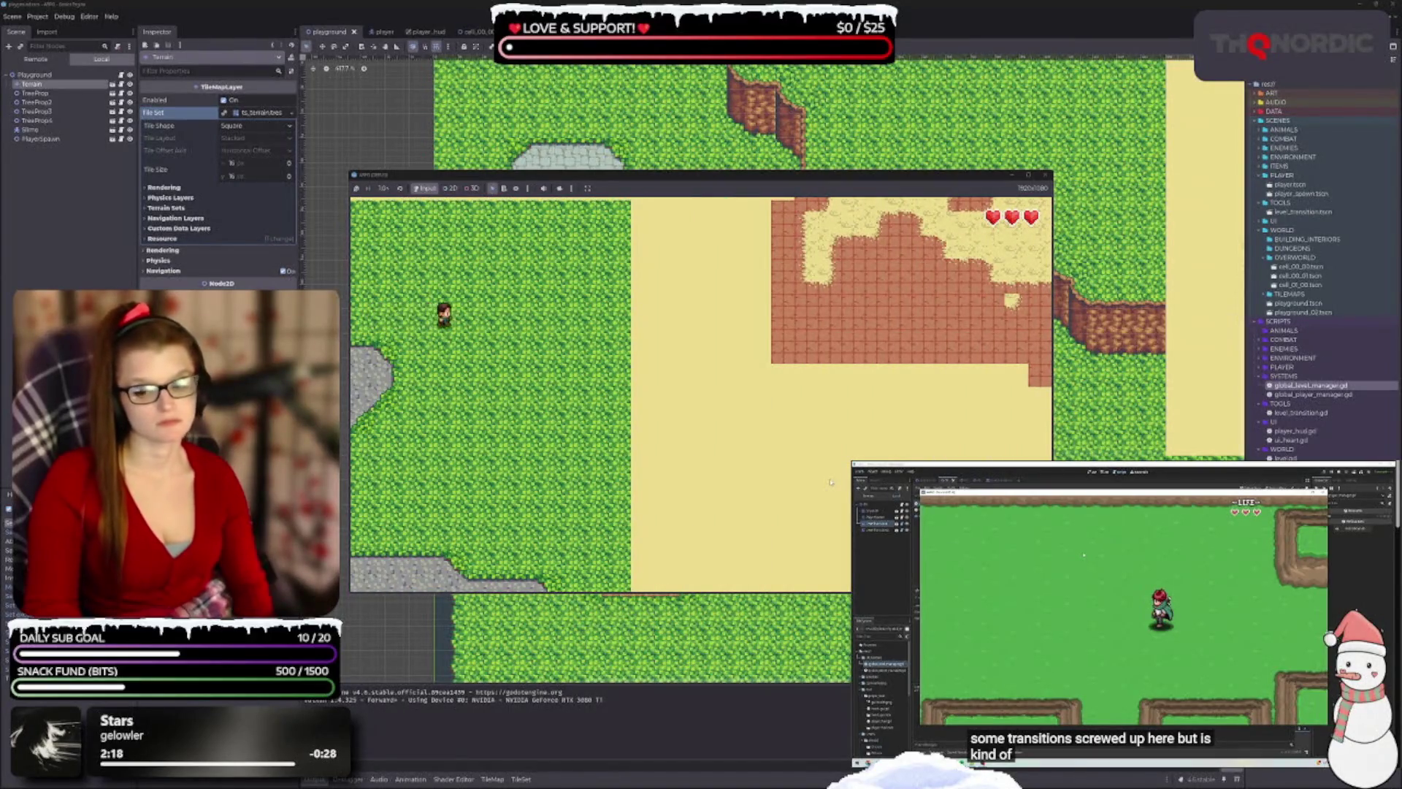
pyautogui.press('Right')
pyautogui.press('Right')
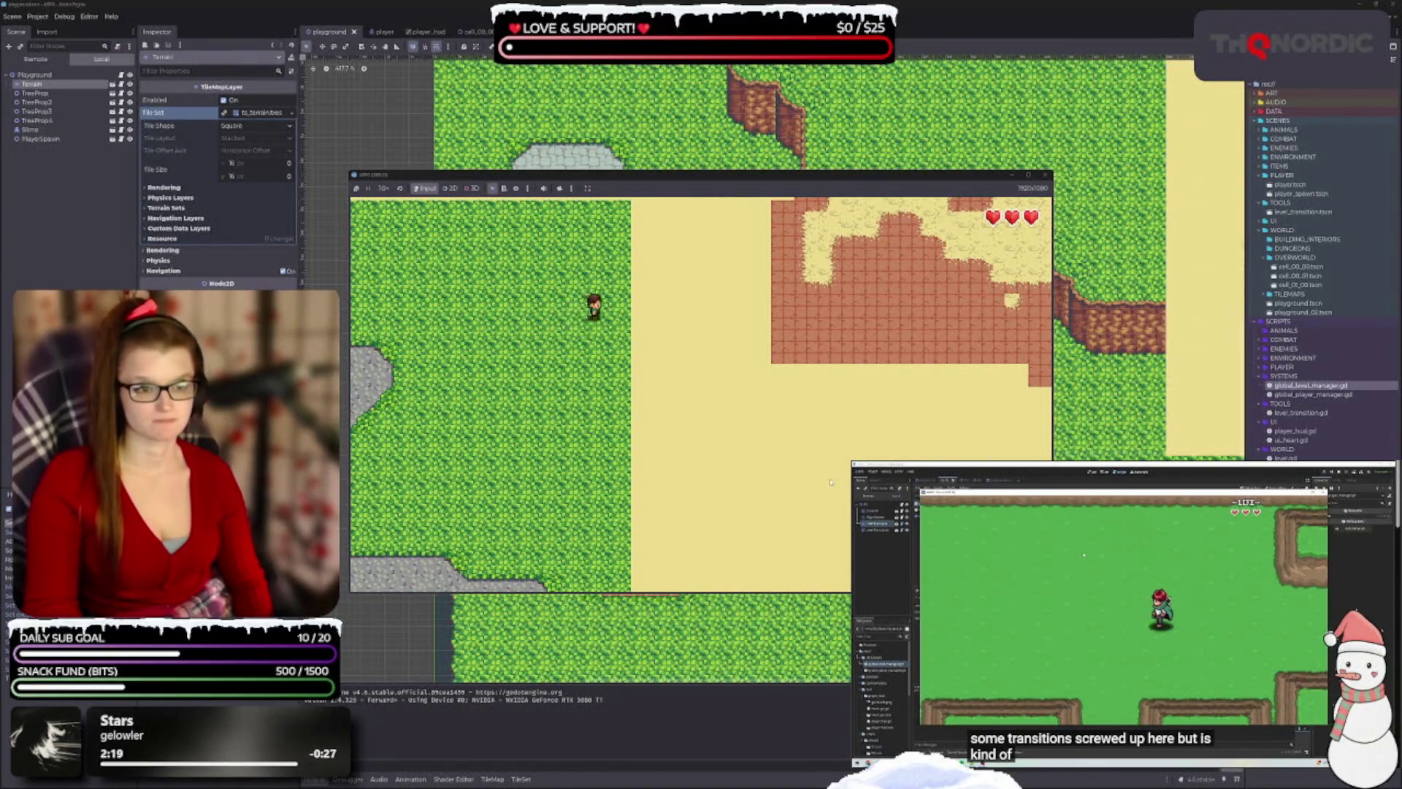
pyautogui.press('Up')
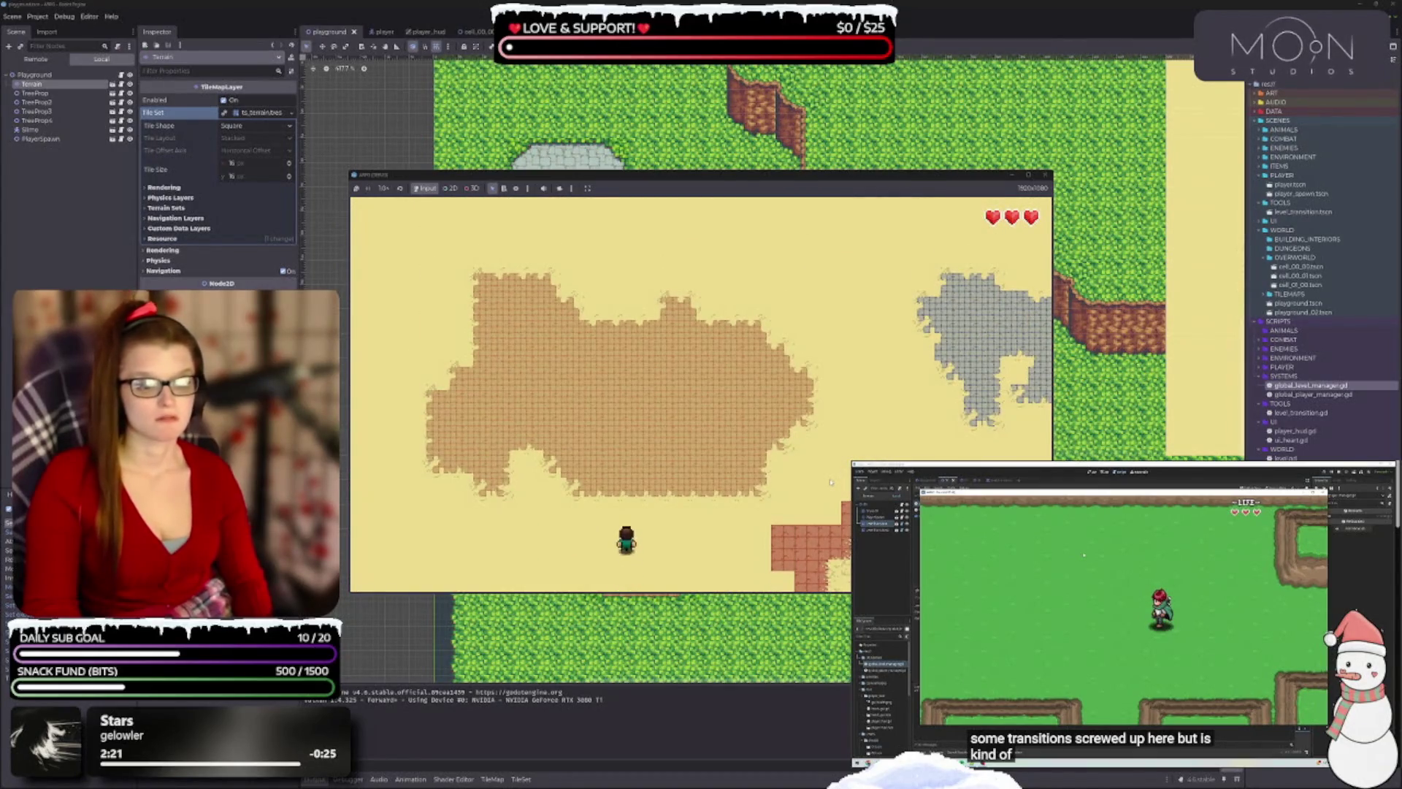
pyautogui.press('Up')
pyautogui.press('Right')
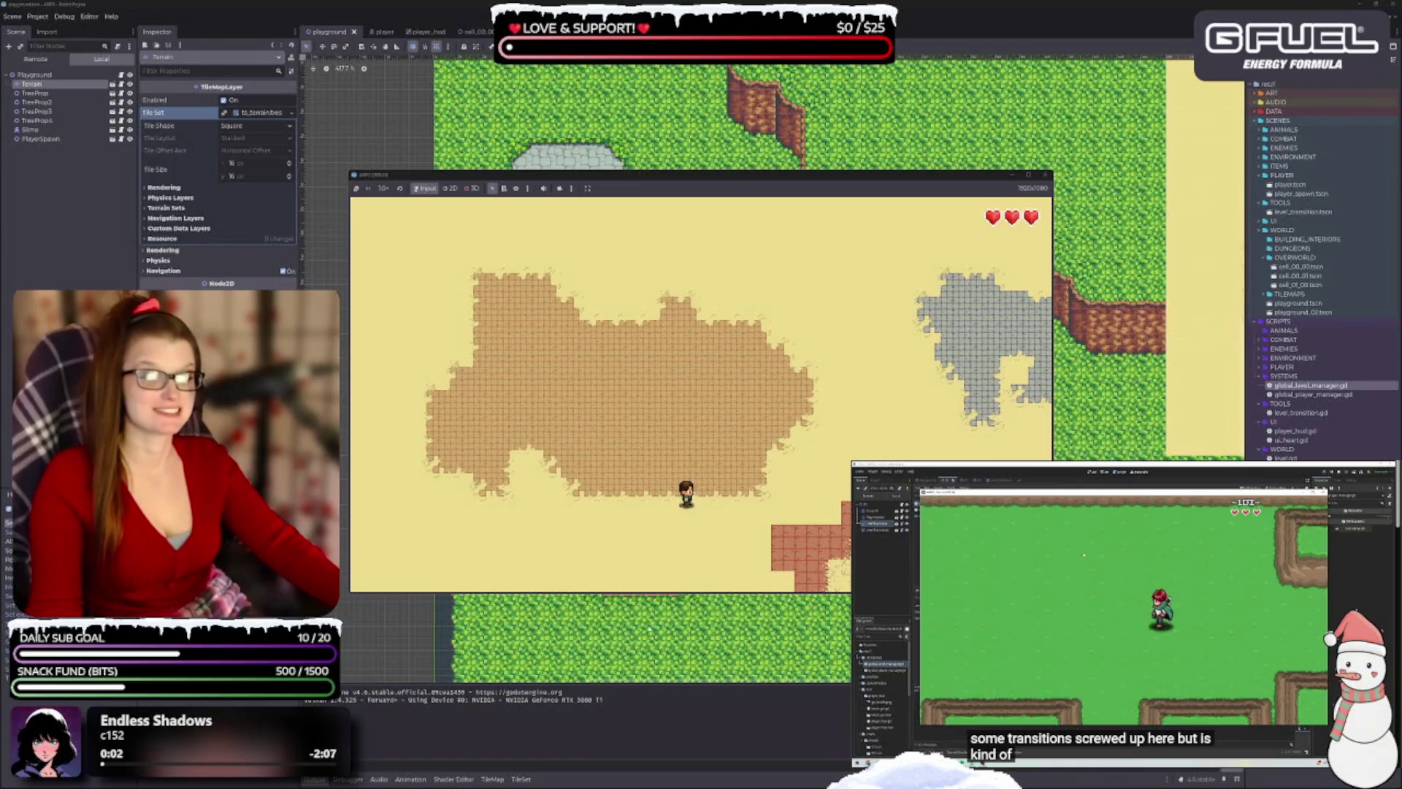
pyautogui.click(1046, 175)
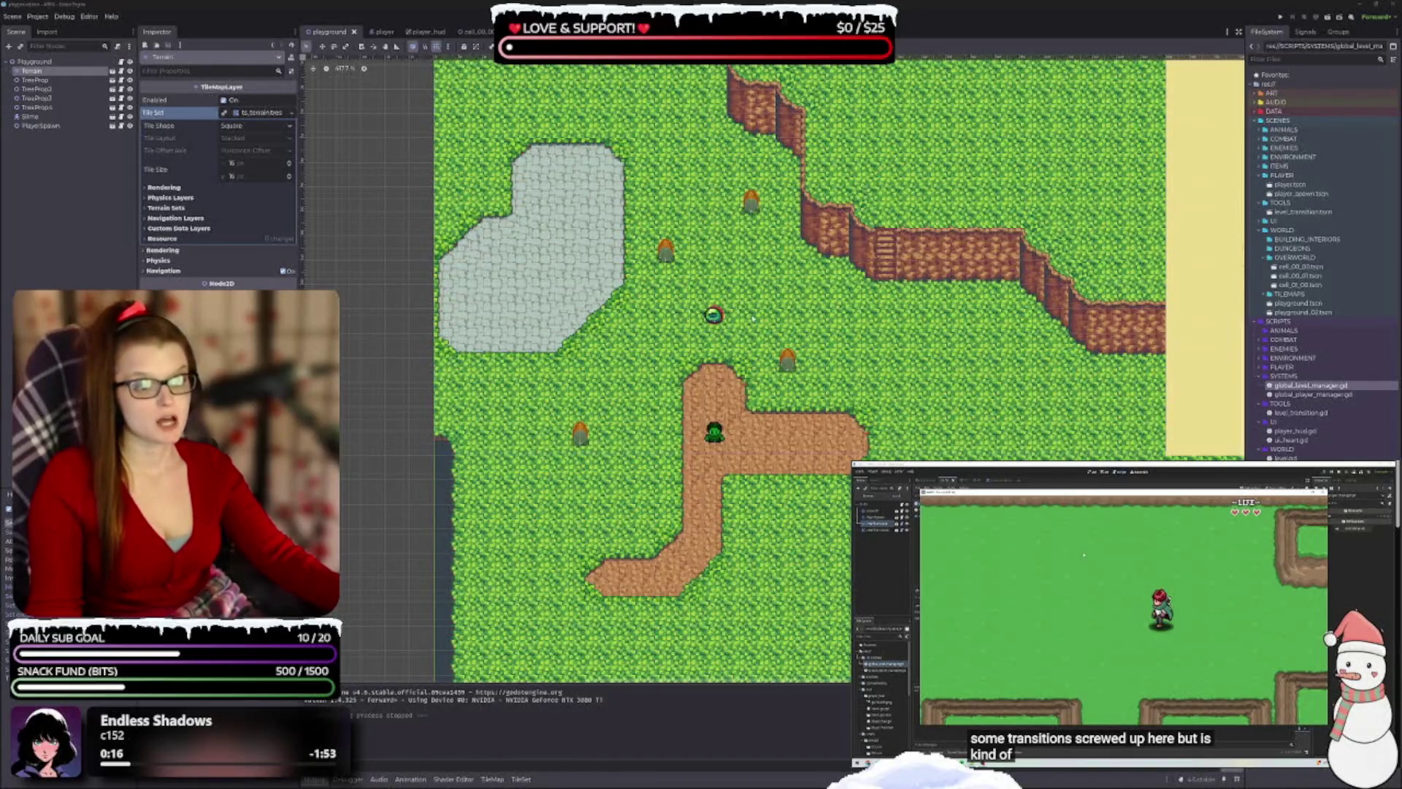
# Collapse the Output panel, switch to the cell_00_00 scene tab and run it as the current scene
pyautogui.moveTo(697, 573); pyautogui.dragTo(646, 492)
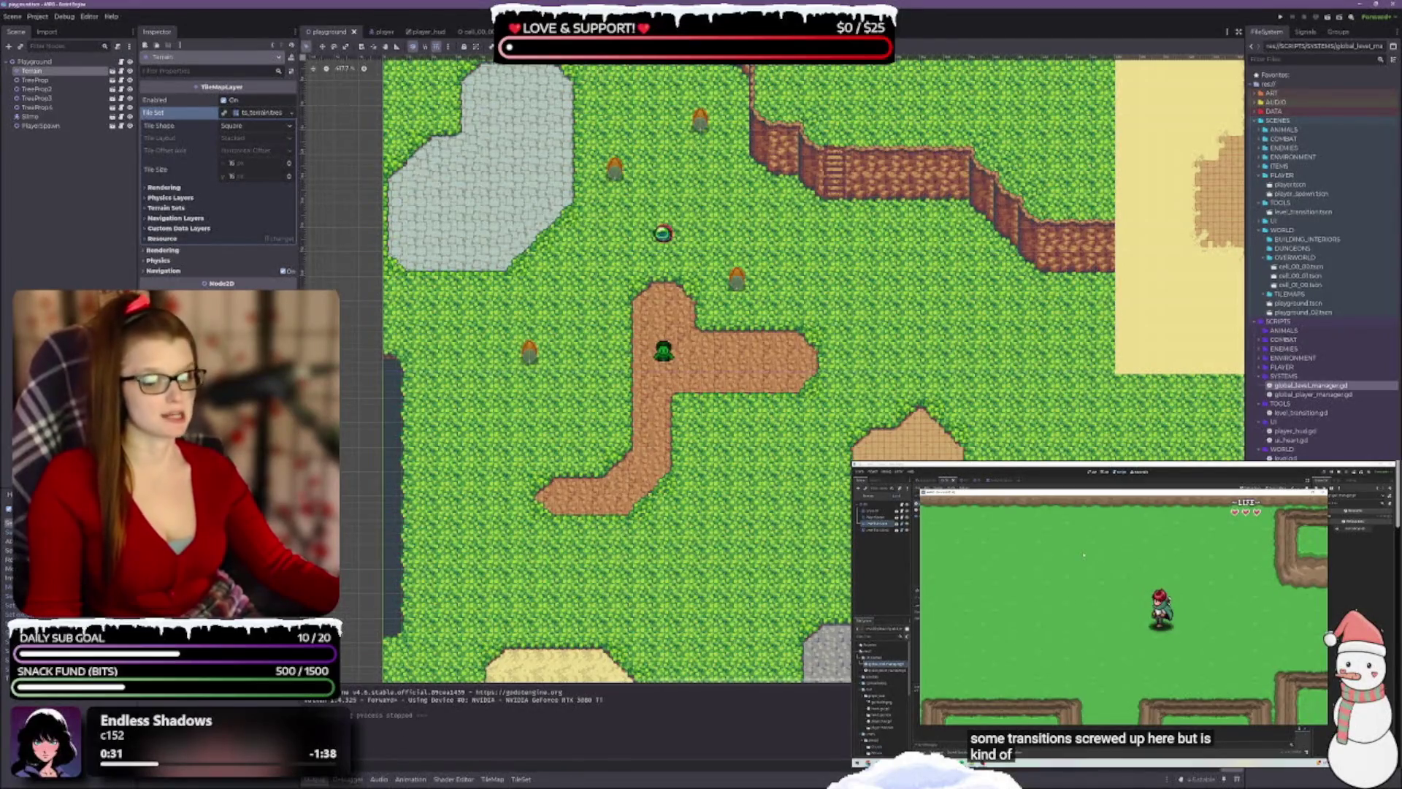
pyautogui.click(314, 779)
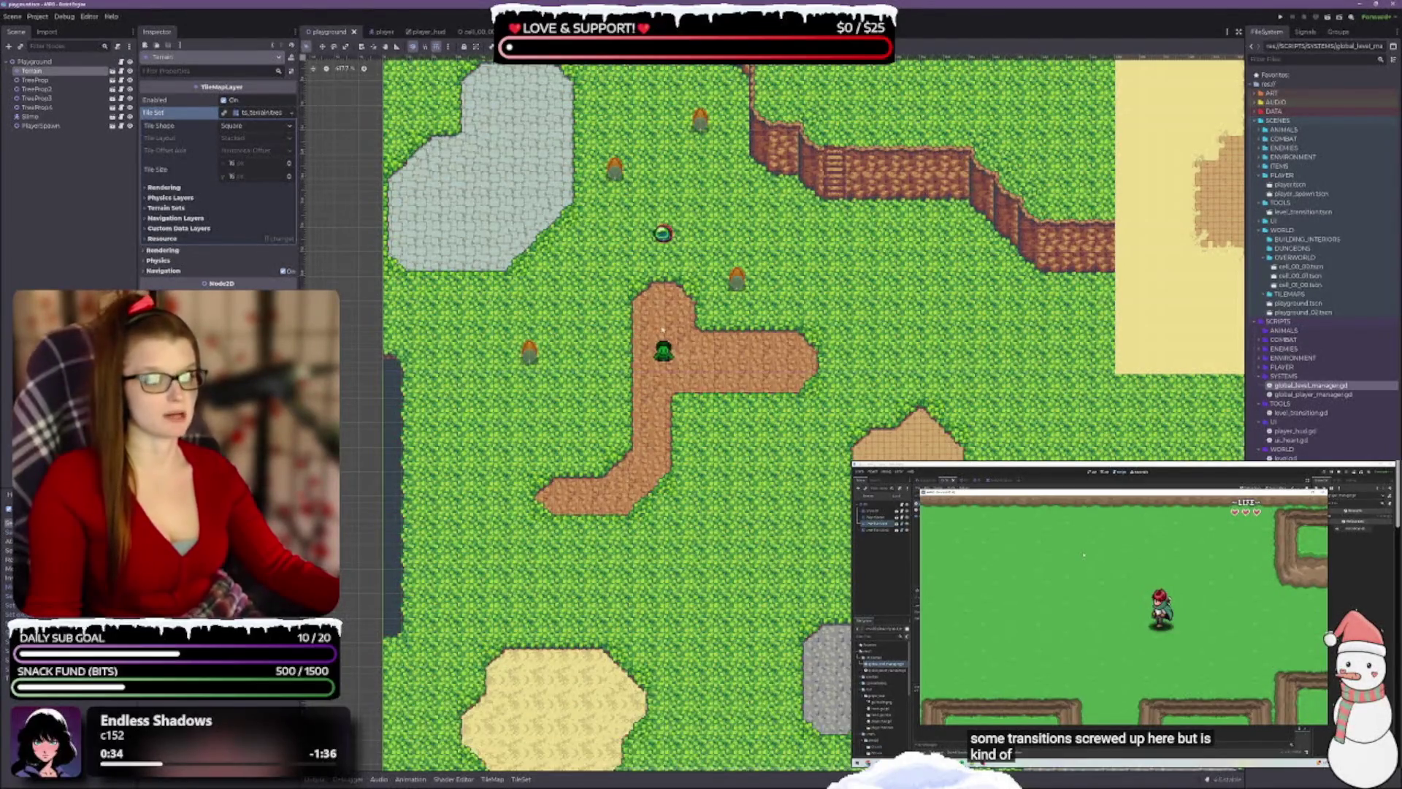
pyautogui.click(471, 32)
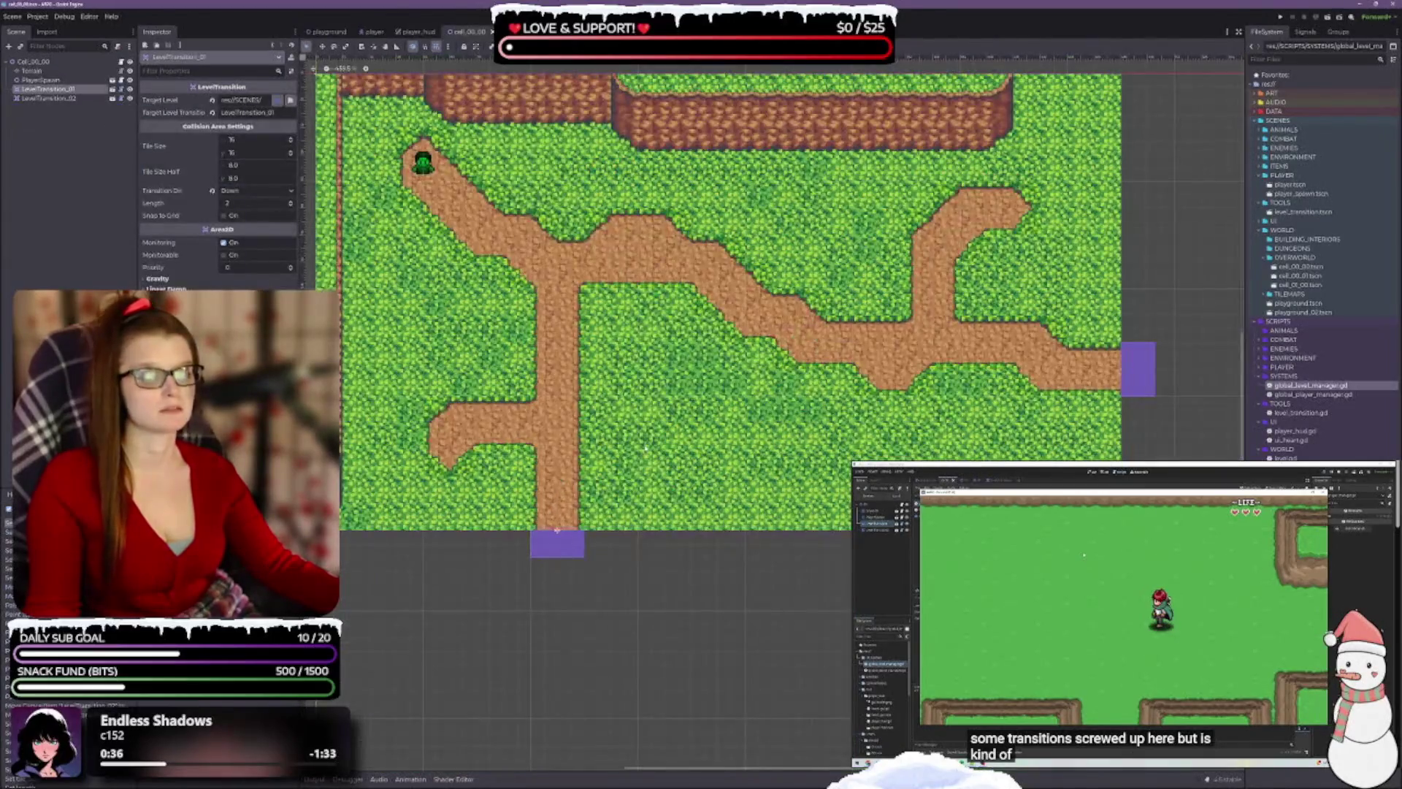
pyautogui.scroll(3, 681, 397)
pyautogui.hscroll(-2, 681, 397)
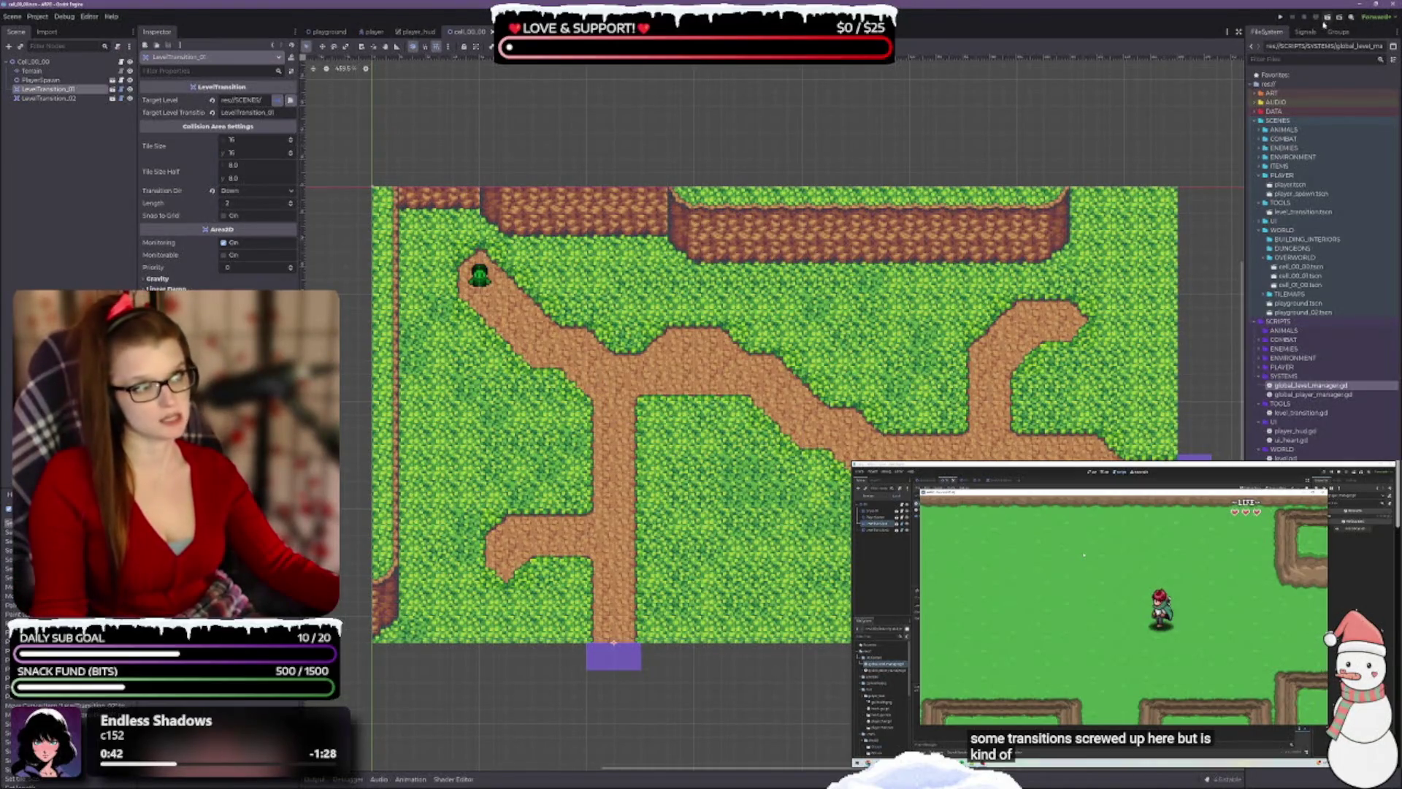
pyautogui.click(1325, 17)
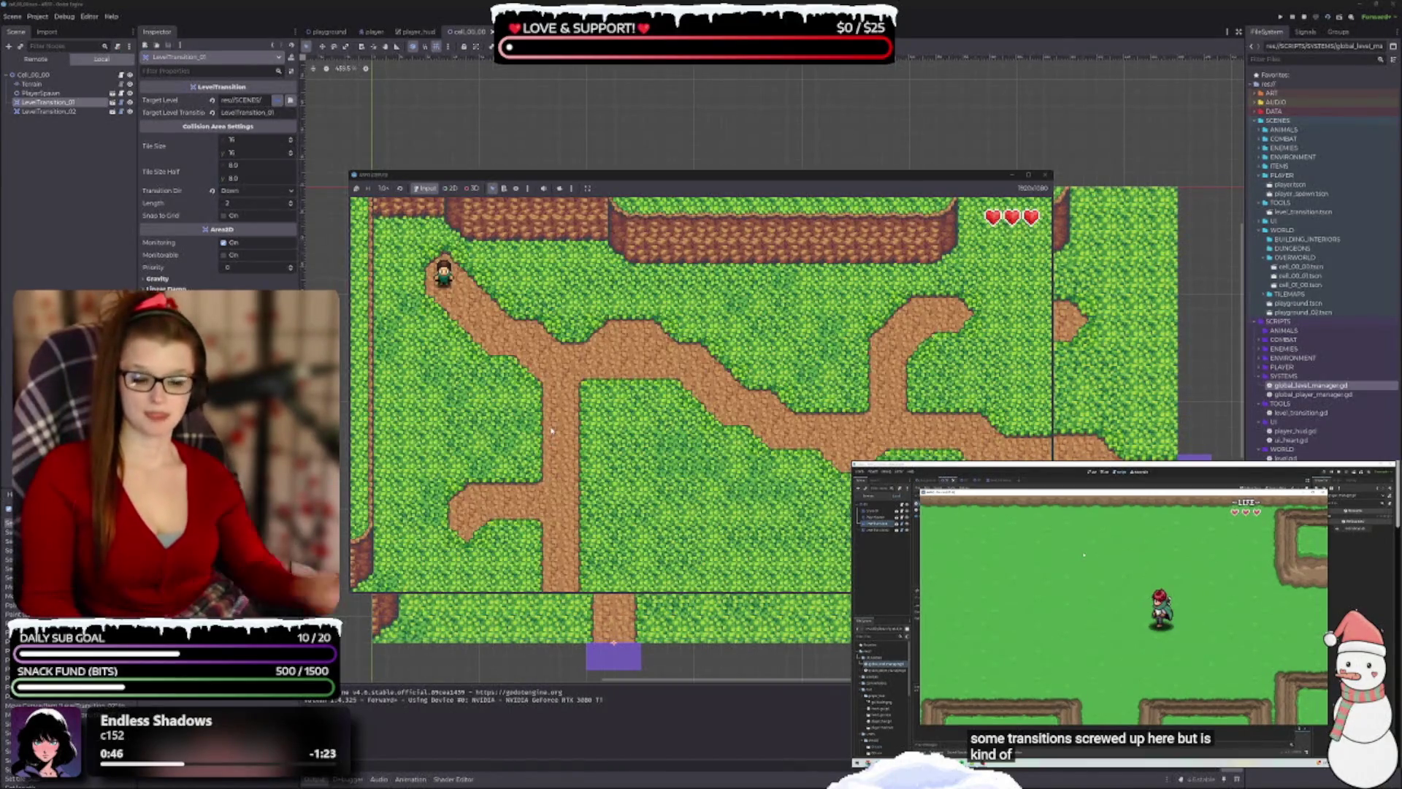
# Walk the player down the dirt path through the bottom-edge transition and back up
pyautogui.press('Down')
pyautogui.press('Right')
pyautogui.press('Down')
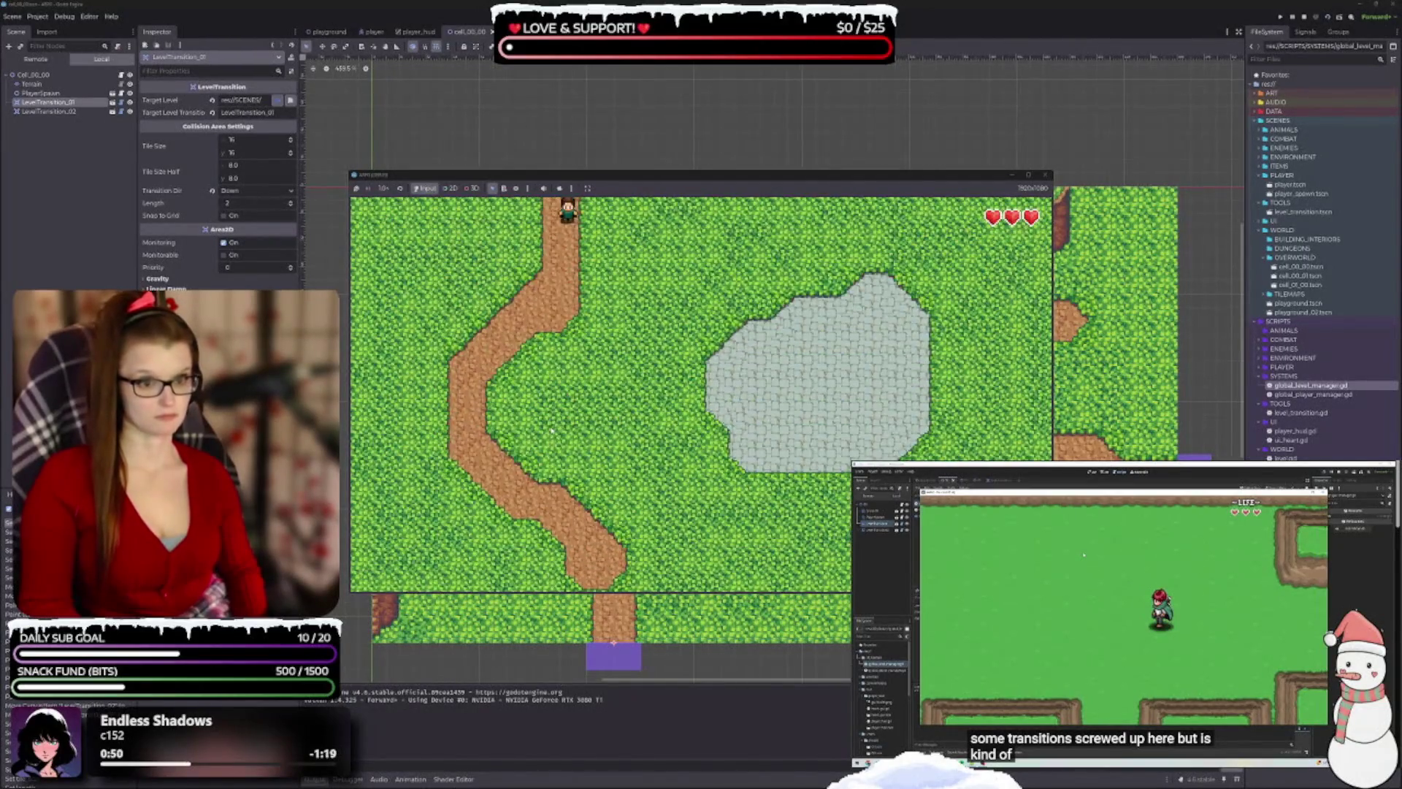
pyautogui.press('Down')
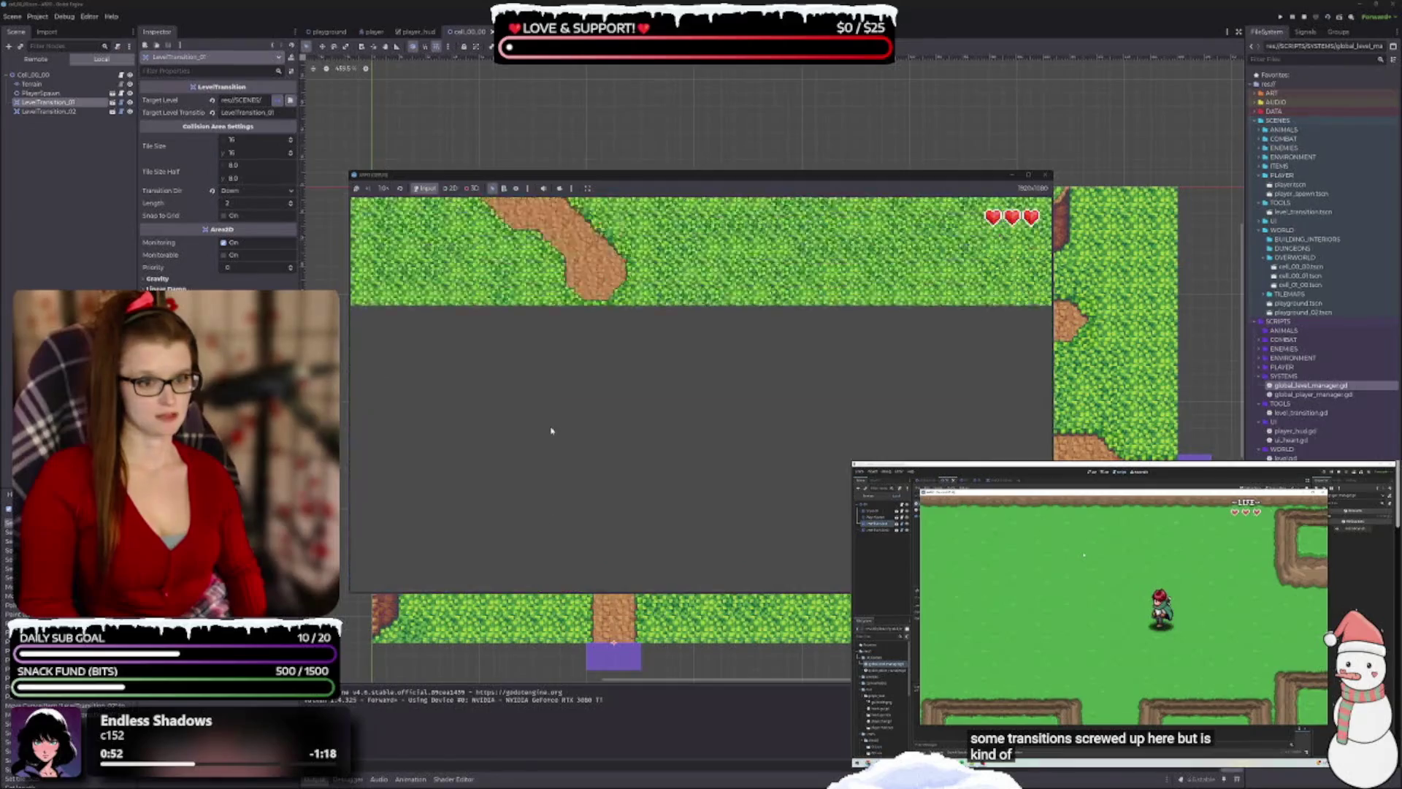
pyautogui.press('Up')
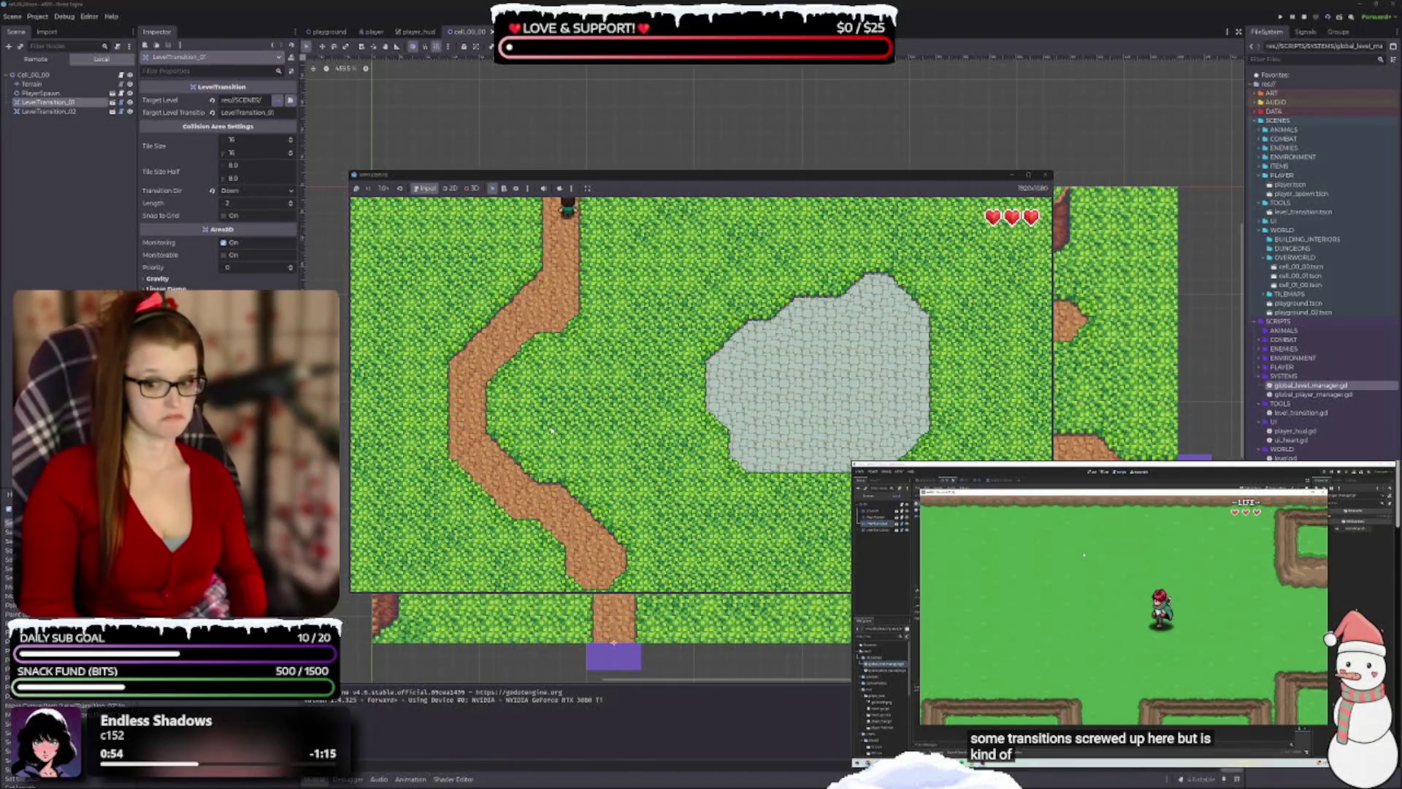
pyautogui.press('Right')
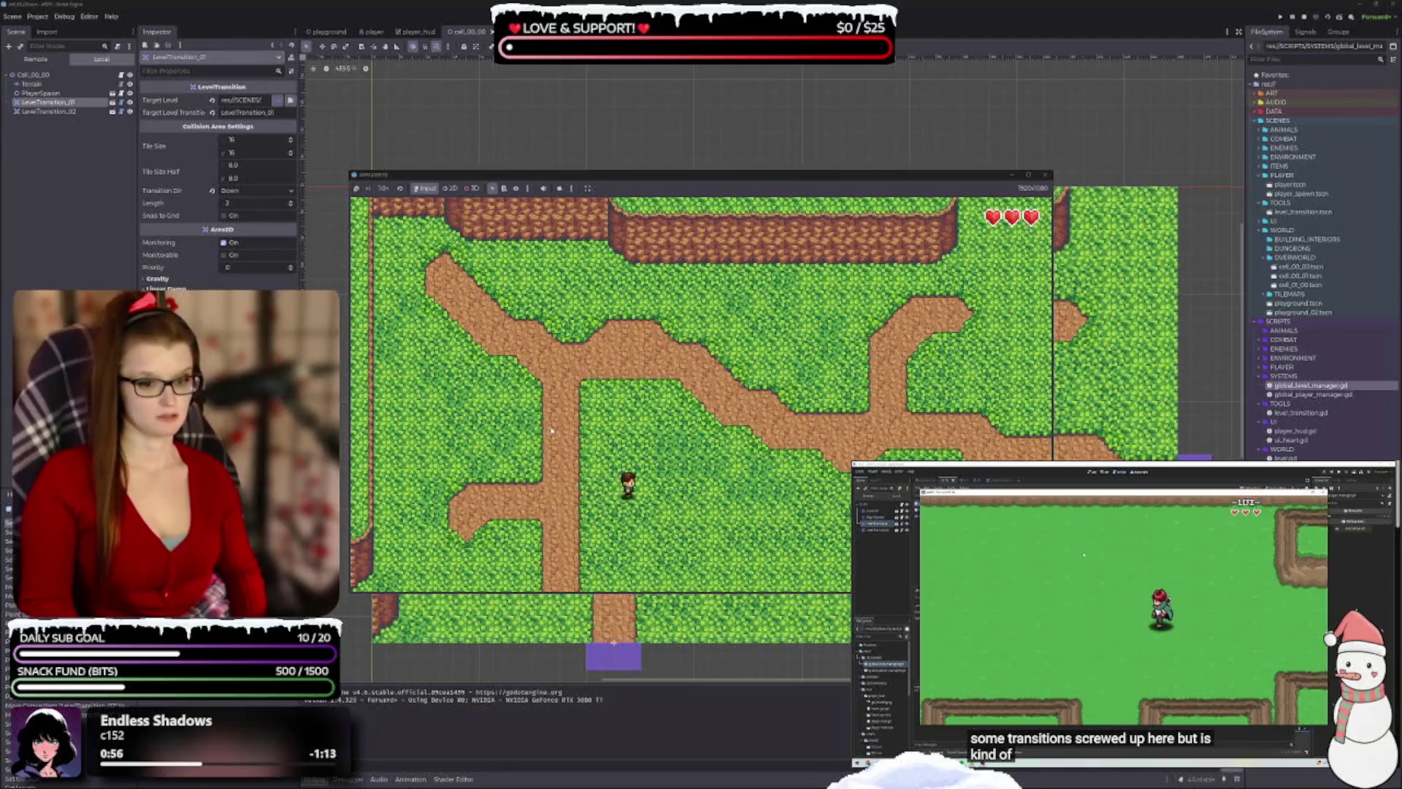
pyautogui.press('Right')
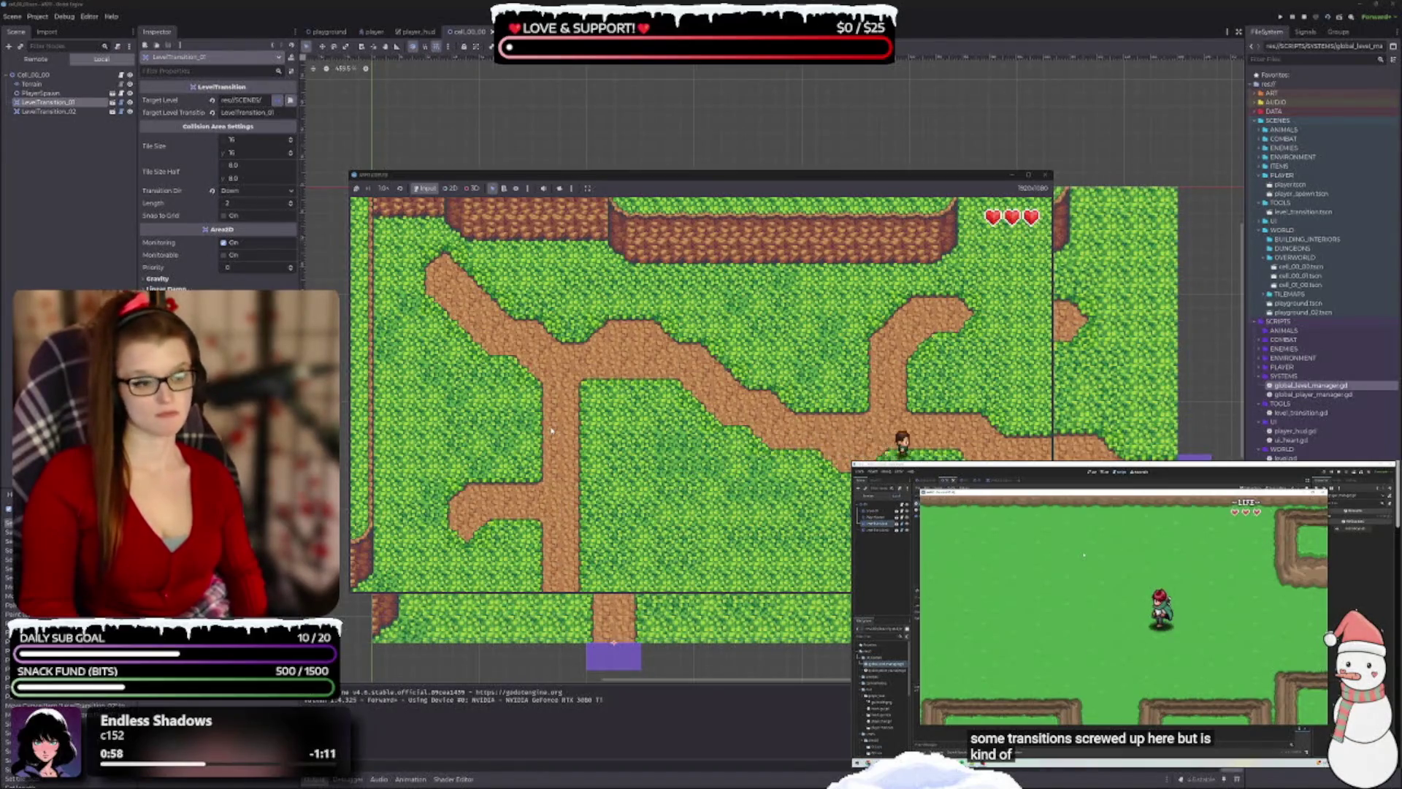
pyautogui.press('Right')
pyautogui.press('Right')
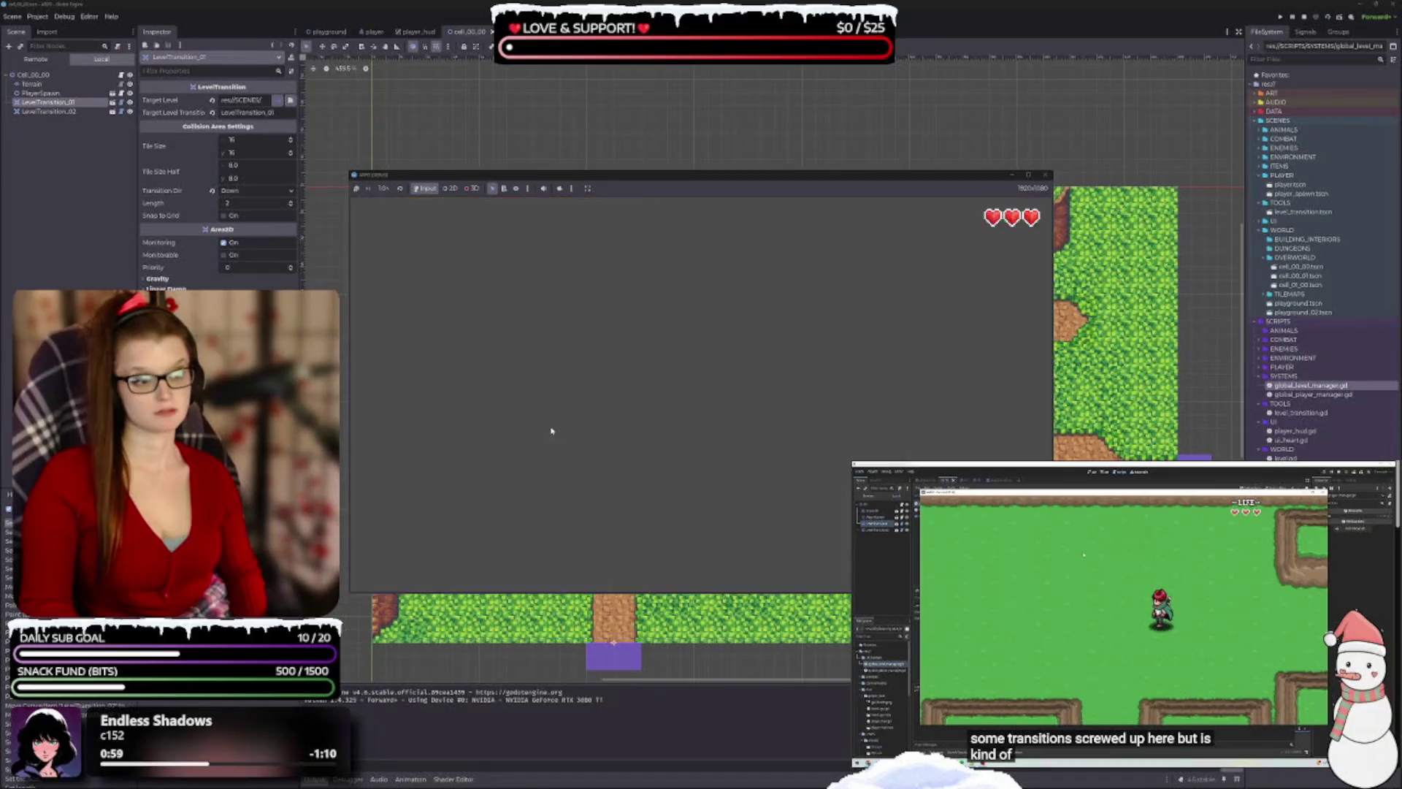
# Test the left-edge transition, then cross back and forth over the right-edge transition
pyautogui.press('Down')
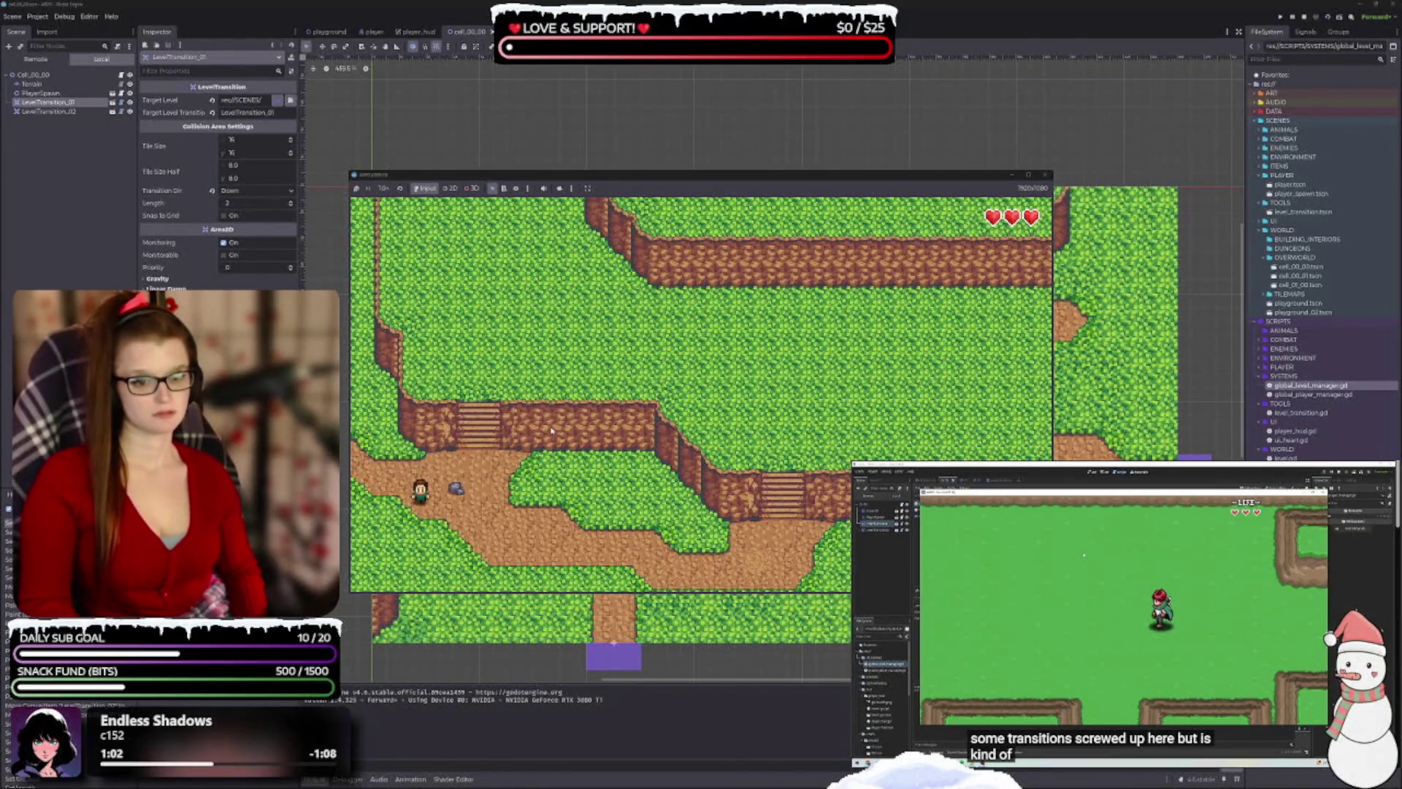
pyautogui.press('Up')
pyautogui.press('Left')
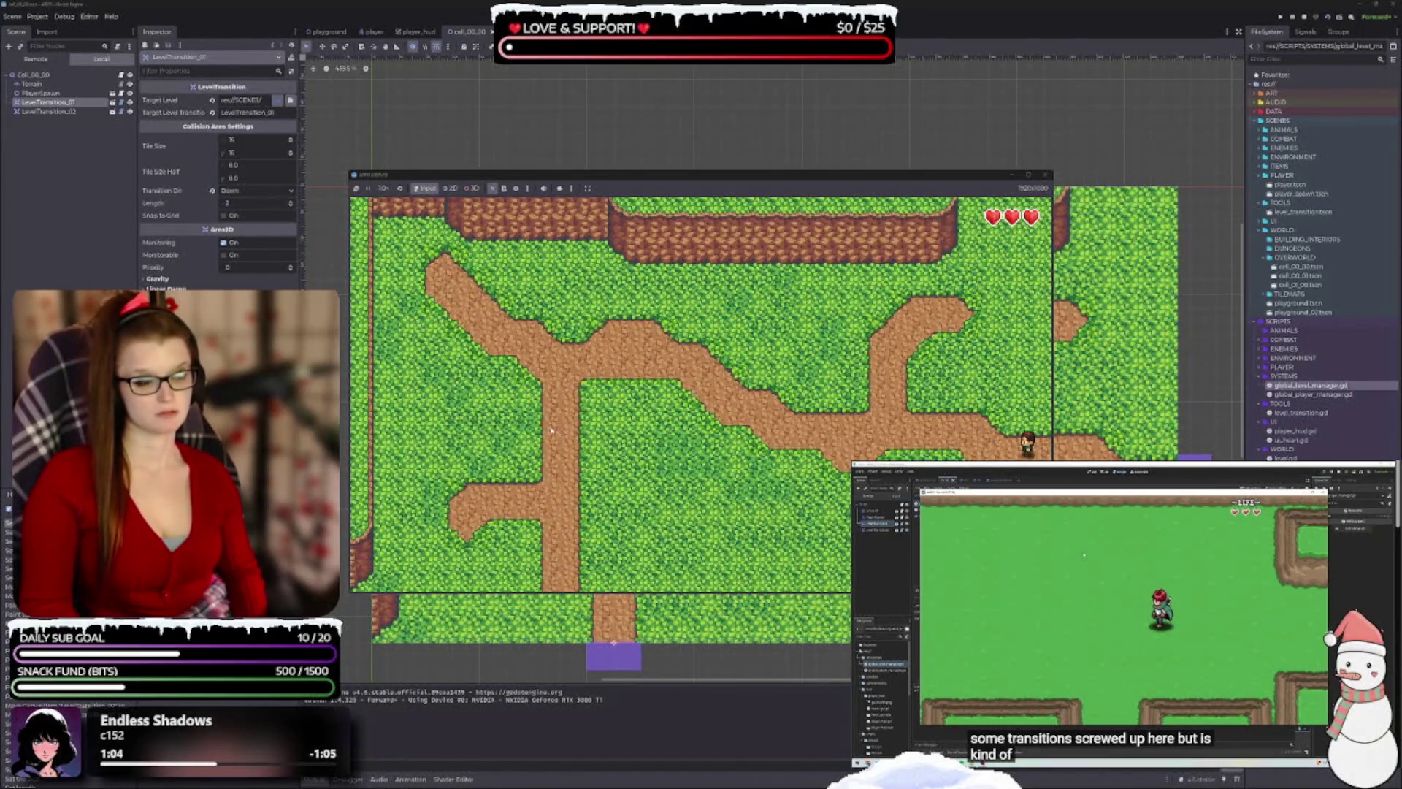
pyautogui.press('Right')
pyautogui.press('Left')
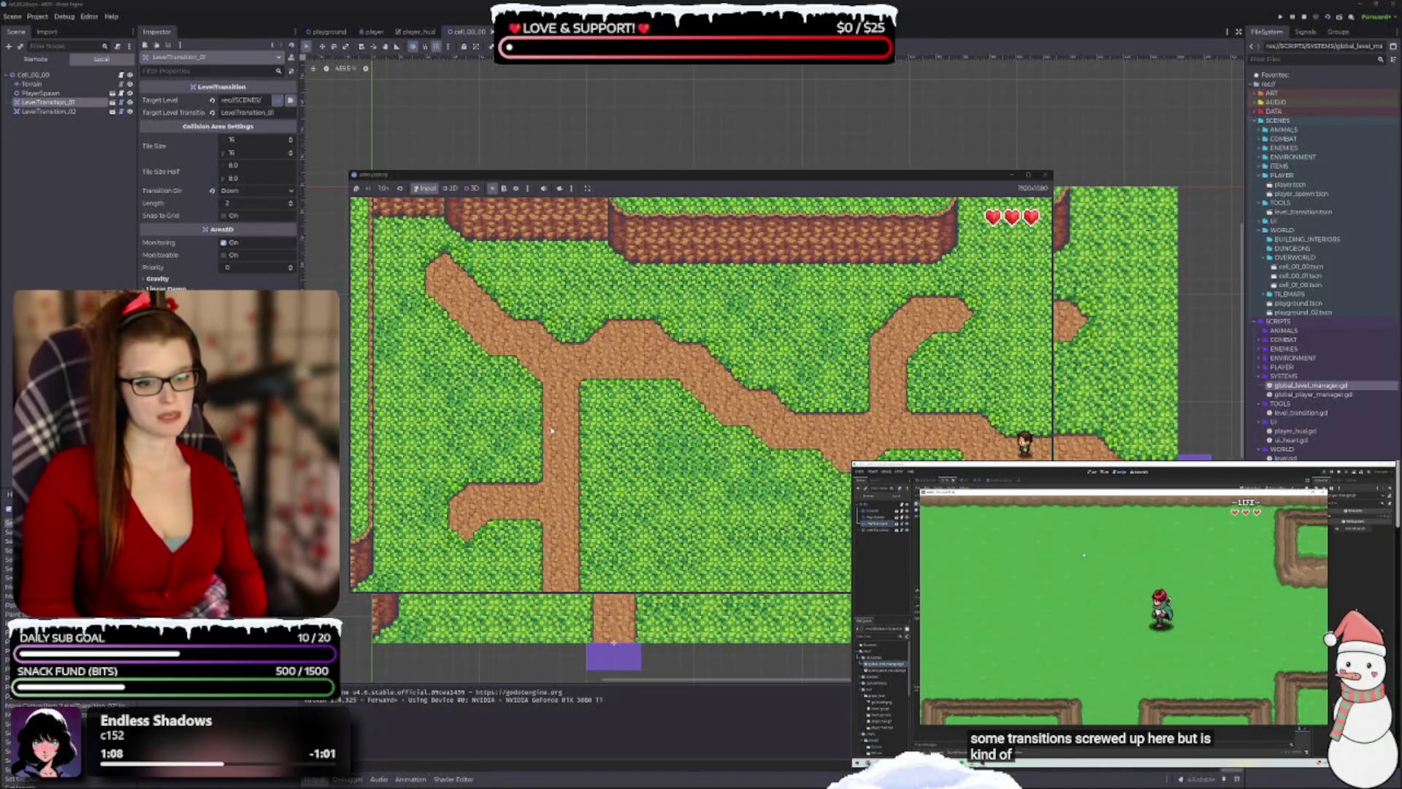
pyautogui.press('Up')
pyautogui.press('Right')
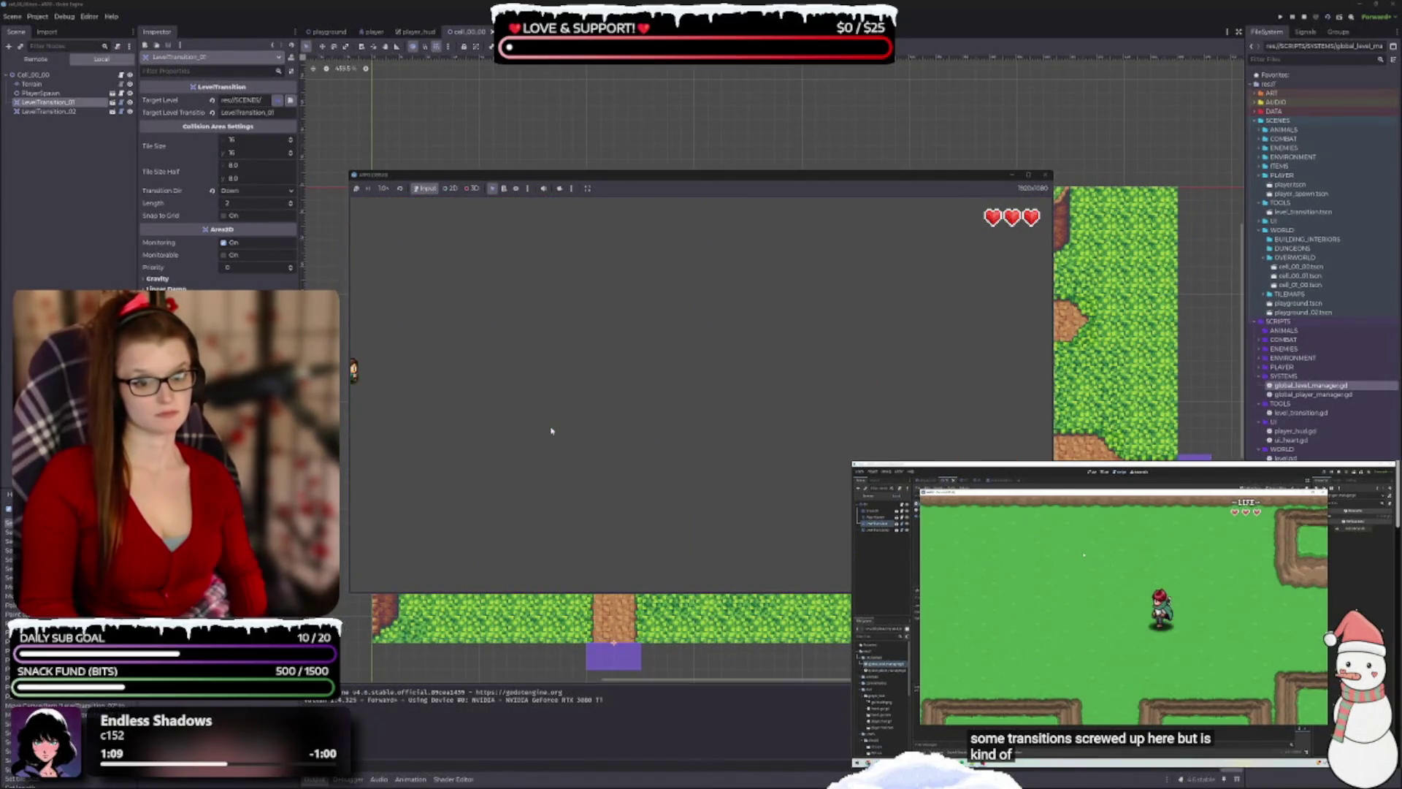
pyautogui.press('Left')
pyautogui.press('Down')
pyautogui.press('Right')
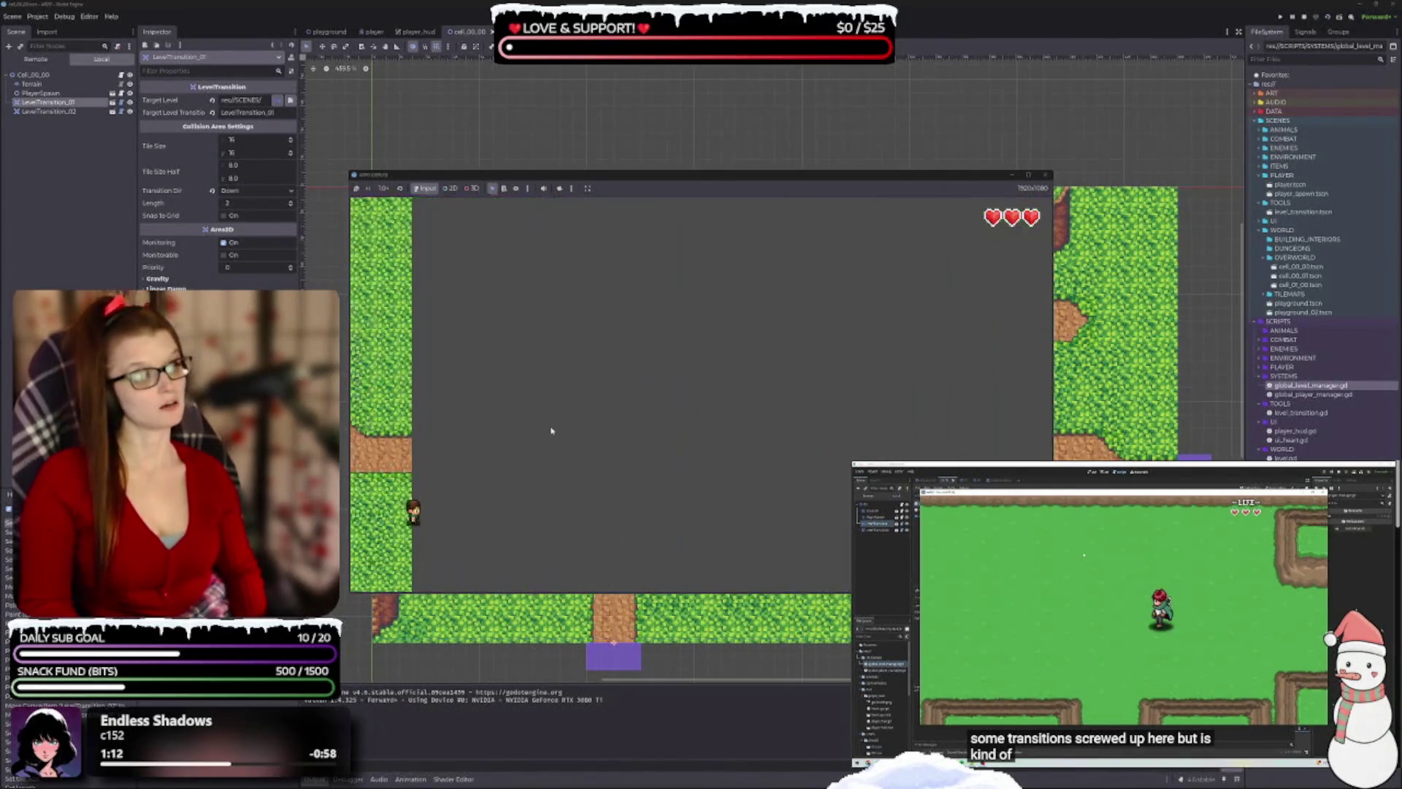
# Cross between the dirt path and cliff areas a few more times, then stop the game with F8
pyautogui.press('Right')
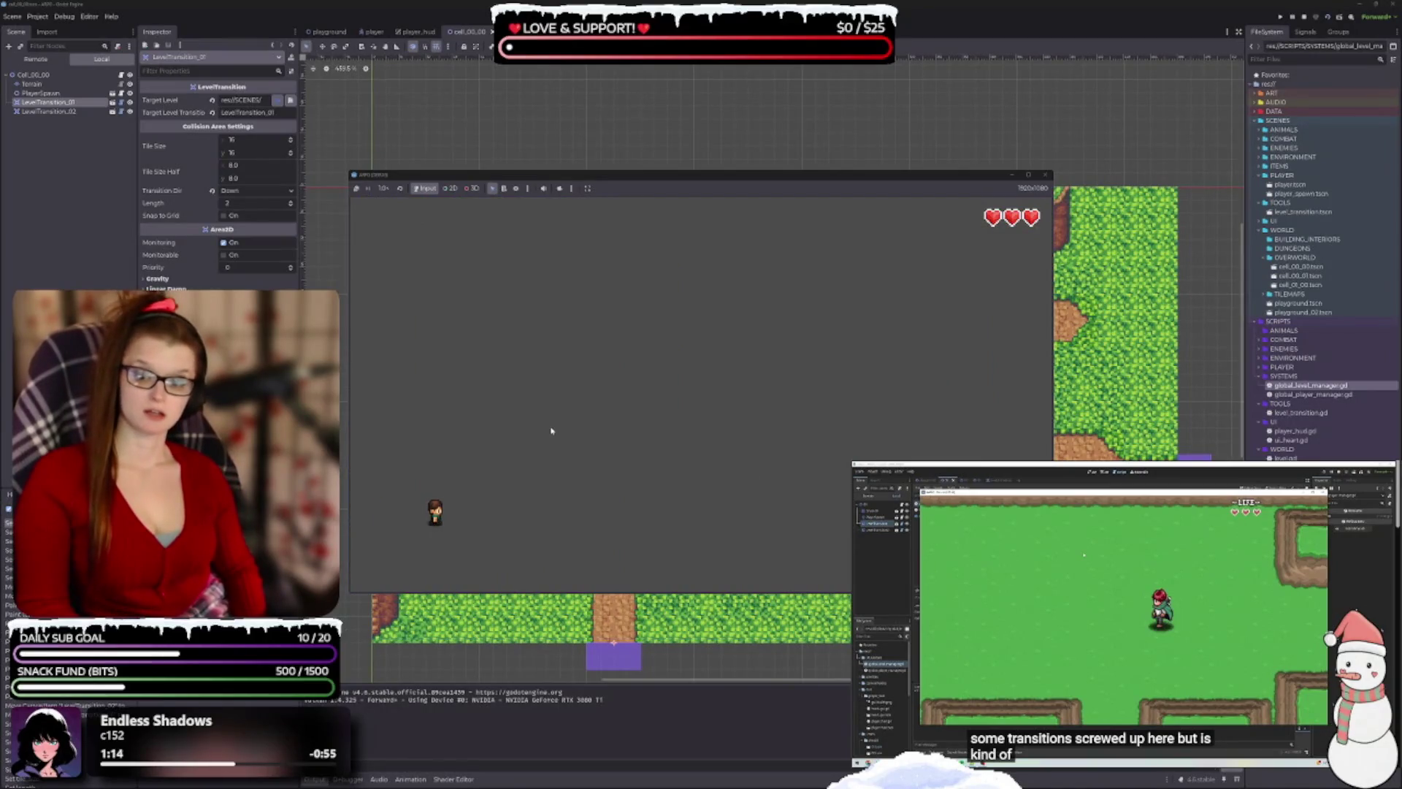
pyautogui.press('Left')
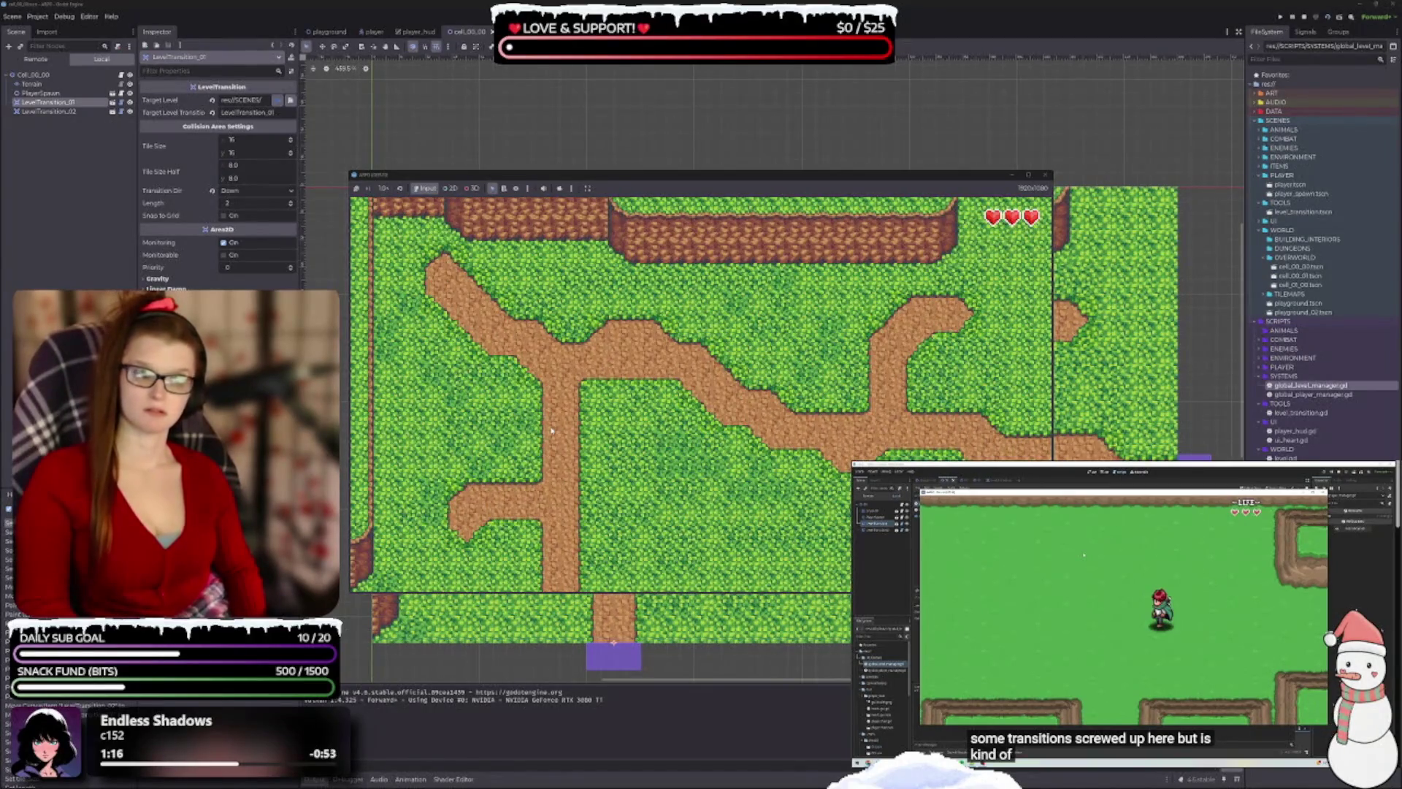
pyautogui.press('Right')
pyautogui.press('Left')
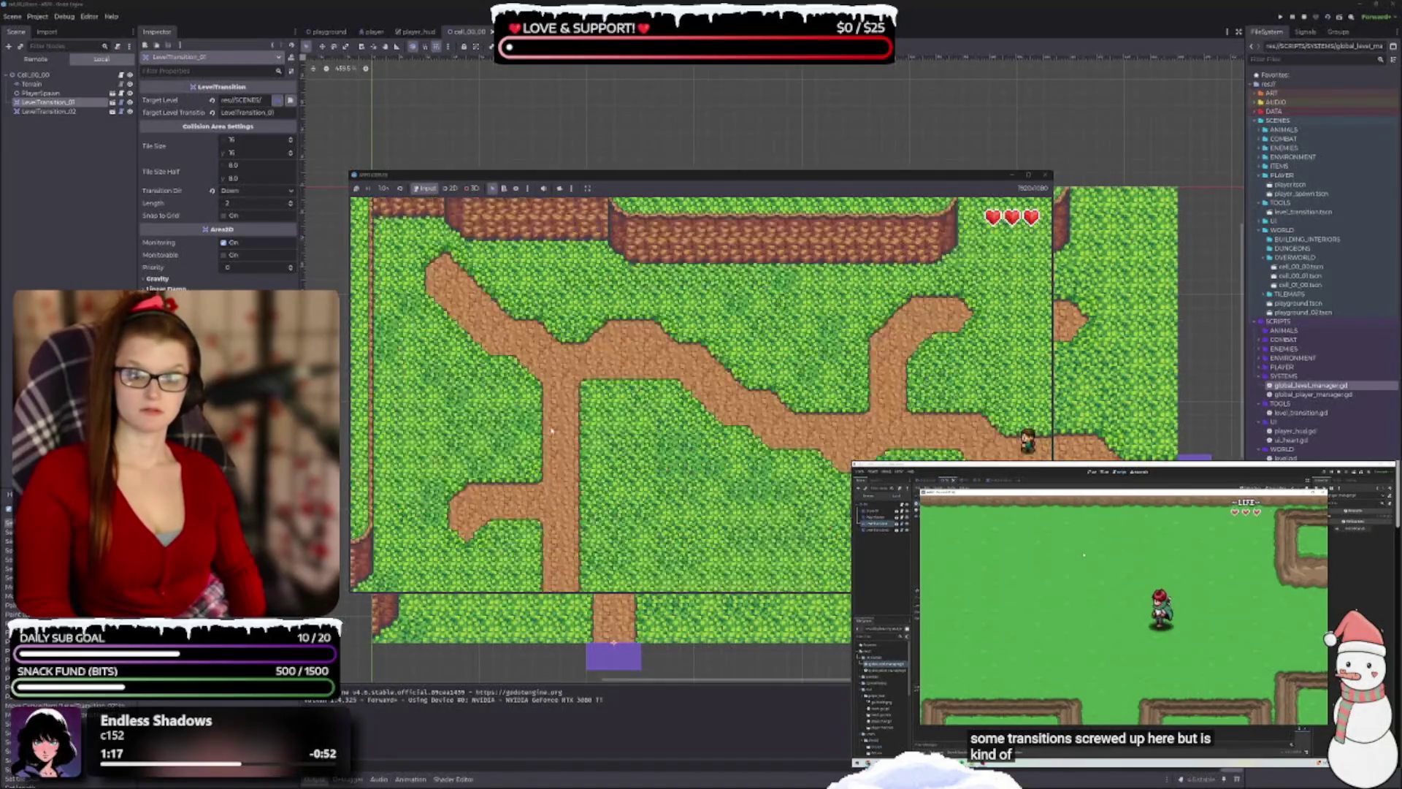
pyautogui.press('Left')
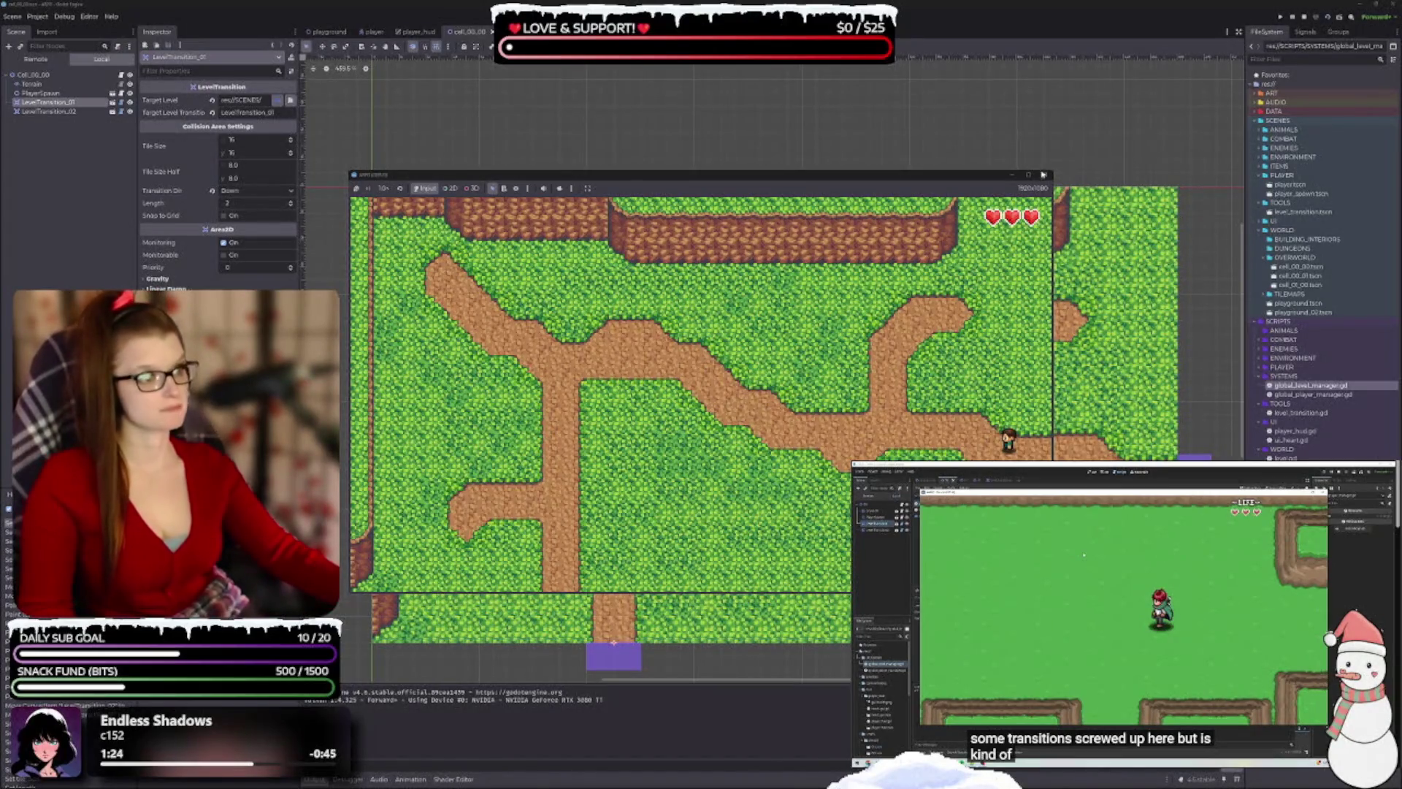
pyautogui.press('F8')
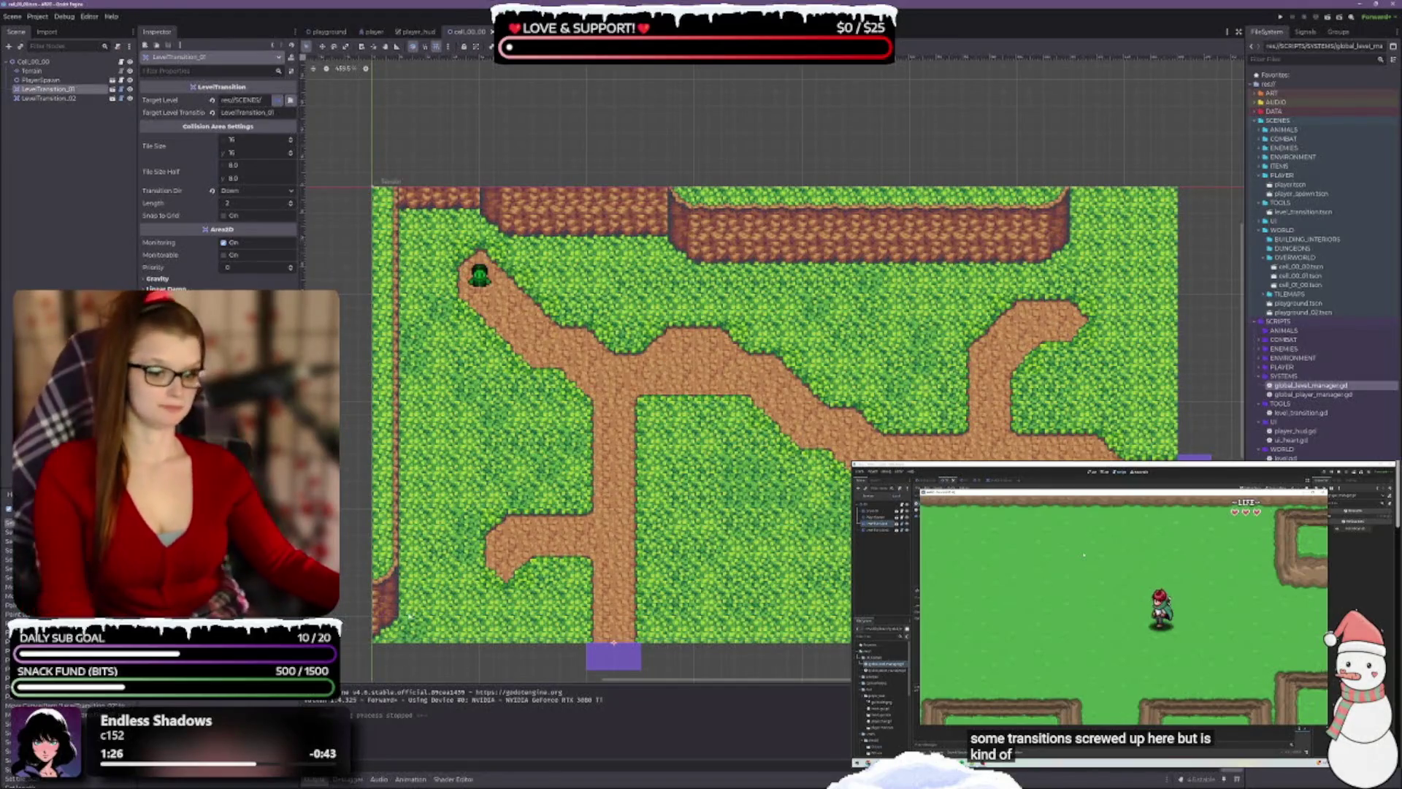
# Select Cell_00_01 in the playground, open its scene, then bring up level_transition.gd in VS Code
pyautogui.scroll(-2, 593, 108)
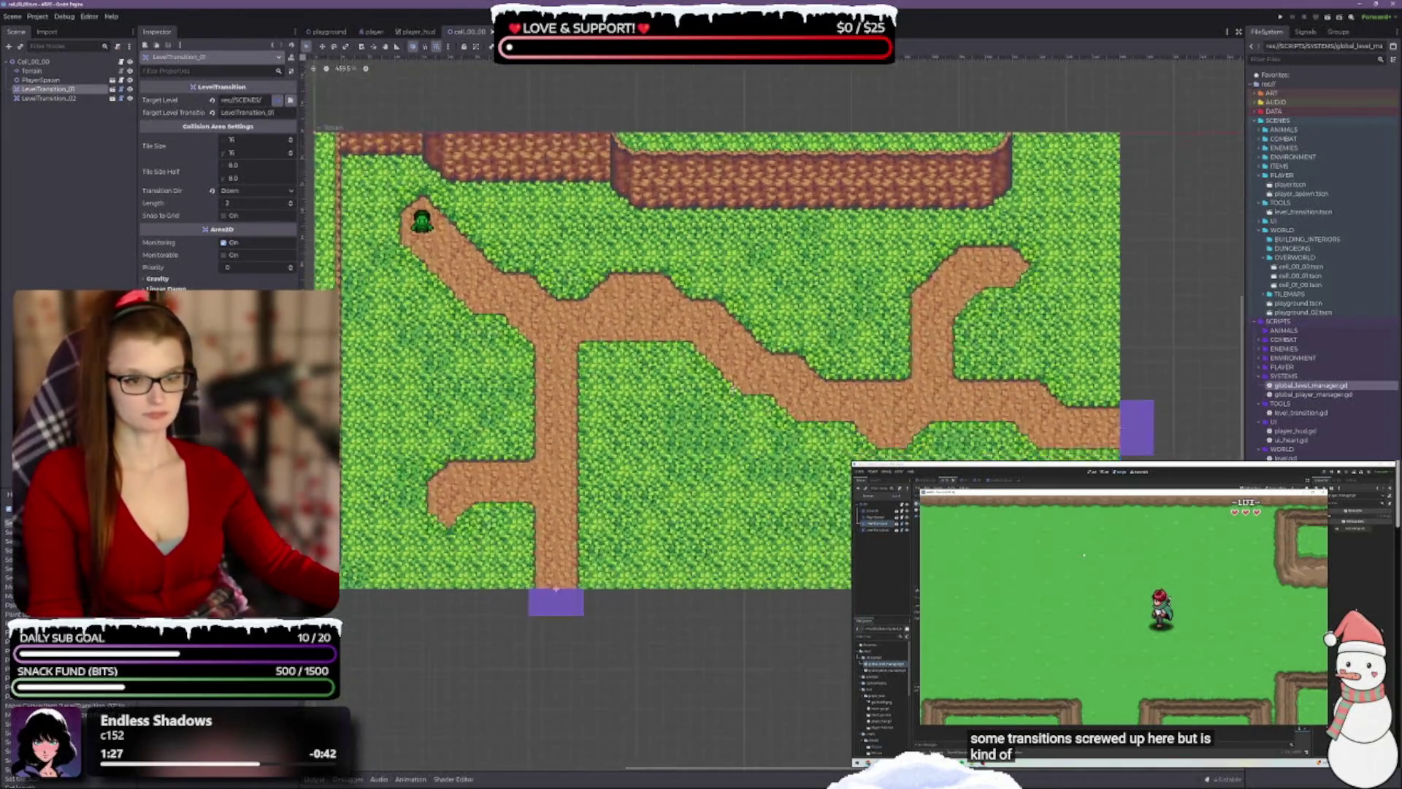
pyautogui.hotkey('ctrl', 'Tab')
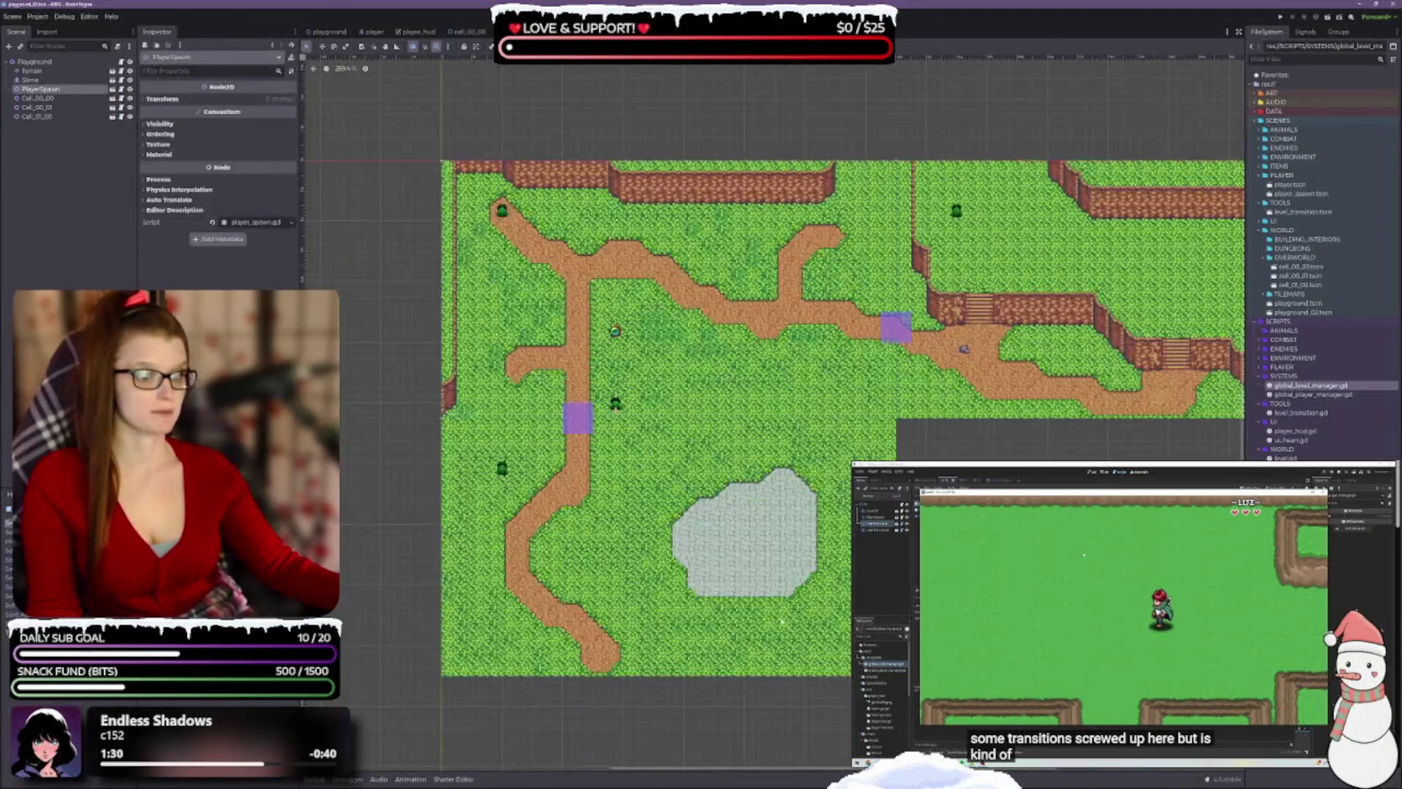
pyautogui.scroll(3, 571, 300)
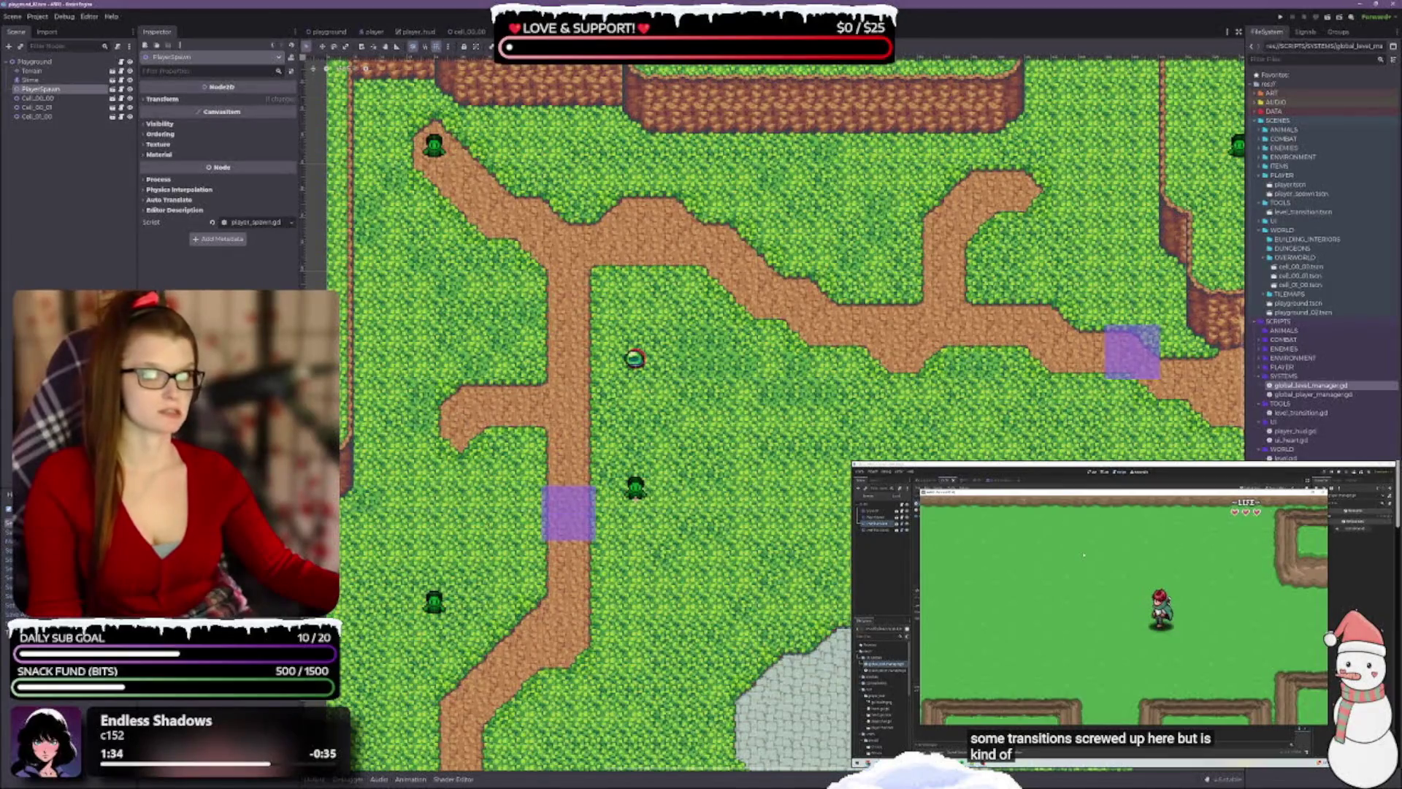
pyautogui.click(434, 607)
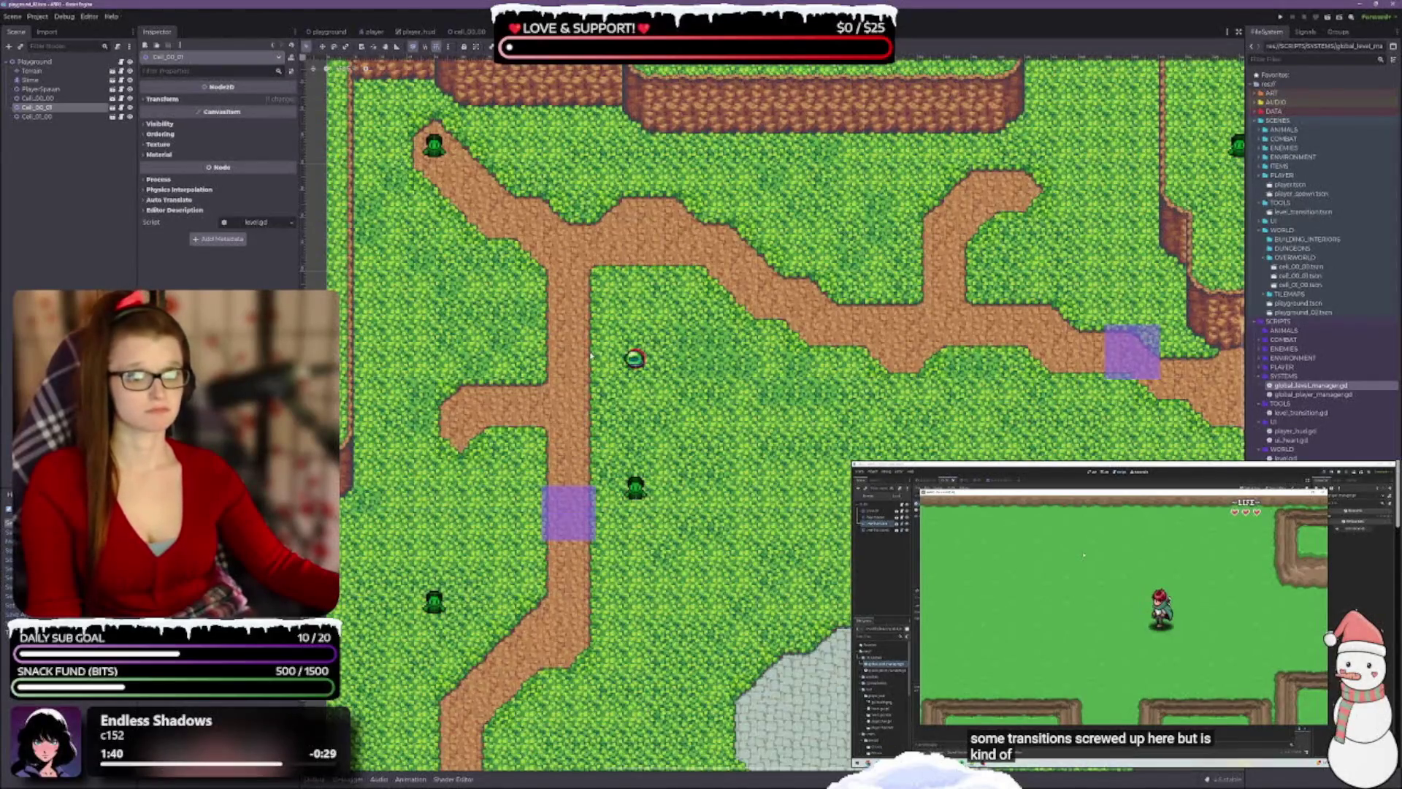
pyautogui.moveTo(555, 335)
pyautogui.mouseDown()
pyautogui.moveTo(600, 469)
pyautogui.moveTo(592, 457)
pyautogui.mouseUp()
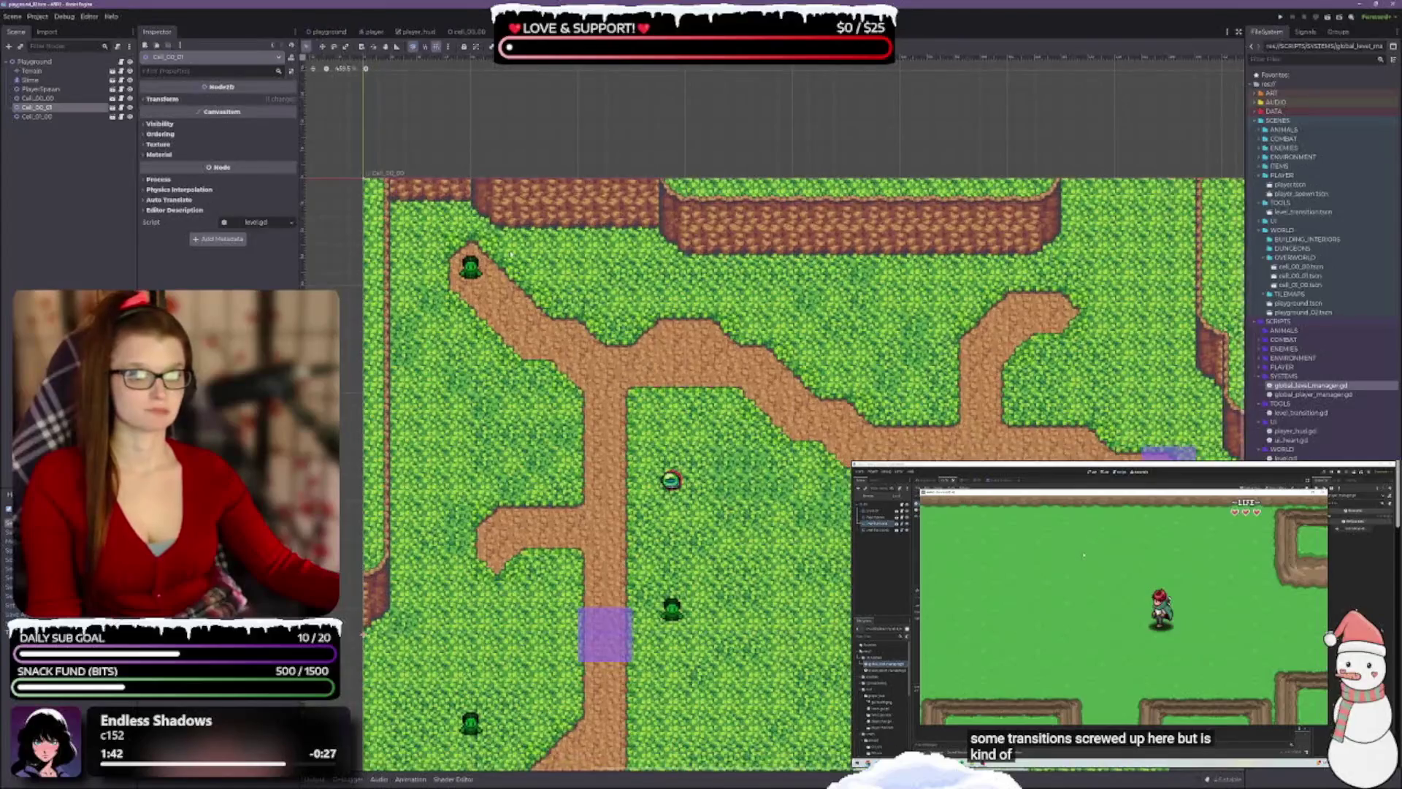
pyautogui.hotkey('ctrl', 'Tab')
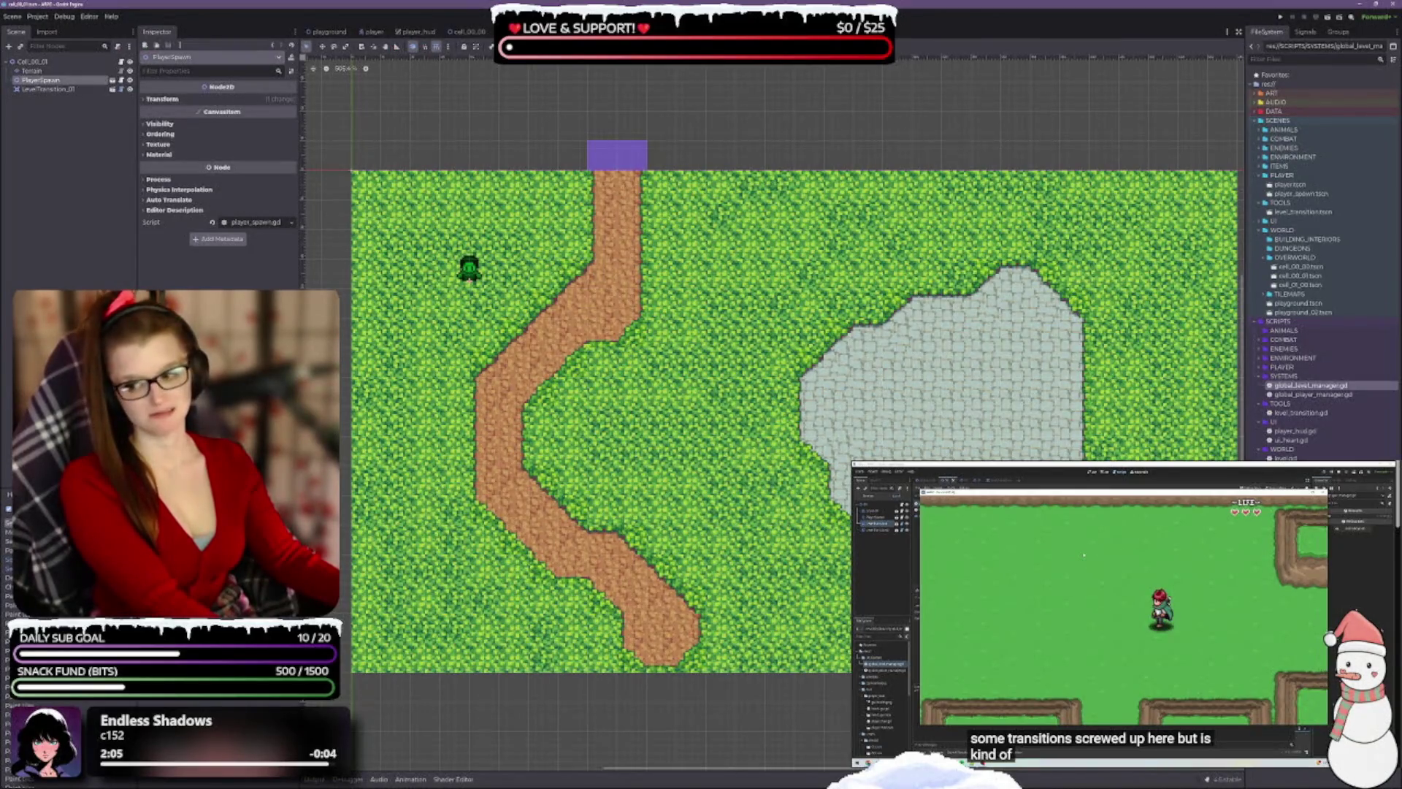
pyautogui.hotkey('alt', 'Tab')
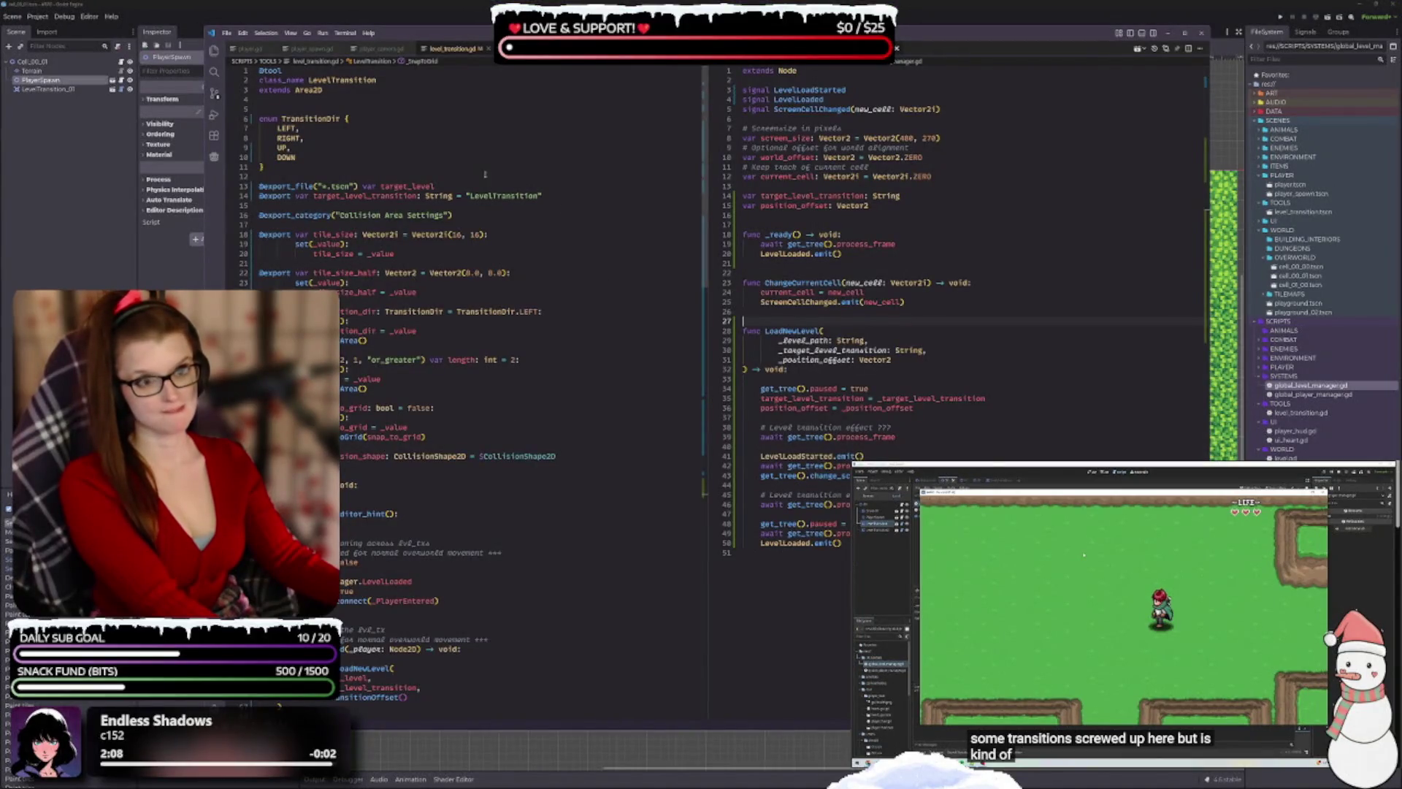
# Read the level.gd script in VS Code, then return to the Cell_00_01 scene in Godot
pyautogui.click(511, 48)
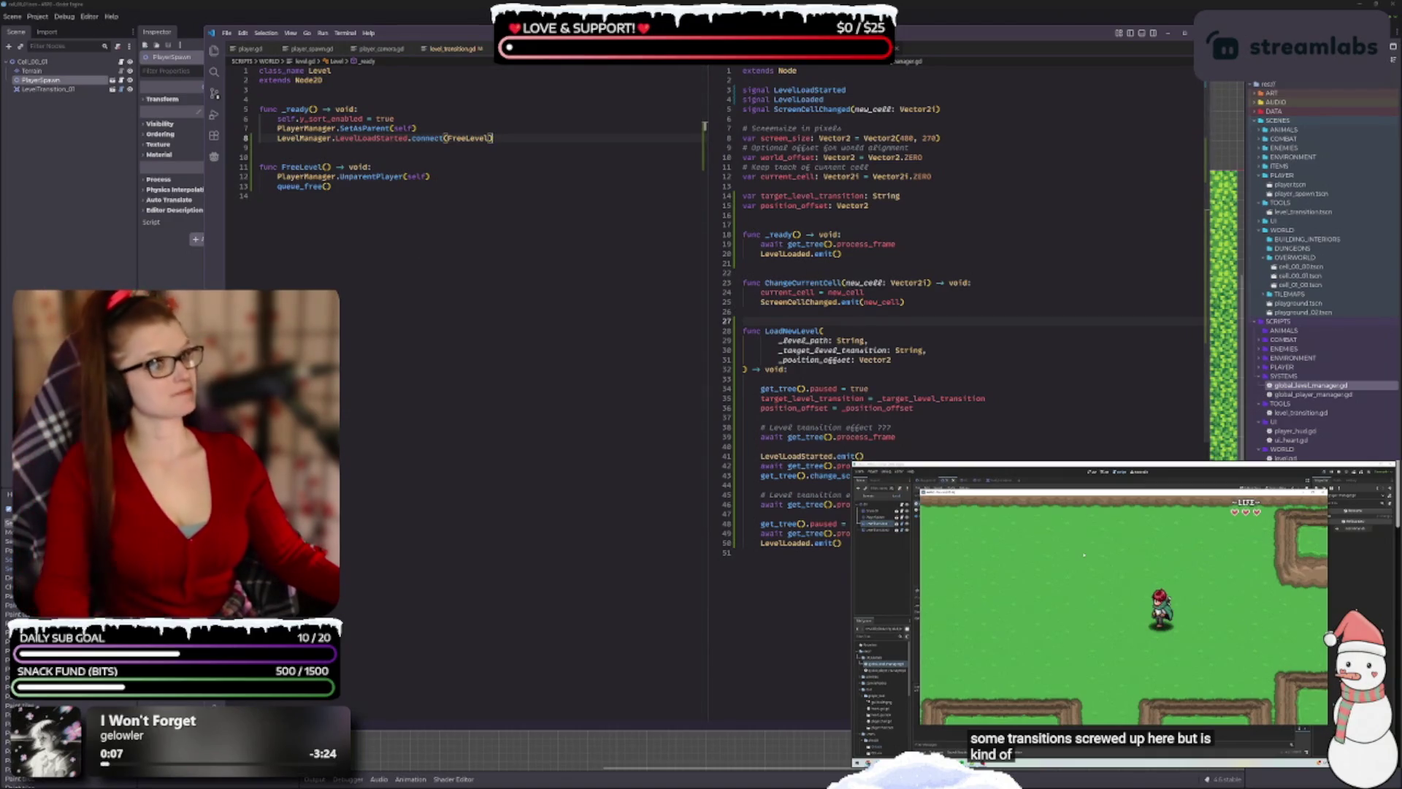
pyautogui.hotkey('alt', 'Tab')
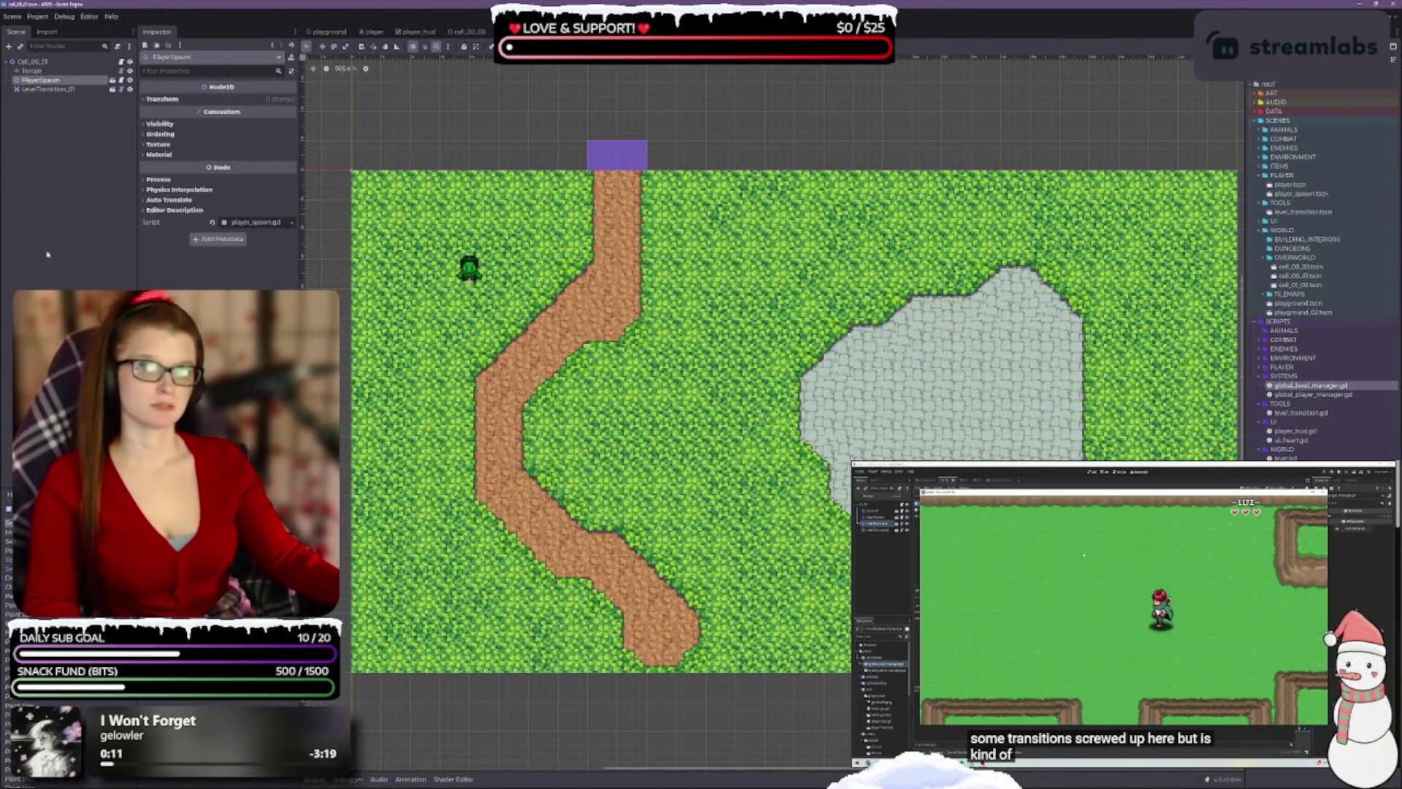
# Delete the PlayerSpawn node from Cell_00_01 and confirm the removal
pyautogui.press('Delete')
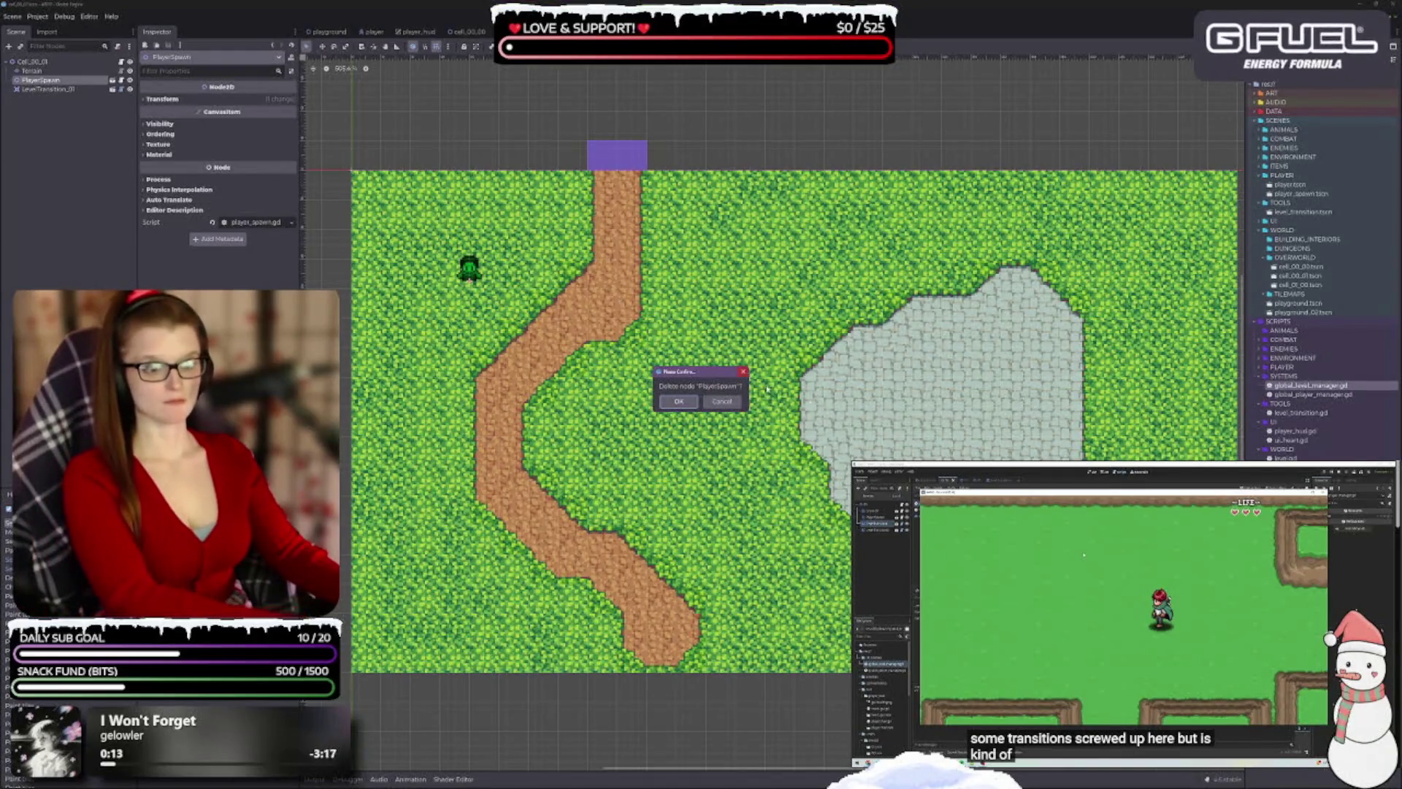
pyautogui.click(678, 401)
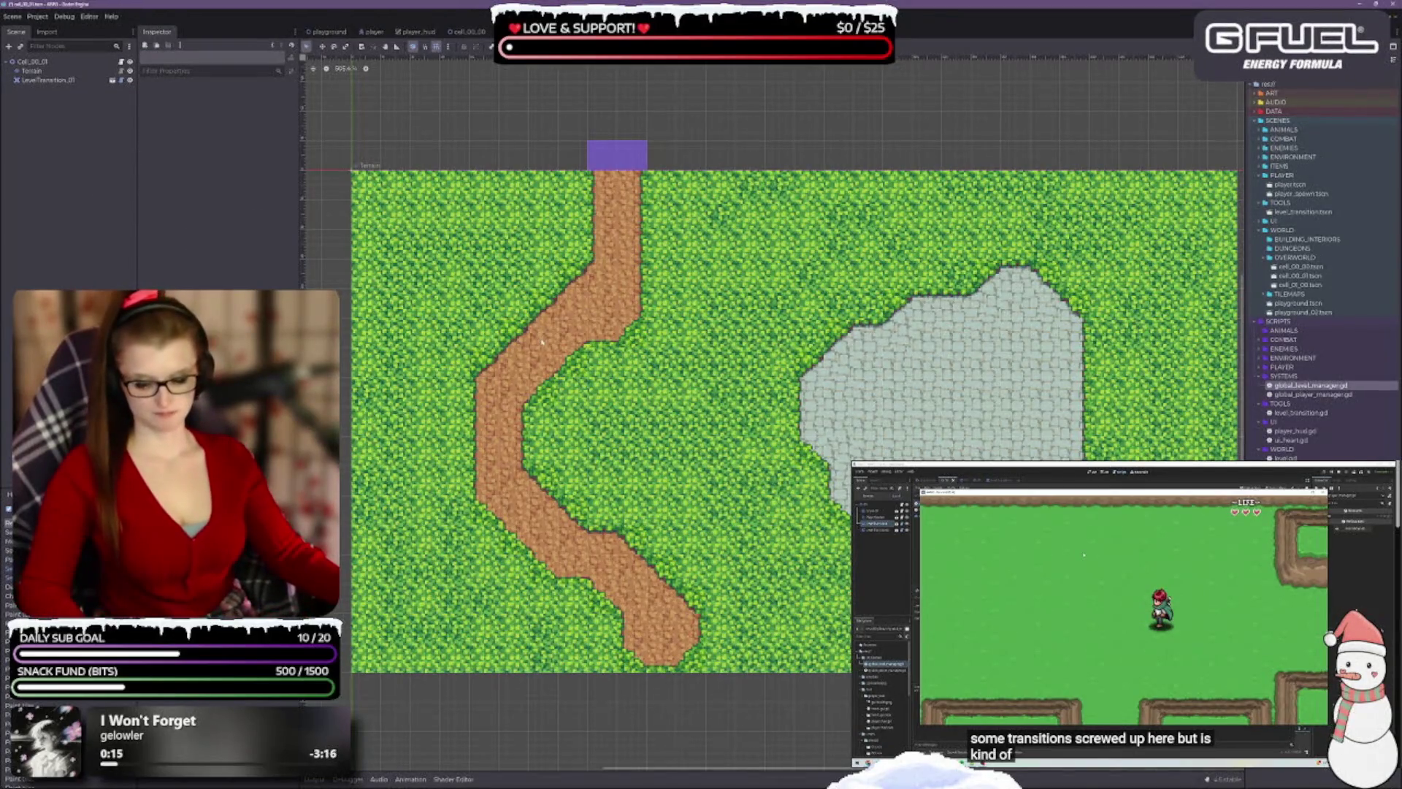
pyautogui.moveTo(696, 523)
pyautogui.mouseDown()
pyautogui.moveTo(650, 474)
pyautogui.moveTo(687, 487)
pyautogui.mouseUp()
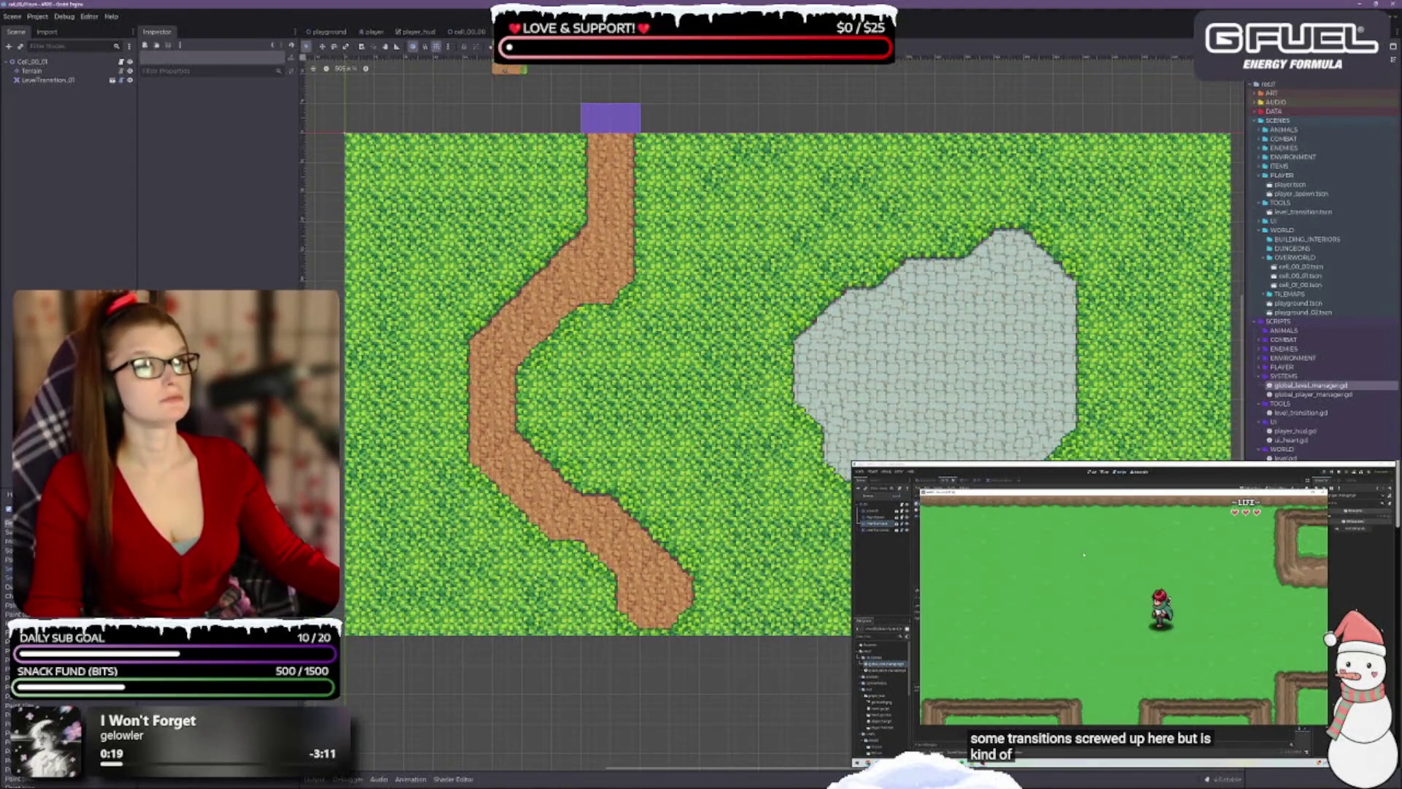
# In Cell_01_00, collapse the tile painting panel and delete its PlayerSpawn node
pyautogui.hotkey('ctrl', 'Tab')
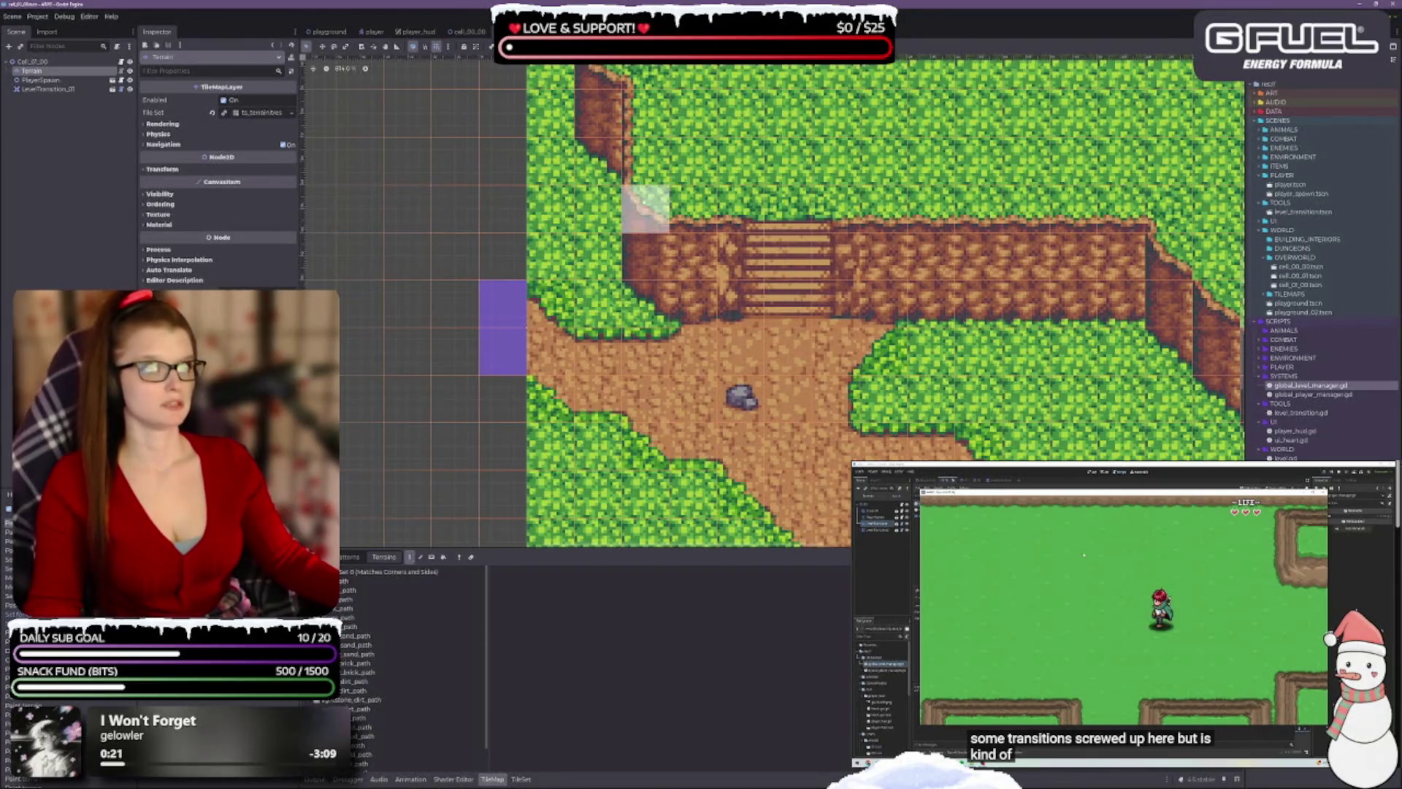
pyautogui.click(493, 779)
pyautogui.scroll(-5, 785, 603)
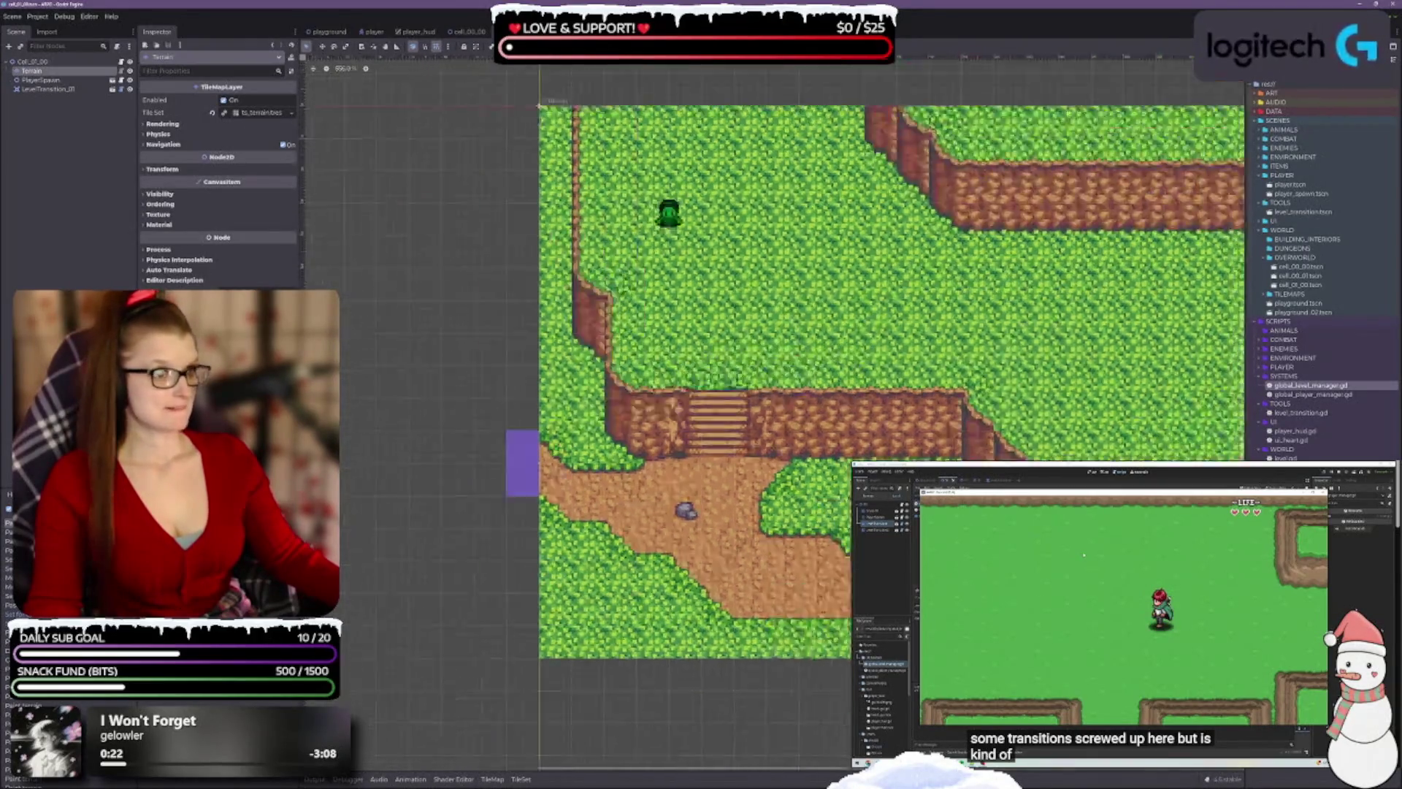
pyautogui.click(72, 79)
pyautogui.press('Delete')
pyautogui.press('Return')
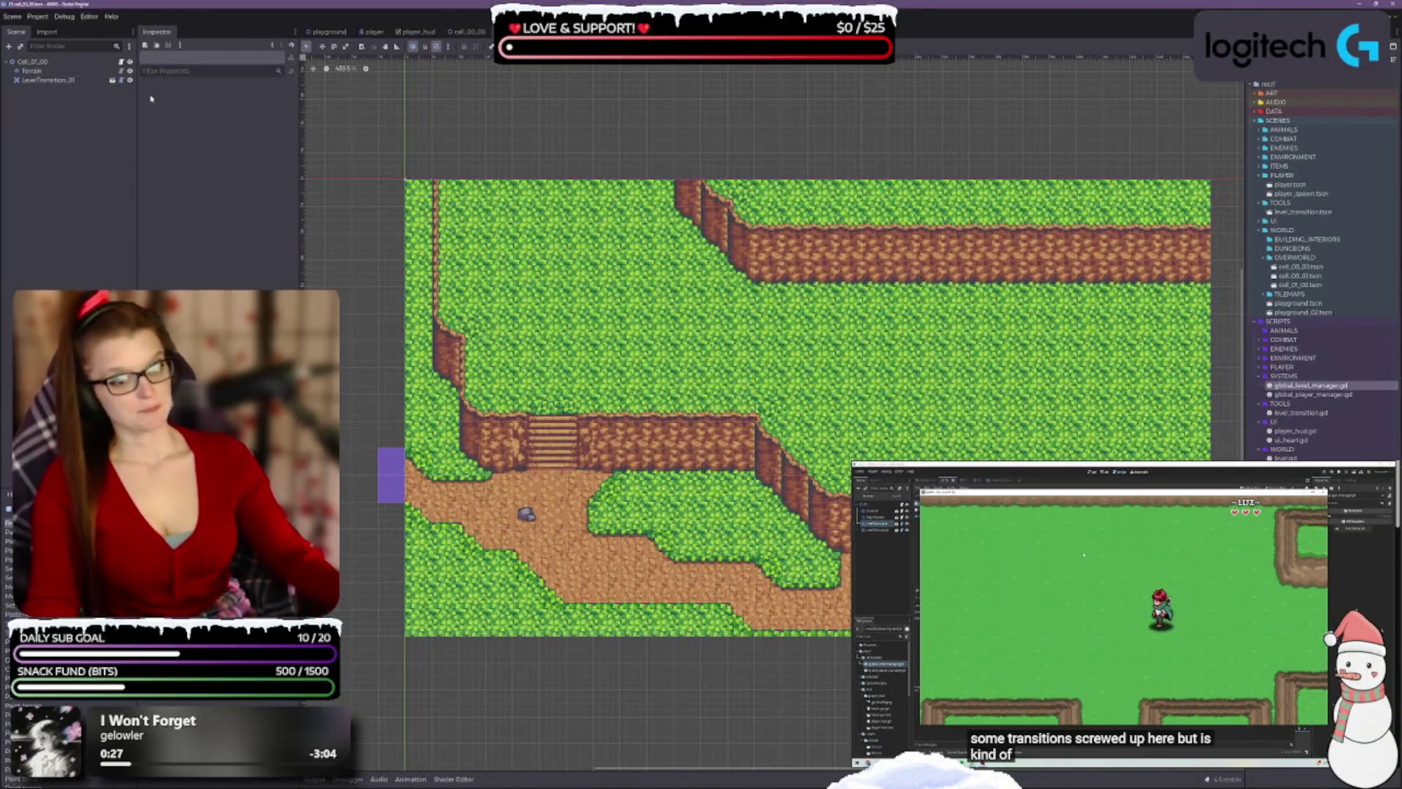
# Switch between cell_00_00 and the playground, checking the playground's PlayerSpawn node
pyautogui.click(457, 31)
pyautogui.scroll(2, 673, 397)
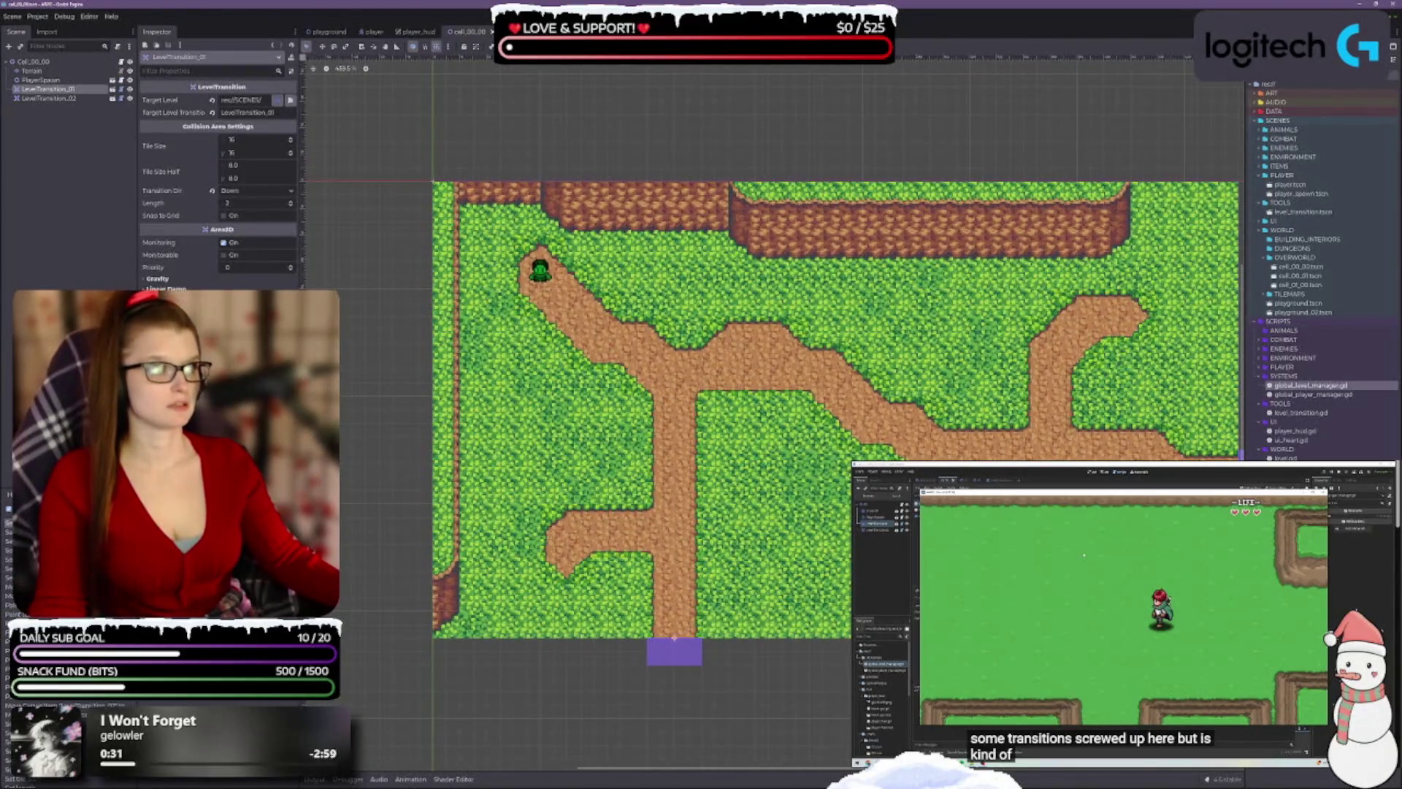
pyautogui.hotkey('ctrl', 'Tab')
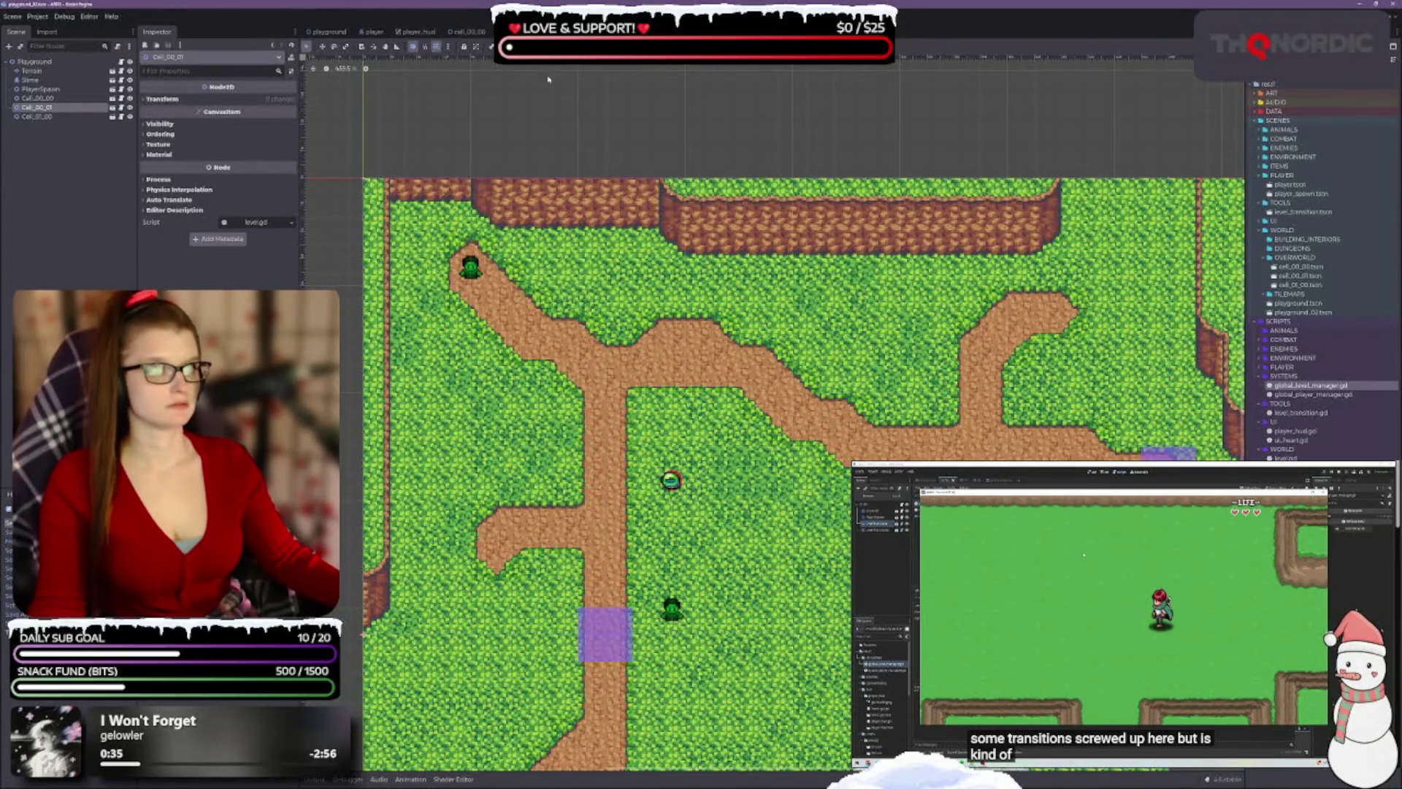
pyautogui.click(467, 31)
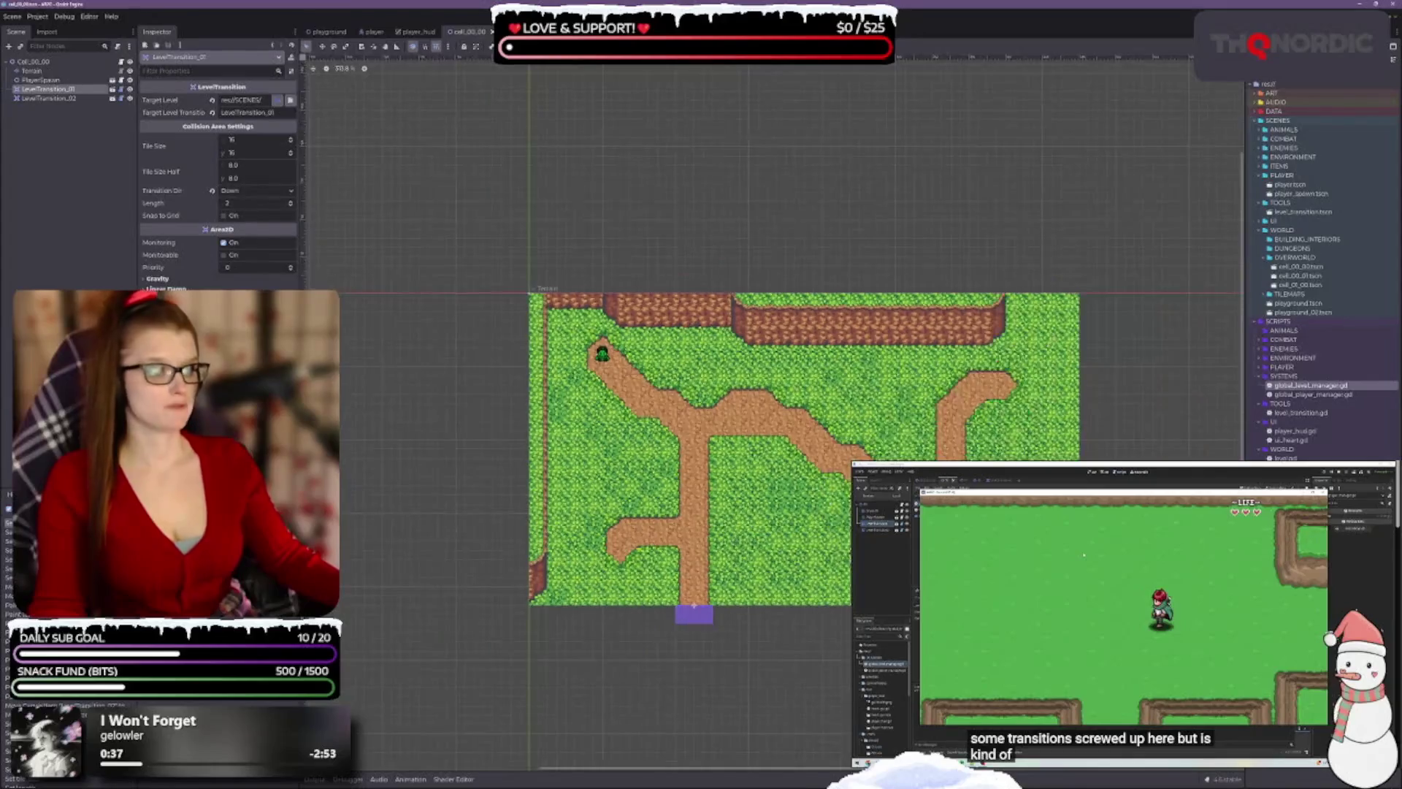
pyautogui.hscroll(3, 715, 100)
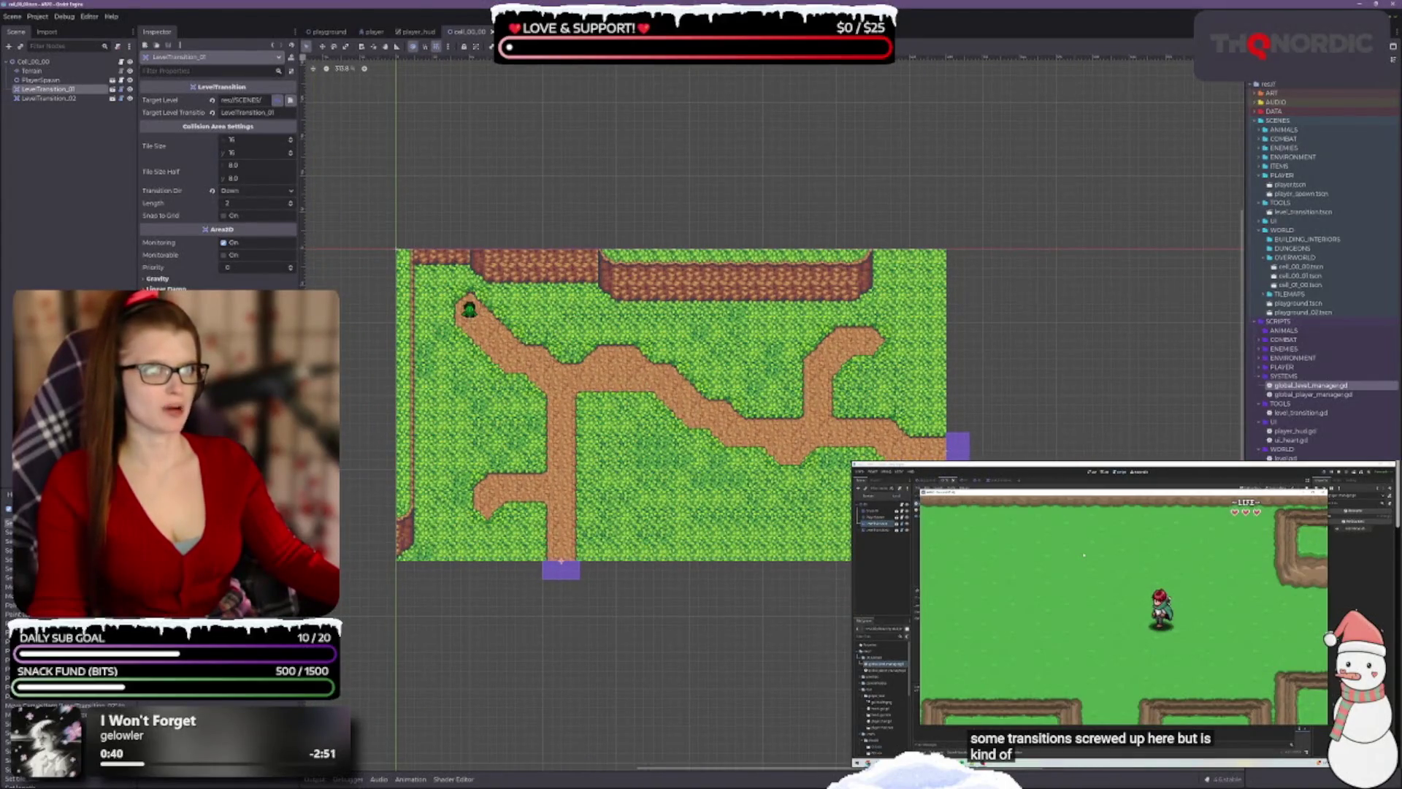
pyautogui.hotkey('ctrl', 'Tab')
pyautogui.scroll(-3, 869, 380)
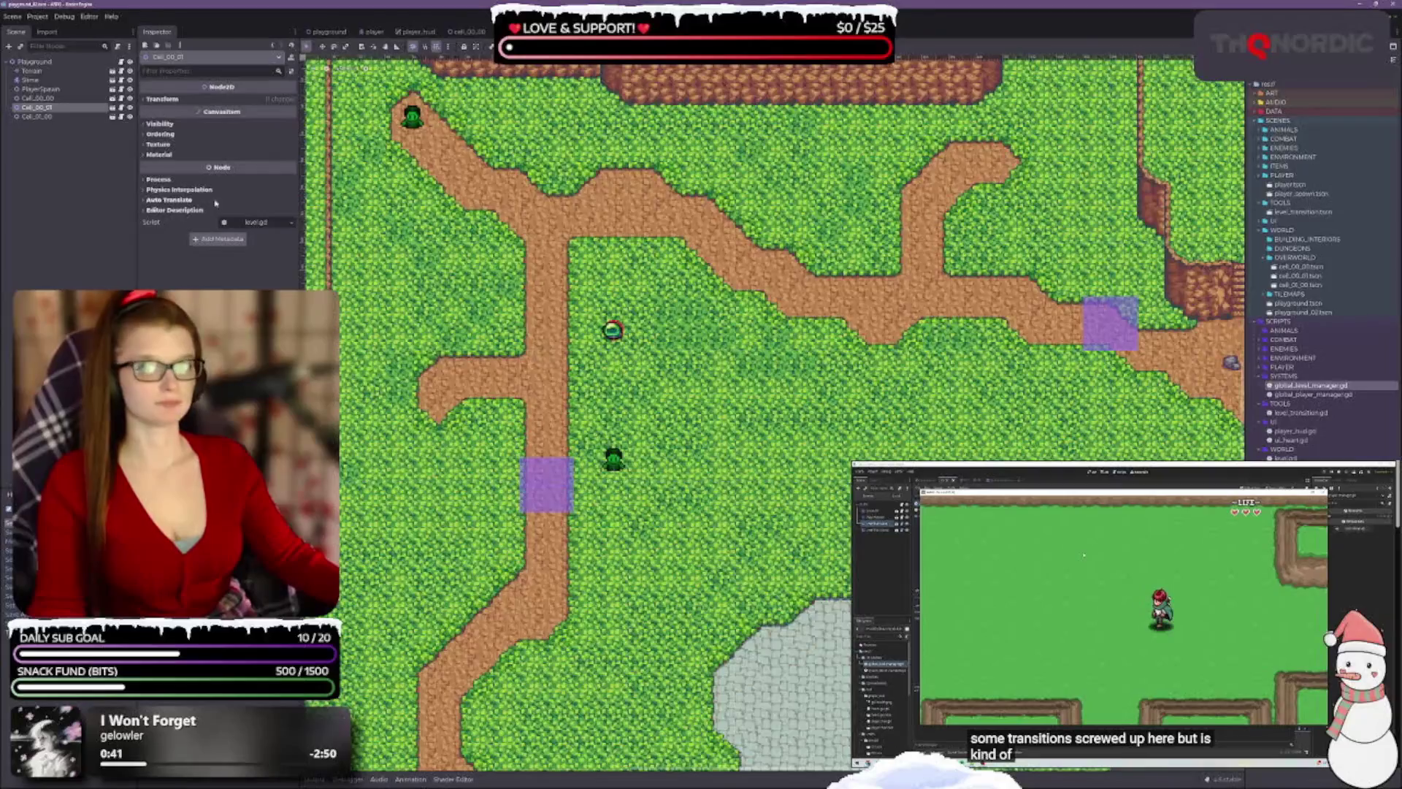
pyautogui.click(40, 89)
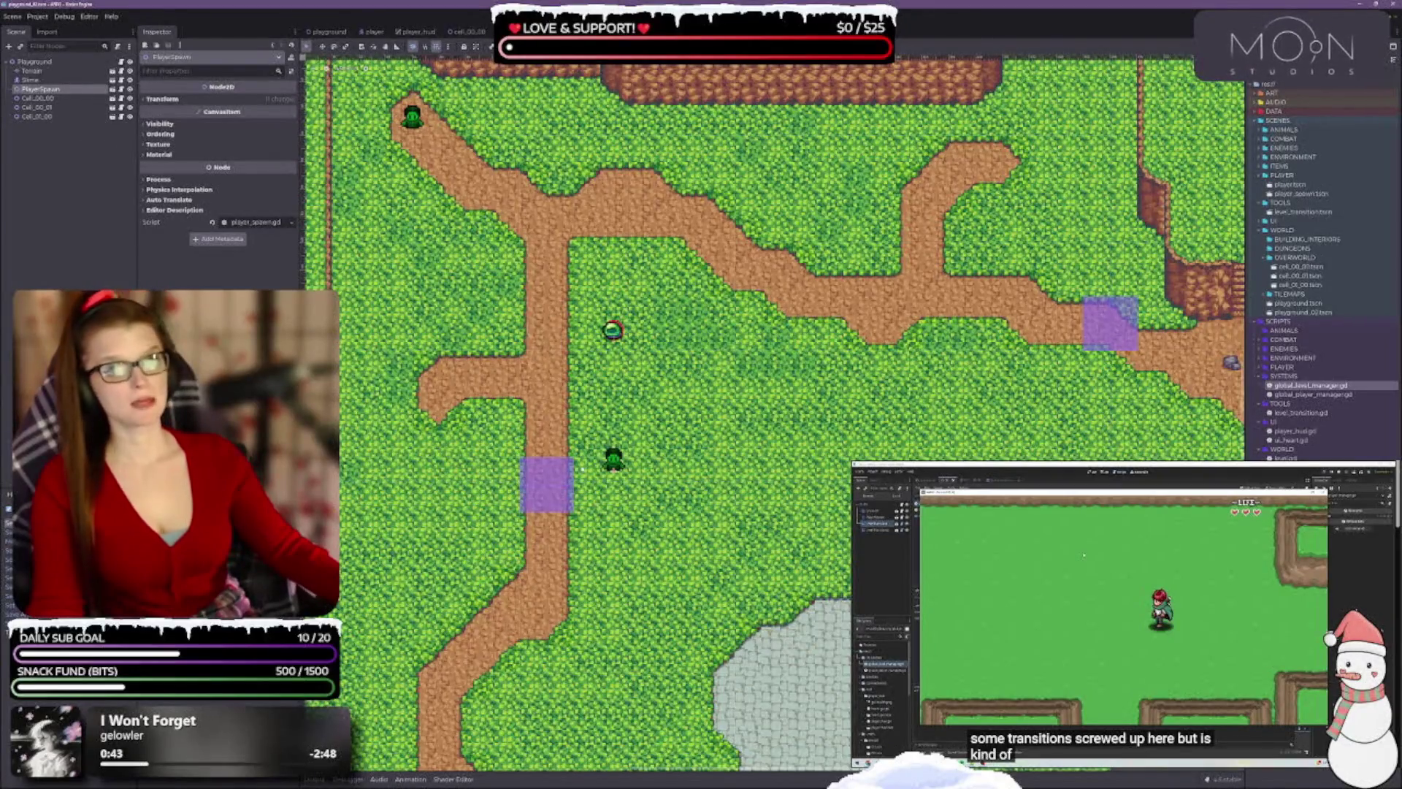
pyautogui.scroll(3, 774, 409)
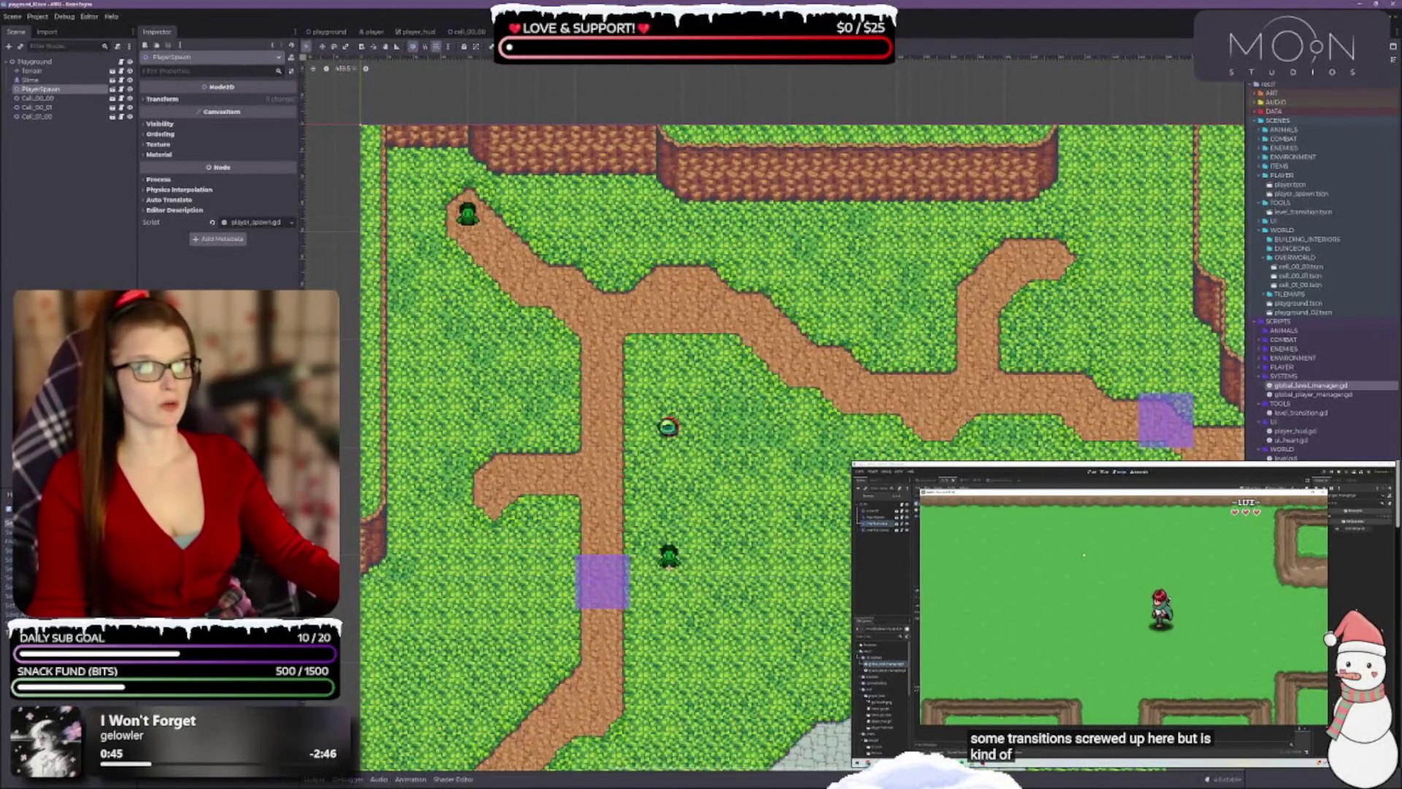
# Delete PlayerSpawn from cell_00_00, save the scene, and return to the playground
pyautogui.click(467, 31)
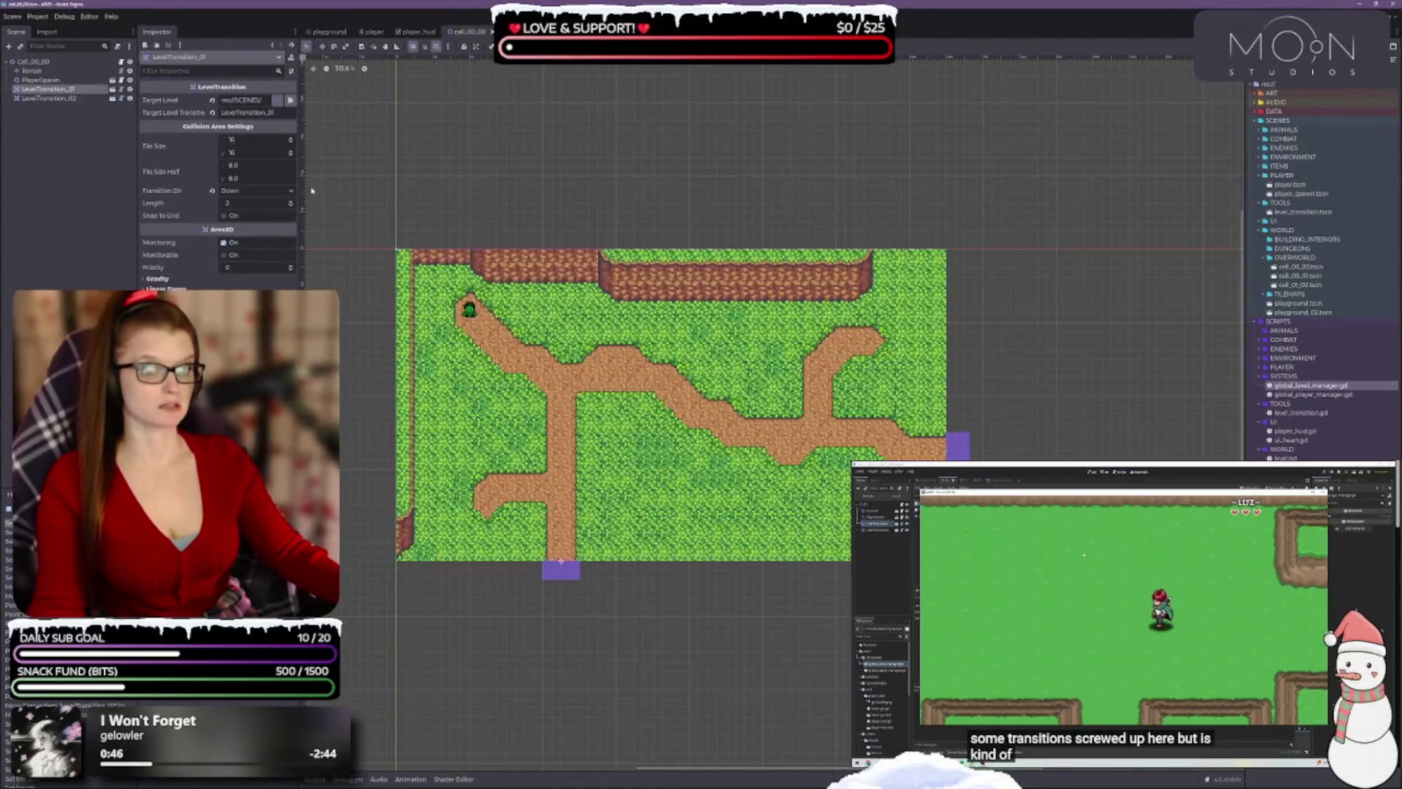
pyautogui.click(40, 79)
pyautogui.press('Delete')
pyautogui.press('Return')
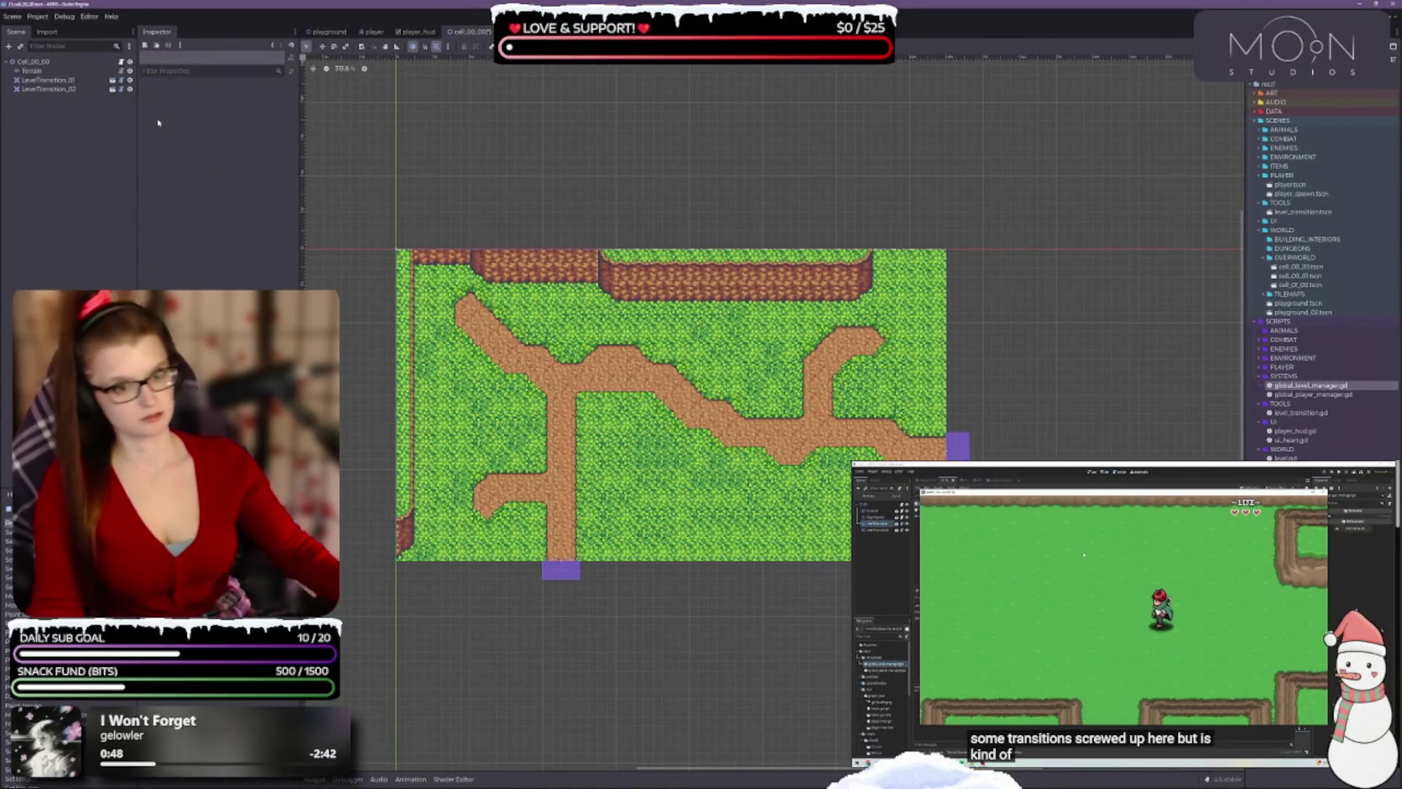
pyautogui.hotkey('ctrl', 's')
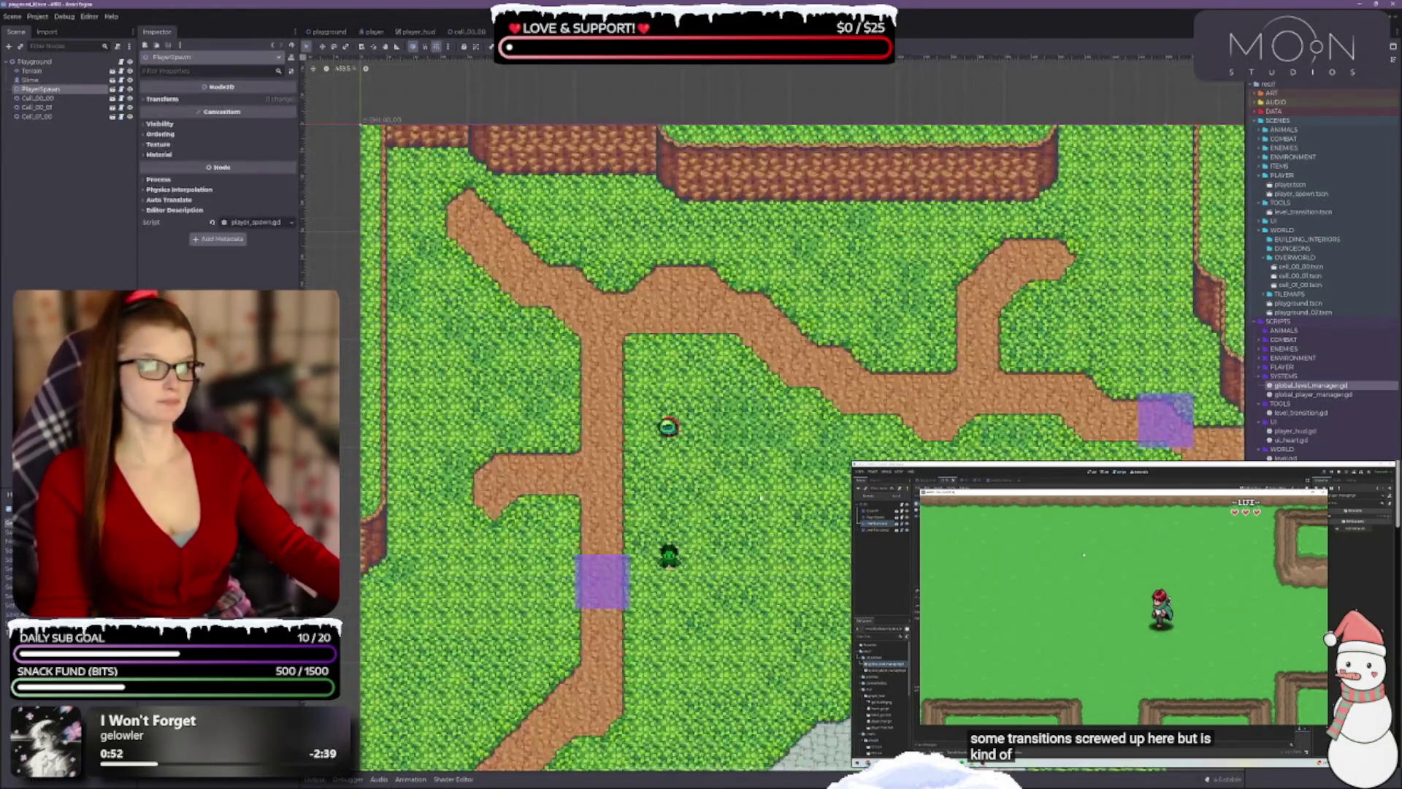
pyautogui.click(328, 32)
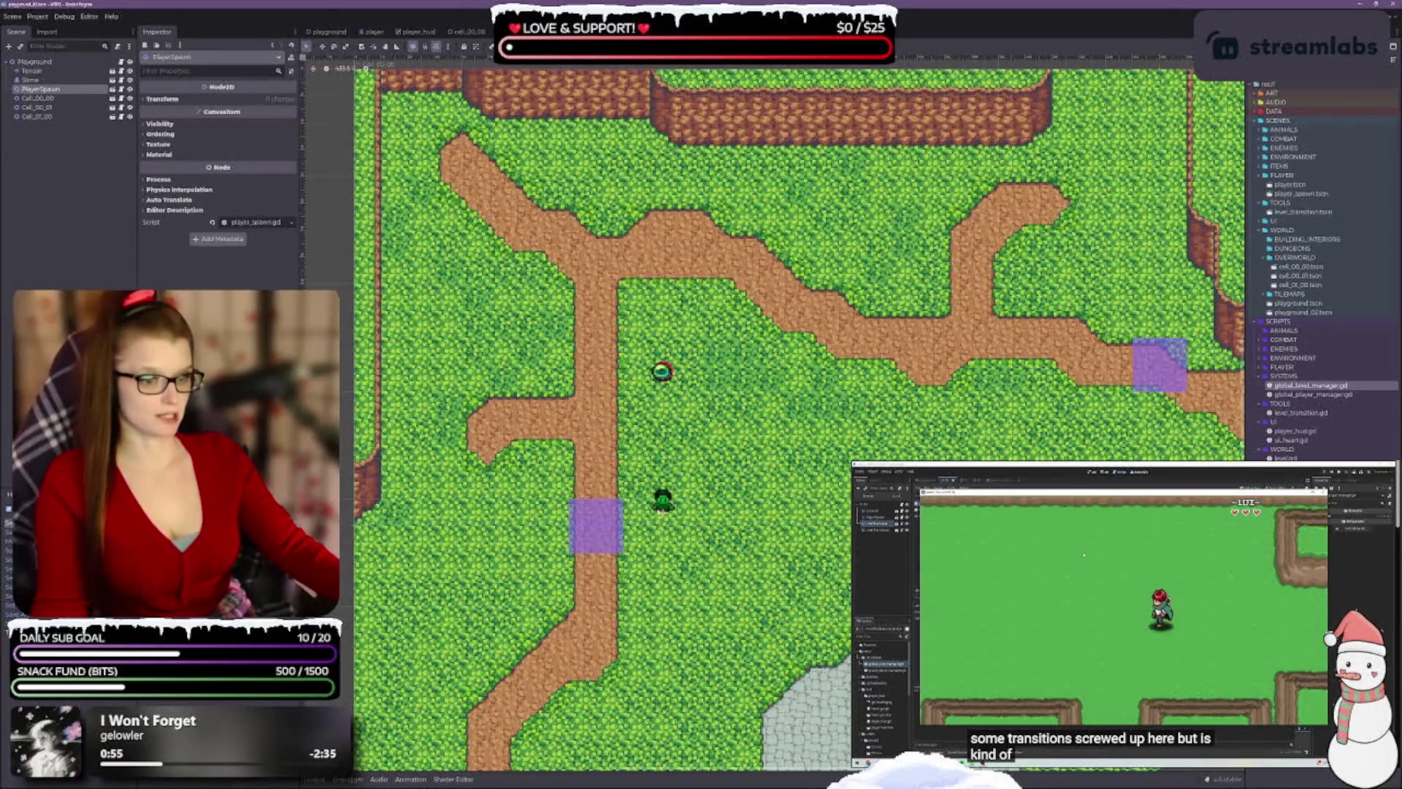
# Drag the playground's PlayerSpawn to the dirt path's upper-left end and run the project with F5
pyautogui.click(668, 486)
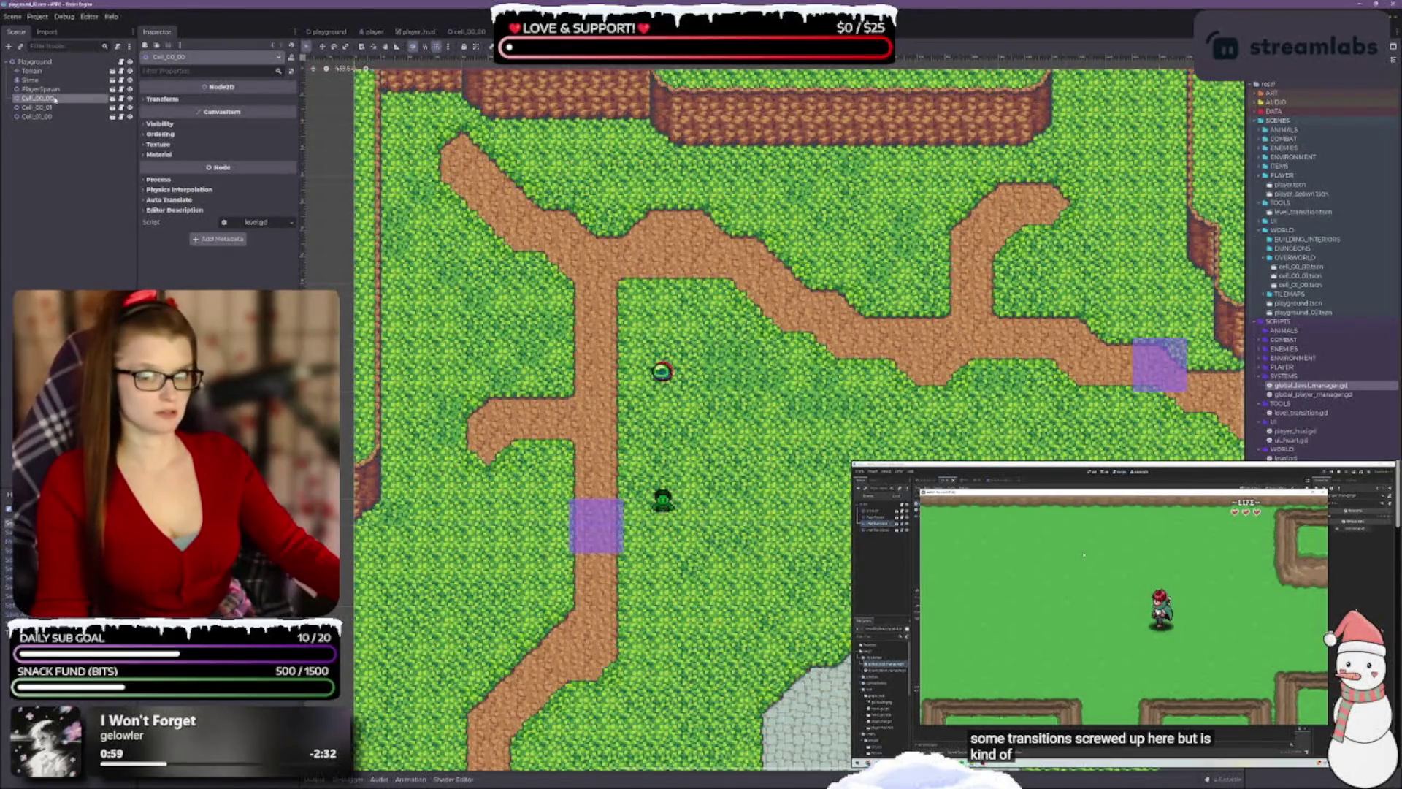
pyautogui.click(665, 504)
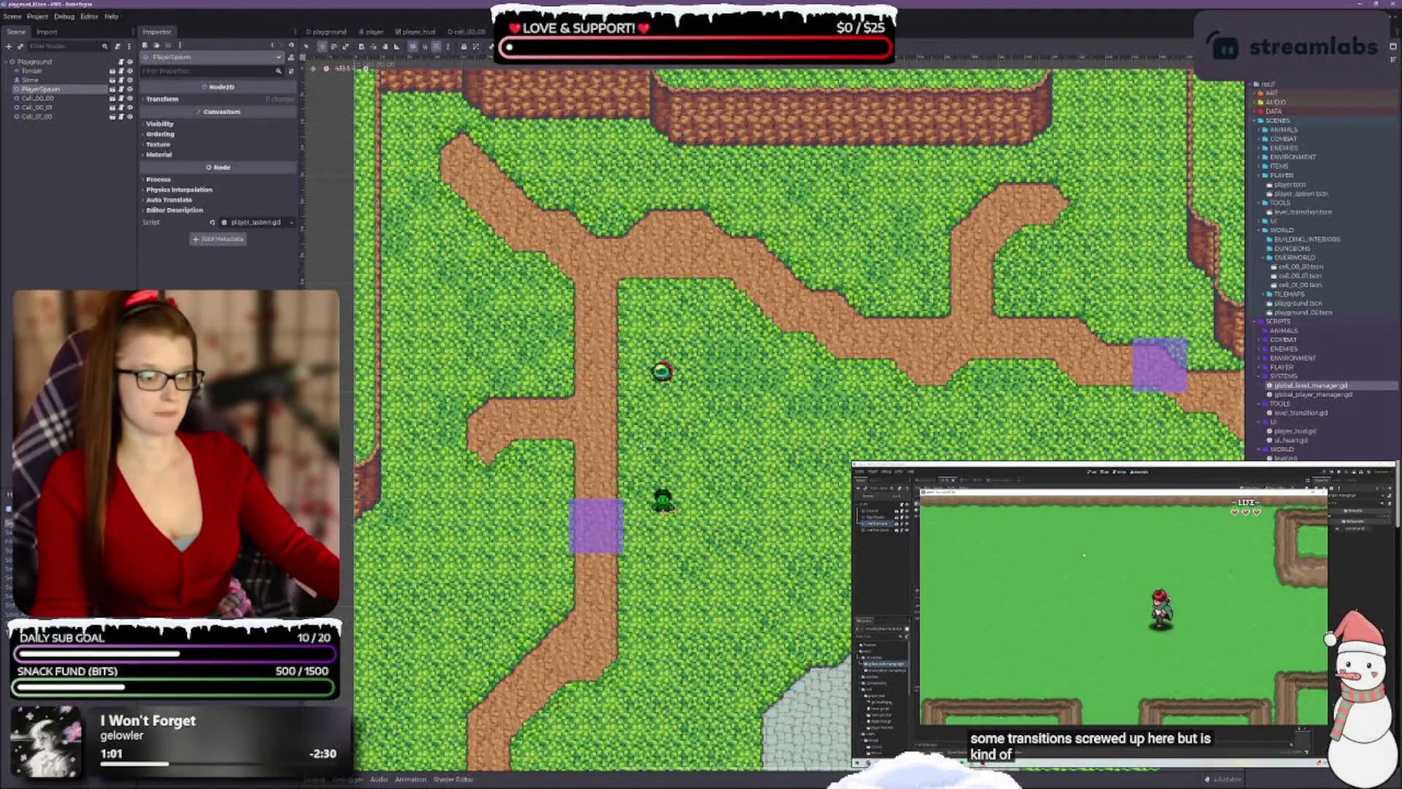
pyautogui.moveTo(665, 502)
pyautogui.mouseDown()
pyautogui.moveTo(469, 241)
pyautogui.moveTo(461, 164)
pyautogui.mouseUp()
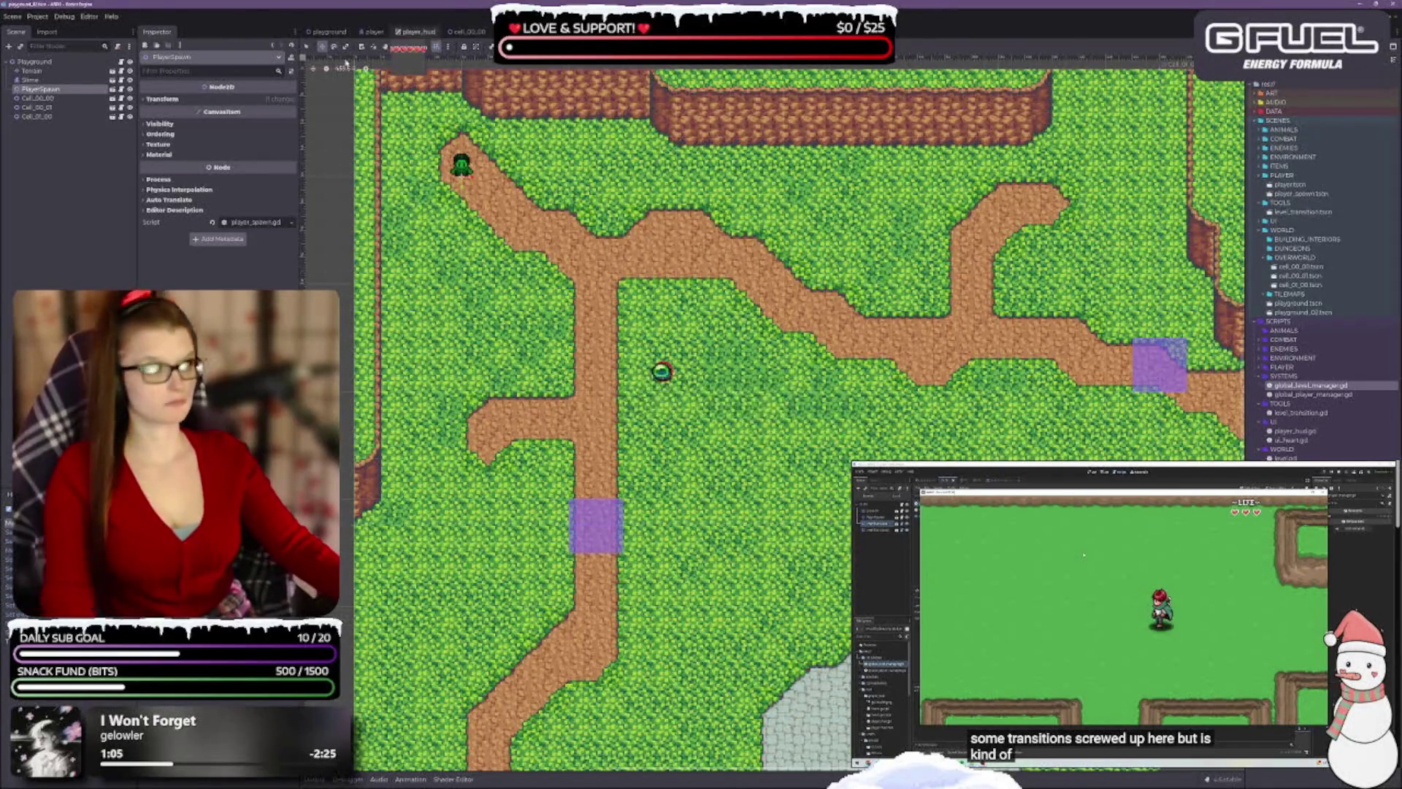
pyautogui.press('F6')
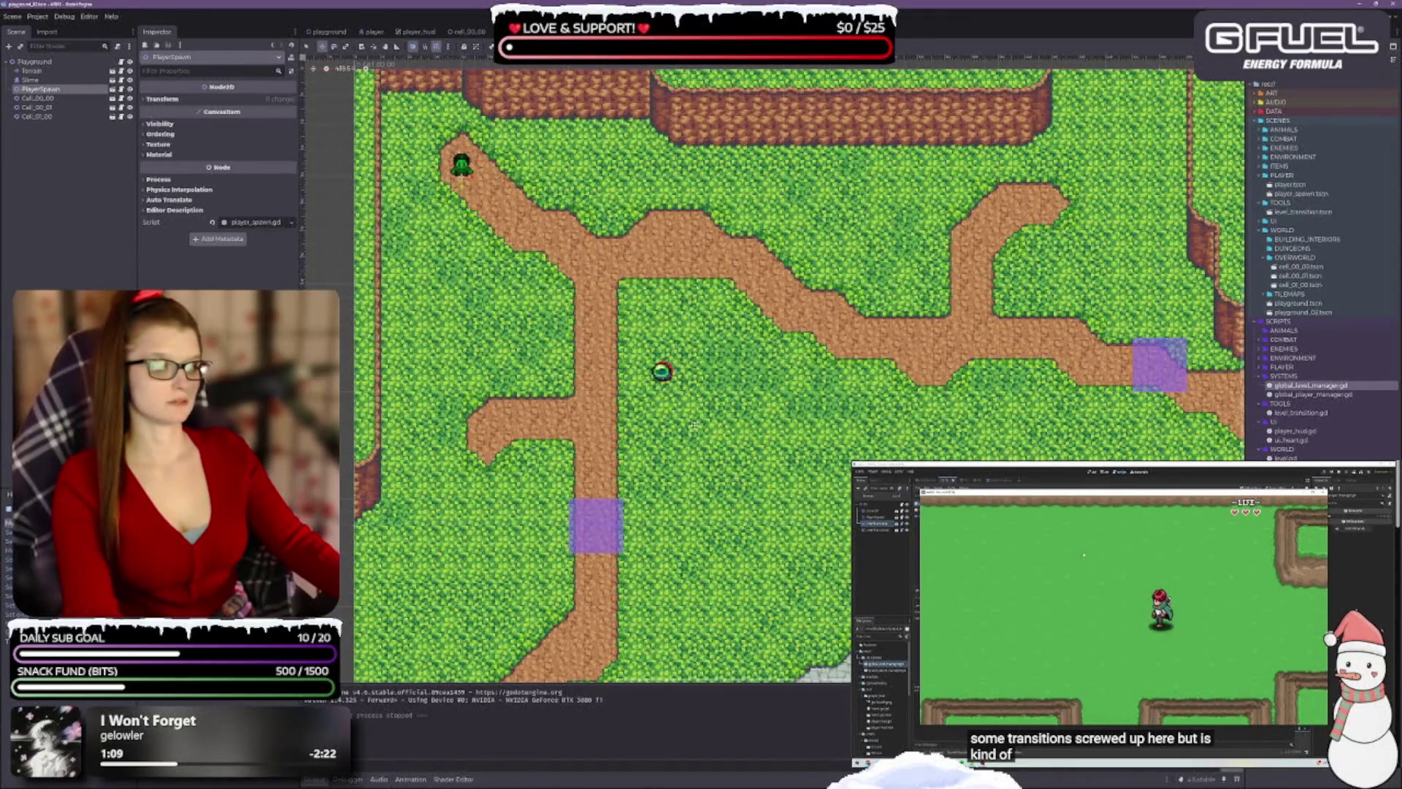
pyautogui.press('F5')
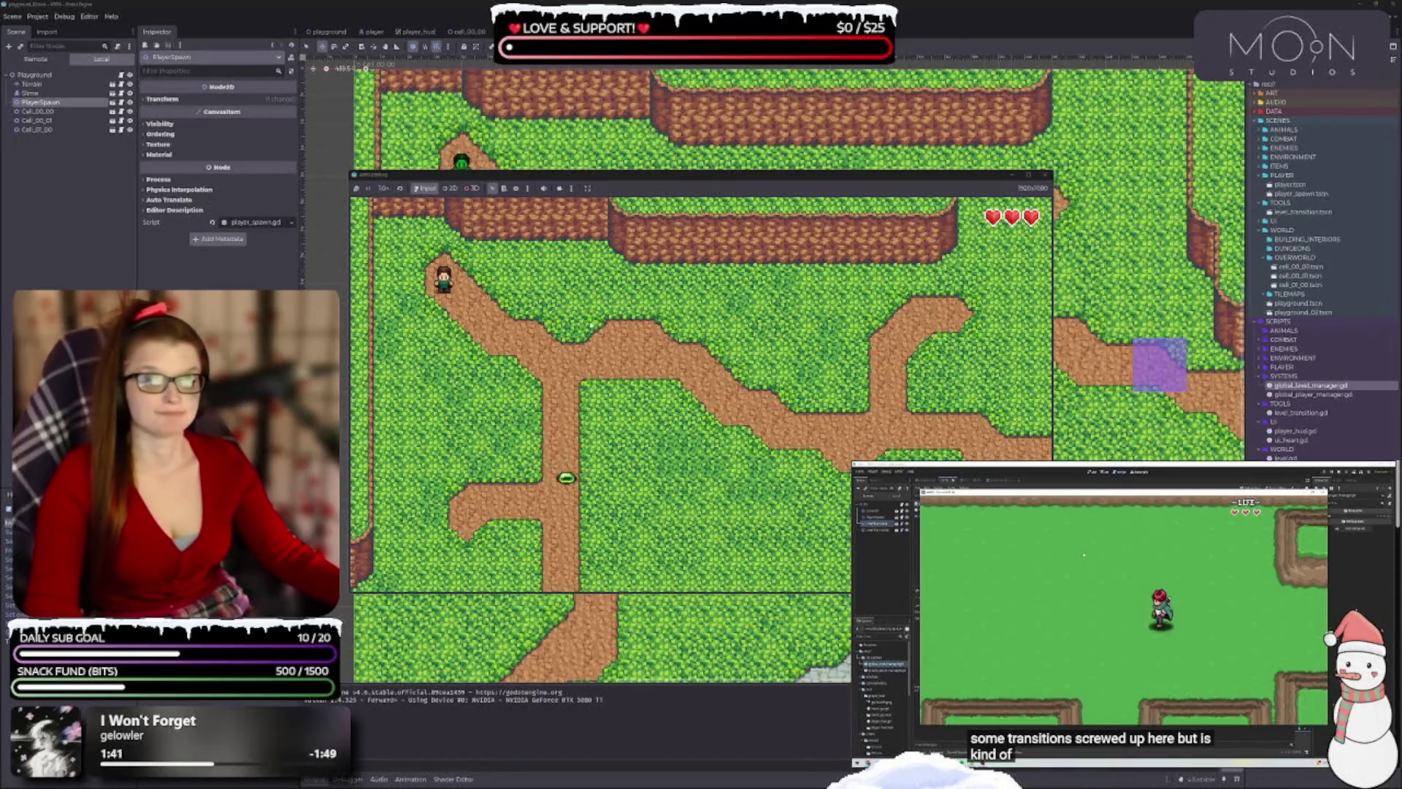
# Walk the player along the dirt path, crossing back and forth over area borders and the stairs area
pyautogui.press('Down')
pyautogui.press('Right')
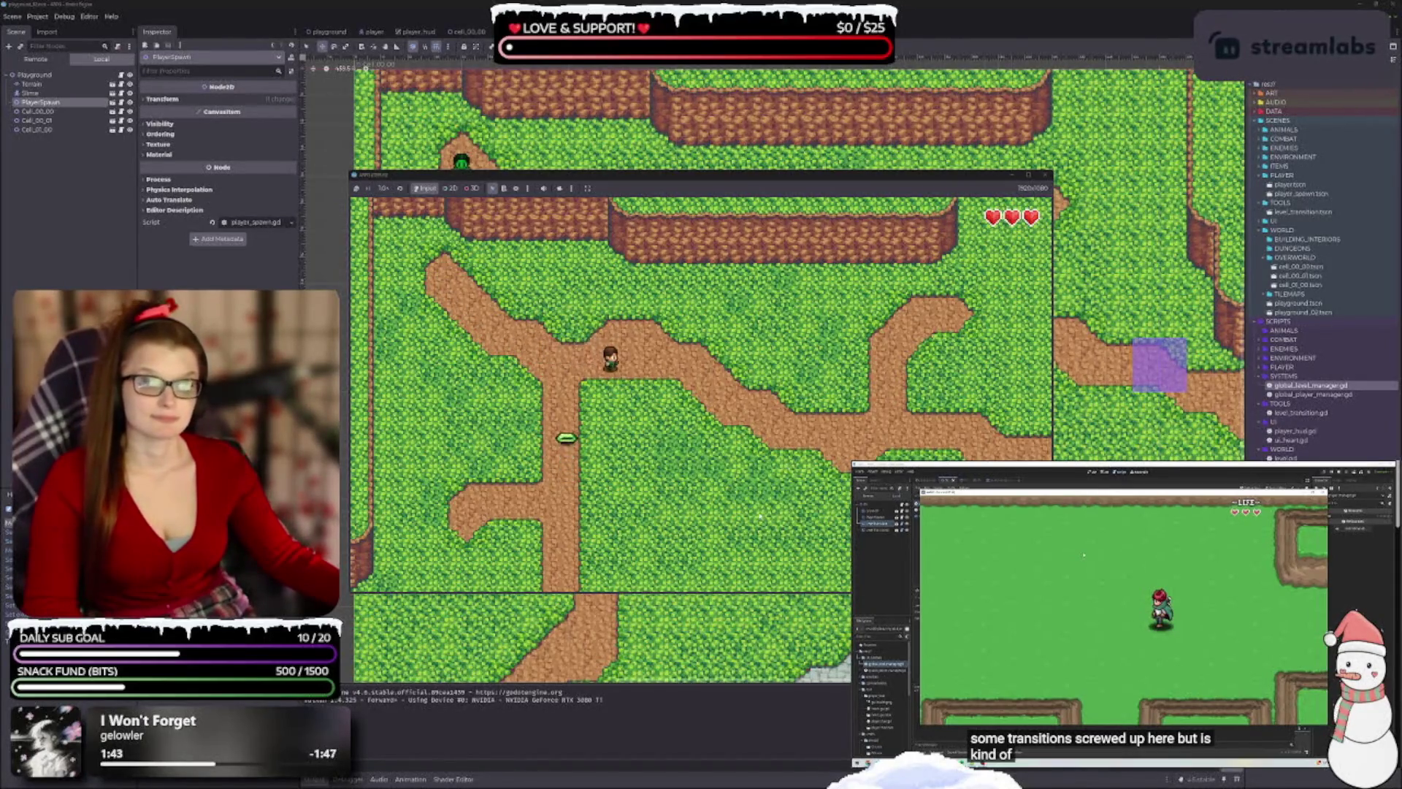
pyautogui.press('Right')
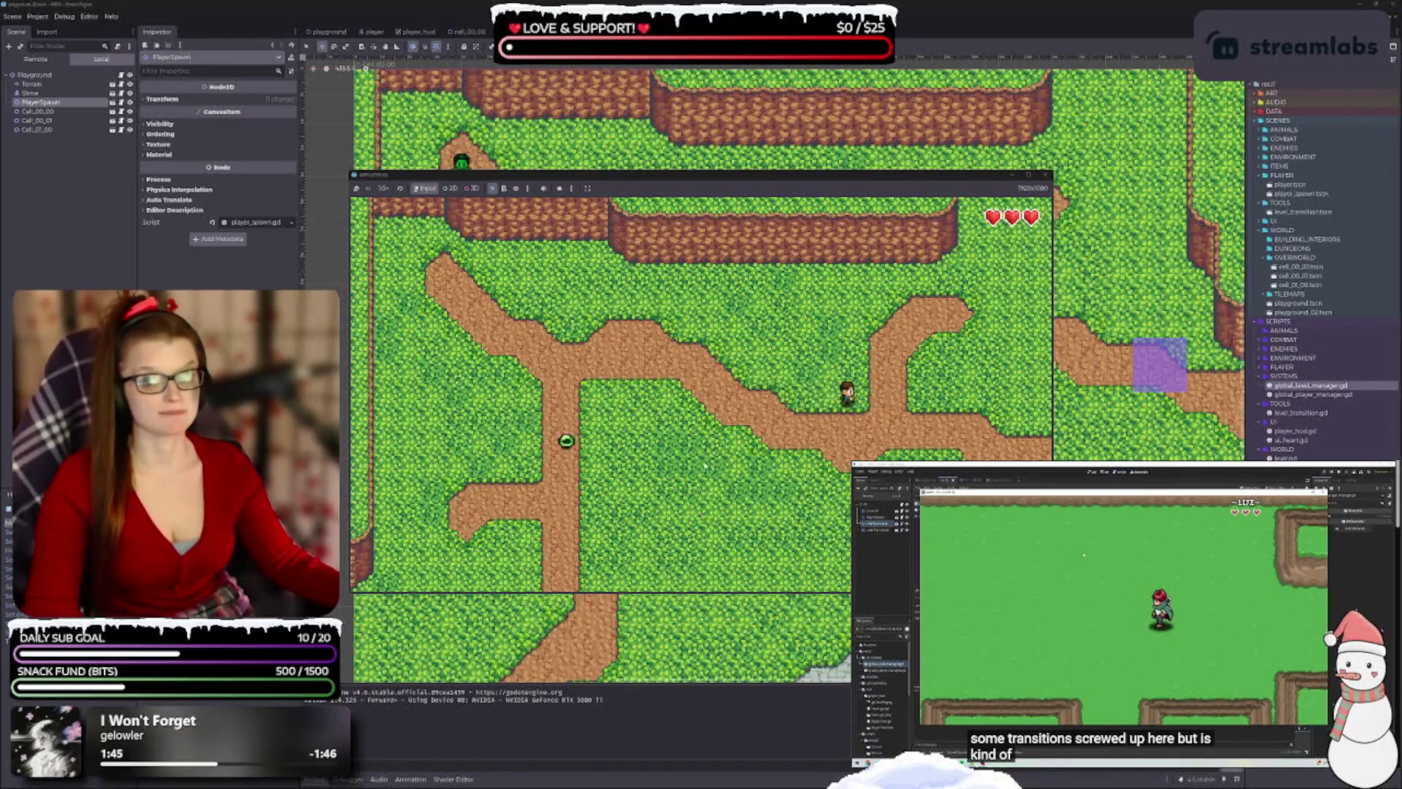
pyautogui.press('Right')
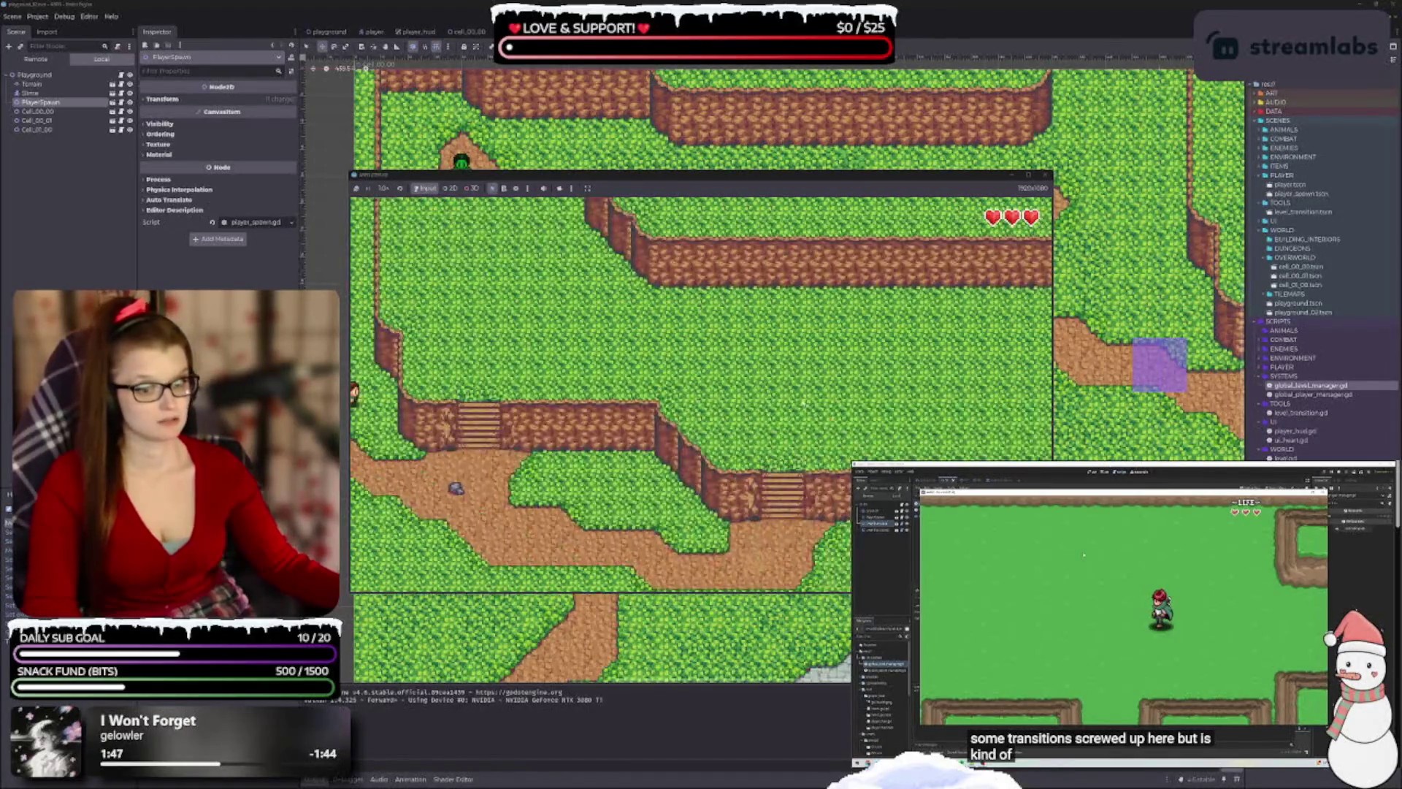
pyautogui.press('Left')
pyautogui.press('Right')
pyautogui.press('Left')
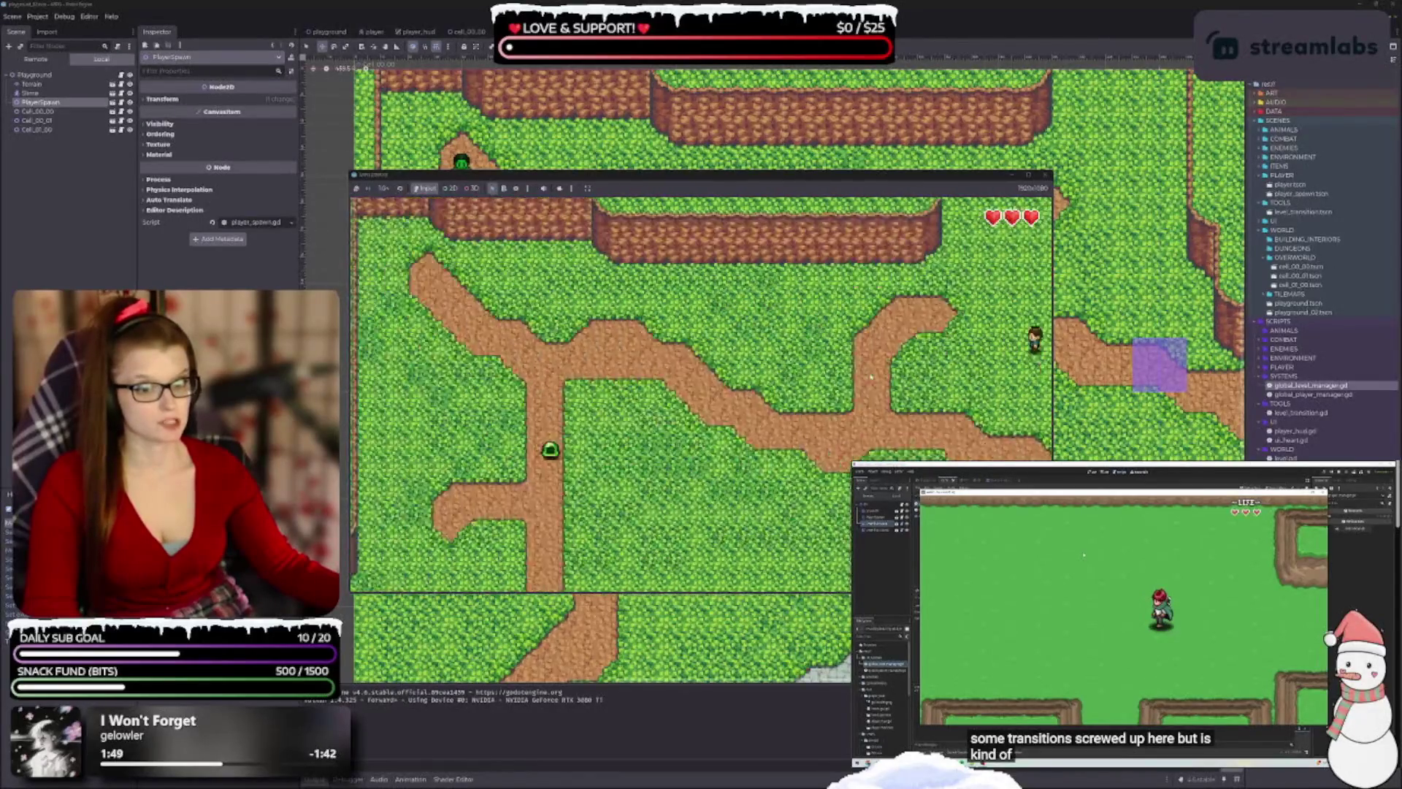
pyautogui.press('Down')
pyautogui.press('Left')
pyautogui.press('Right')
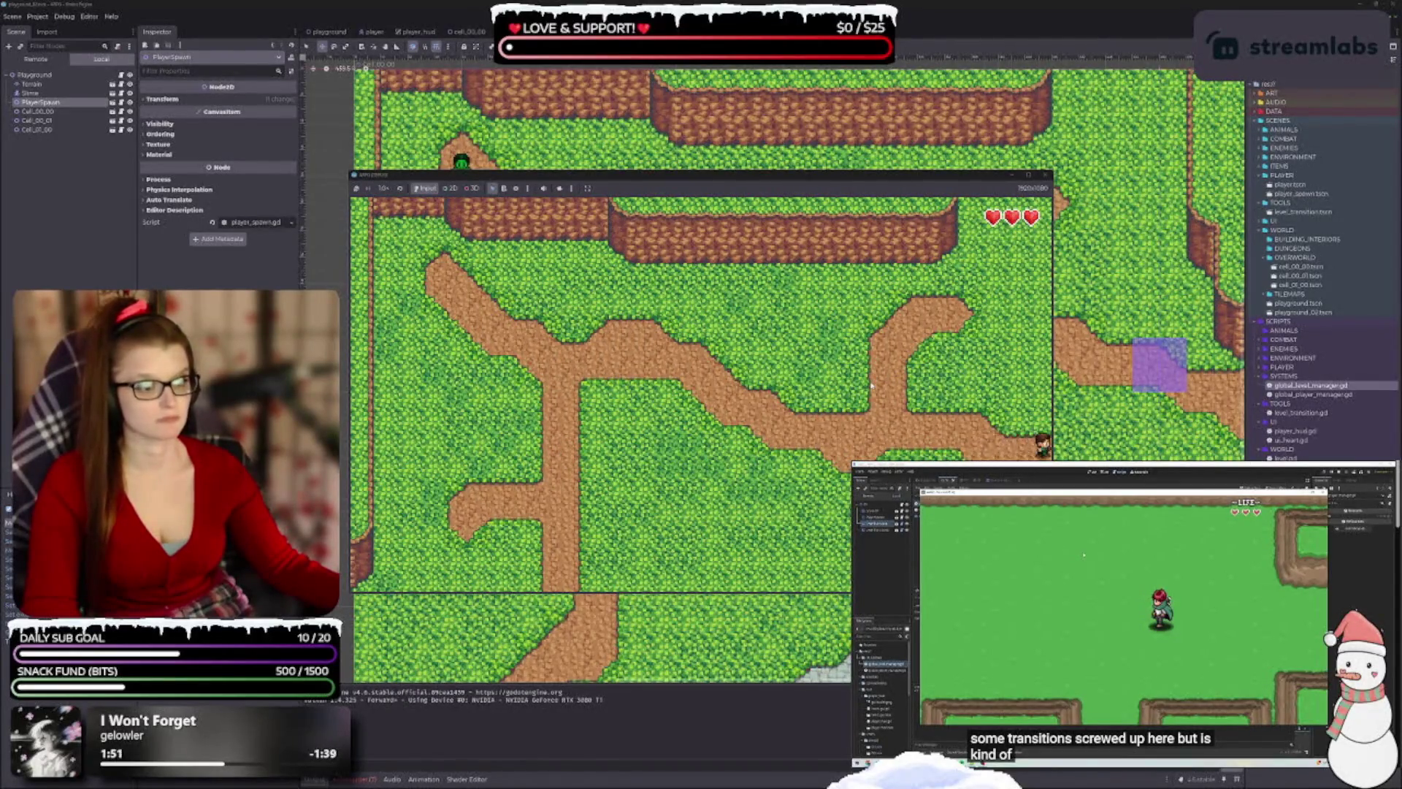
pyautogui.press('Right')
pyautogui.press('Left')
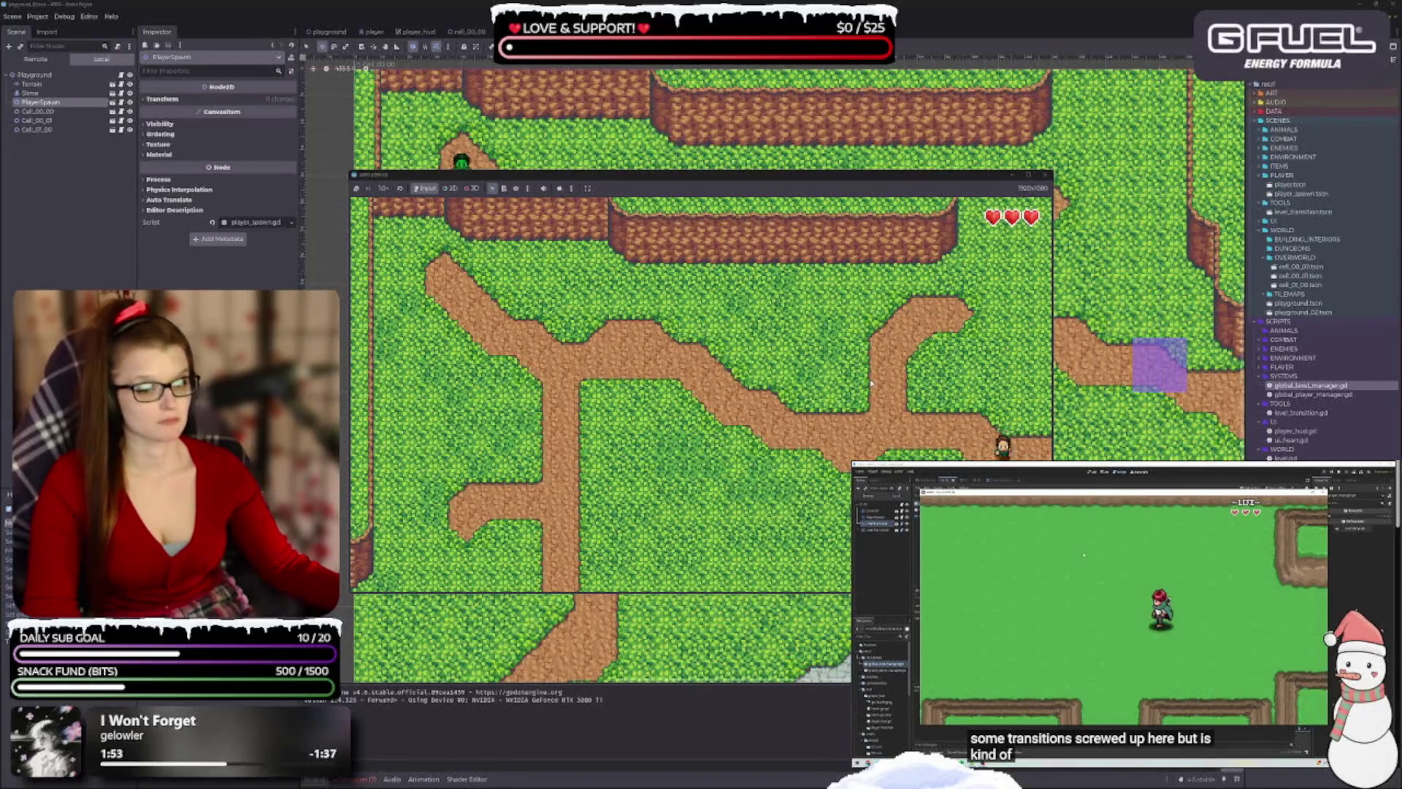
# Cross the right edge into the stone clearing and leave through its top and bottom edges
pyautogui.press('Right')
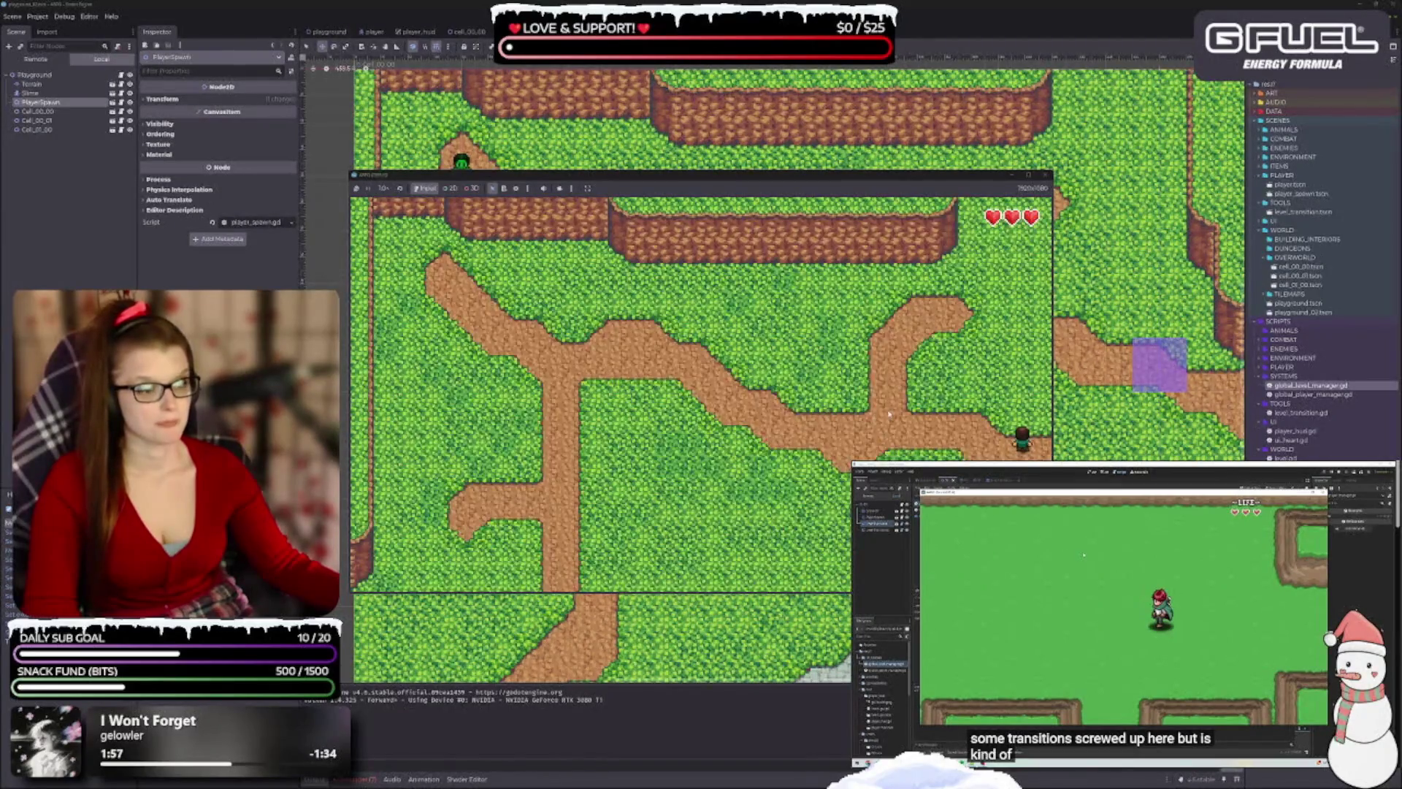
pyautogui.press('Right')
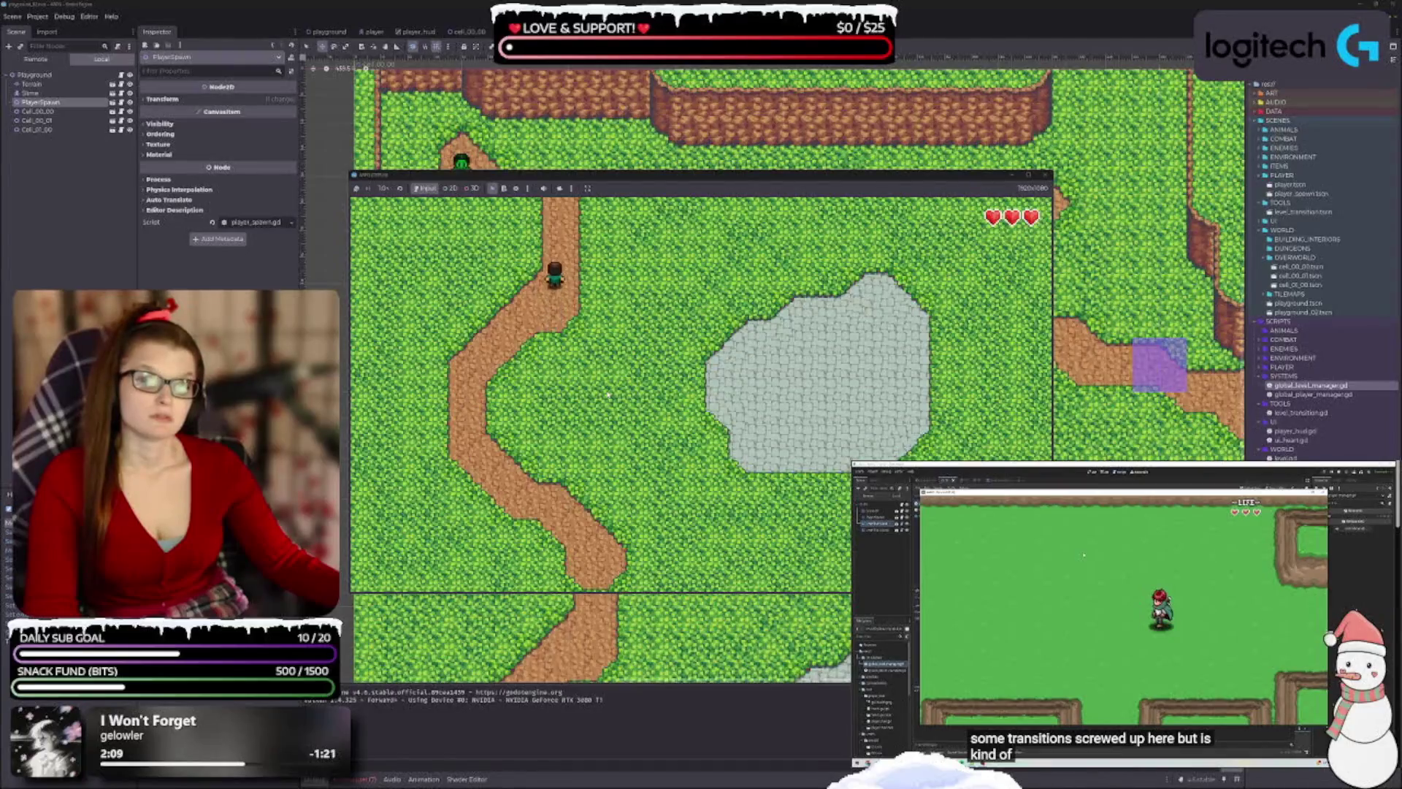
pyautogui.press('Up')
pyautogui.press('Right')
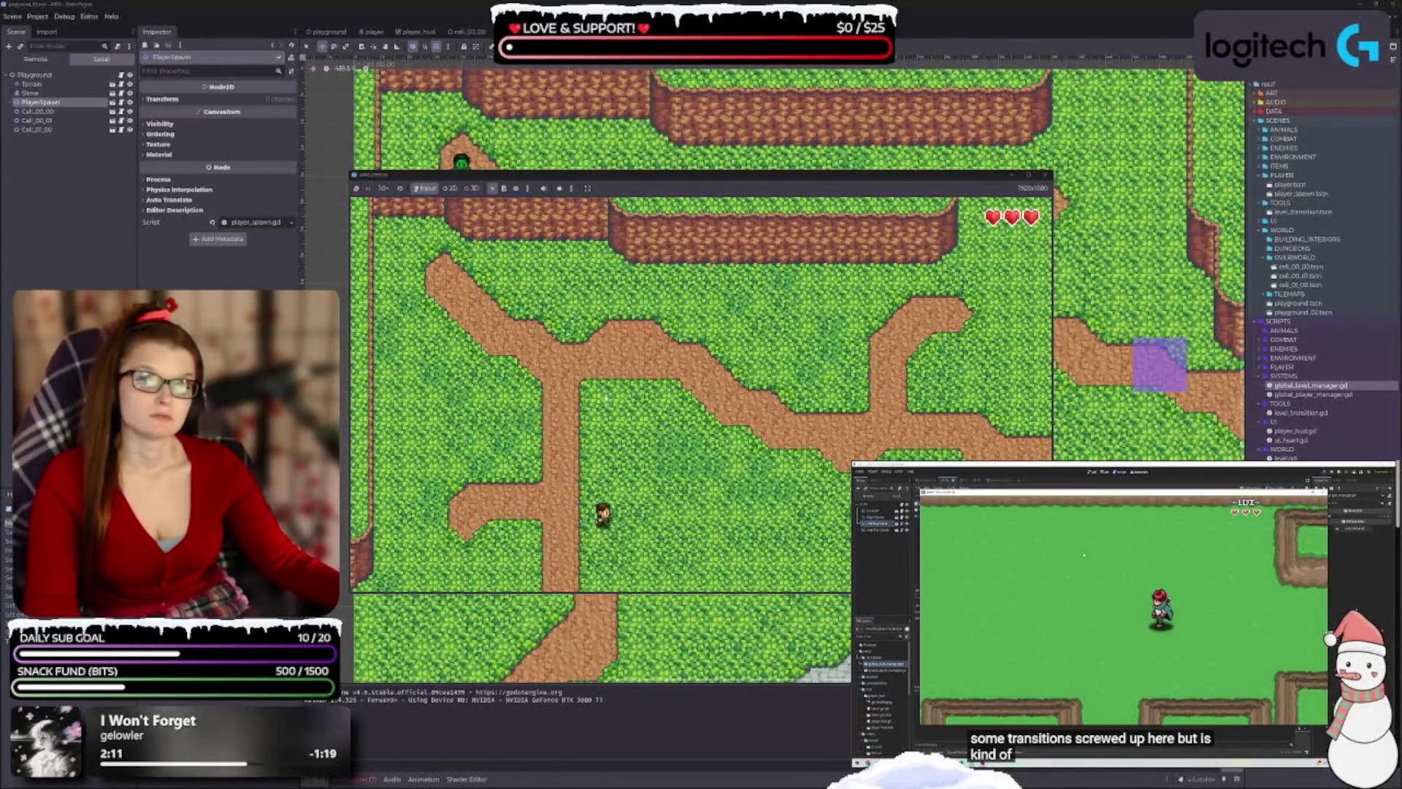
pyautogui.press('Down')
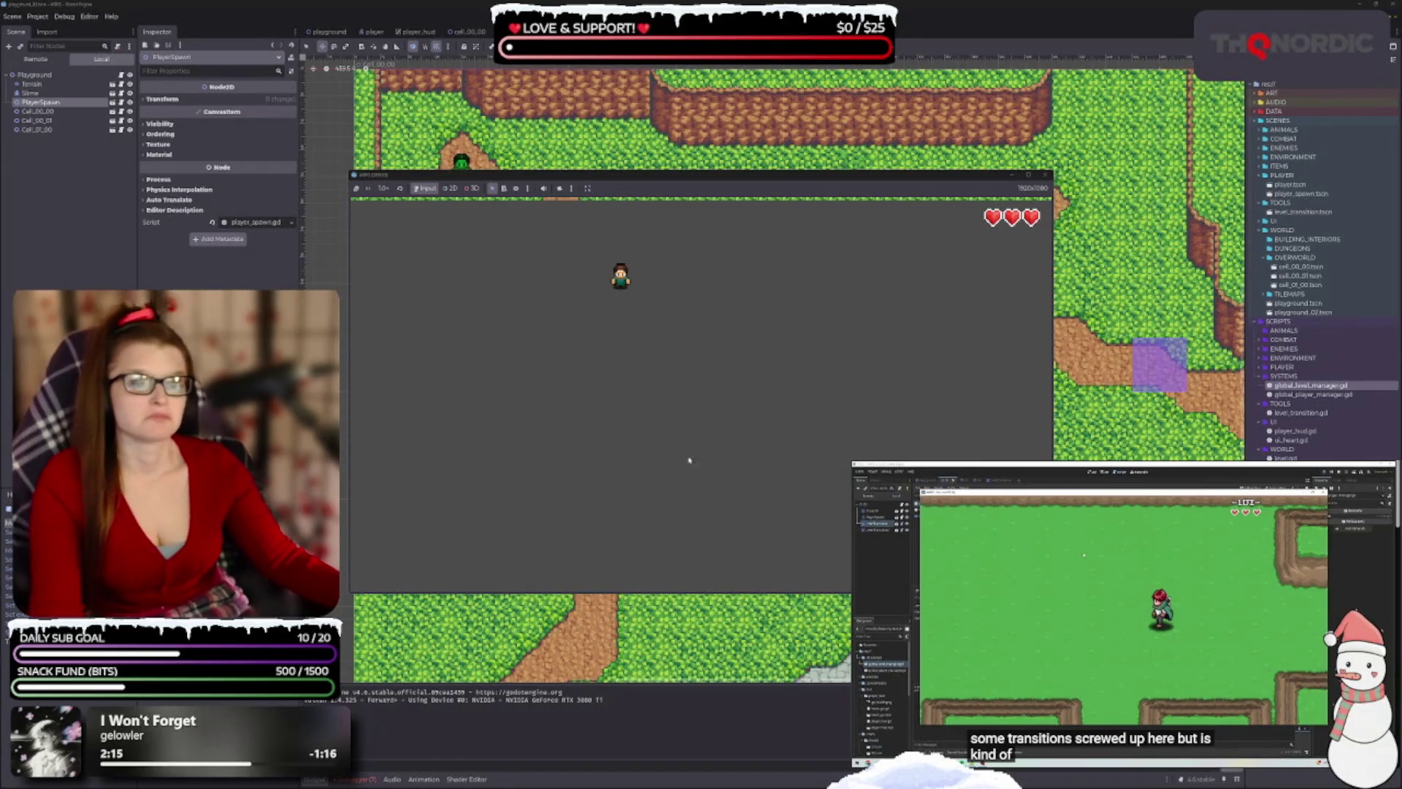
# Stop the game and enlarge the Errors tab to read the UnparentPlayer errors
pyautogui.click(1045, 175)
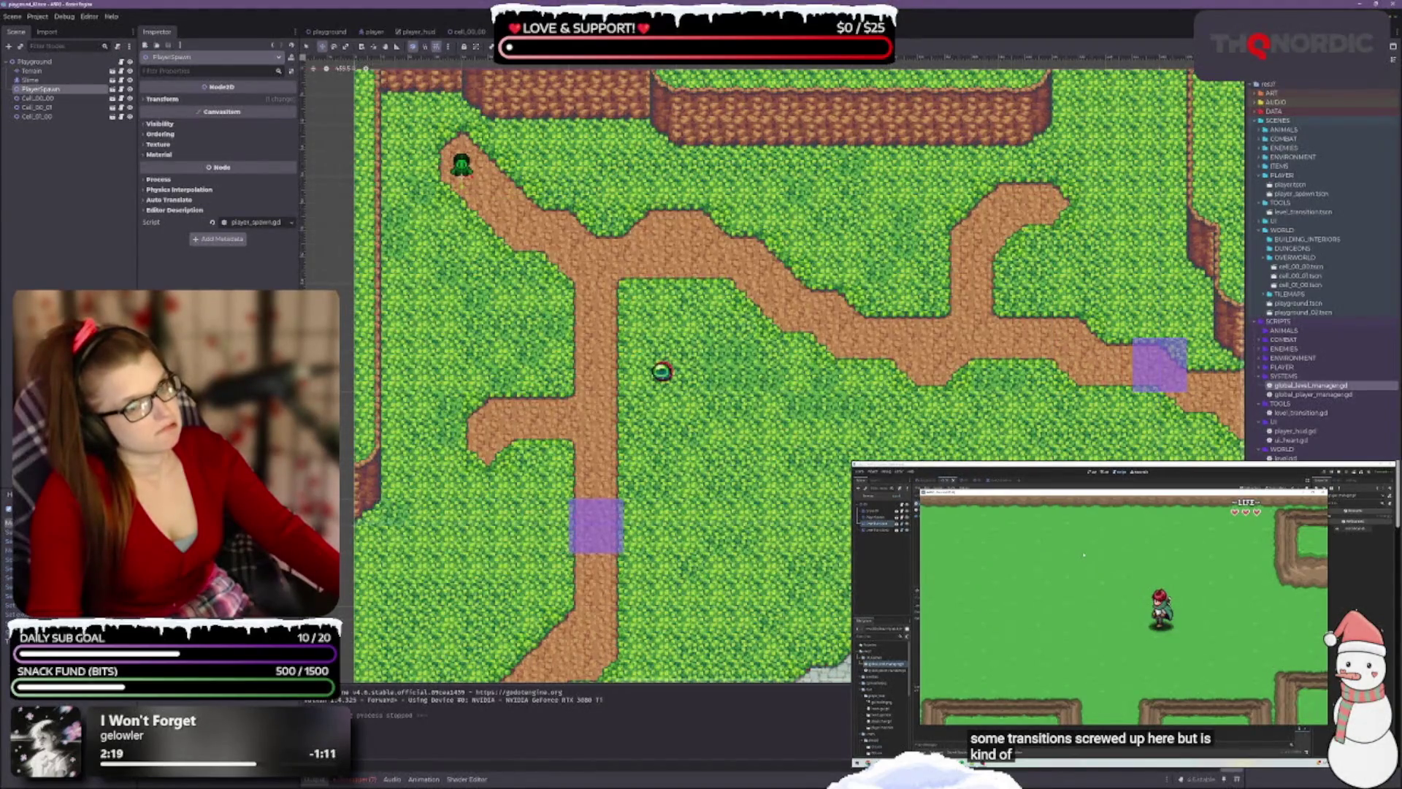
pyautogui.click(355, 778)
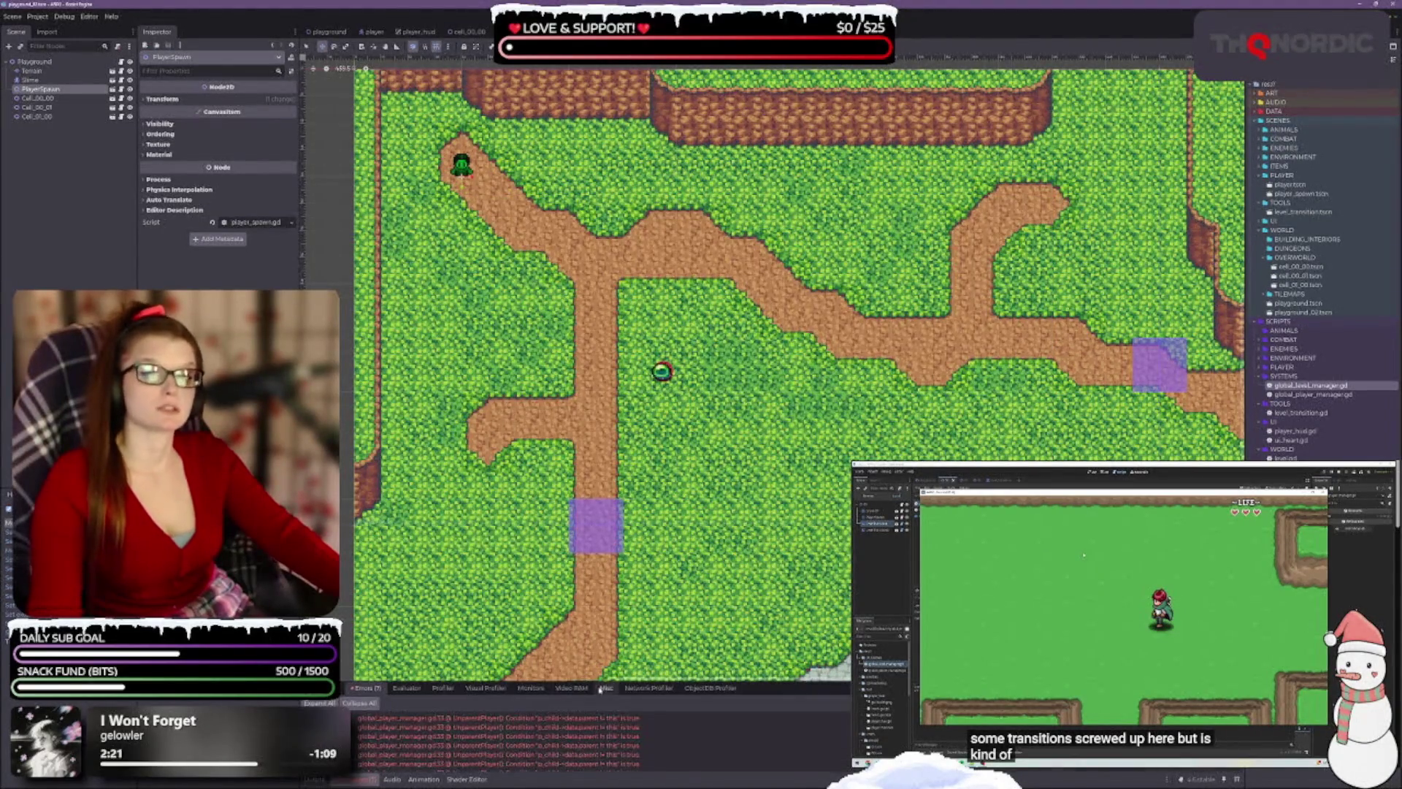
pyautogui.moveTo(595, 682); pyautogui.dragTo(595, 582)
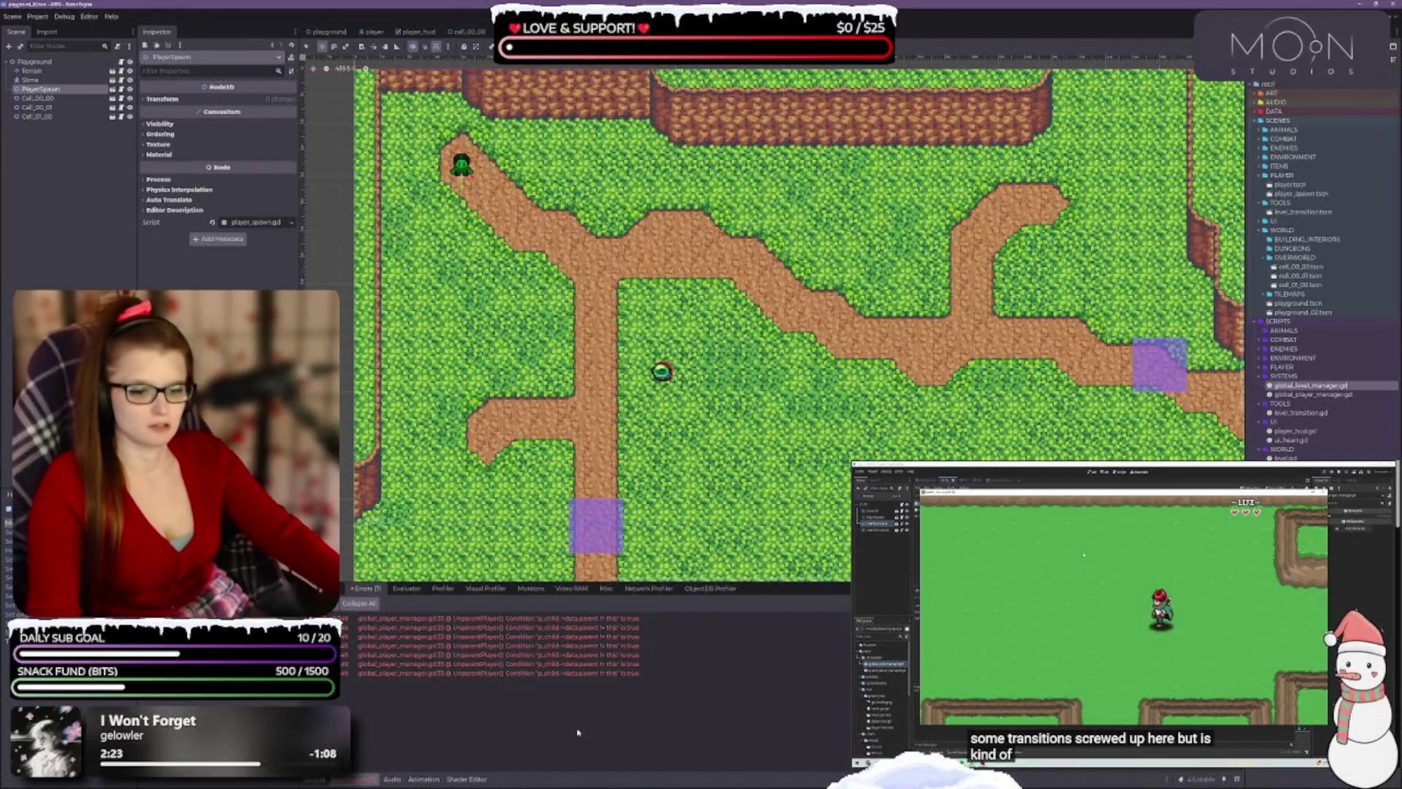
pyautogui.moveTo(589, 676)
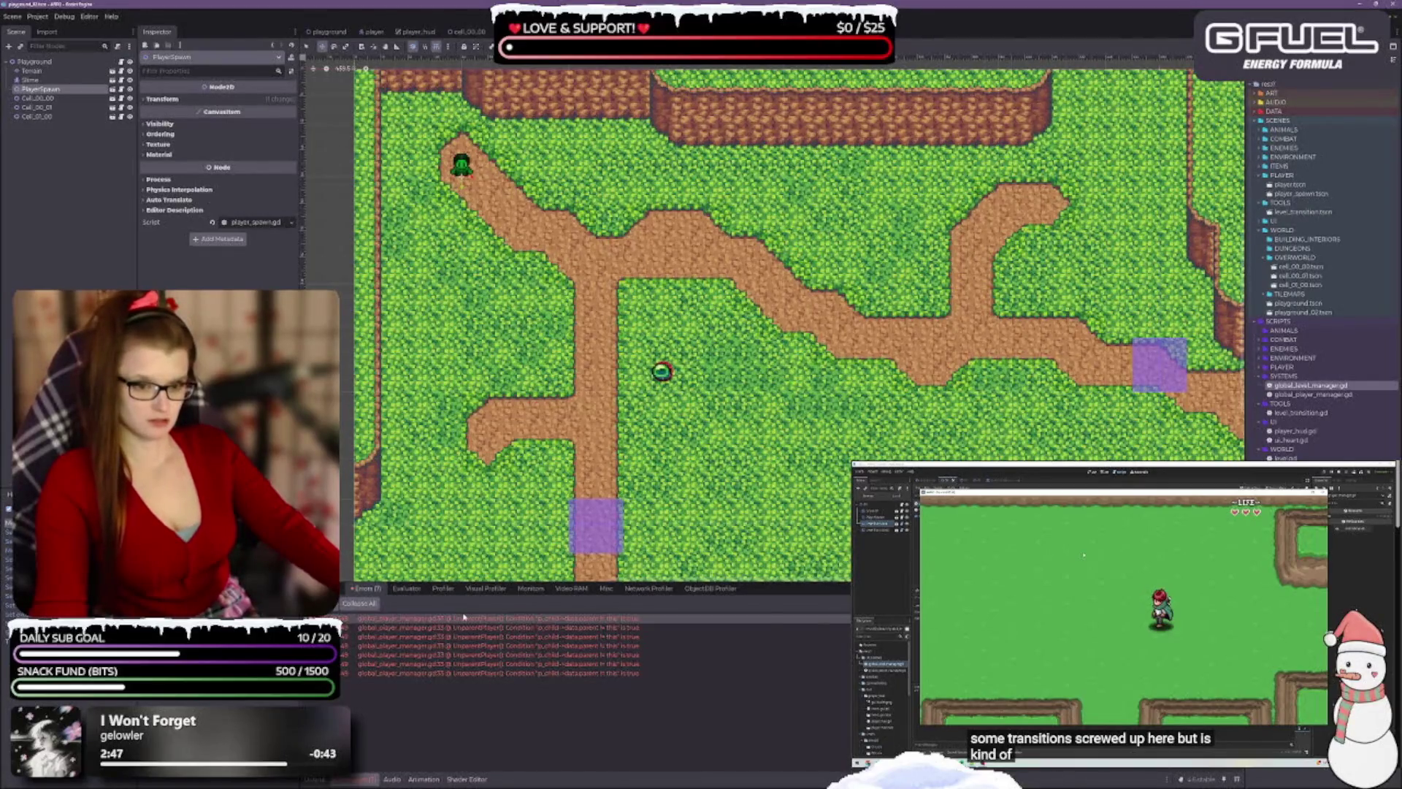
pyautogui.moveTo(483, 622)
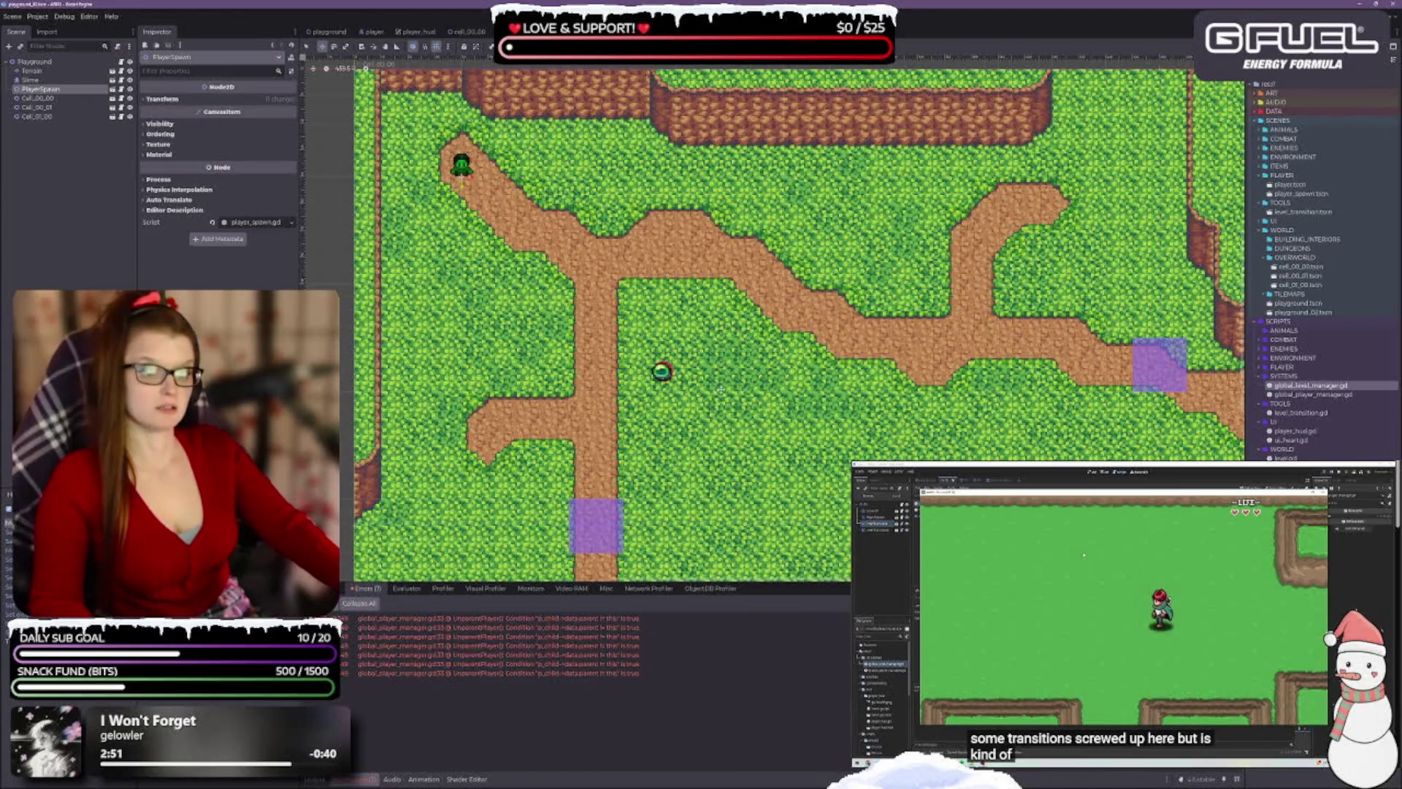
pyautogui.scroll(-2, 720, 388)
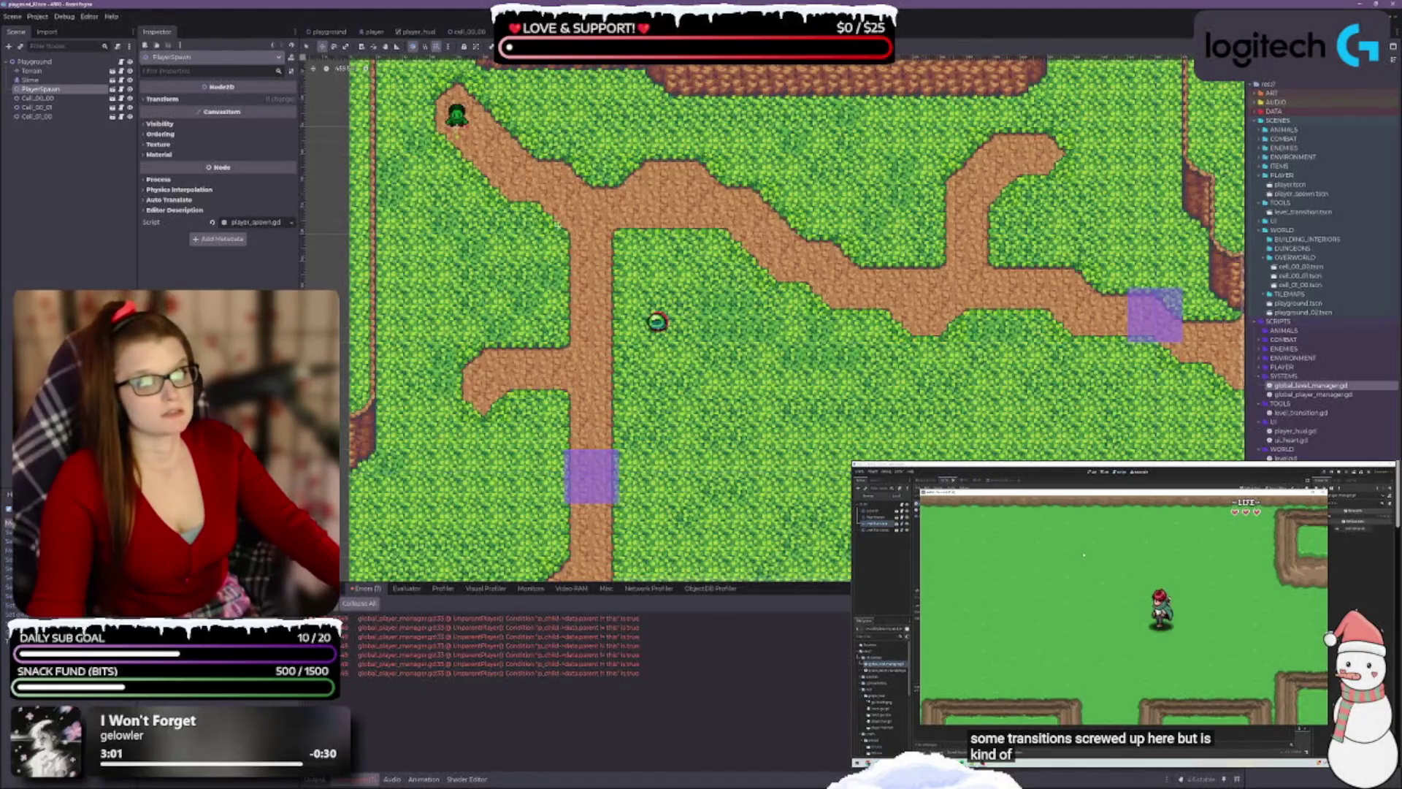
# Open the cell_00_01 scene, clear the logged errors and collapse the bottom panel
pyautogui.click(555, 31)
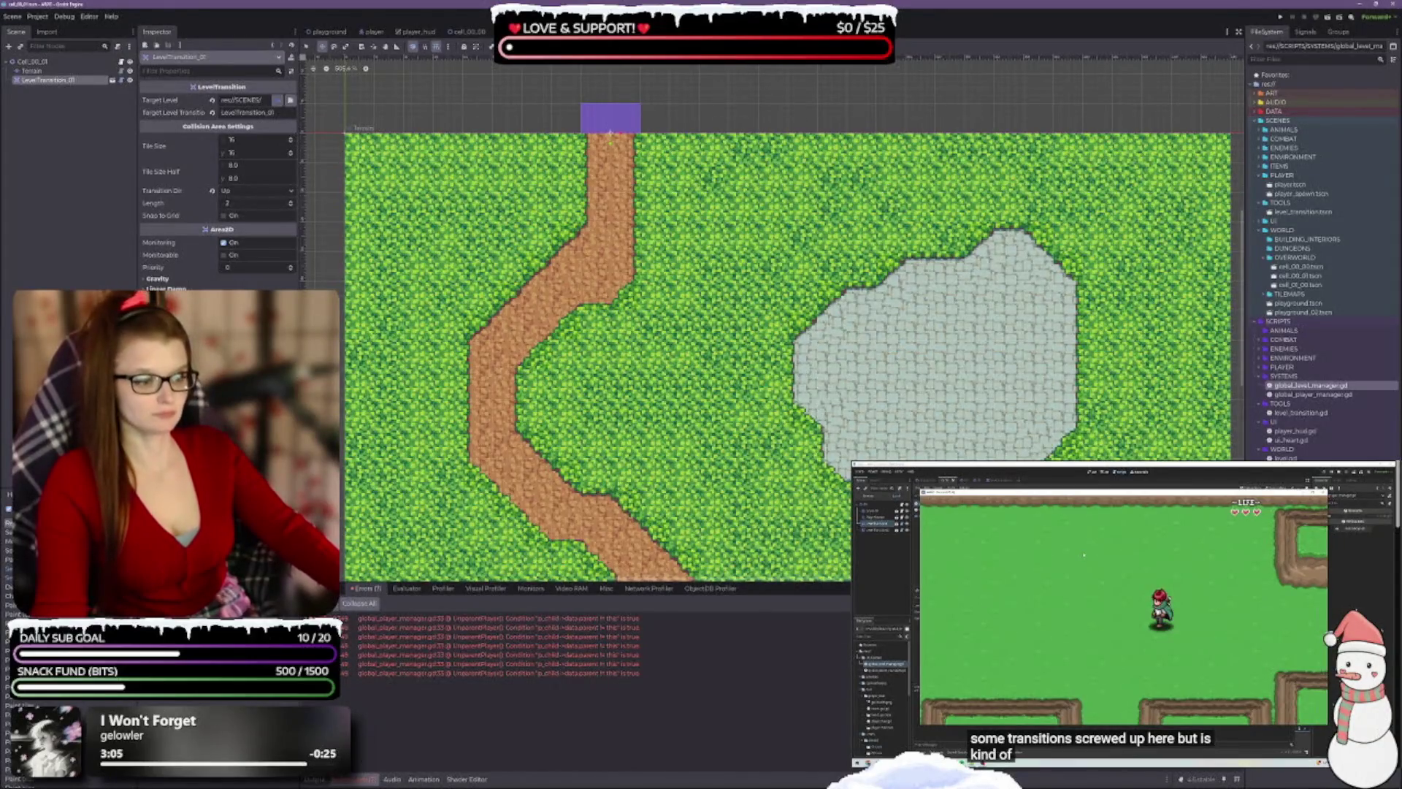
pyautogui.press('F6')
pyautogui.click(348, 778)
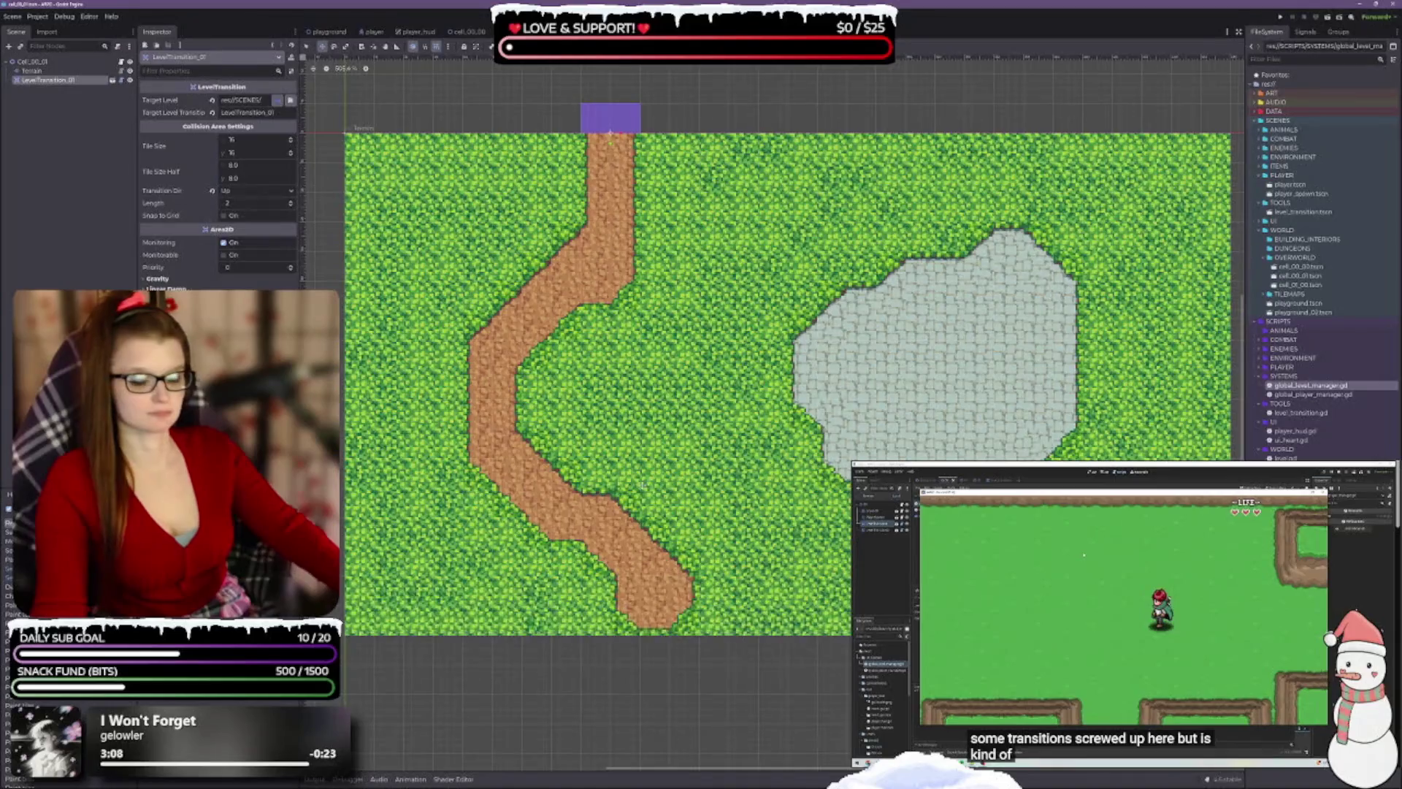
pyautogui.scroll(5, 720, 412)
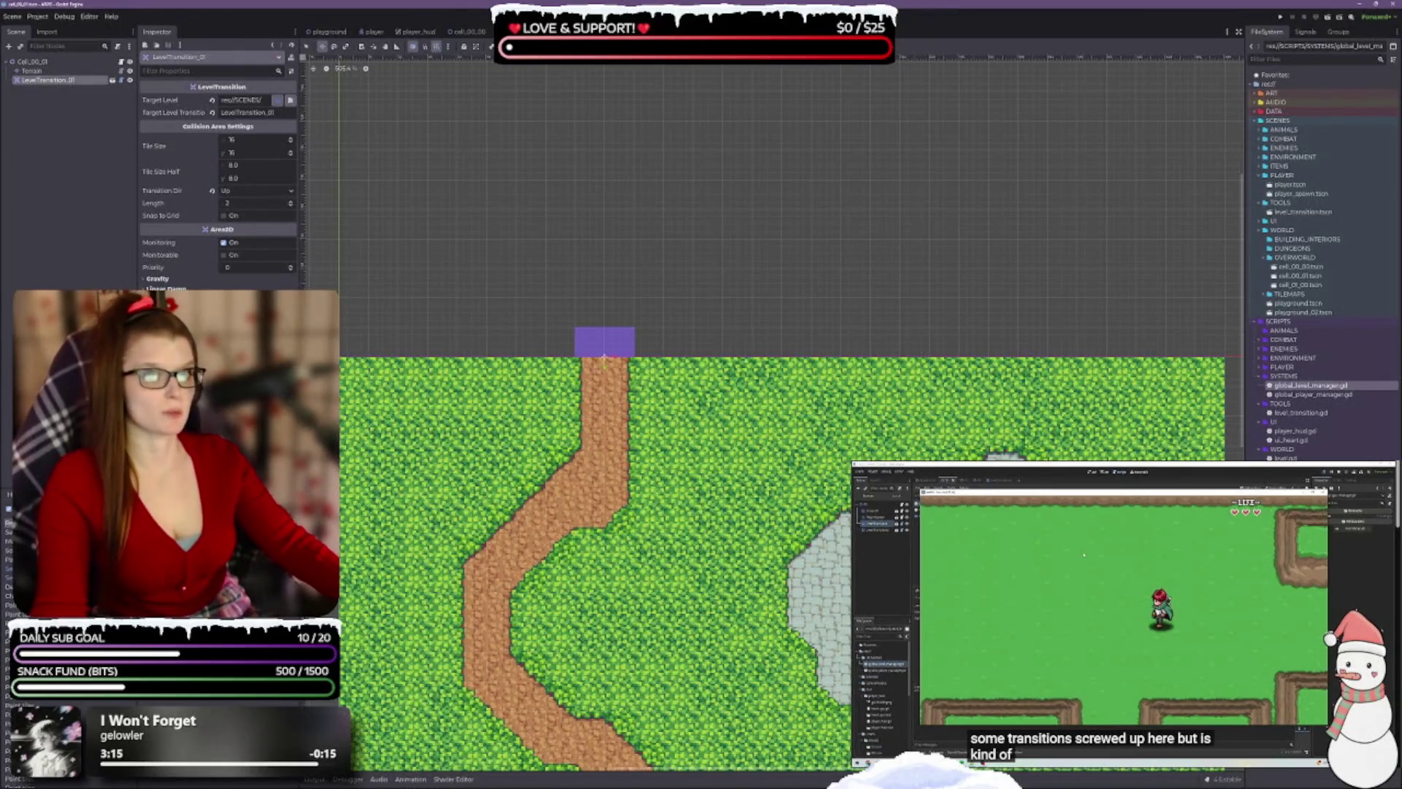
pyautogui.scroll(-2, 792, 426)
pyautogui.scroll(2, 617, 195)
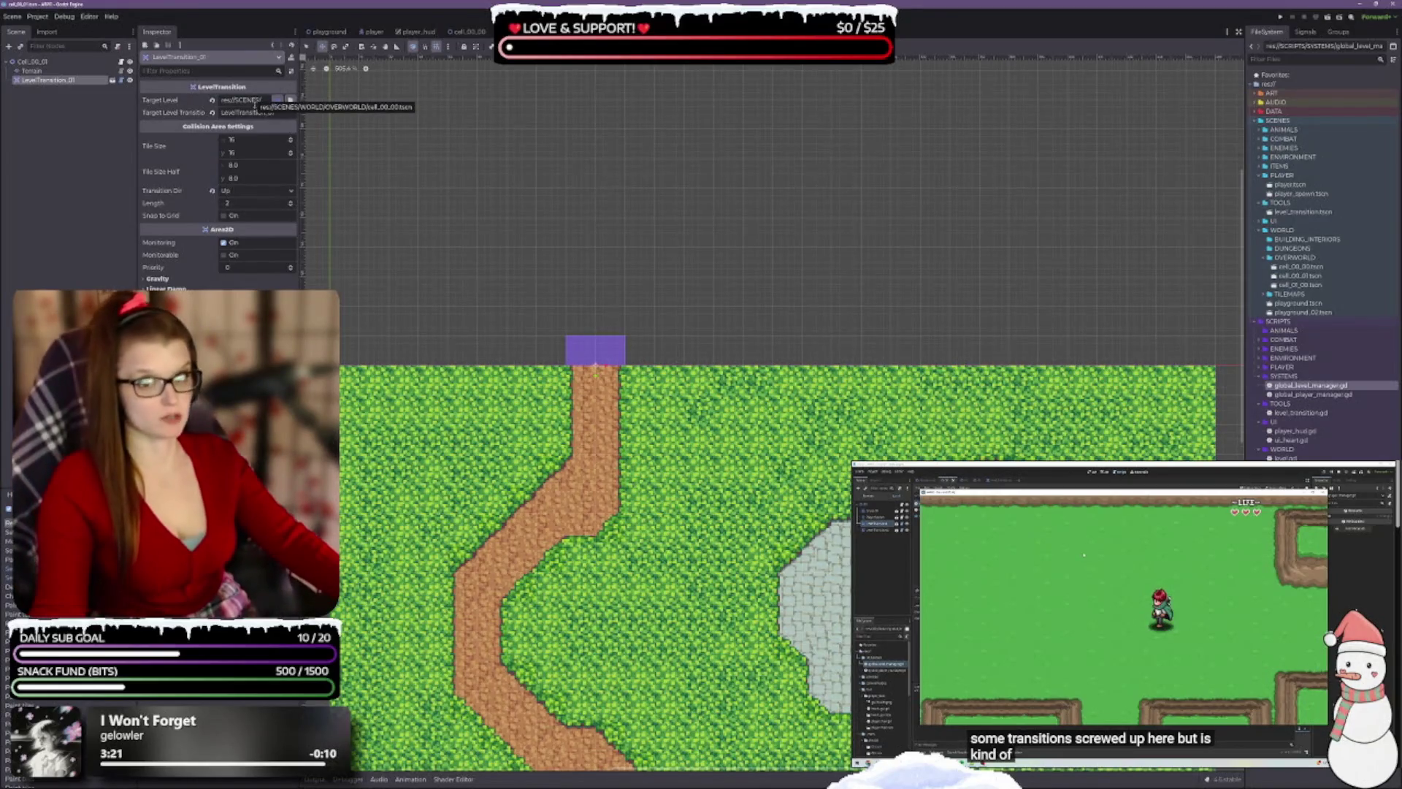
# Move through cell_00_00 to cell_01_00 and inspect LevelTransition_01's settings
pyautogui.click(468, 31)
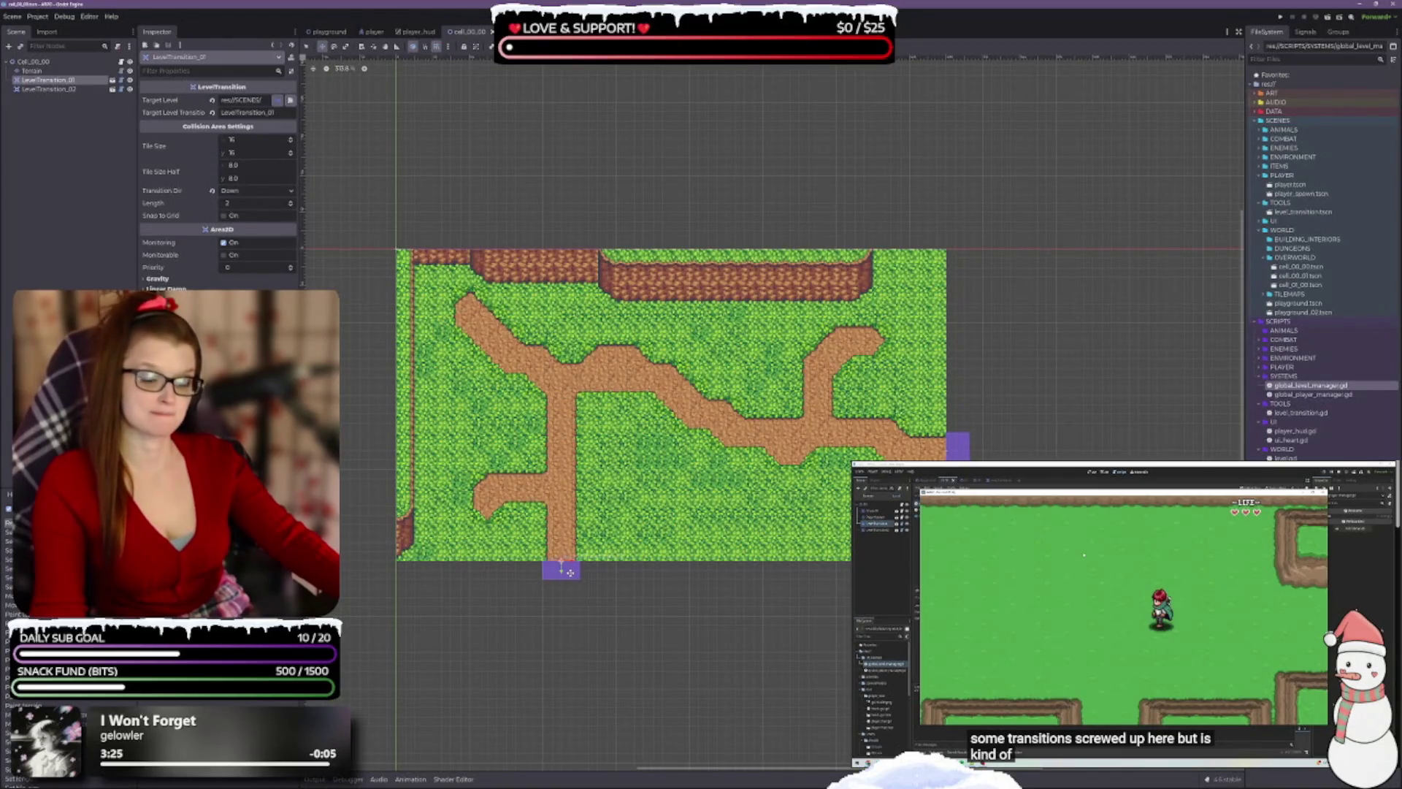
pyautogui.scroll(3, 574, 634)
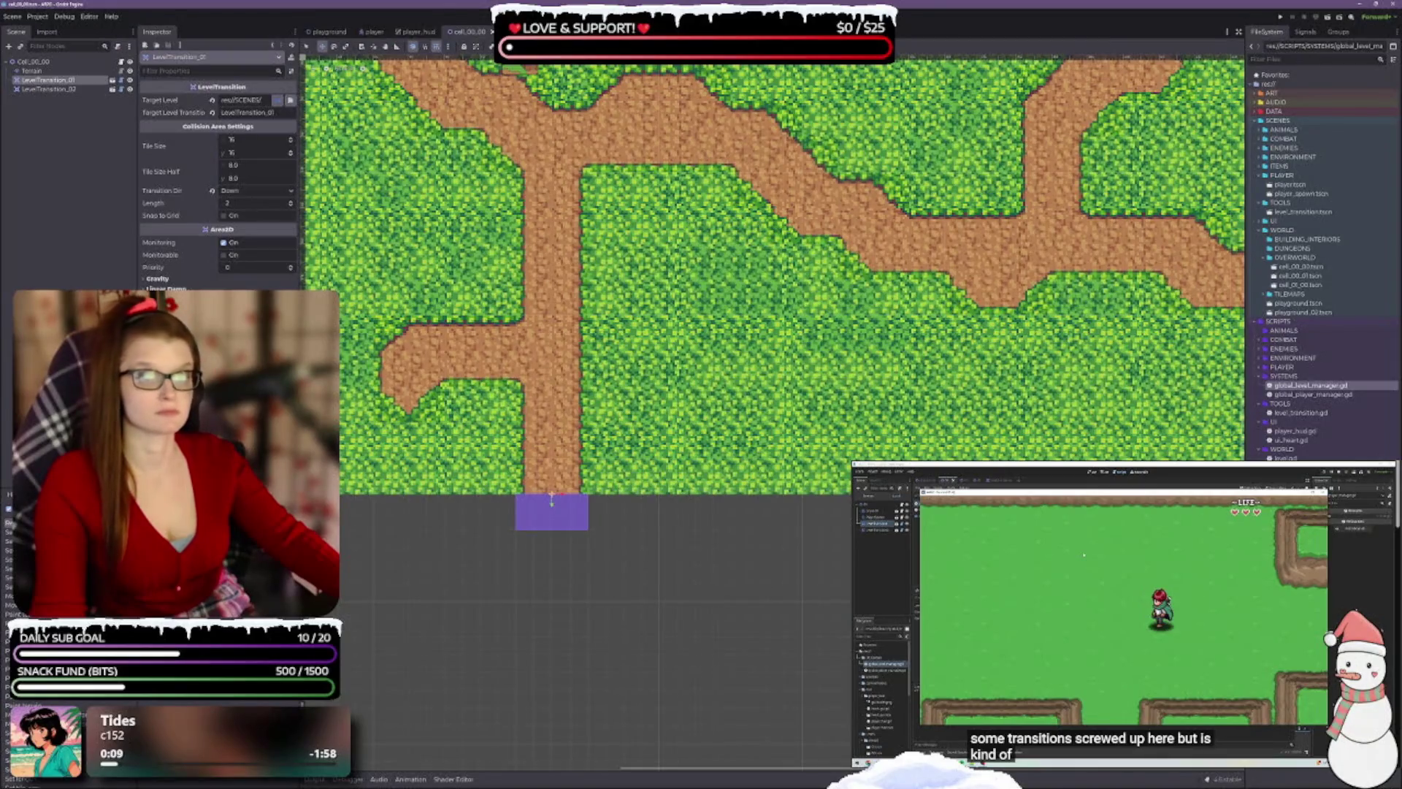
pyautogui.hotkey('ctrl', 'Tab')
pyautogui.scroll(-3, 514, 300)
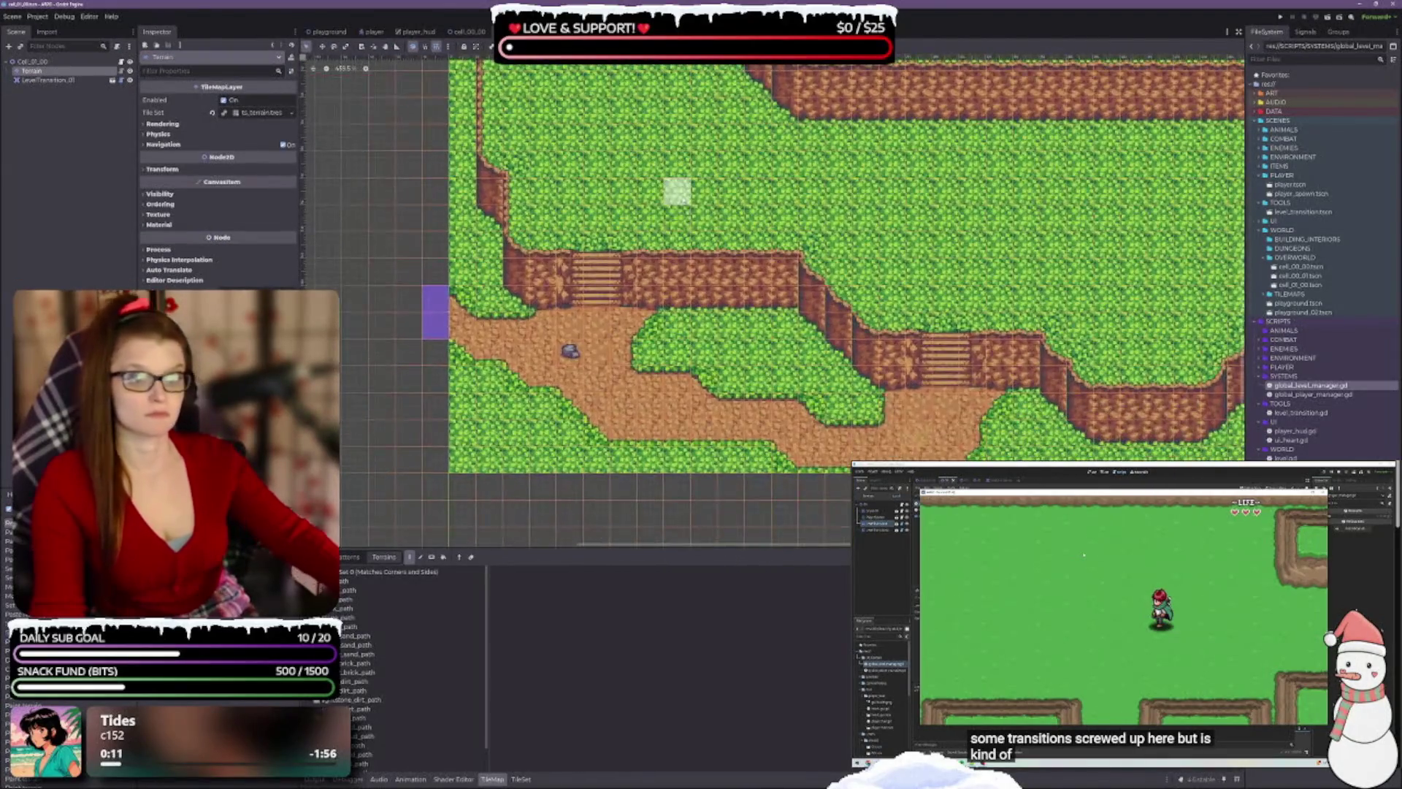
pyautogui.click(493, 779)
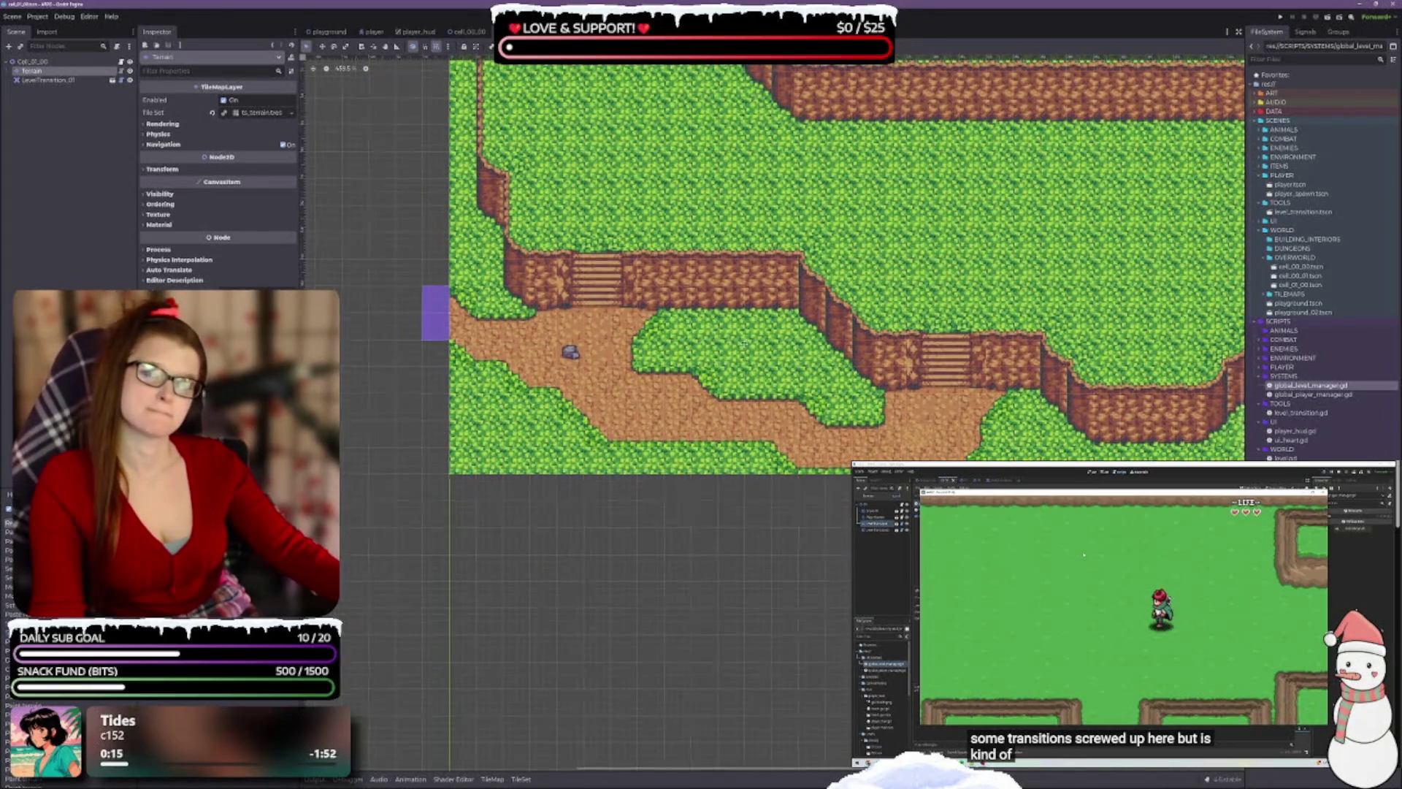
pyautogui.scroll(3, 730, 440)
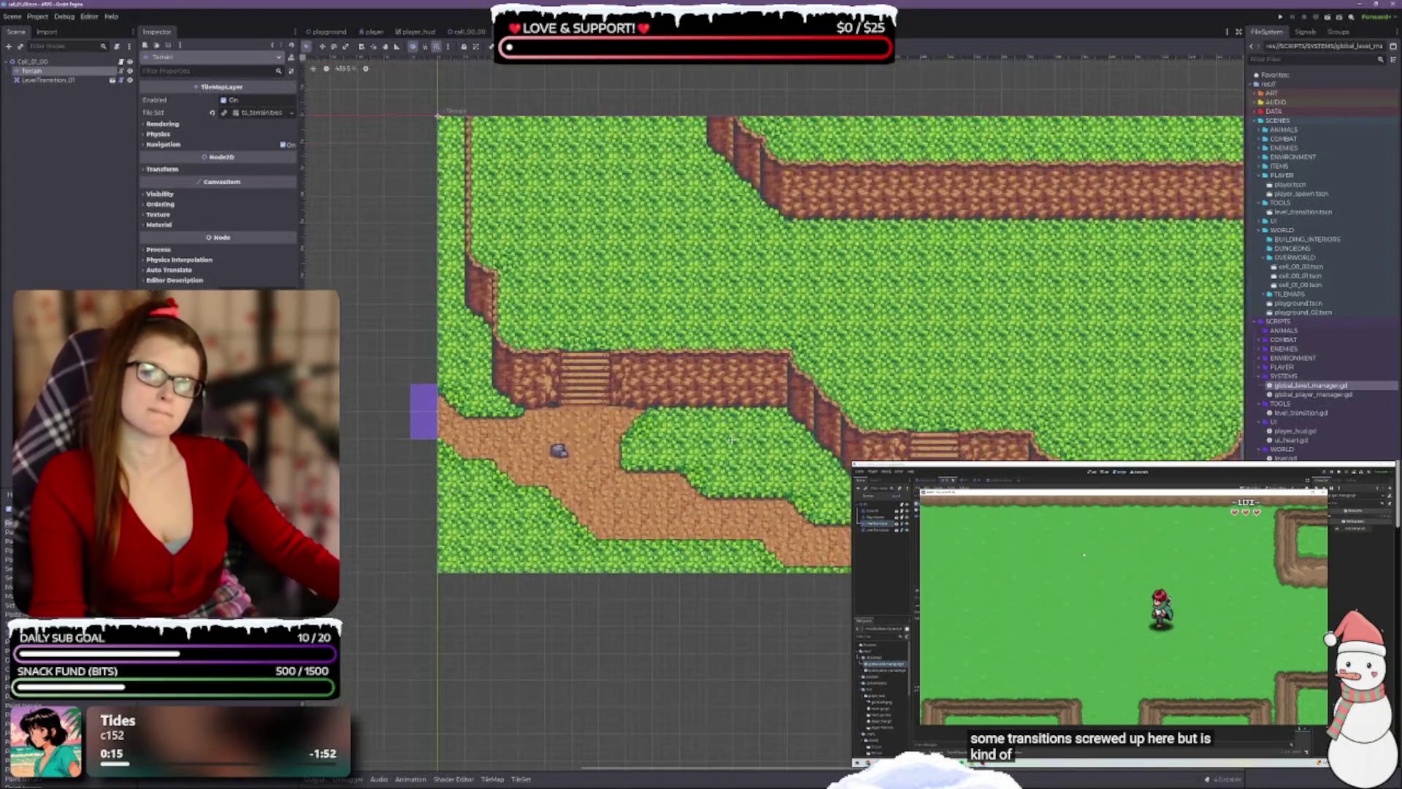
pyautogui.click(64, 80)
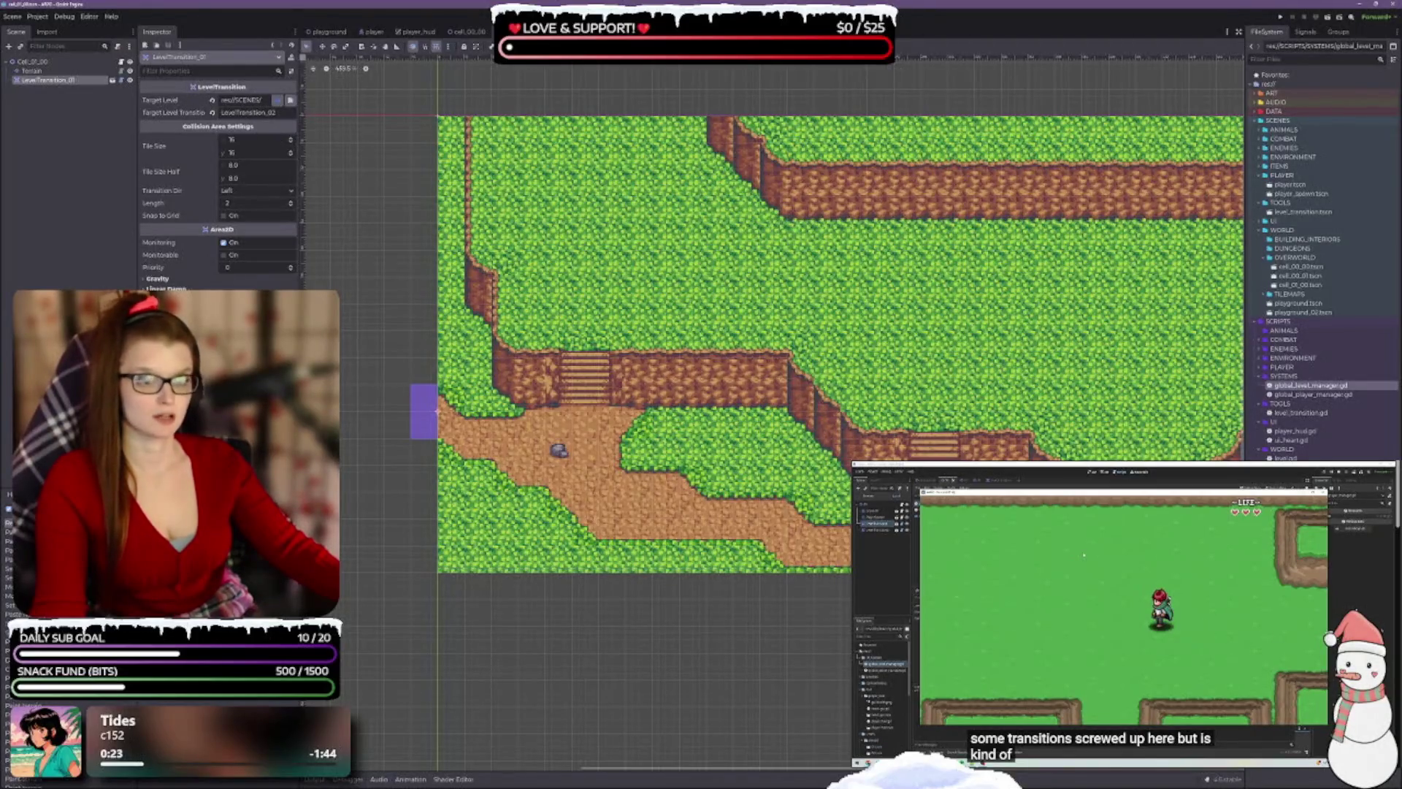
# Inspect LevelTransition_02's settings in cell_00_00, then switch to the playground scene
pyautogui.click(476, 31)
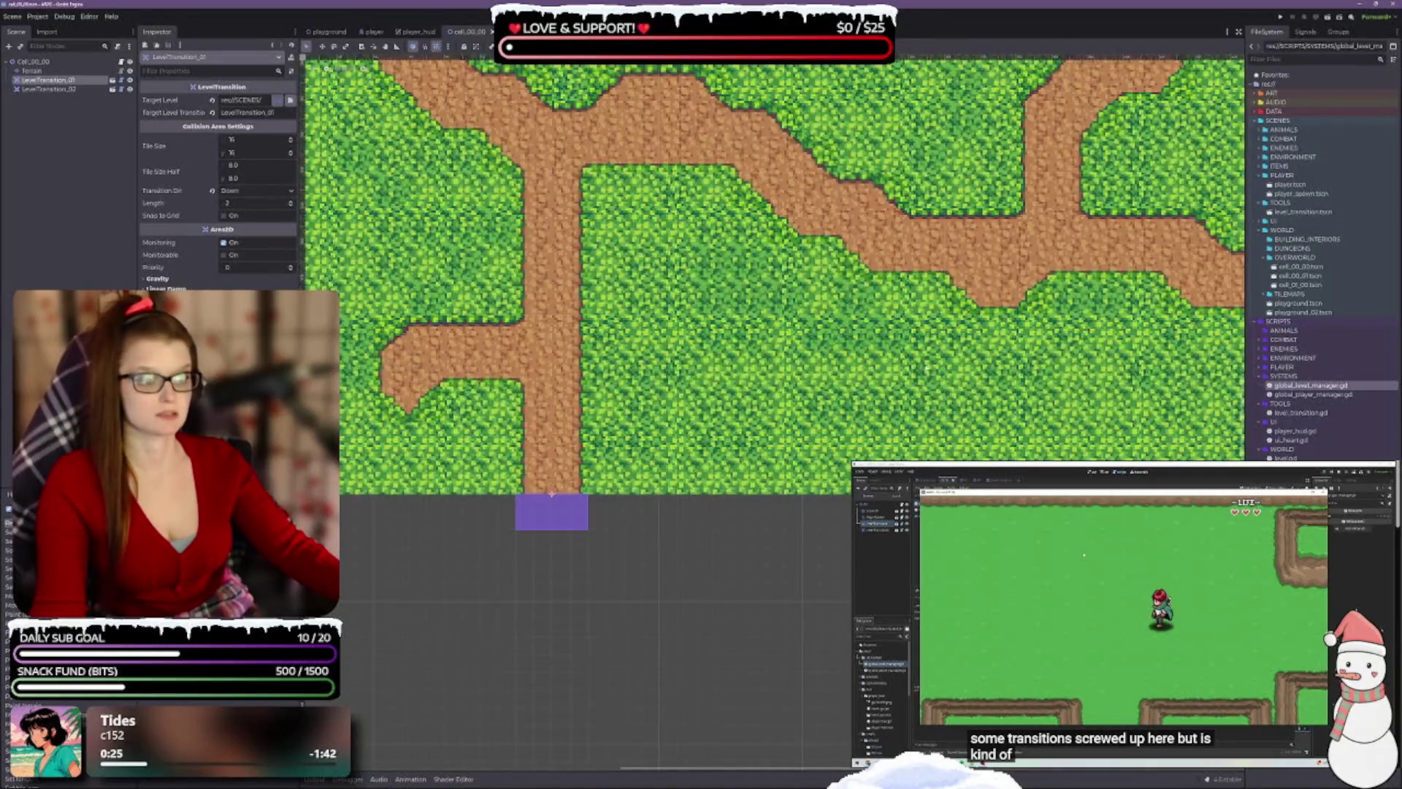
pyautogui.hscroll(8, 730, 438)
pyautogui.scroll(3, 730, 438)
pyautogui.click(983, 382)
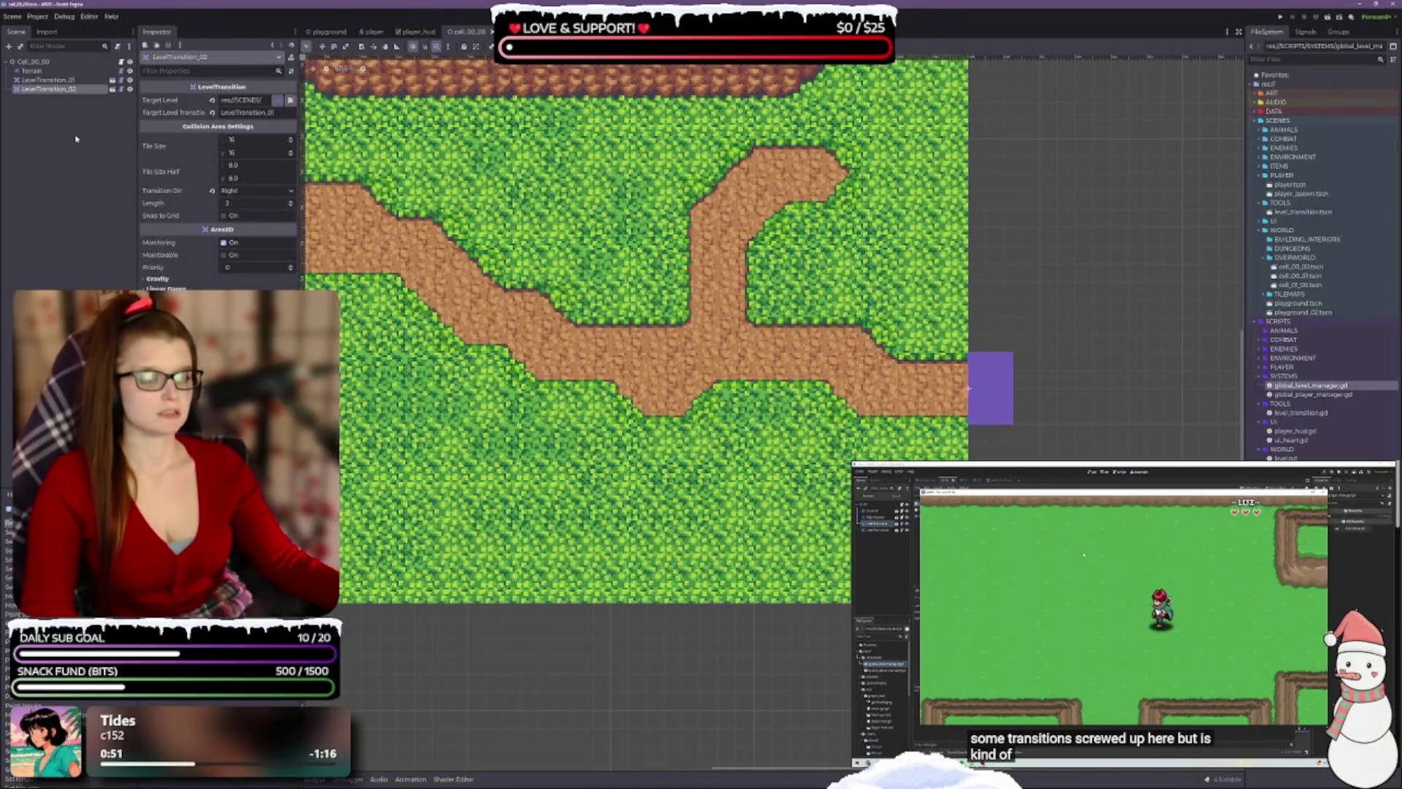
pyautogui.scroll(-5, 762, 351)
pyautogui.scroll(2, 662, 272)
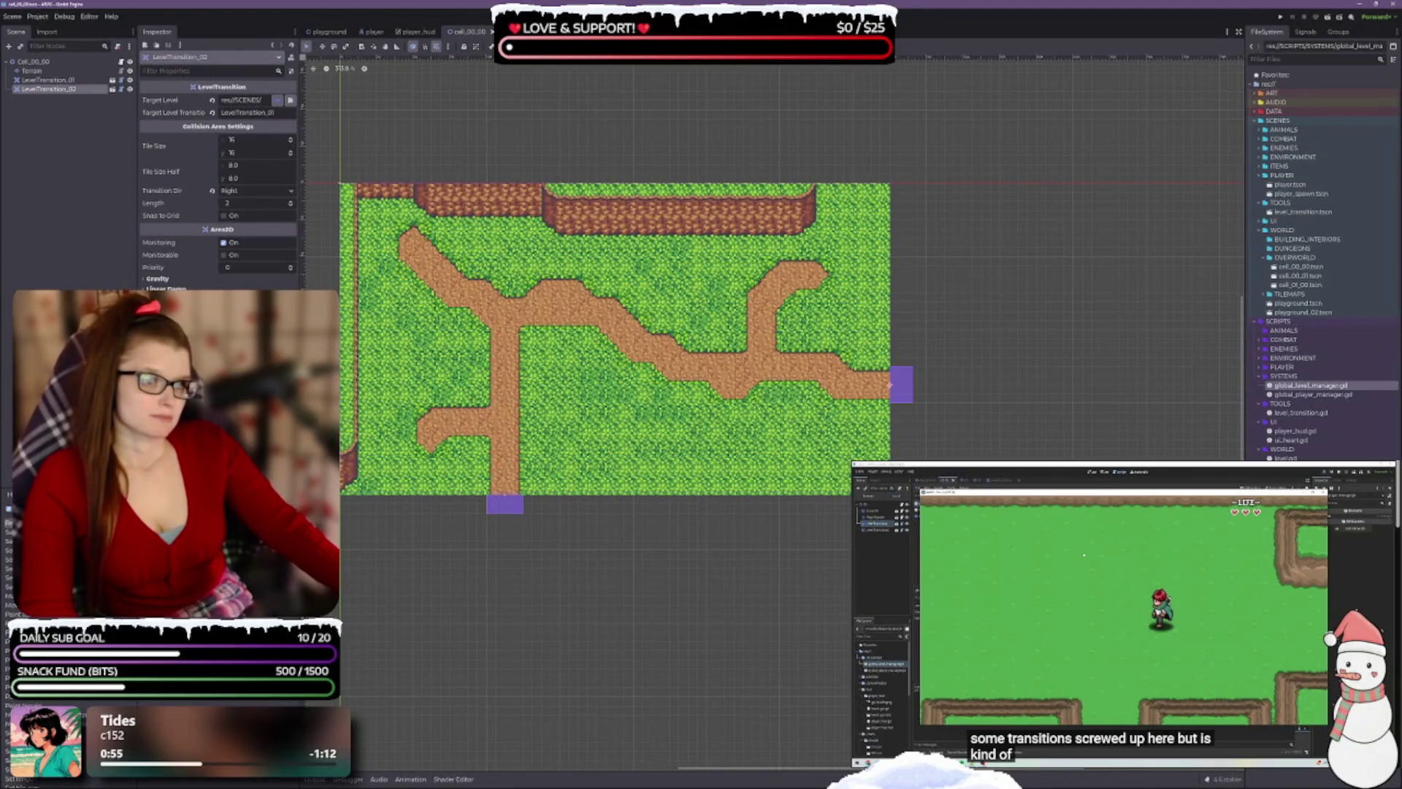
pyautogui.hotkey('ctrl', 'Tab')
# Select Cell_00_01 and then Cell_00_00 in the playground to look over their placement
pyautogui.scroll(-2, 842, 394)
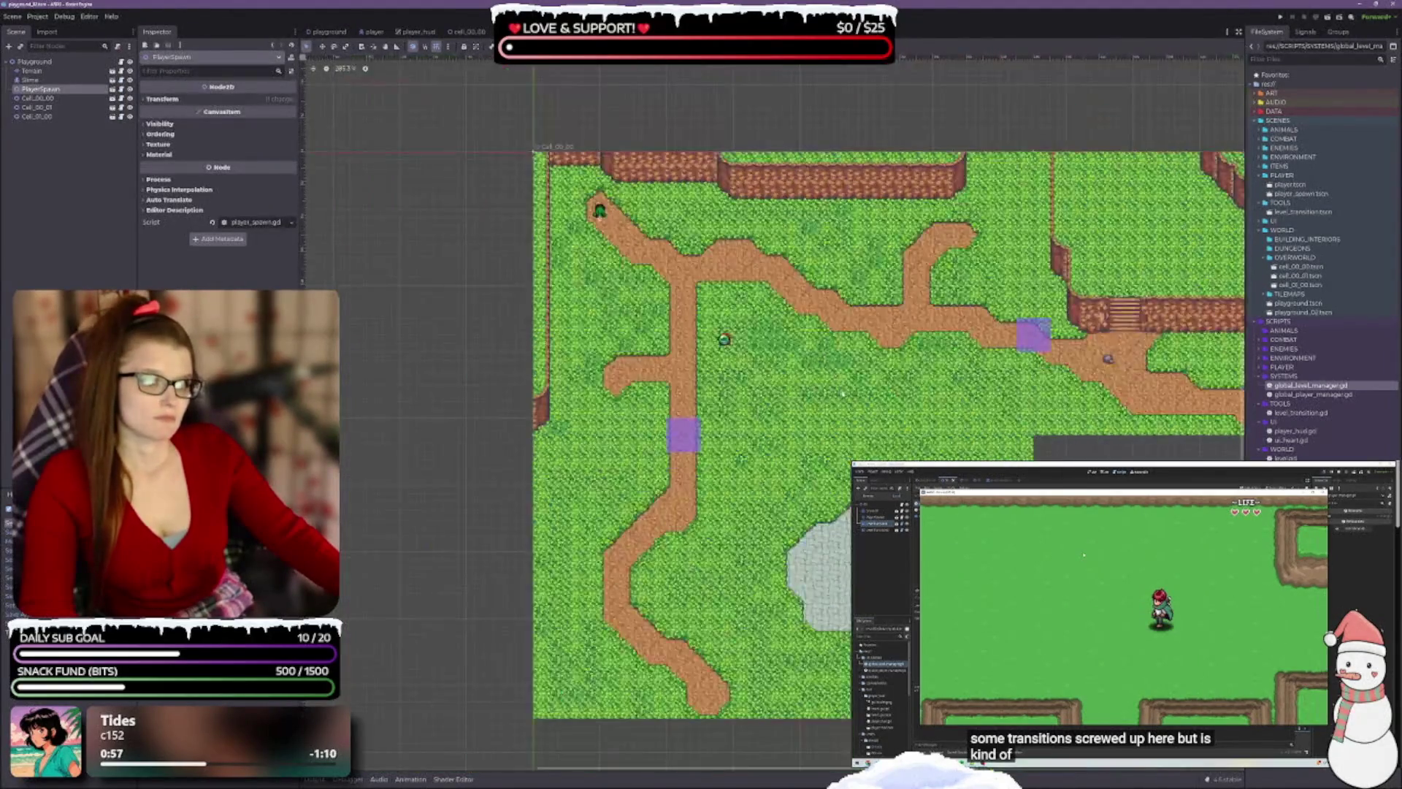
pyautogui.scroll(4, 847, 409)
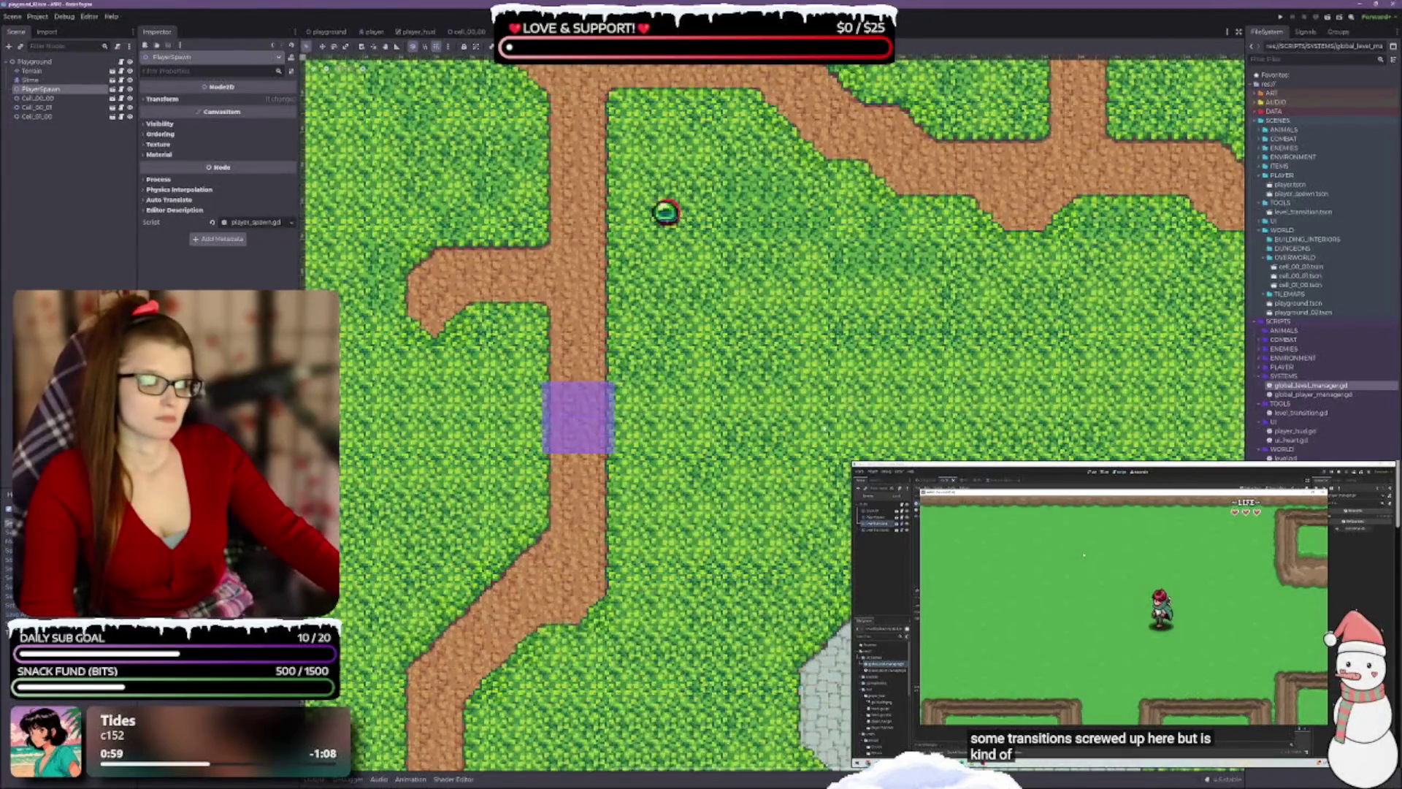
pyautogui.hscroll(-5, 774, 409)
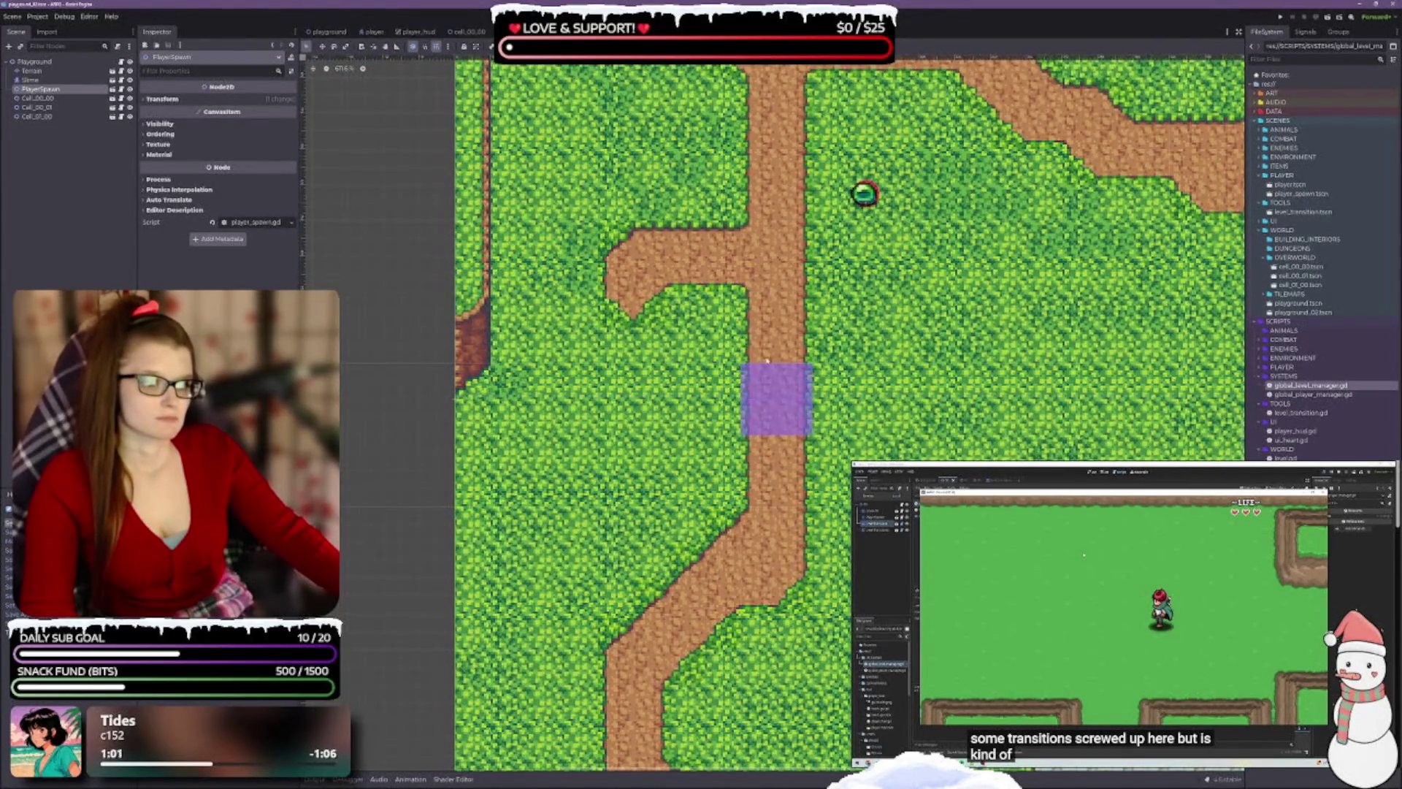
pyautogui.click(772, 387)
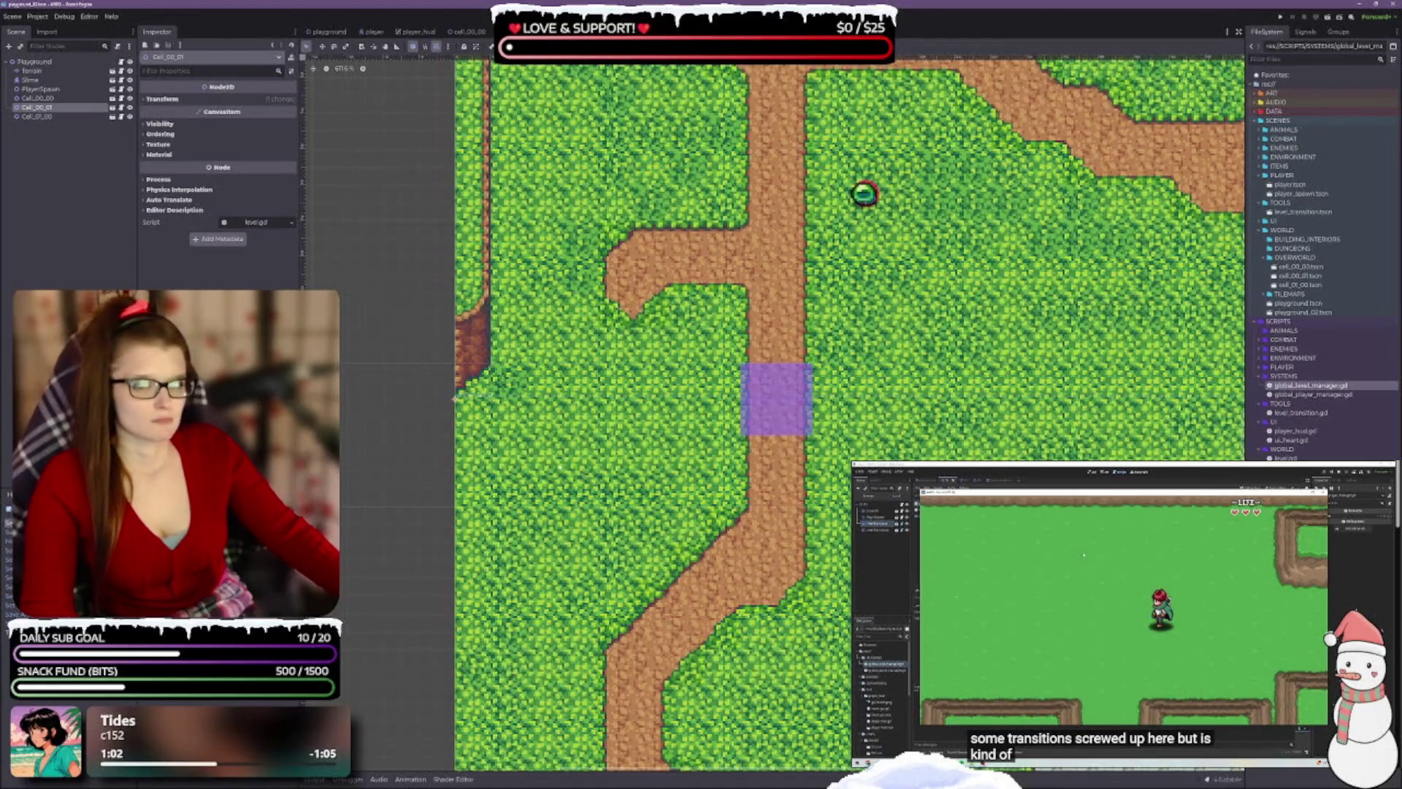
pyautogui.click(72, 100)
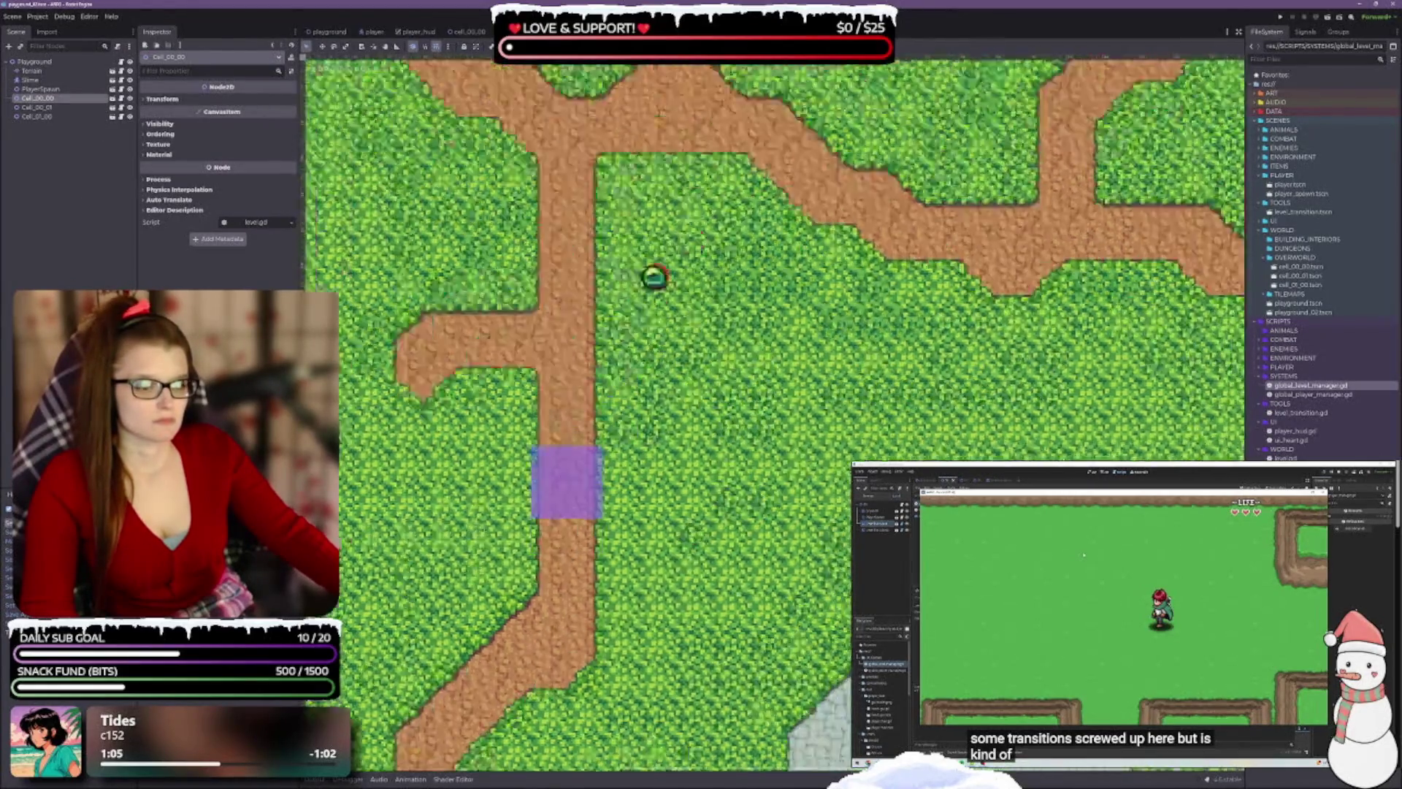
pyautogui.scroll(-3, 680, 360)
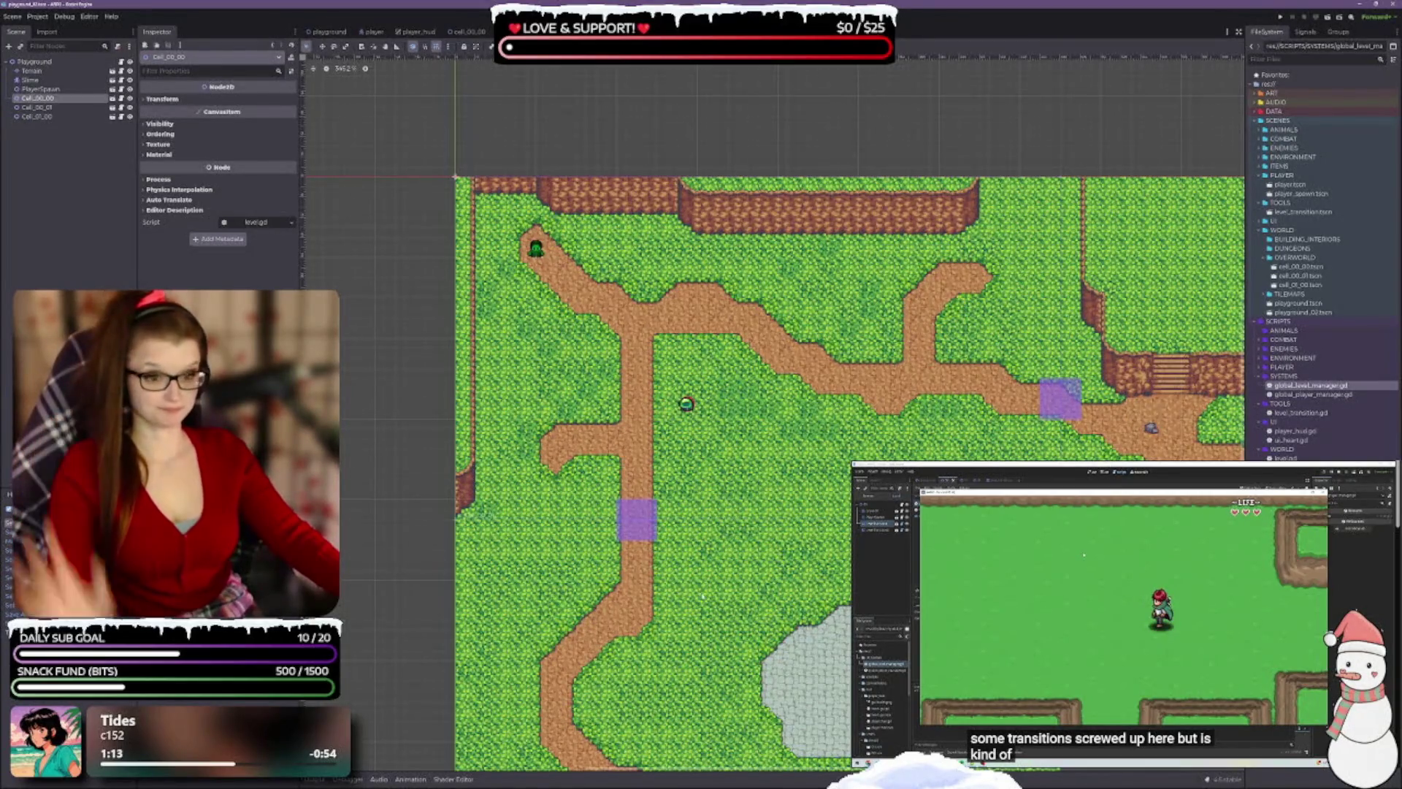
pyautogui.scroll(1, 630, 566)
pyautogui.scroll(1, 628, 567)
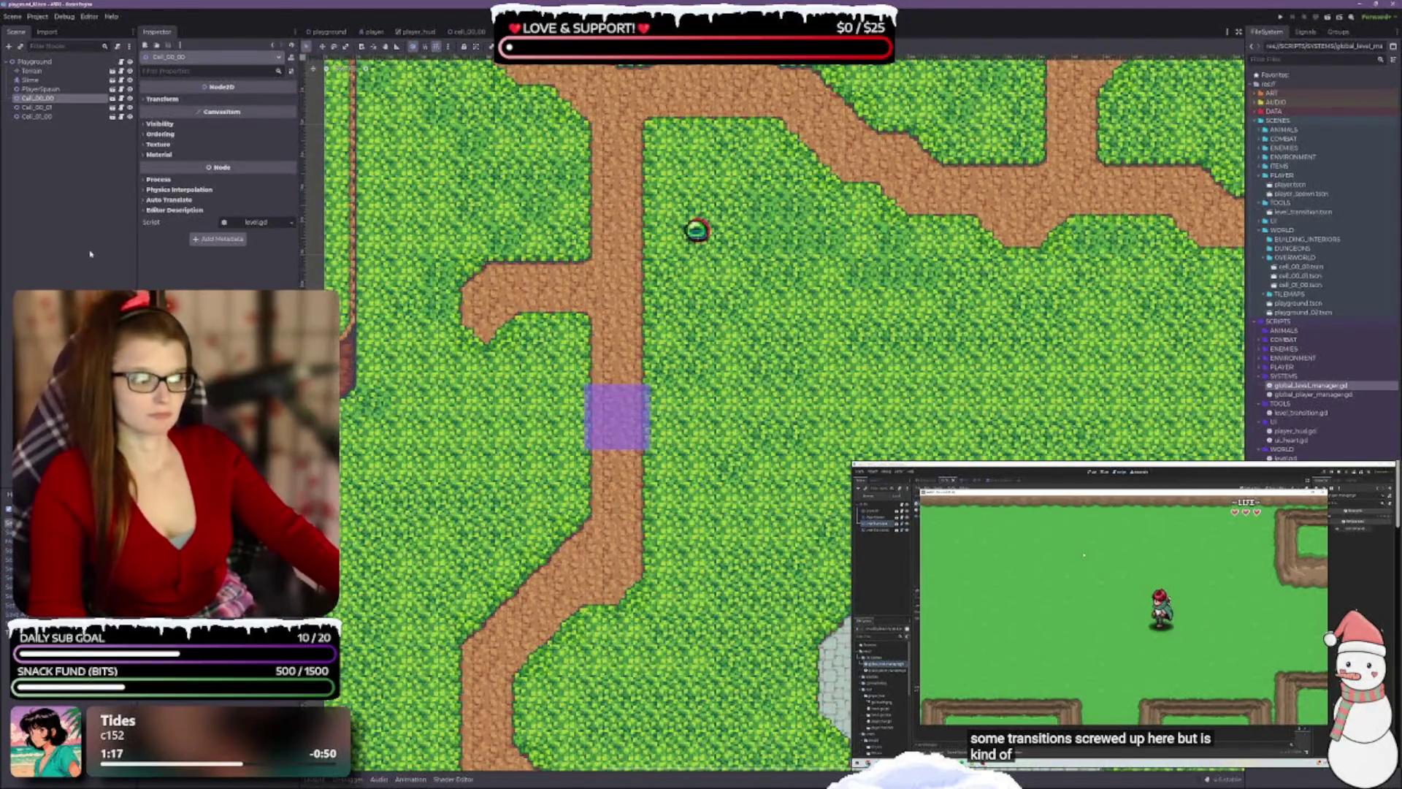
pyautogui.scroll(-2, 782, 413)
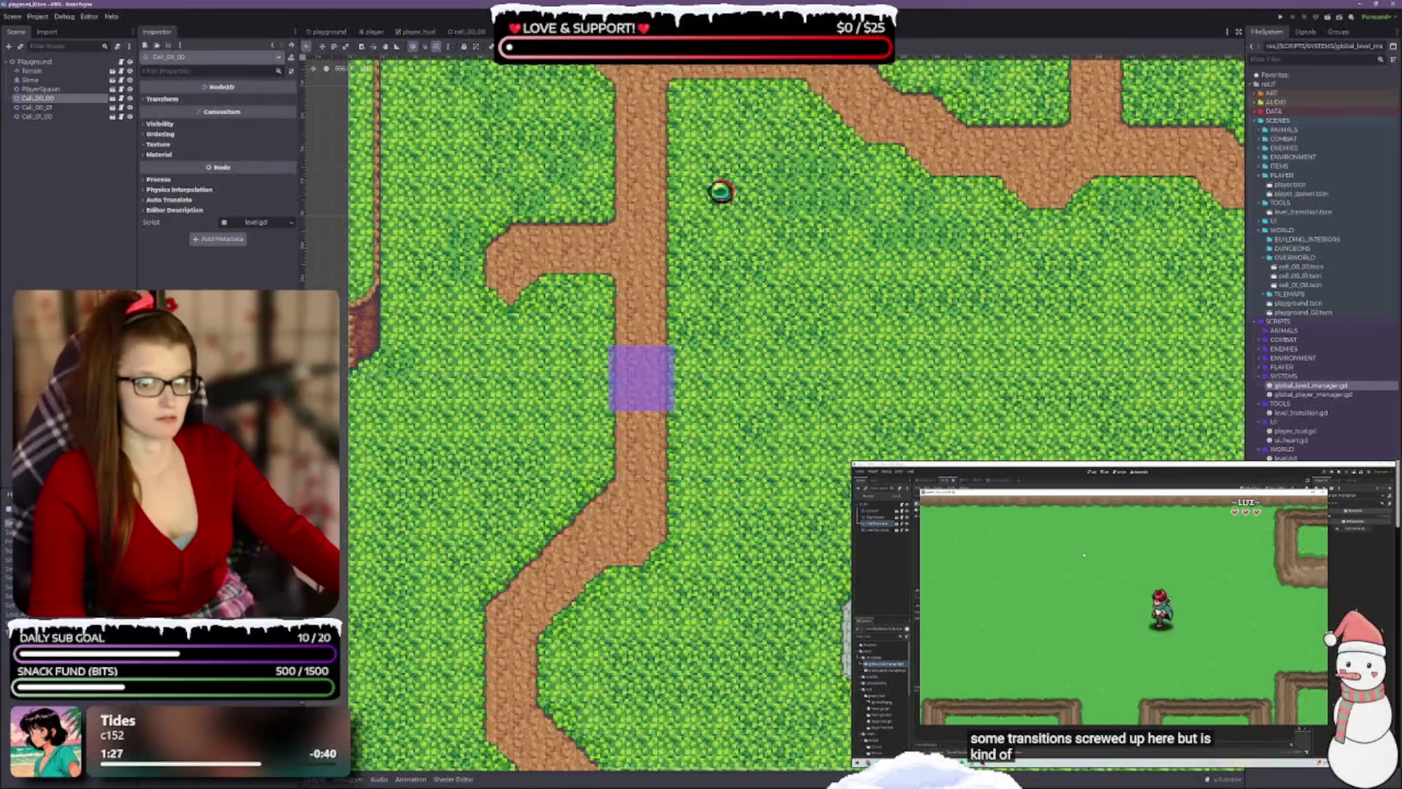
# Nudge the lower cell downward until its path lines up at the transition tiles
pyautogui.click(56, 107)
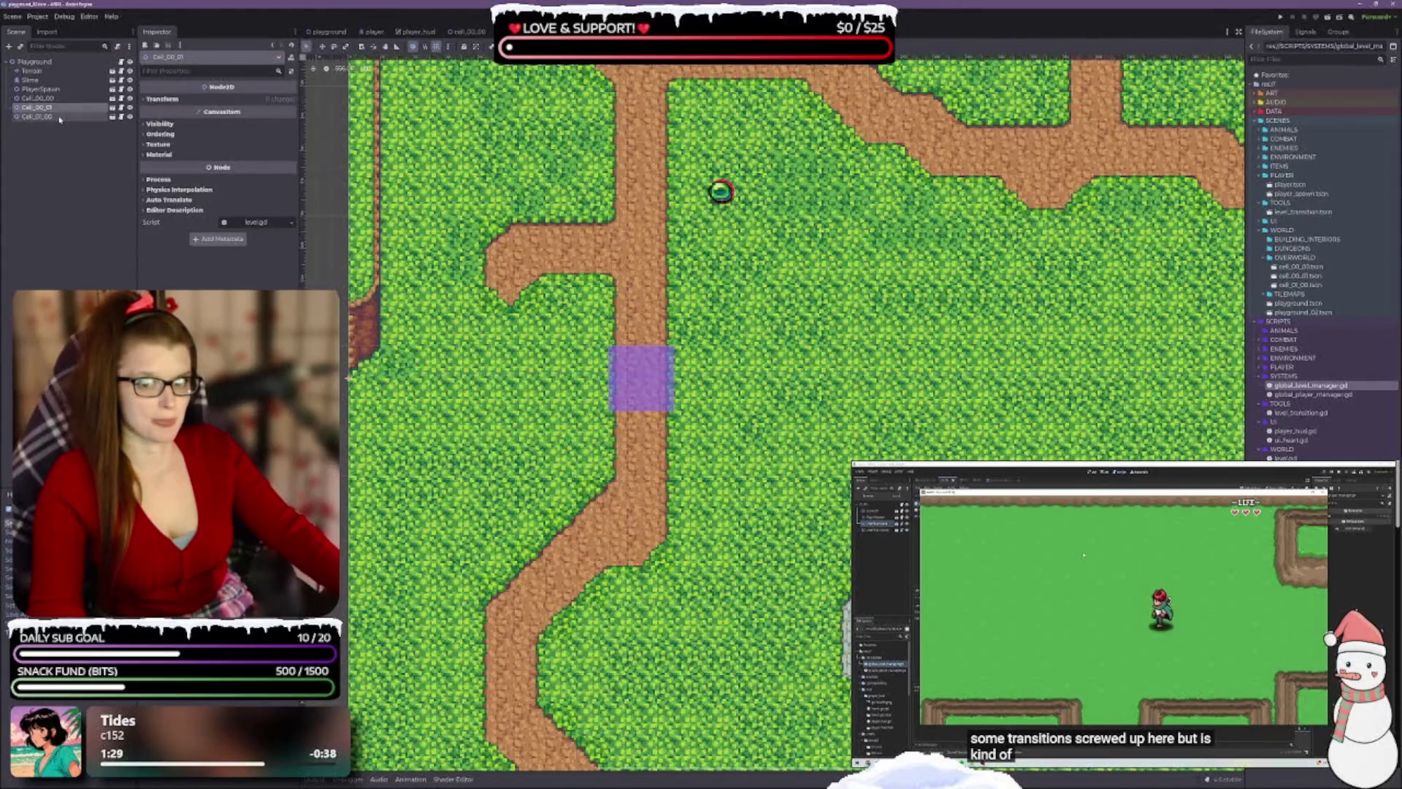
pyautogui.doubleClick(59, 116)
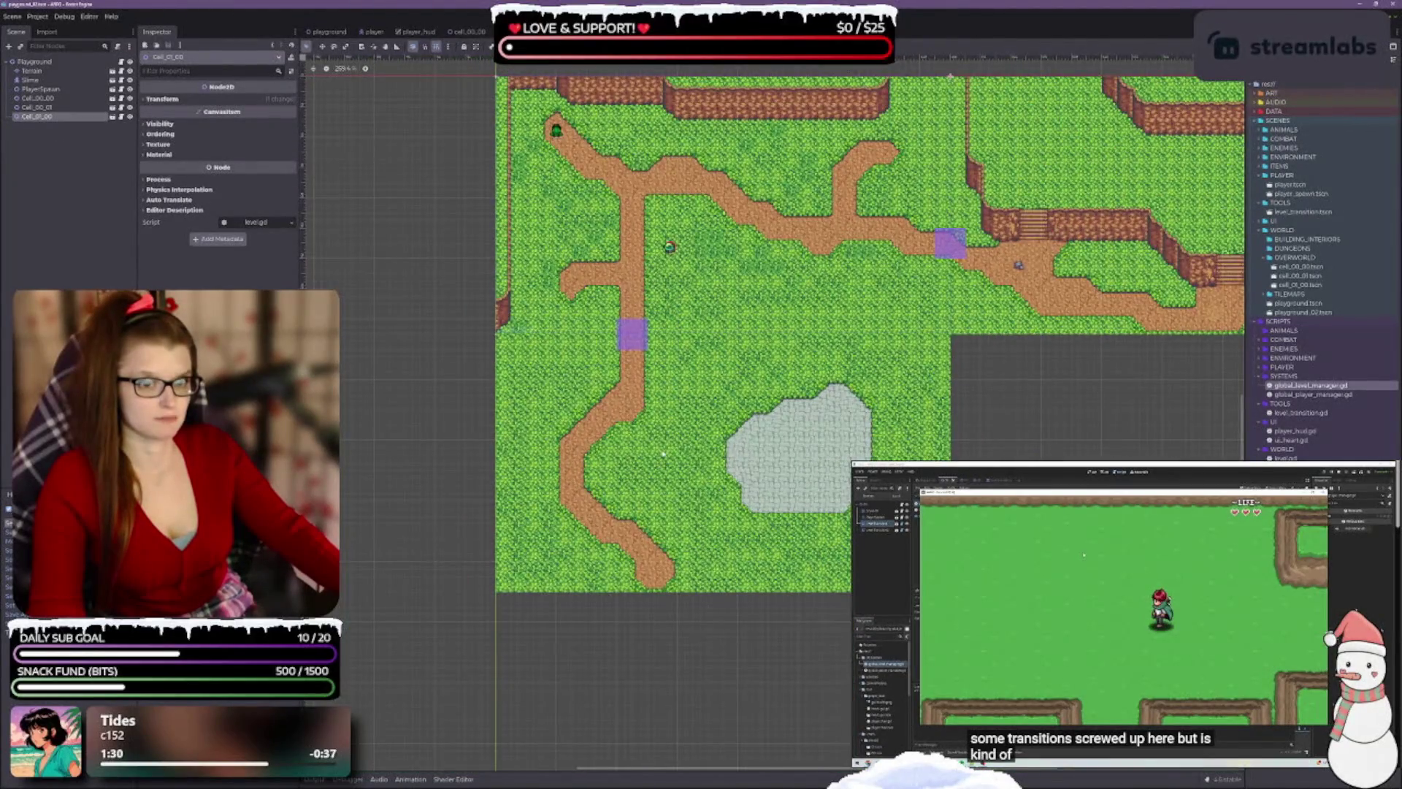
pyautogui.moveTo(663, 454)
pyautogui.mouseDown()
pyautogui.moveTo(661, 504)
pyautogui.moveTo(662, 452)
pyautogui.mouseUp()
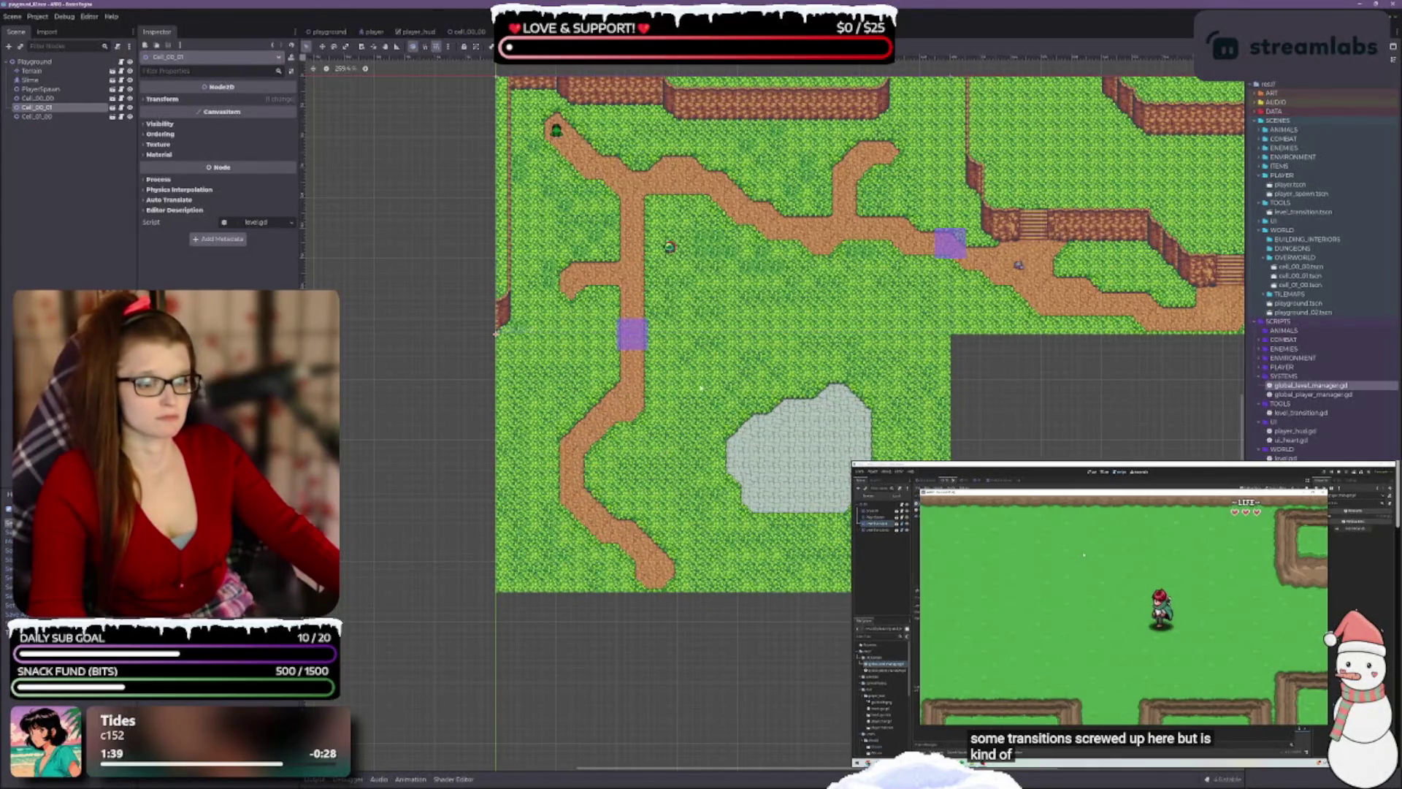
pyautogui.scroll(5, 701, 388)
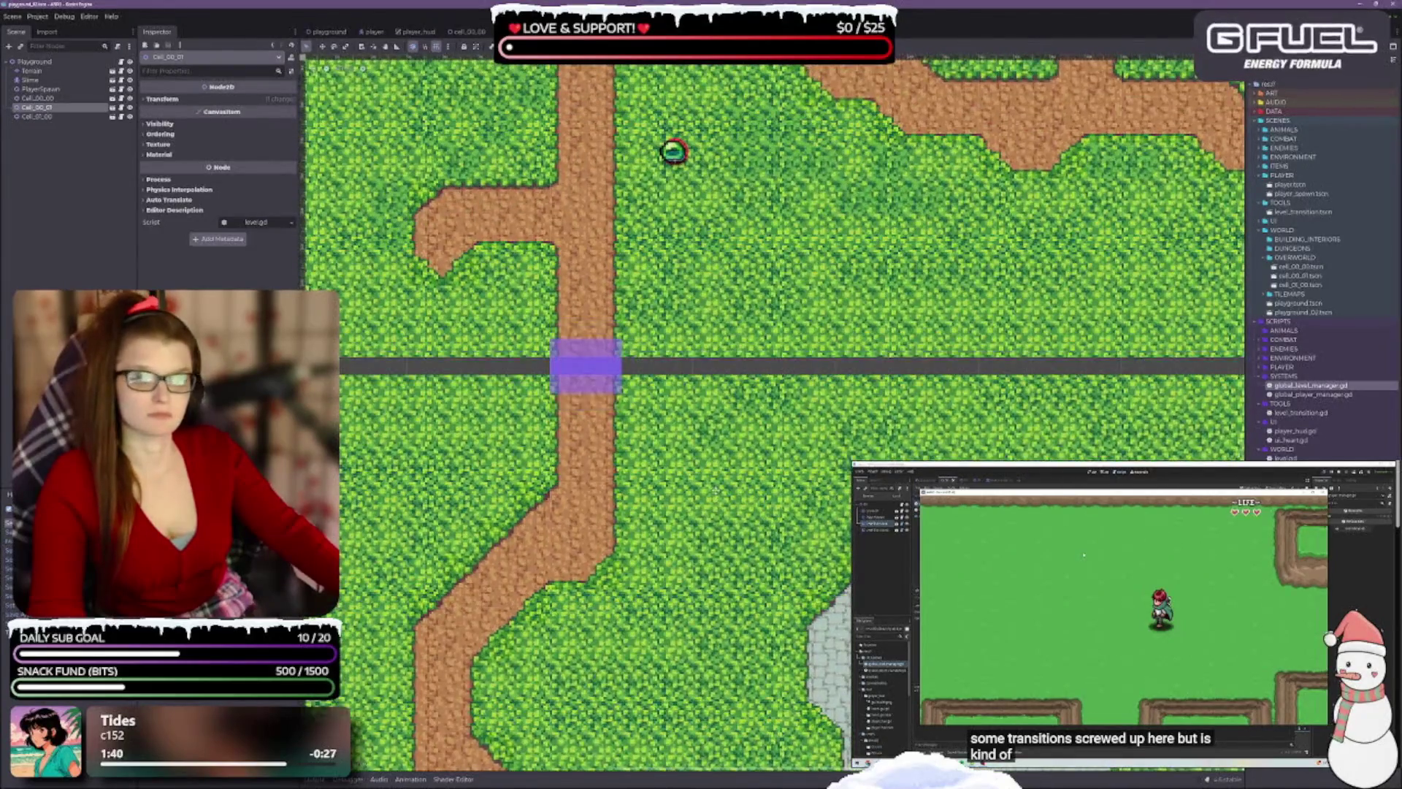
pyautogui.moveTo(715, 491)
pyautogui.mouseDown()
pyautogui.moveTo(713, 463)
pyautogui.moveTo(707, 550)
pyautogui.moveTo(719, 472)
pyautogui.mouseUp()
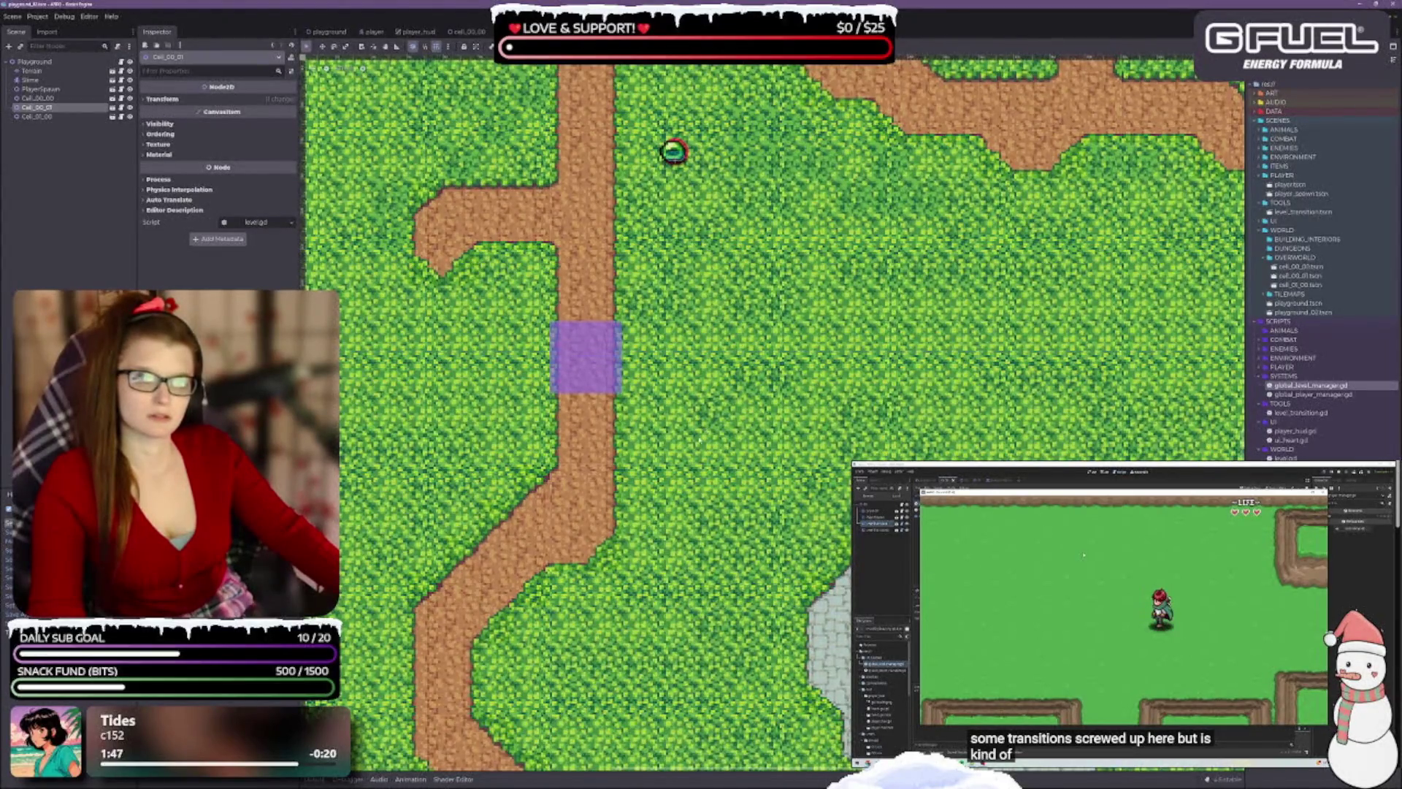
# Shift Cell_01_00 to align with its neighbour, then zoom out to view the whole overworld
pyautogui.press('f')
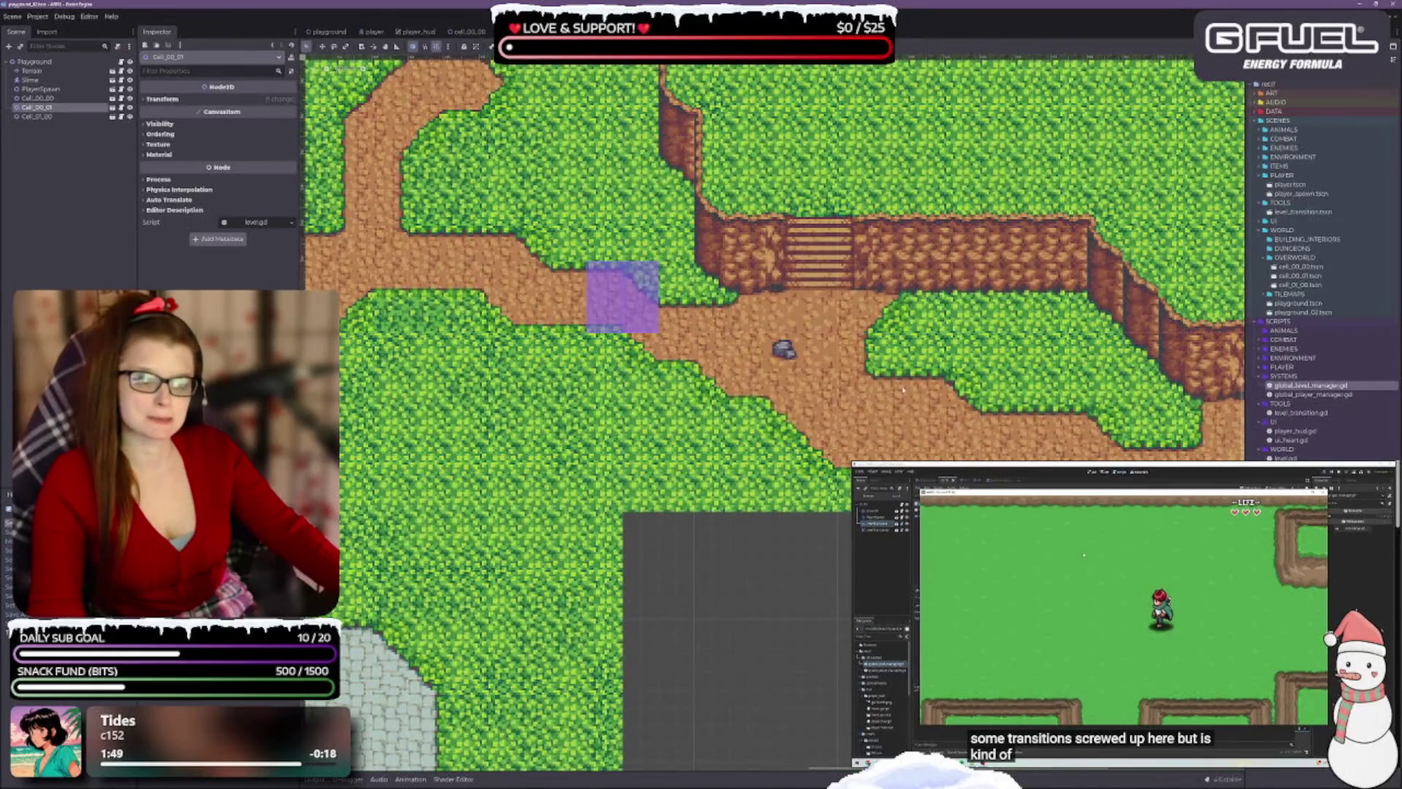
pyautogui.click(772, 435)
pyautogui.moveTo(712, 484)
pyautogui.mouseDown()
pyautogui.moveTo(786, 434)
pyautogui.moveTo(714, 437)
pyautogui.mouseUp()
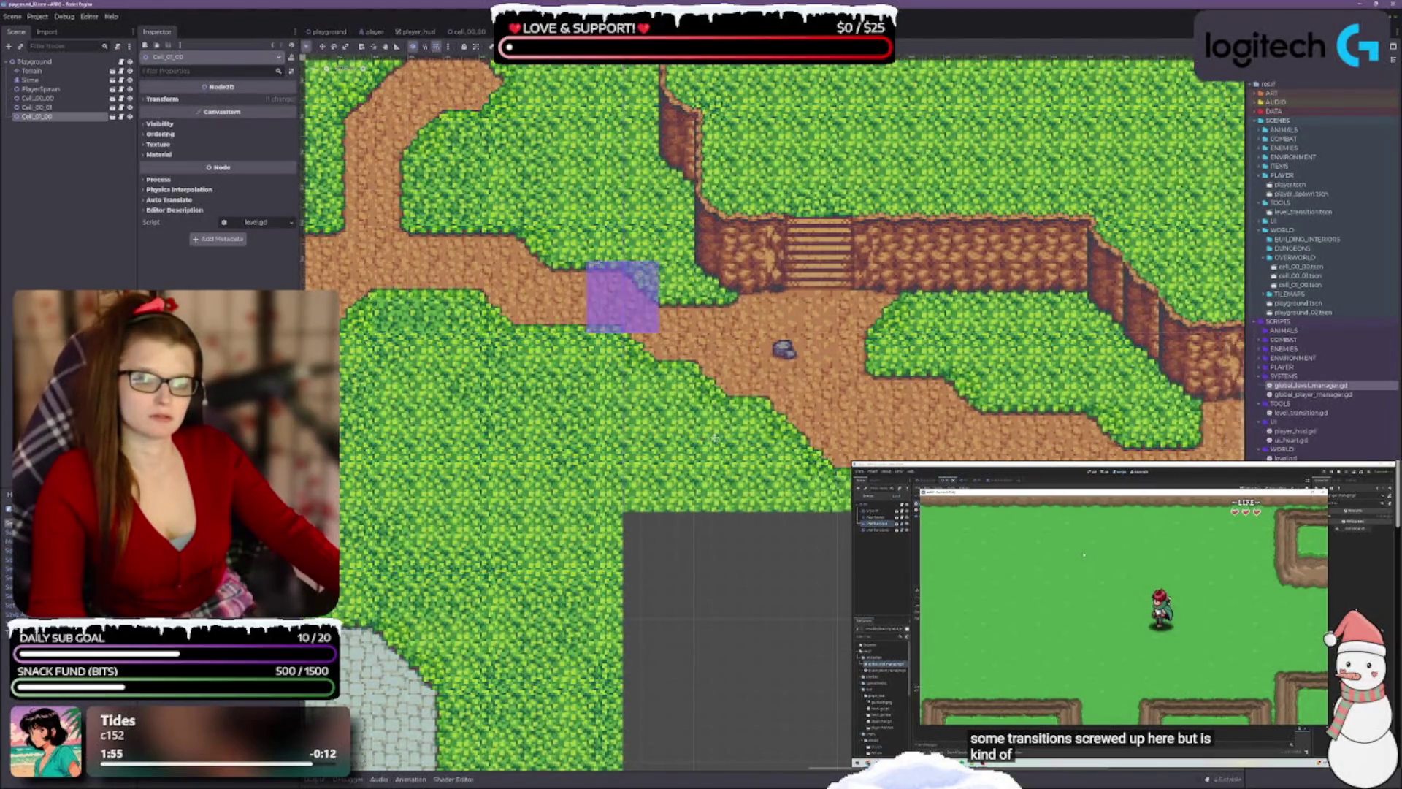
pyautogui.scroll(-2, 827, 648)
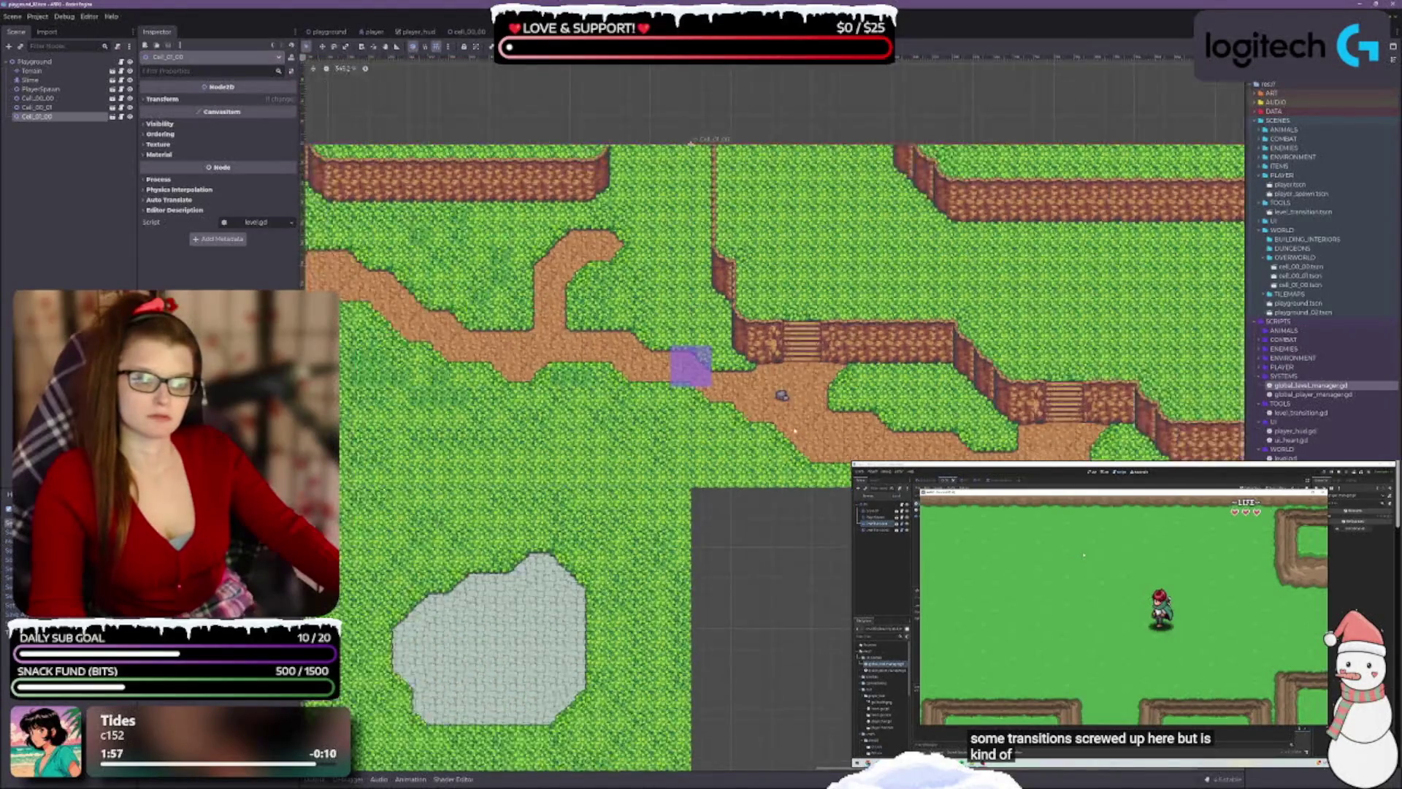
pyautogui.scroll(-2, 828, 648)
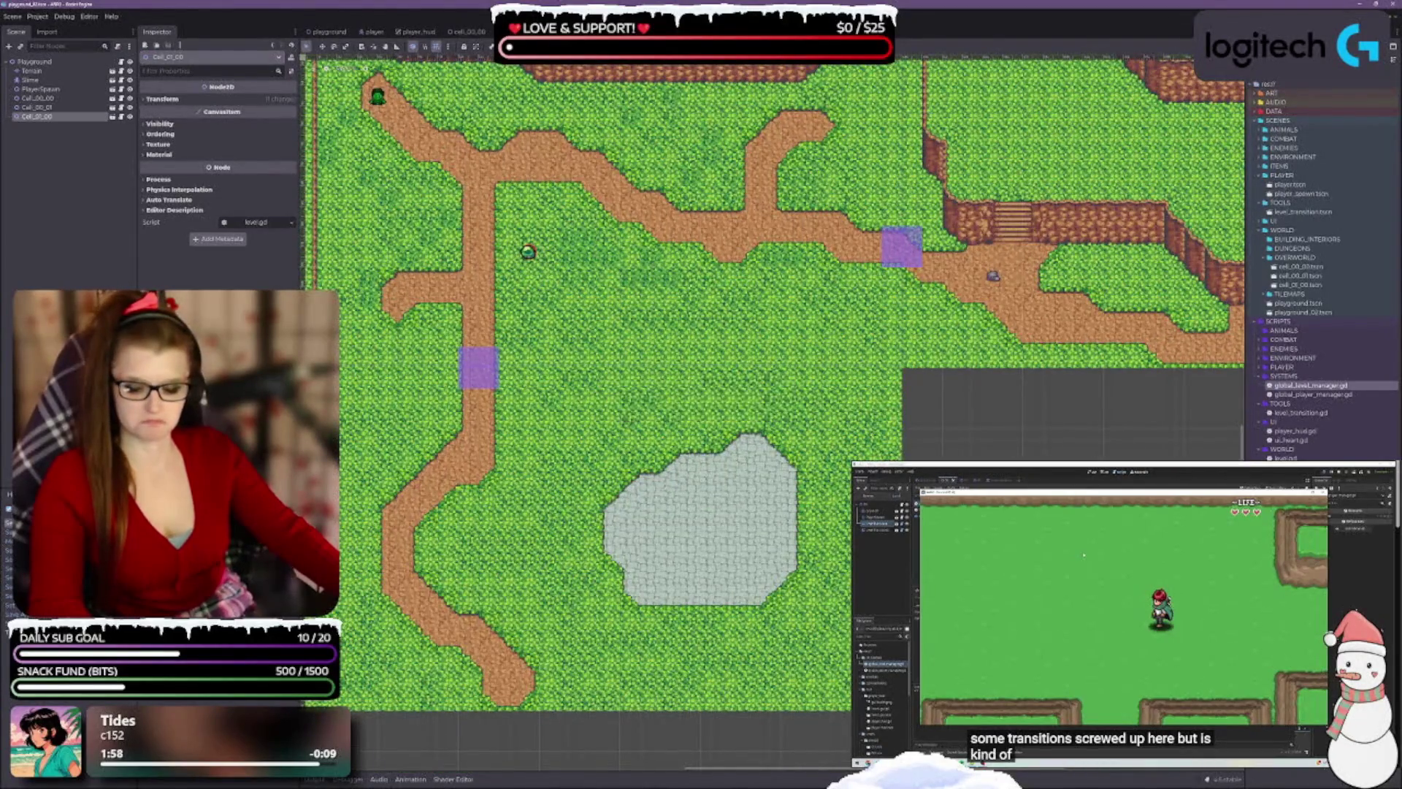
pyautogui.scroll(-1, 969, 529)
pyautogui.moveTo(970, 529); pyautogui.dragTo(825, 479)
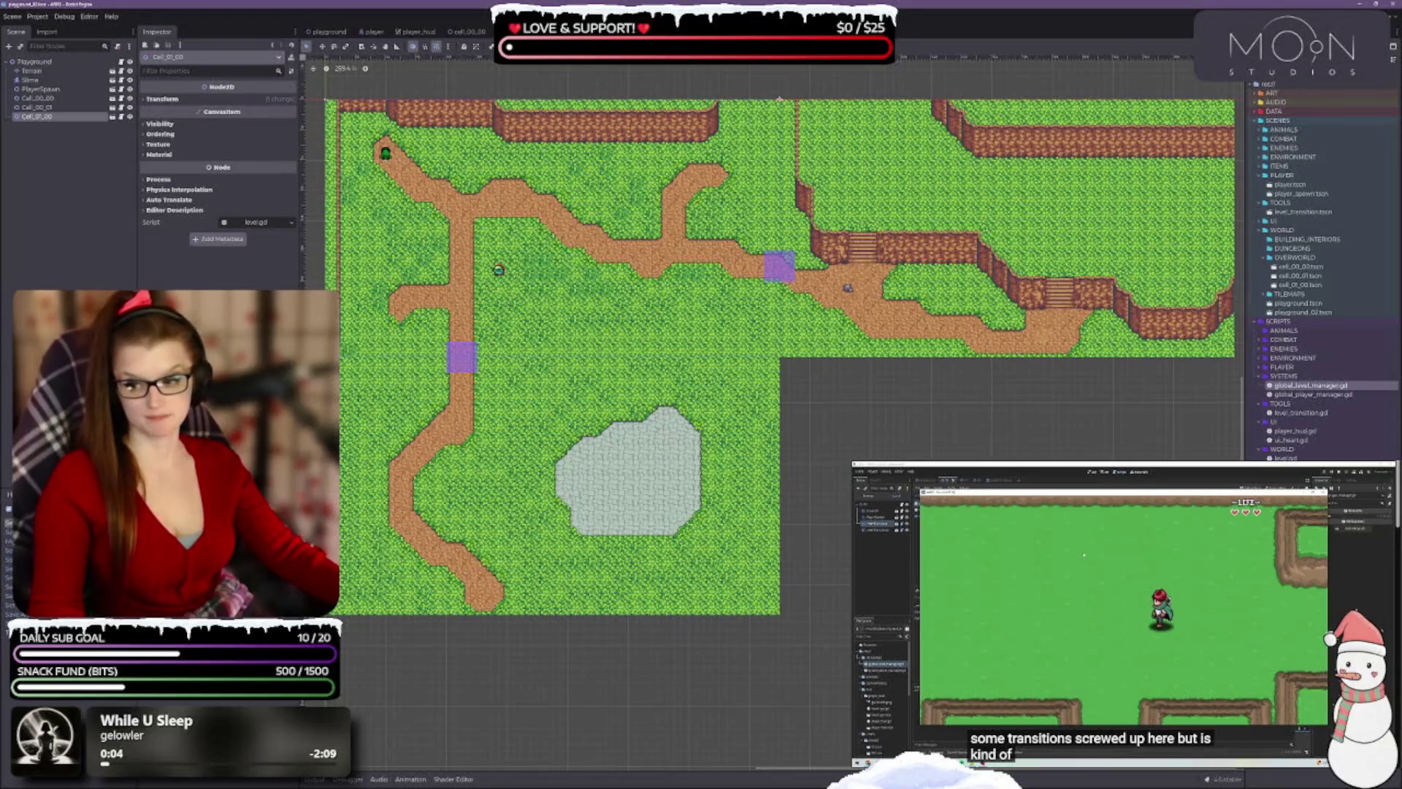
# Show level_transition.gd in VS Code beside the level manager's LoadNewLevel function
pyautogui.hotkey('alt', 'Tab')
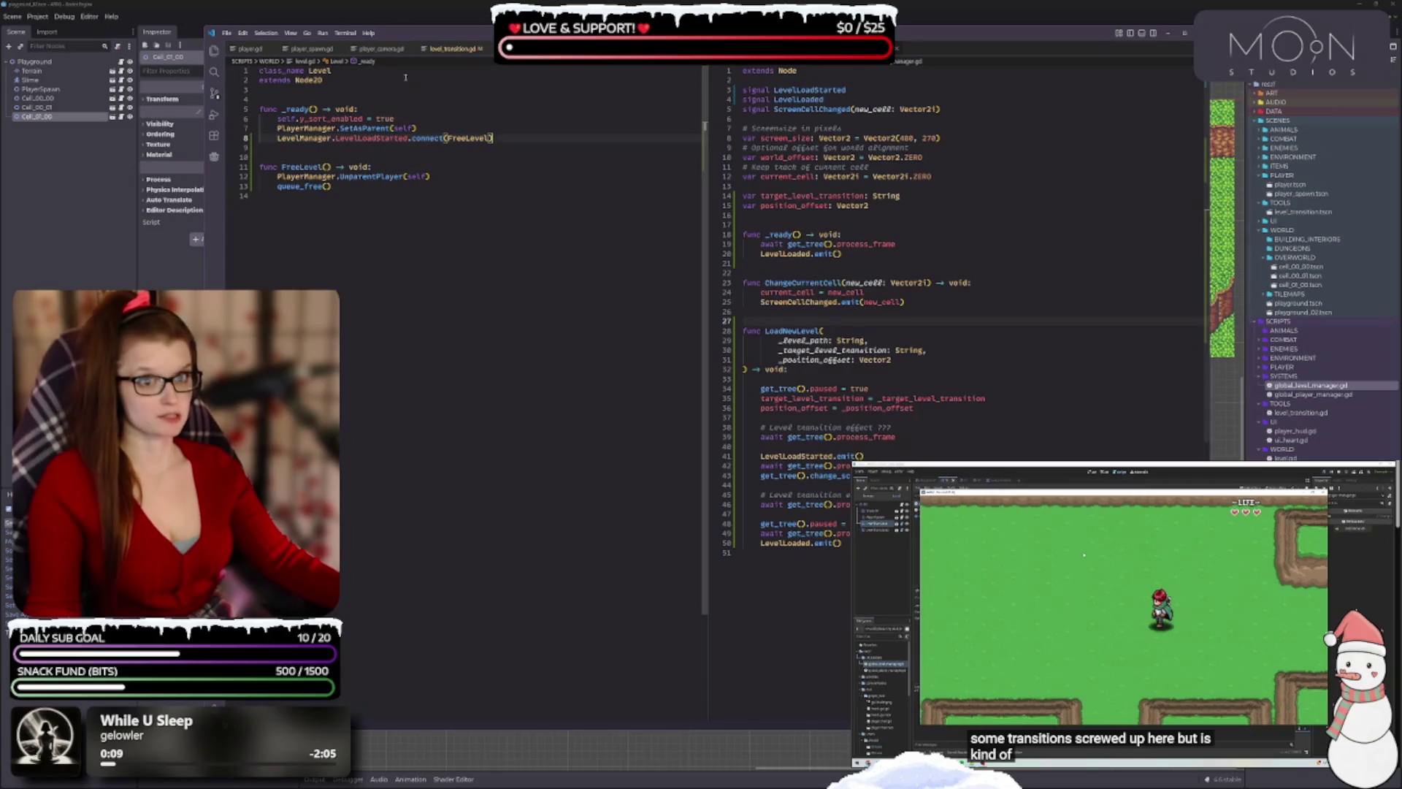
pyautogui.hotkey('ctrl', 'w')
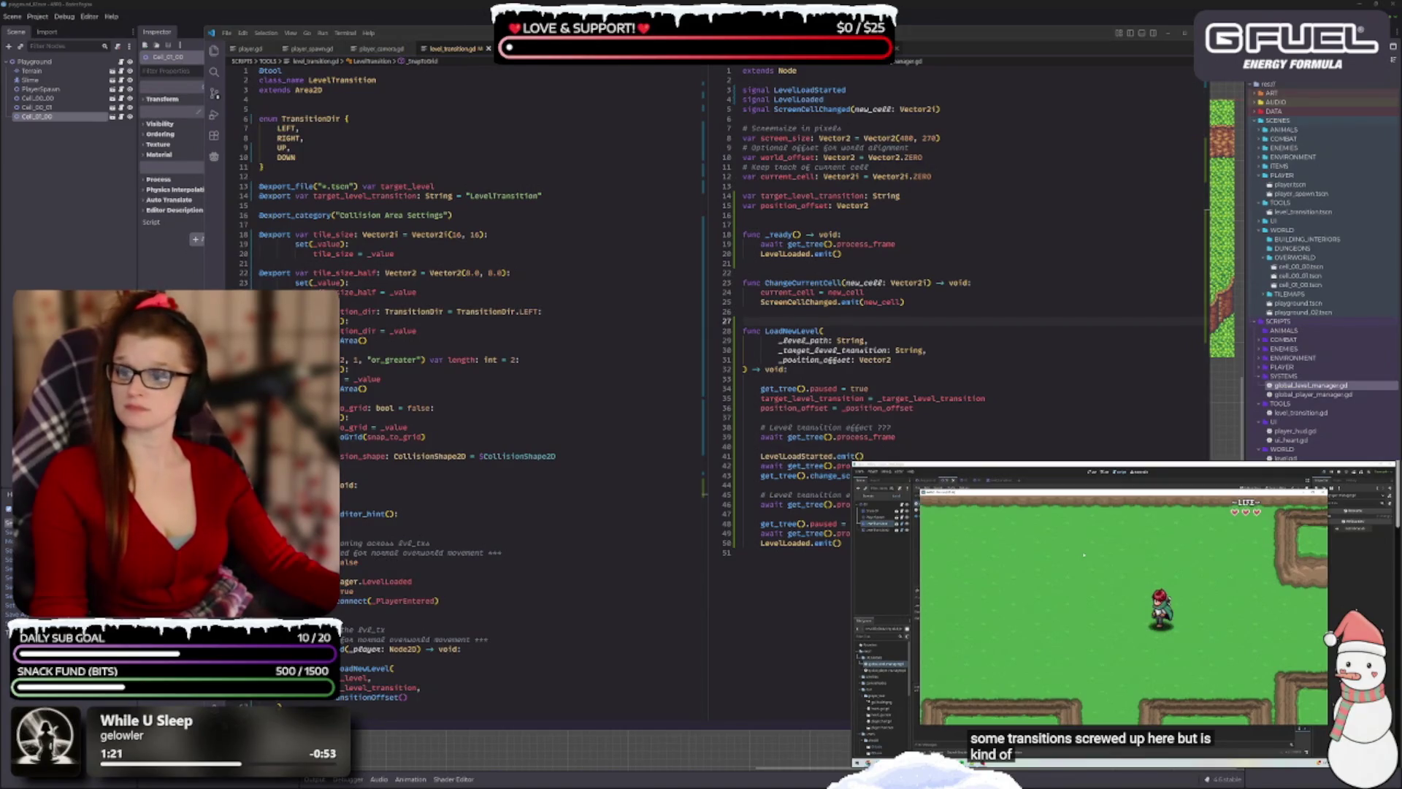
pyautogui.hotkey('alt', 'Tab')
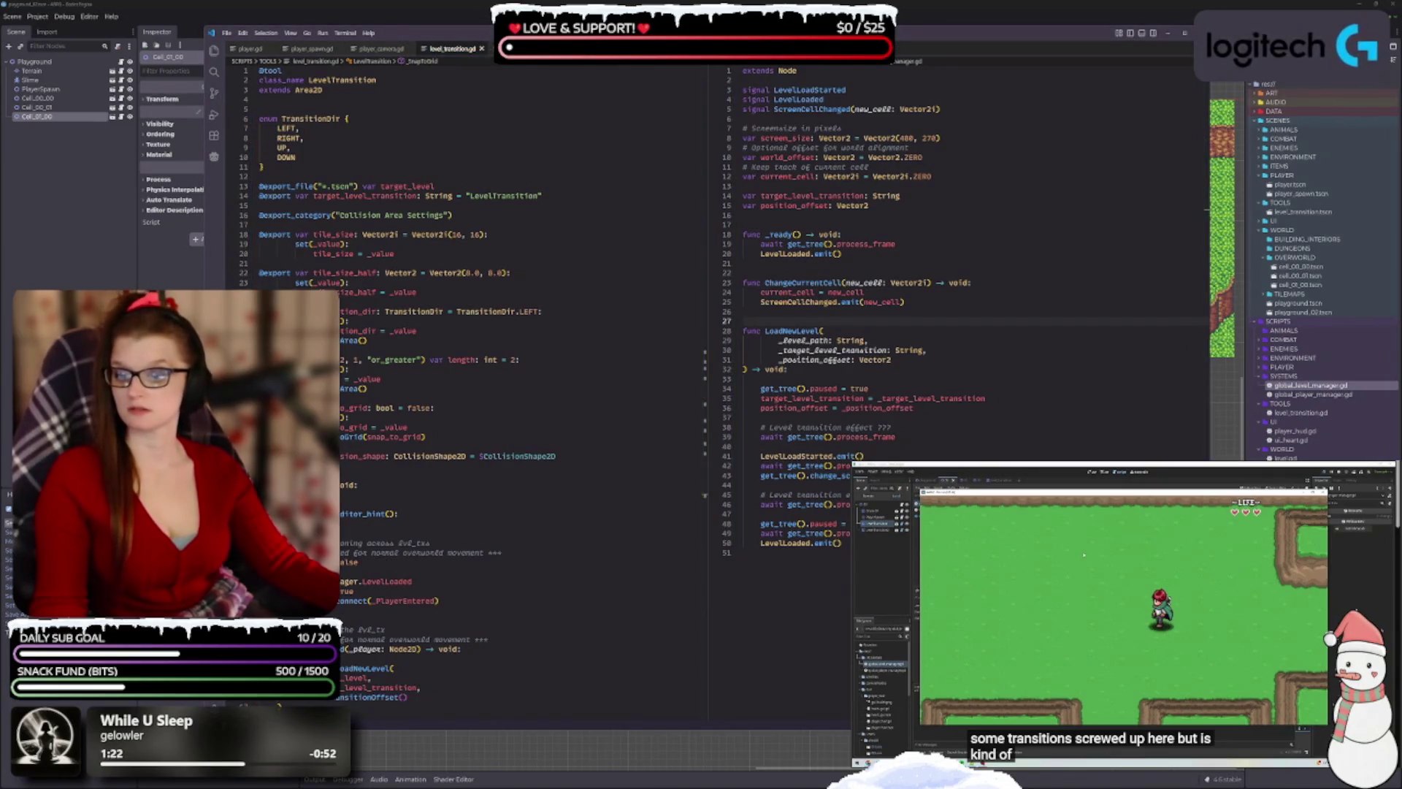
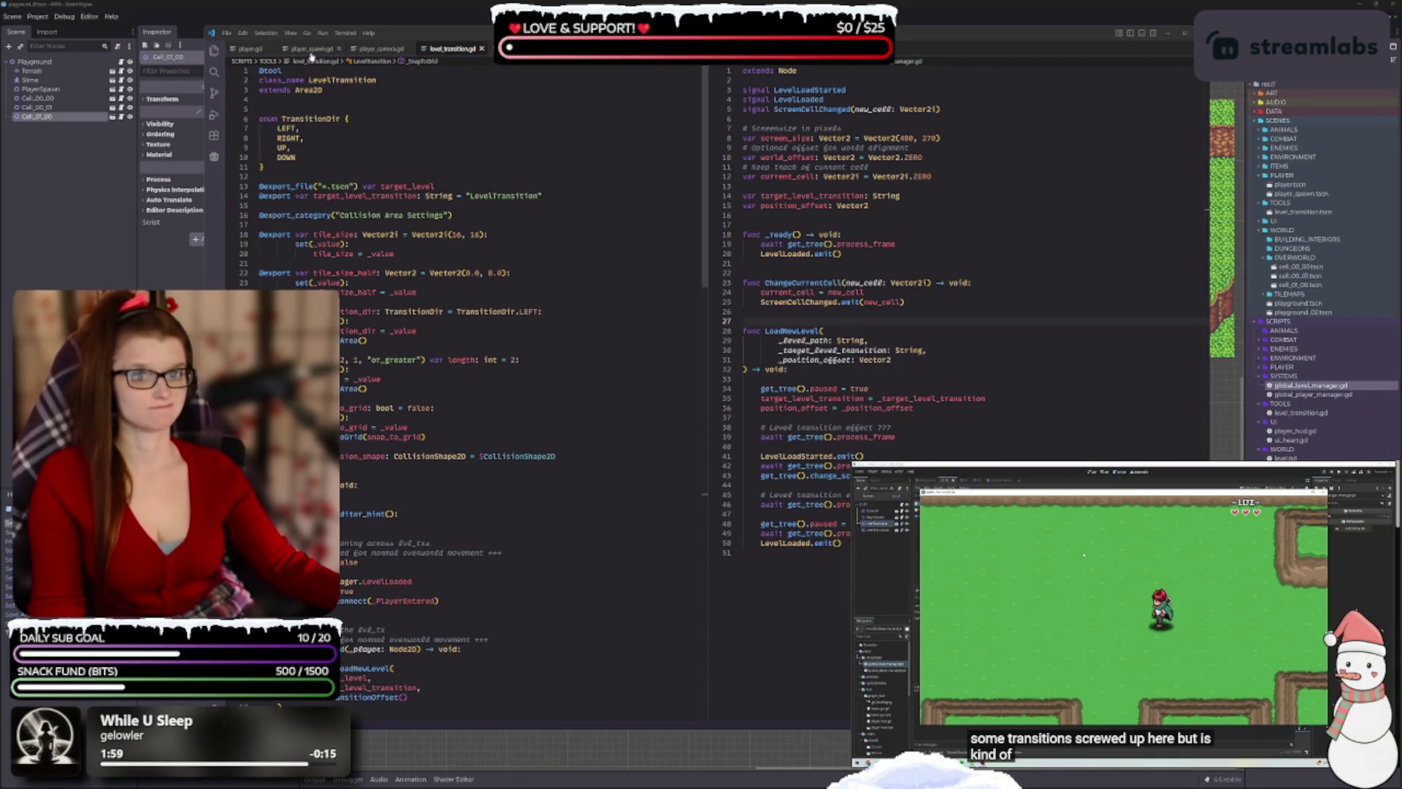
pyautogui.click(274, 104)
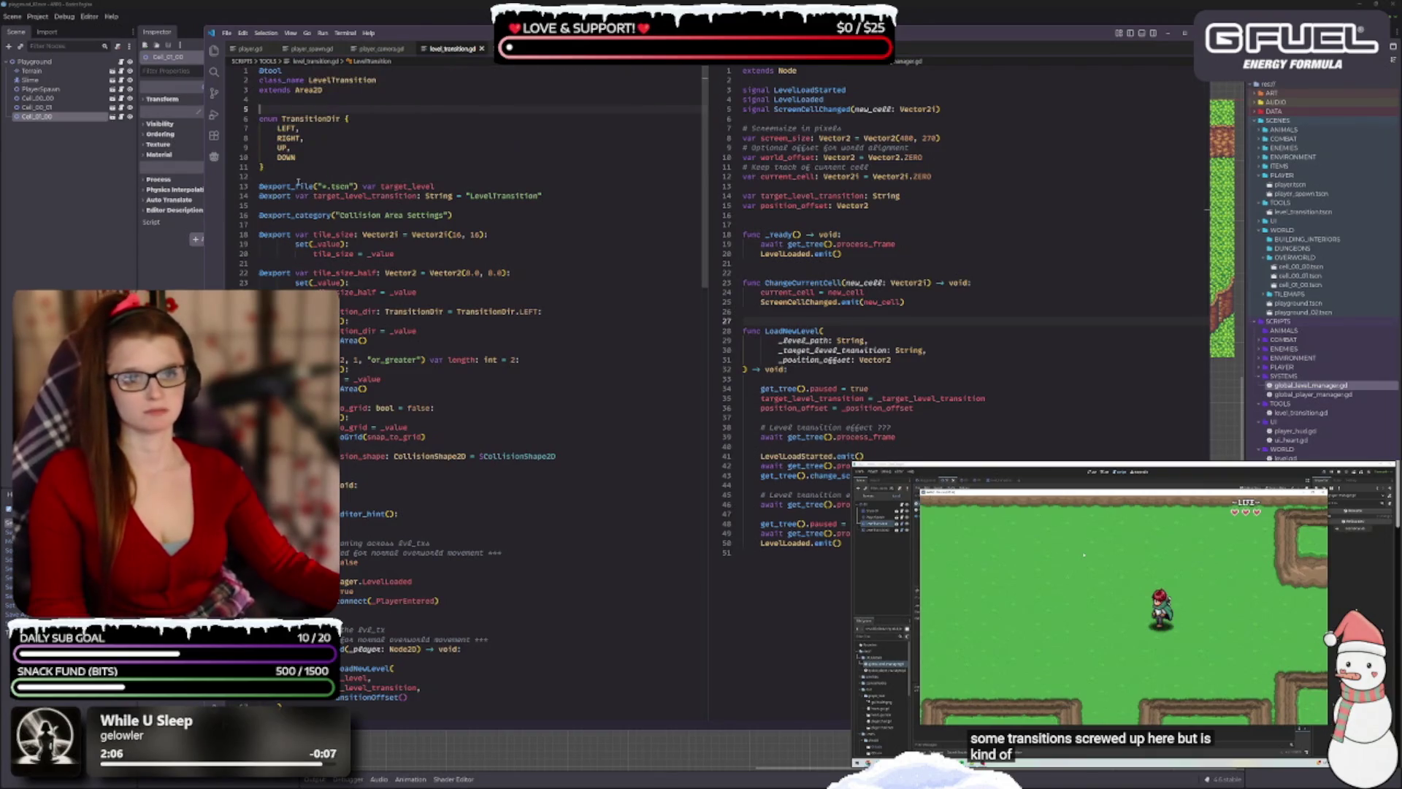
pyautogui.click(566, 176)
pyautogui.press('Return')
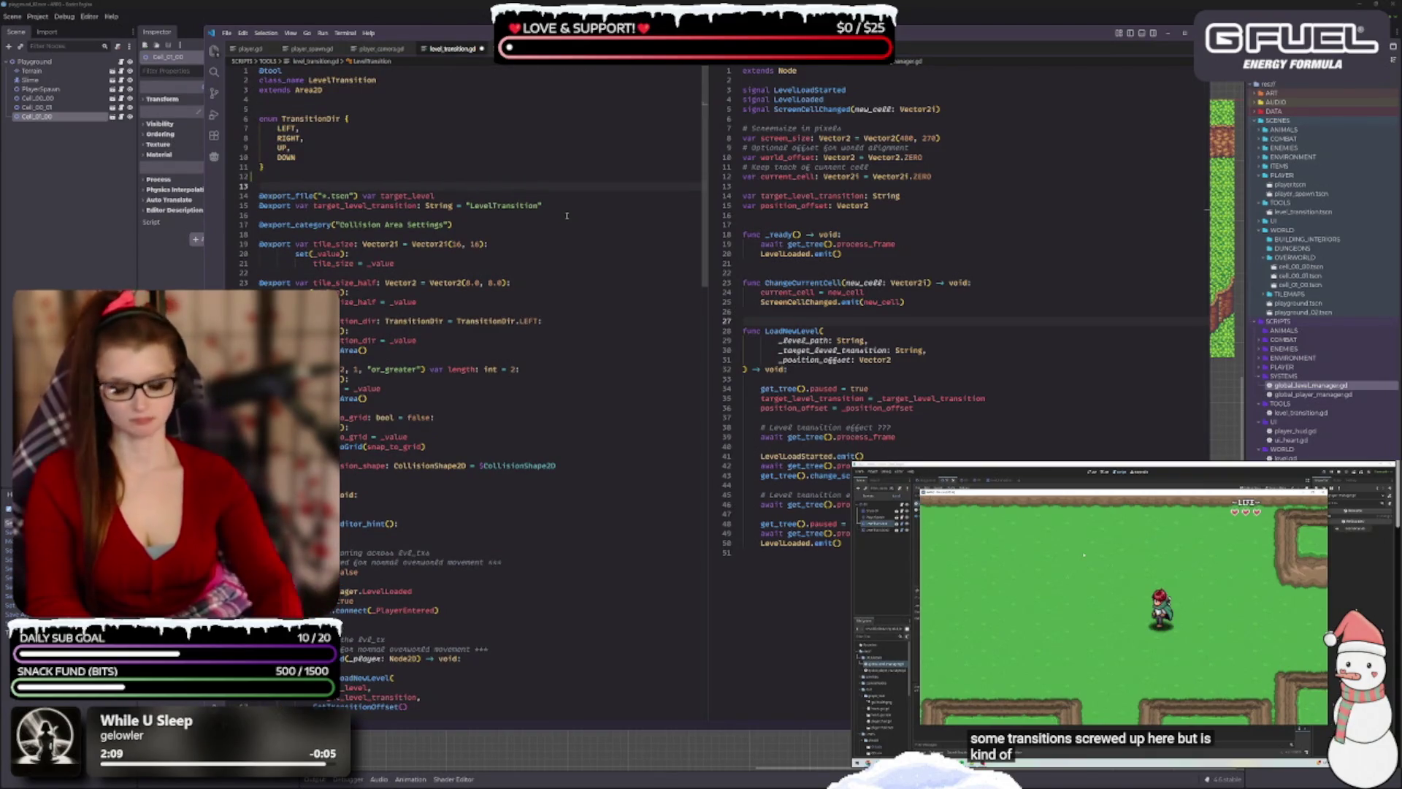
pyautogui.write('@export')
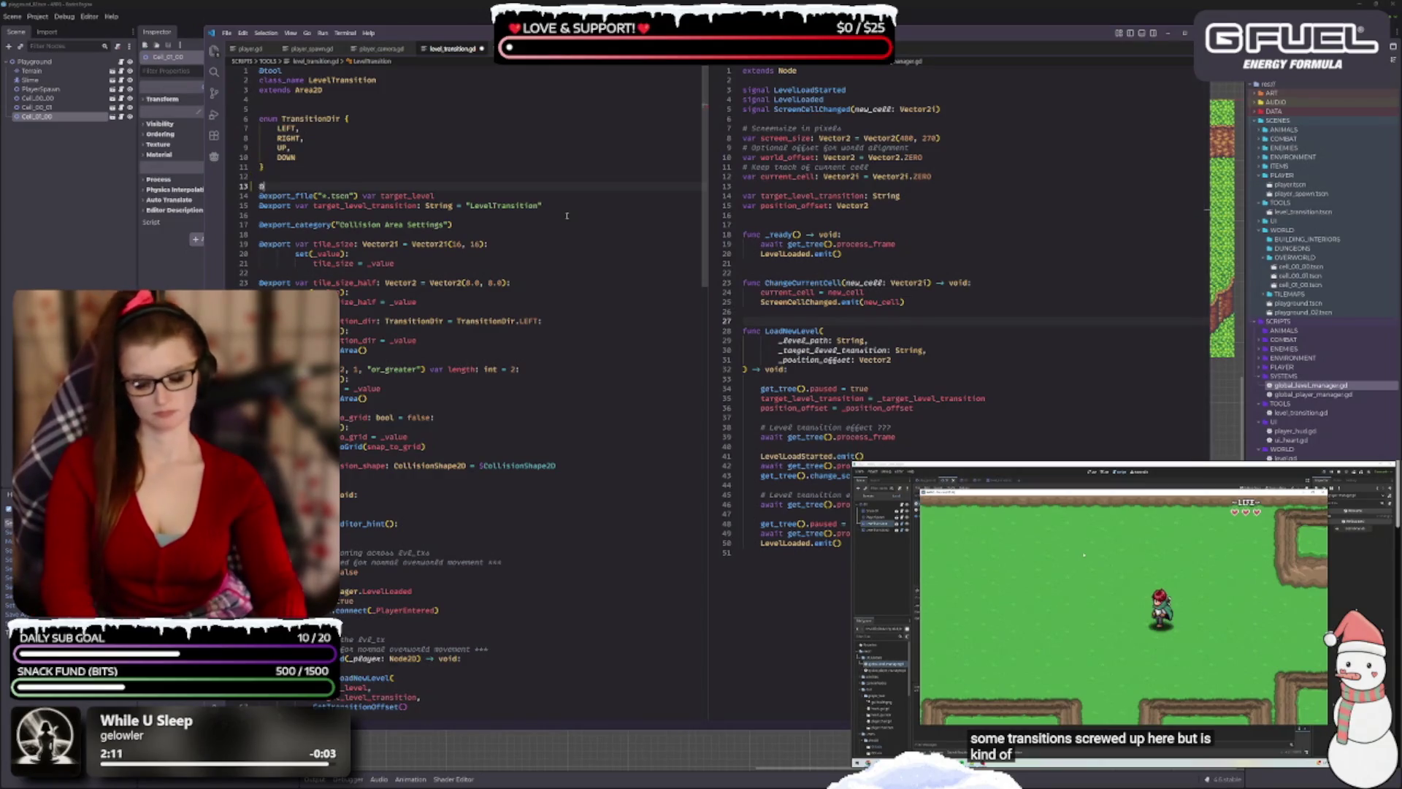
pyautogui.write('_category')
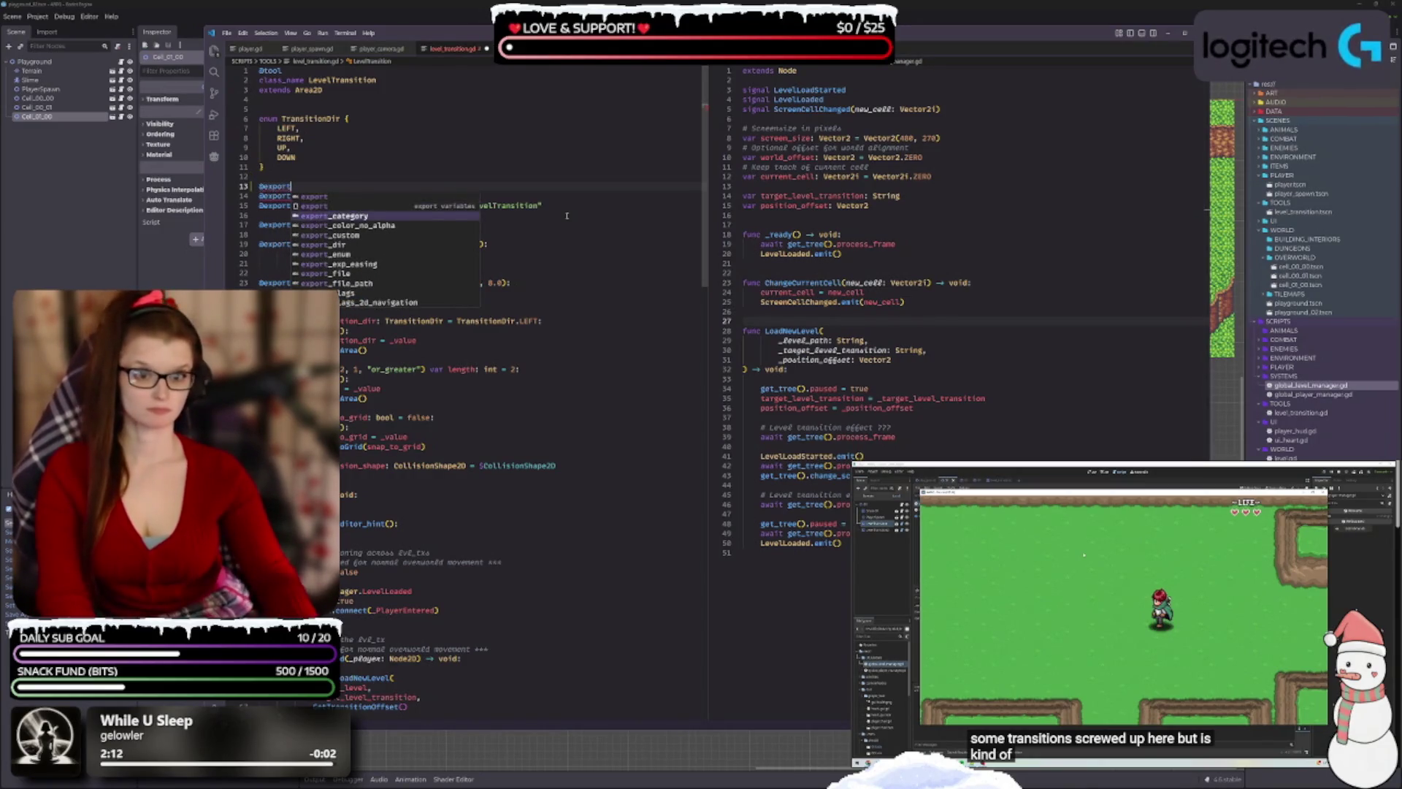
pyautogui.write('(')
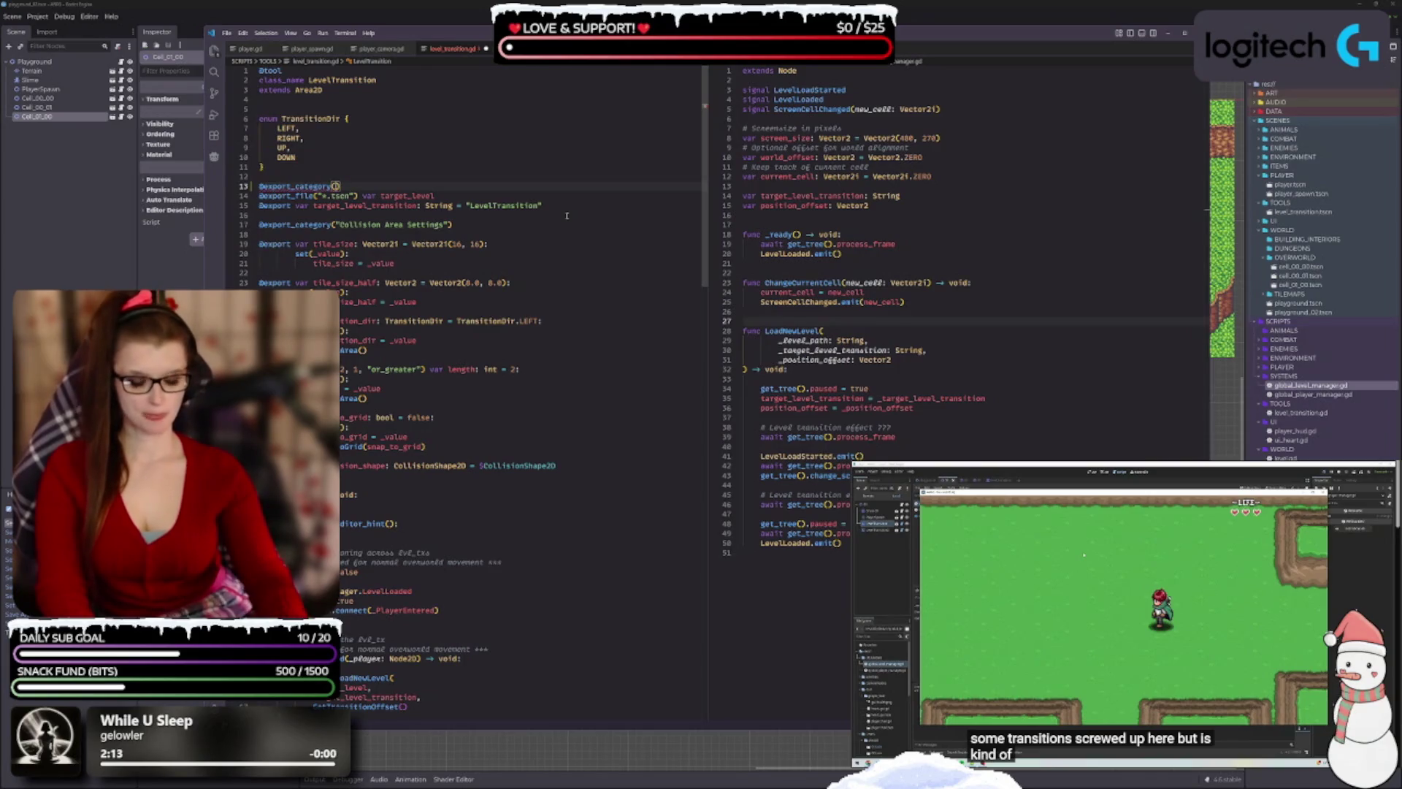
pyautogui.write('"')
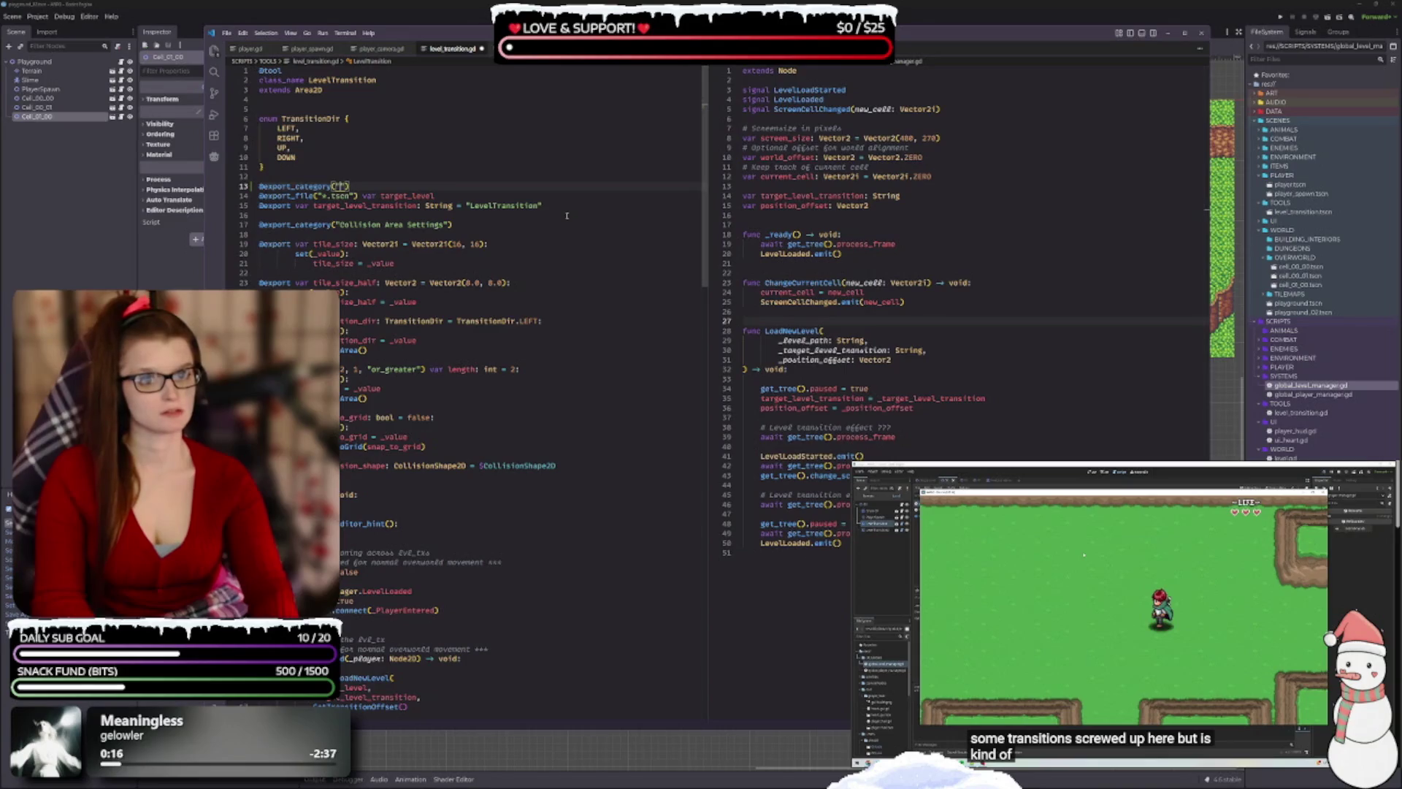
pyautogui.write('Target')
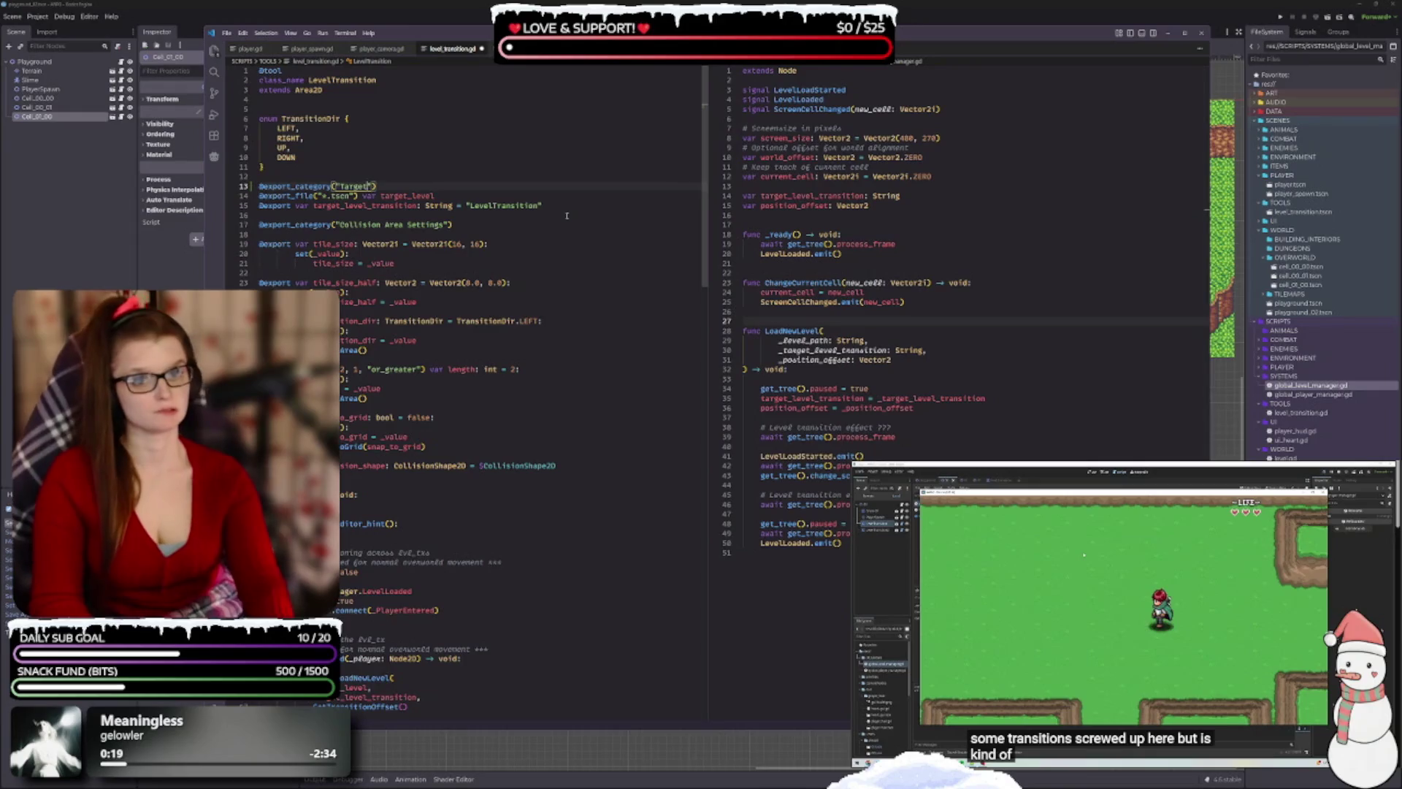
pyautogui.press('BackSpace')
pyautogui.press('BackSpace')
pyautogui.press('BackSpace')
pyautogui.write('ransition Targets')
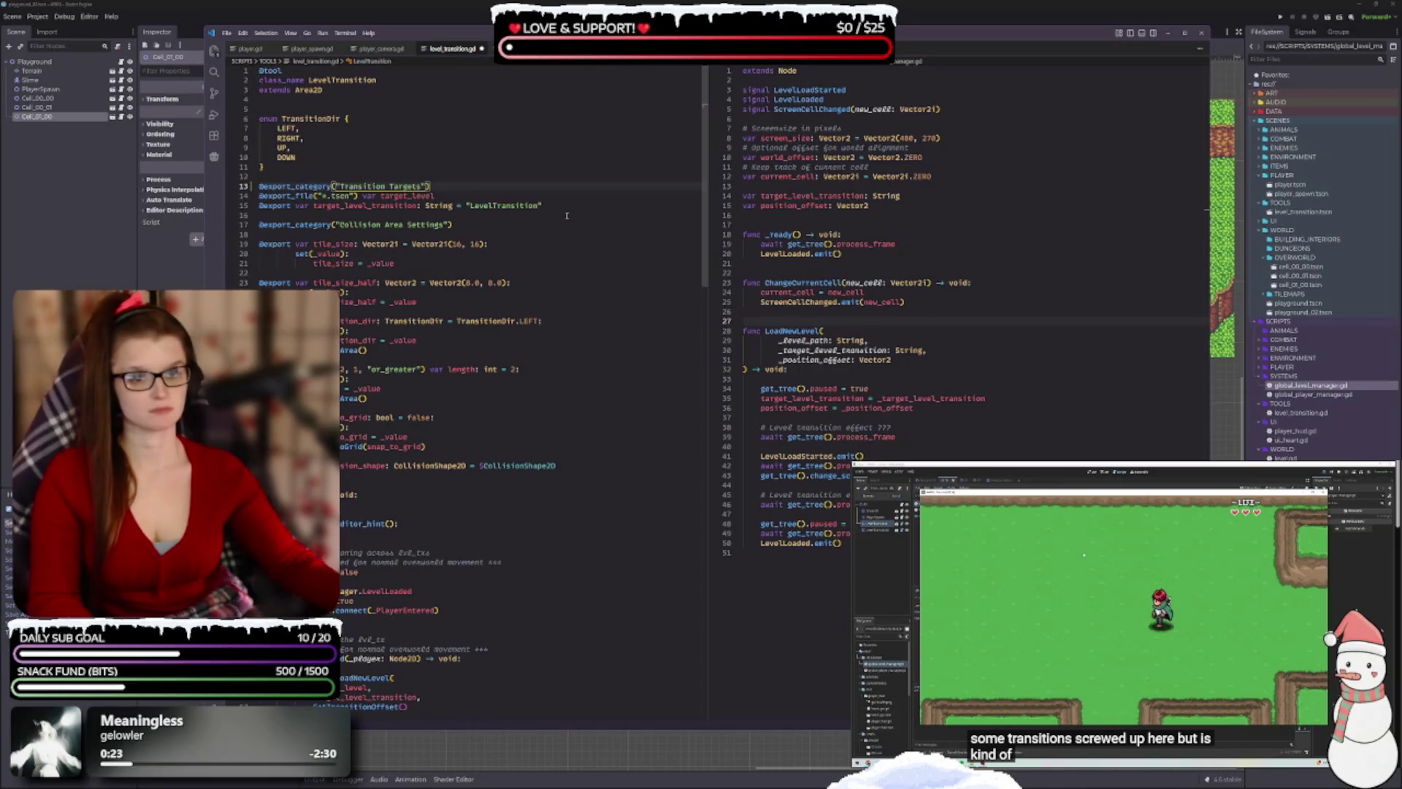
# Change the target transition's default string from "LevelTransition" to "LevelTransition_01"
pyautogui.click(459, 444)
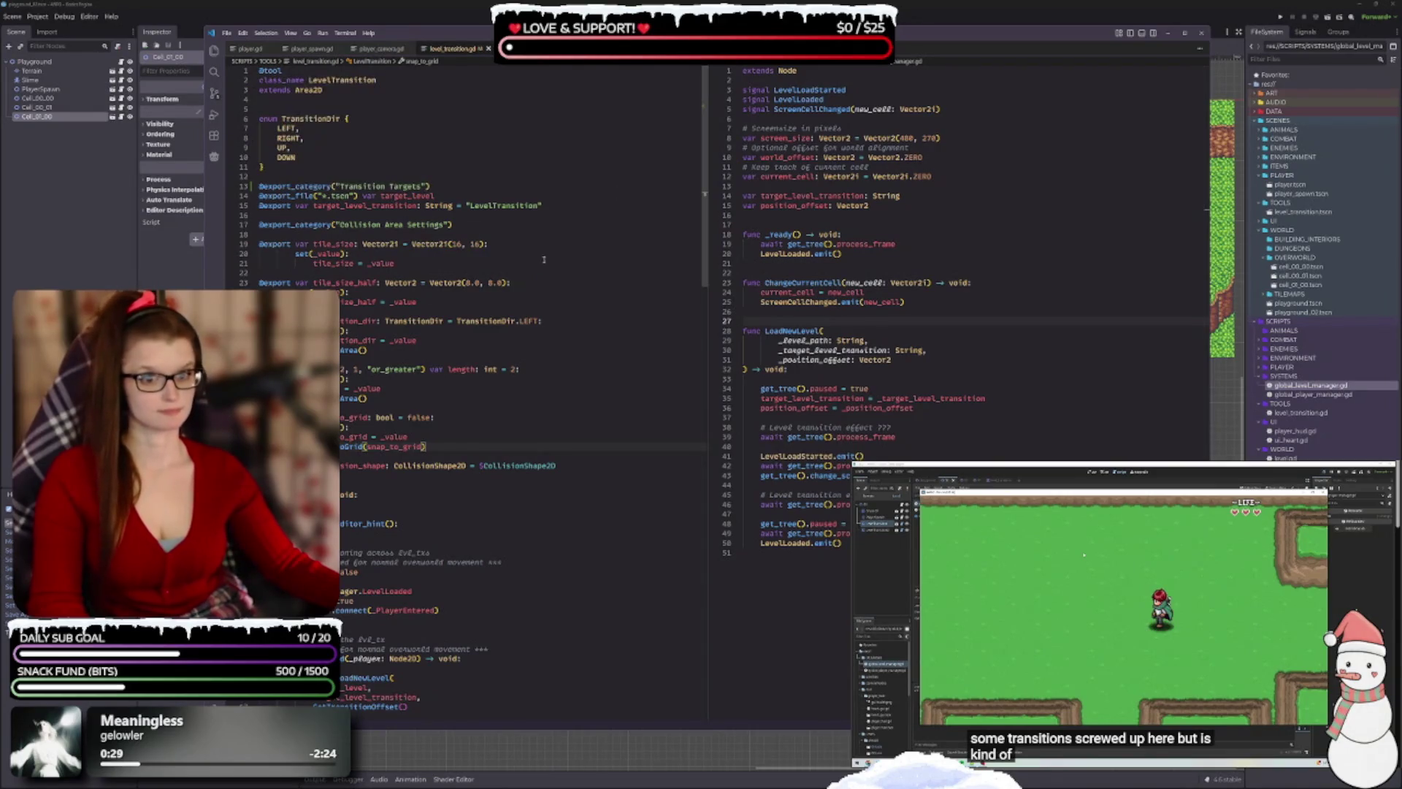
pyautogui.click(475, 196)
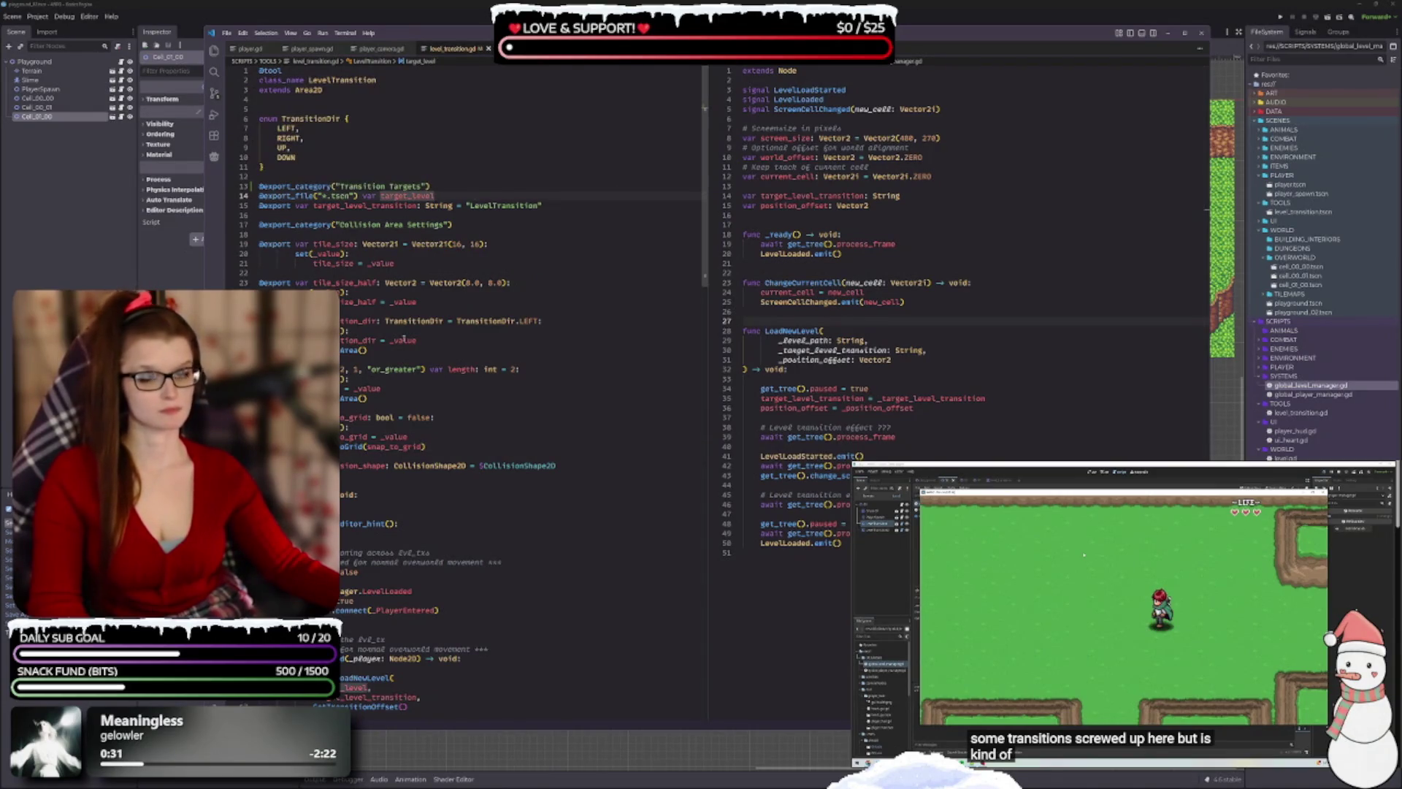
pyautogui.moveTo(403, 339)
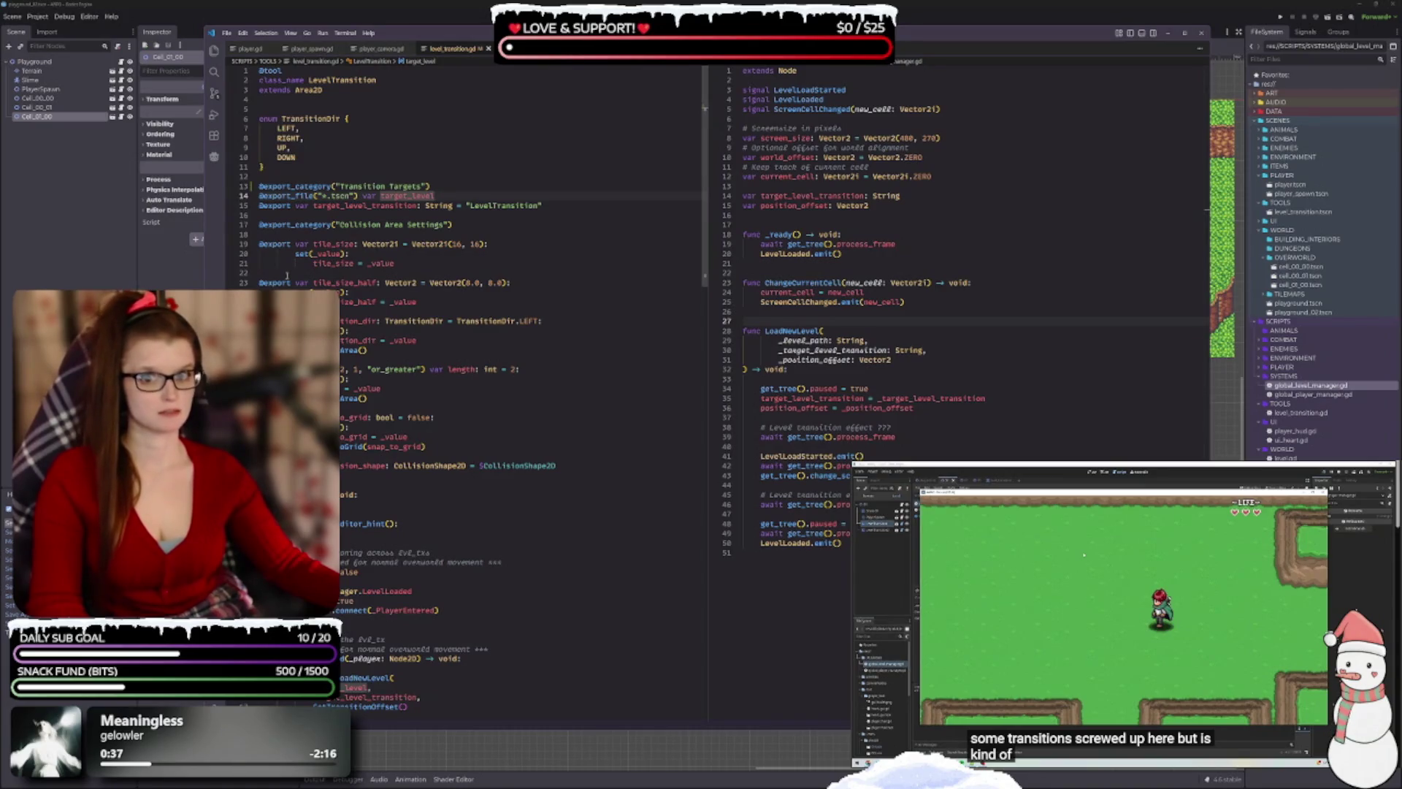
pyautogui.click(547, 205)
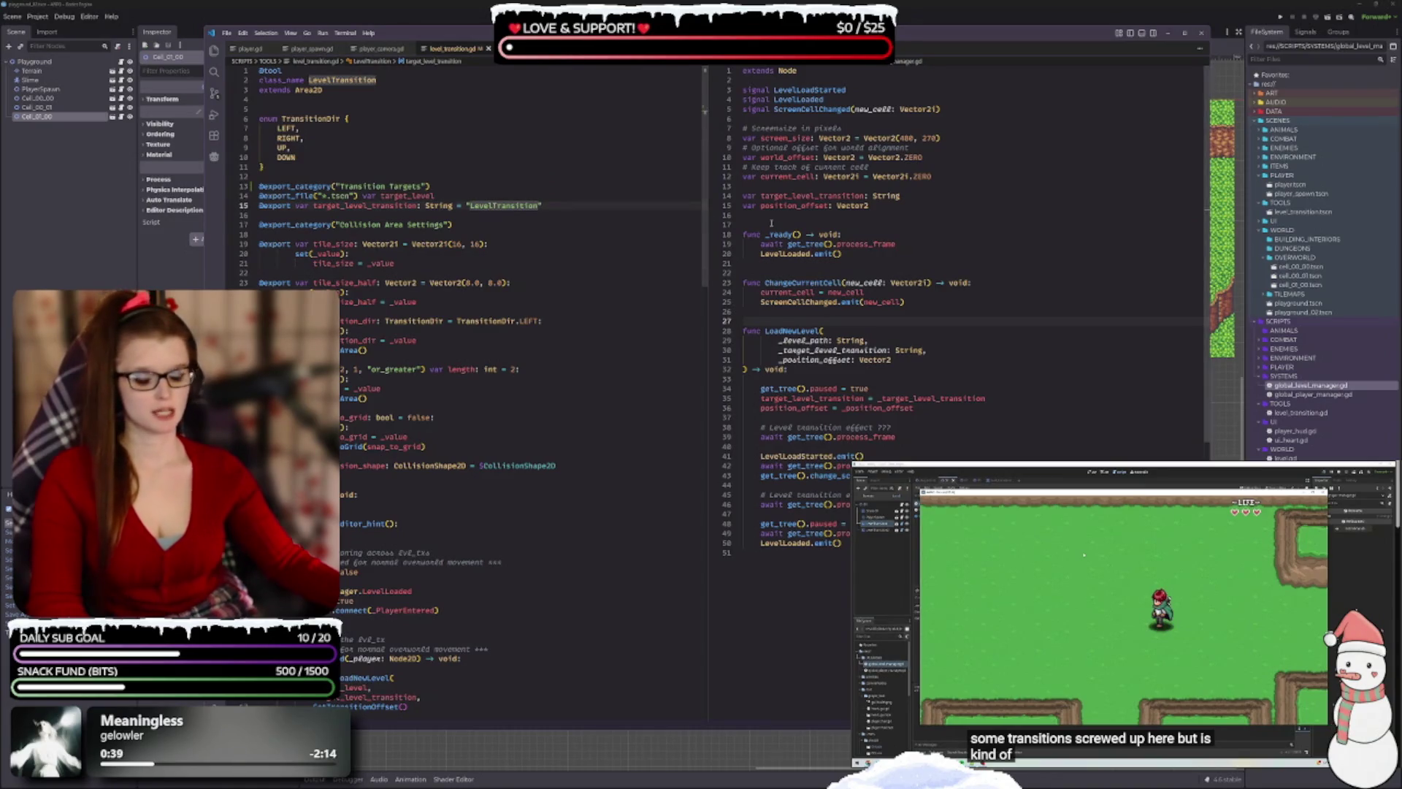
pyautogui.write('_01')
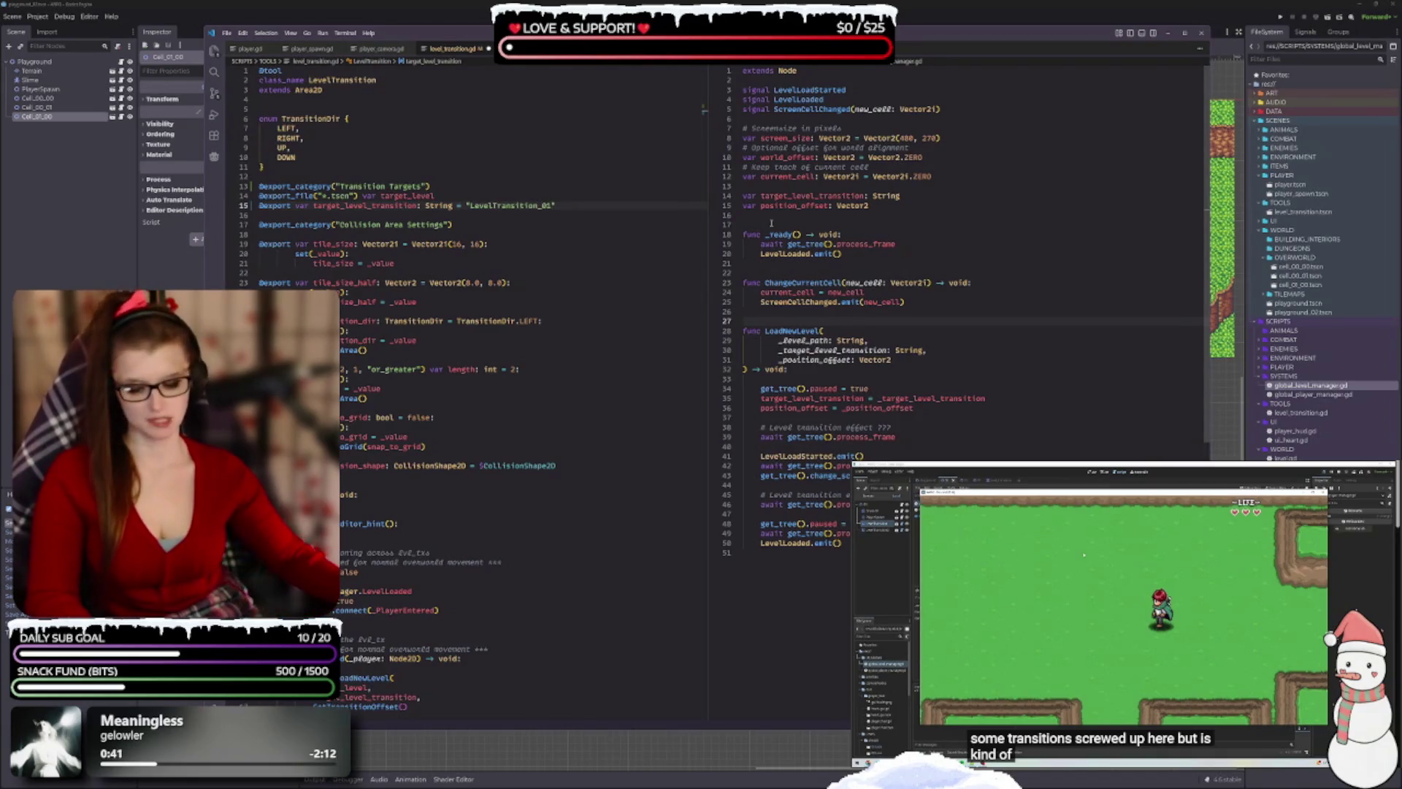
# Delete the extra blank line under the Collision Area Settings category
pyautogui.click(483, 218)
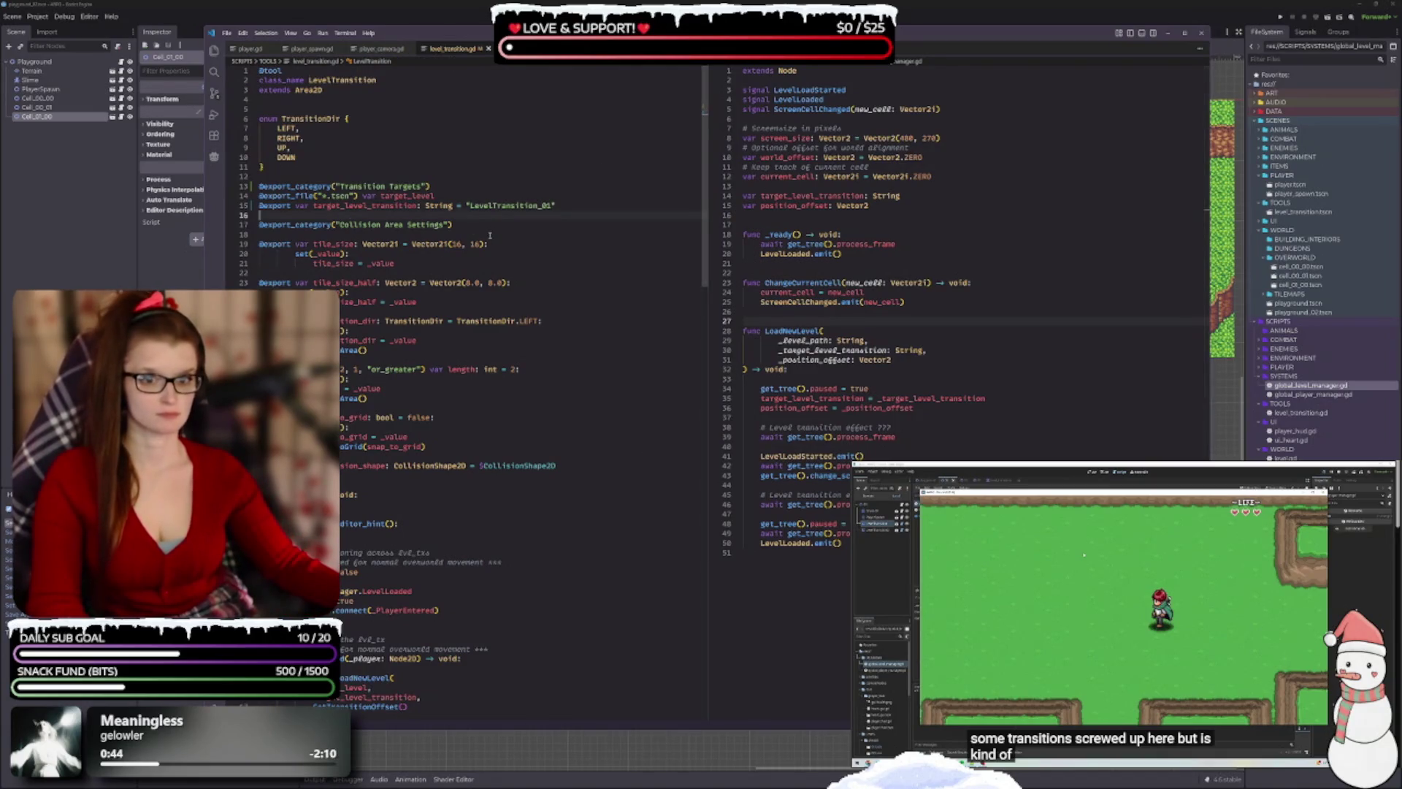
pyautogui.press('Down')
pyautogui.press('Down')
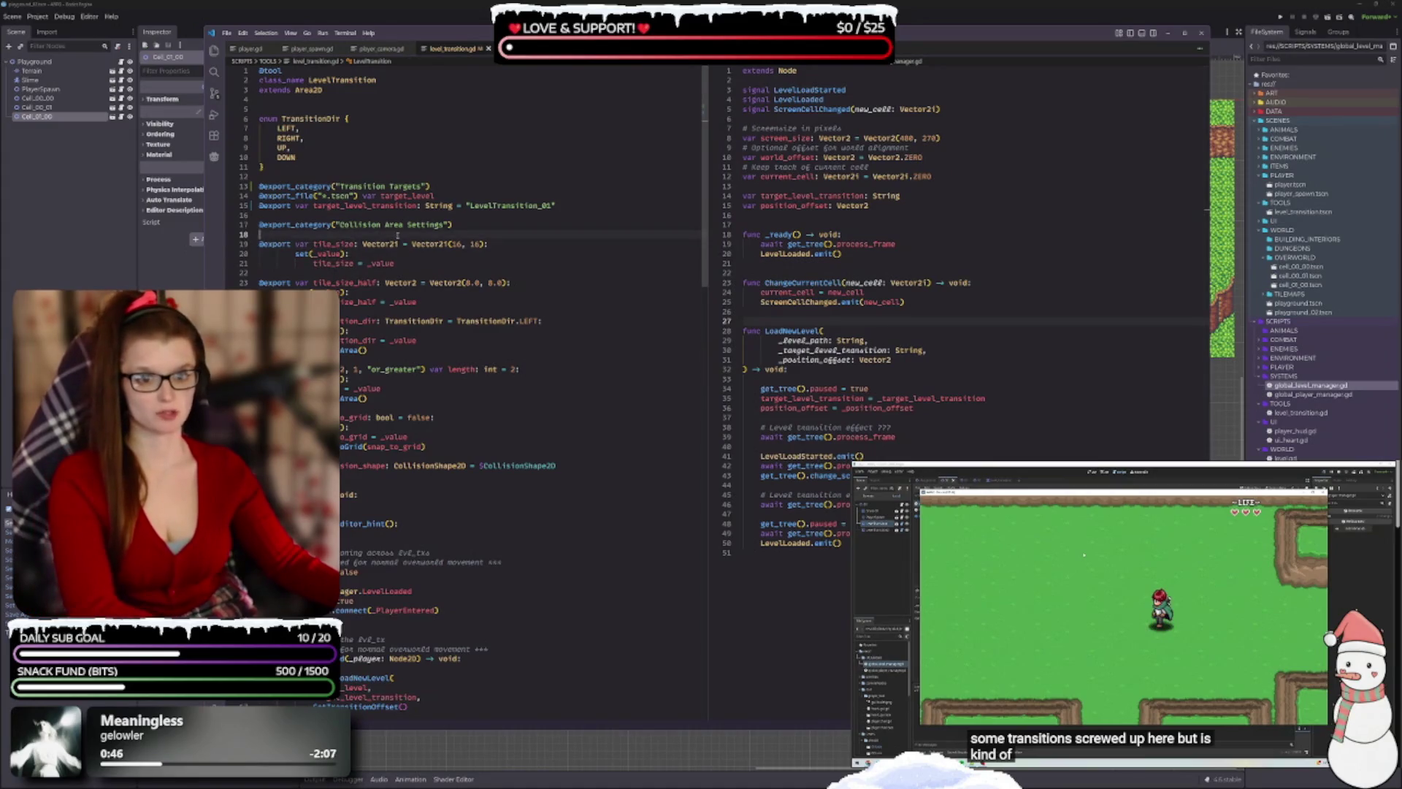
pyautogui.press('BackSpace')
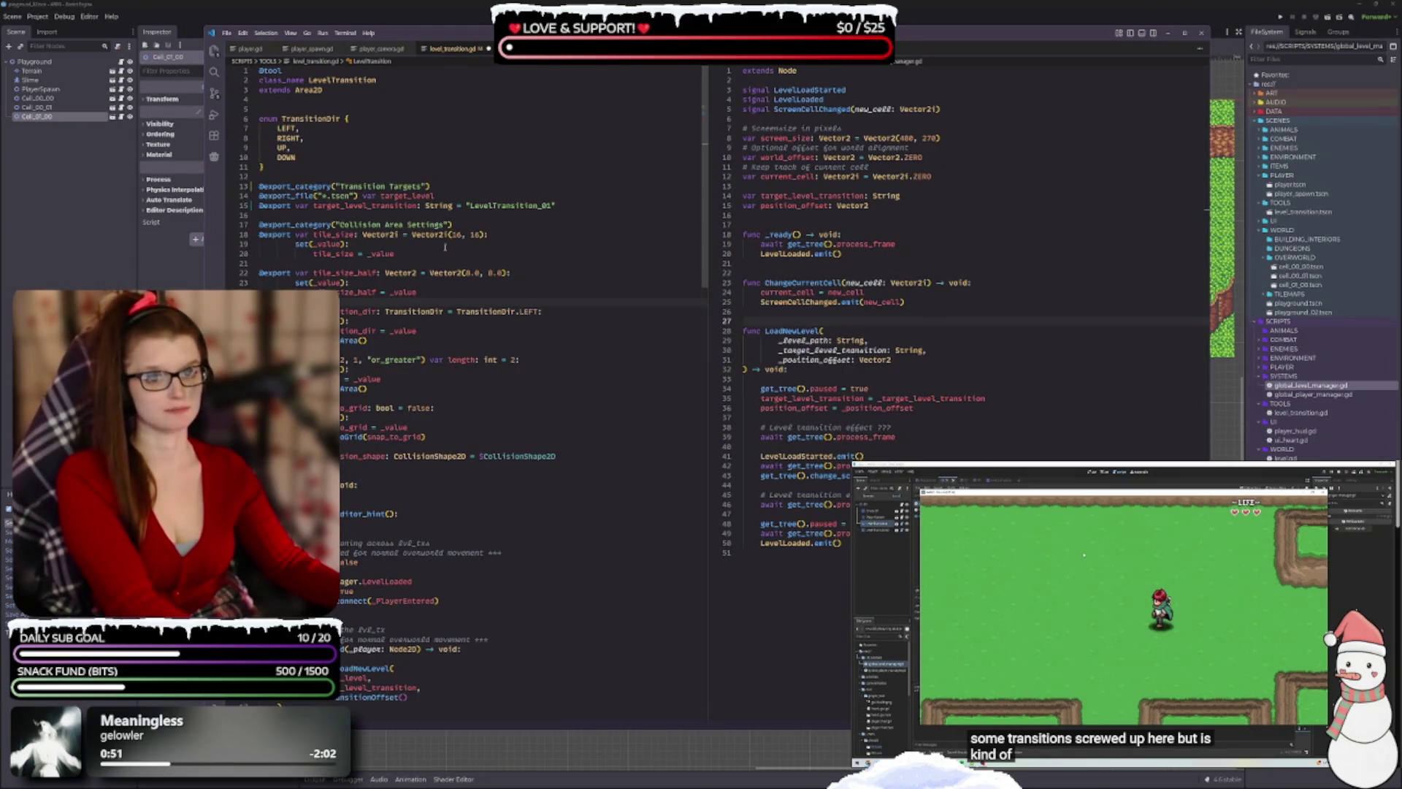
# Move through the tile_size exports down to the transition_dir declaration
pyautogui.click(351, 264)
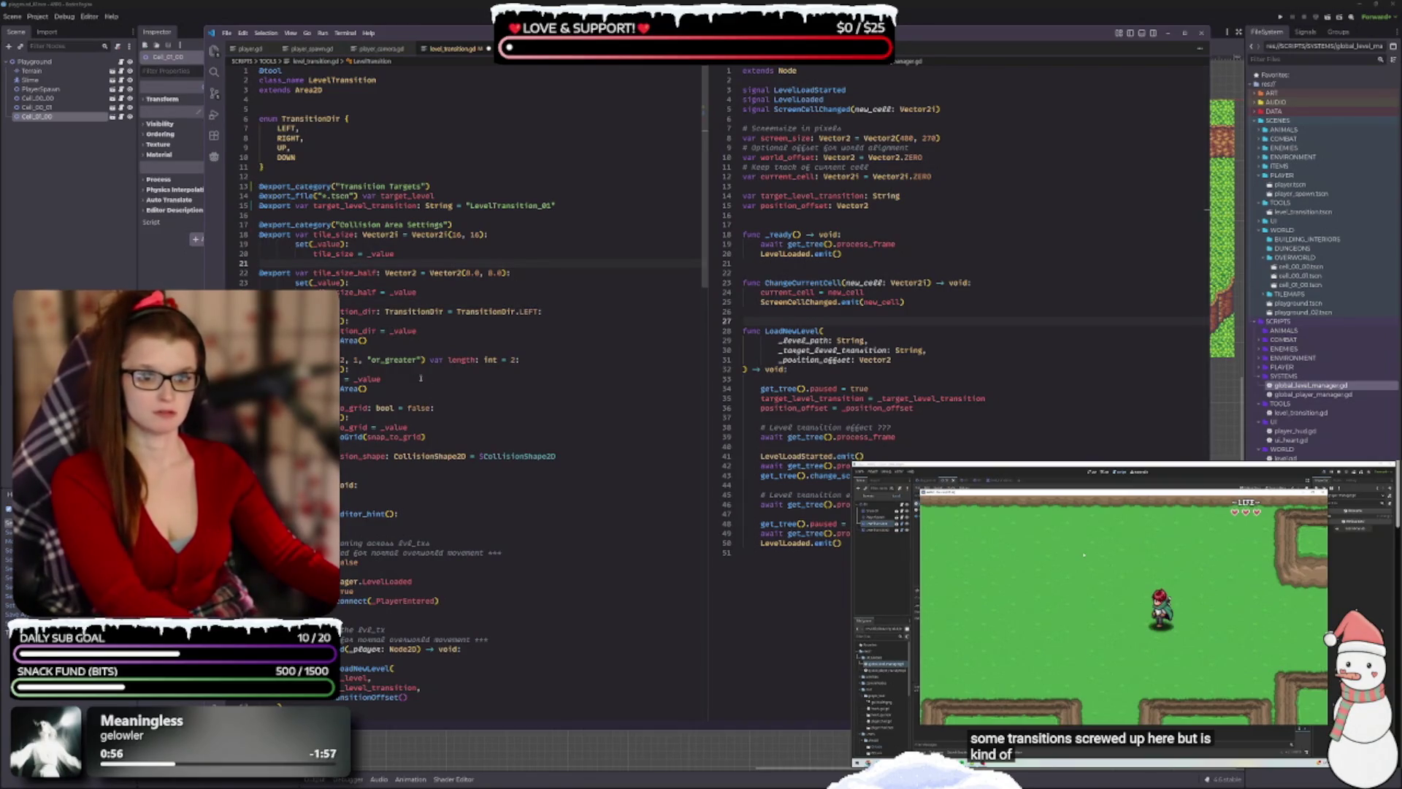
pyautogui.click(511, 273)
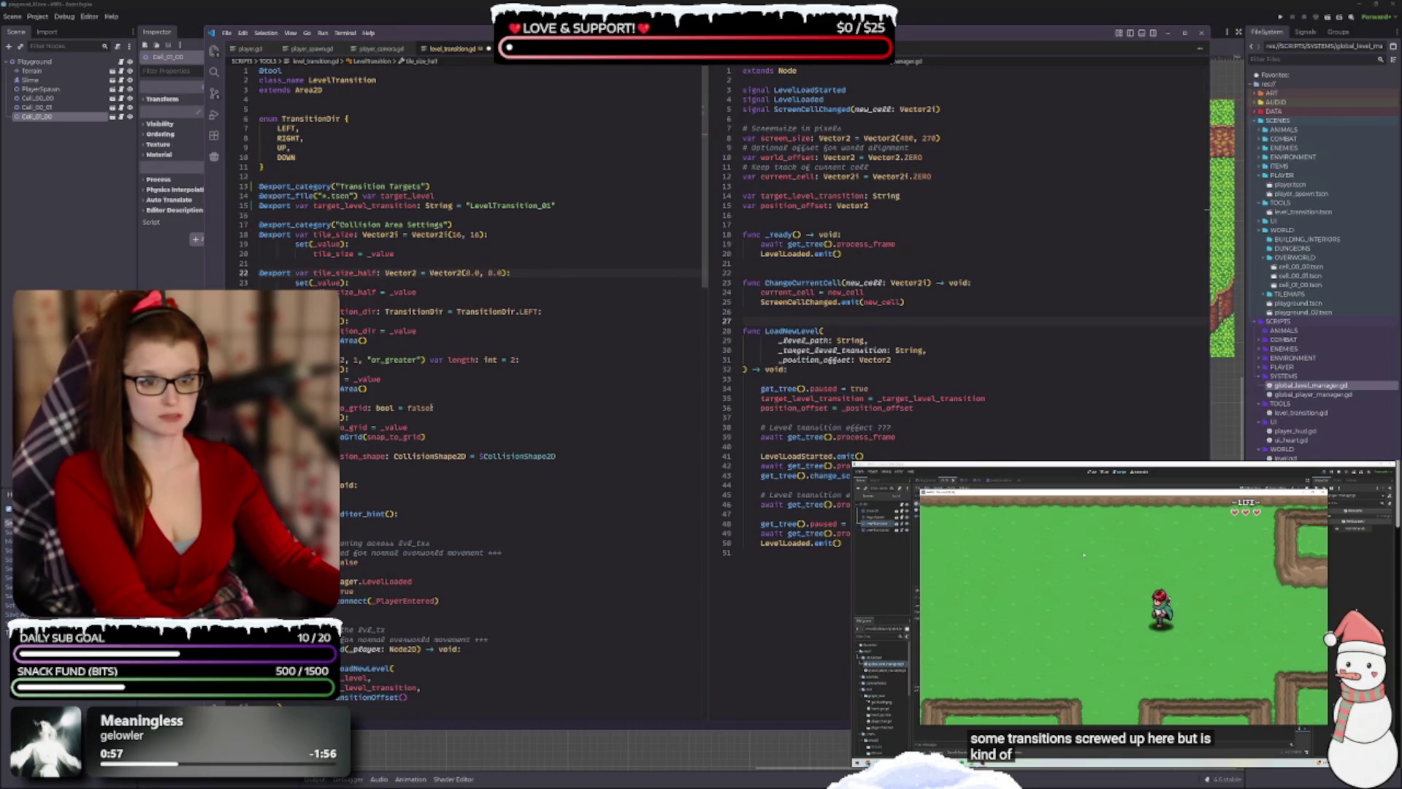
pyautogui.scroll(-1, 457, 352)
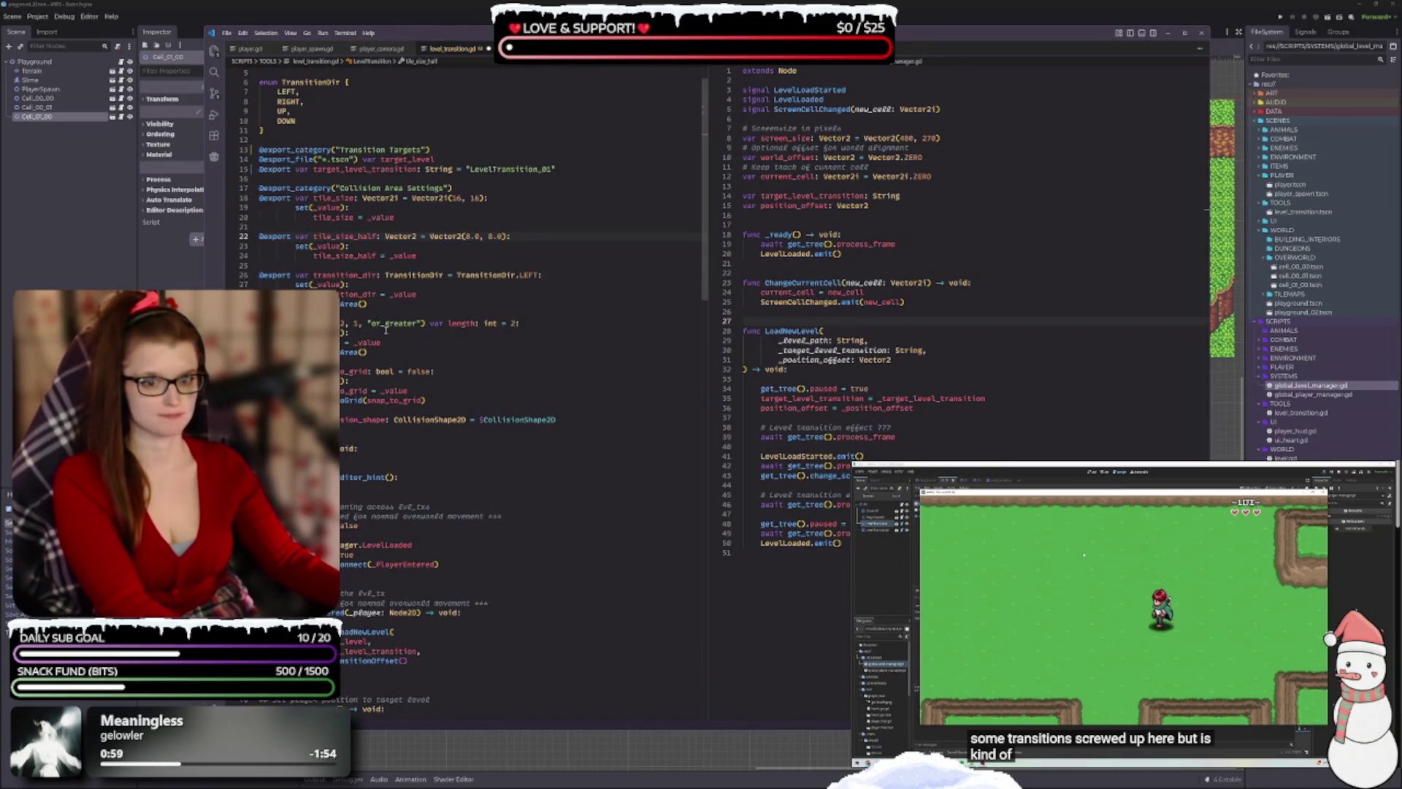
pyautogui.click(394, 284)
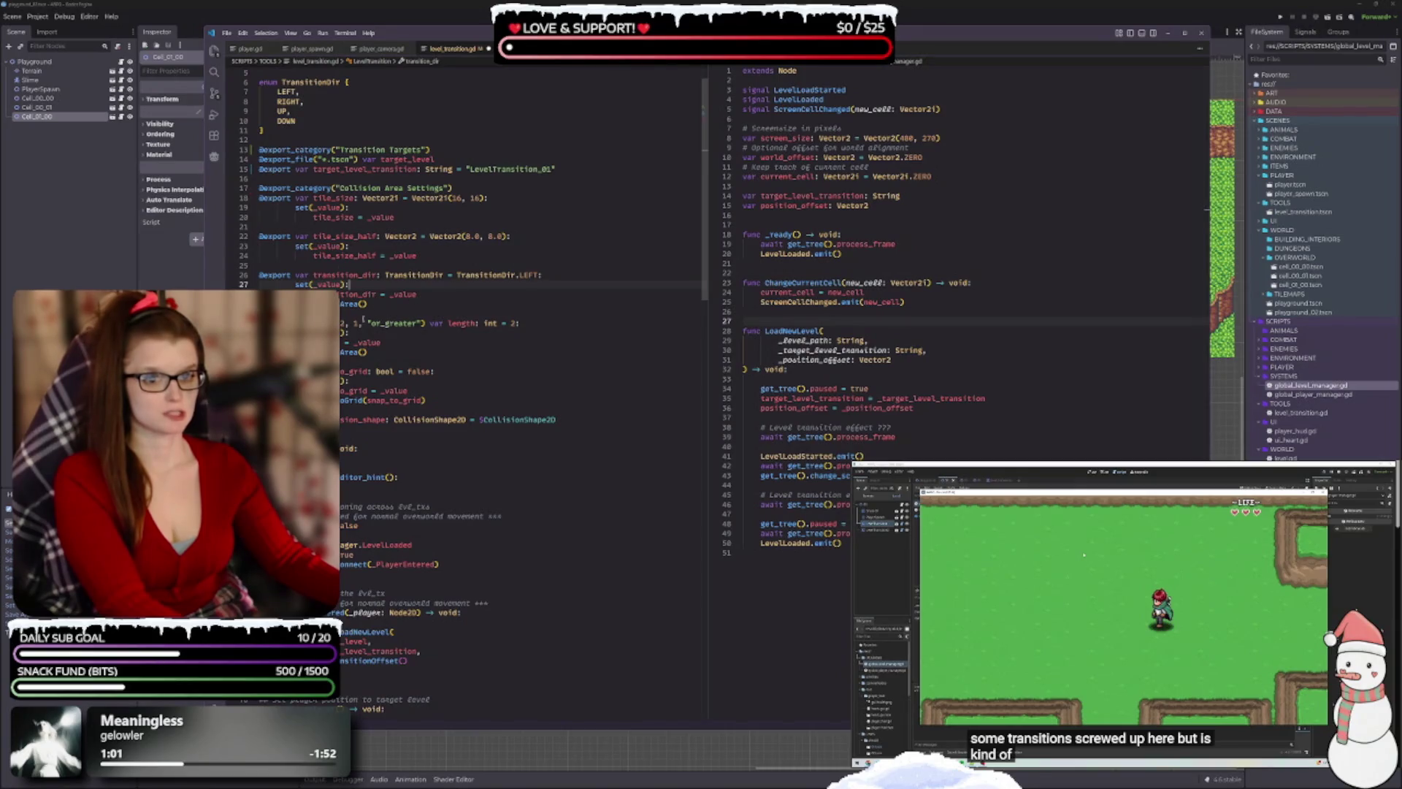
pyautogui.scroll(1, 436, 352)
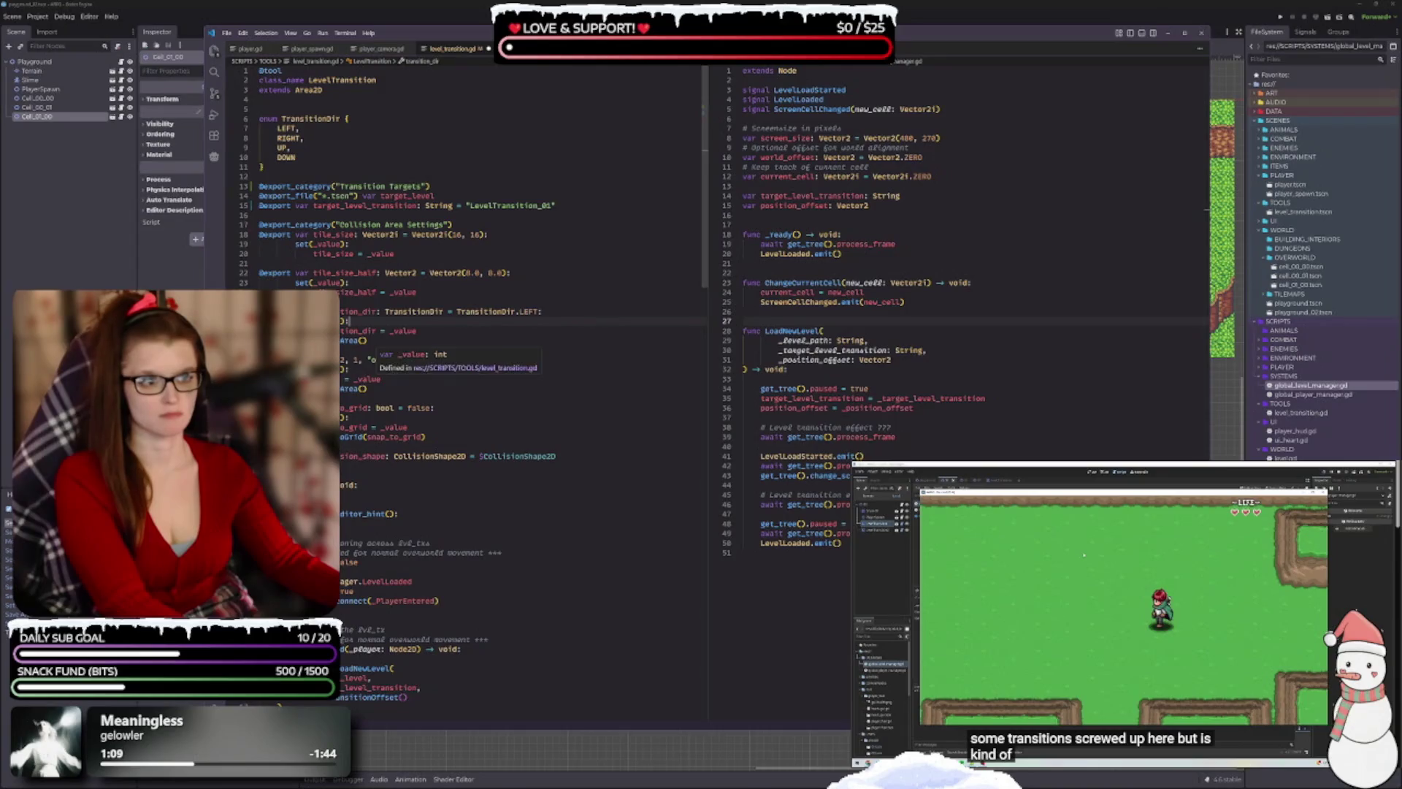
pyautogui.moveTo(380, 359)
pyautogui.moveTo(328, 378)
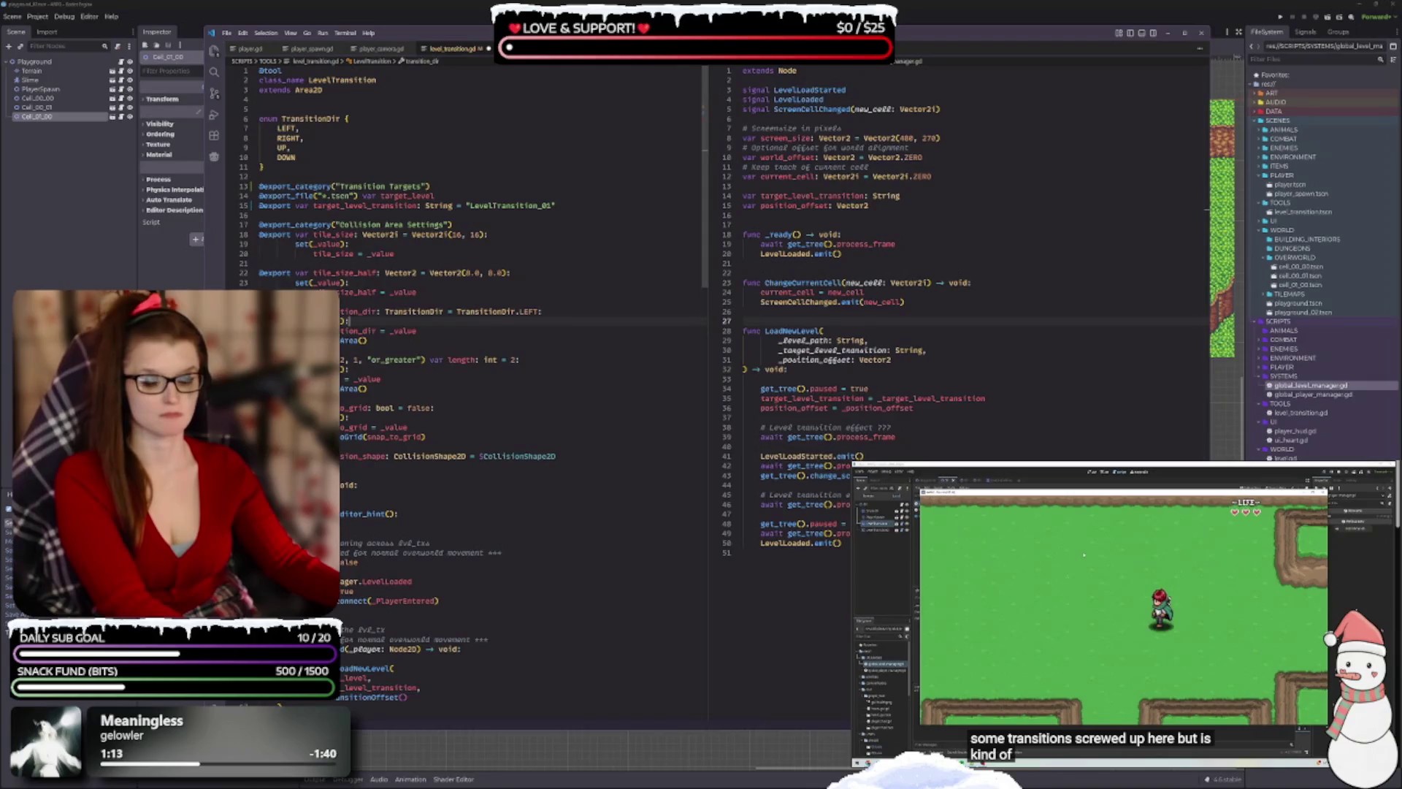
# Erase part of transition_dir's name and retype it, leaving the setter's reference flagged as an error
pyautogui.click(375, 312)
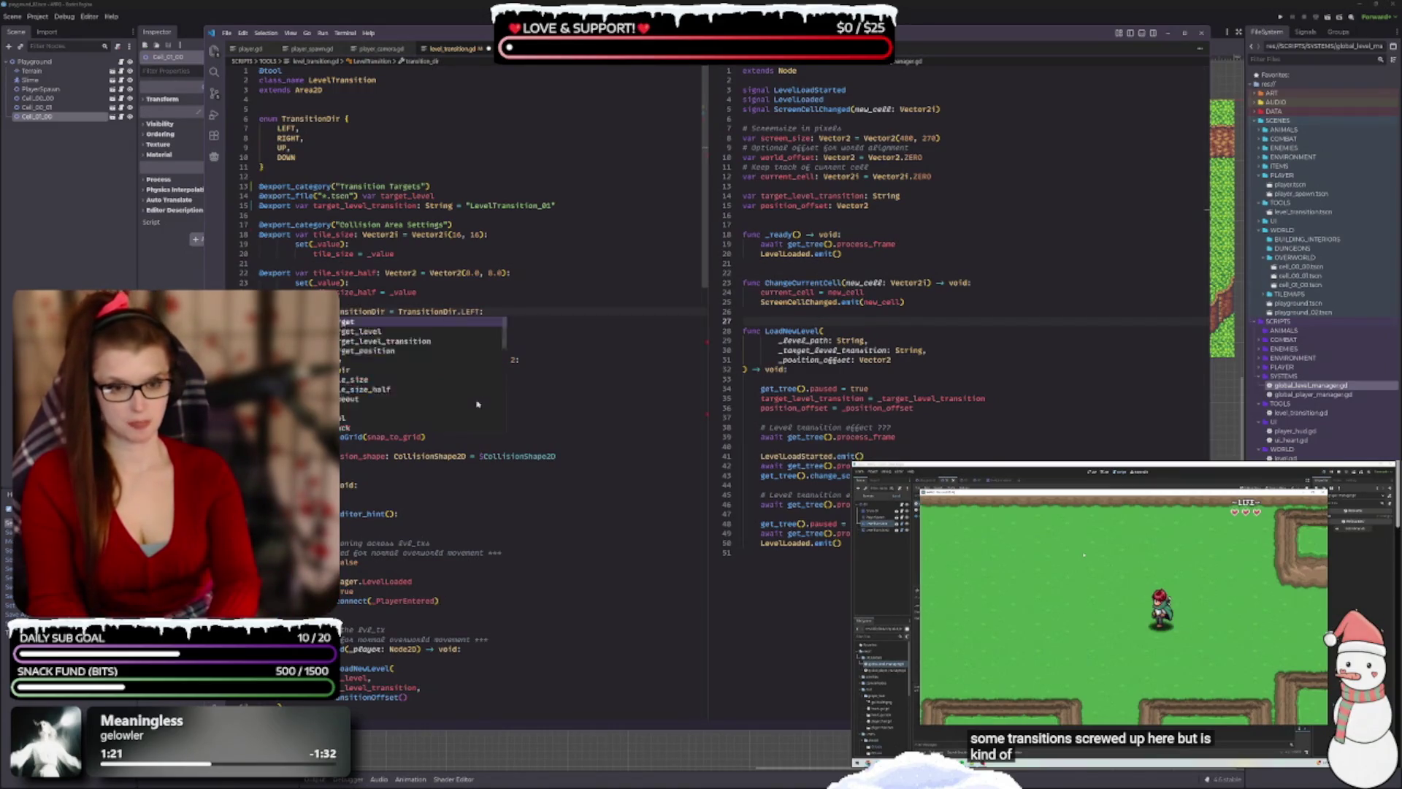
pyautogui.hotkey('ctrl', 'BackSpace')
pyautogui.write('dirion')
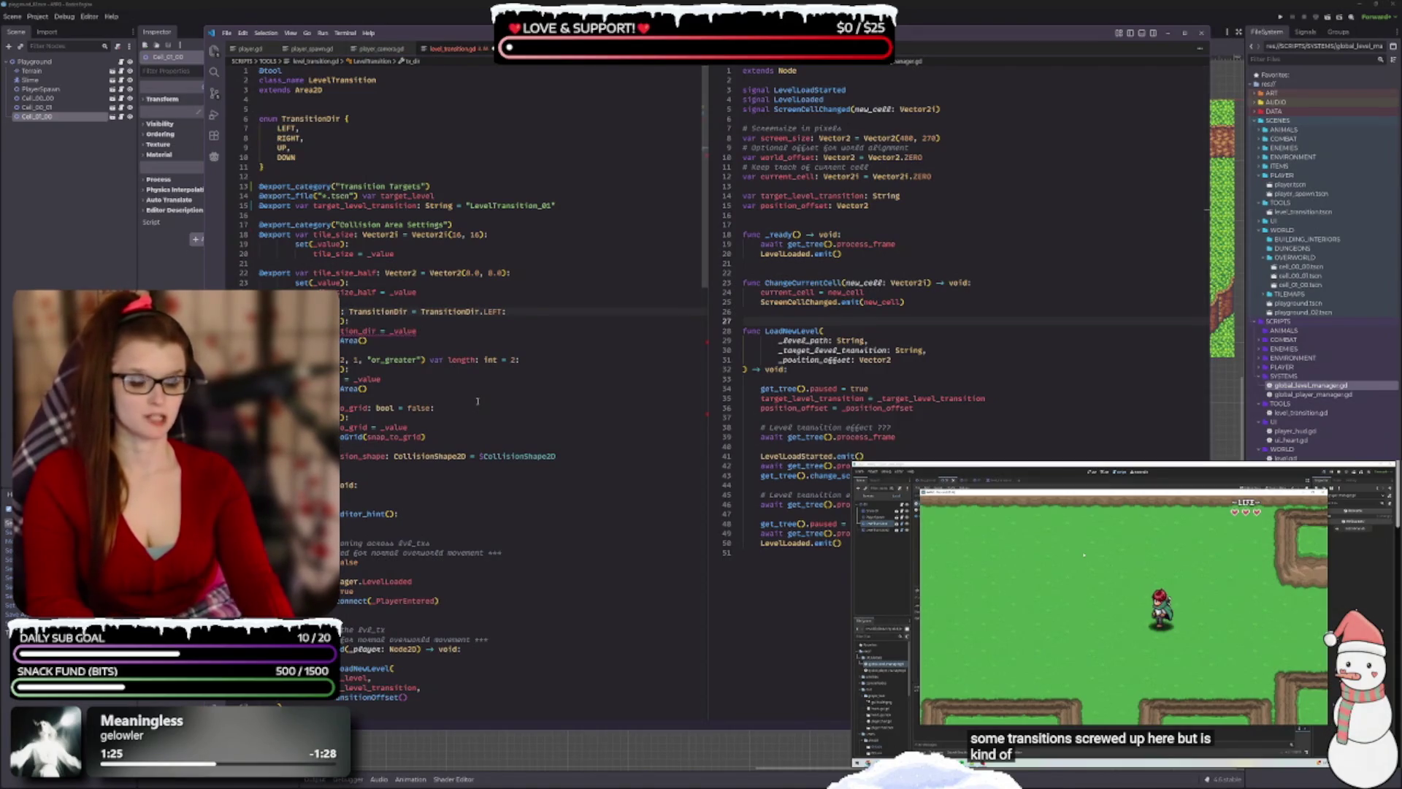
pyautogui.write('tion_dir')
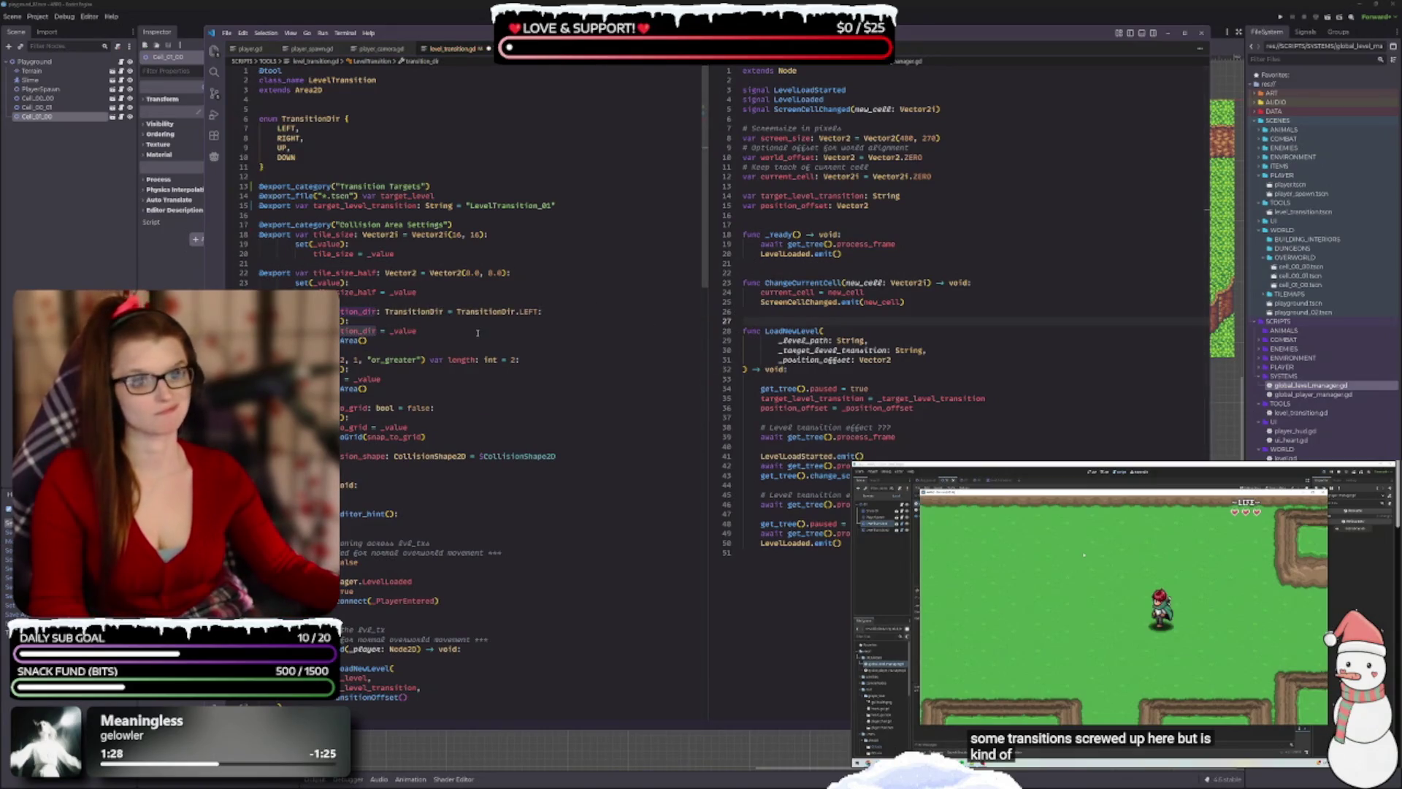
pyautogui.click(478, 333)
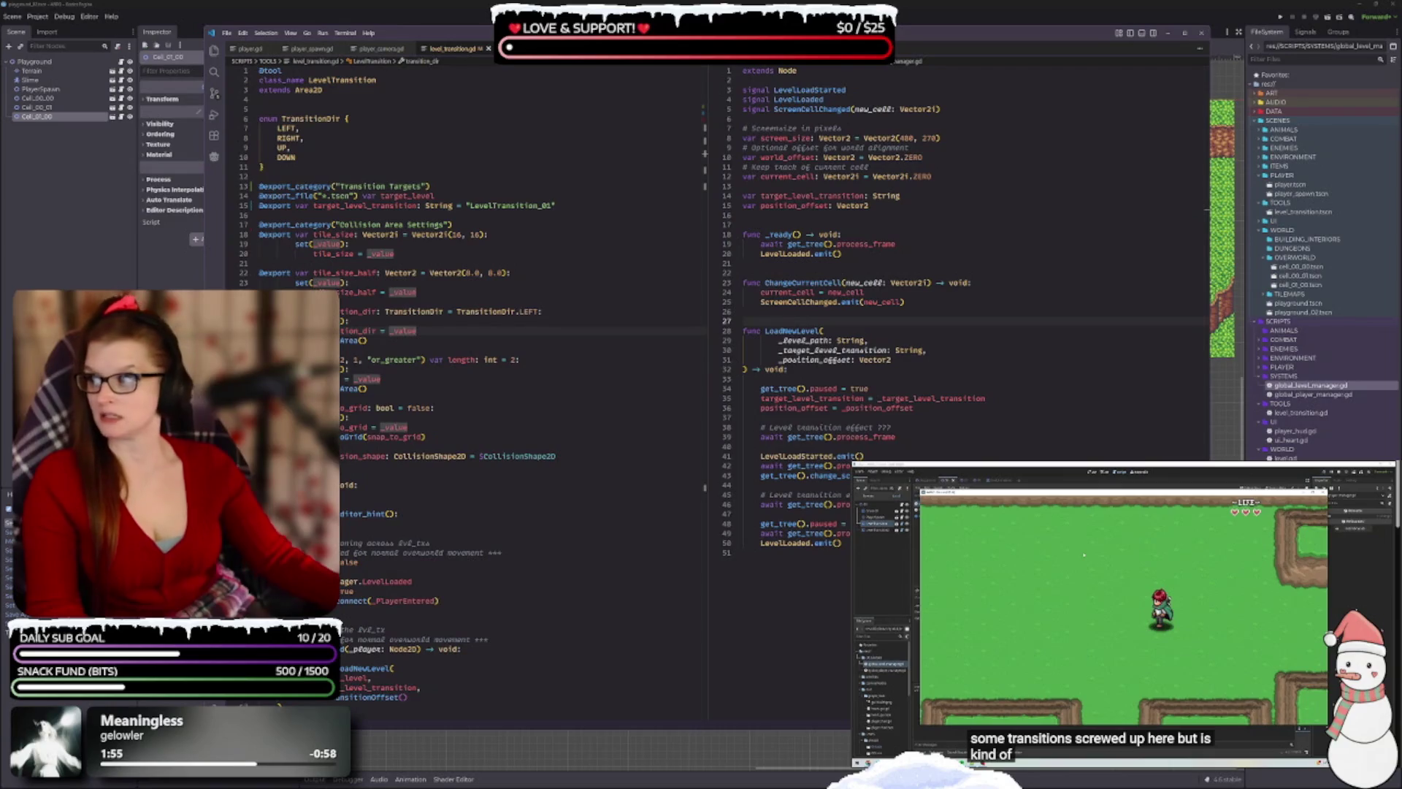
# Retype the end of line 25's direction variable name, trying 'spawn' and then 'tra'
pyautogui.click(612, 350)
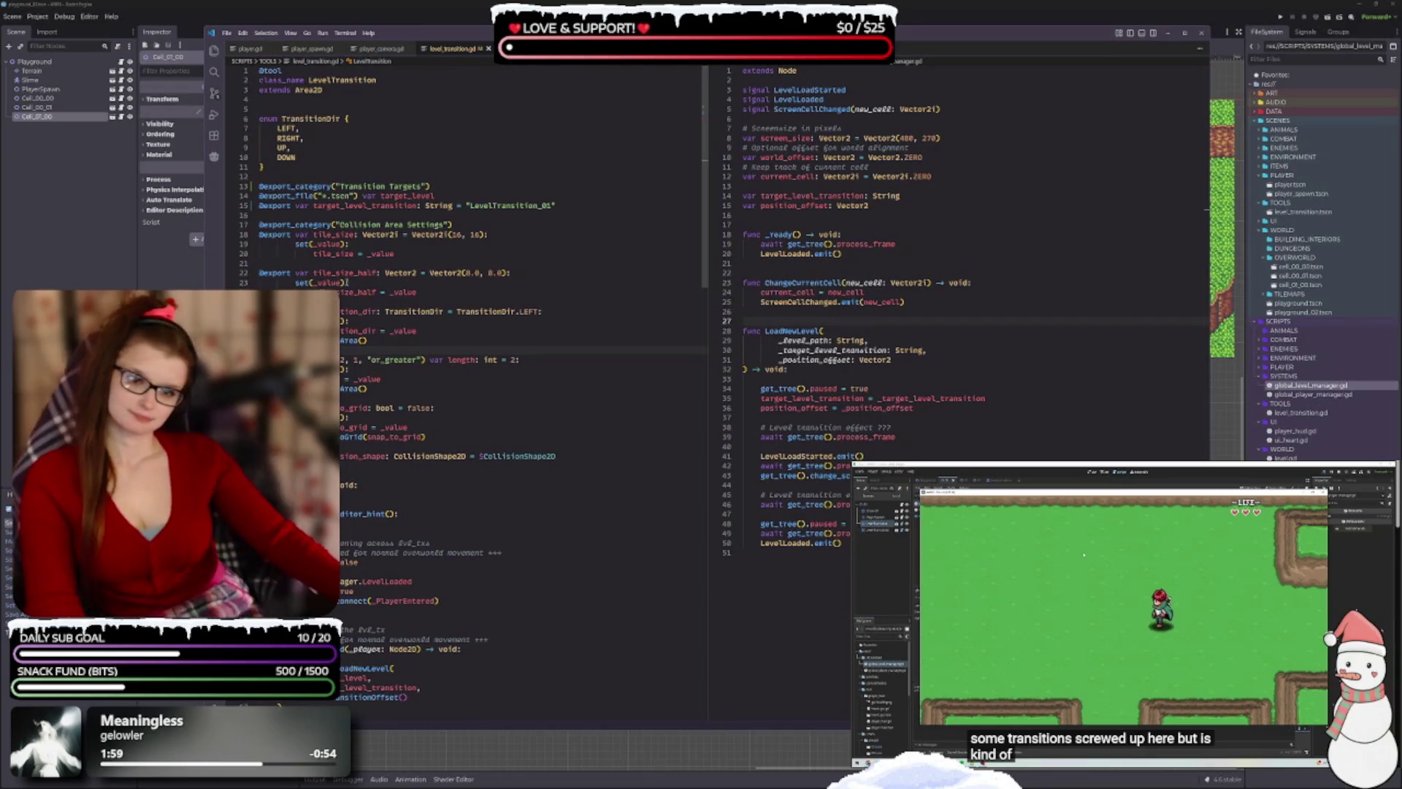
pyautogui.click(358, 311)
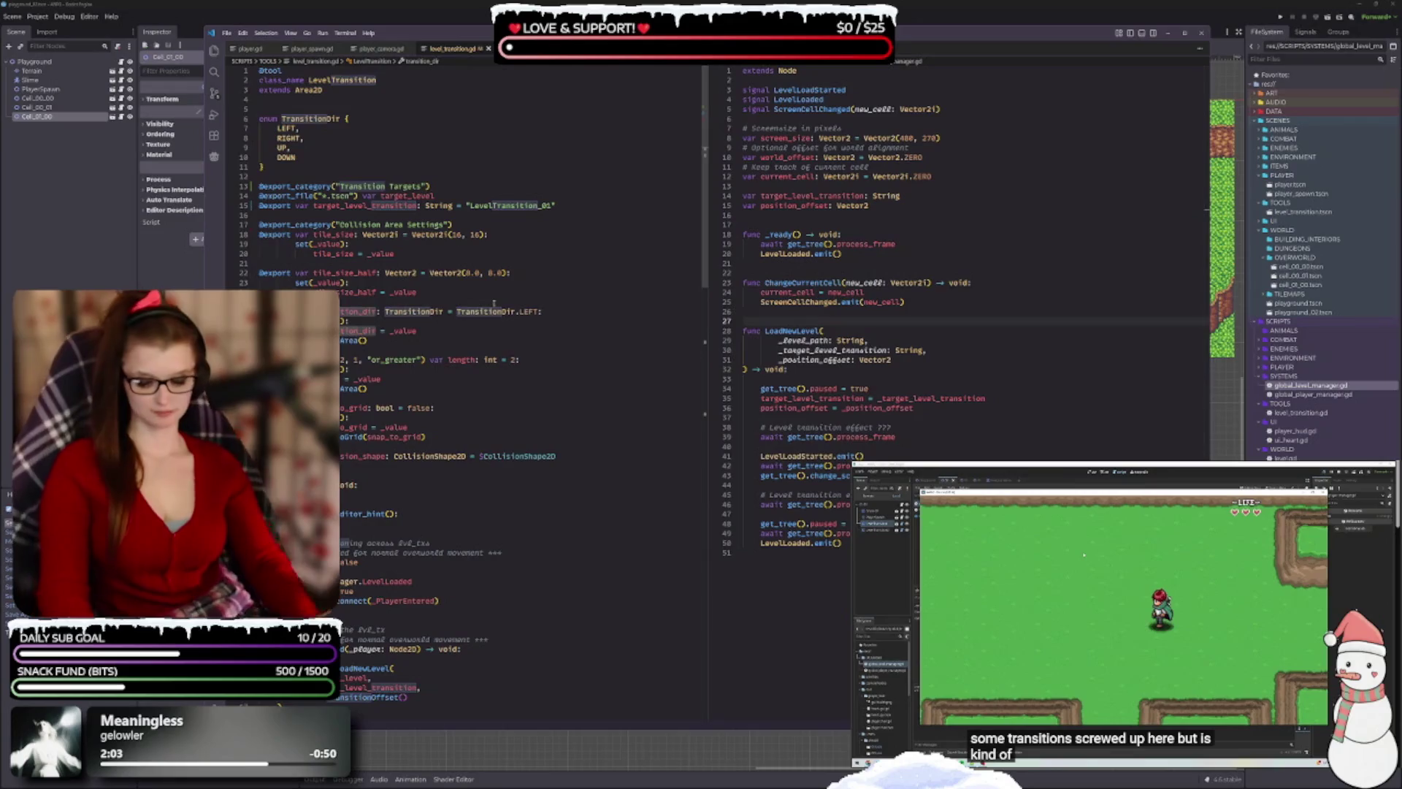
pyautogui.press('BackSpace')
pyautogui.press('BackSpace')
pyautogui.press('BackSpace')
pyautogui.write('s')
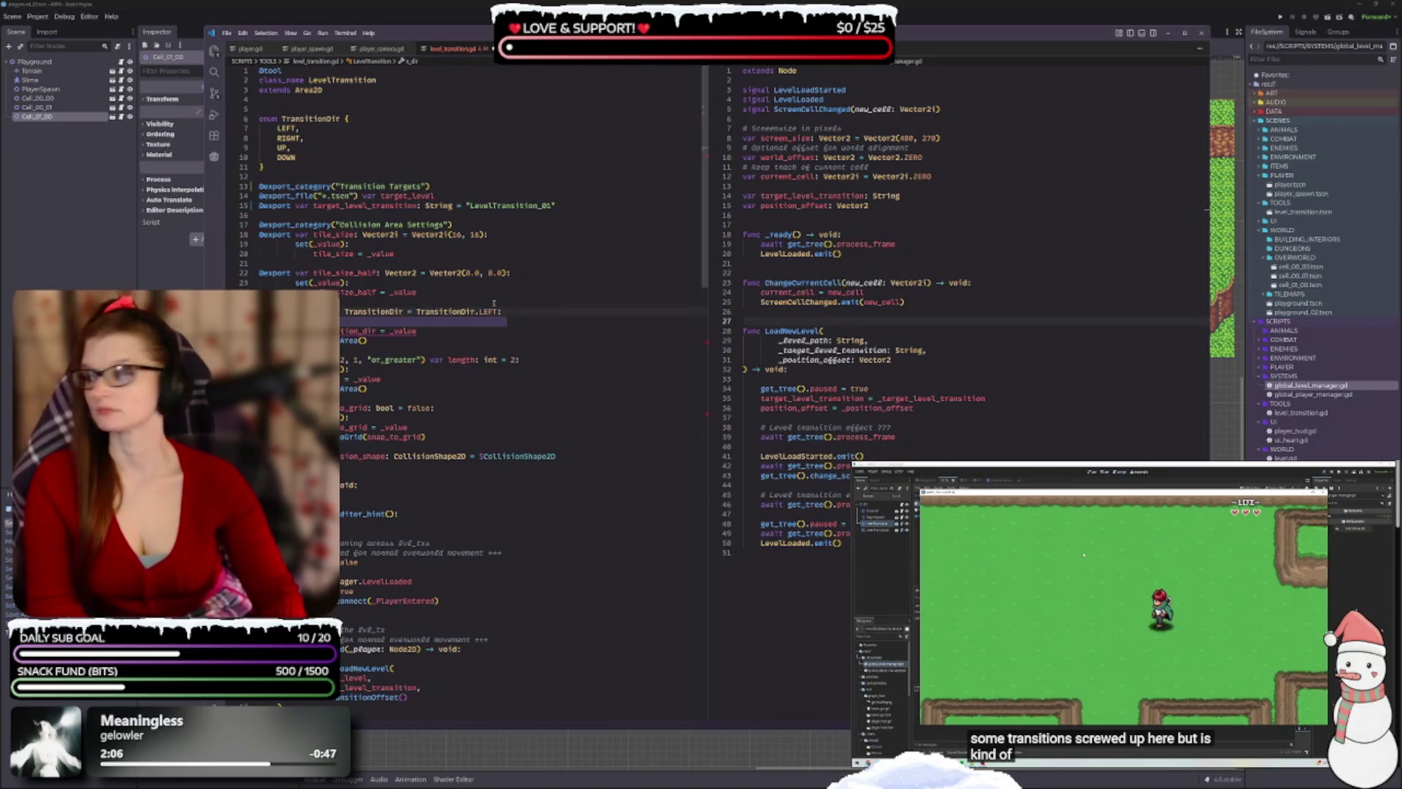
pyautogui.write('pawn')
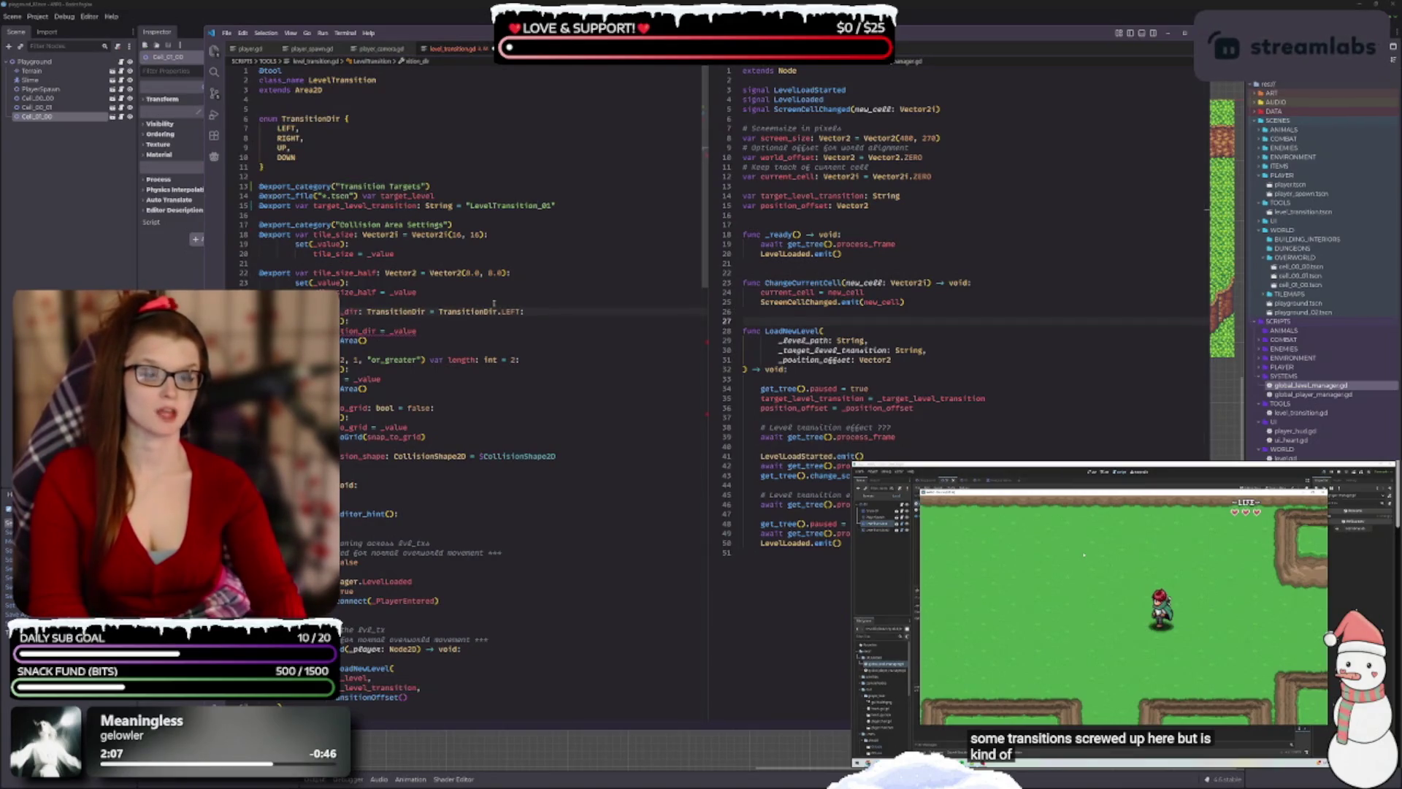
pyautogui.press('BackSpace')
pyautogui.press('BackSpace')
pyautogui.press('BackSpace')
pyautogui.write('tra')
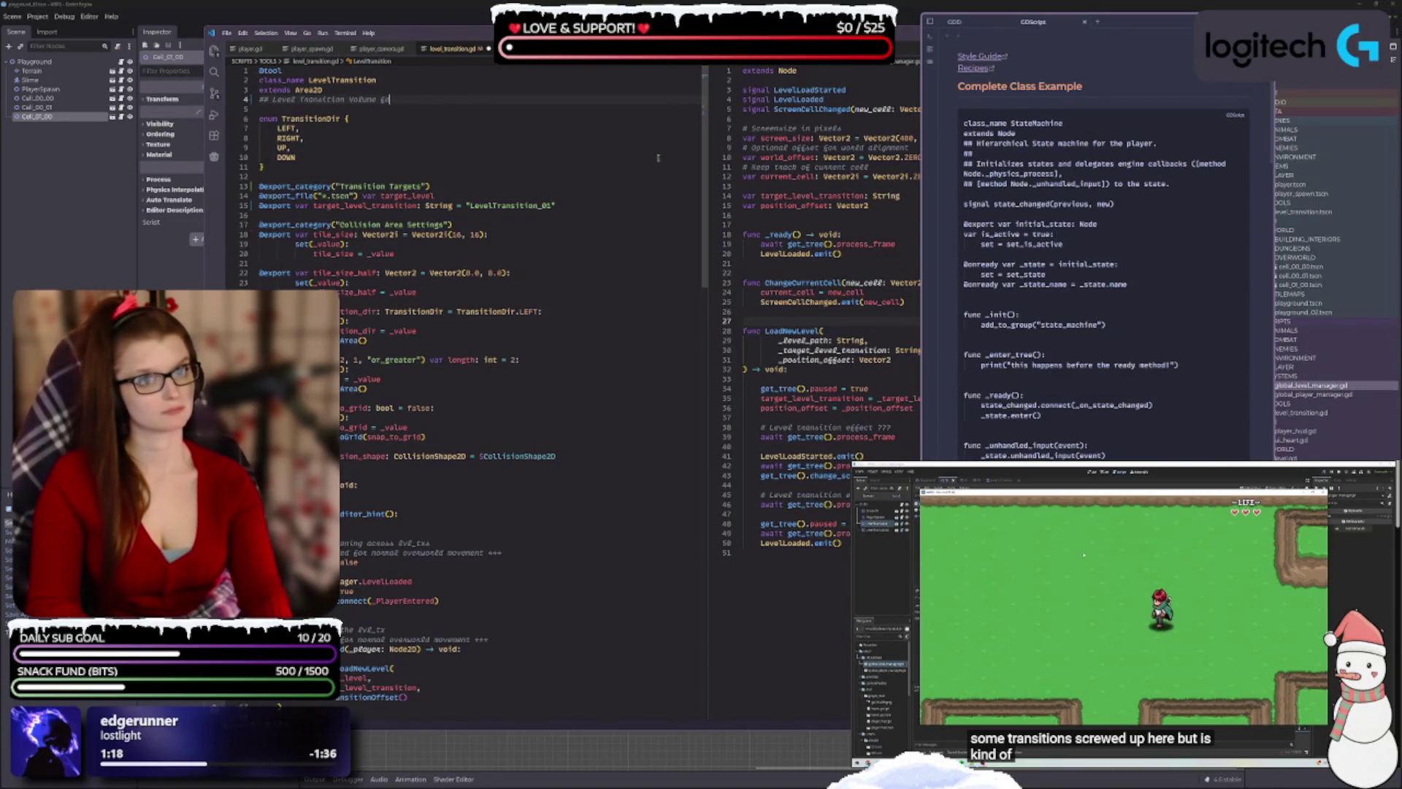
# Add '##' lines under '## Level Transition Volume' and begin '## Handles transitions across'
pyautogui.press('BackSpace')
pyautogui.press('BackSpace')
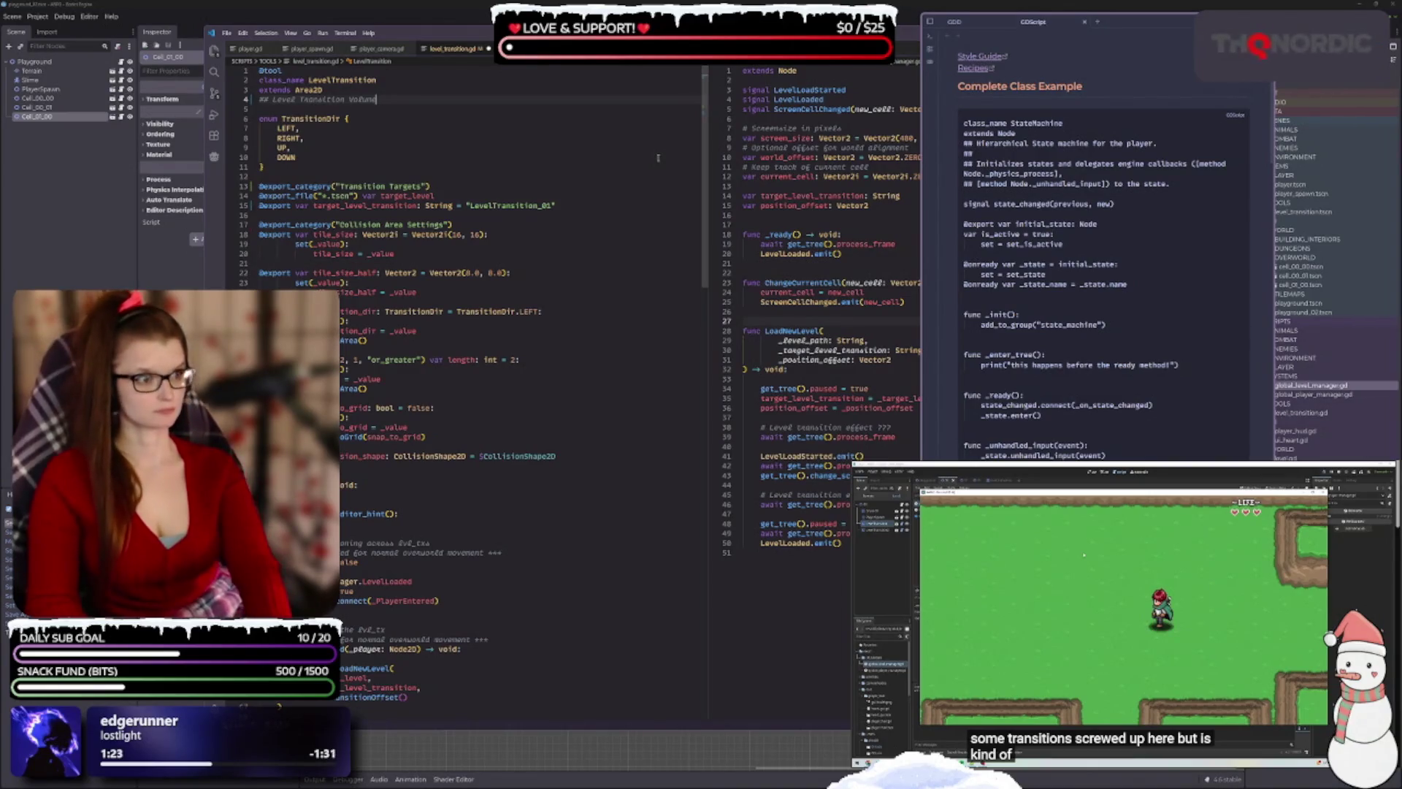
pyautogui.press('Return')
pyautogui.write('##')
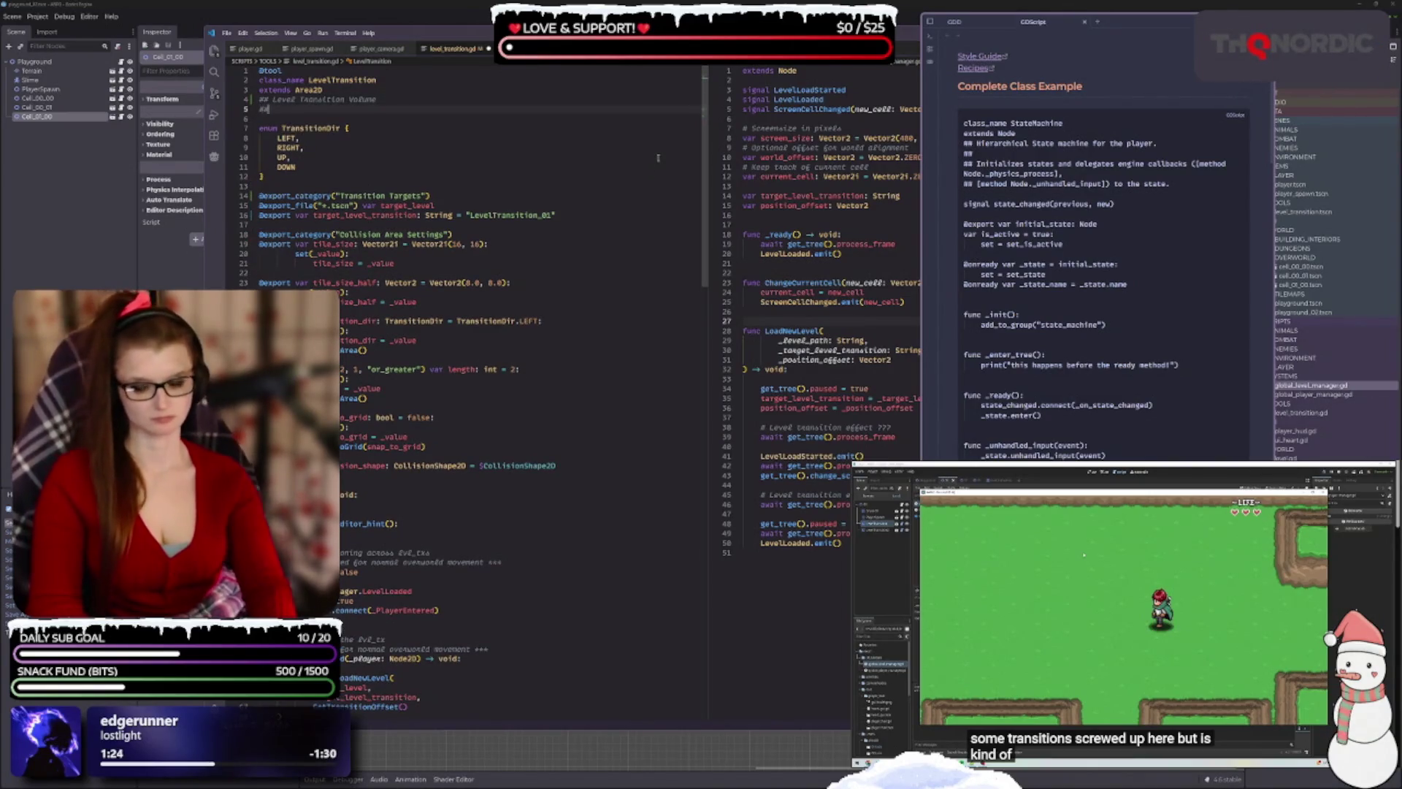
pyautogui.press('Return')
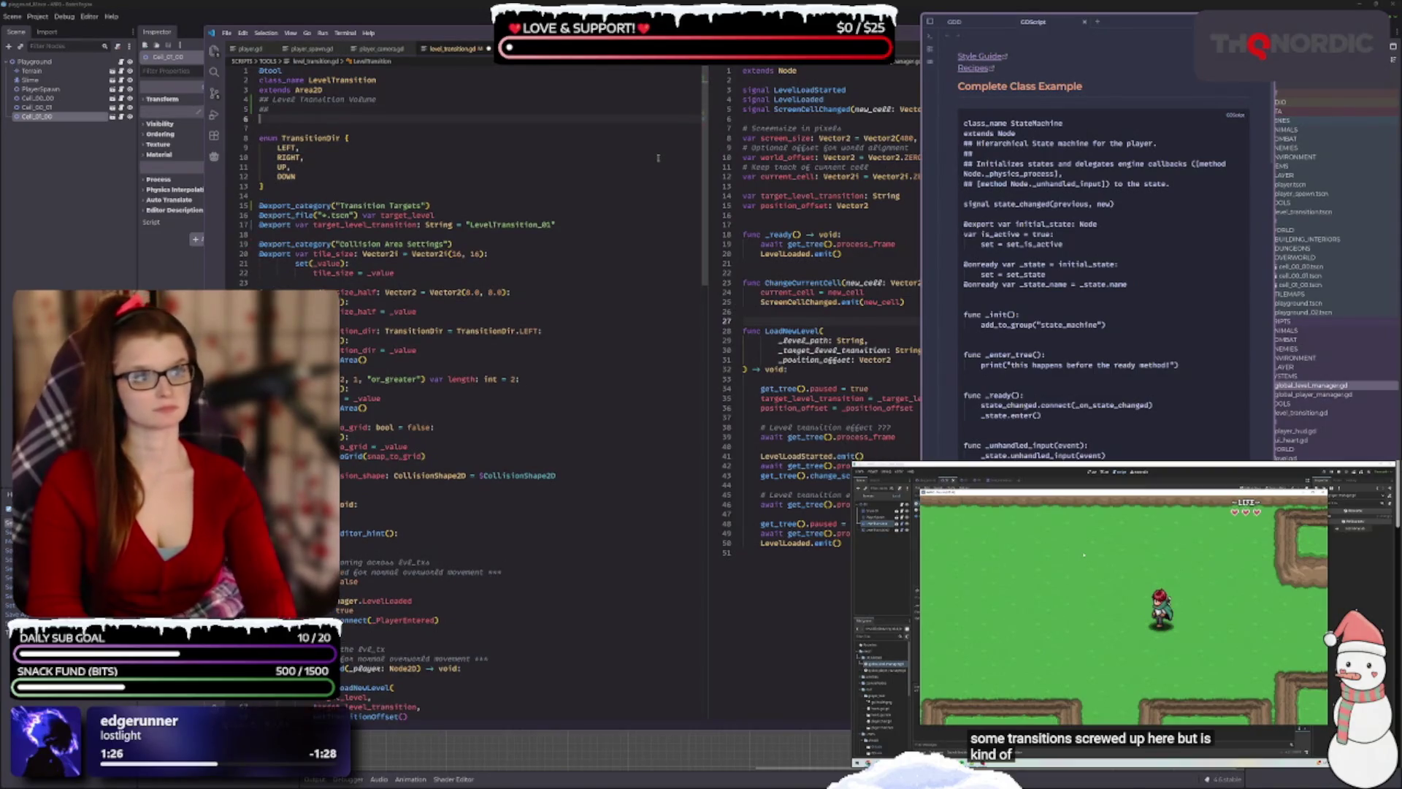
pyautogui.write('##')
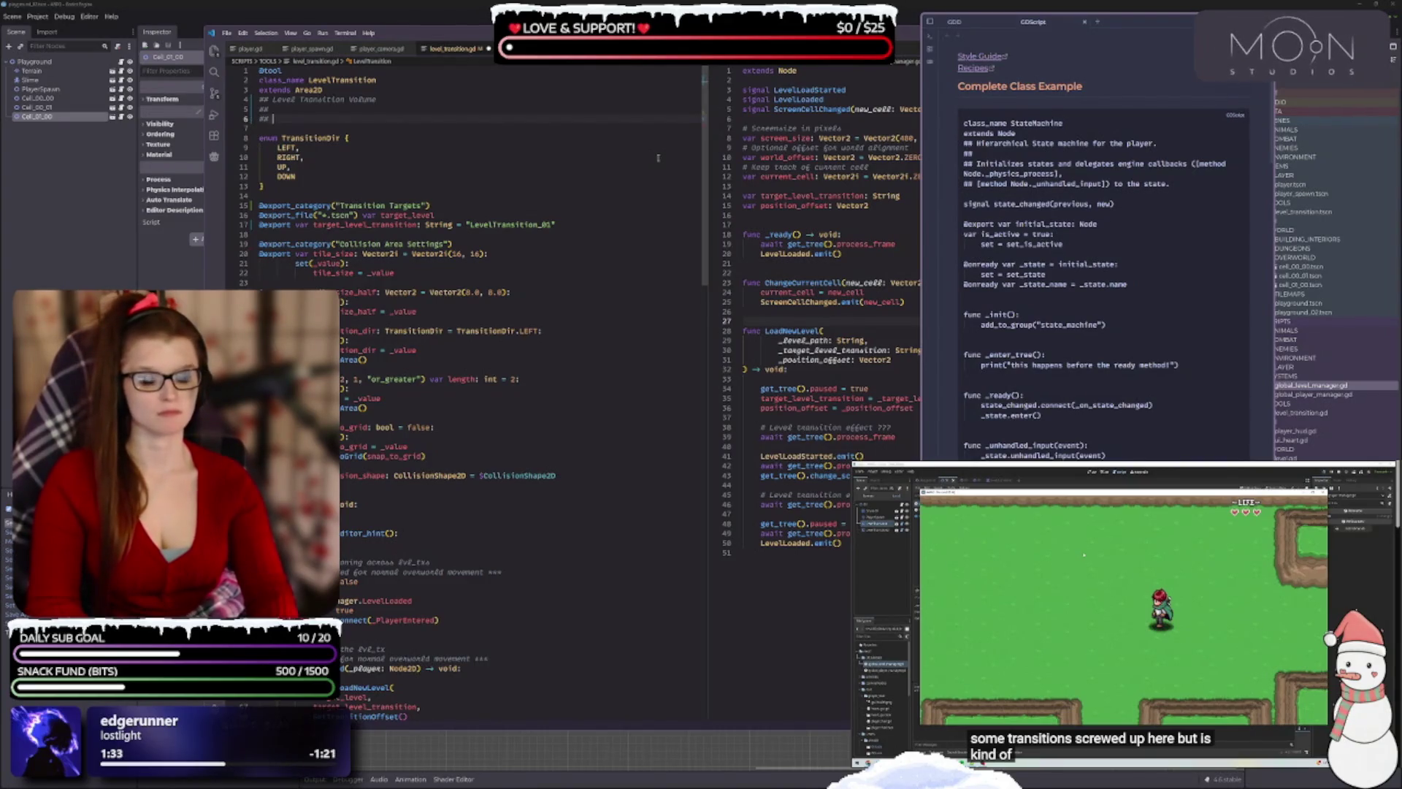
pyautogui.write(' Handles')
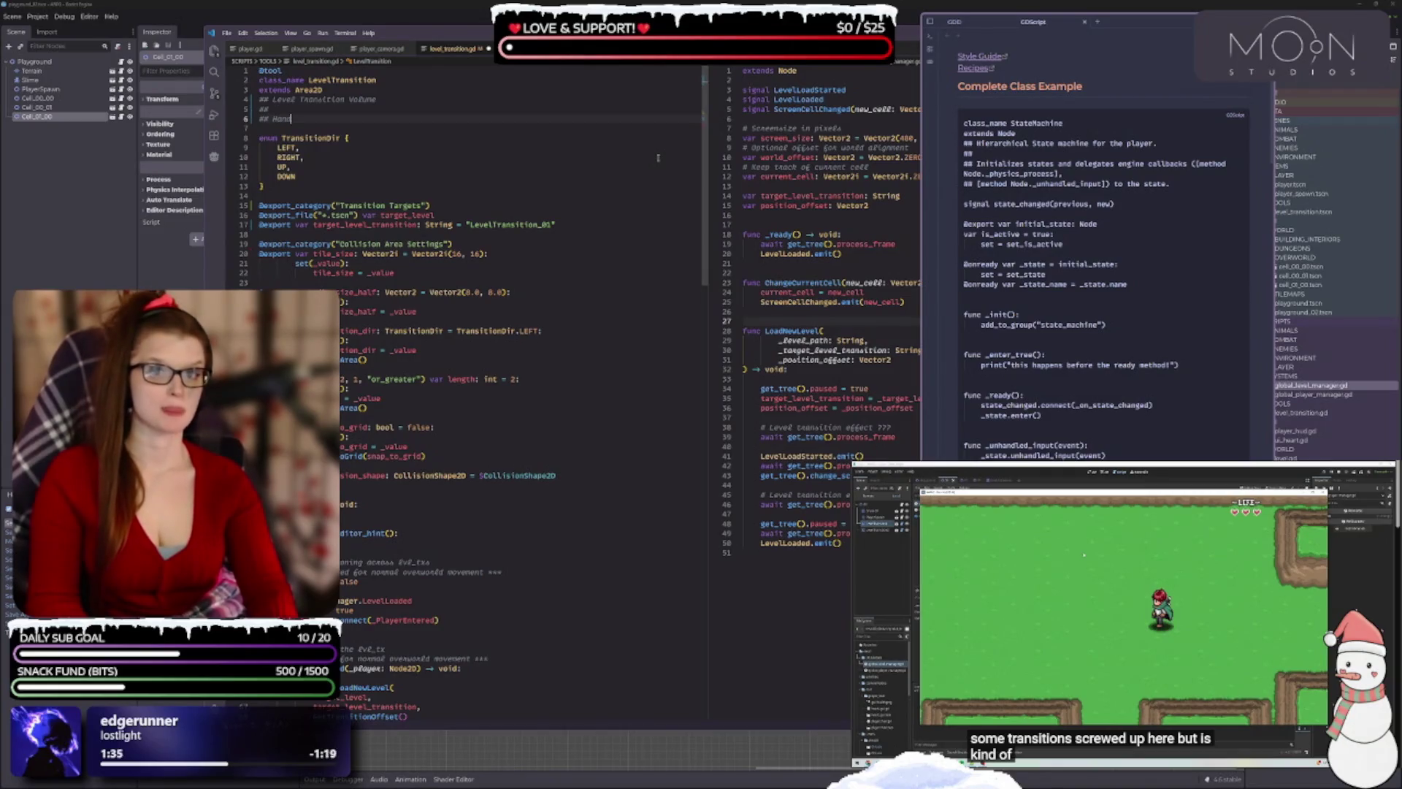
pyautogui.write(' screen-bu')
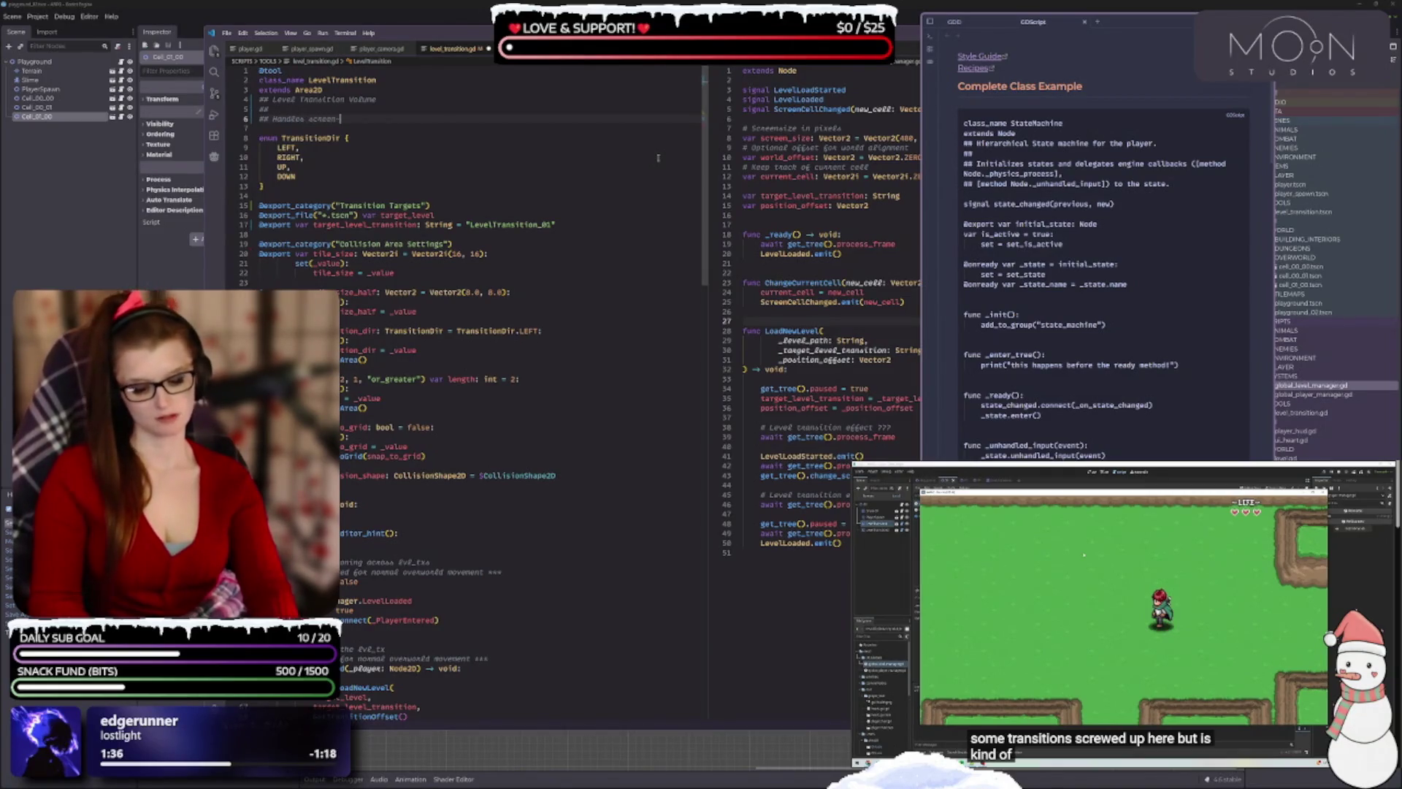
pyautogui.write('y')
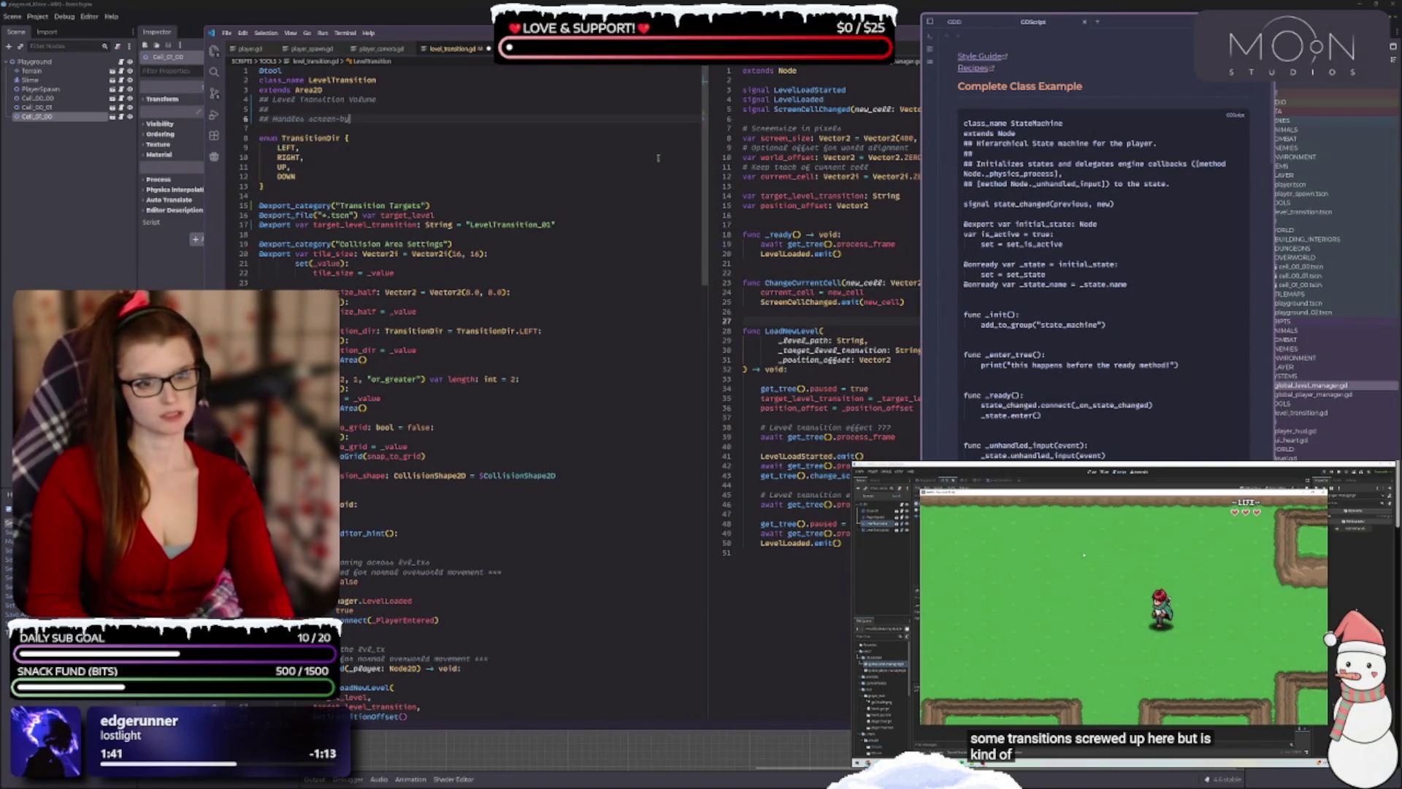
pyautogui.press('BackSpace')
pyautogui.press('BackSpace')
pyautogui.press('BackSpace')
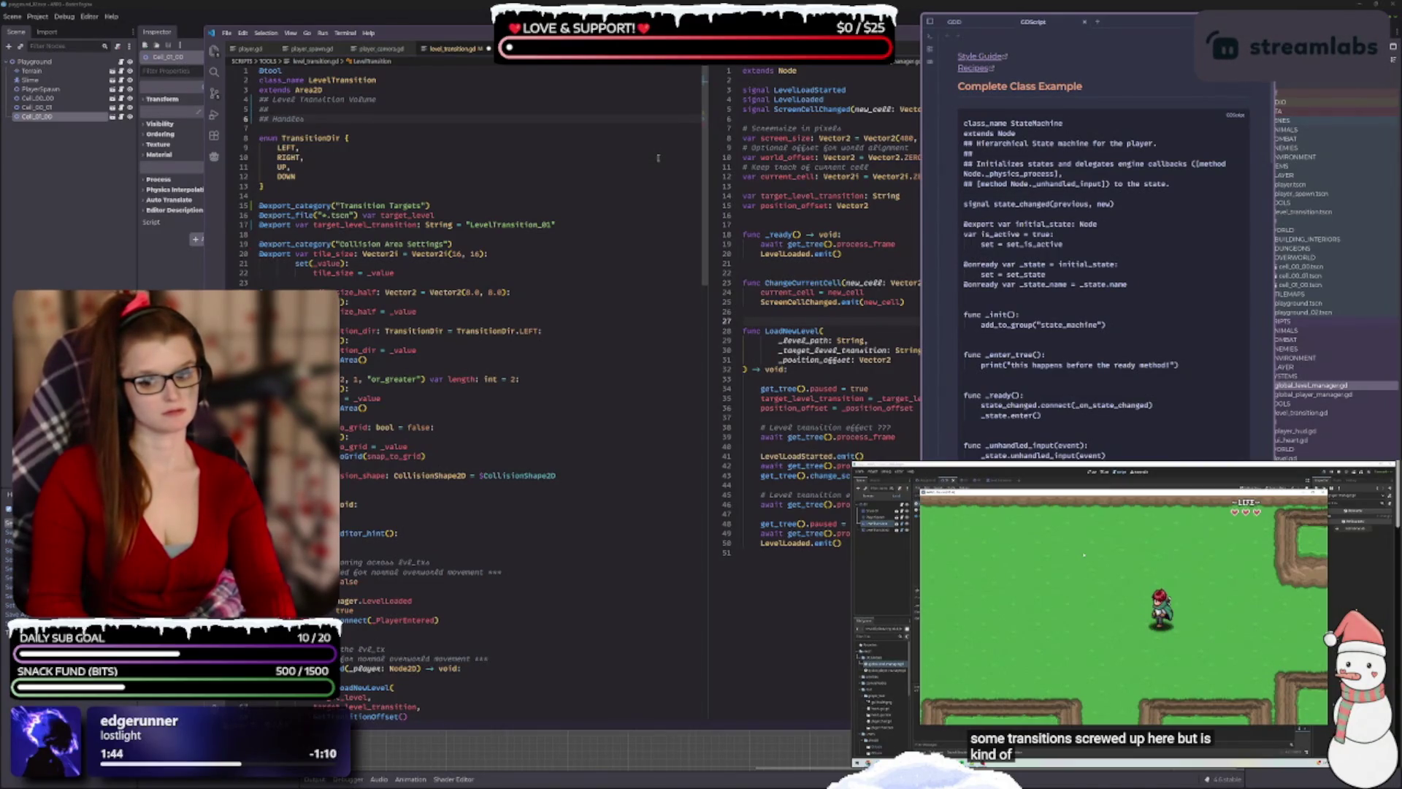
pyautogui.write('rans')
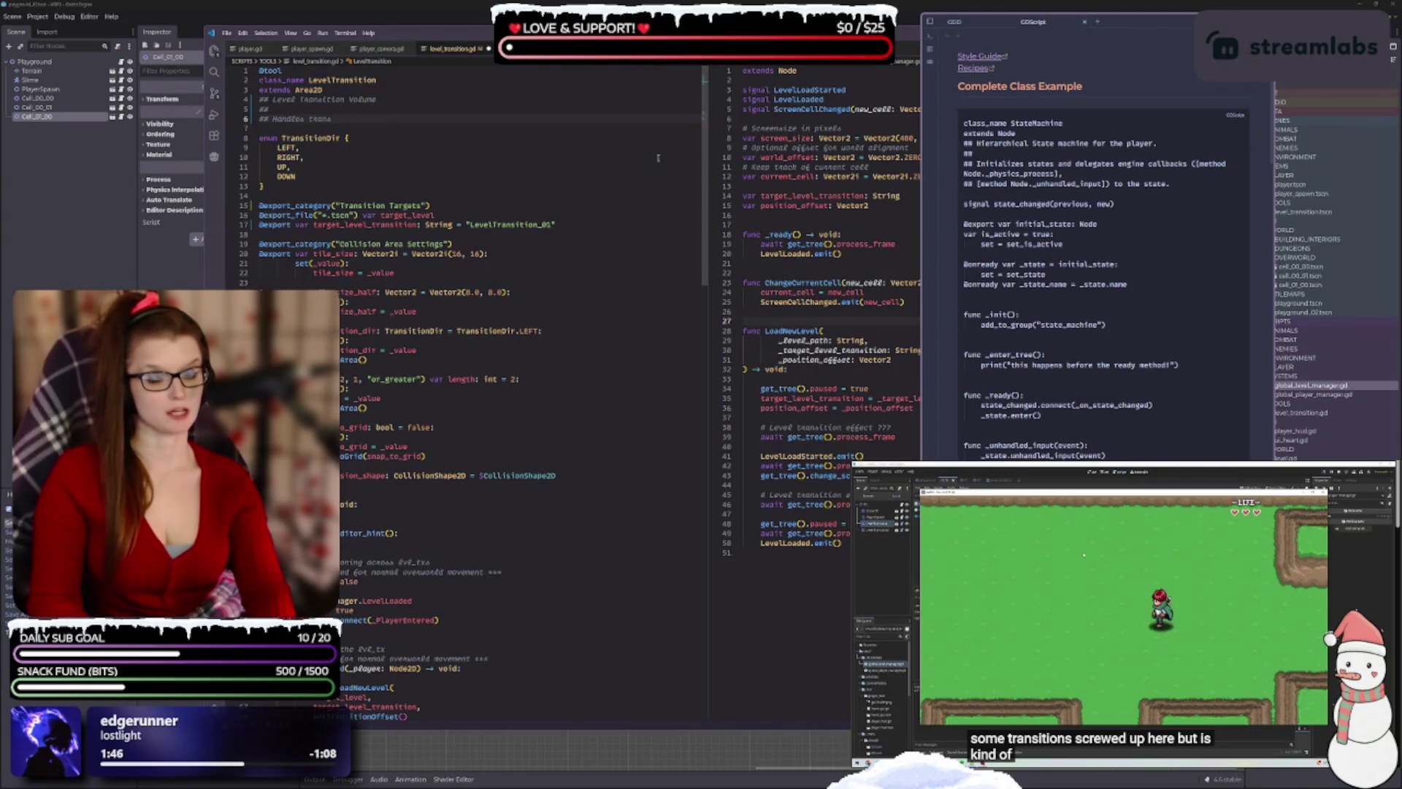
pyautogui.write('itions ')
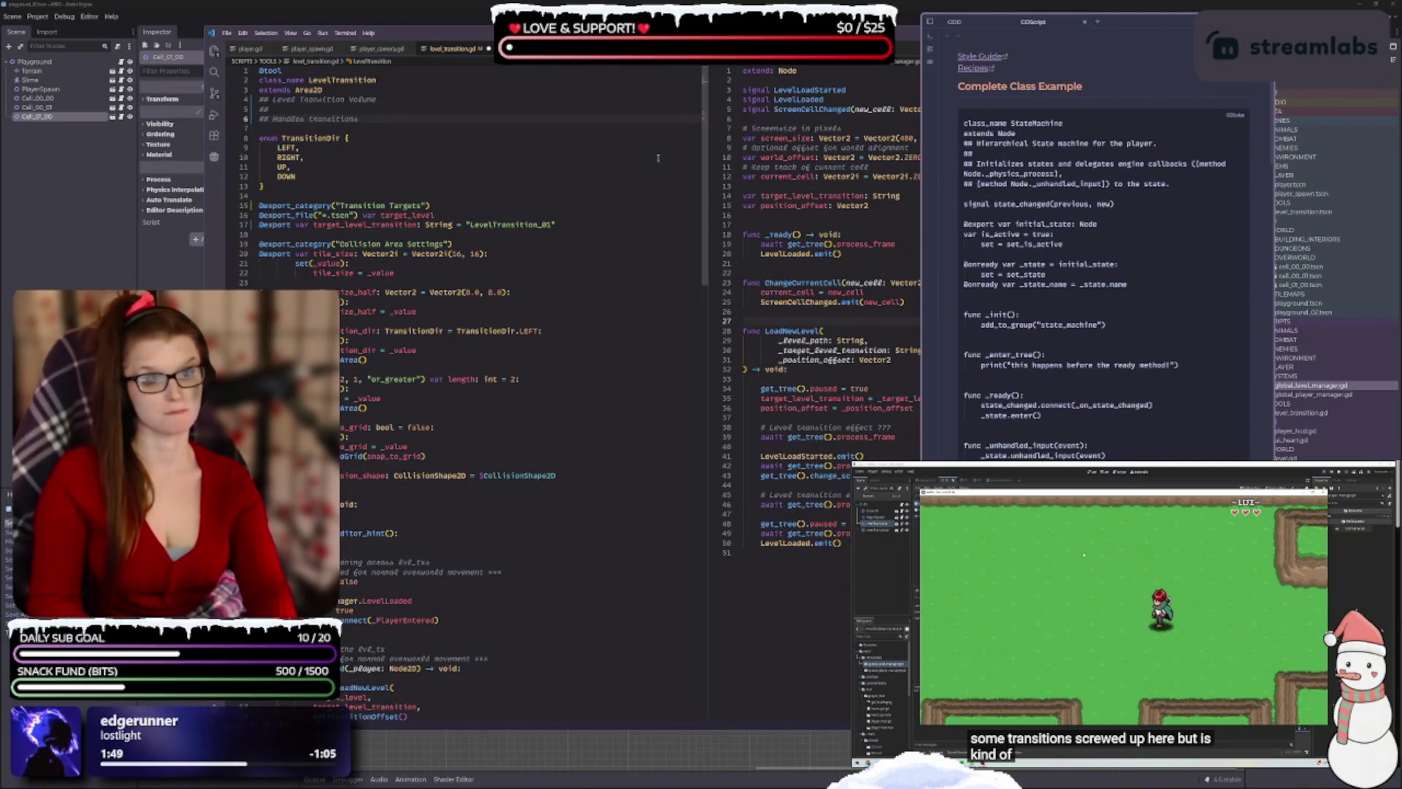
pyautogui.write('across')
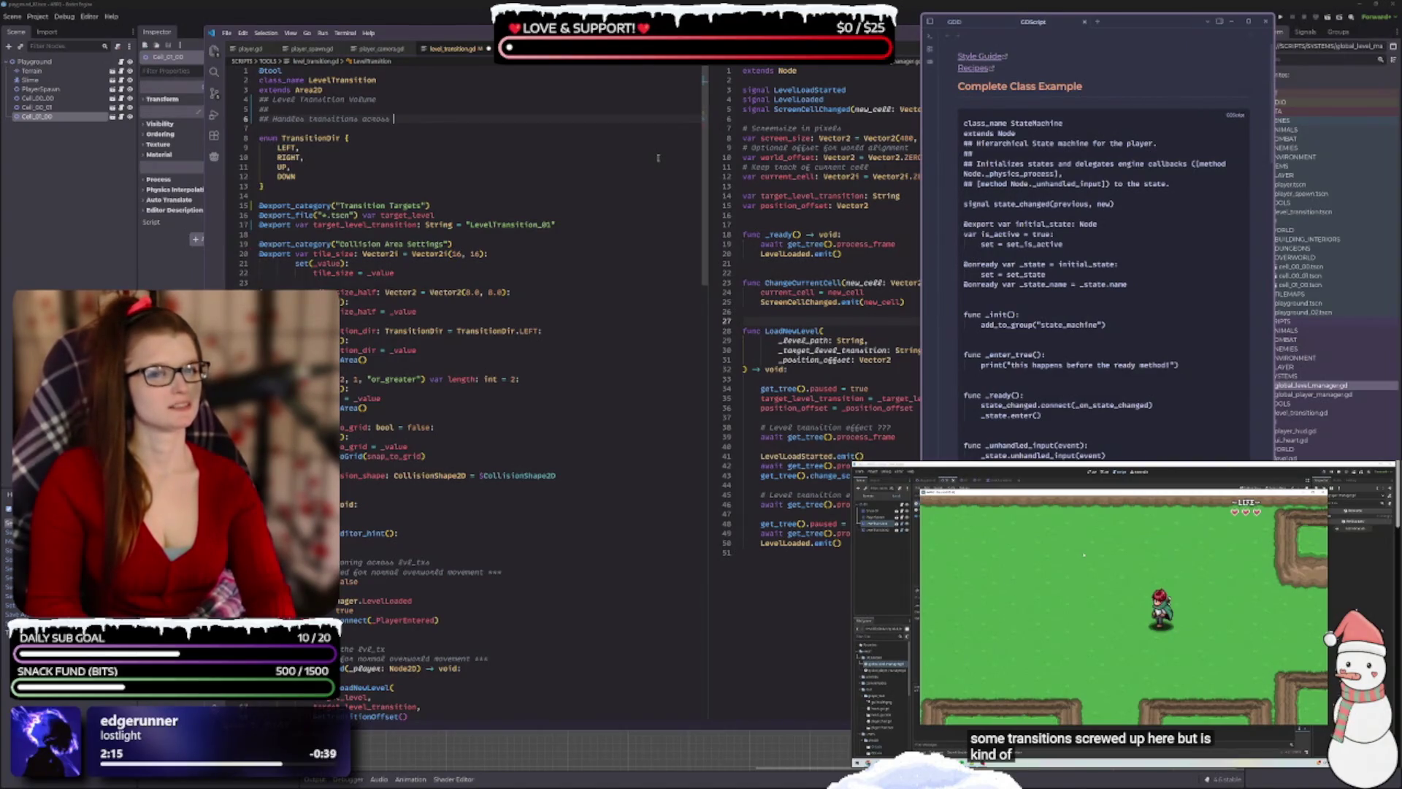
# Complete the comment as 'transitions across world chunks/cells/viewports.' with a period at the end
pyautogui.write('level')
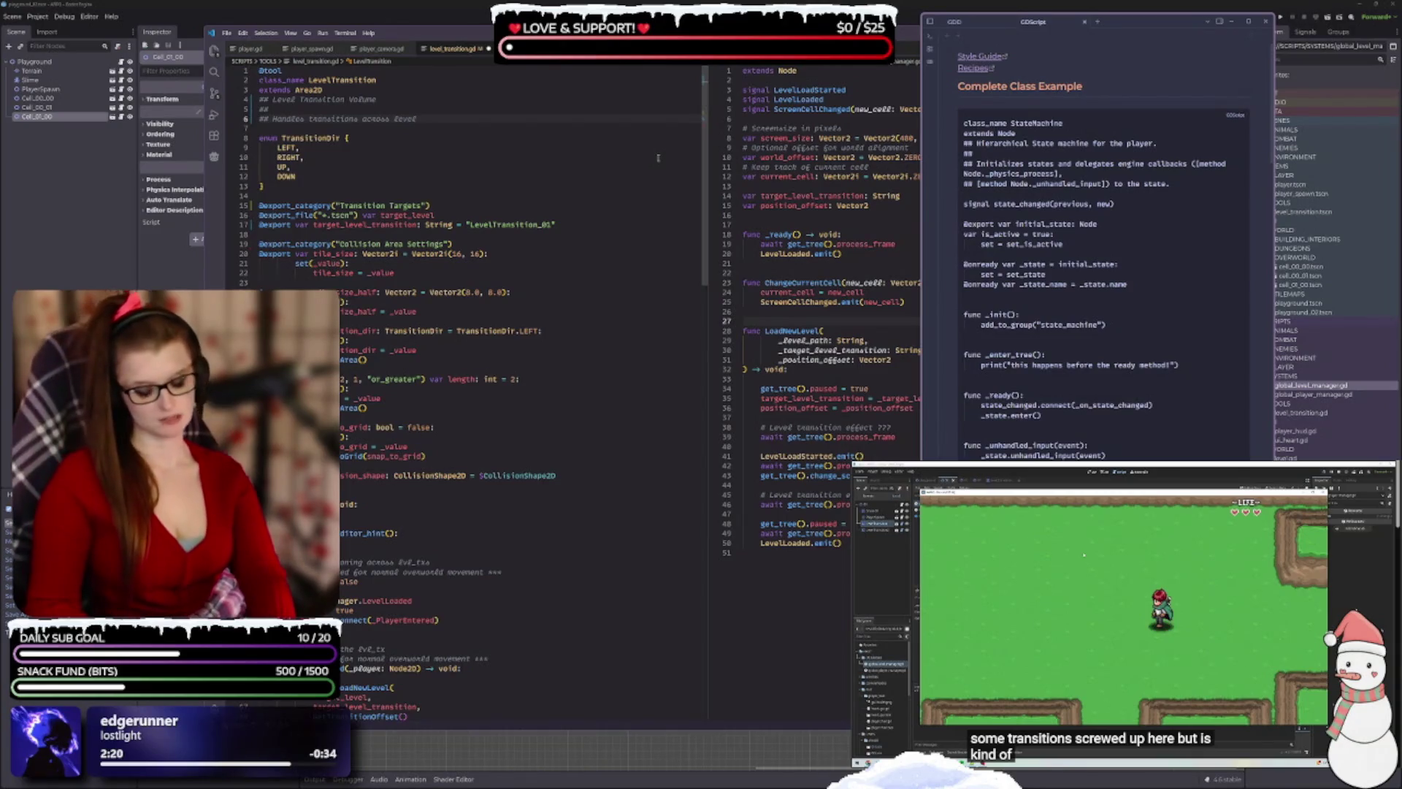
pyautogui.write('chunks')
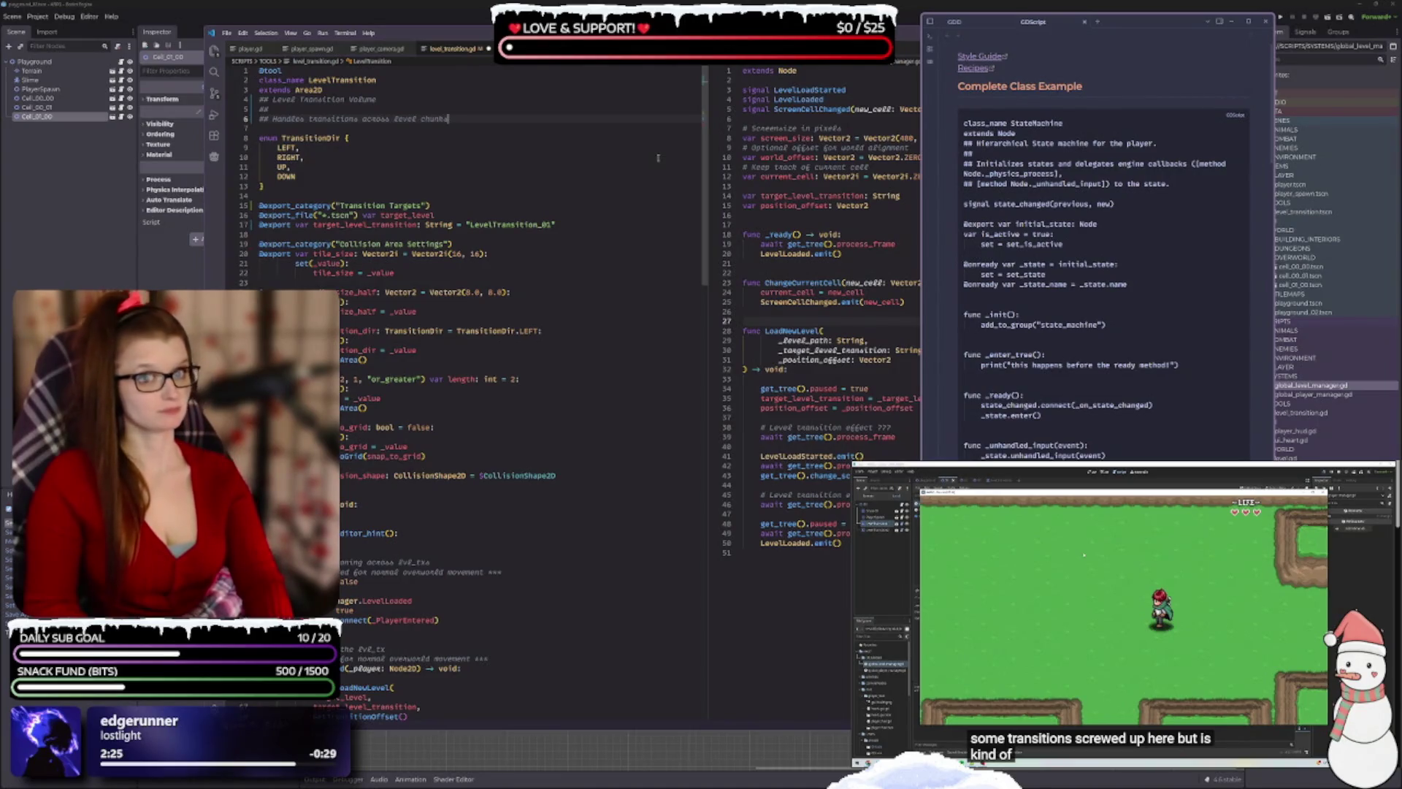
pyautogui.click(444, 118)
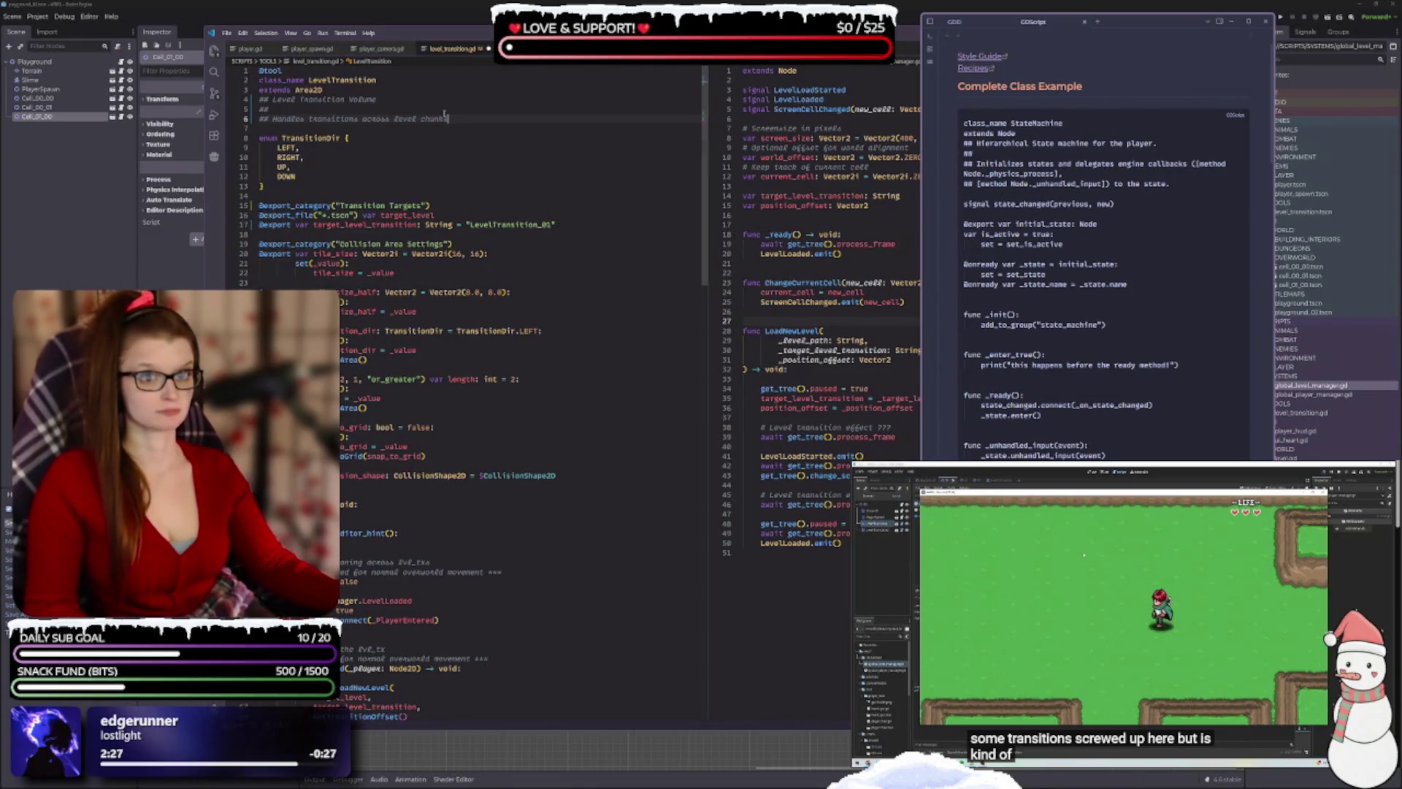
pyautogui.doubleClick(397, 118)
pyautogui.write('world')
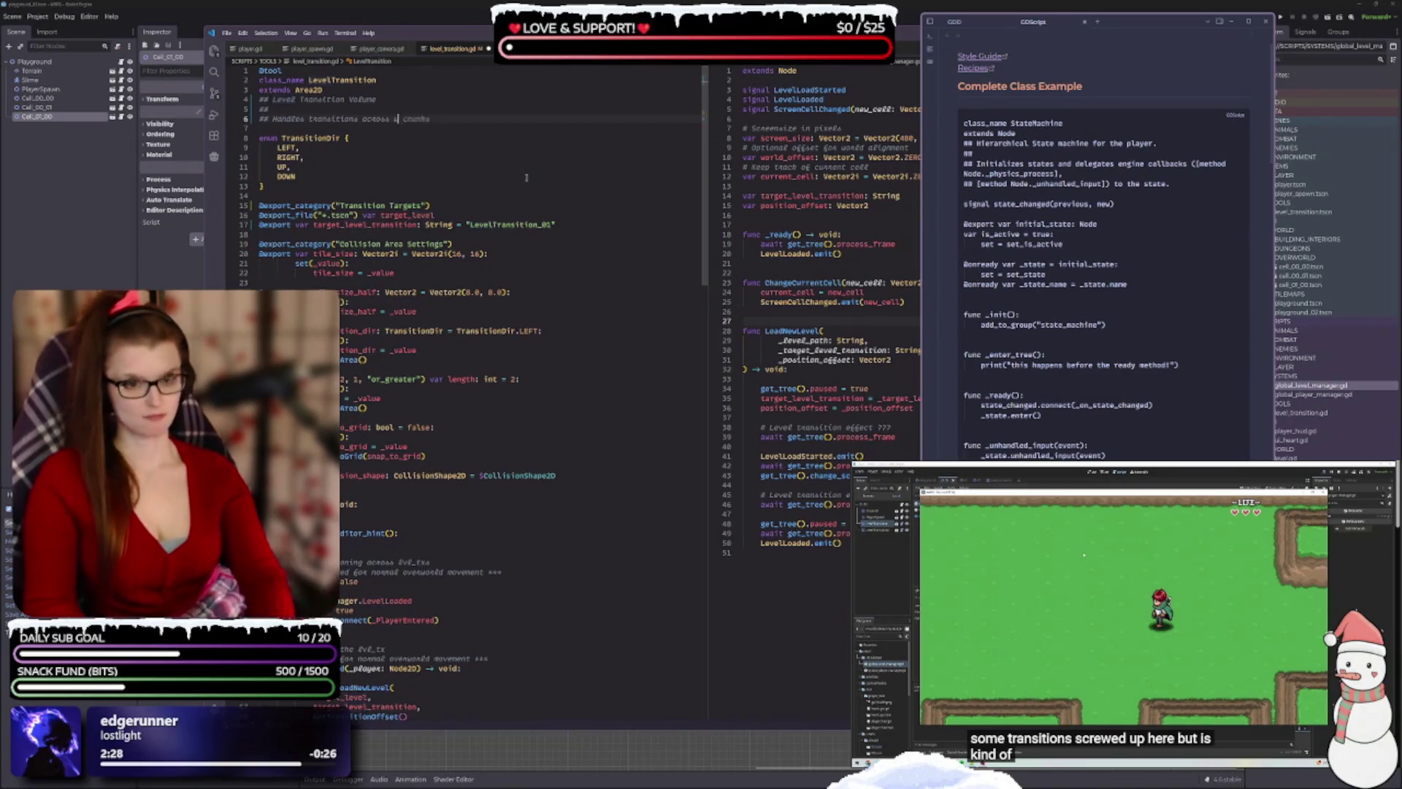
pyautogui.click(476, 119)
pyautogui.write('/cells/')
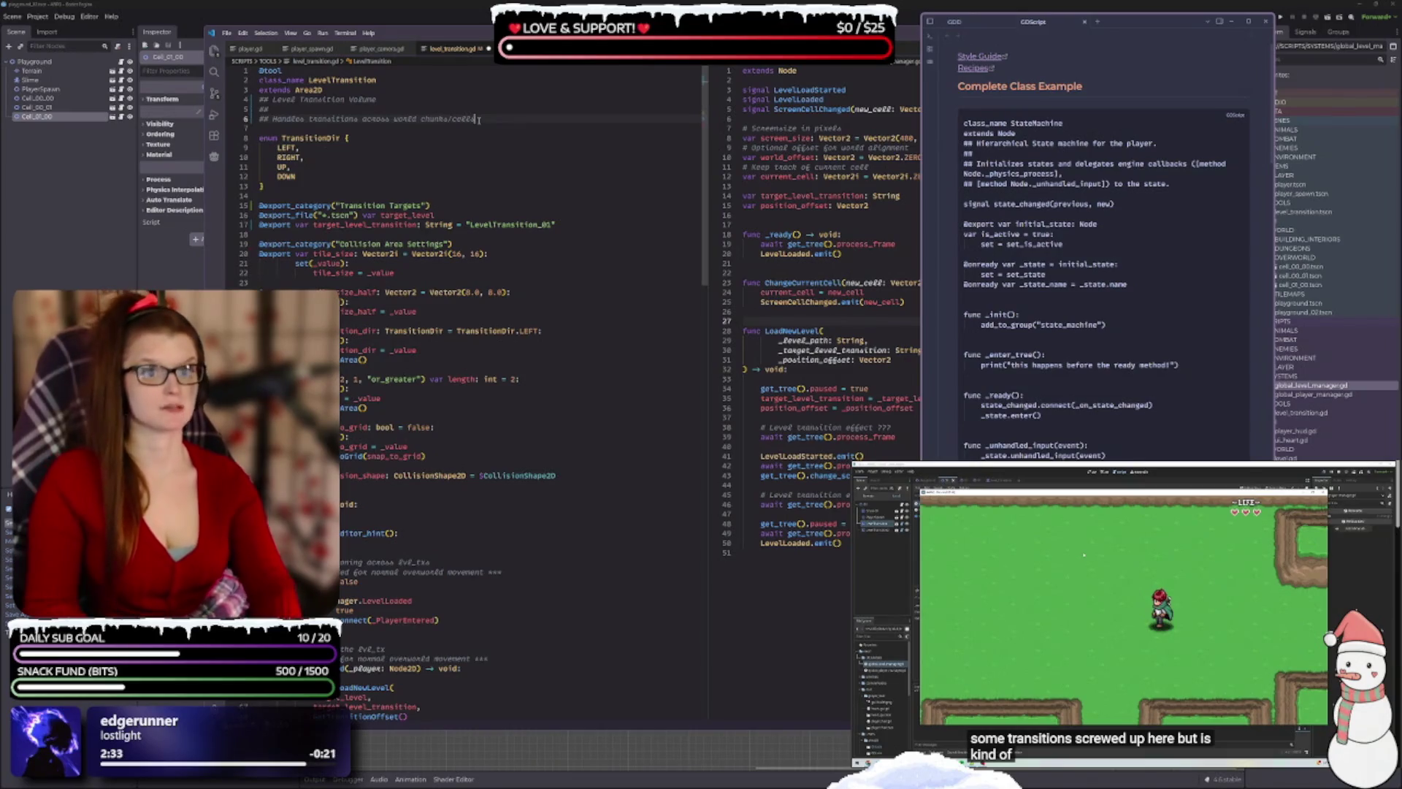
pyautogui.write('viewports')
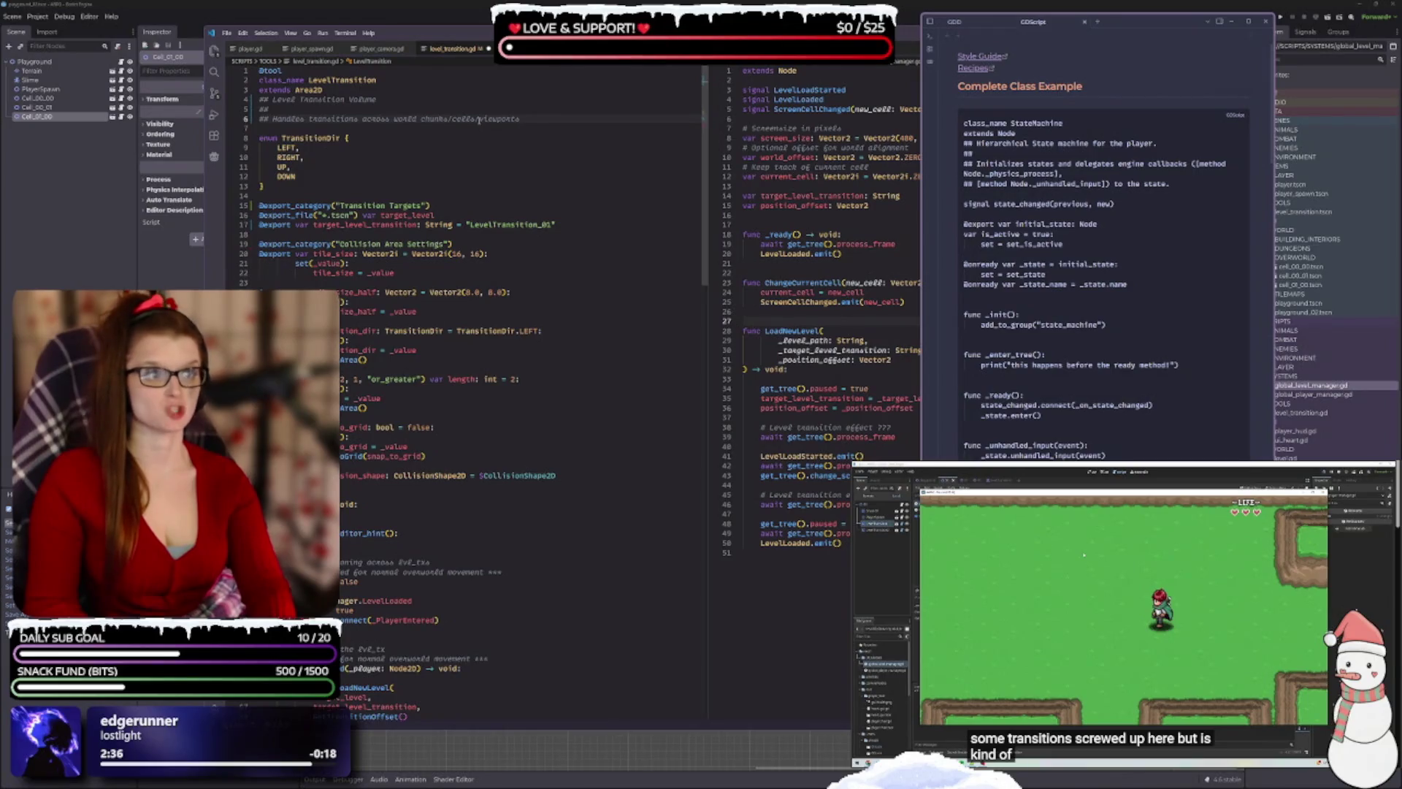
pyautogui.press('Return')
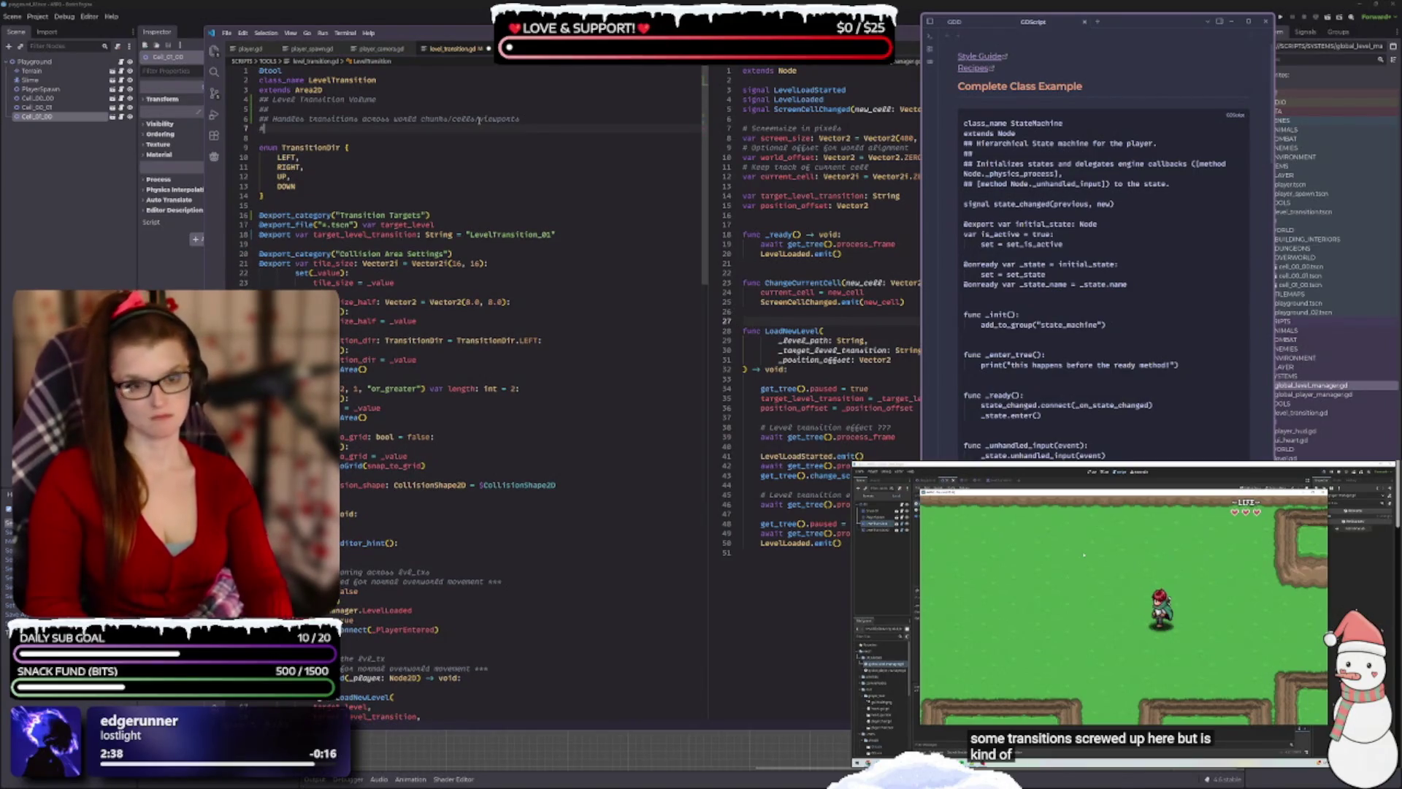
pyautogui.write('#')
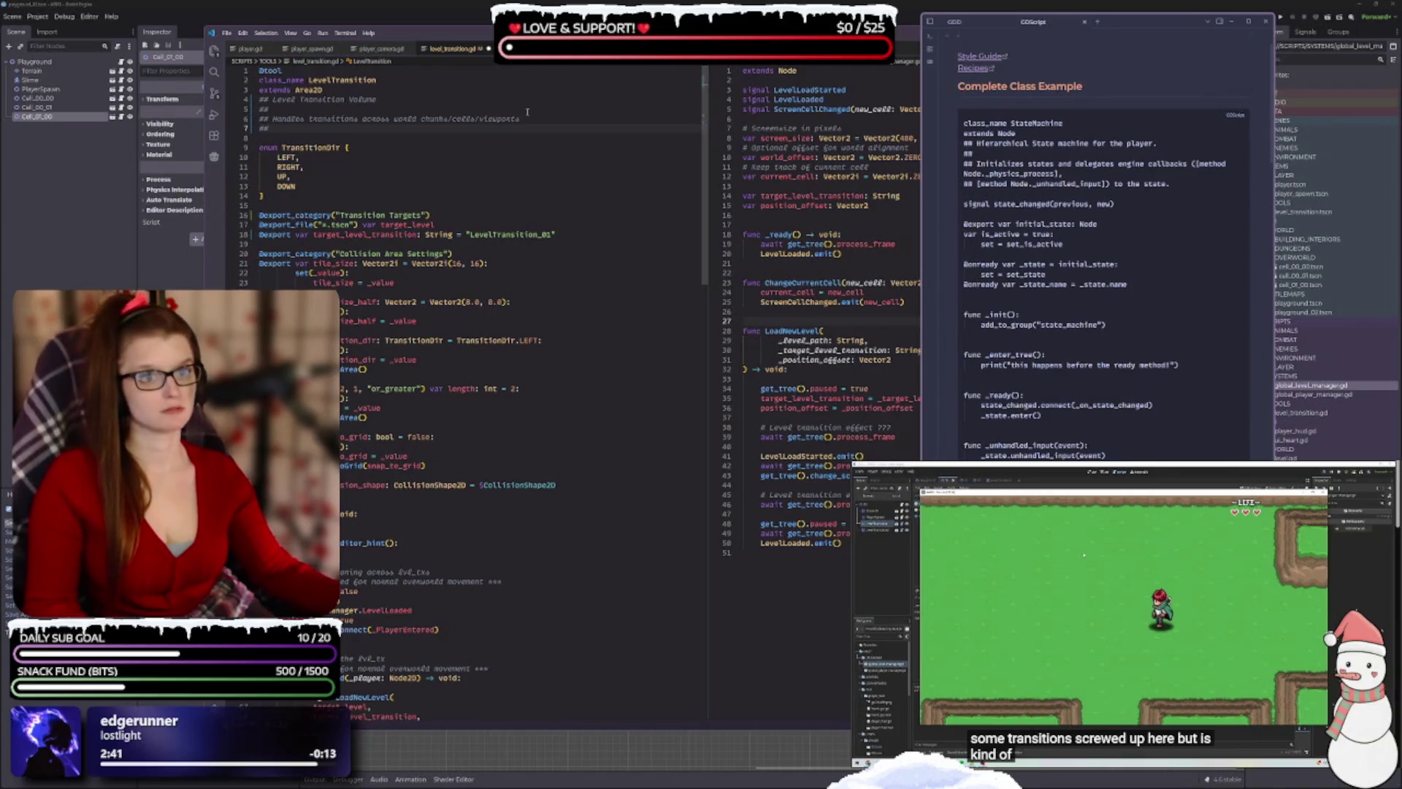
pyautogui.doubleClick(490, 118)
pyautogui.press('End')
pyautogui.write('.')
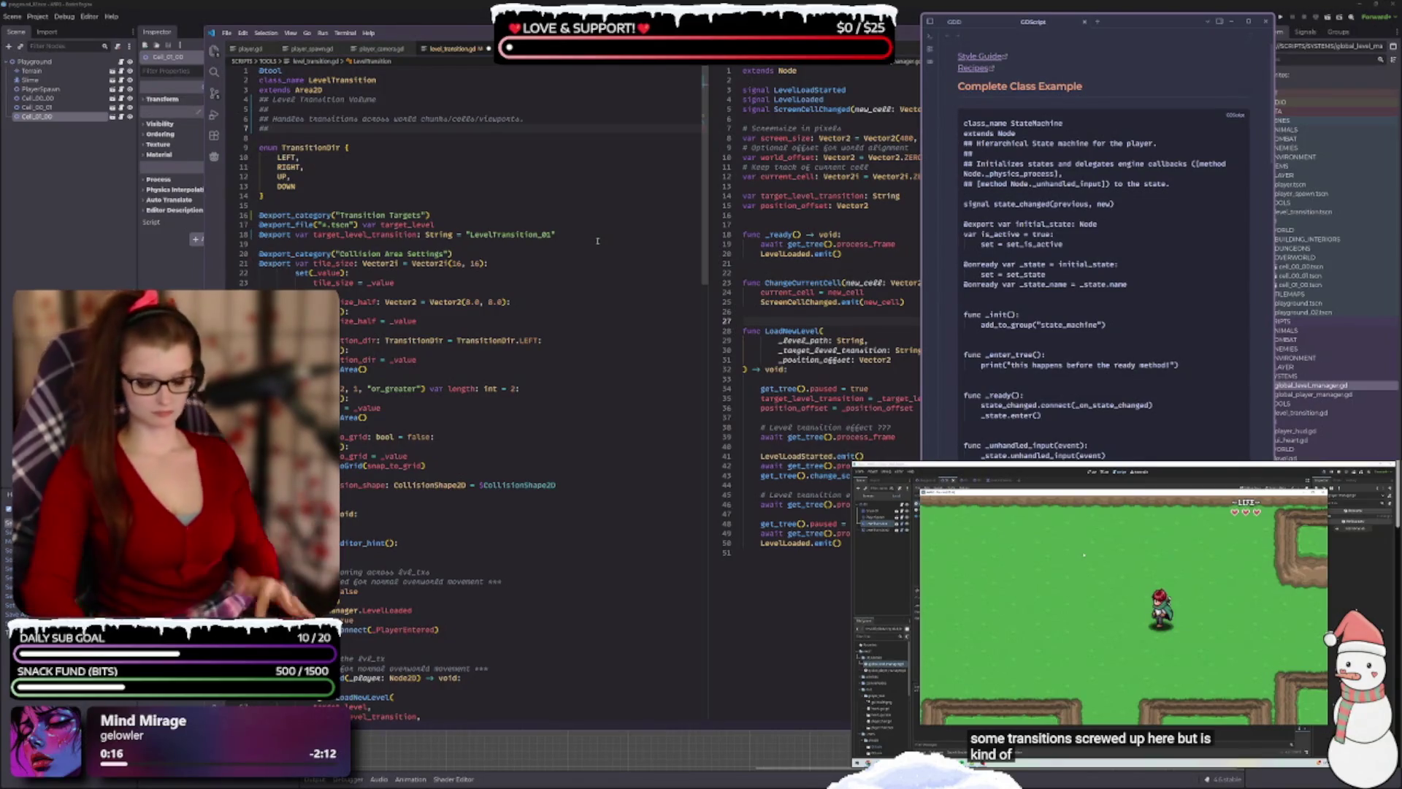
# Draft line 7's Includes comment about the EditorTool, ending it with 'in editor'
pyautogui.write('Includes Edi')
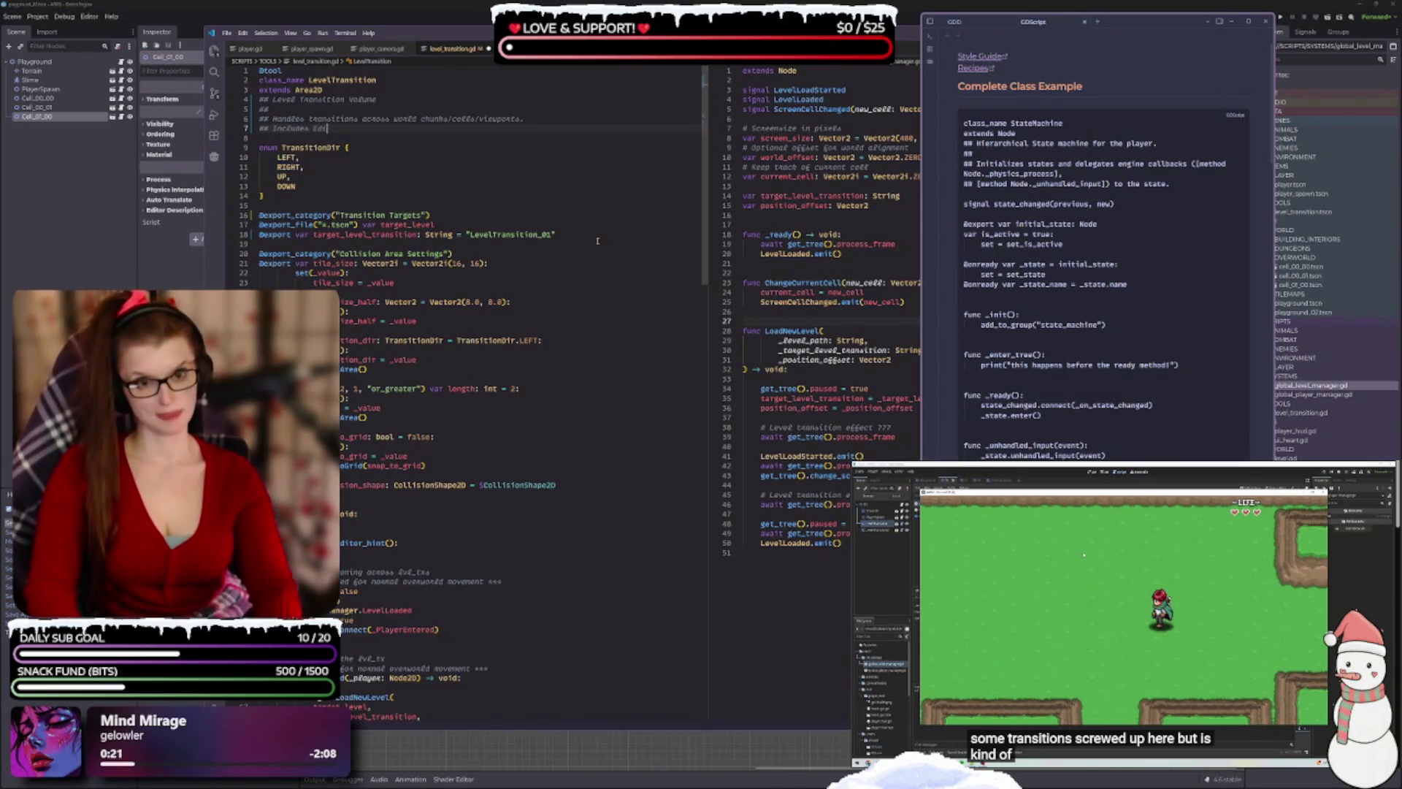
pyautogui.write('tor')
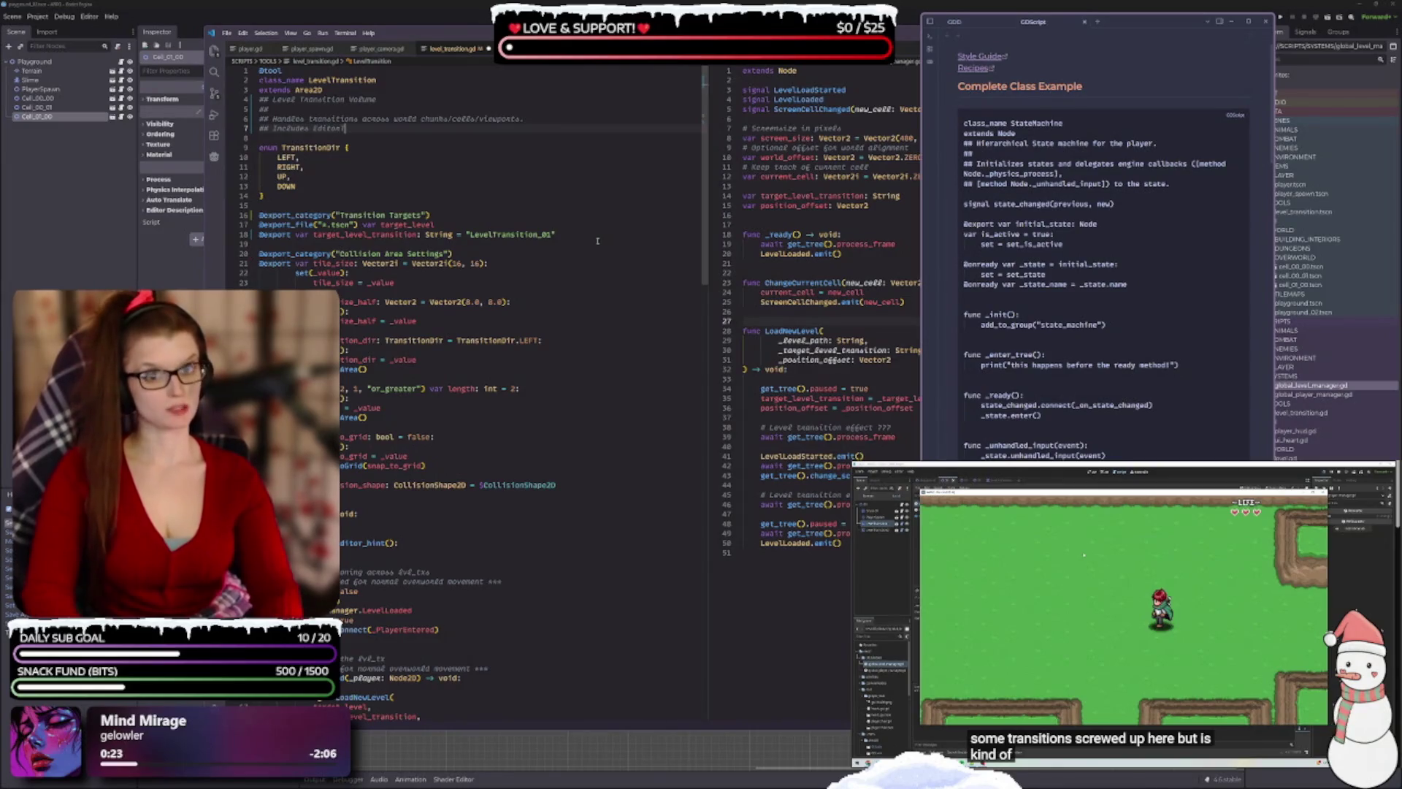
pyautogui.write('Tool')
pyautogui.write('[c')
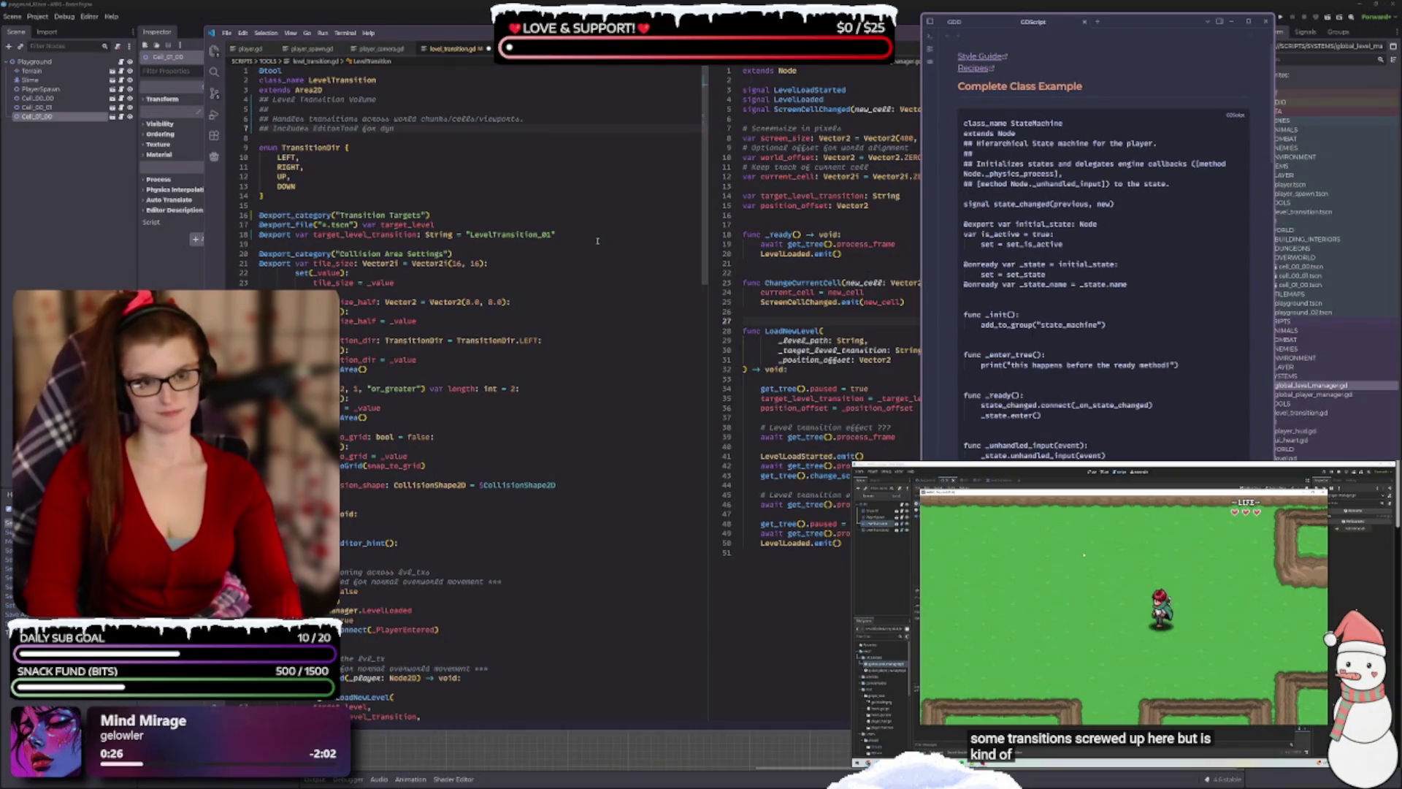
pyautogui.write('amiccell')
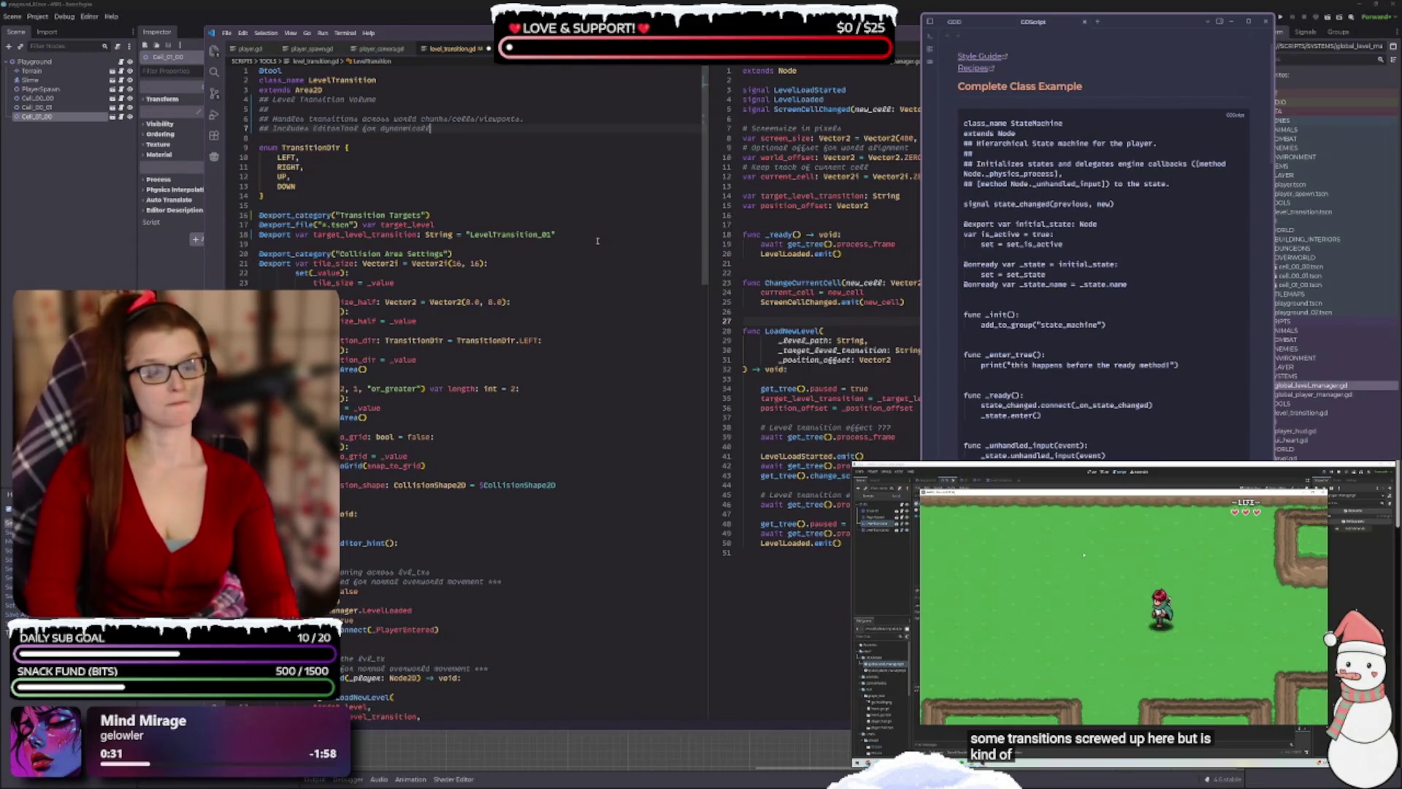
pyautogui.press('BackSpace')
pyautogui.press('BackSpace')
pyautogui.press('BackSpace')
pyautogui.write('amica')
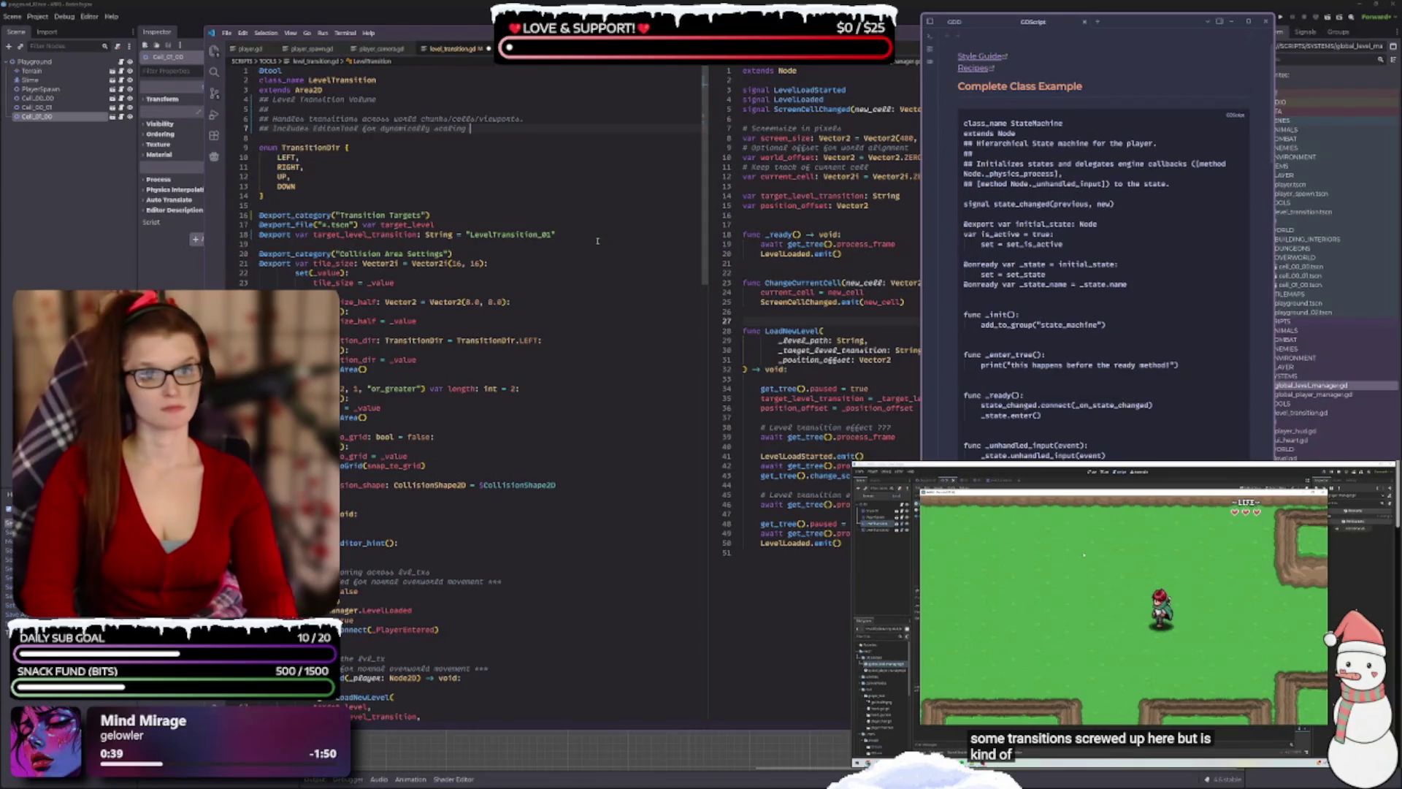
pyautogui.press('BackSpace')
pyautogui.press('BackSpace')
pyautogui.press('BackSpace')
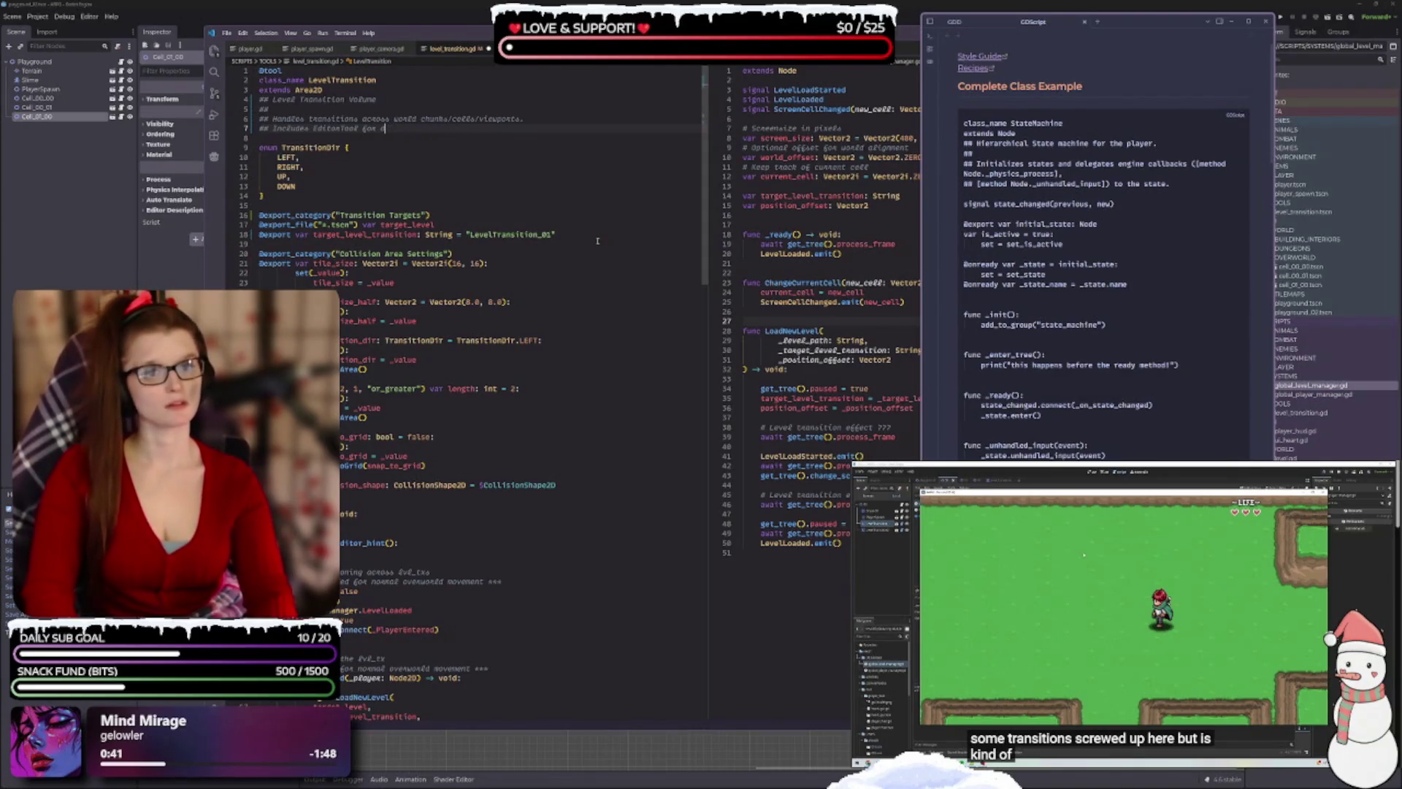
pyautogui.press('BackSpace')
pyautogui.write('scaling without a')
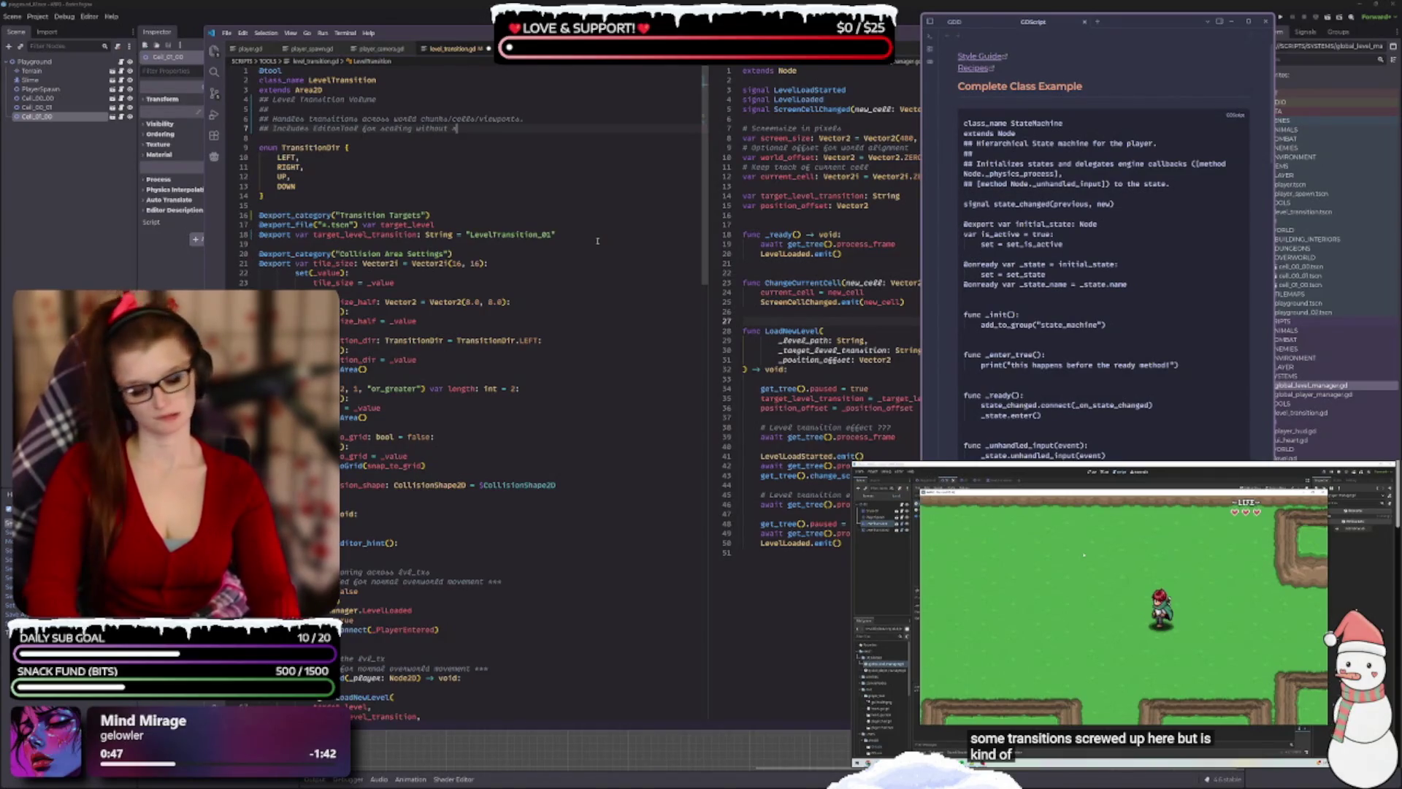
pyautogui.write('unning')
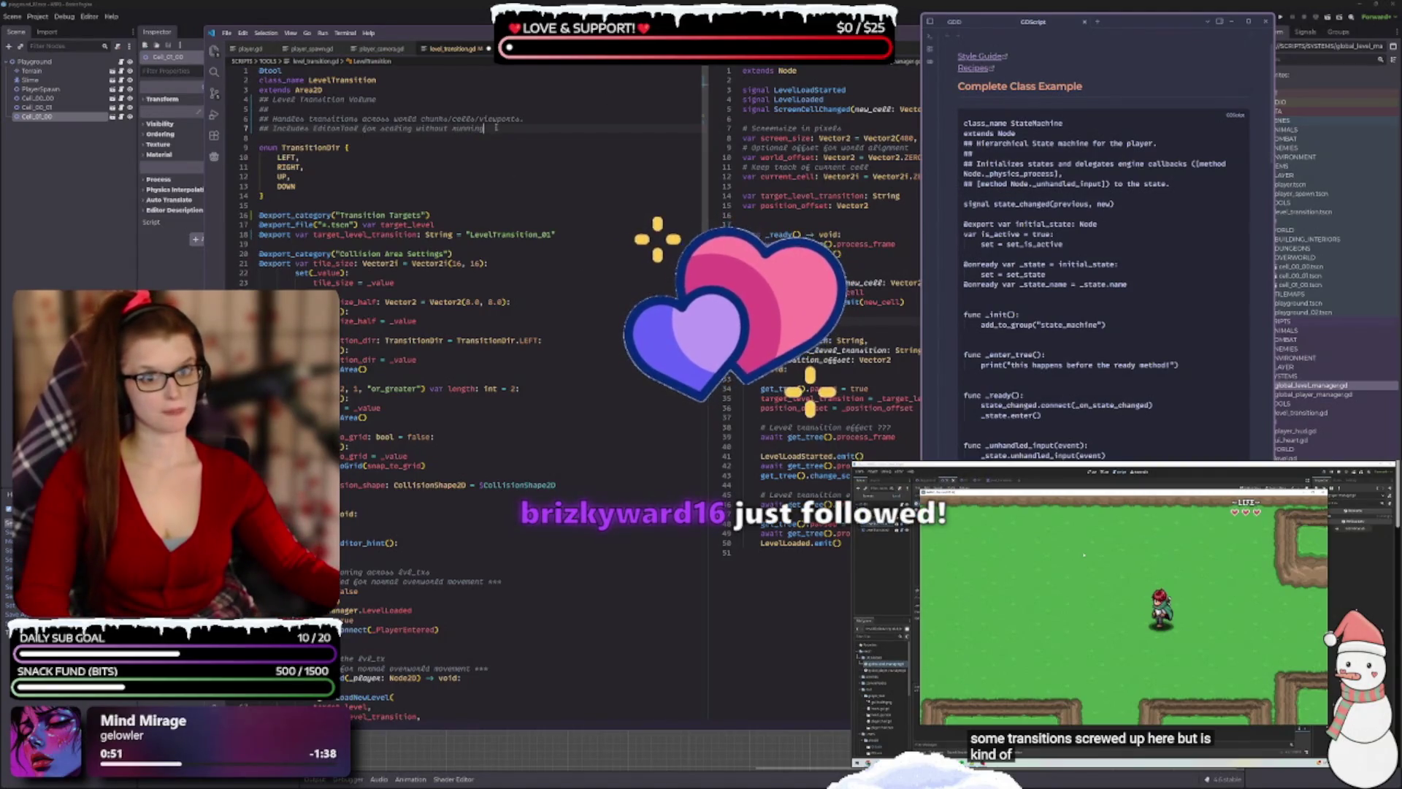
pyautogui.hotkey('ctrl', 'BackSpace')
pyautogui.hotkey('ctrl', 'BackSpace')
pyautogui.write('in edit')
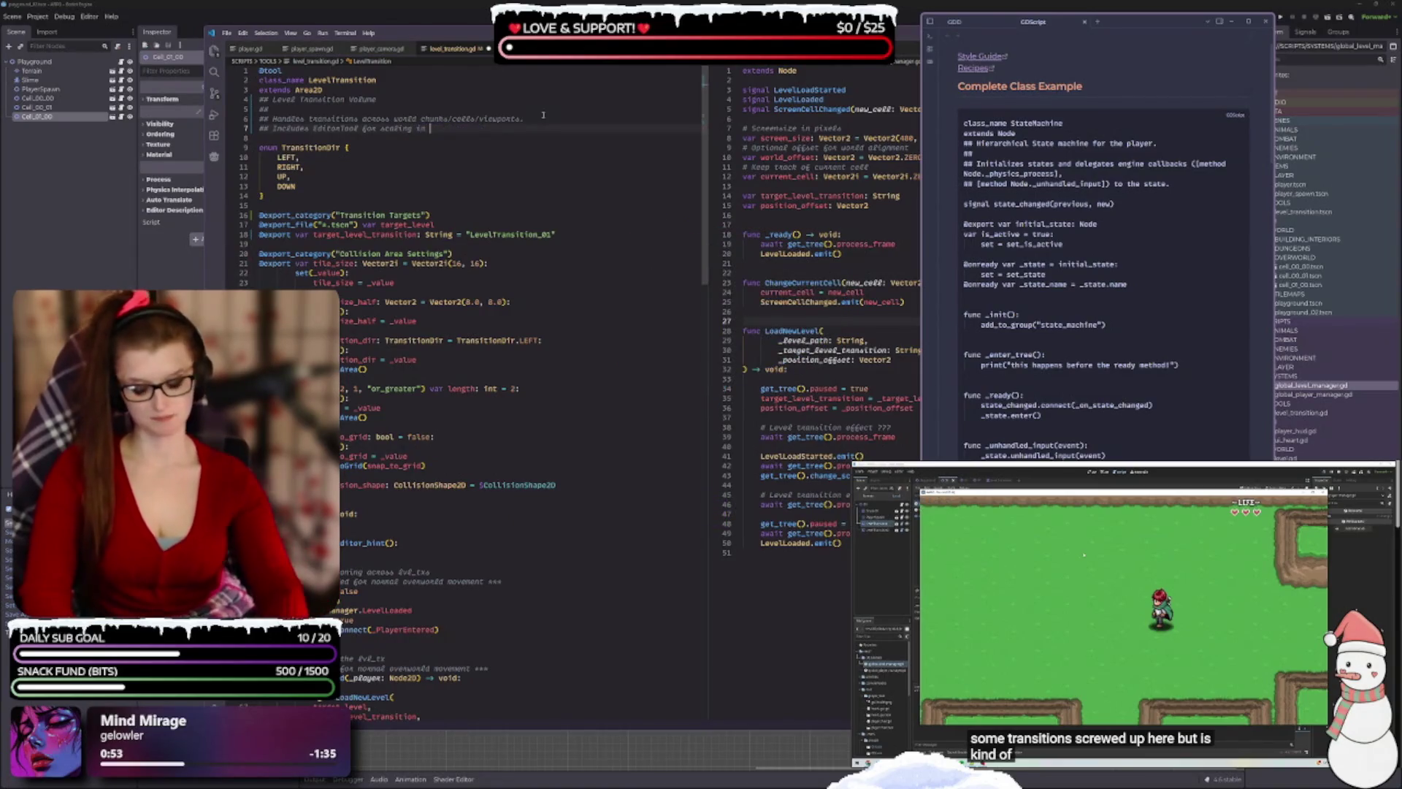
pyautogui.write('or')
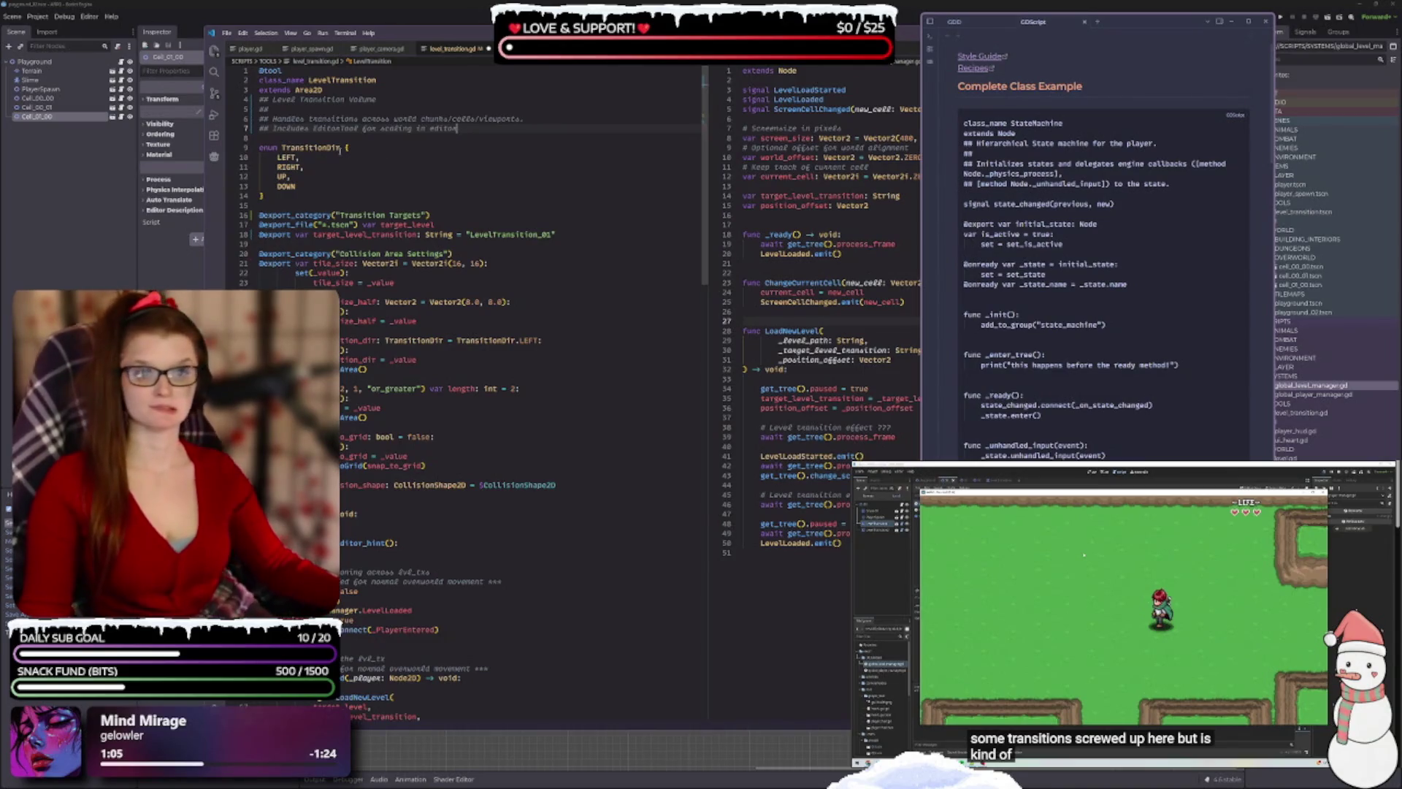
# Reword line 7 to '## Includes EditorTool feature for scaling in editor.'
pyautogui.doubleClick(290, 128)
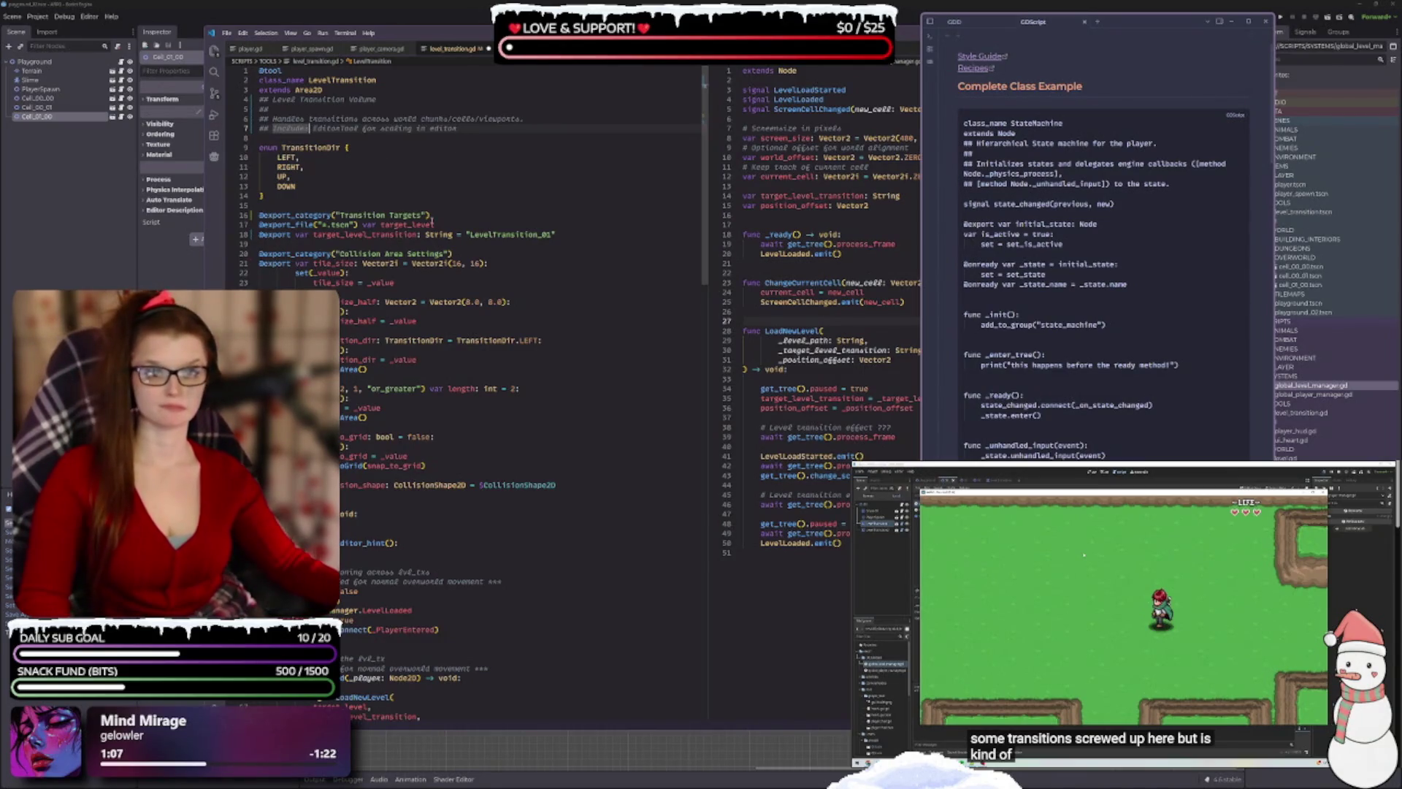
pyautogui.doubleClick(365, 129)
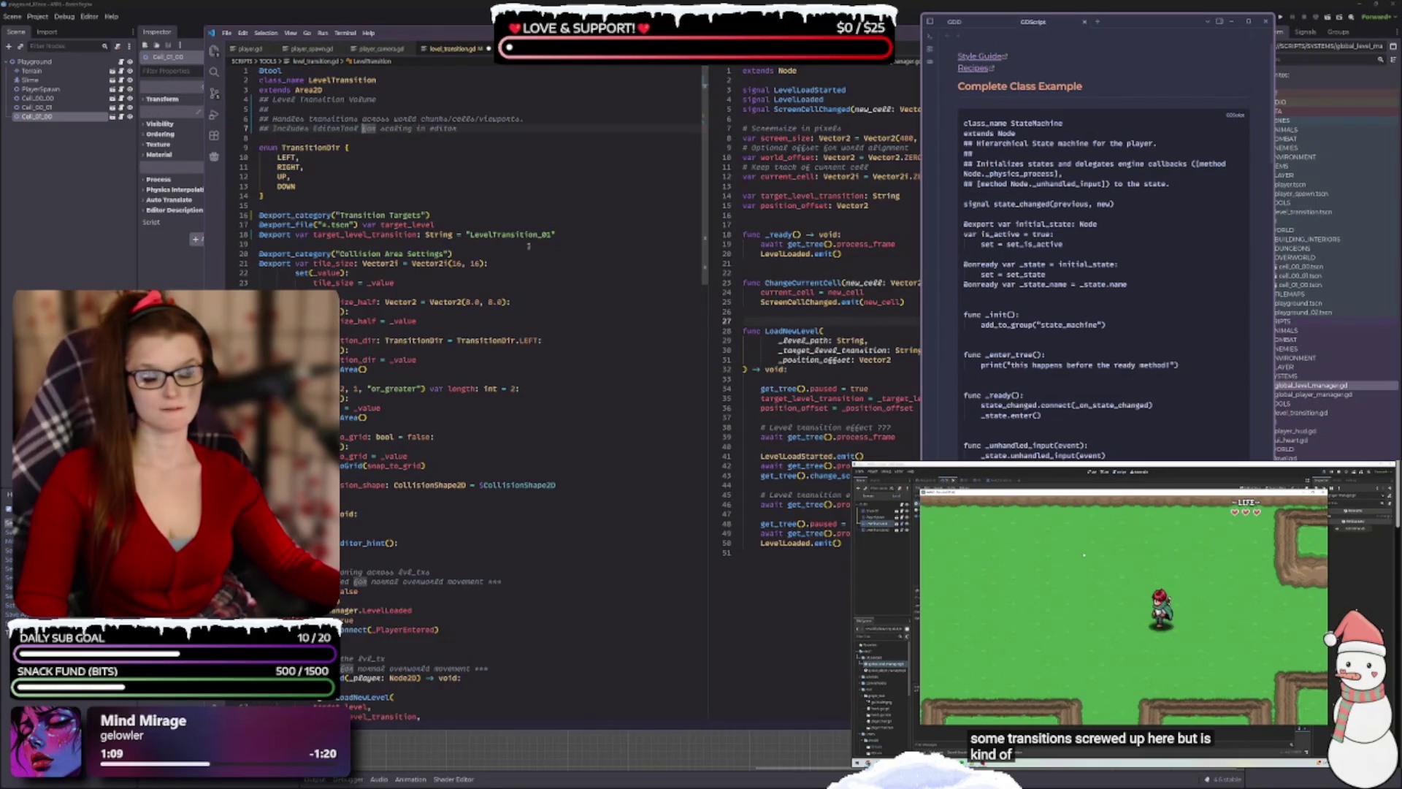
pyautogui.write('function')
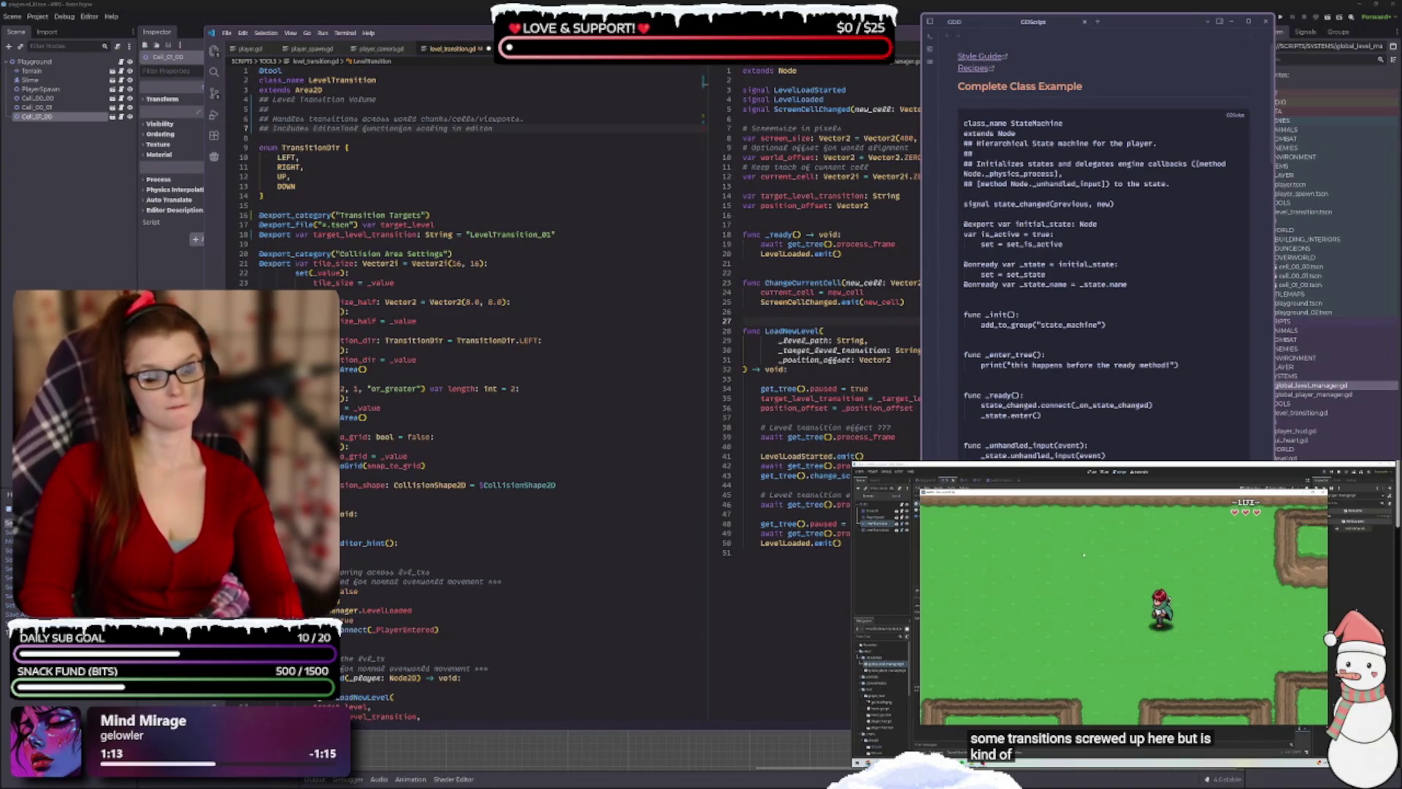
pyautogui.hotkey('ctrl', 'BackSpace')
pyautogui.write('feature')
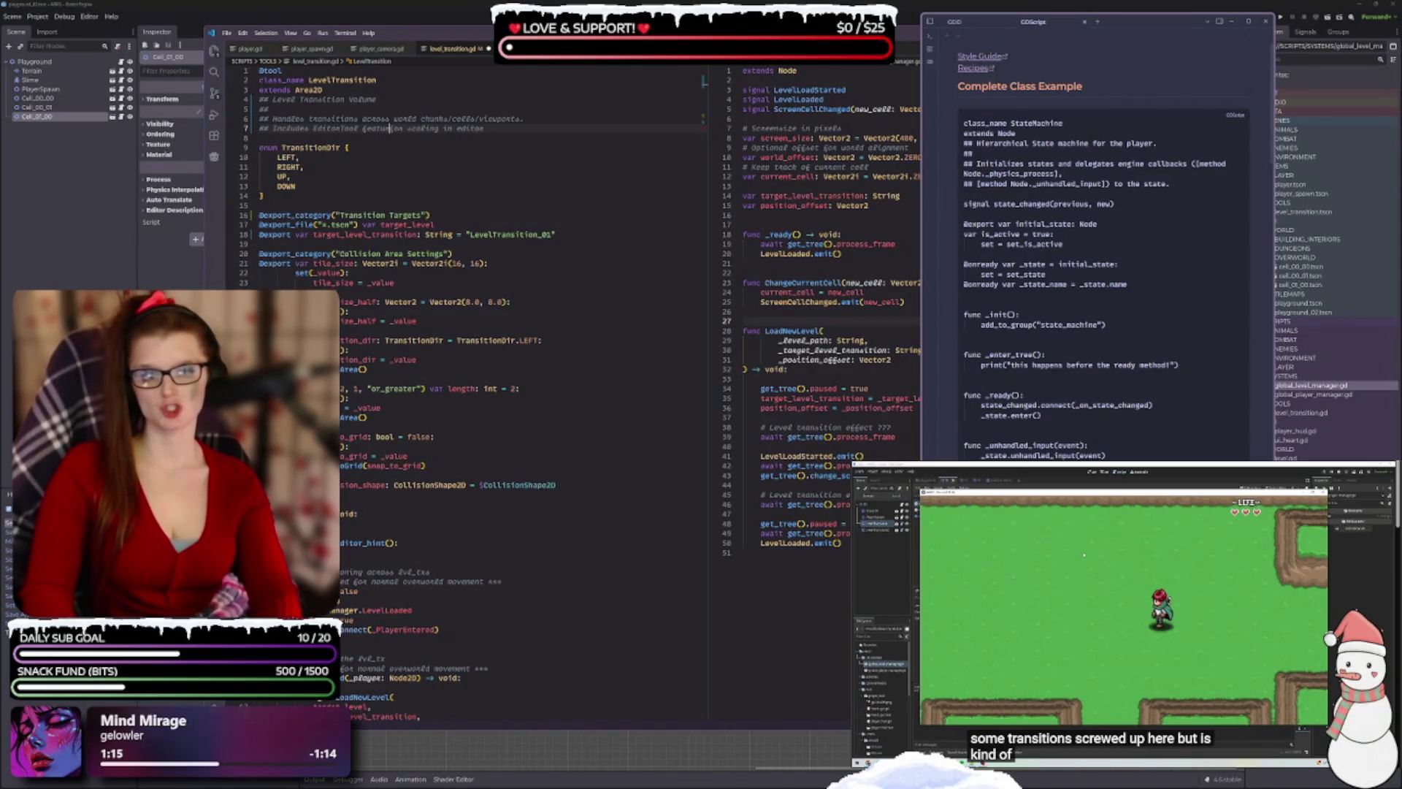
pyautogui.write(' for')
pyautogui.doubleClick(479, 128)
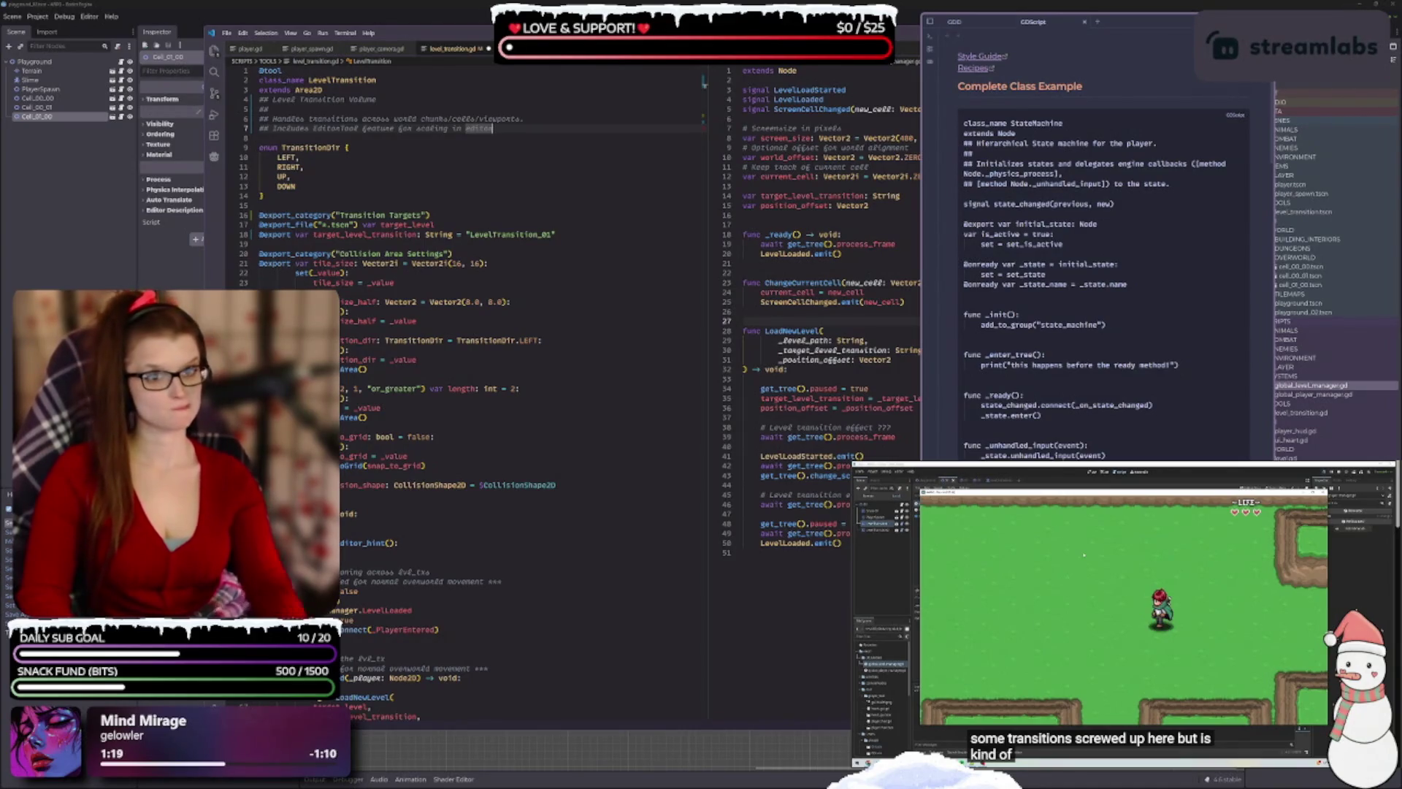
pyautogui.click(494, 129)
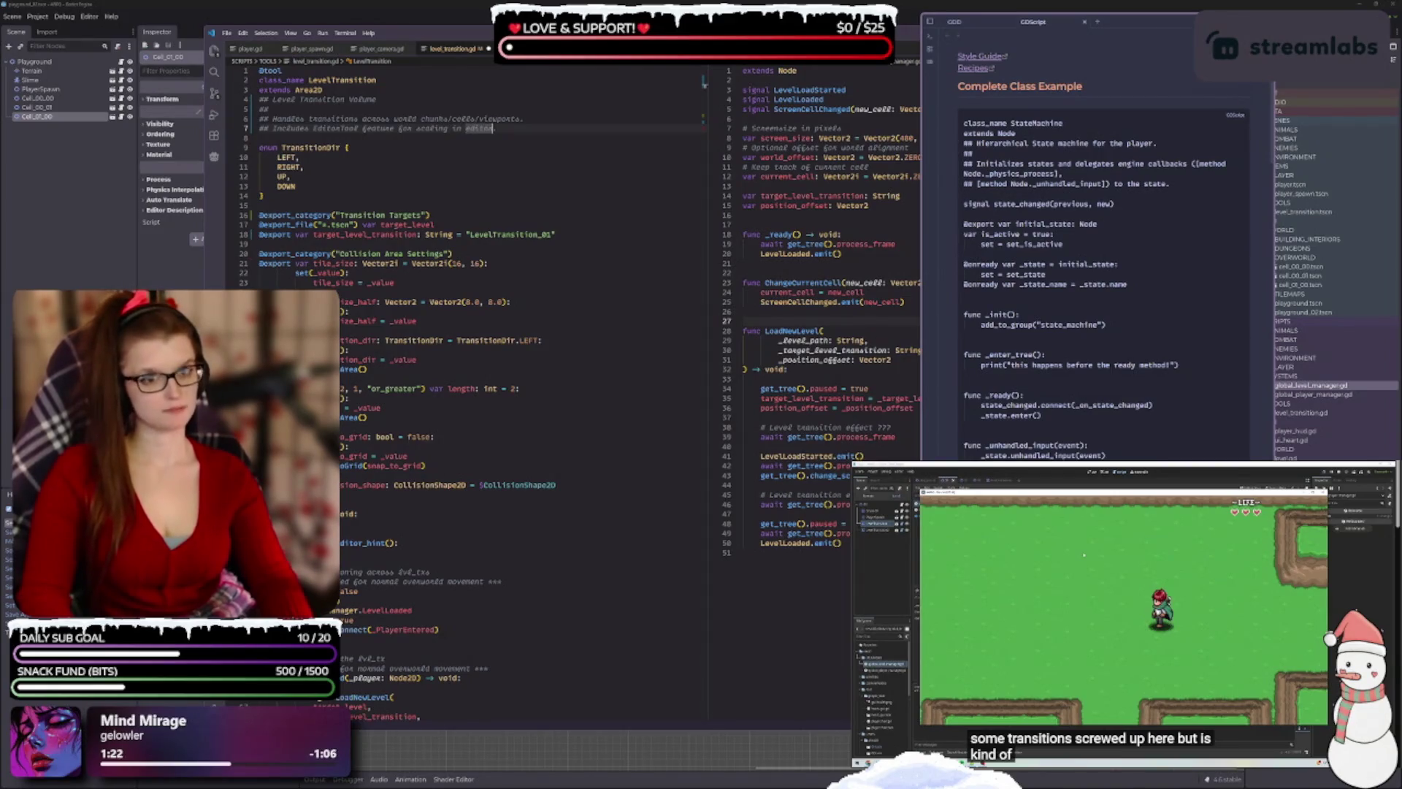
pyautogui.click(452, 128)
pyautogui.write('volume ')
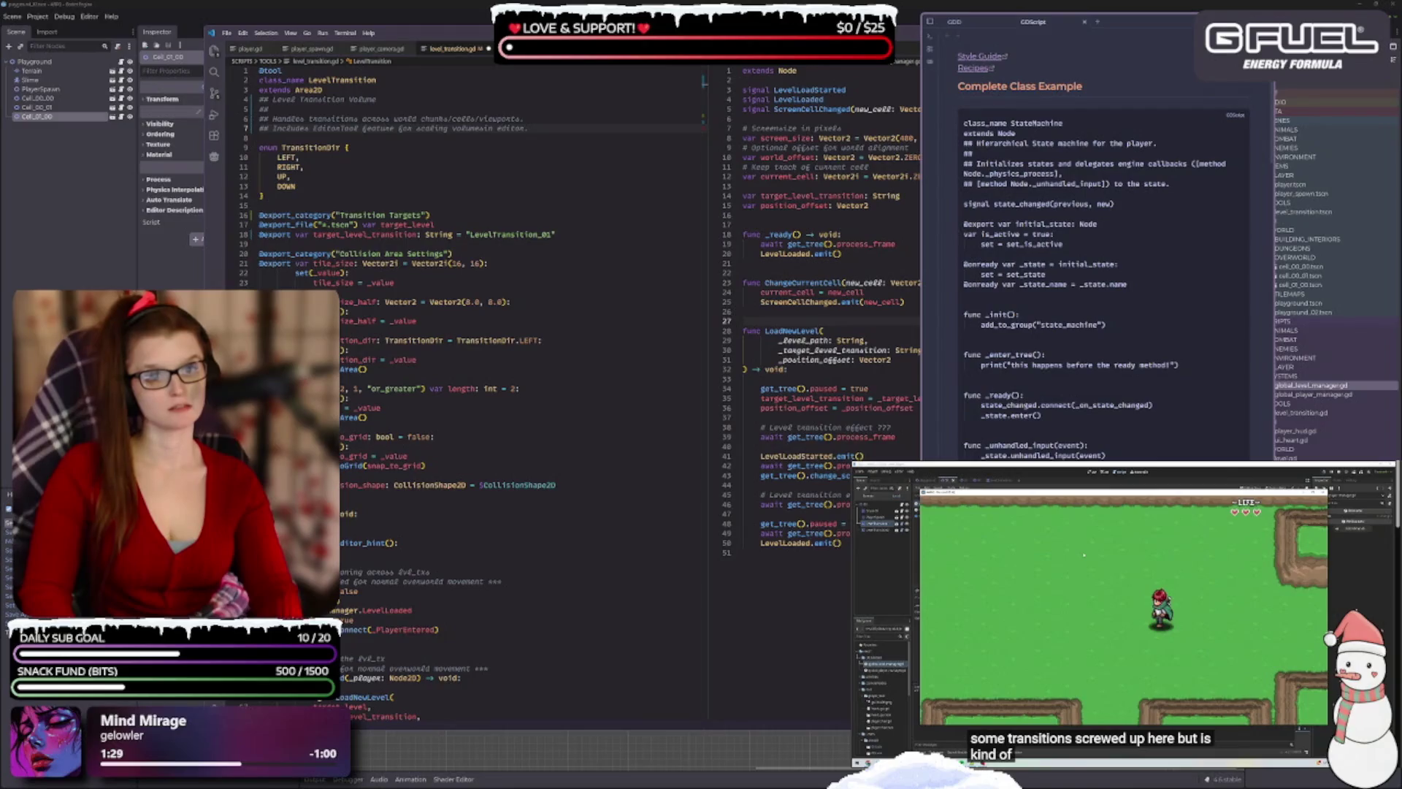
pyautogui.write(' s')
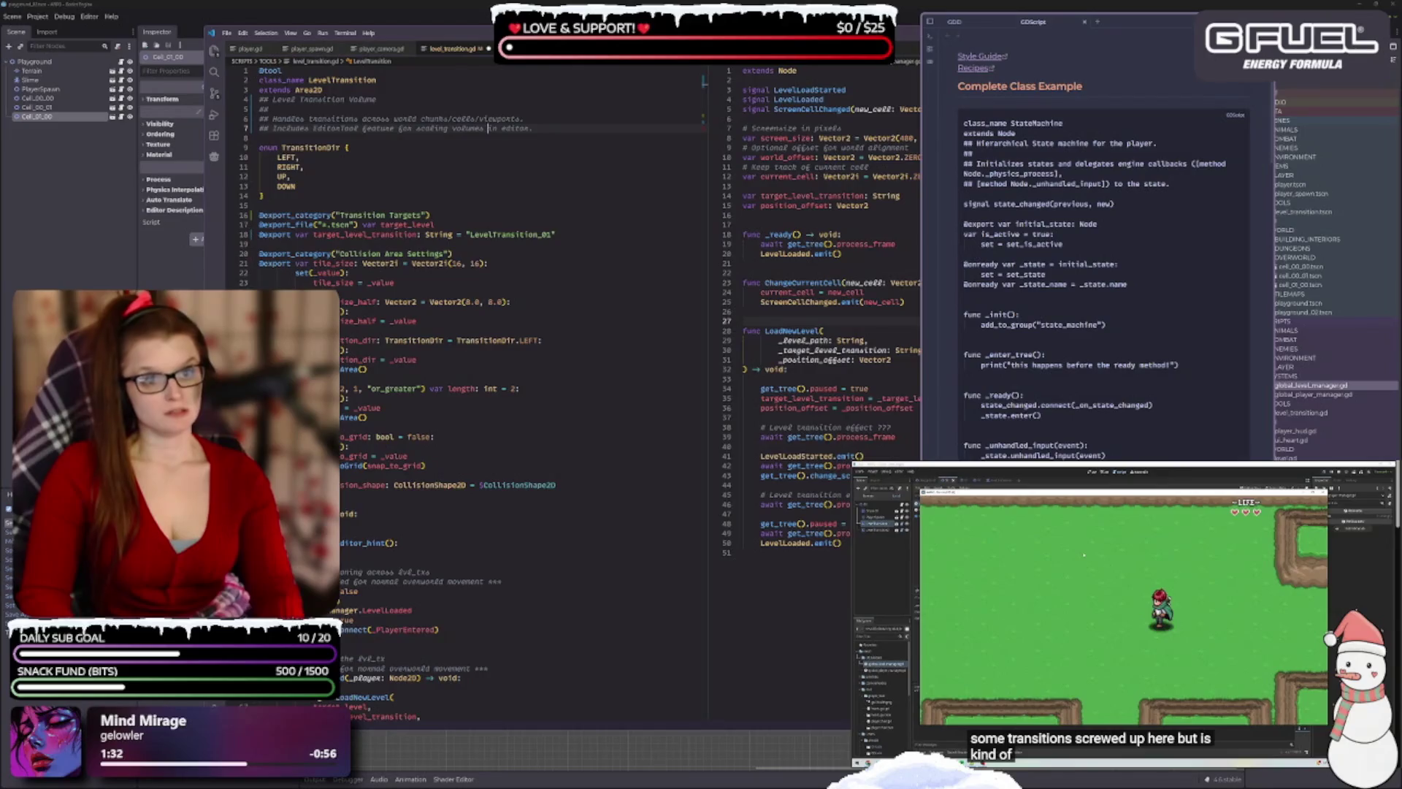
pyautogui.press('BackSpace')
pyautogui.press('BackSpace')
pyautogui.press('BackSpace')
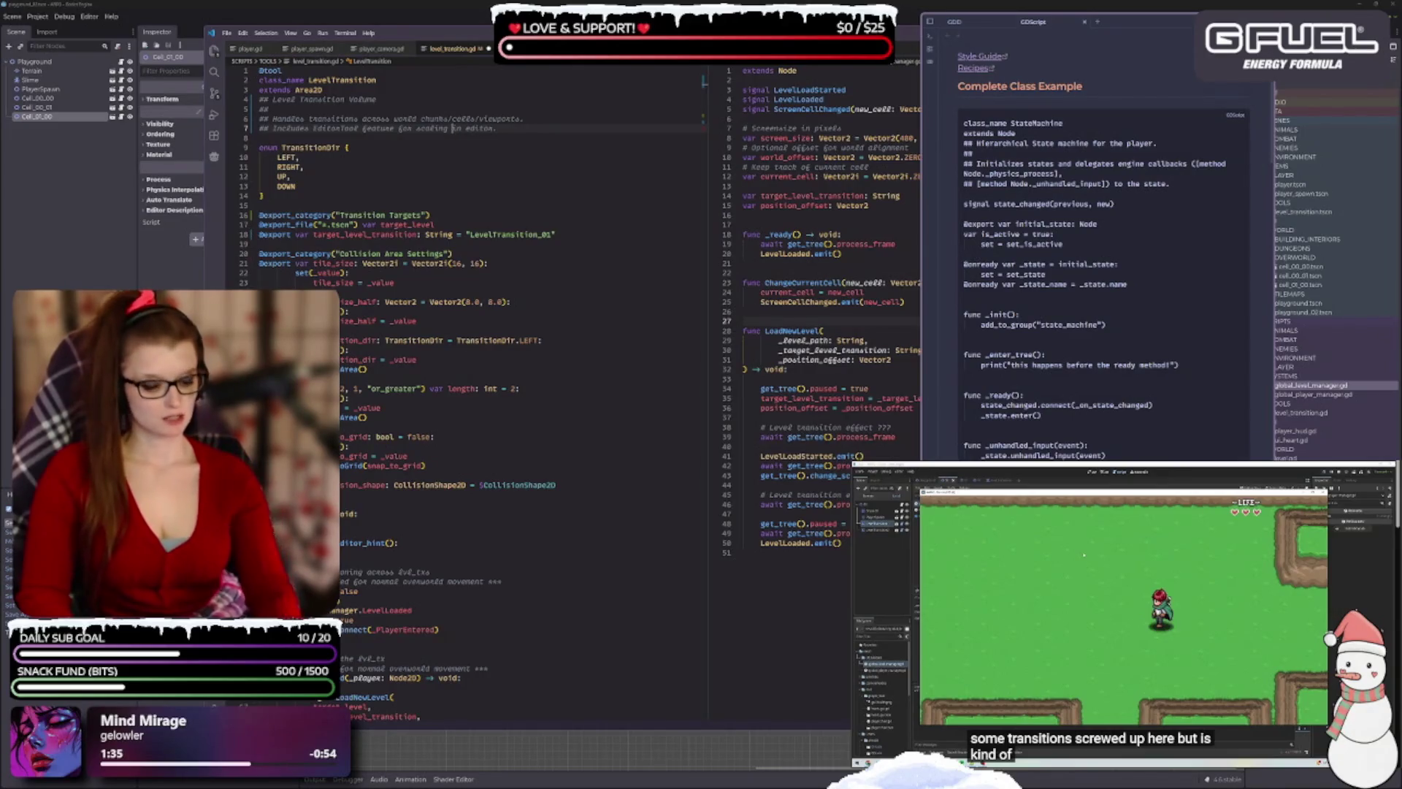
# Add an empty '##' doc comment line below the Includes line
pyautogui.click(498, 128)
pyautogui.press('Return')
pyautogui.write('##')
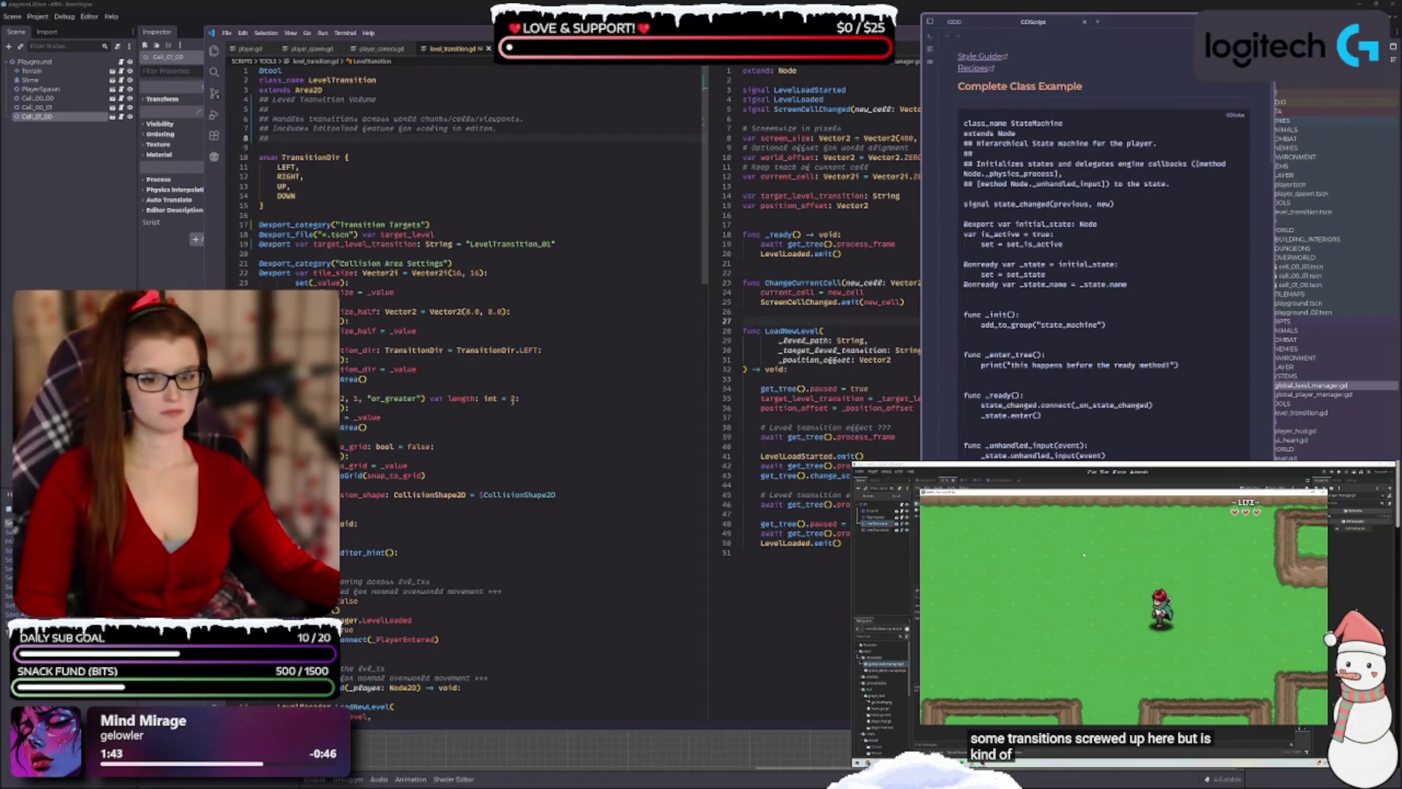
pyautogui.scroll(-10, 560, 537)
pyautogui.scroll(-14, 420, 430)
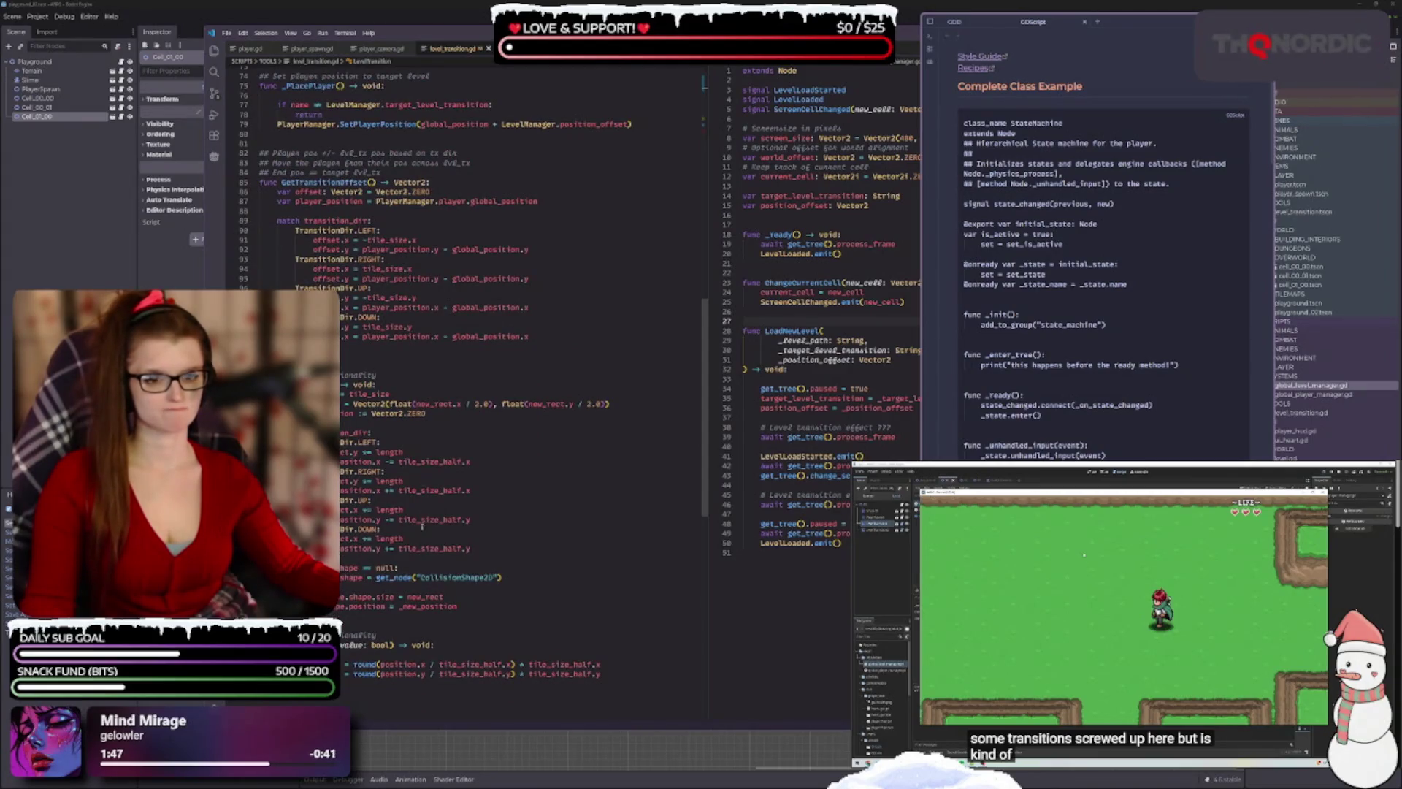
pyautogui.scroll(6, 418, 552)
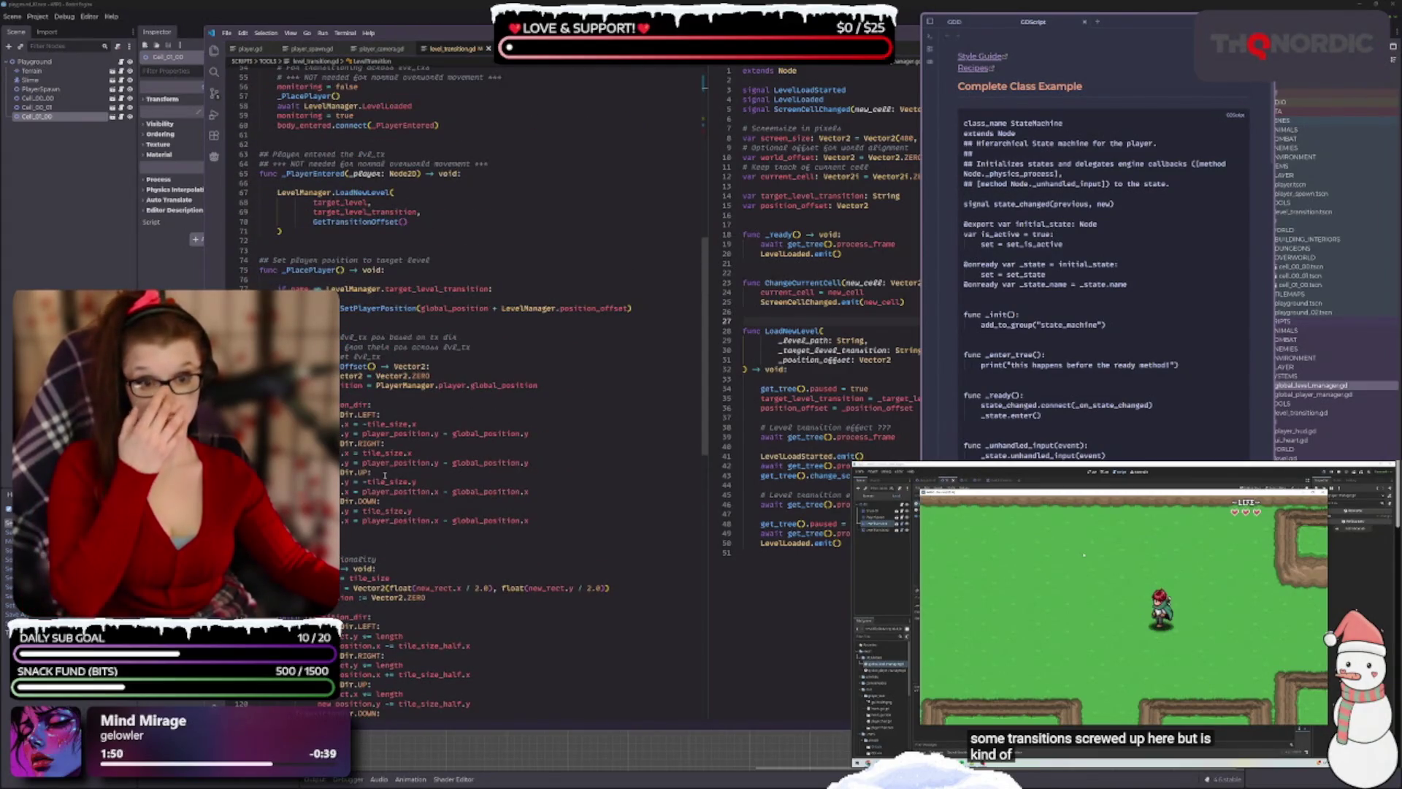
pyautogui.scroll(8, 414, 404)
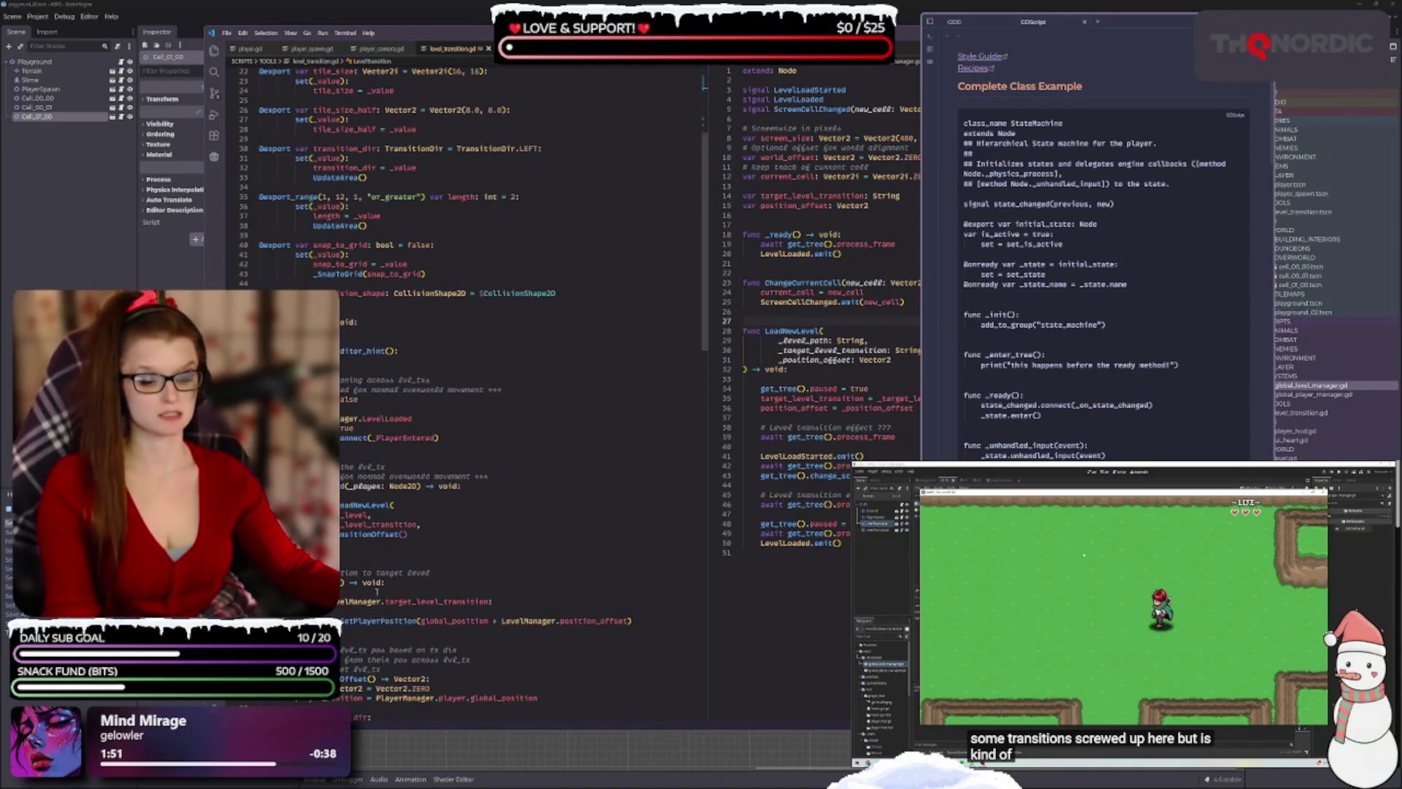
pyautogui.scroll(4, 389, 582)
pyautogui.scroll(4, 414, 692)
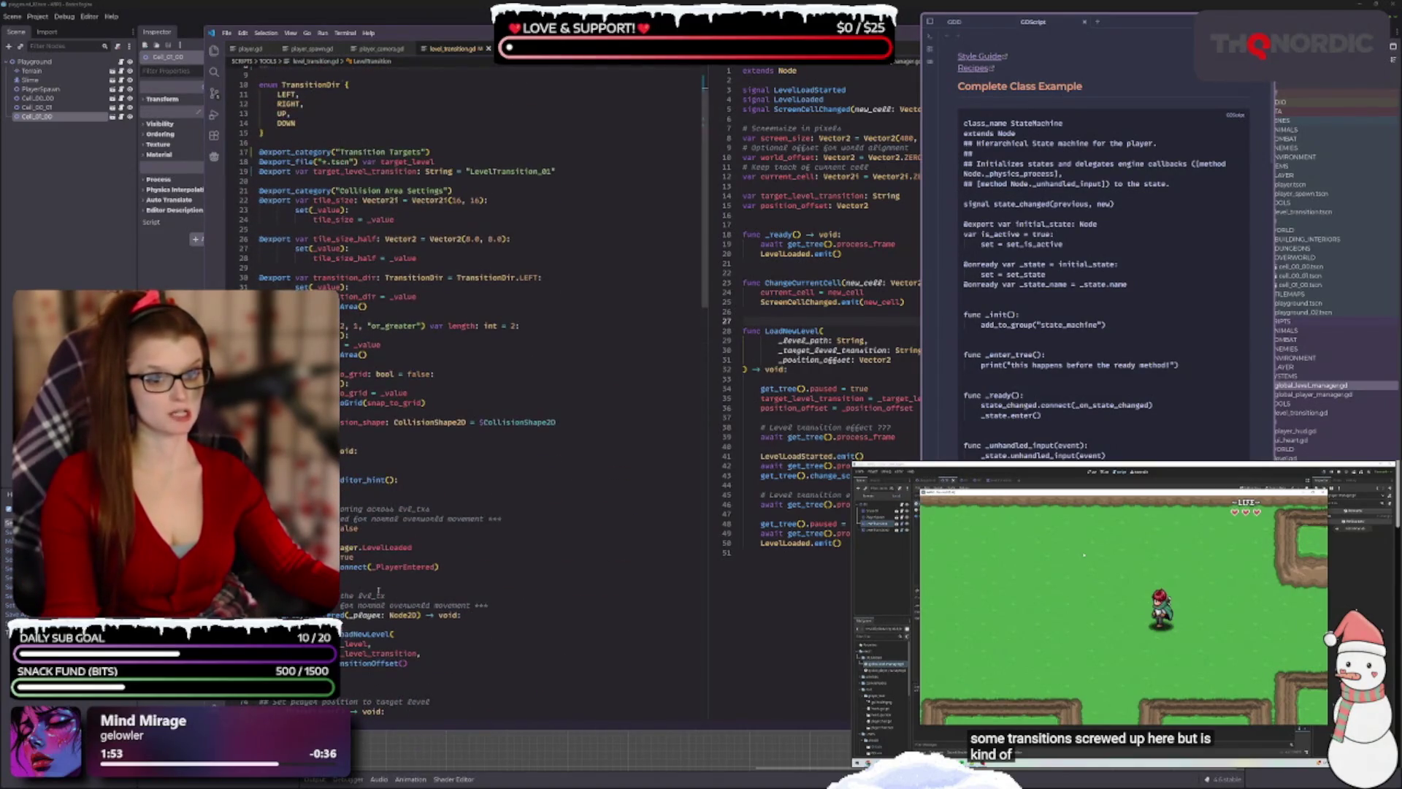
pyautogui.scroll(3, 379, 592)
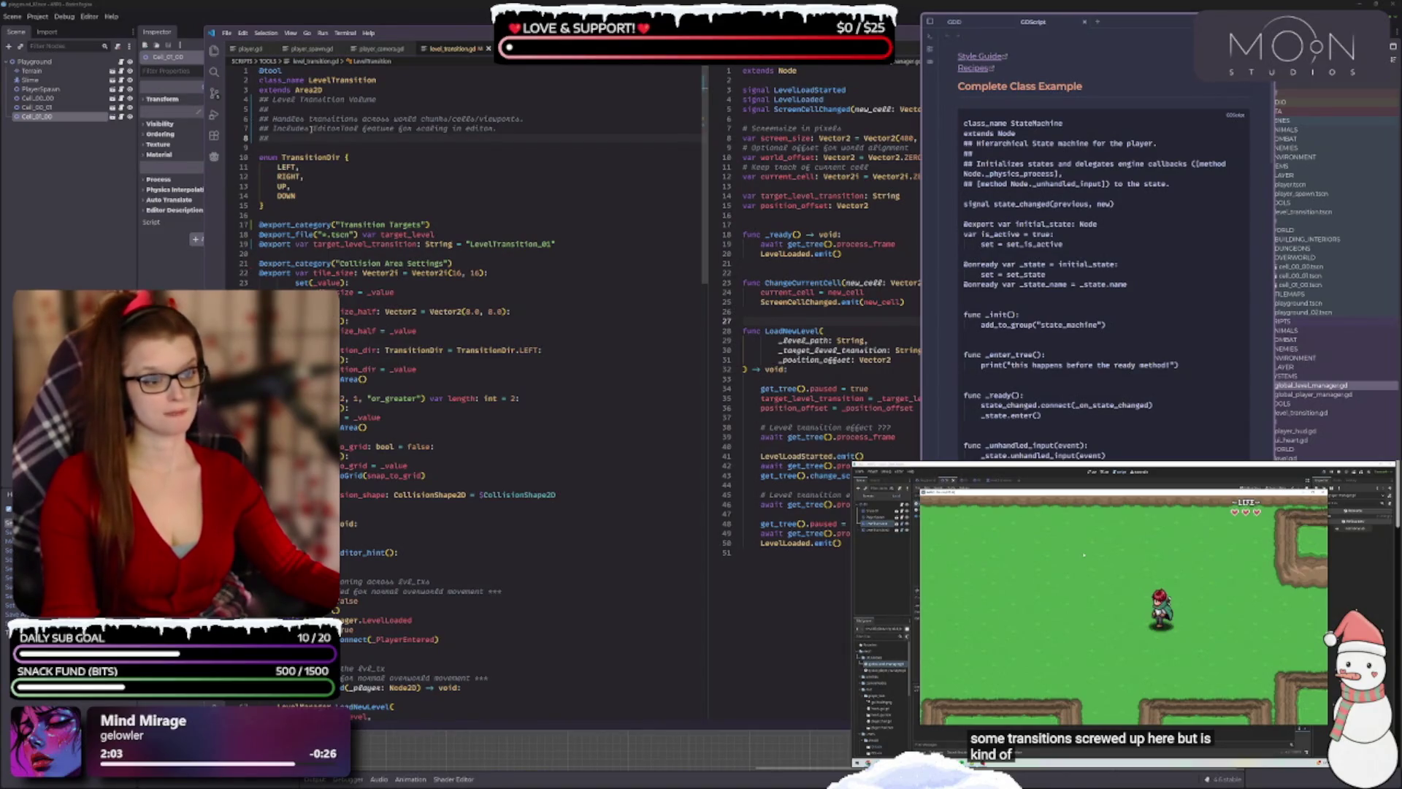
pyautogui.write('[me')
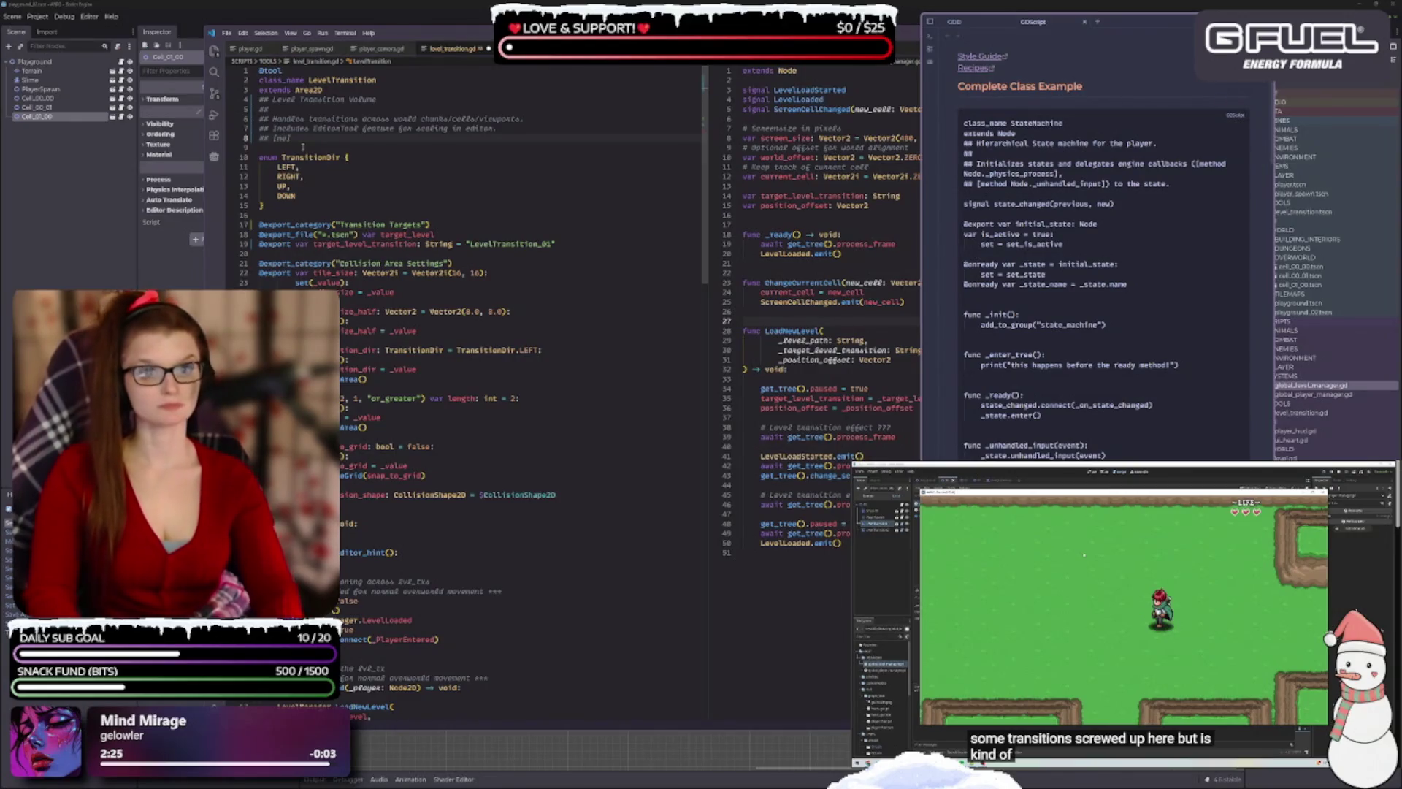
pyautogui.write('od')
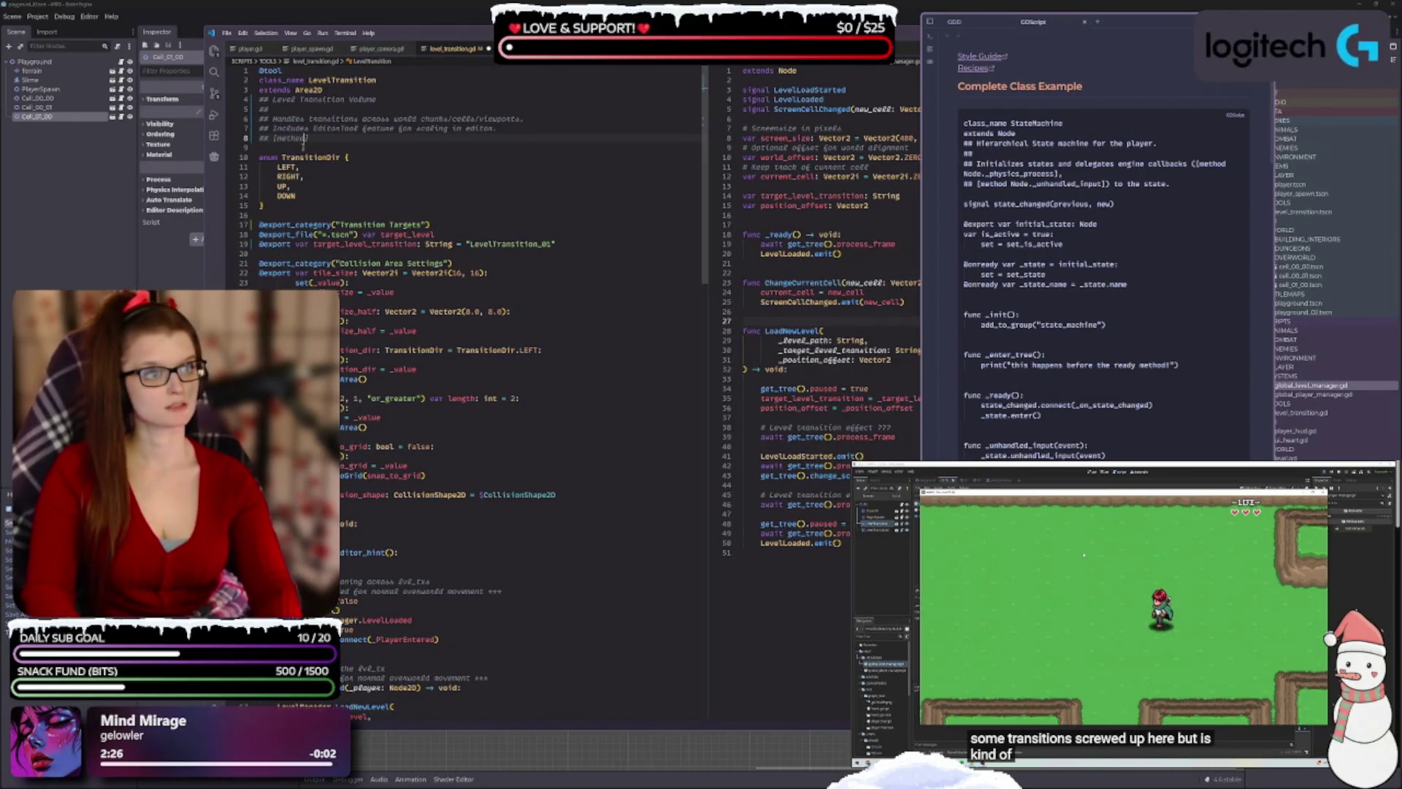
pyautogui.write(' Node.')
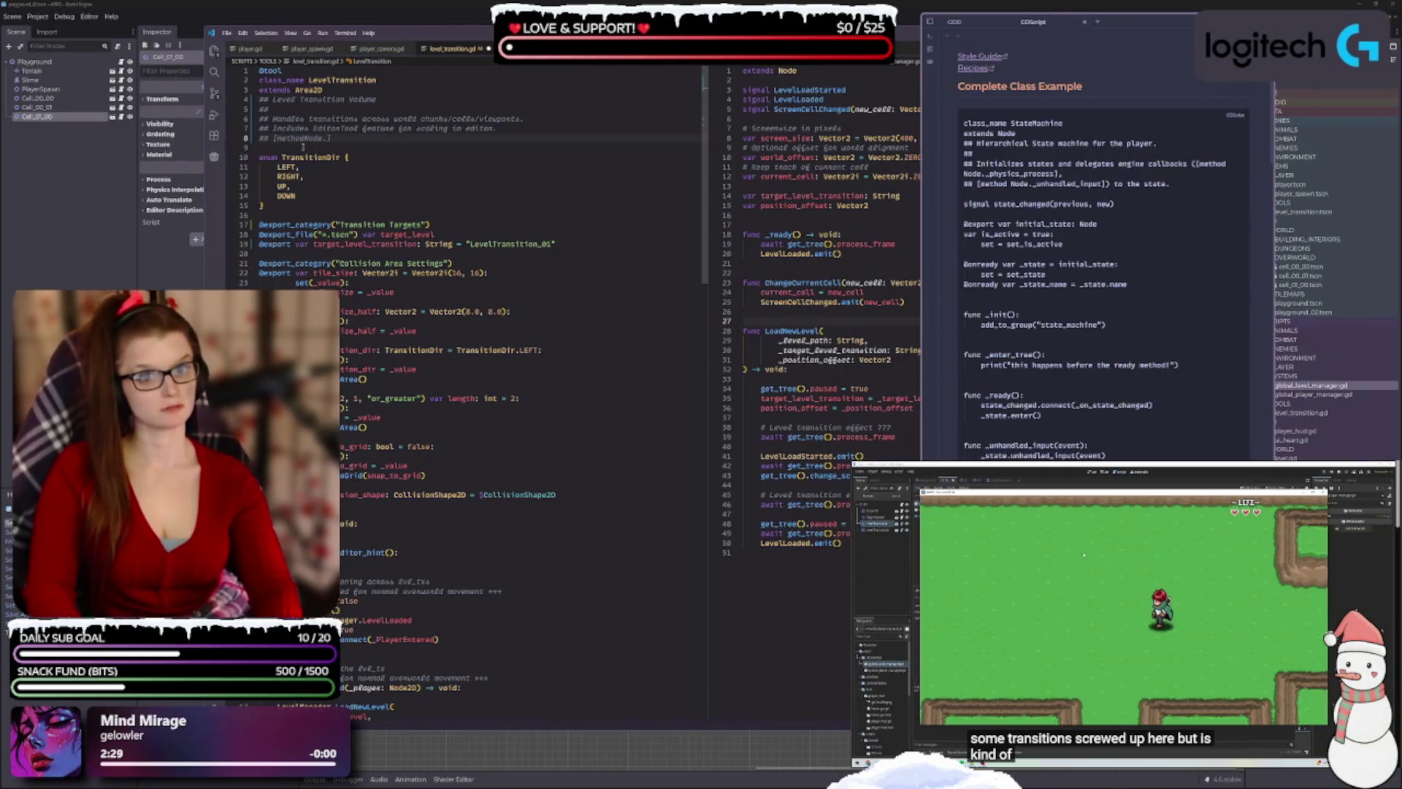
pyautogui.write('_')
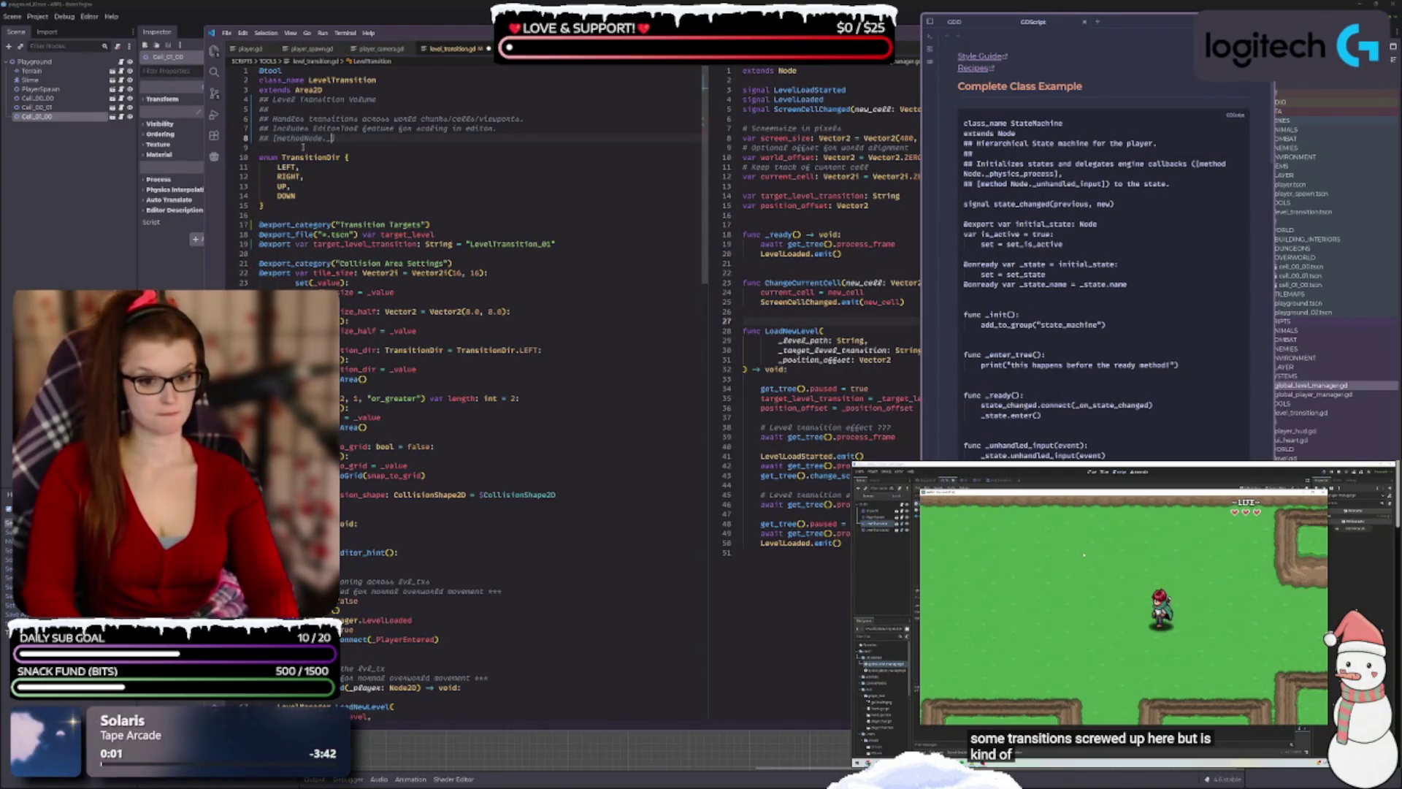
pyautogui.write('ready]')
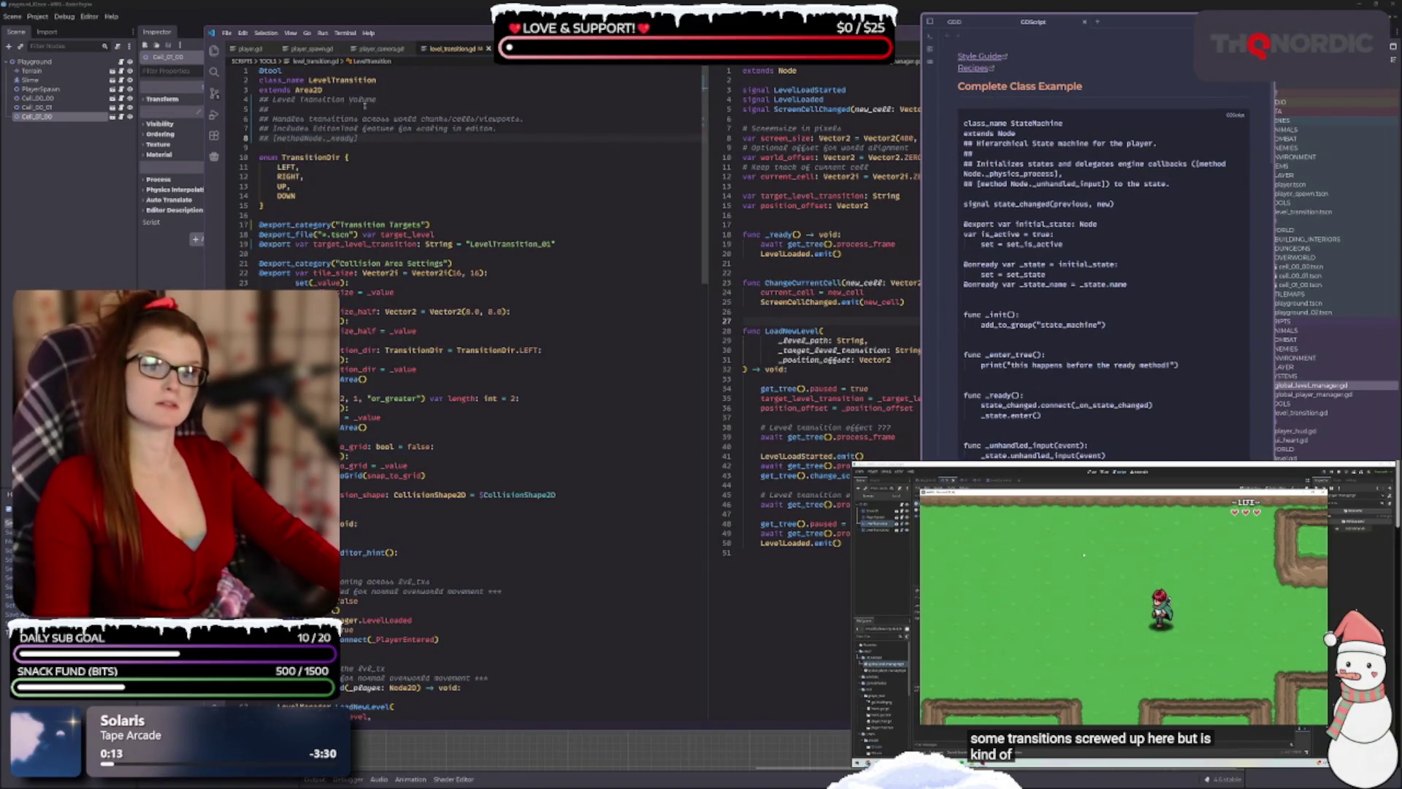
pyautogui.moveTo(340, 81)
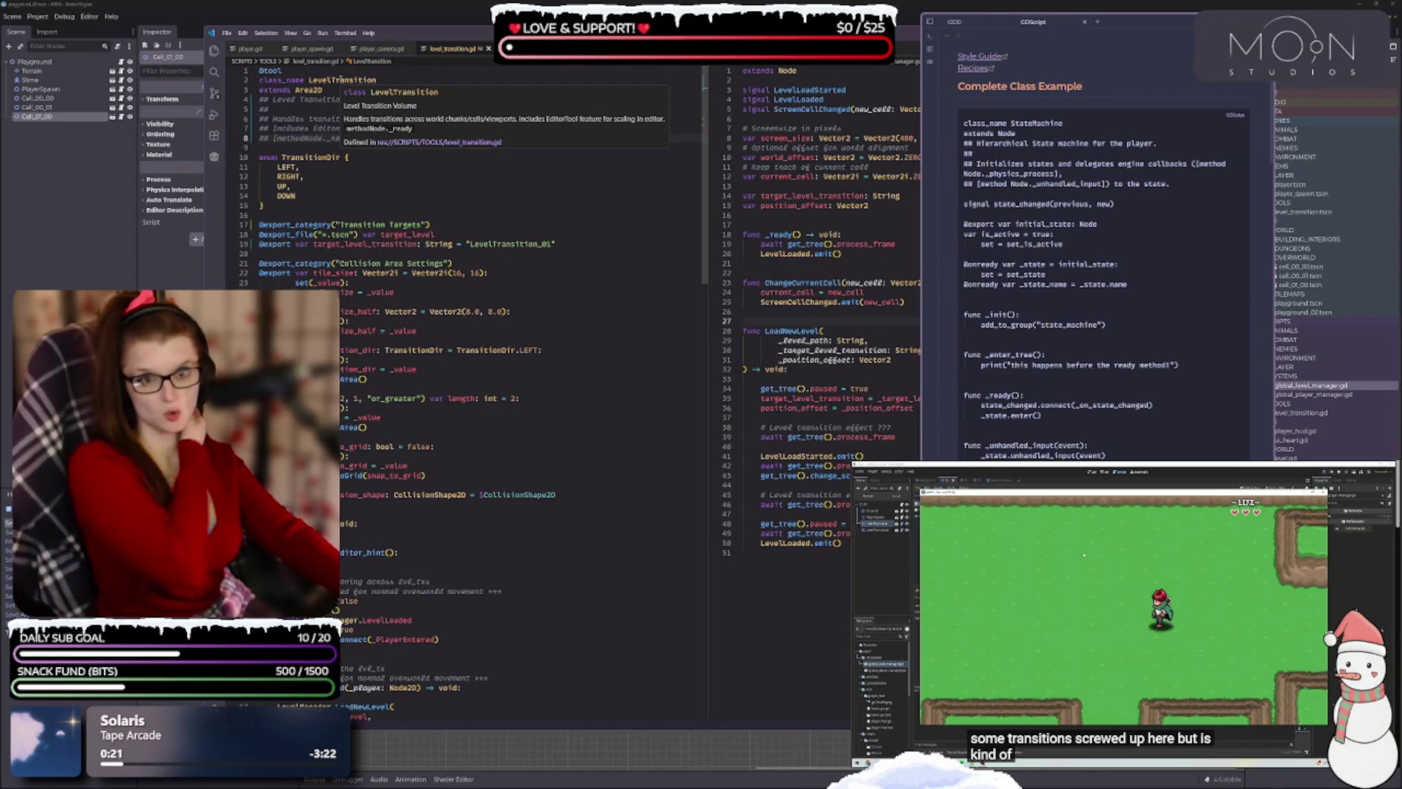
pyautogui.moveTo(366, 141); pyautogui.dragTo(272, 139)
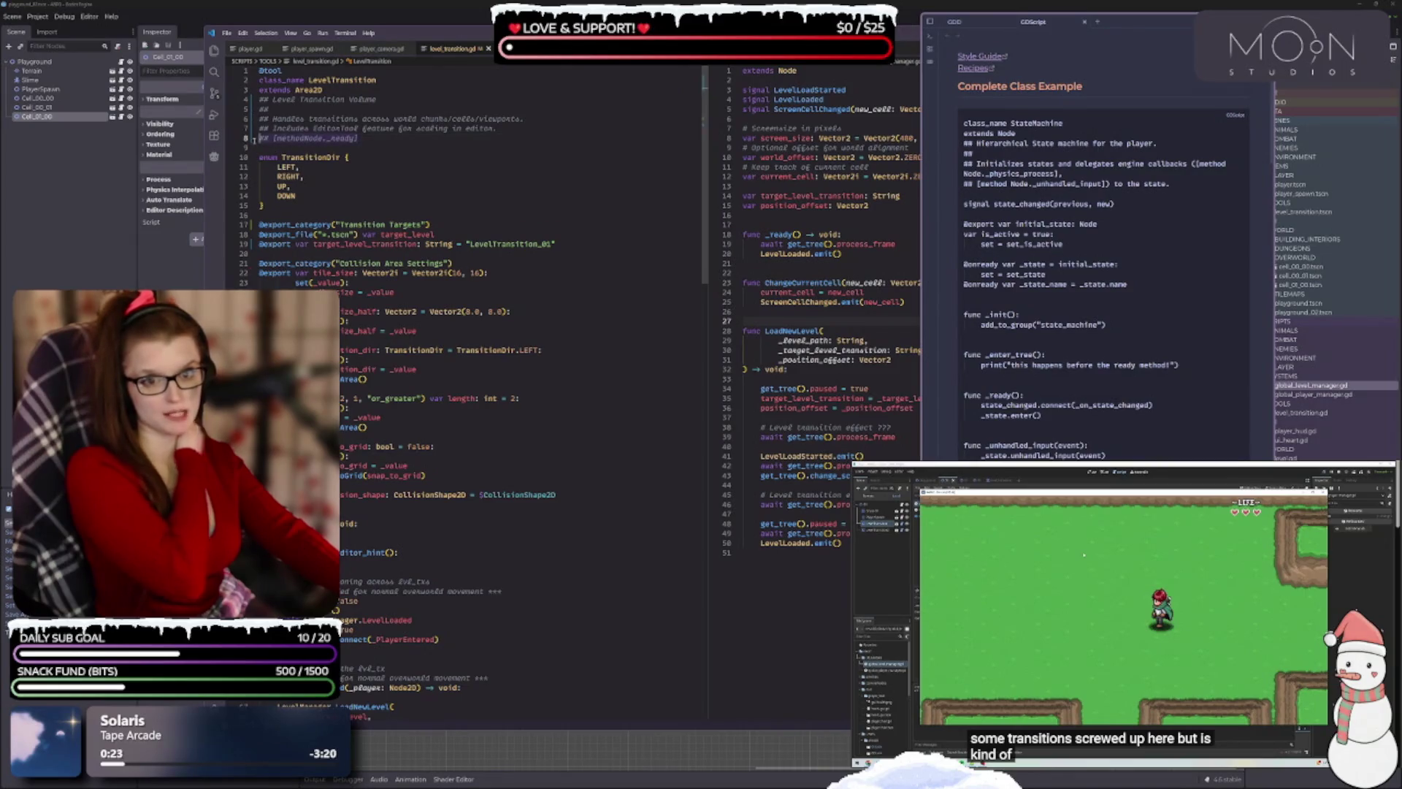
pyautogui.press('BackSpace')
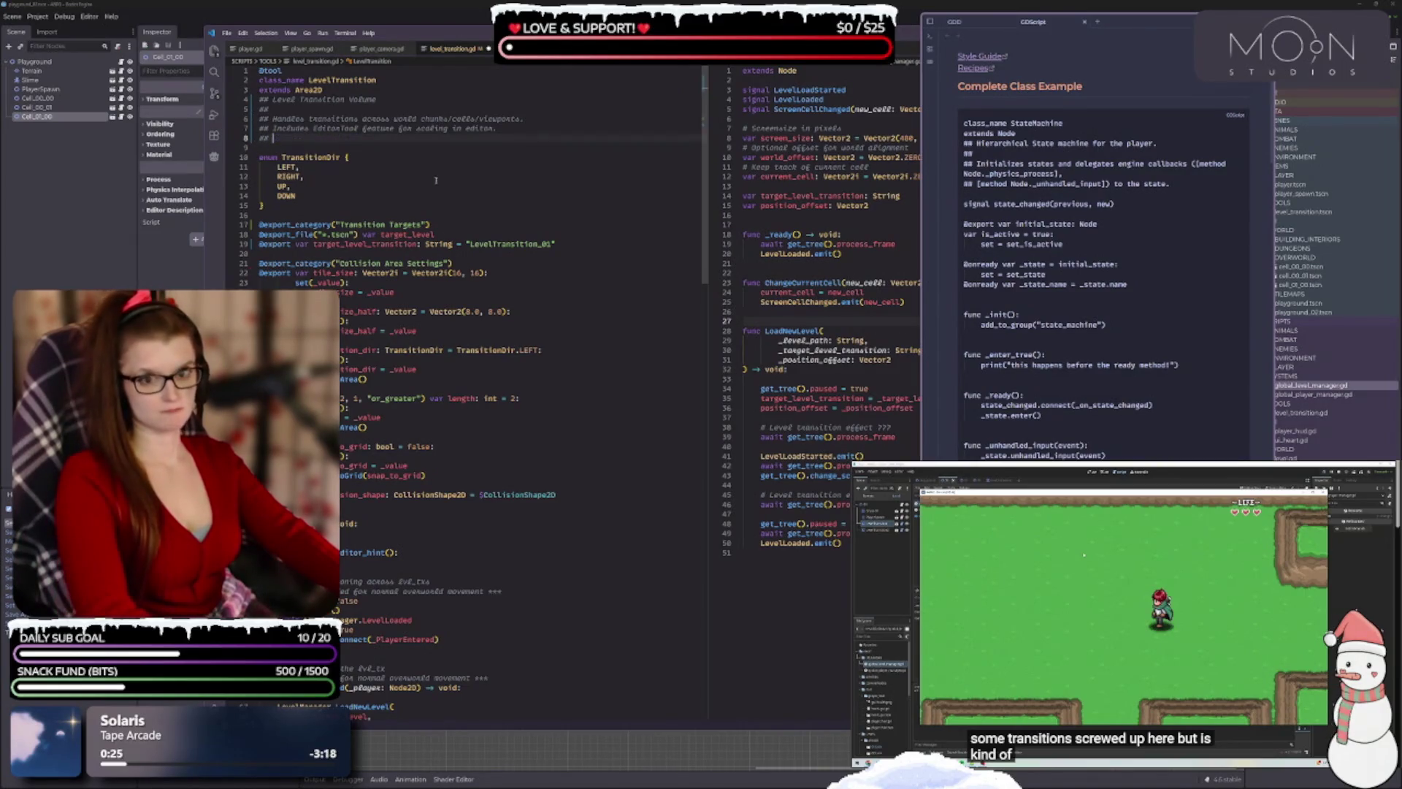
pyautogui.press('BackSpace')
pyautogui.press('BackSpace')
pyautogui.press('BackSpace')
pyautogui.press('BackSpace')
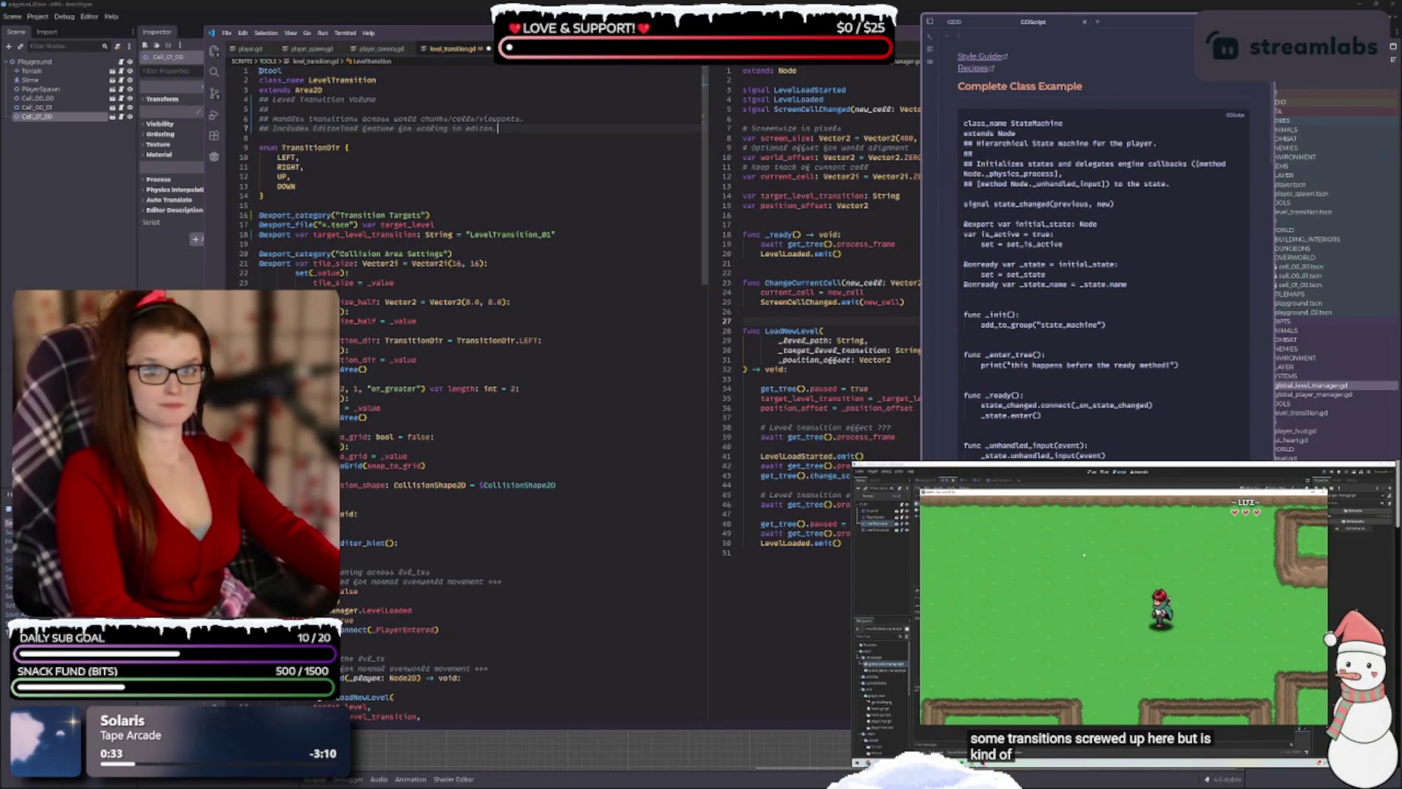
pyautogui.press('Home')
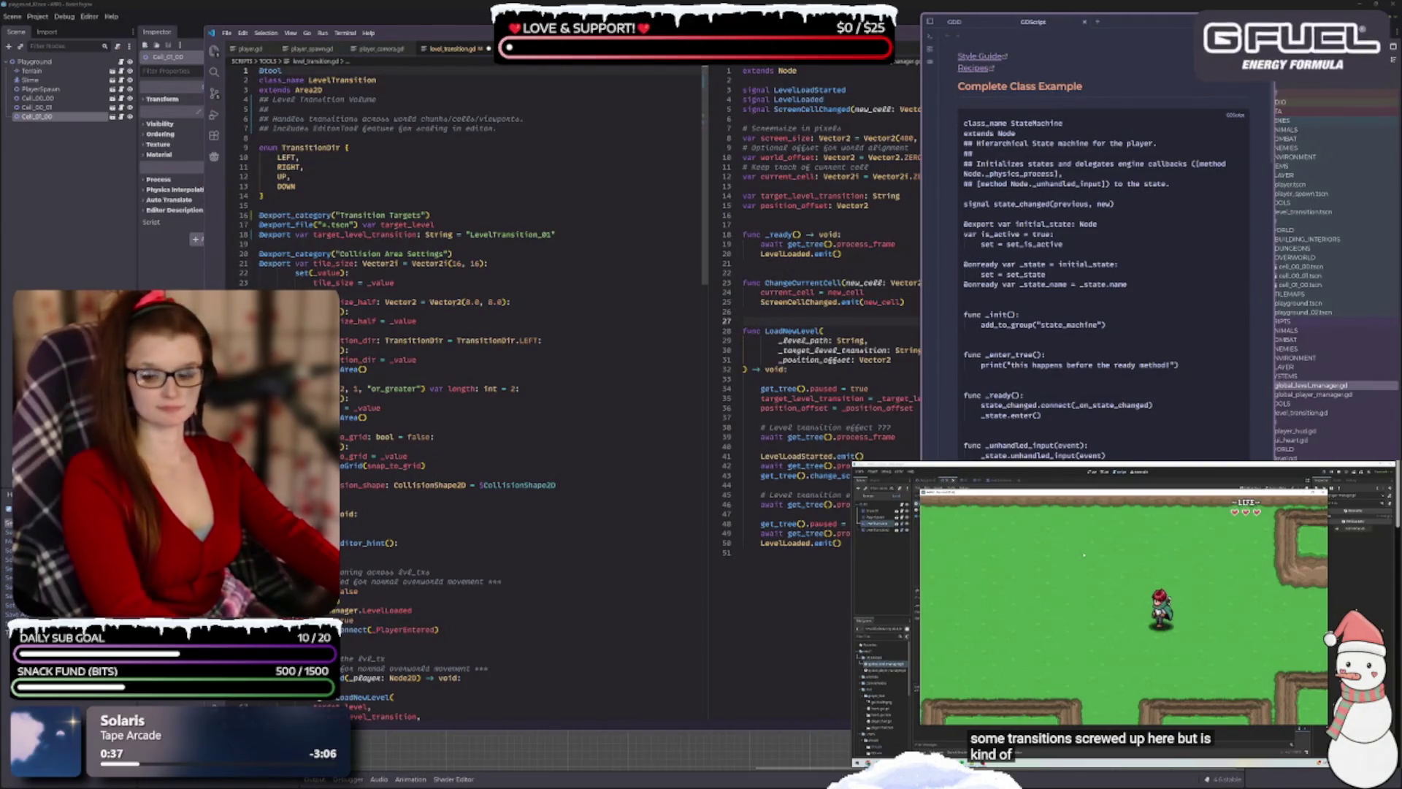
pyautogui.hotkey('ctrl', 'z')
pyautogui.hotkey('ctrl', 'z')
pyautogui.hotkey('ctrl', 'z')
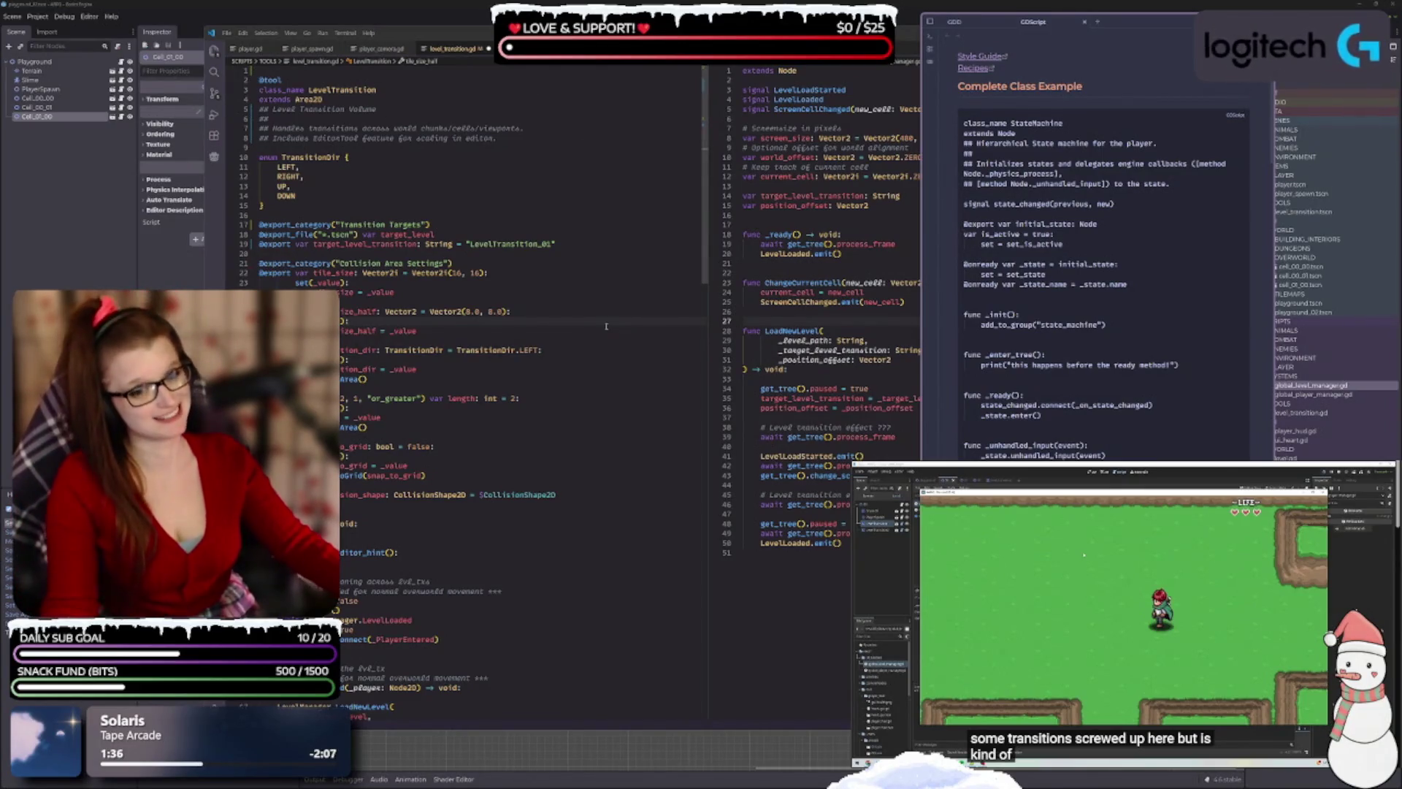
pyautogui.click(404, 381)
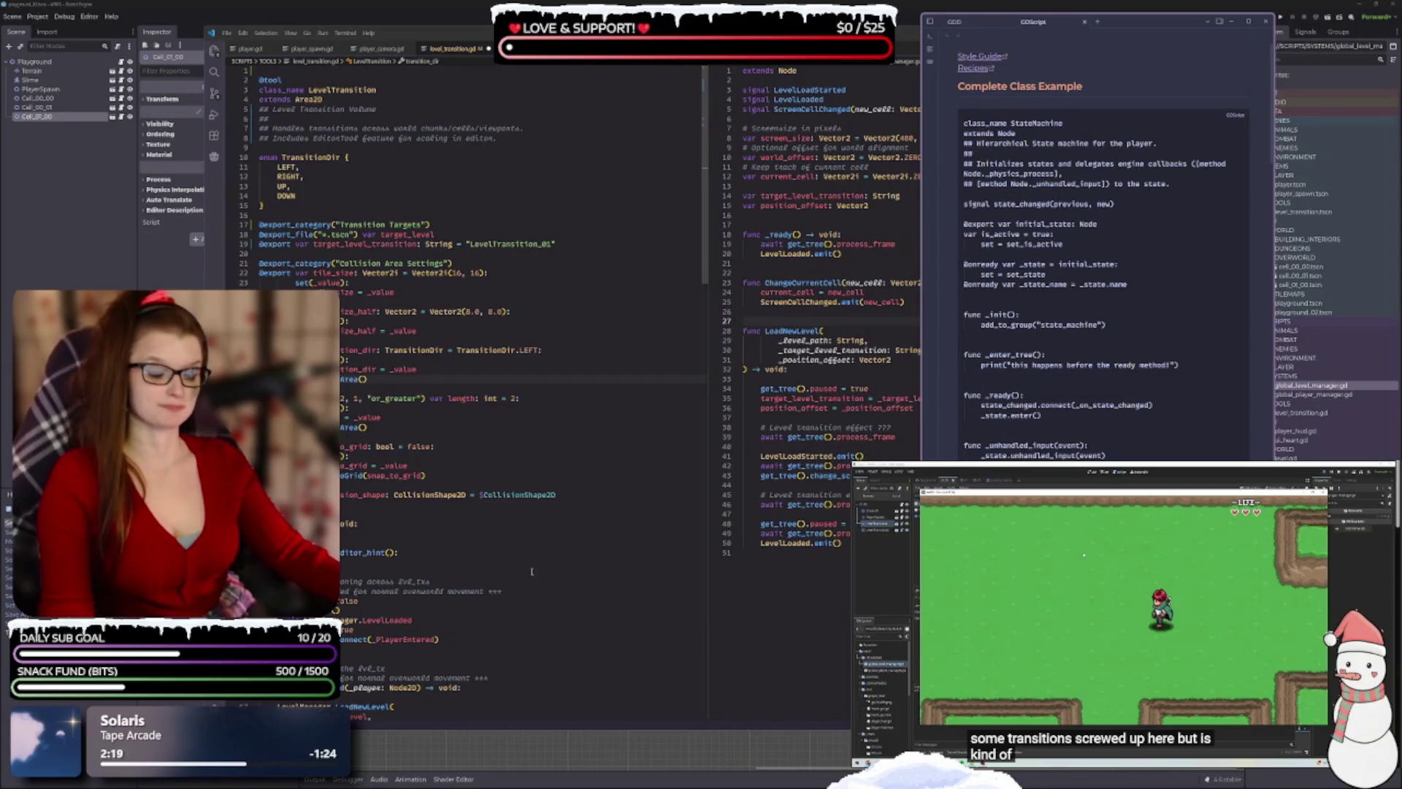
pyautogui.click(548, 311)
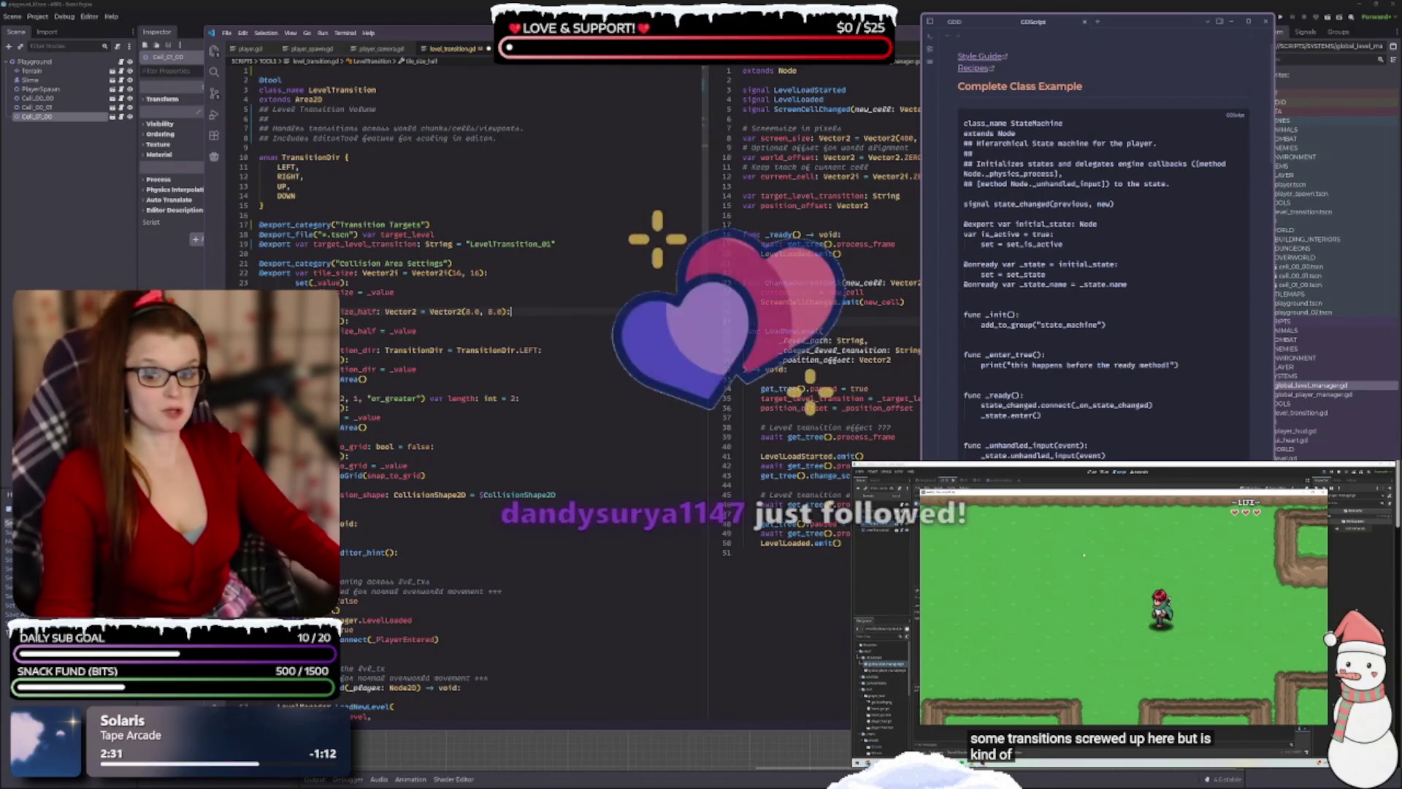
pyautogui.click(617, 351)
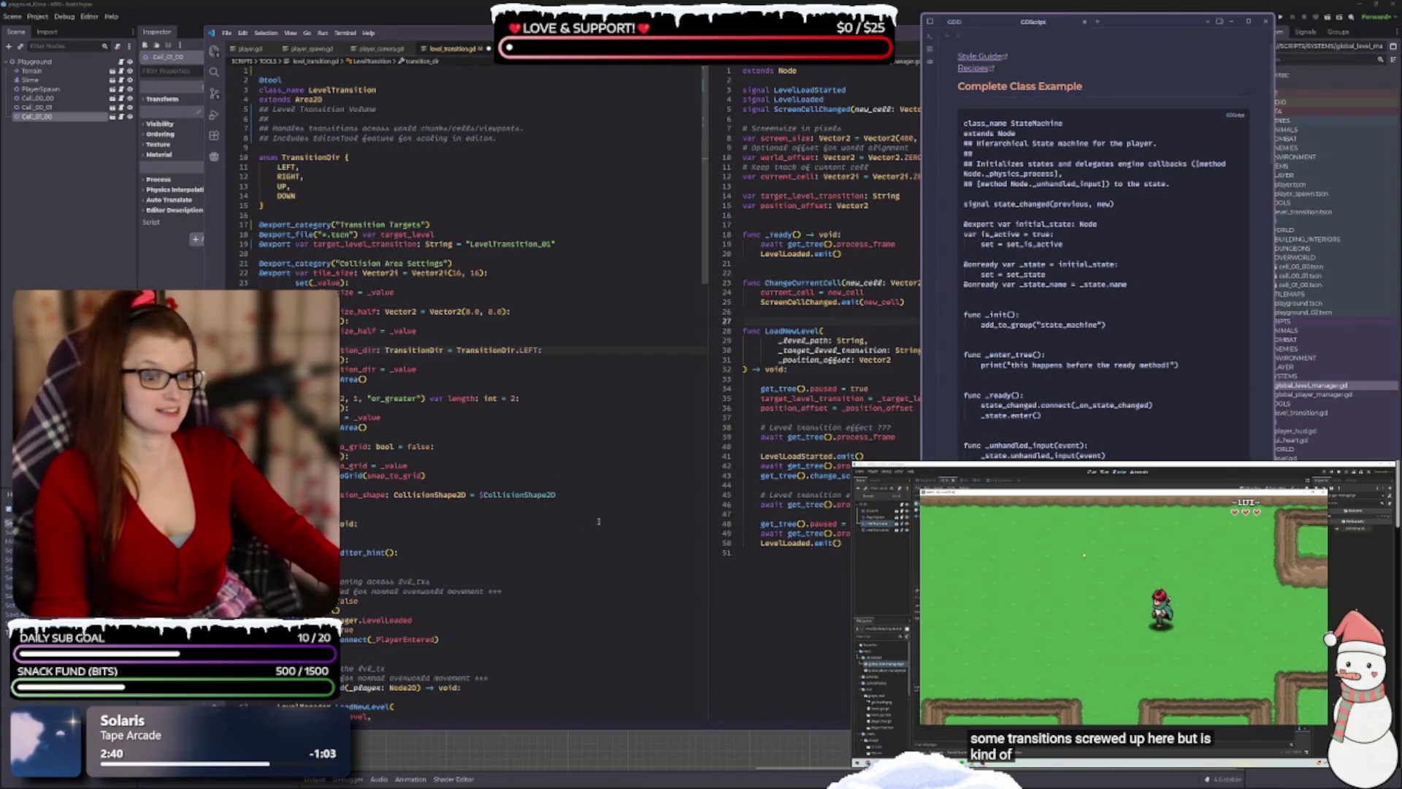
pyautogui.click(606, 491)
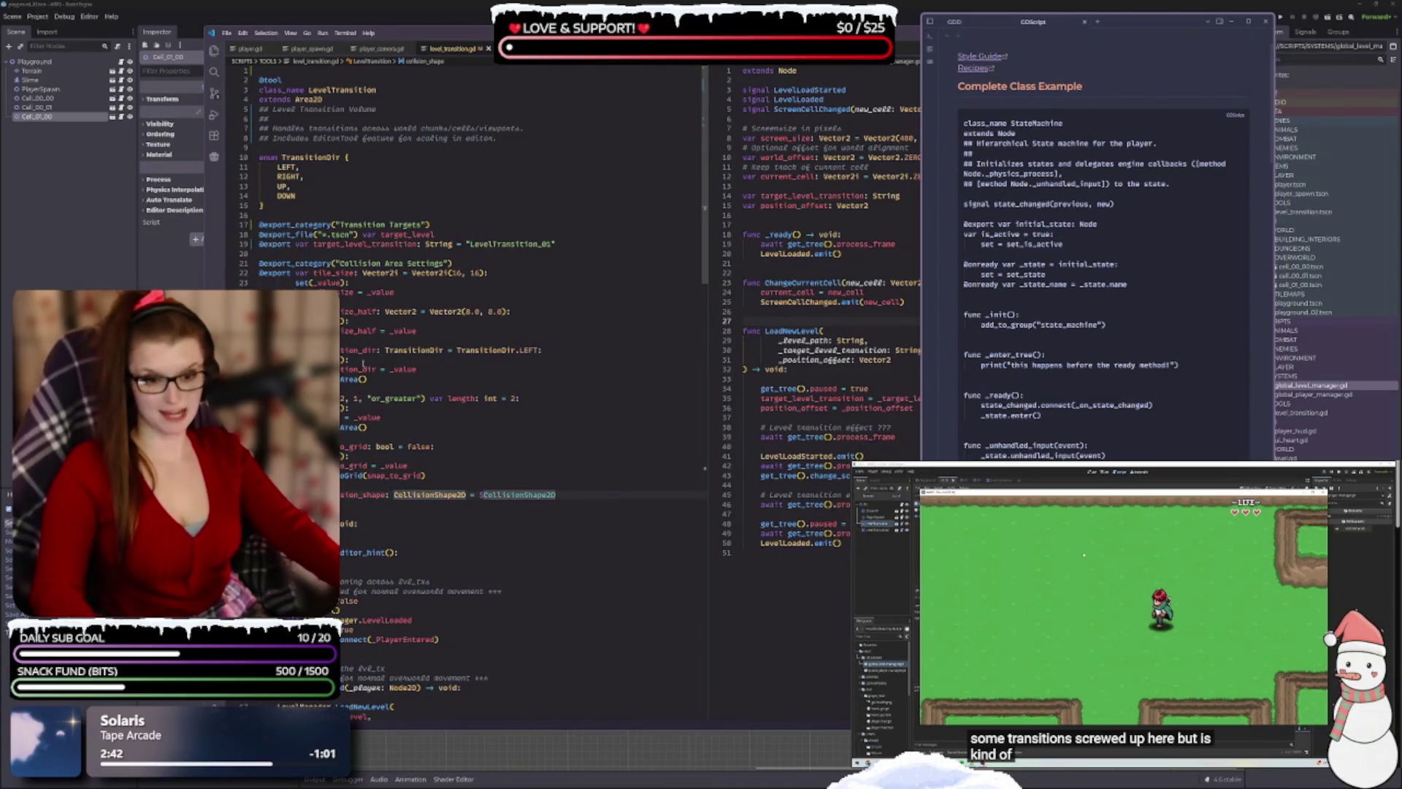
pyautogui.click(601, 308)
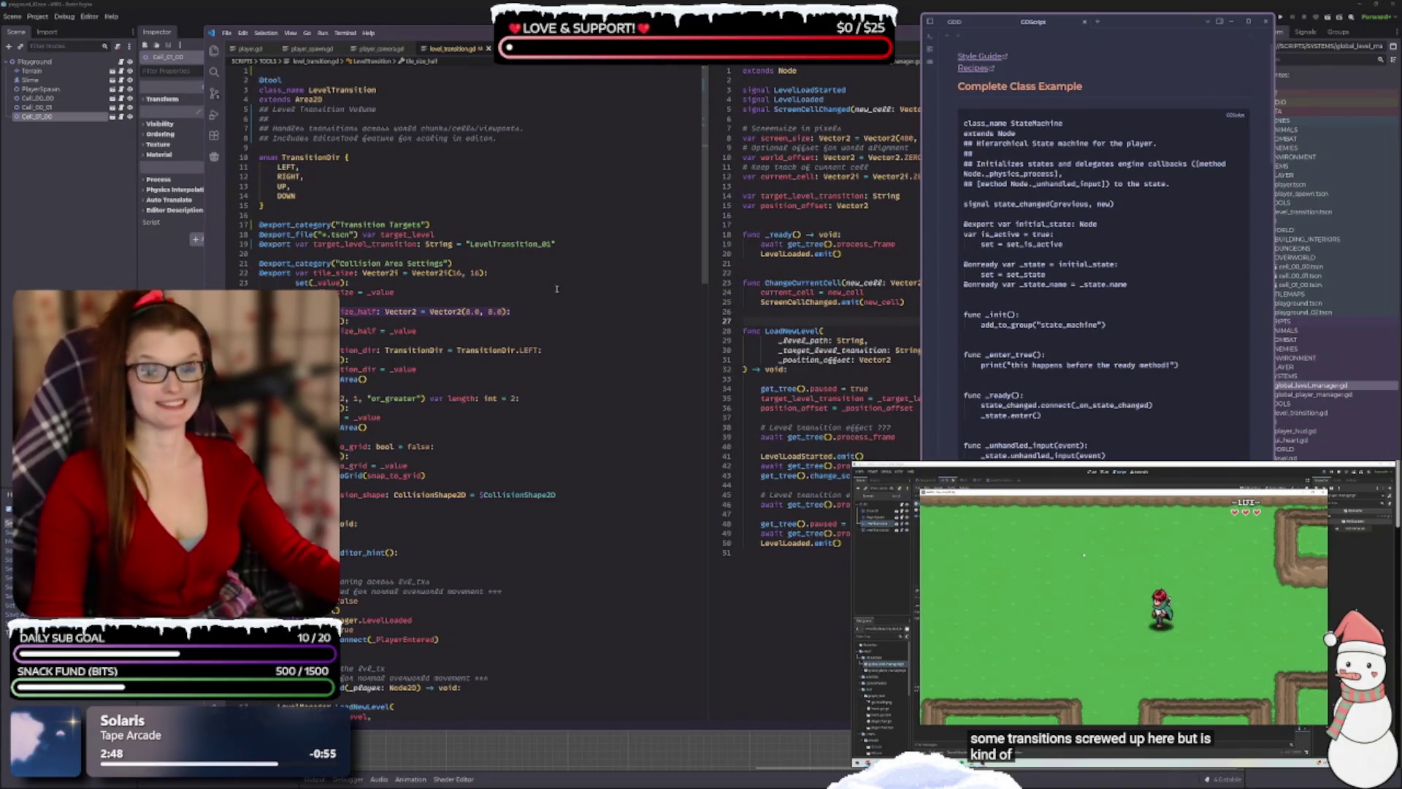
pyautogui.click(502, 276)
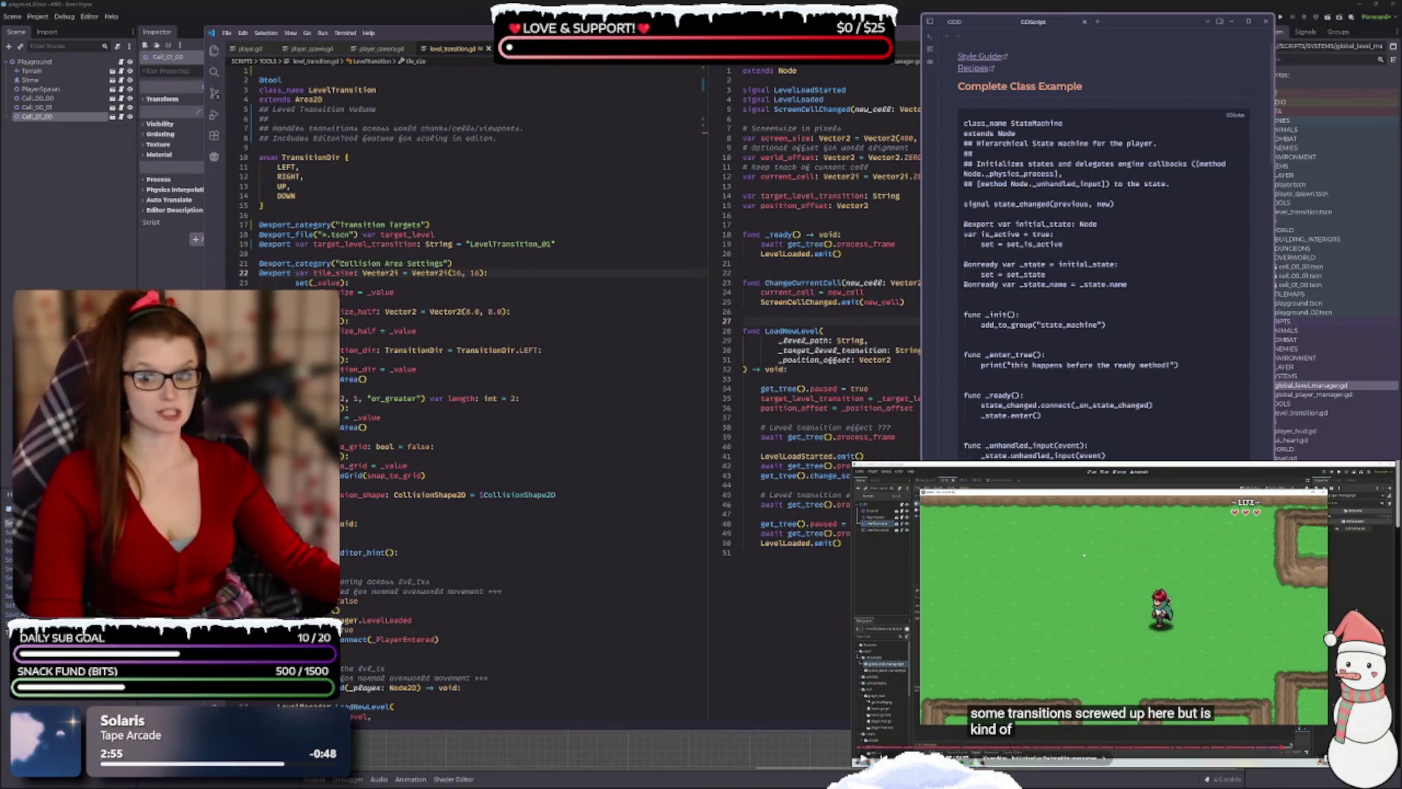
pyautogui.click(618, 351)
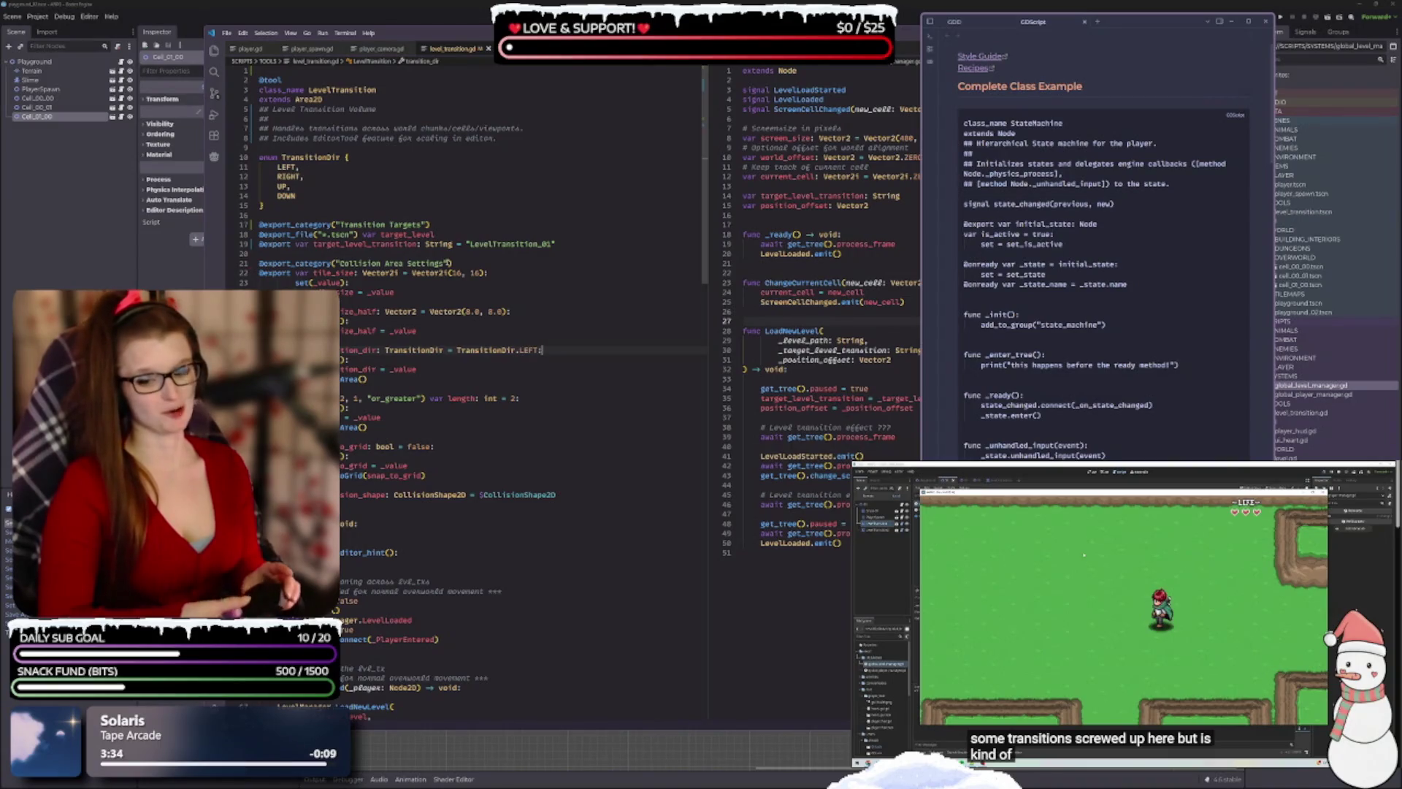
pyautogui.write('i')
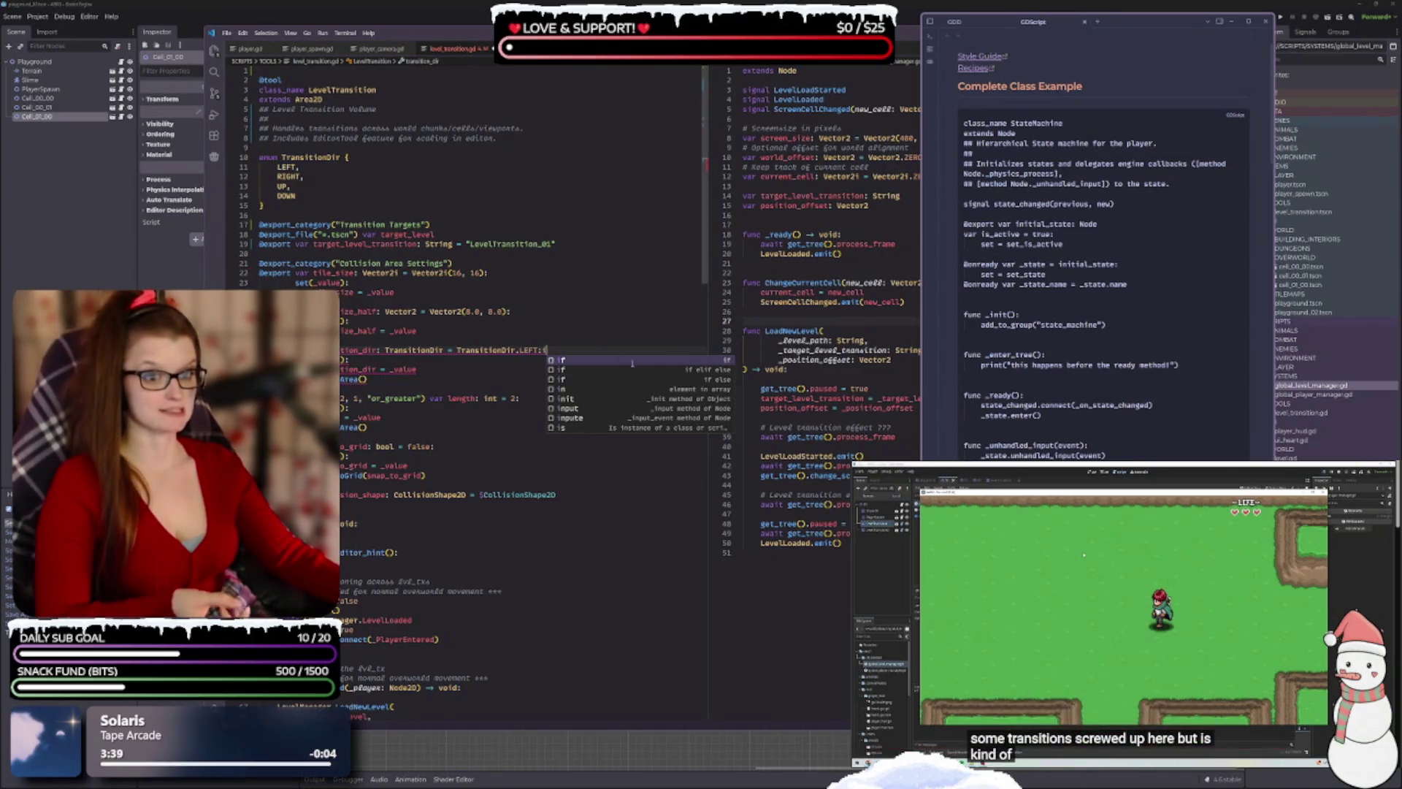
pyautogui.press('BackSpace')
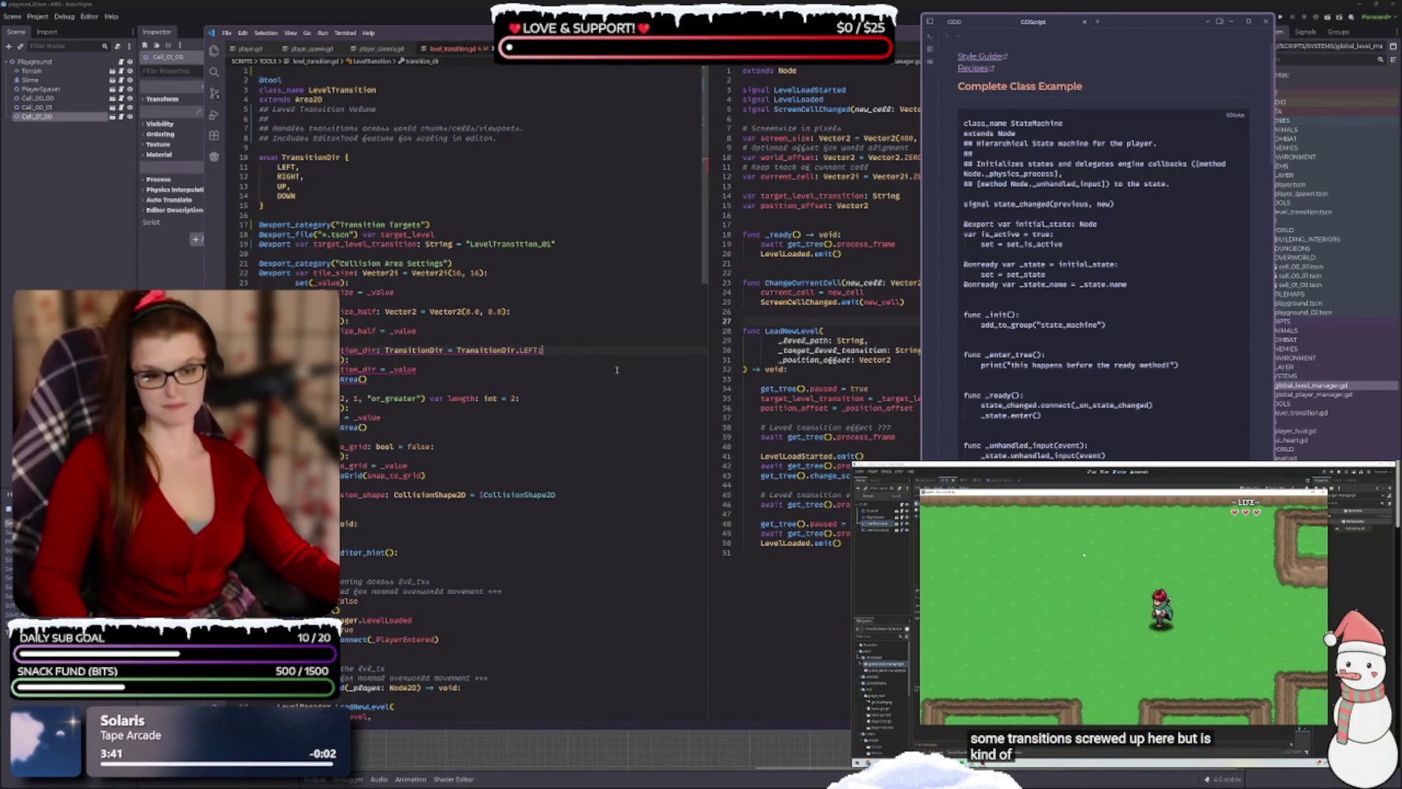
pyautogui.press('Down')
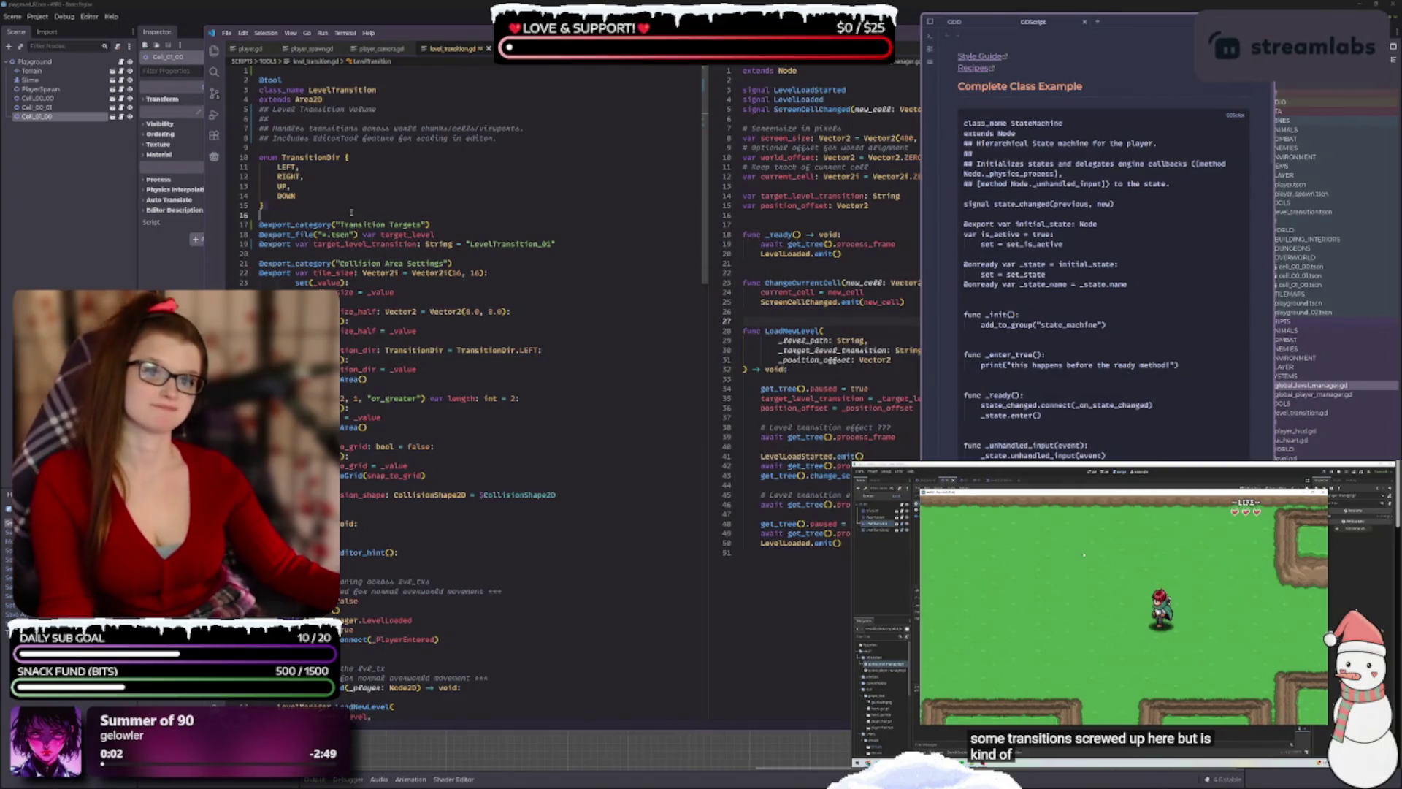
pyautogui.click(620, 578)
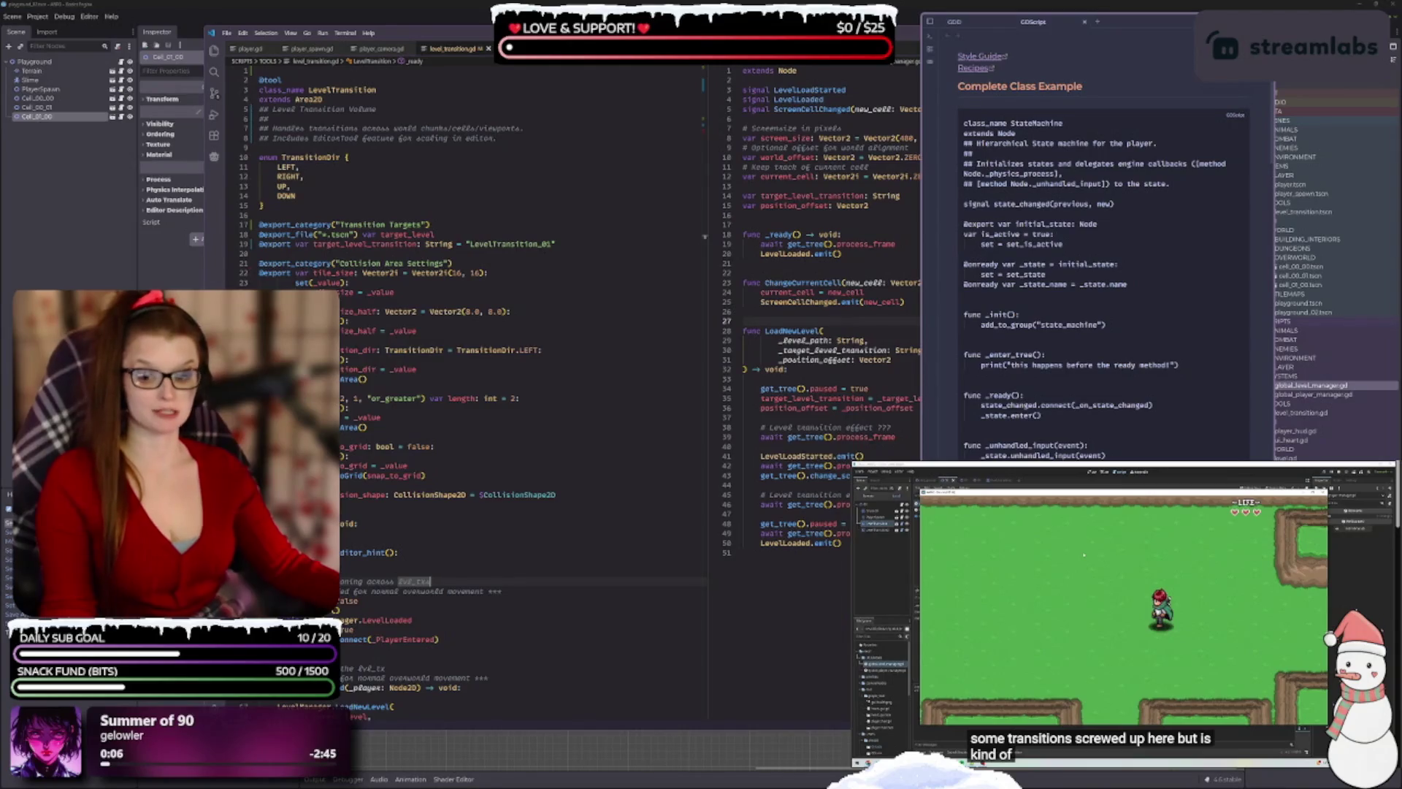
pyautogui.click(343, 147)
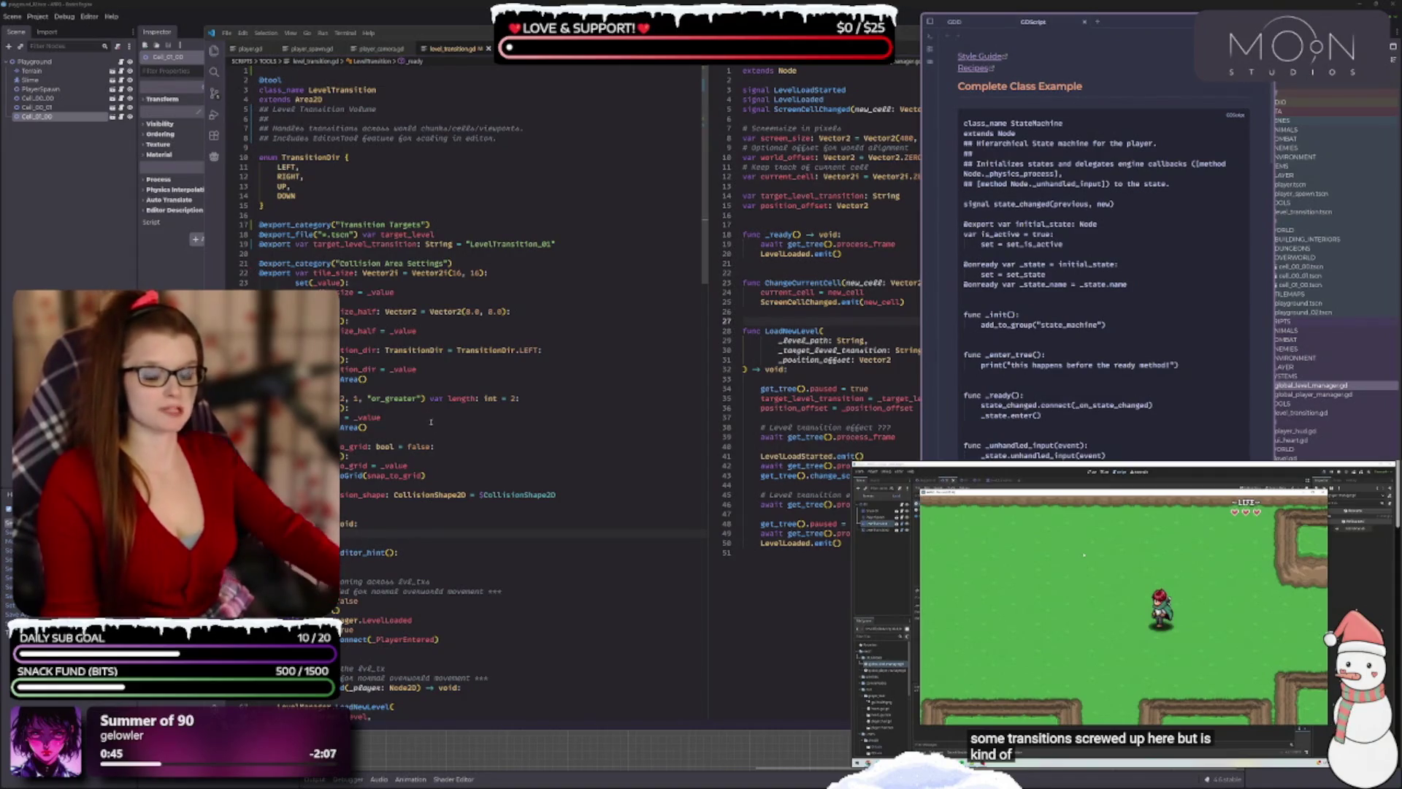
pyautogui.click(562, 349)
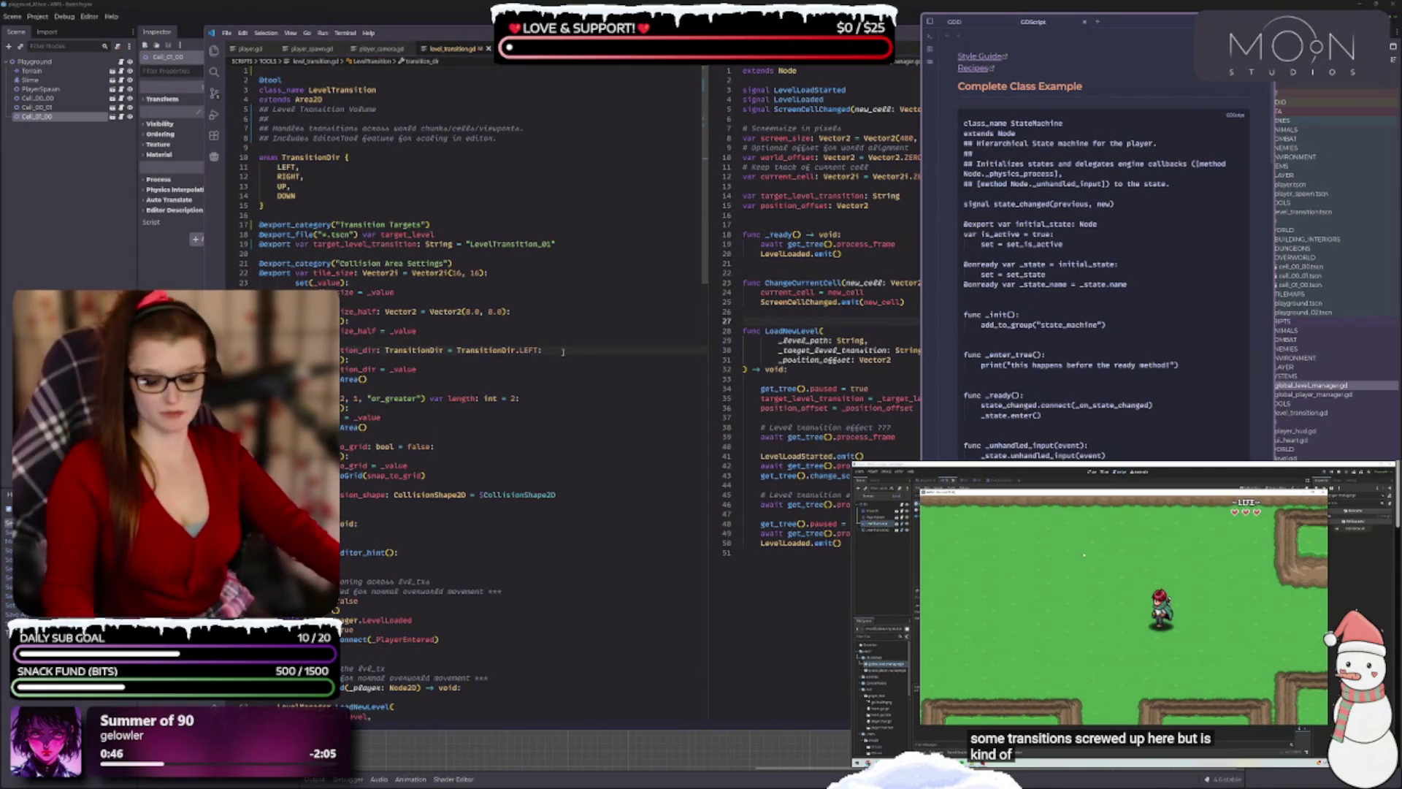
pyautogui.click(576, 241)
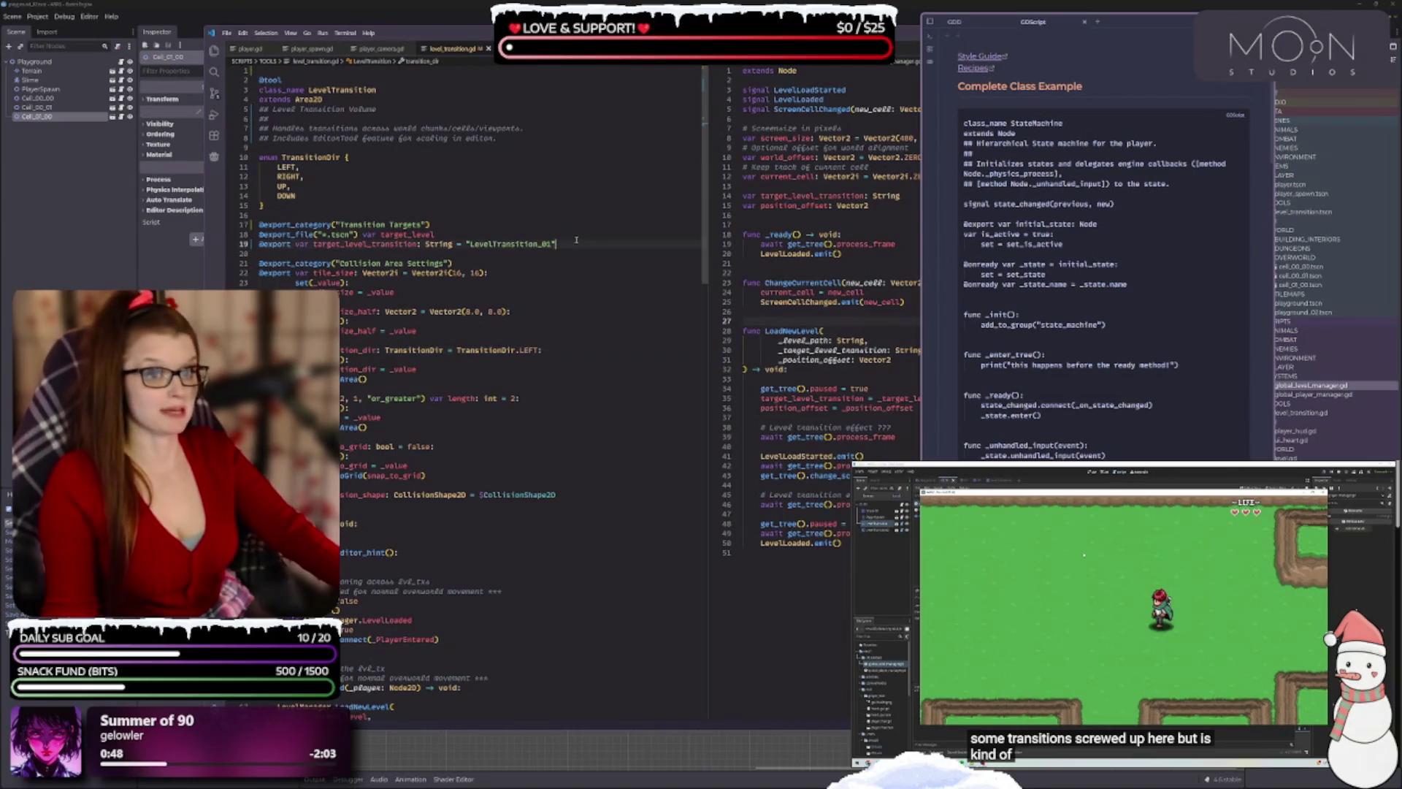
pyautogui.click(374, 157)
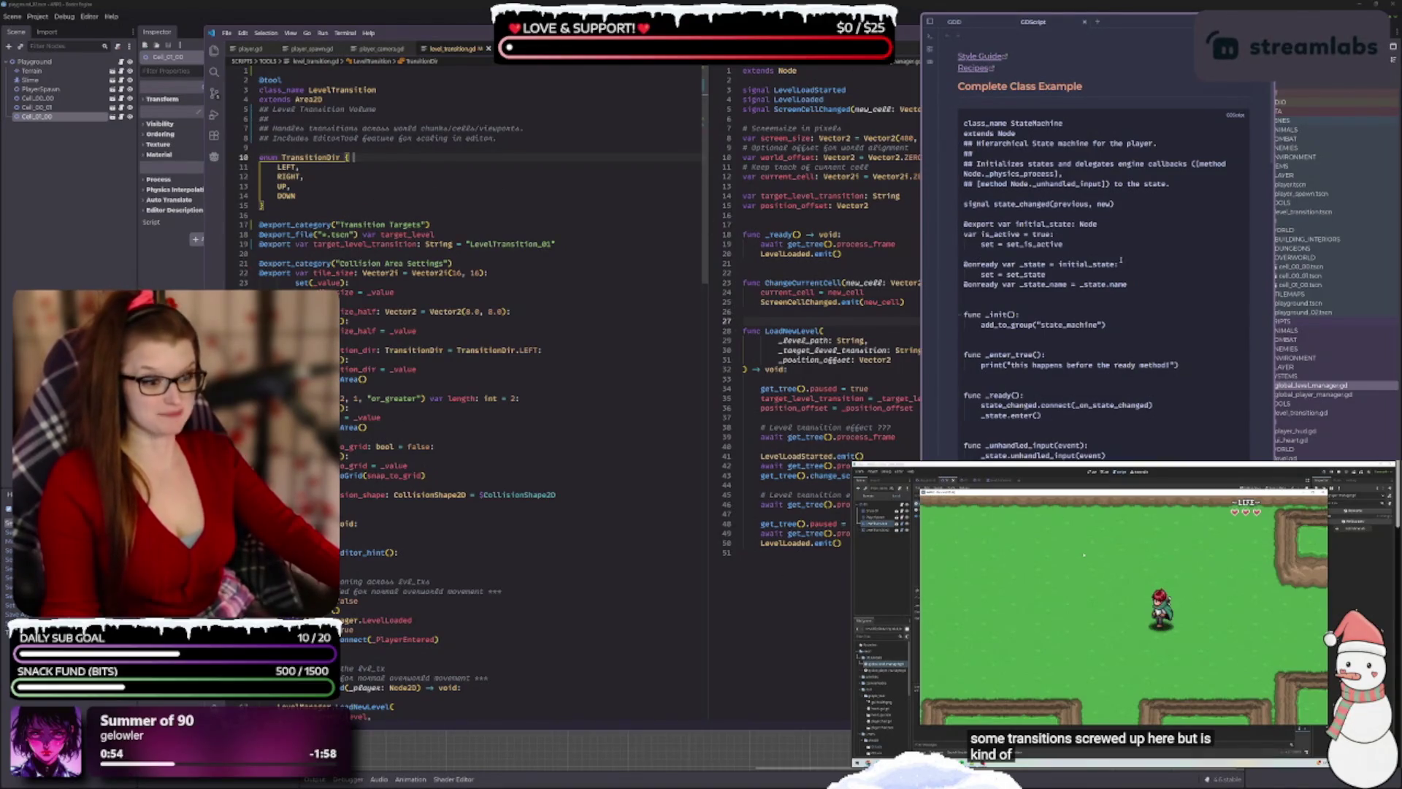
pyautogui.click(955, 21)
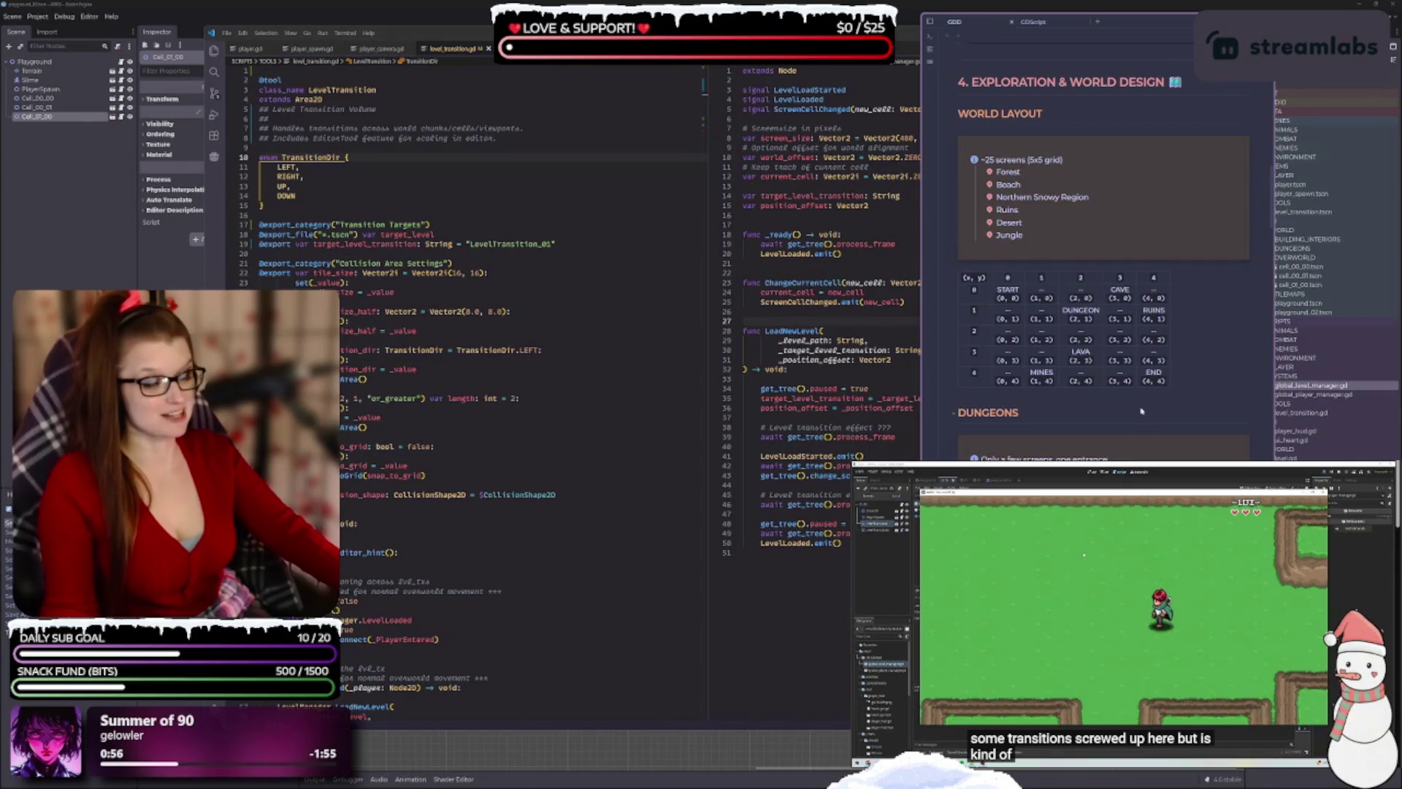
pyautogui.scroll(4, 1141, 411)
pyautogui.scroll(-3, 1141, 411)
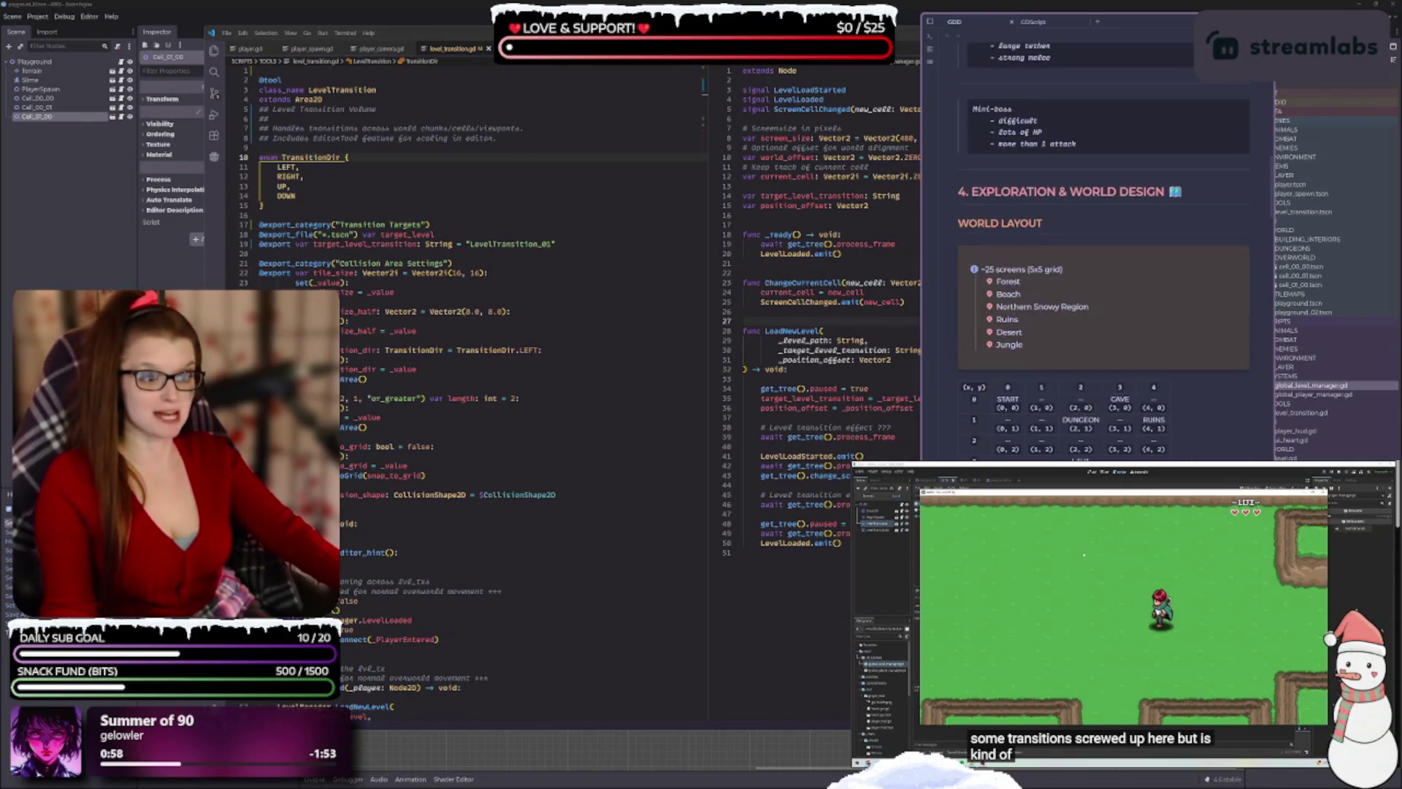
pyautogui.scroll(10, 1048, 269)
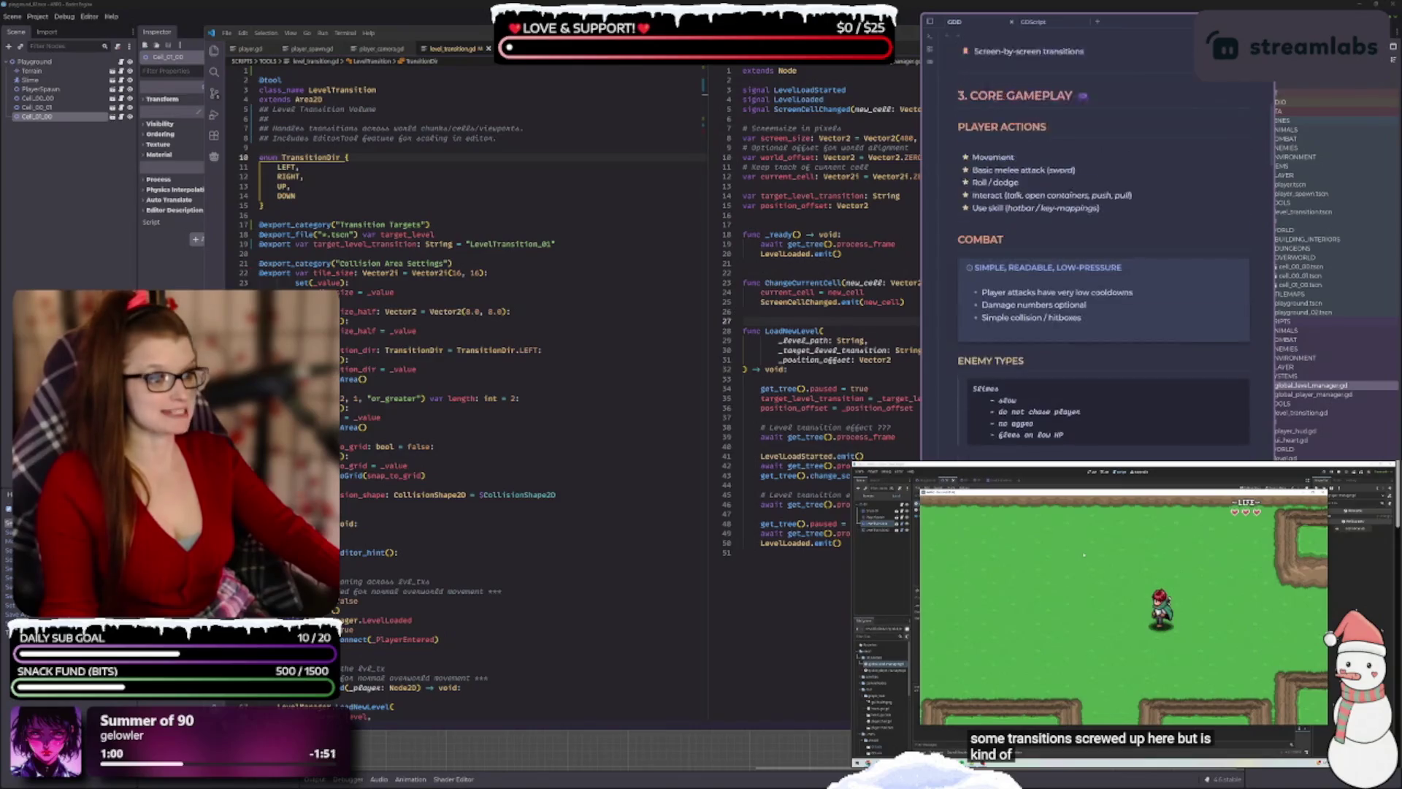
pyautogui.scroll(-12, 1063, 360)
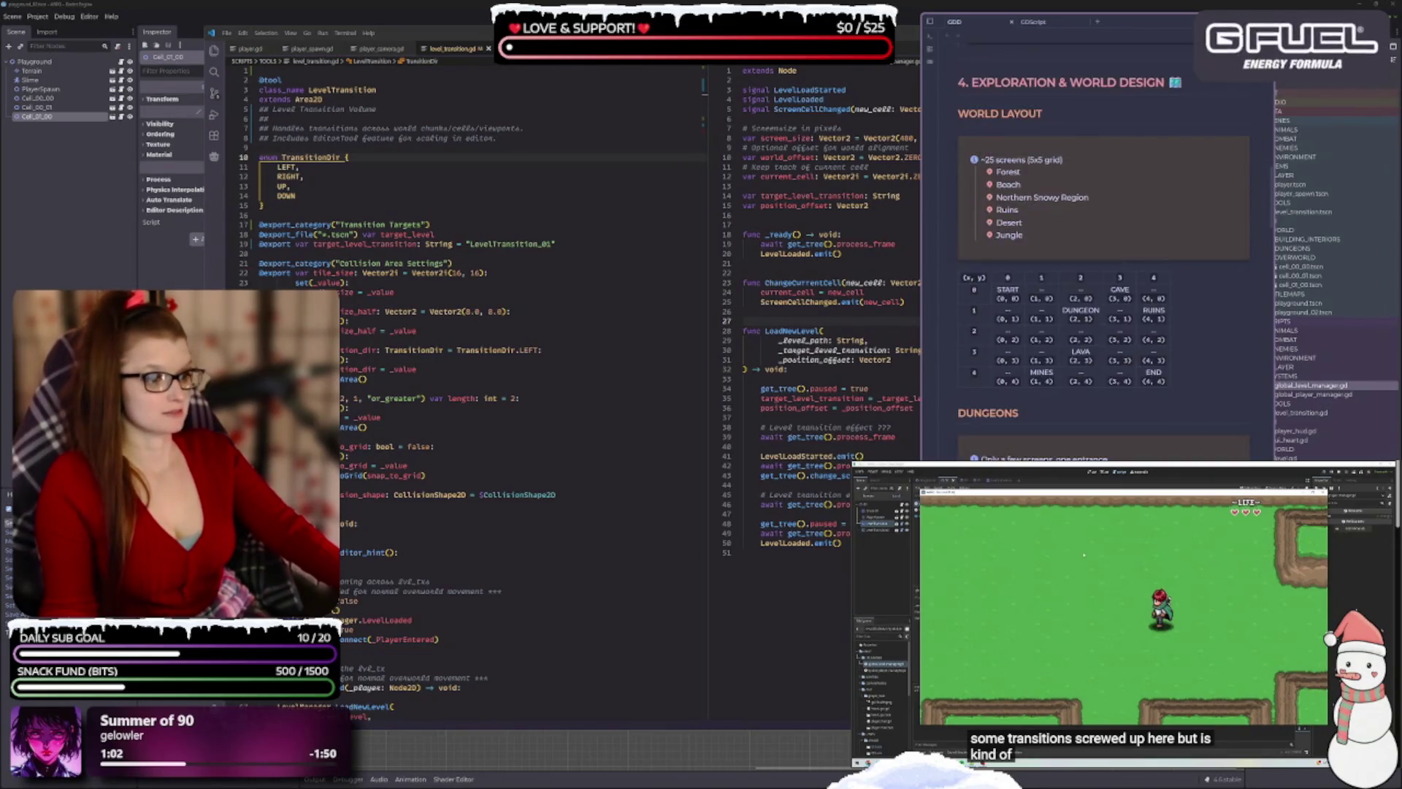
pyautogui.scroll(3, 1073, 409)
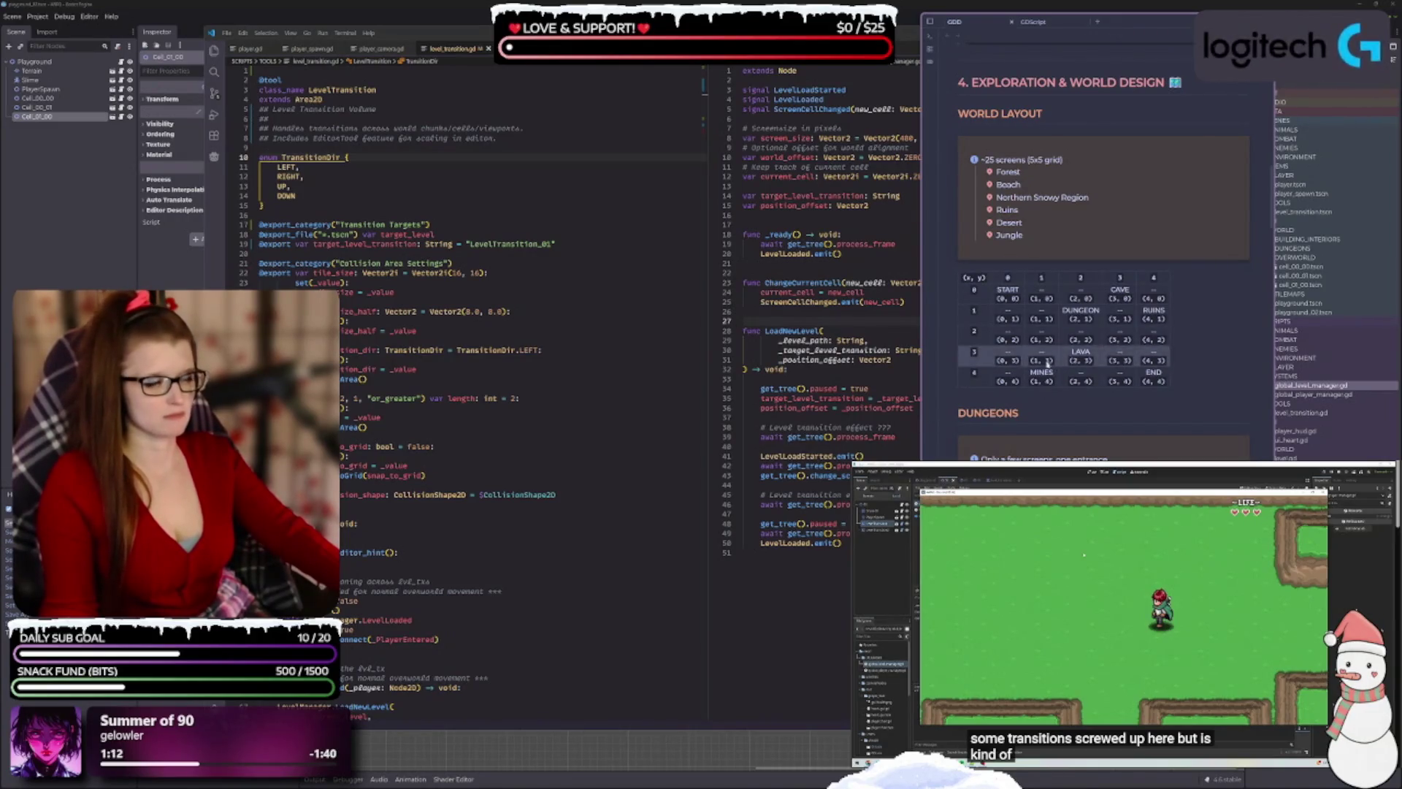
pyautogui.scroll(-1, 965, 343)
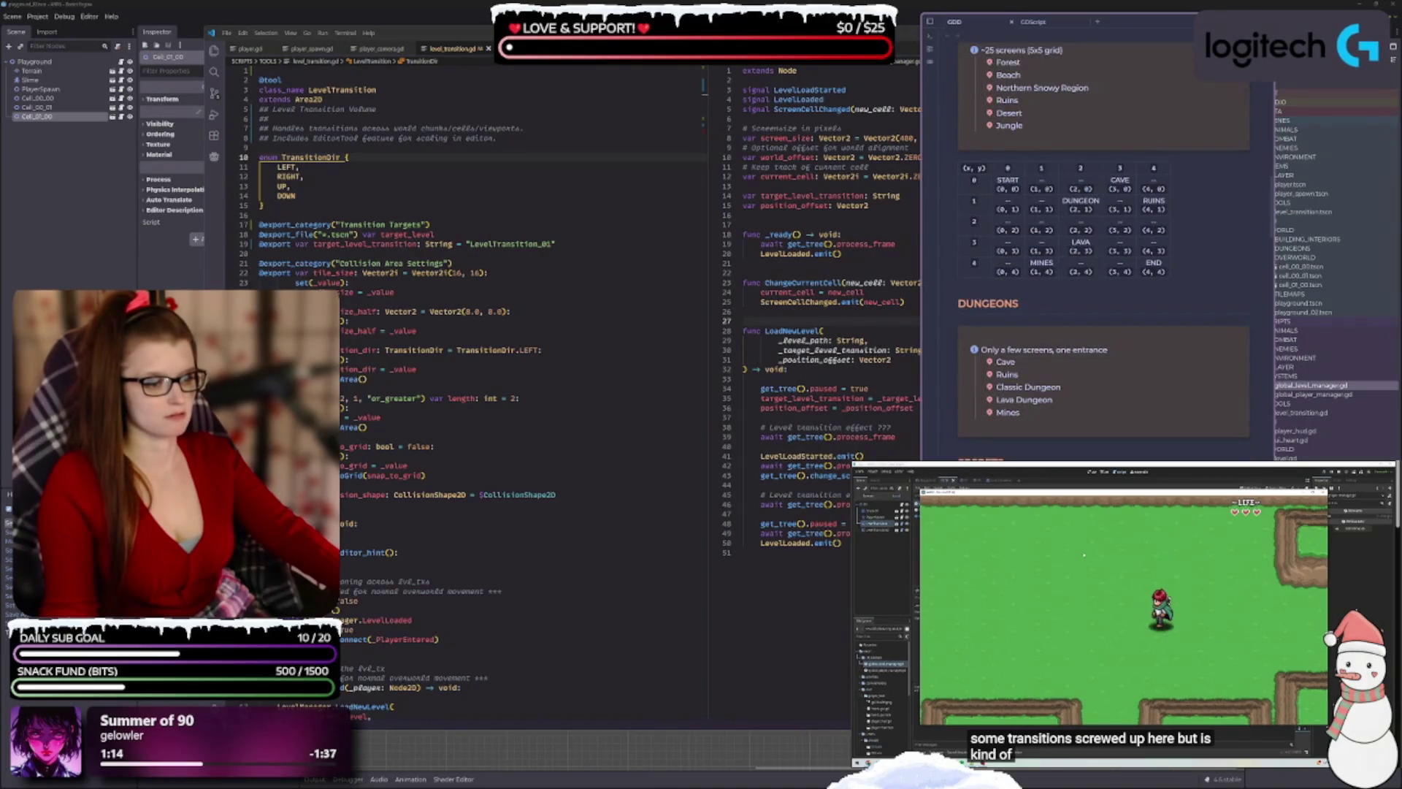
pyautogui.scroll(2, 1103, 292)
pyautogui.scroll(-2, 1103, 292)
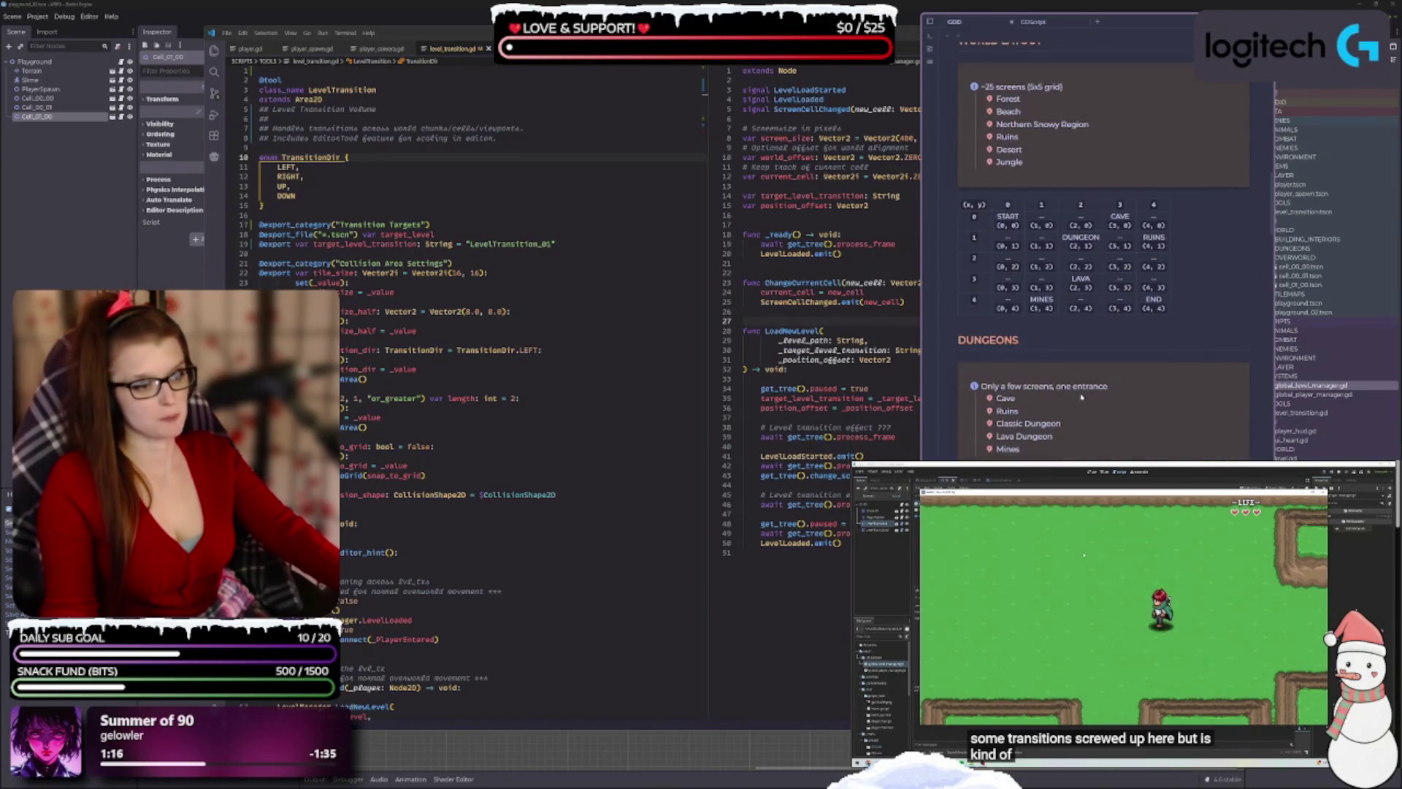
pyautogui.scroll(1, 1103, 292)
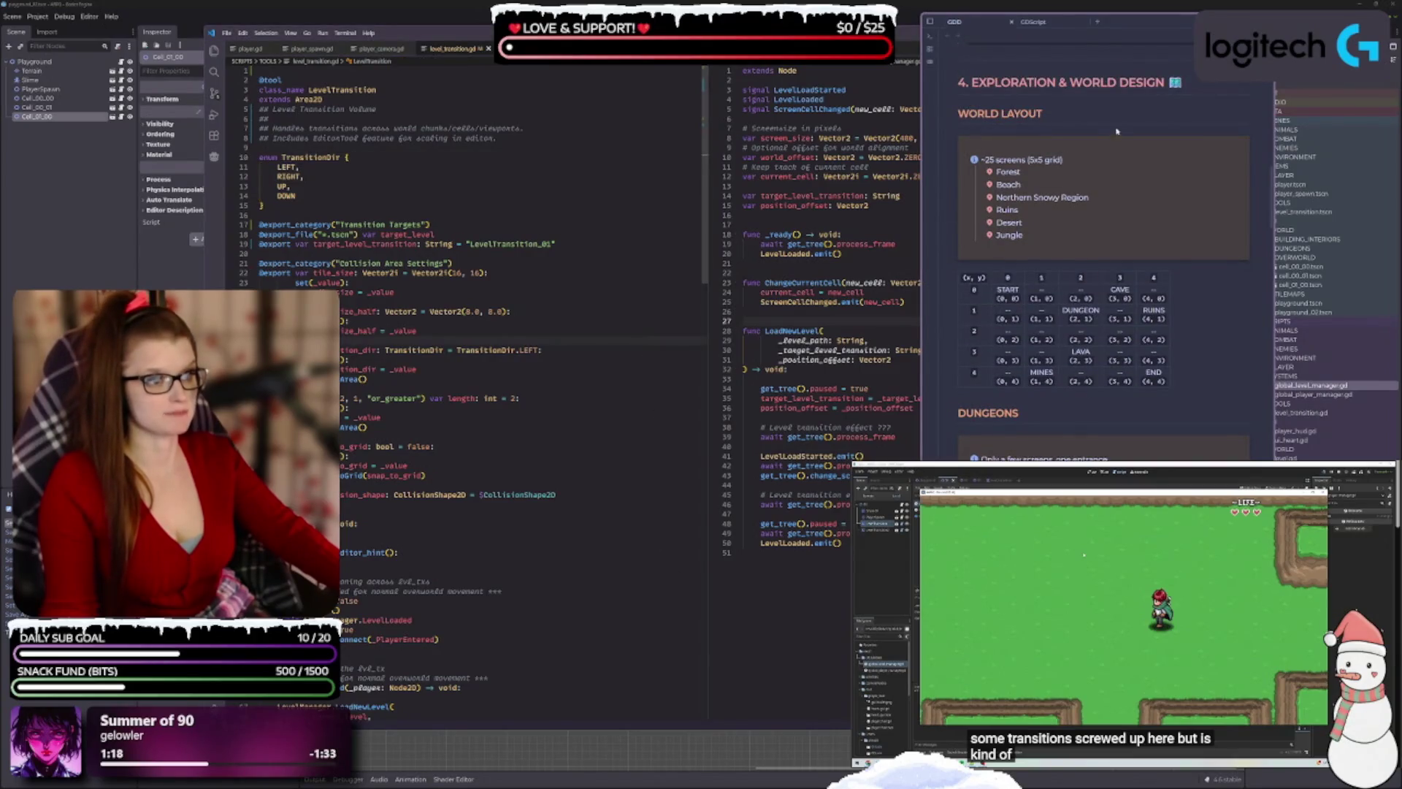
pyautogui.click(1033, 21)
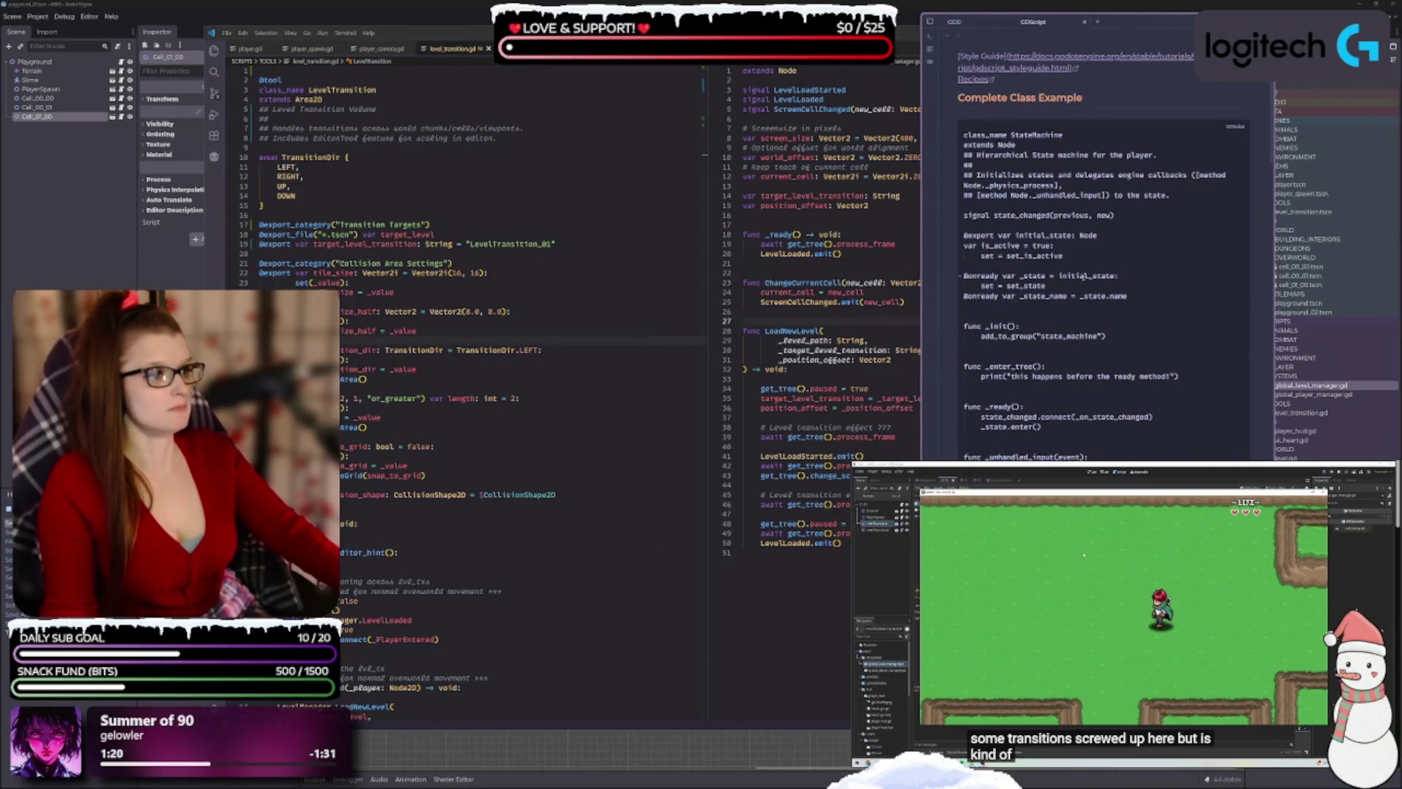
pyautogui.click(845, 205)
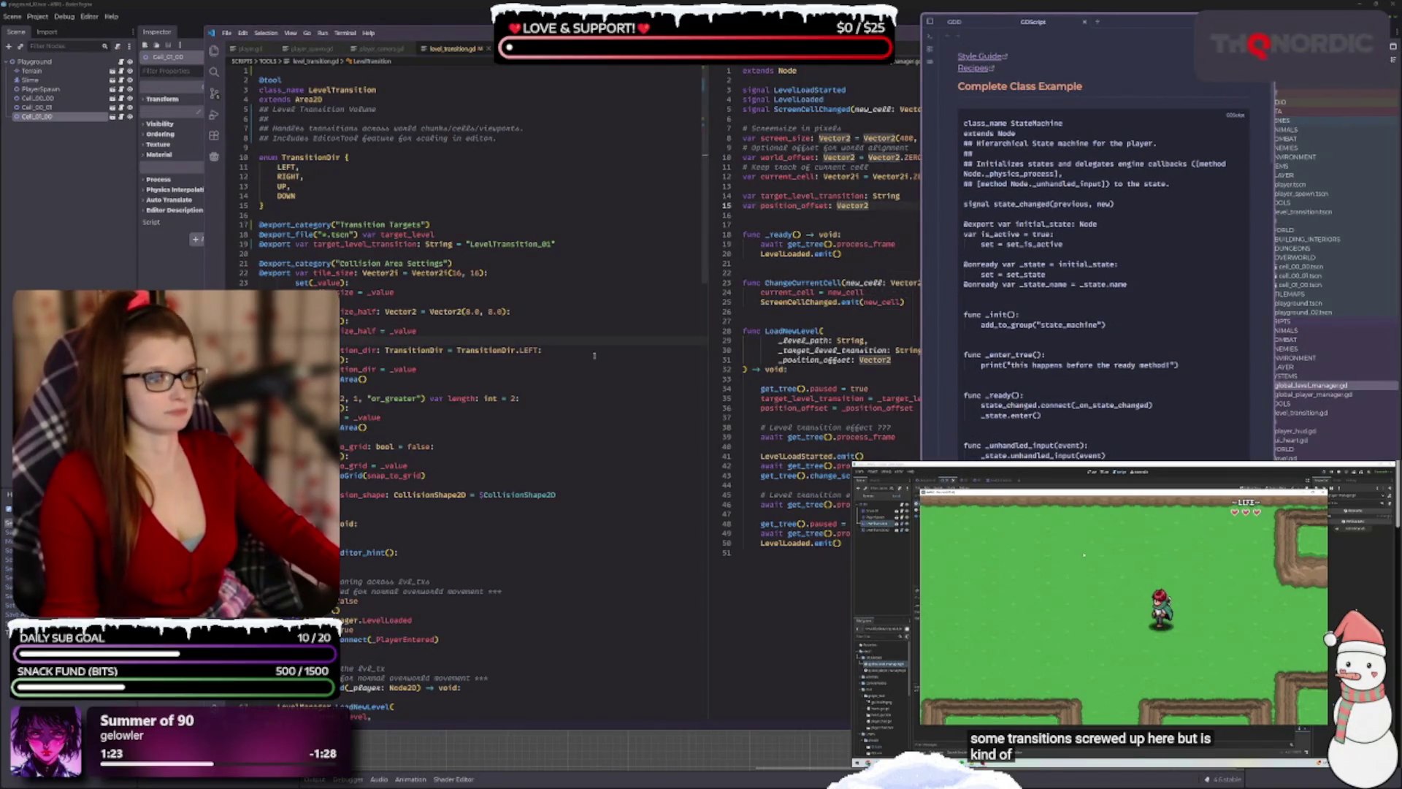
pyautogui.click(482, 273)
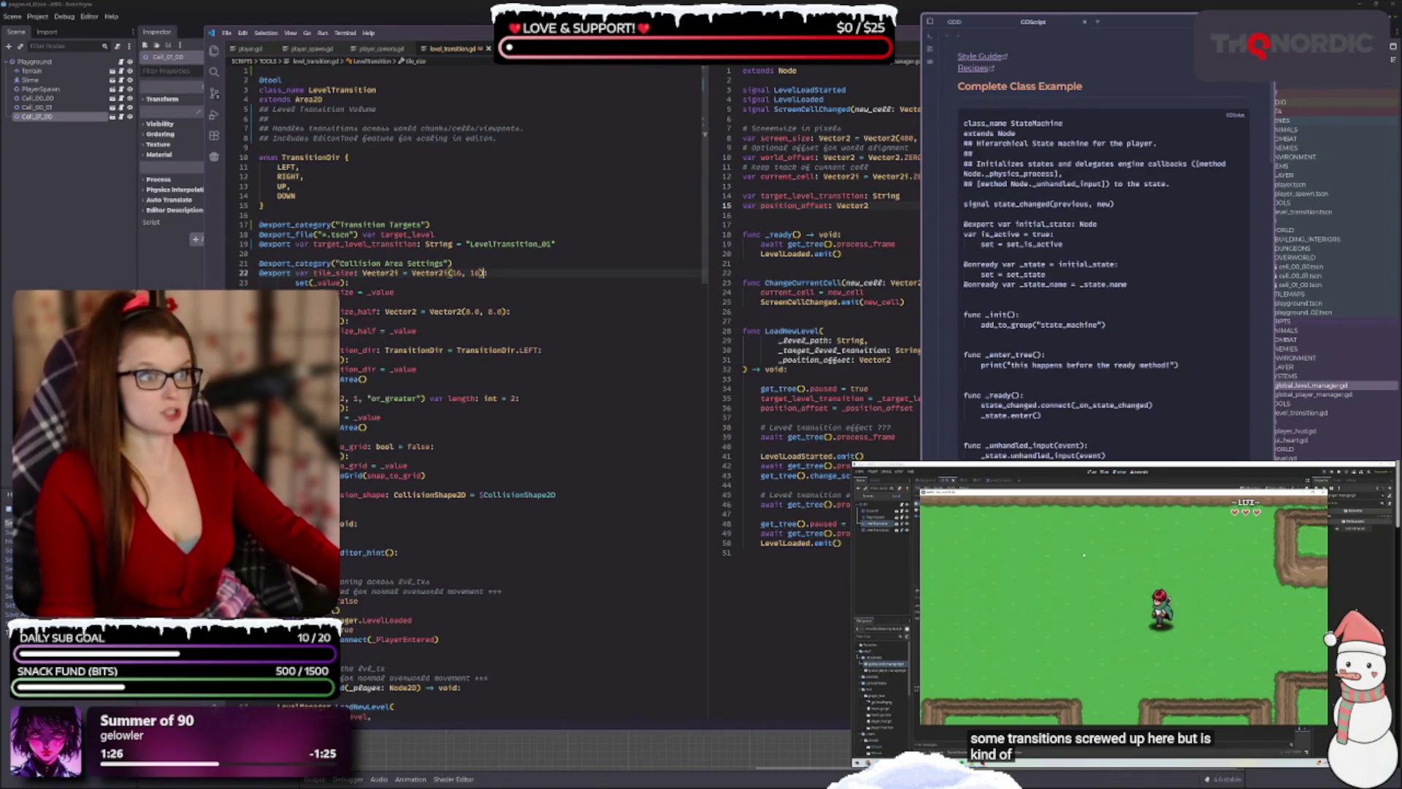
pyautogui.click(1162, 20)
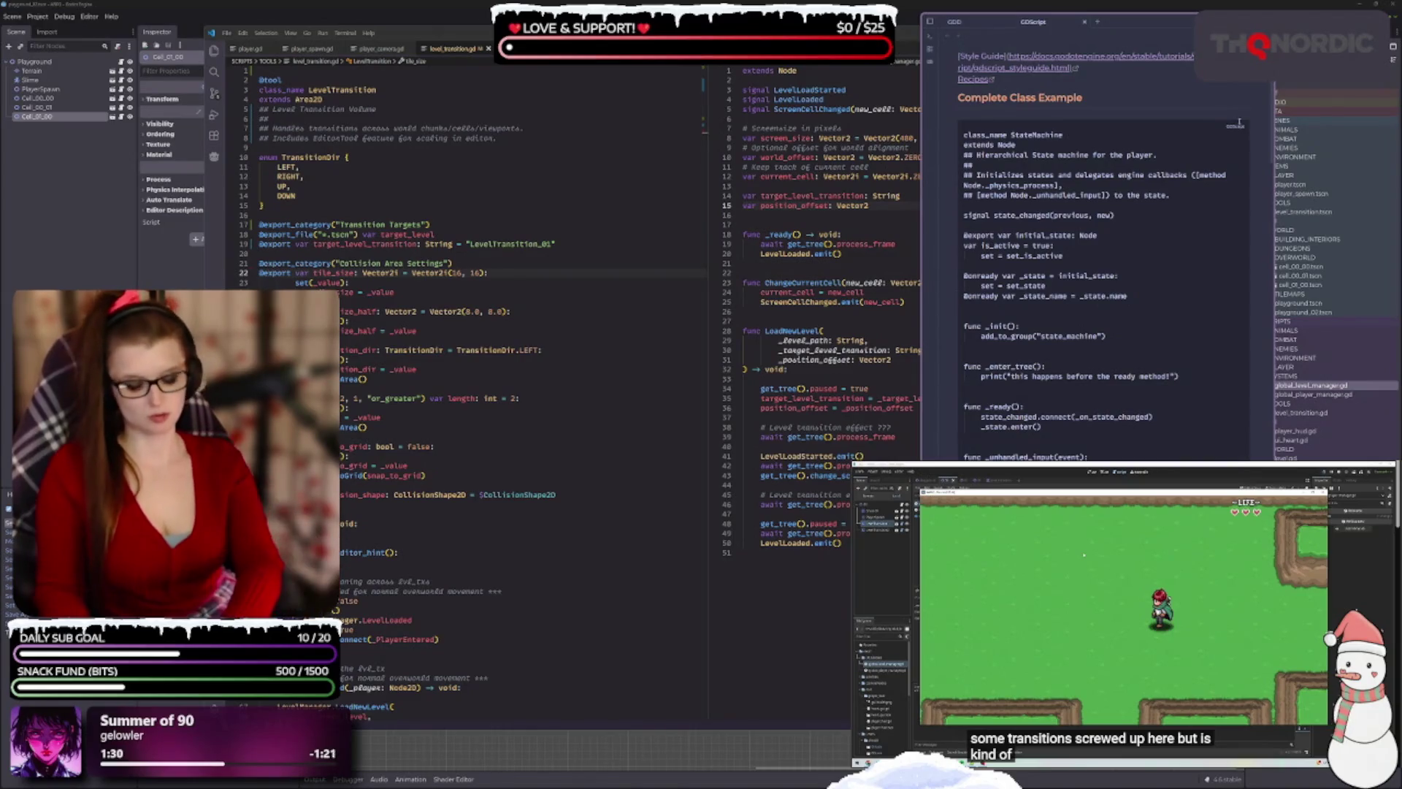
# Return from the code editor to the 2D view and open the playground scene
pyautogui.click(349, 10)
pyautogui.moveTo(764, 462); pyautogui.dragTo(930, 605)
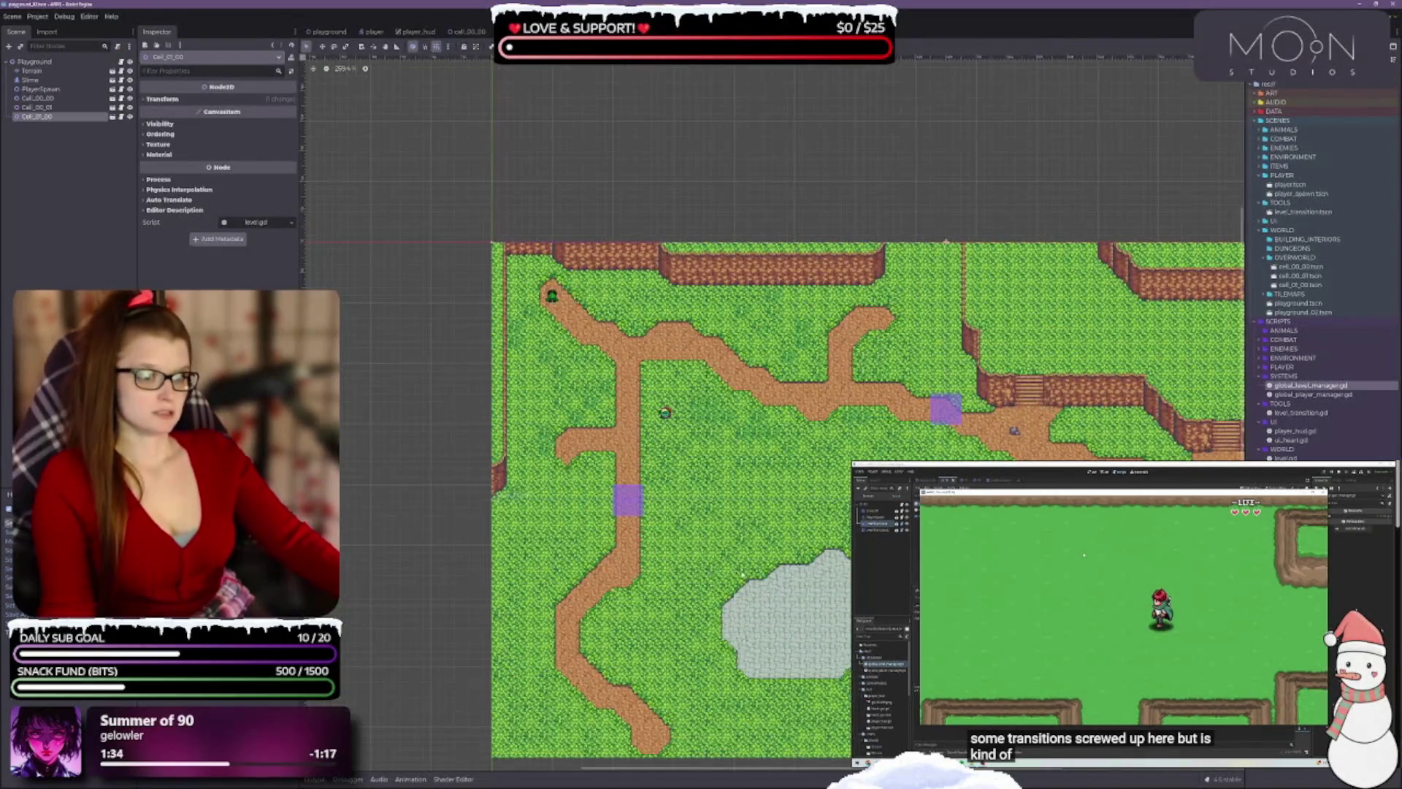
pyautogui.moveTo(742, 575)
pyautogui.mouseDown()
pyautogui.moveTo(579, 453)
pyautogui.moveTo(590, 447)
pyautogui.mouseUp()
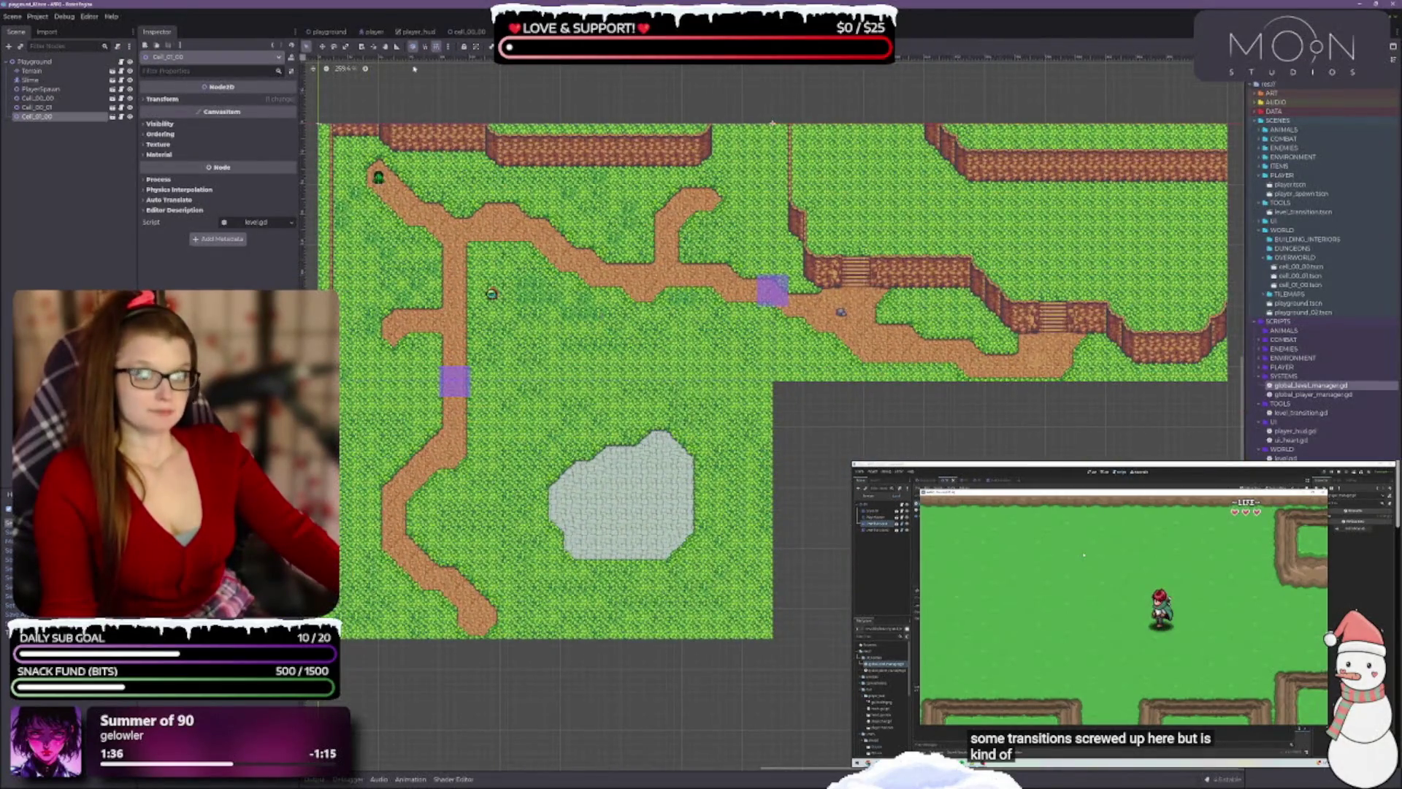
pyautogui.click(330, 32)
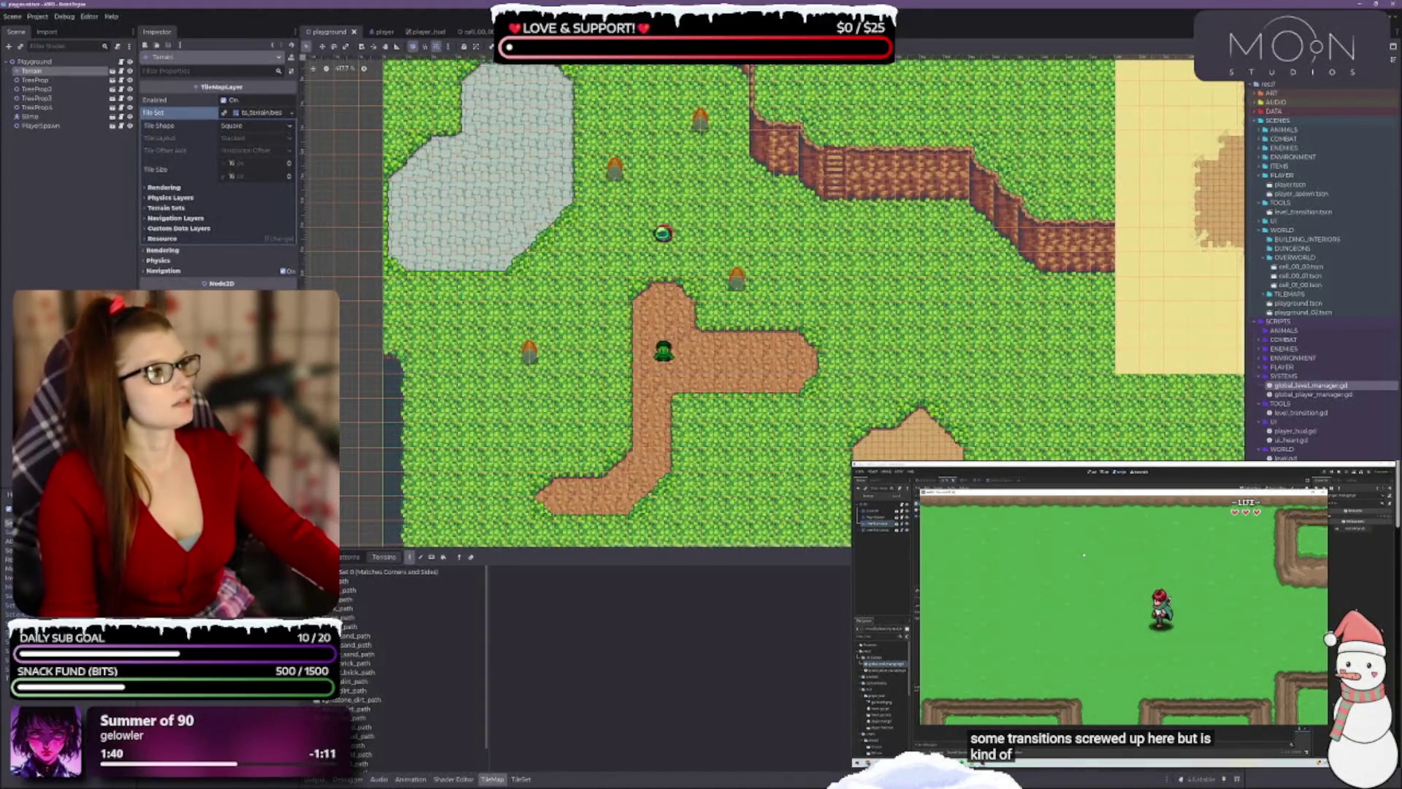
# Run the scene with F6 and walk the player through several rooms to test transitions
pyautogui.press('F6')
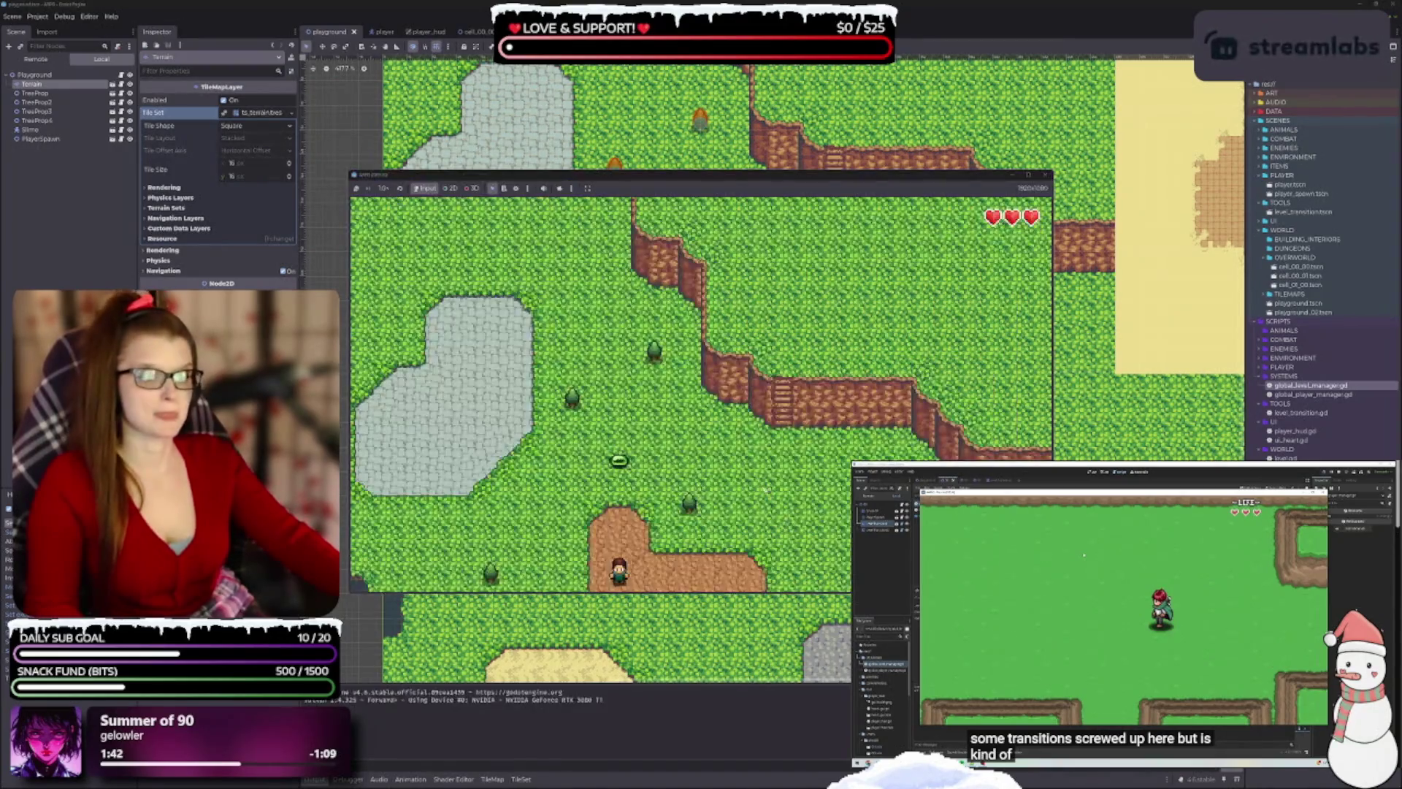
pyautogui.press('Up')
pyautogui.press('Right')
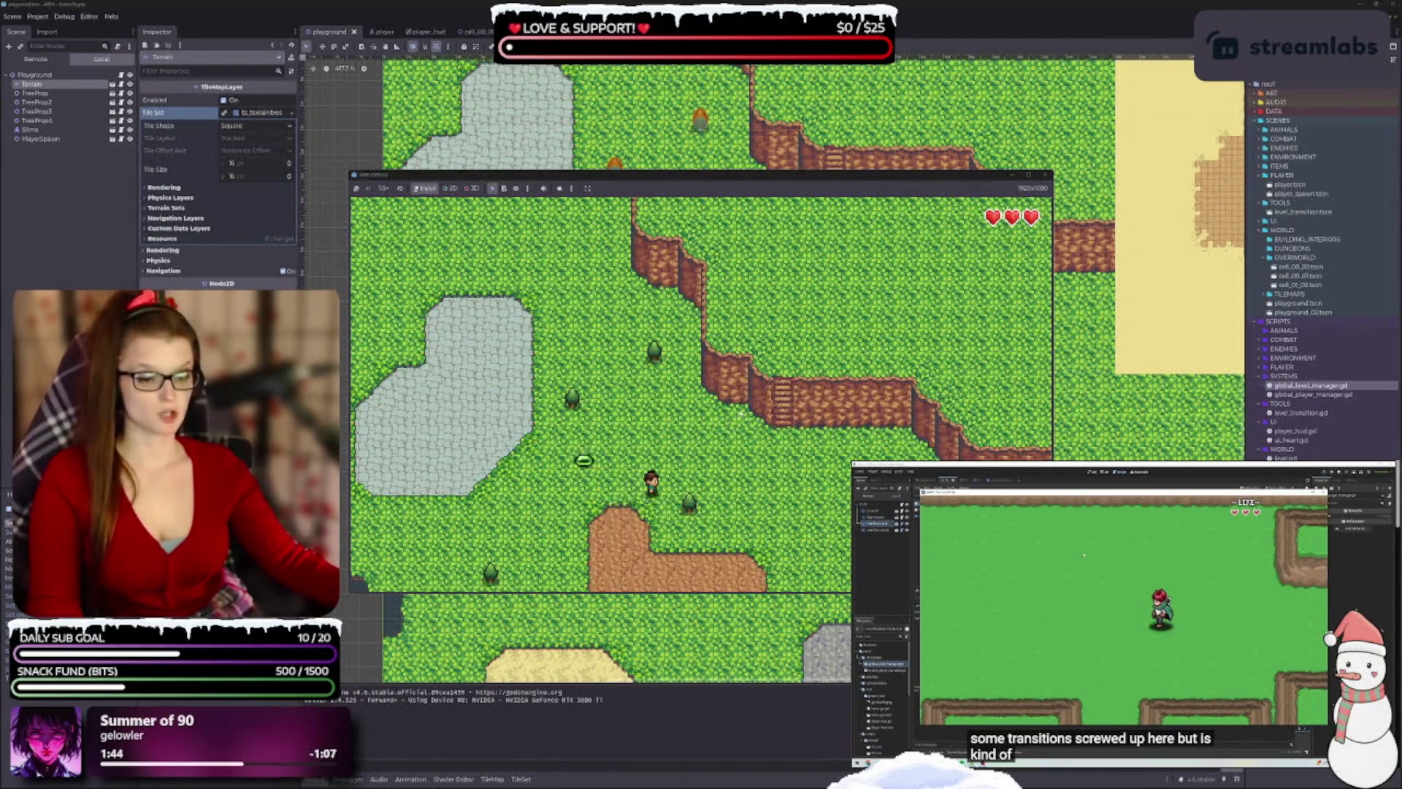
pyautogui.press('Right')
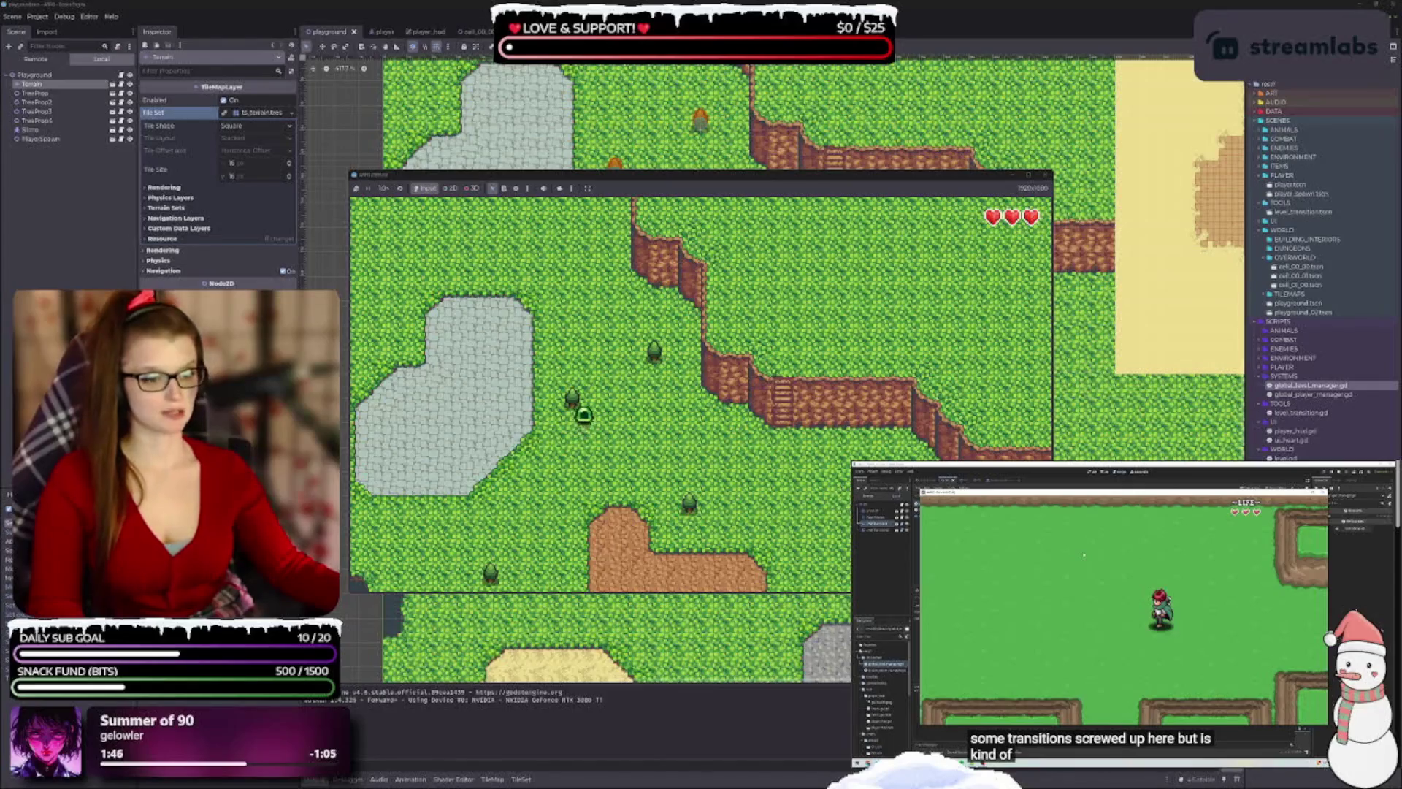
pyautogui.press('Right')
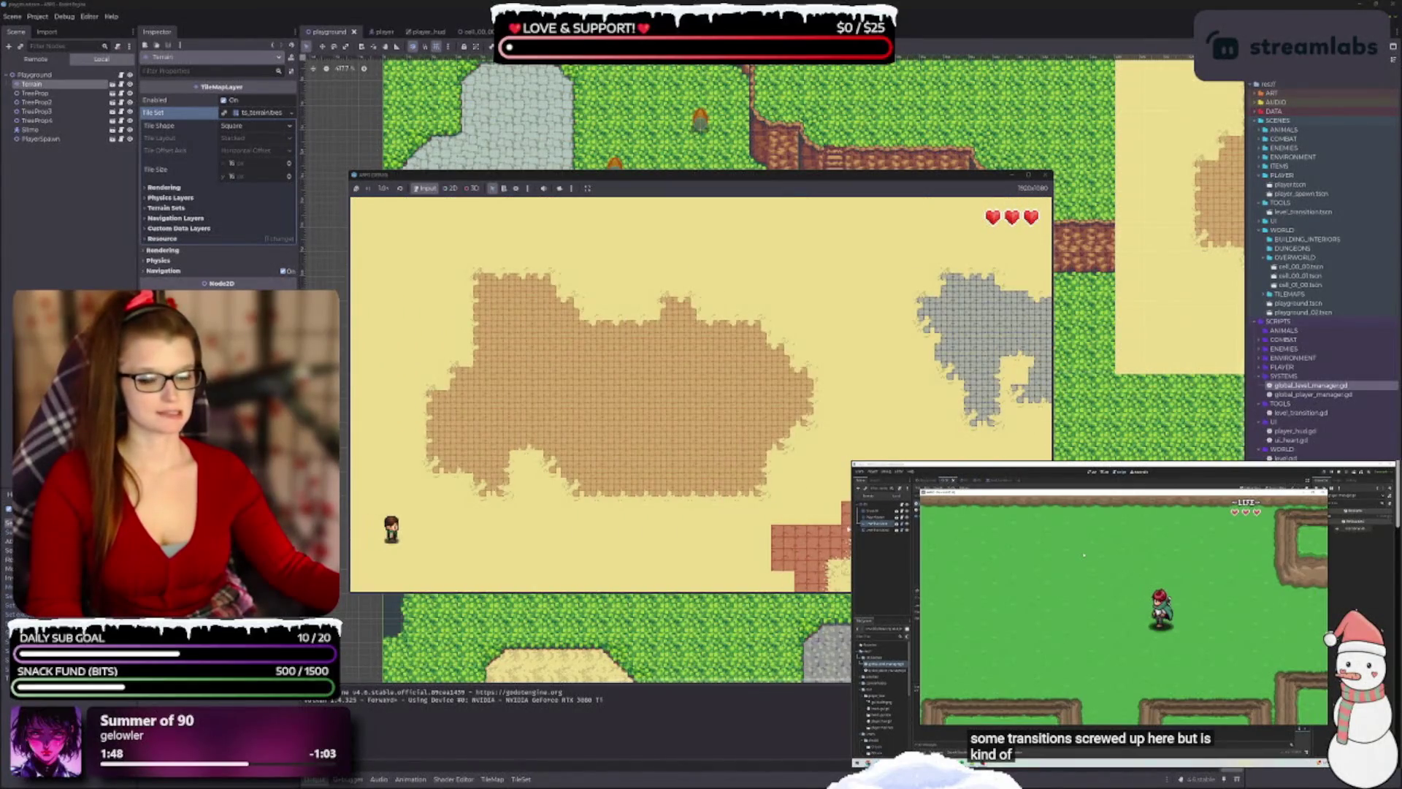
pyautogui.press('Down')
pyautogui.press('Left')
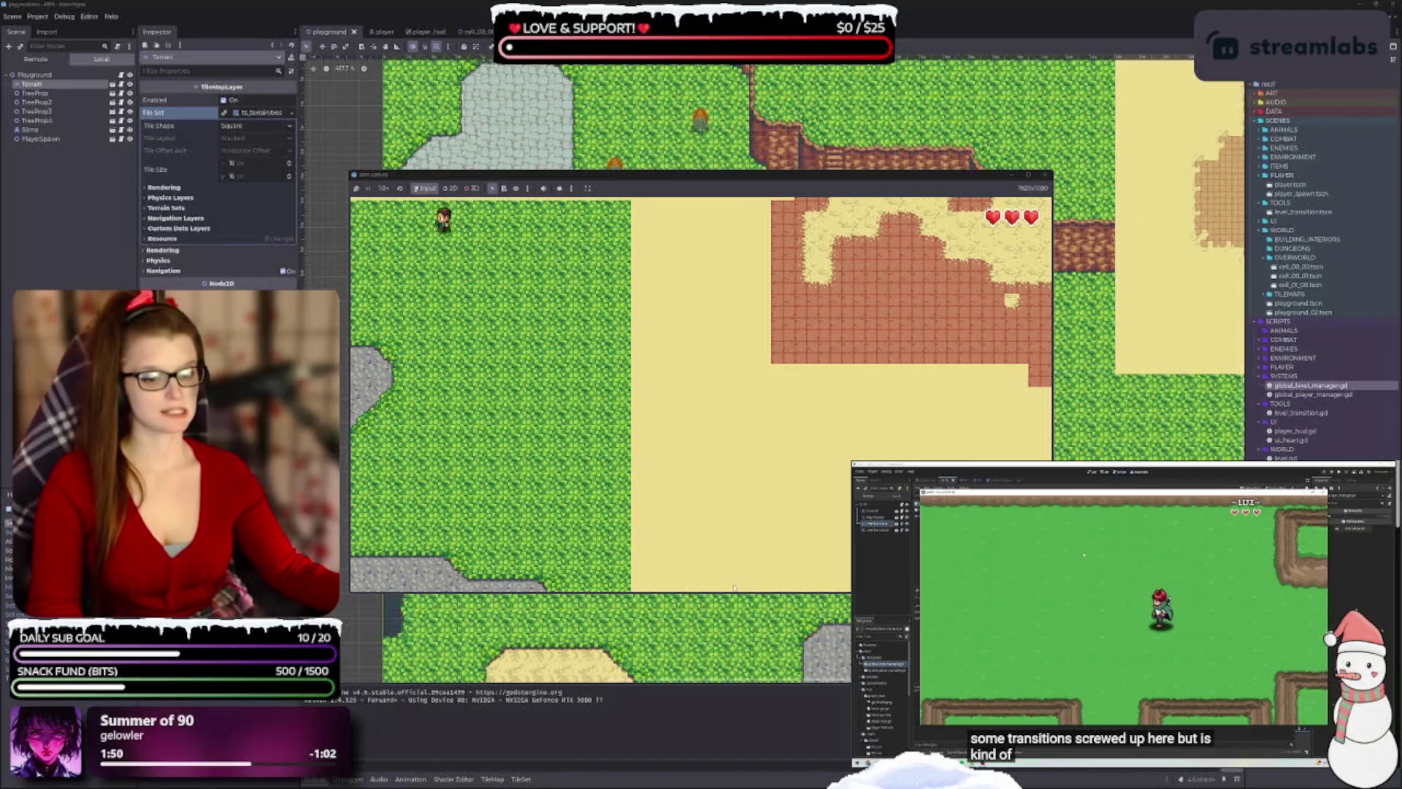
pyautogui.press('Right')
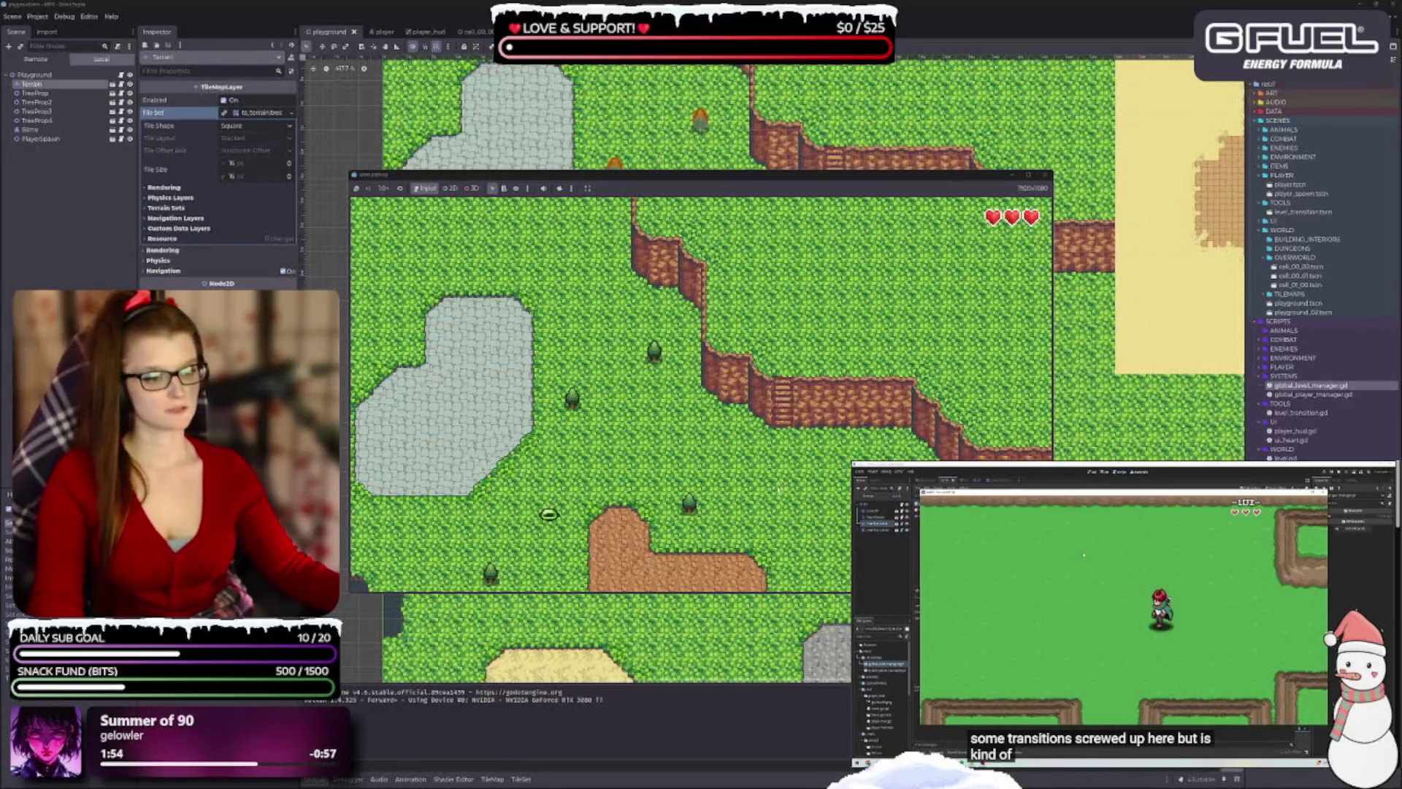
# Stop the game, hide the Output panel, and open the playground_02 scene
pyautogui.click(1045, 176)
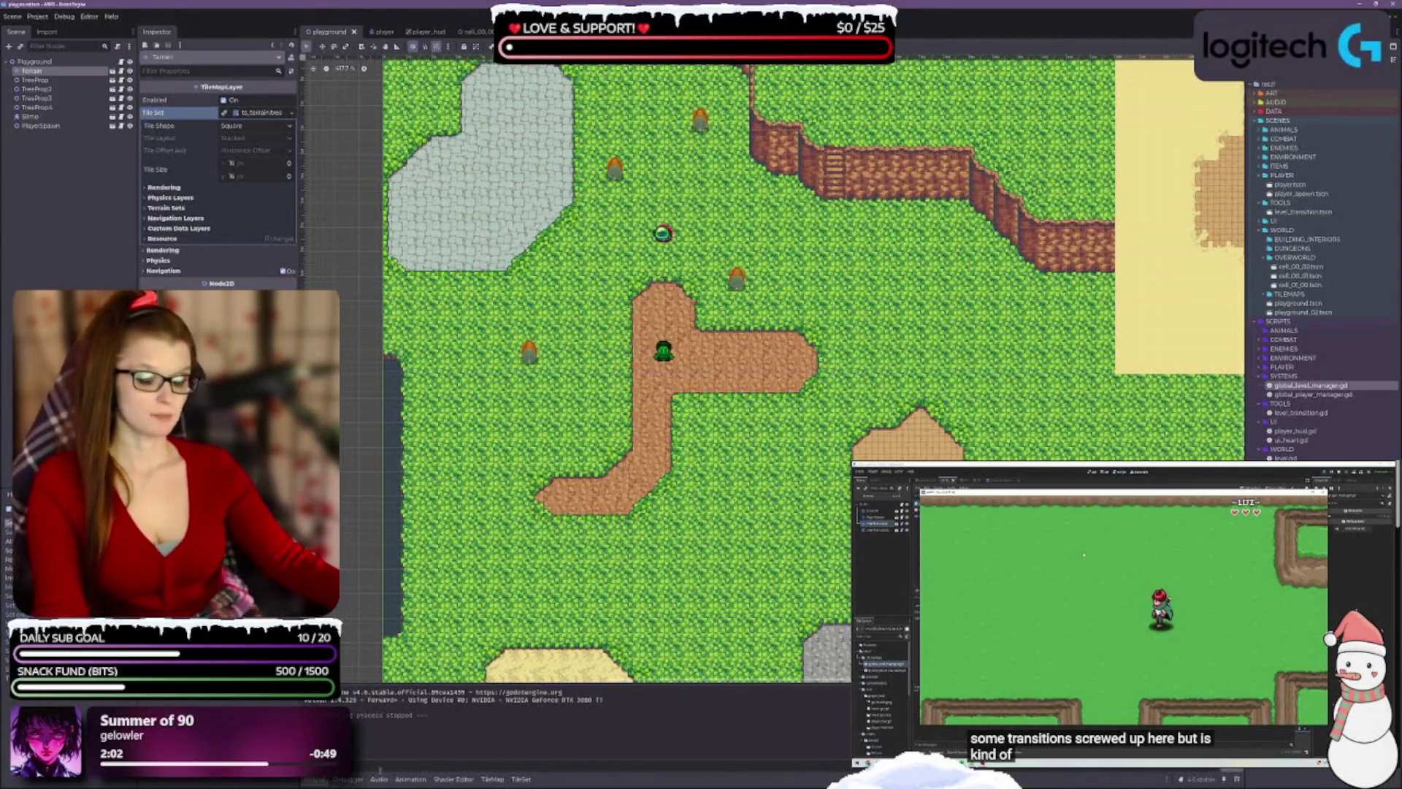
pyautogui.hotkey('alt', 'o')
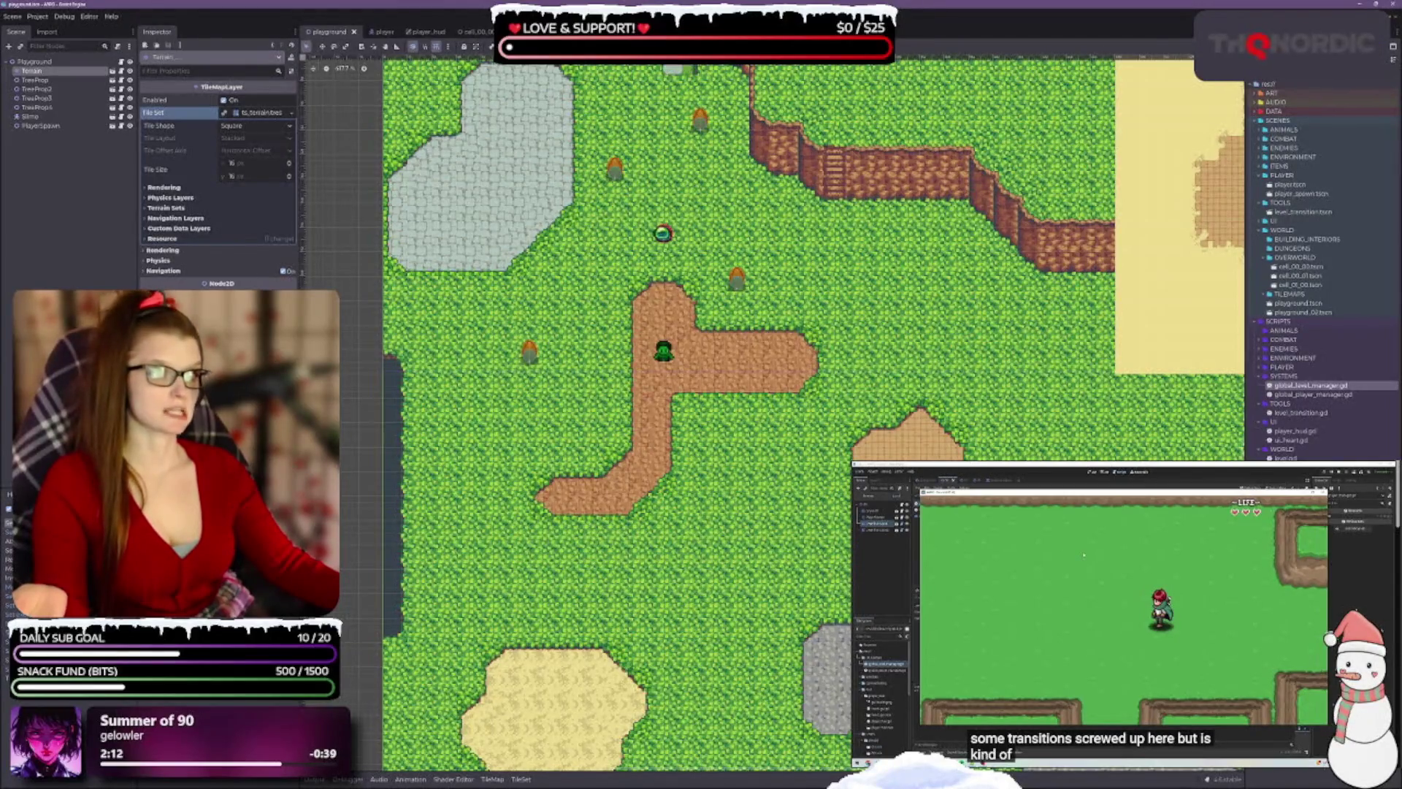
pyautogui.doubleClick(1301, 311)
pyautogui.scroll(3, 594, 399)
pyautogui.scroll(2, 596, 376)
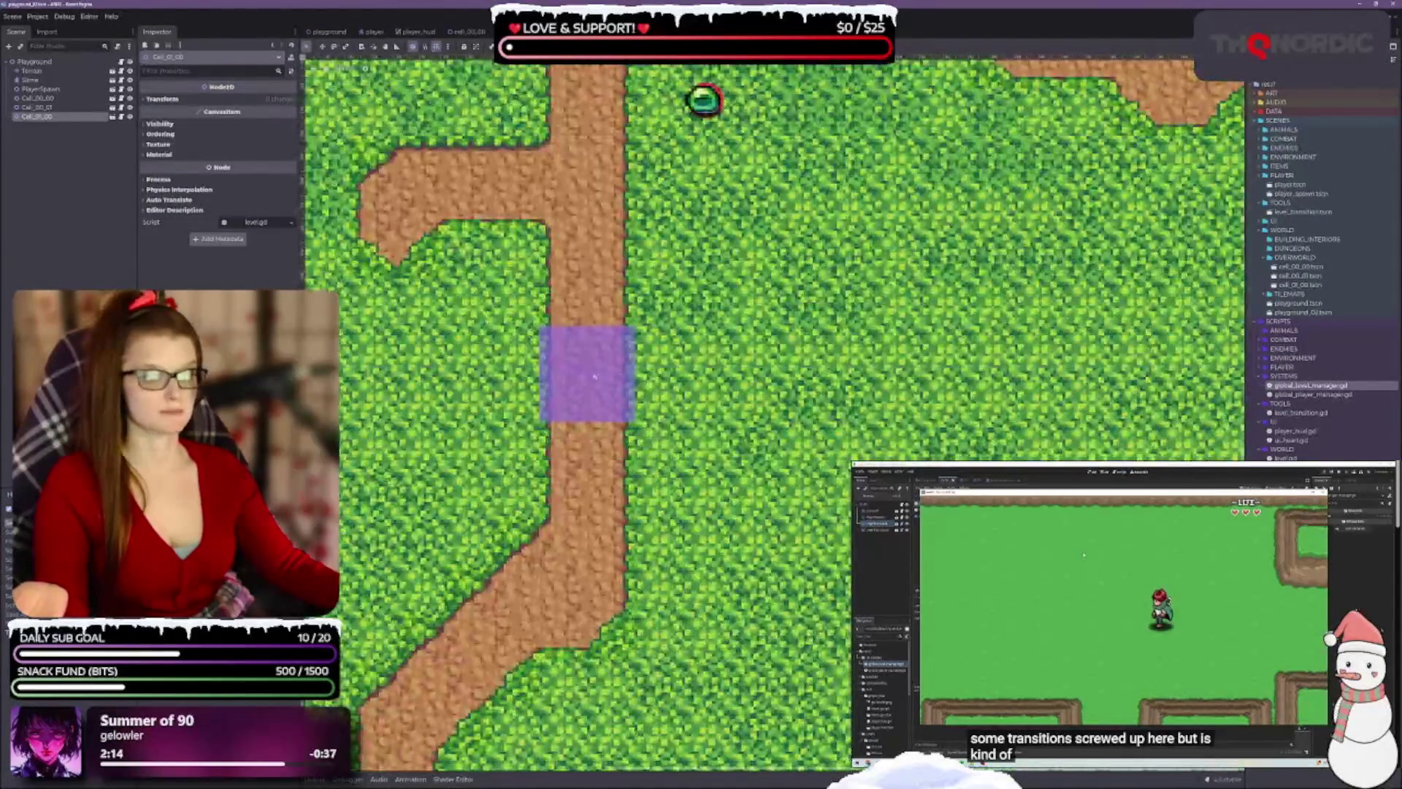
pyautogui.scroll(-5, 589, 381)
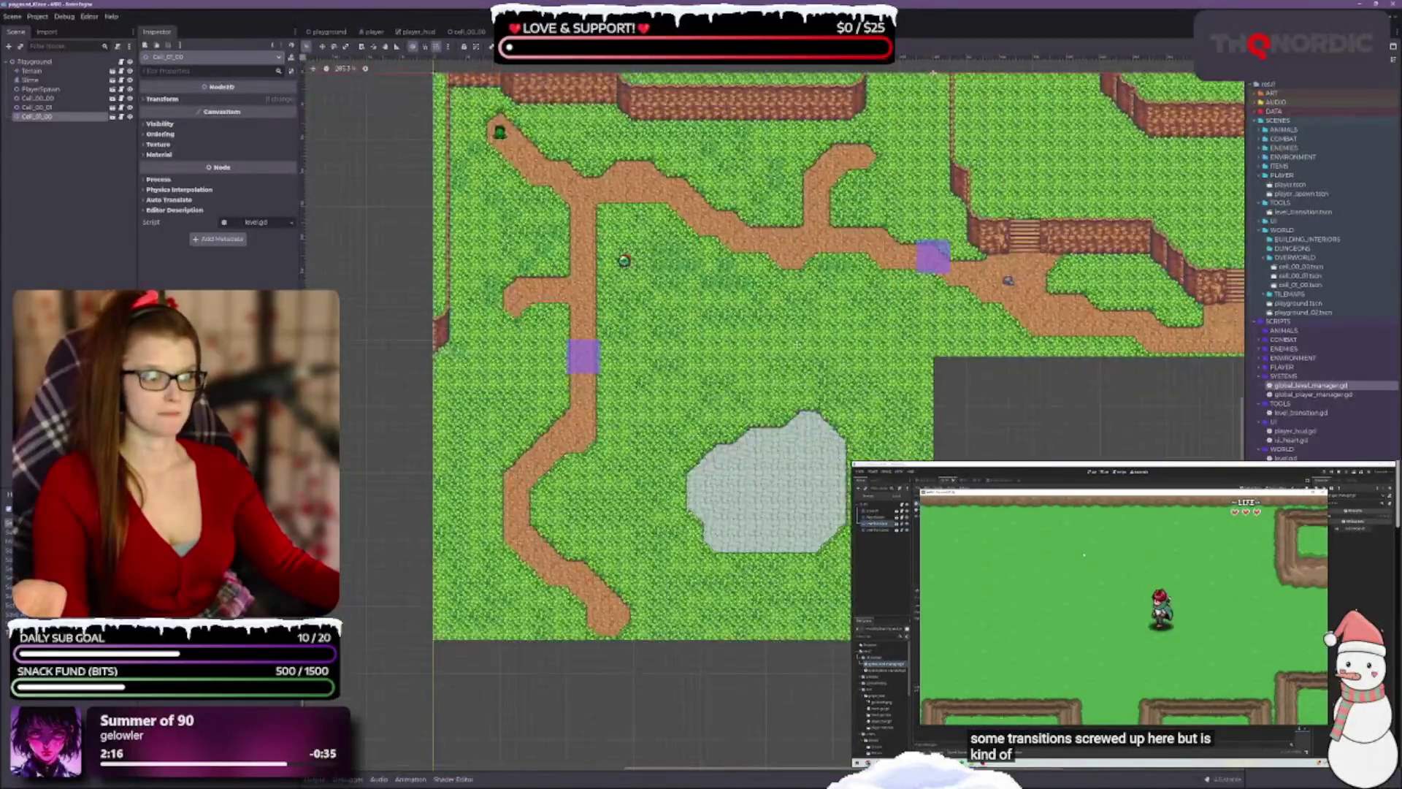
# Drag Cell_00_01 down and back up so it sits flush under the upper map
pyautogui.click(657, 365)
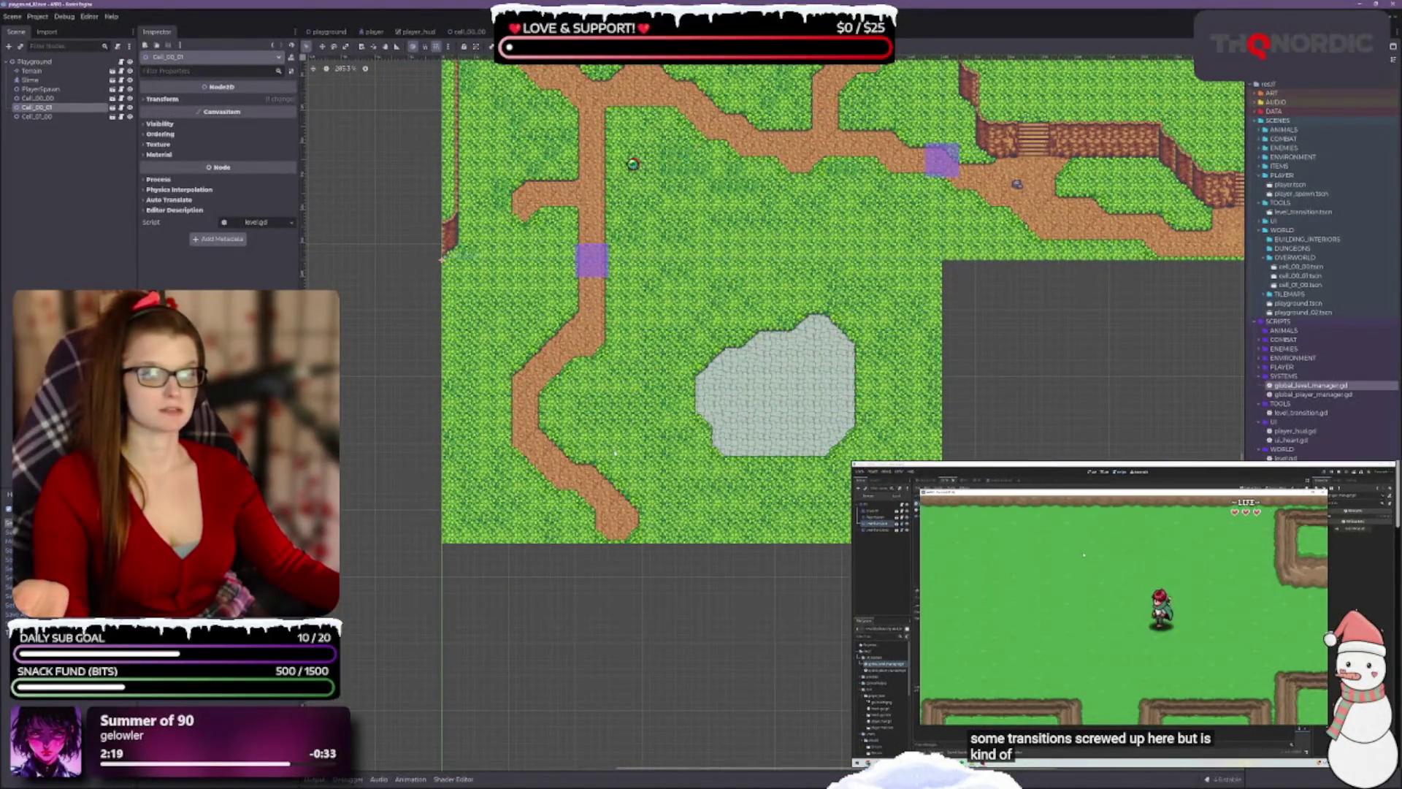
pyautogui.moveTo(615, 453); pyautogui.dragTo(611, 519)
pyautogui.scroll(3, 592, 325)
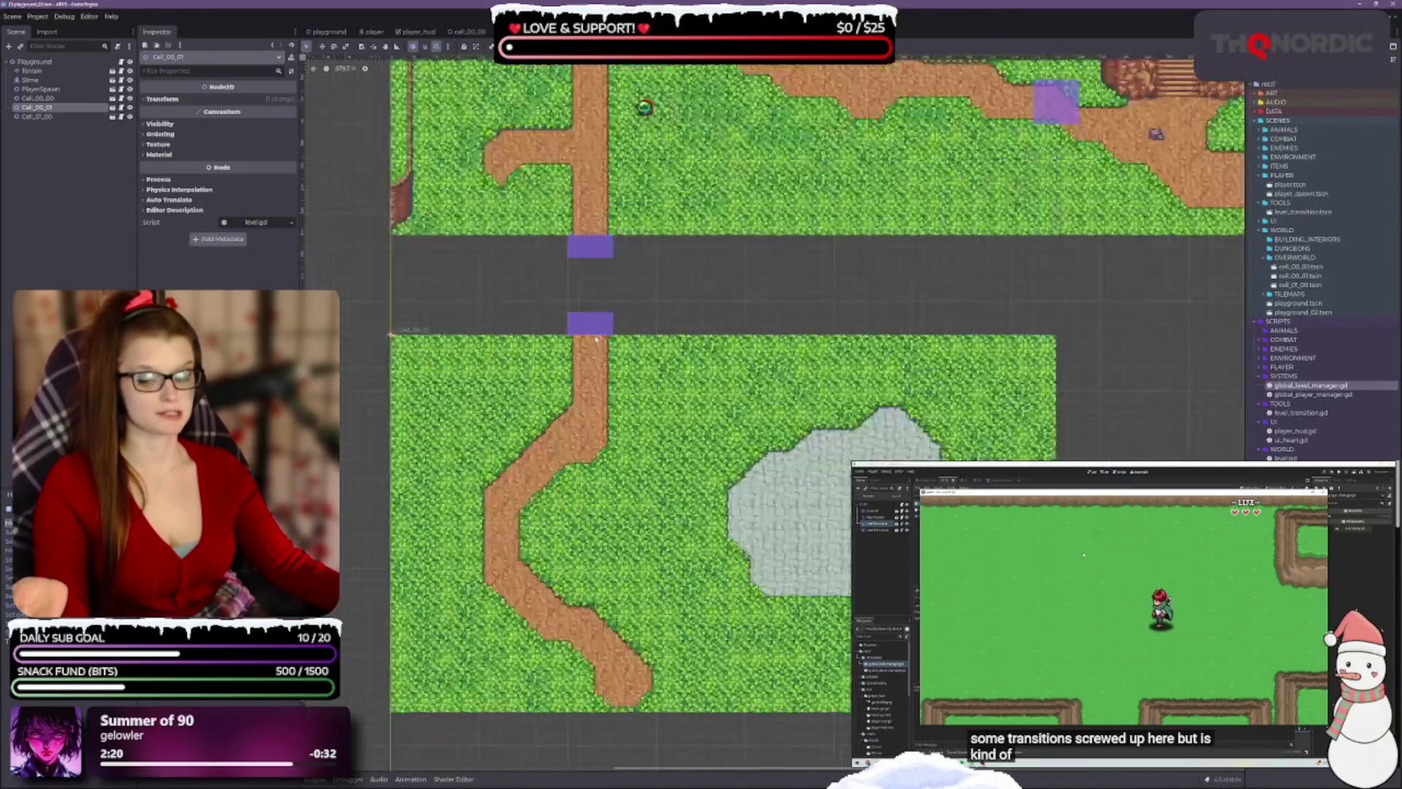
pyautogui.scroll(-2, 732, 395)
pyautogui.moveTo(731, 395); pyautogui.dragTo(742, 345)
pyautogui.scroll(1, 672, 356)
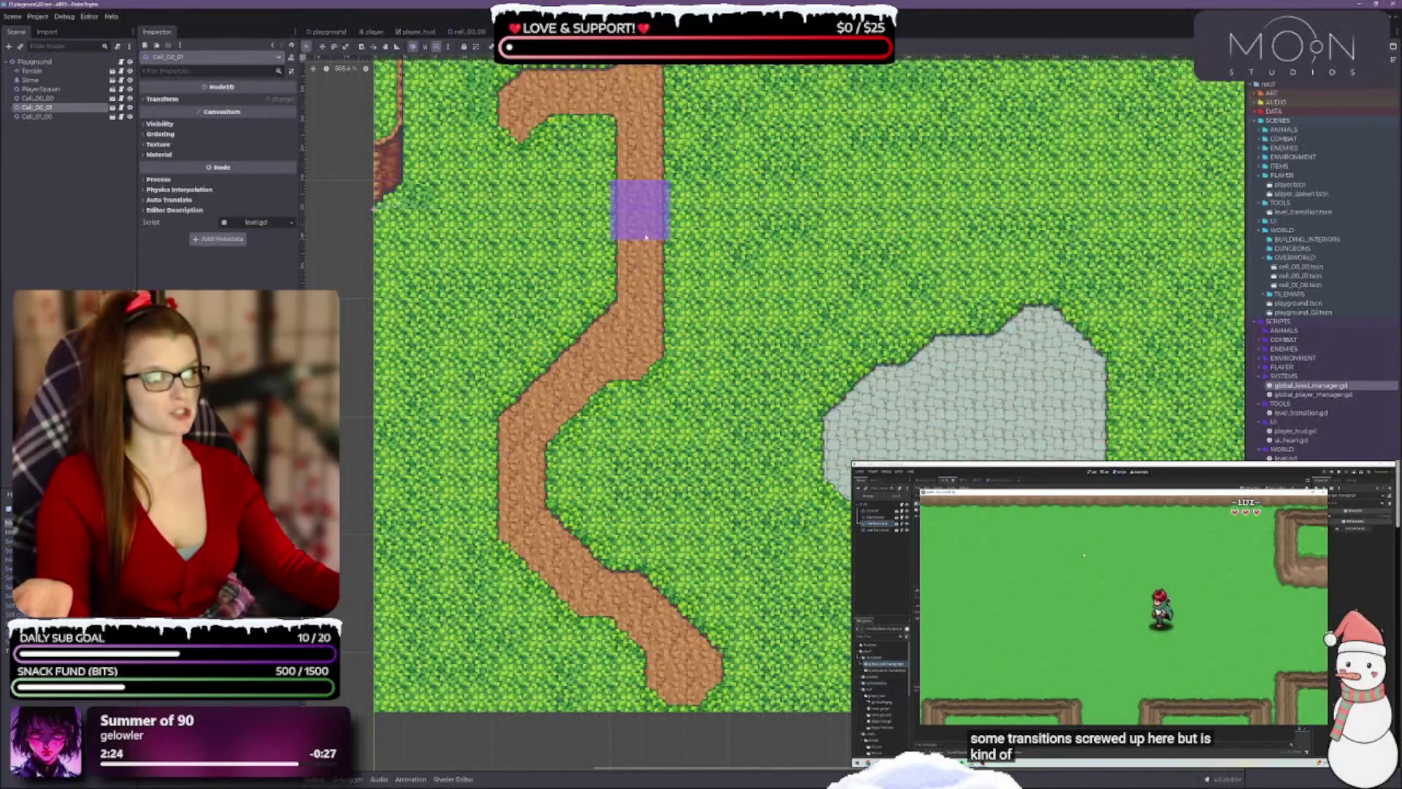
pyautogui.scroll(-3, 672, 356)
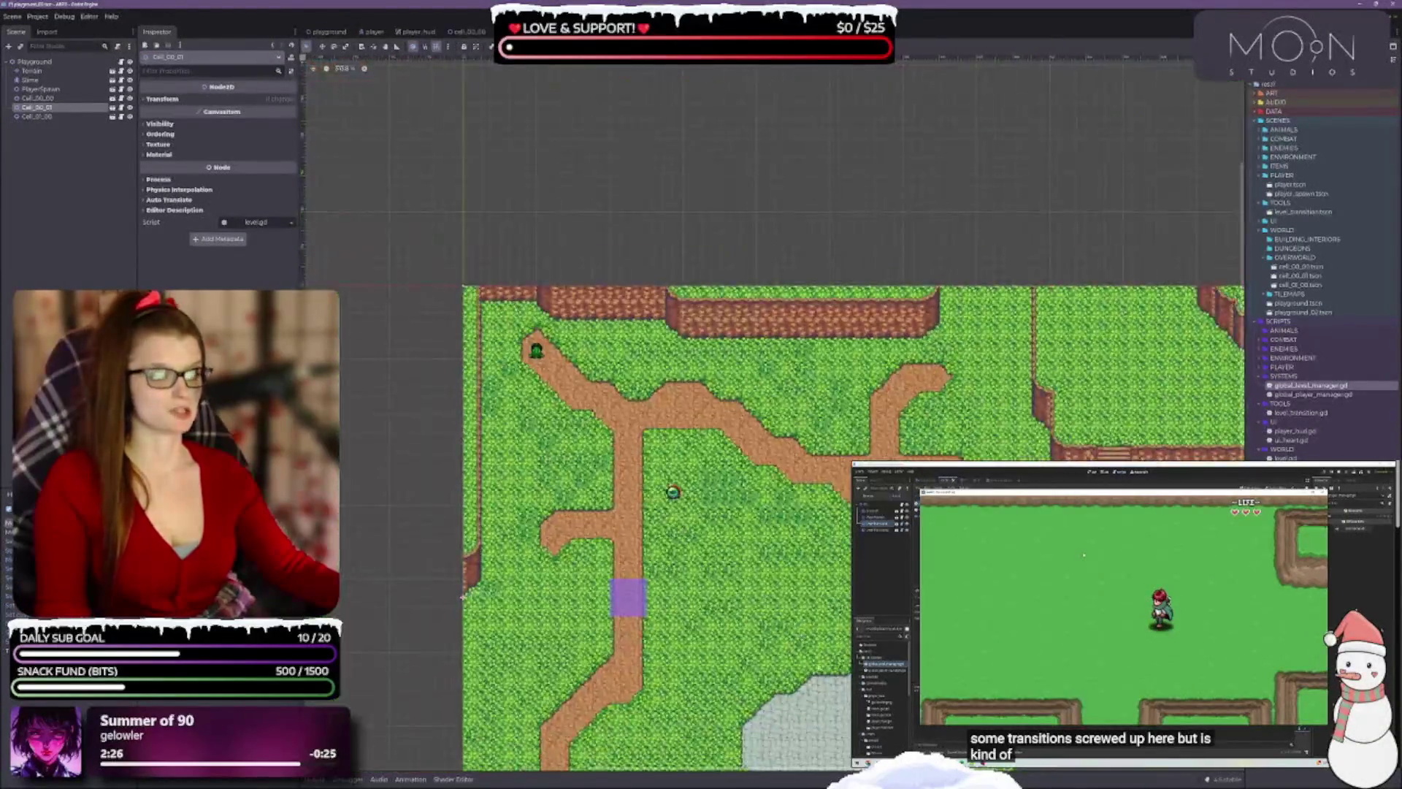
pyautogui.scroll(2, 672, 355)
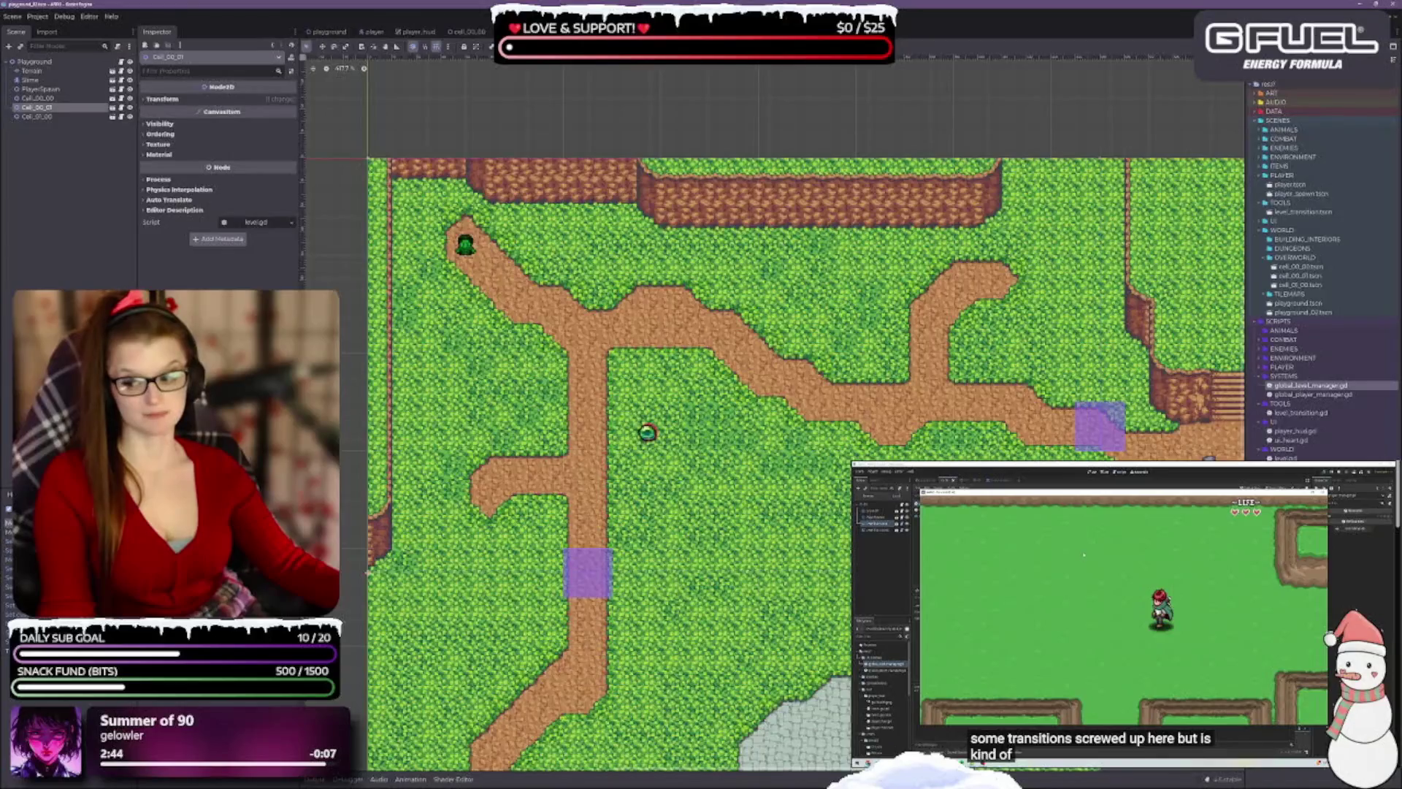
pyautogui.click(463, 32)
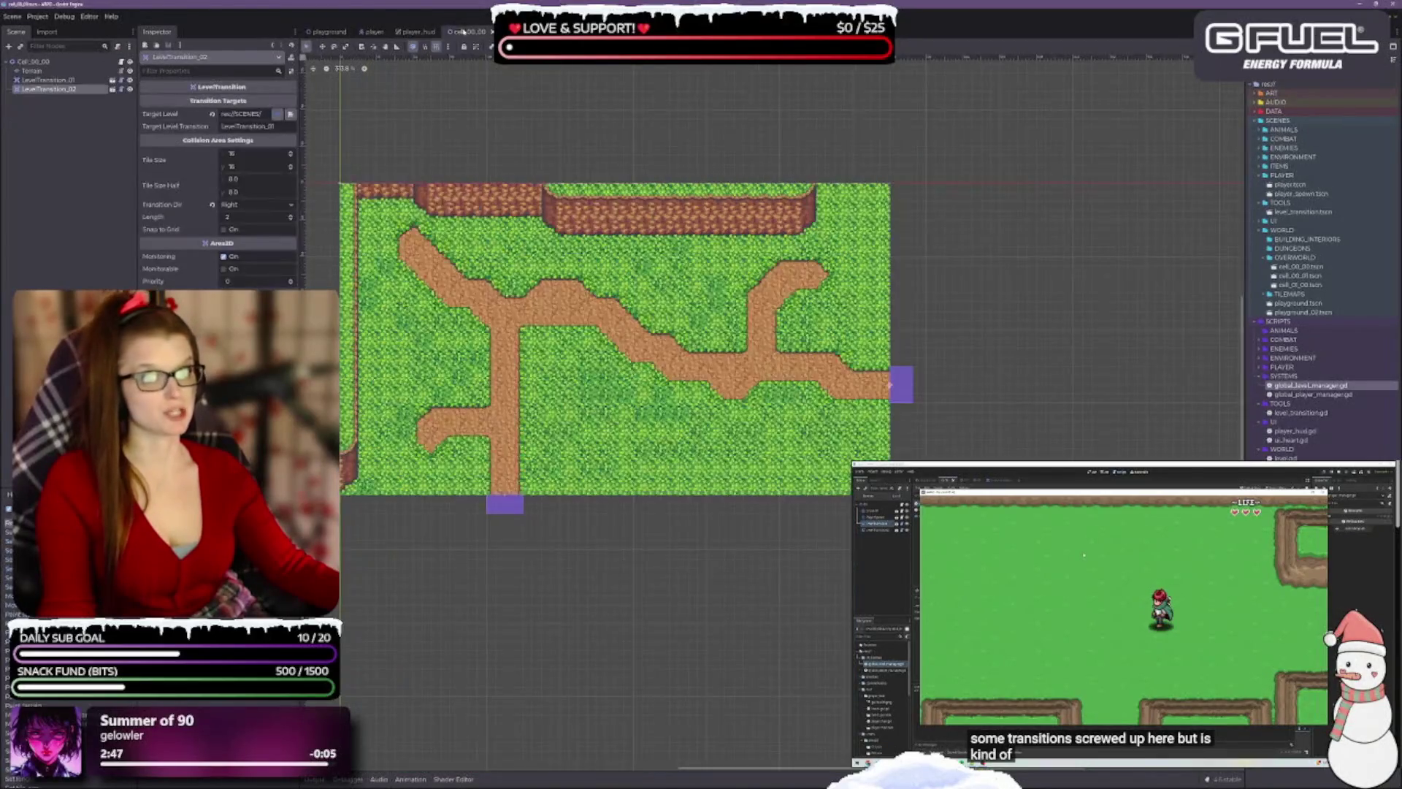
pyautogui.click(498, 508)
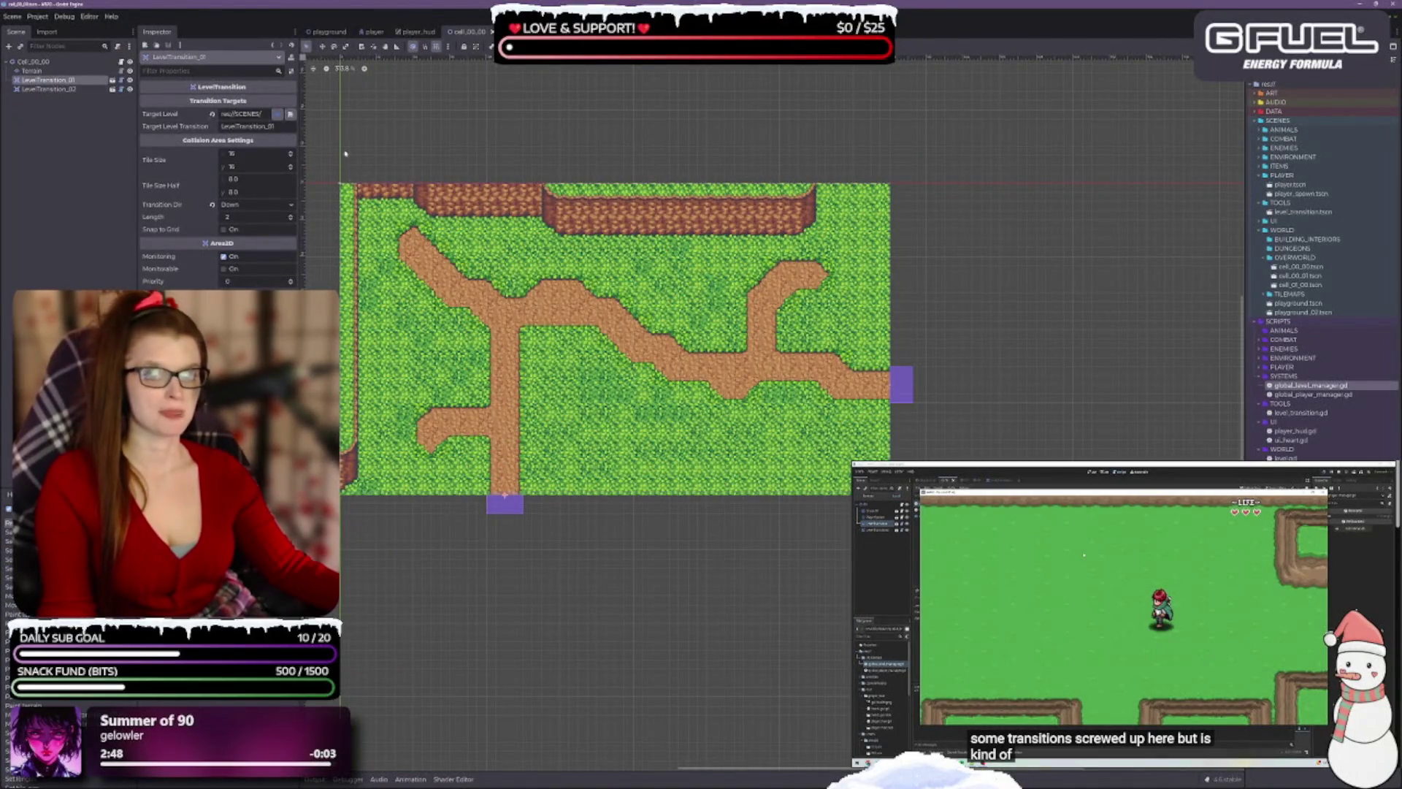
pyautogui.scroll(-5, 657, 365)
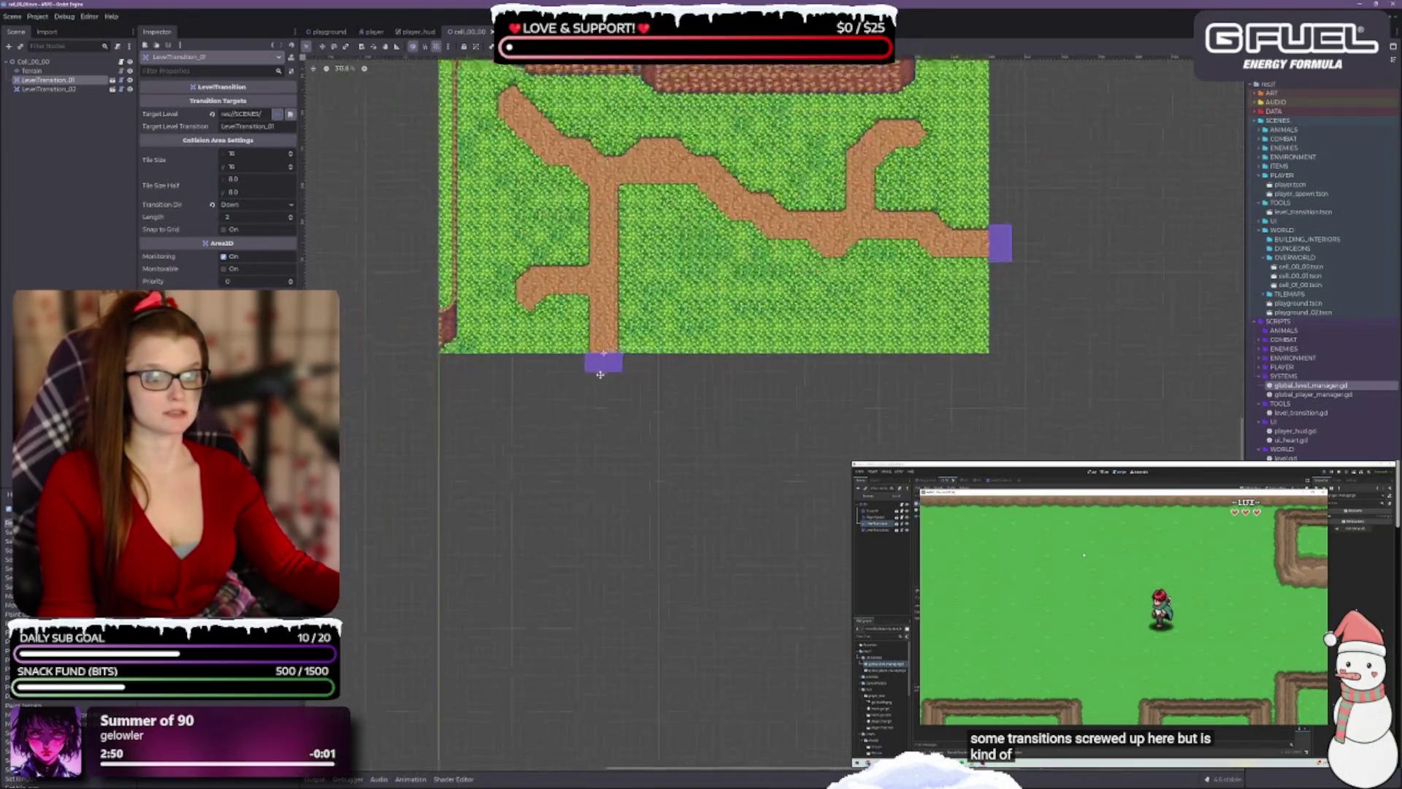
pyautogui.click(291, 215)
pyautogui.click(291, 217)
pyautogui.click(290, 217)
pyautogui.click(291, 217)
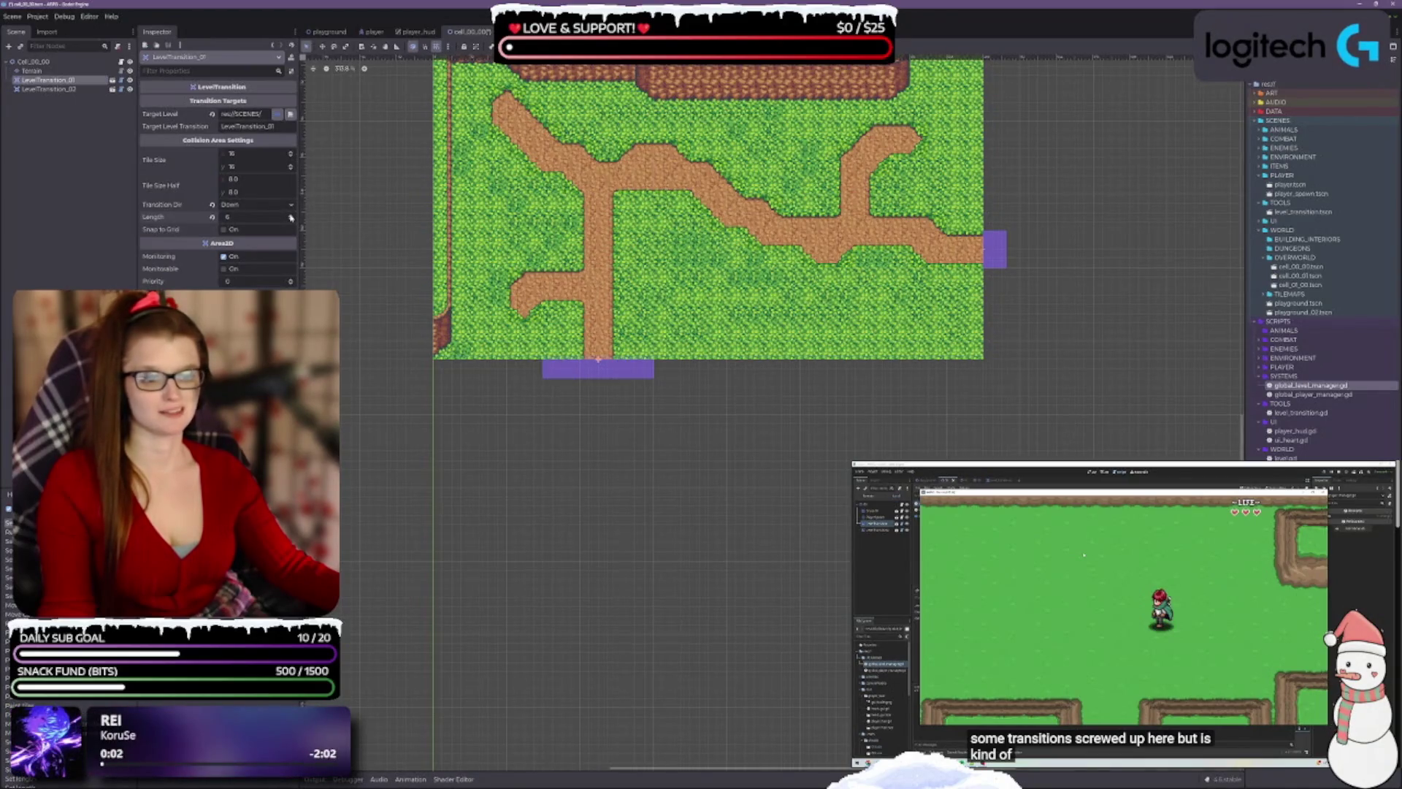
pyautogui.click(290, 216)
pyautogui.click(291, 217)
pyautogui.click(291, 217)
pyautogui.click(290, 217)
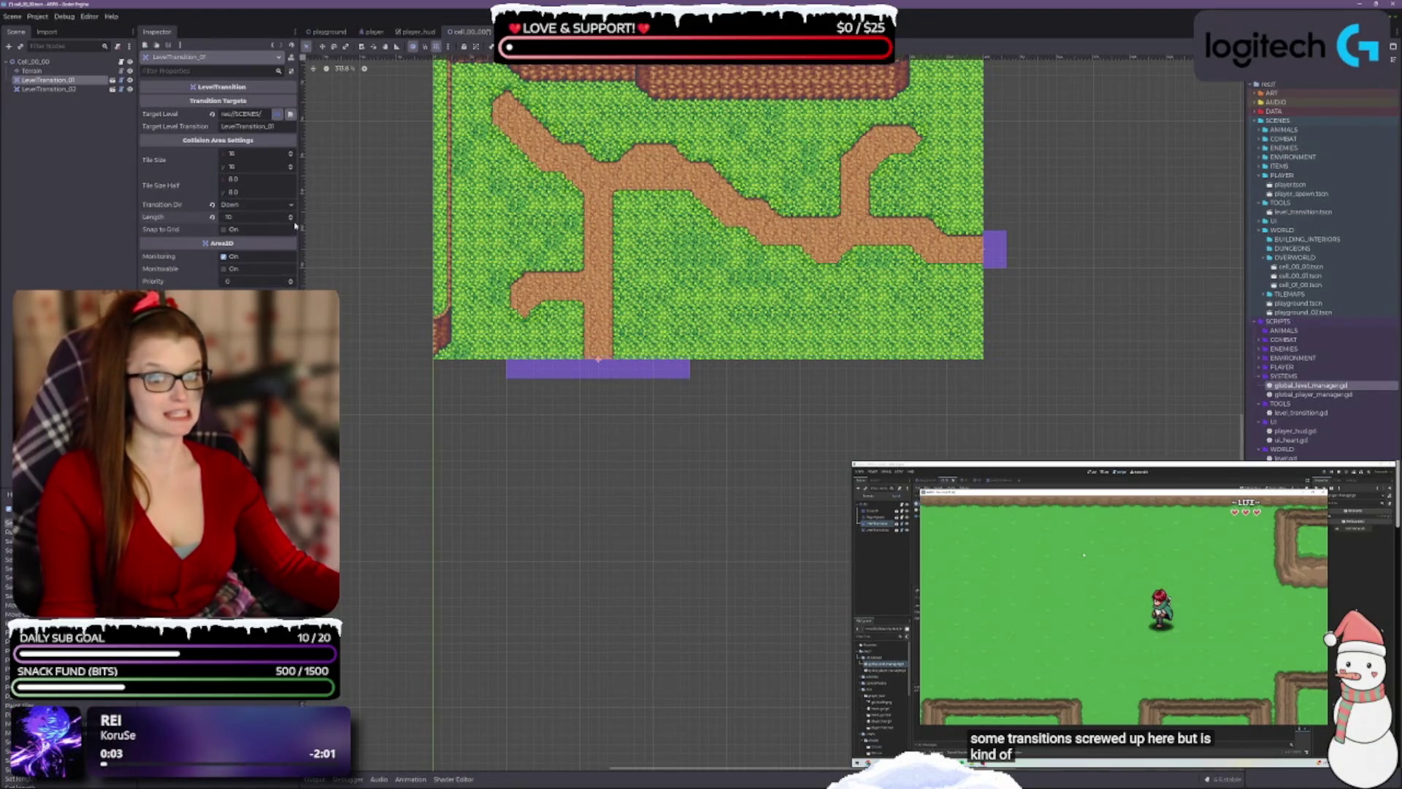
pyautogui.click(290, 219)
pyautogui.click(290, 219)
pyautogui.click(290, 219)
pyautogui.click(290, 219)
pyautogui.click(290, 219)
pyautogui.click(290, 219)
pyautogui.click(290, 219)
pyautogui.click(291, 219)
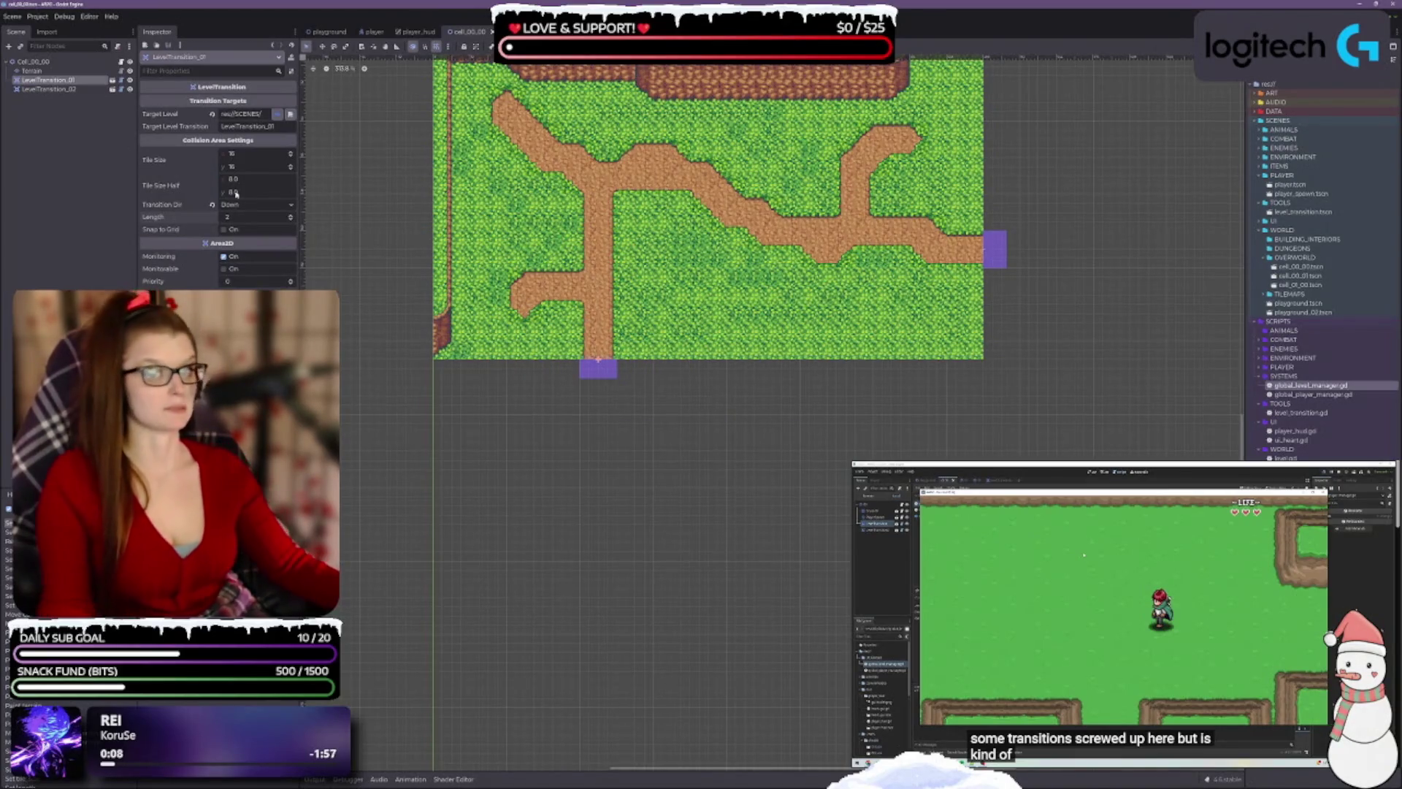
pyautogui.scroll(3, 613, 387)
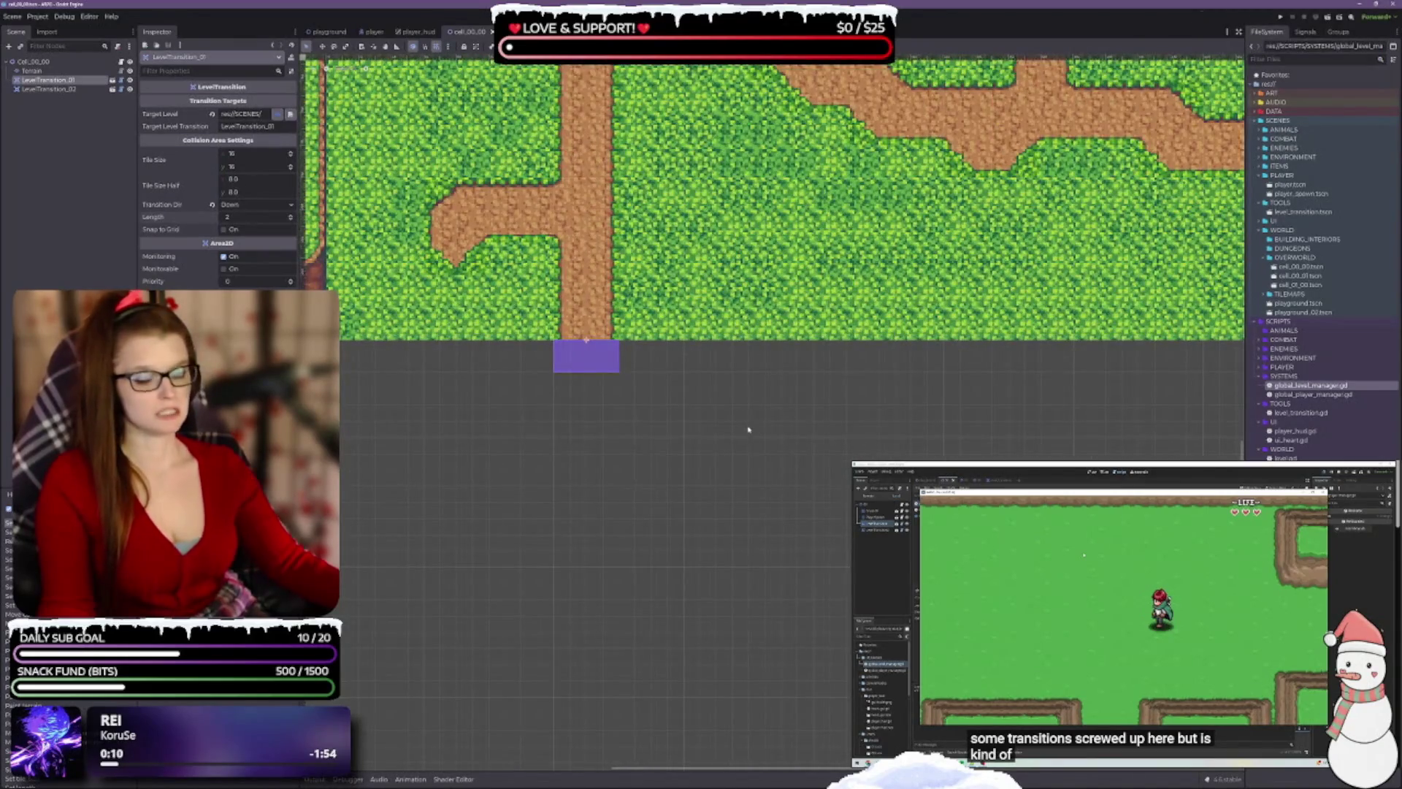
# Pan around the 2D map, then switch to the editor showing level_transition.gd and global_level_manager.gd
pyautogui.moveTo(664, 402); pyautogui.dragTo(774, 538)
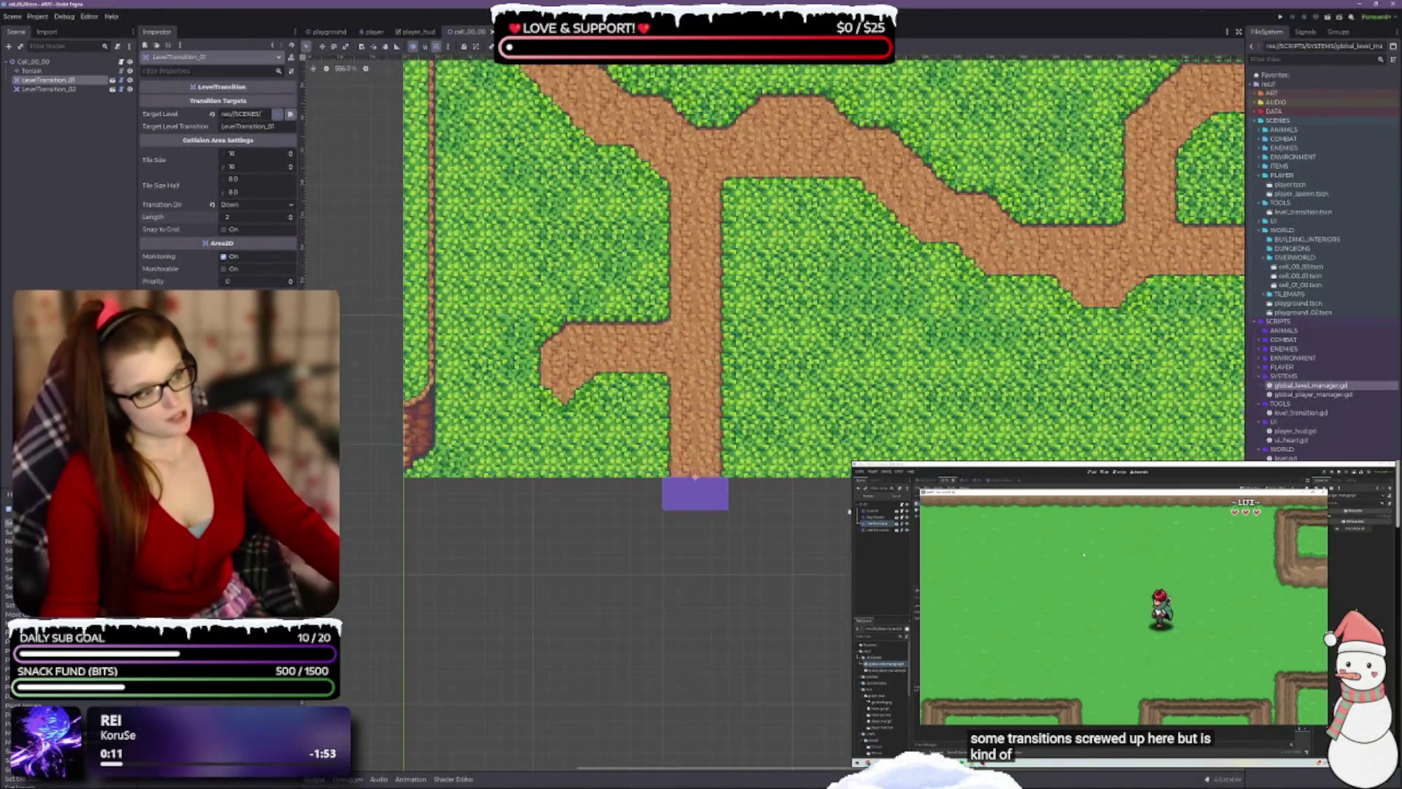
pyautogui.scroll(-3, 798, 348)
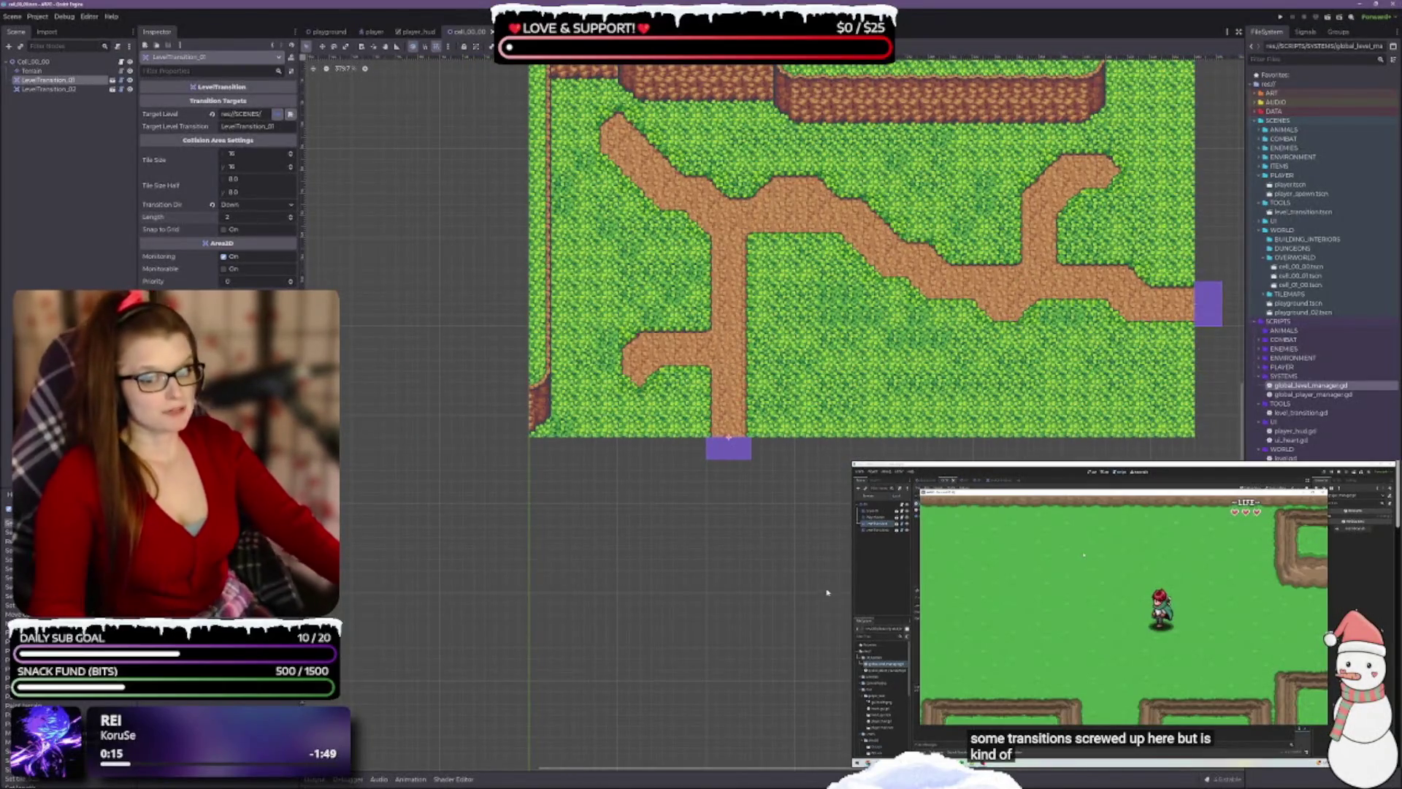
pyautogui.hscroll(3, 776, 566)
pyautogui.scroll(-1, 776, 566)
pyautogui.scroll(1, 777, 566)
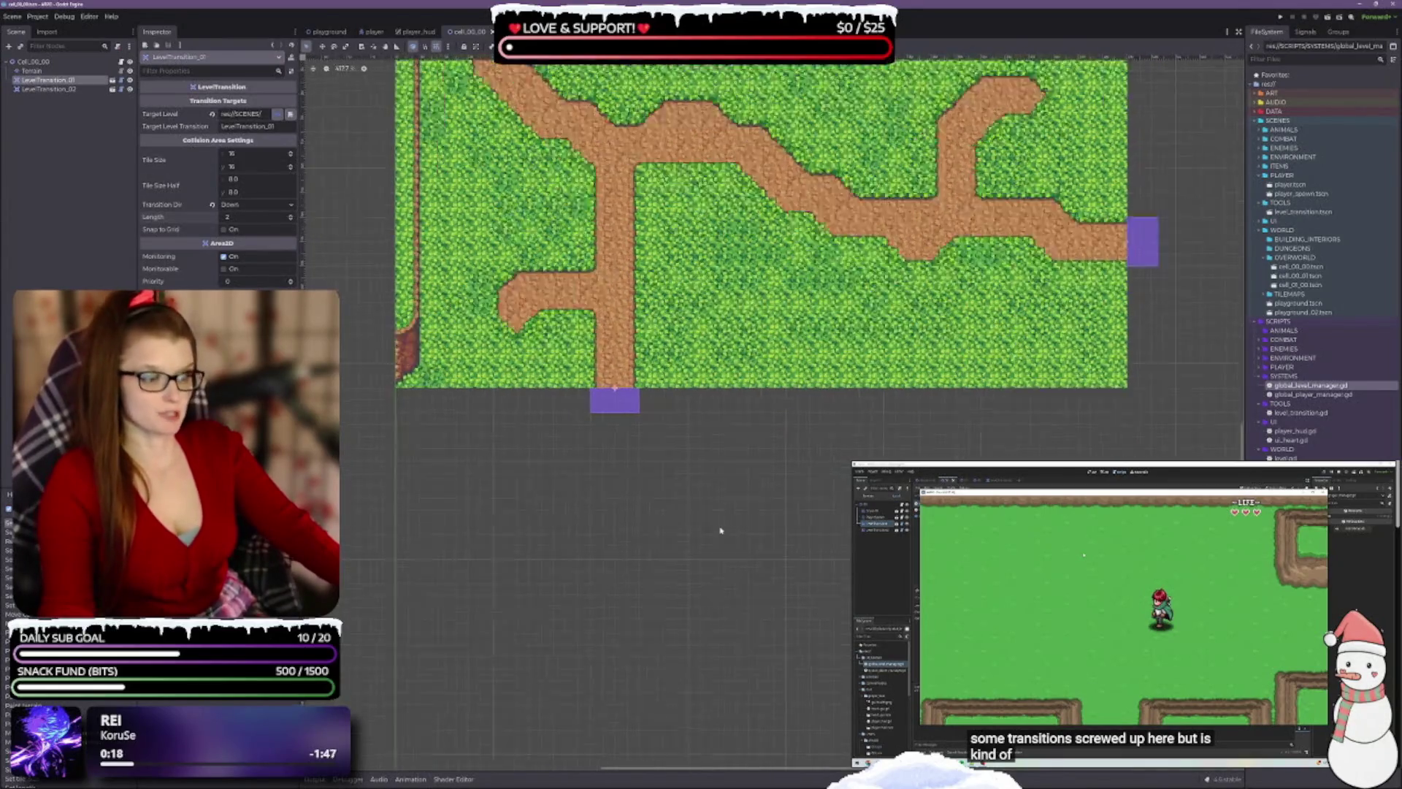
pyautogui.scroll(-1, 714, 506)
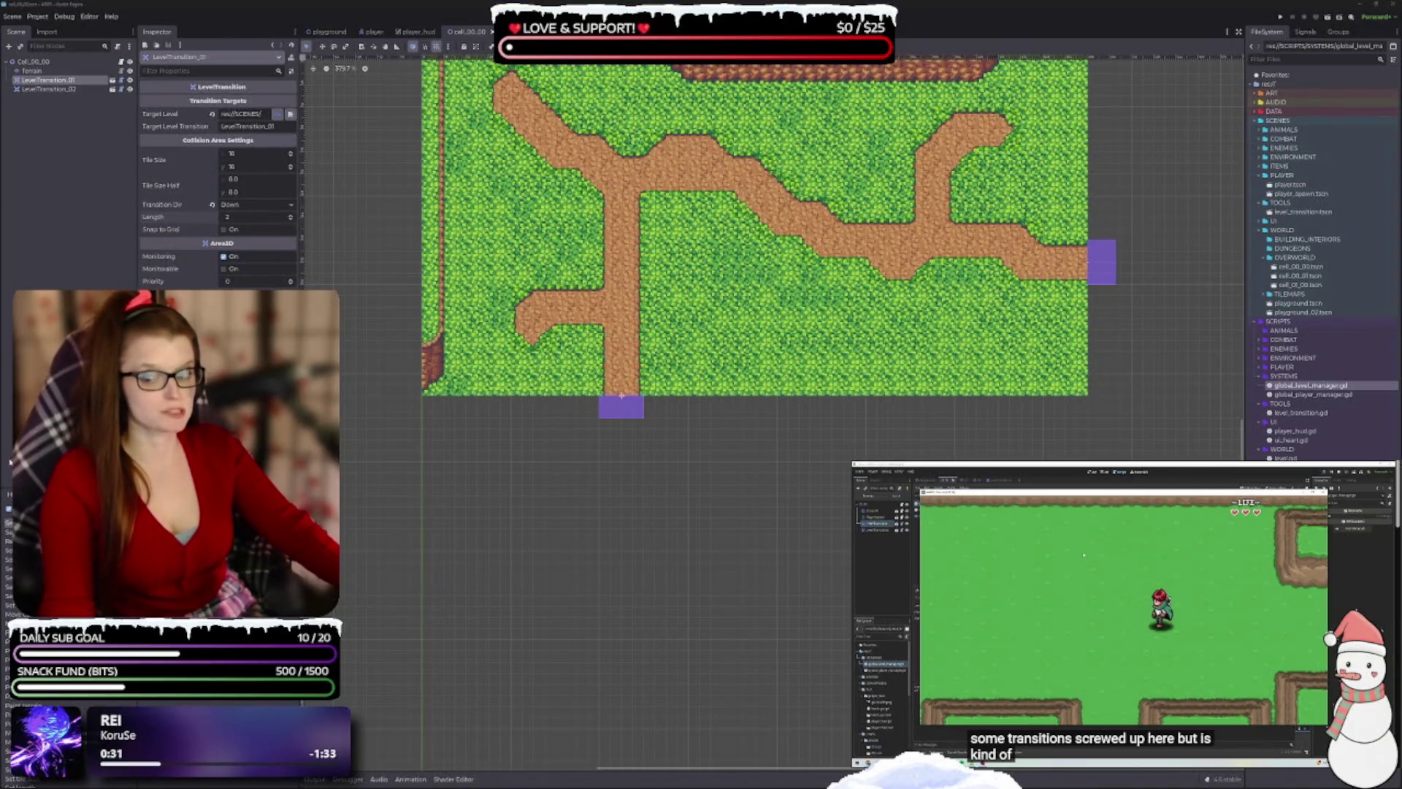
pyautogui.scroll(3, 628, 533)
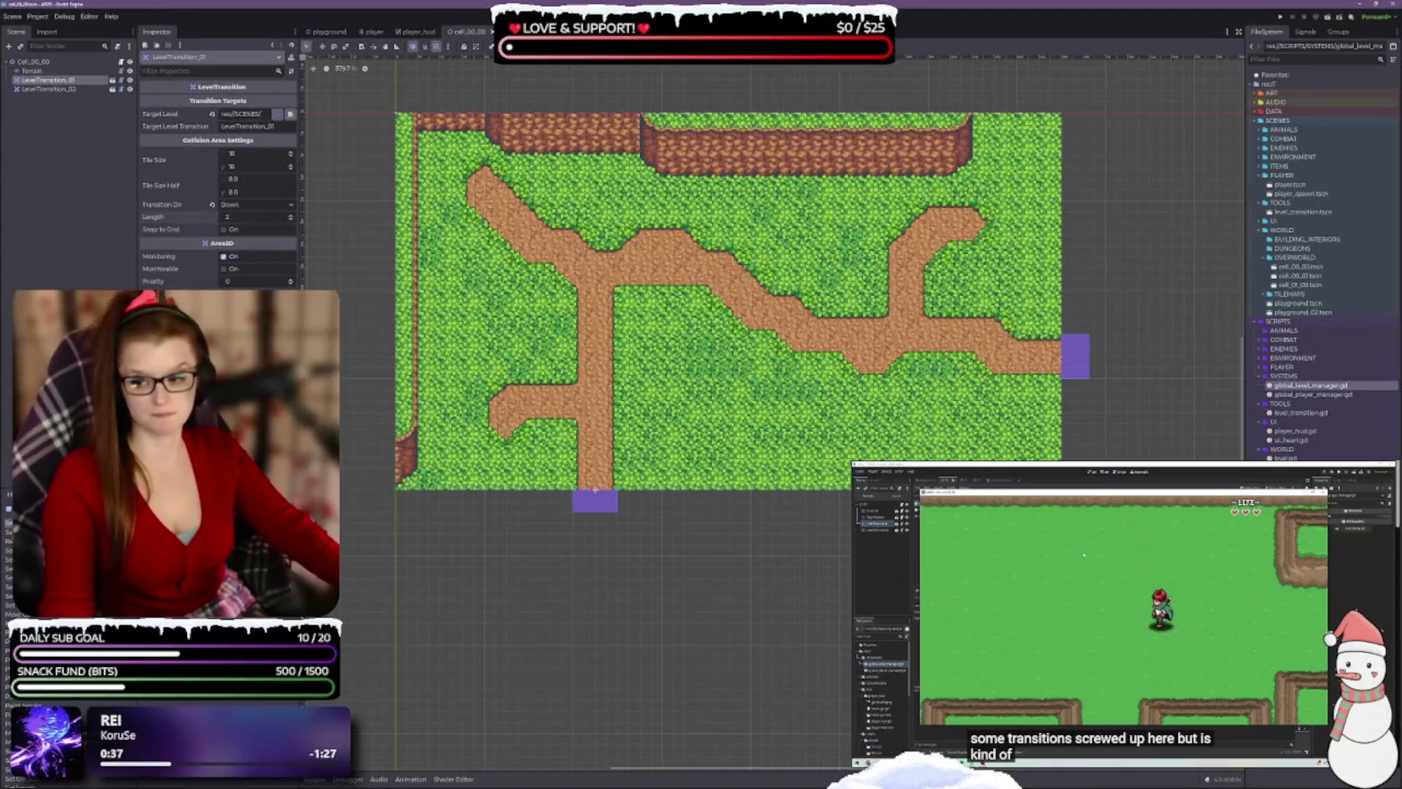
pyautogui.scroll(-2, 701, 518)
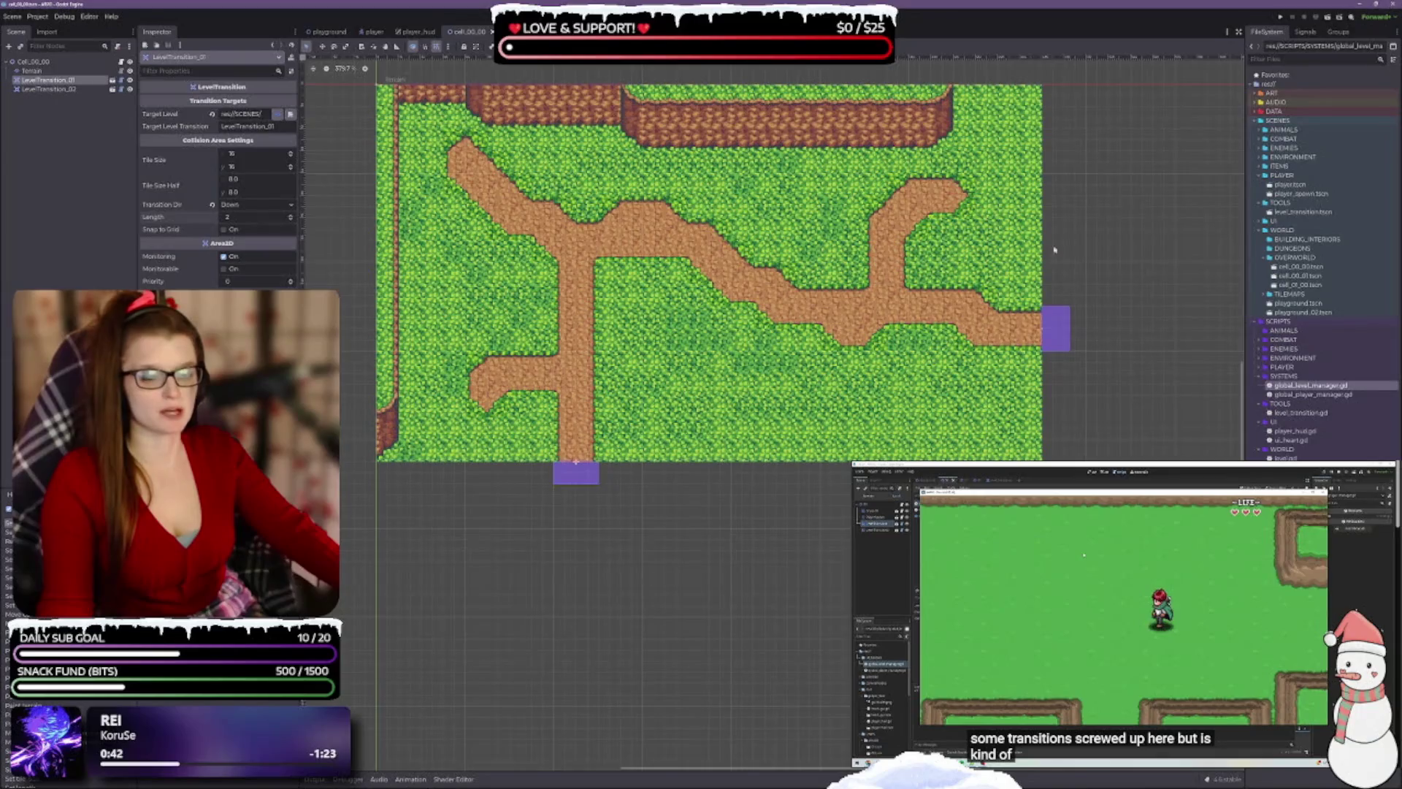
pyautogui.hotkey('alt', 'Tab')
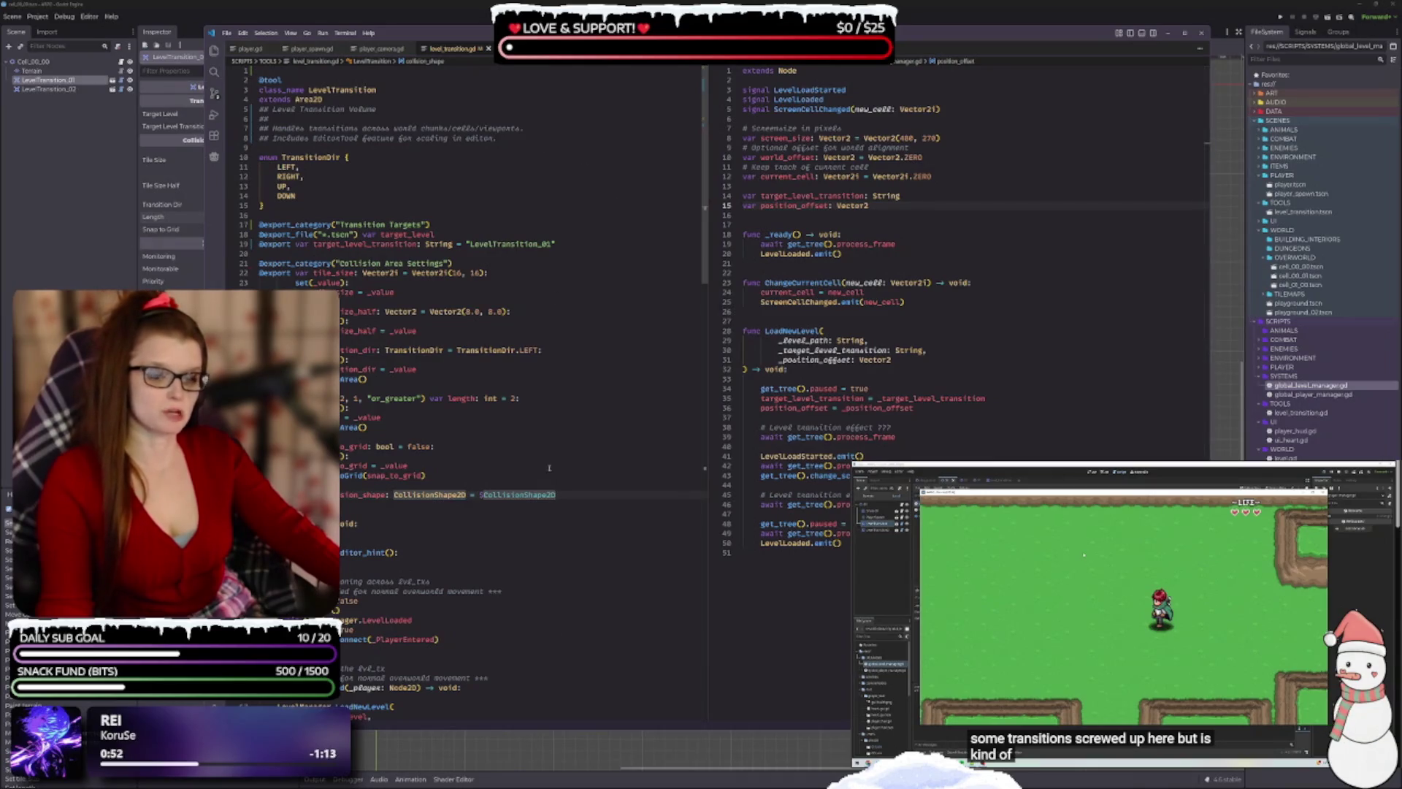
# Look over the Transition Targets category and exports in level_transition.gd
pyautogui.click(606, 244)
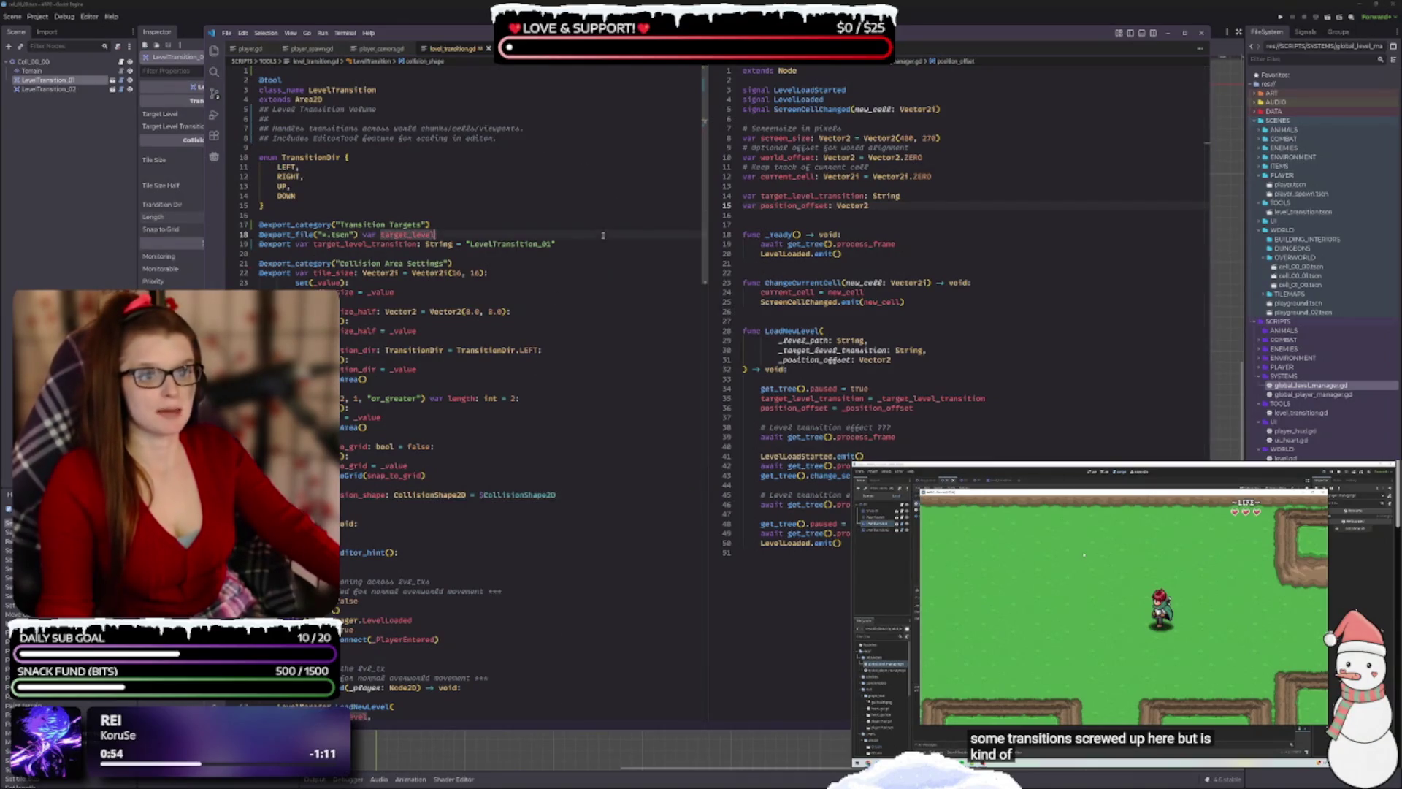
pyautogui.click(461, 219)
pyautogui.click(463, 225)
pyautogui.scroll(-4, 522, 340)
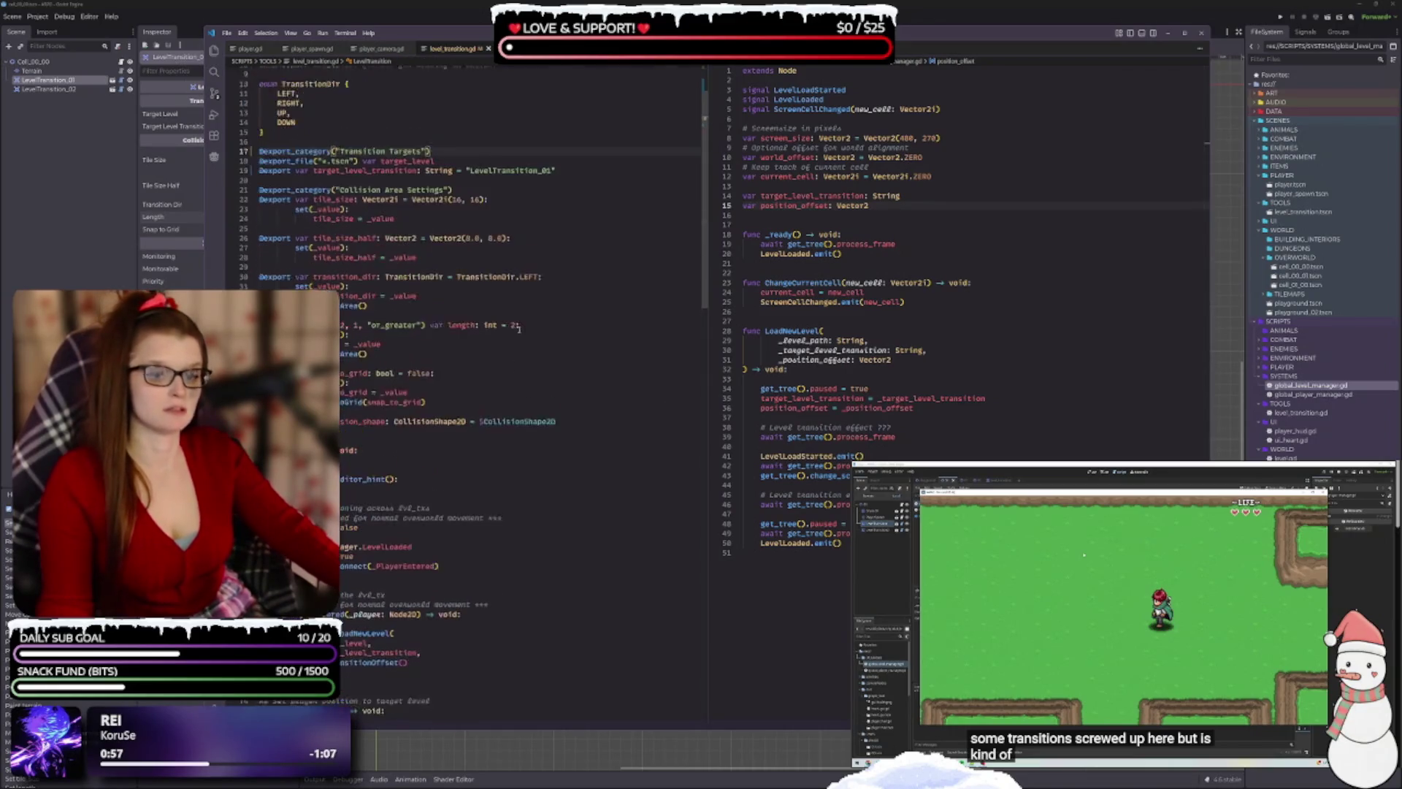
pyautogui.scroll(-11, 522, 340)
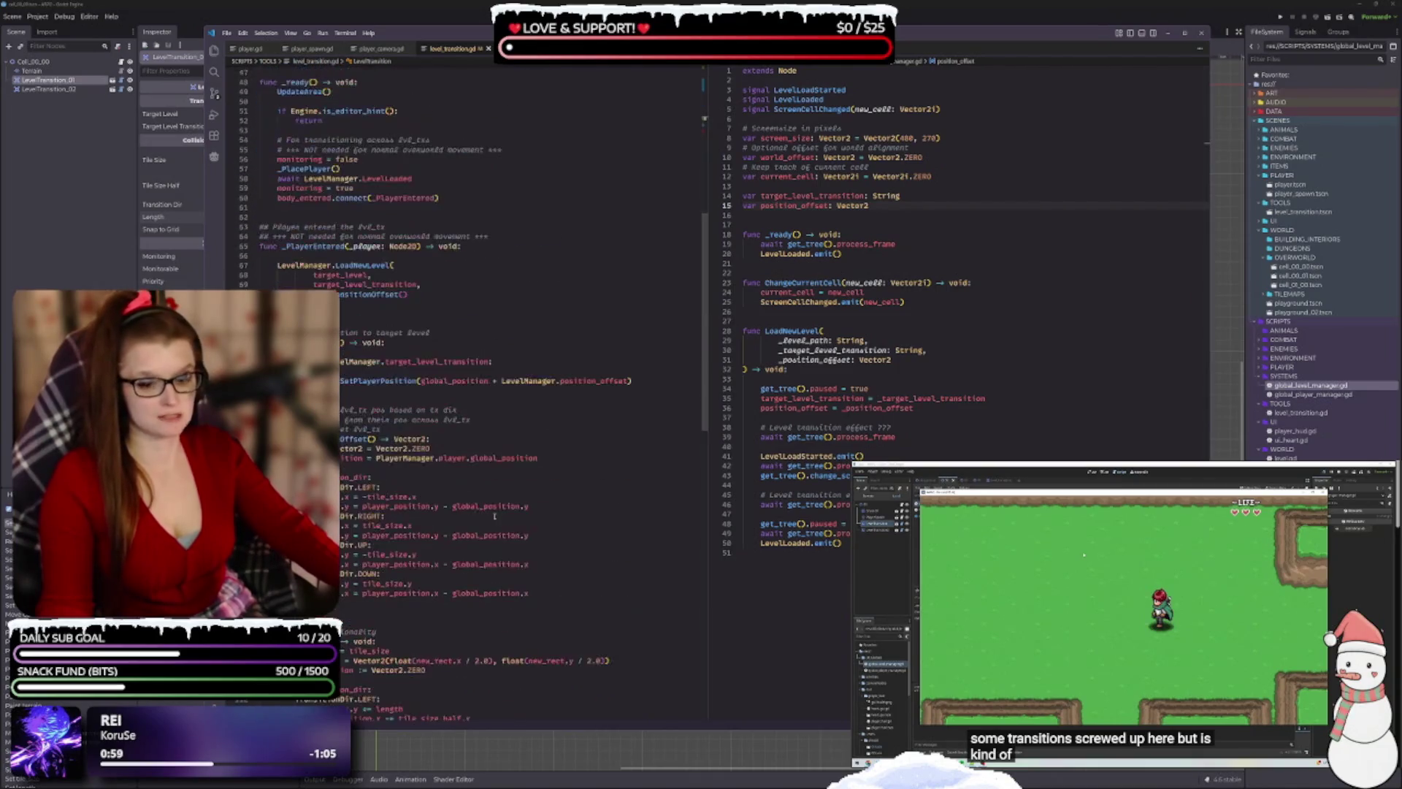
pyautogui.scroll(-8, 446, 408)
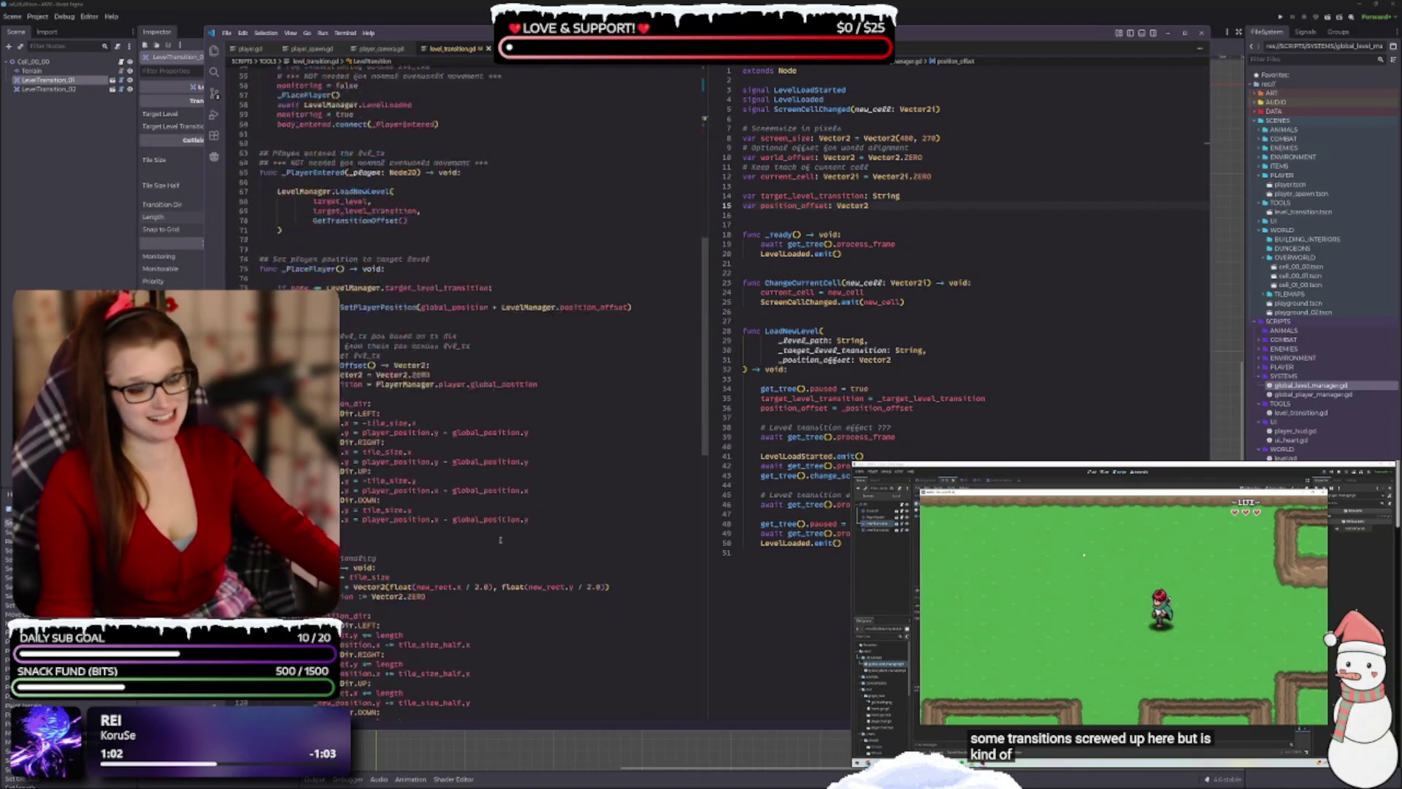
pyautogui.scroll(13, 446, 408)
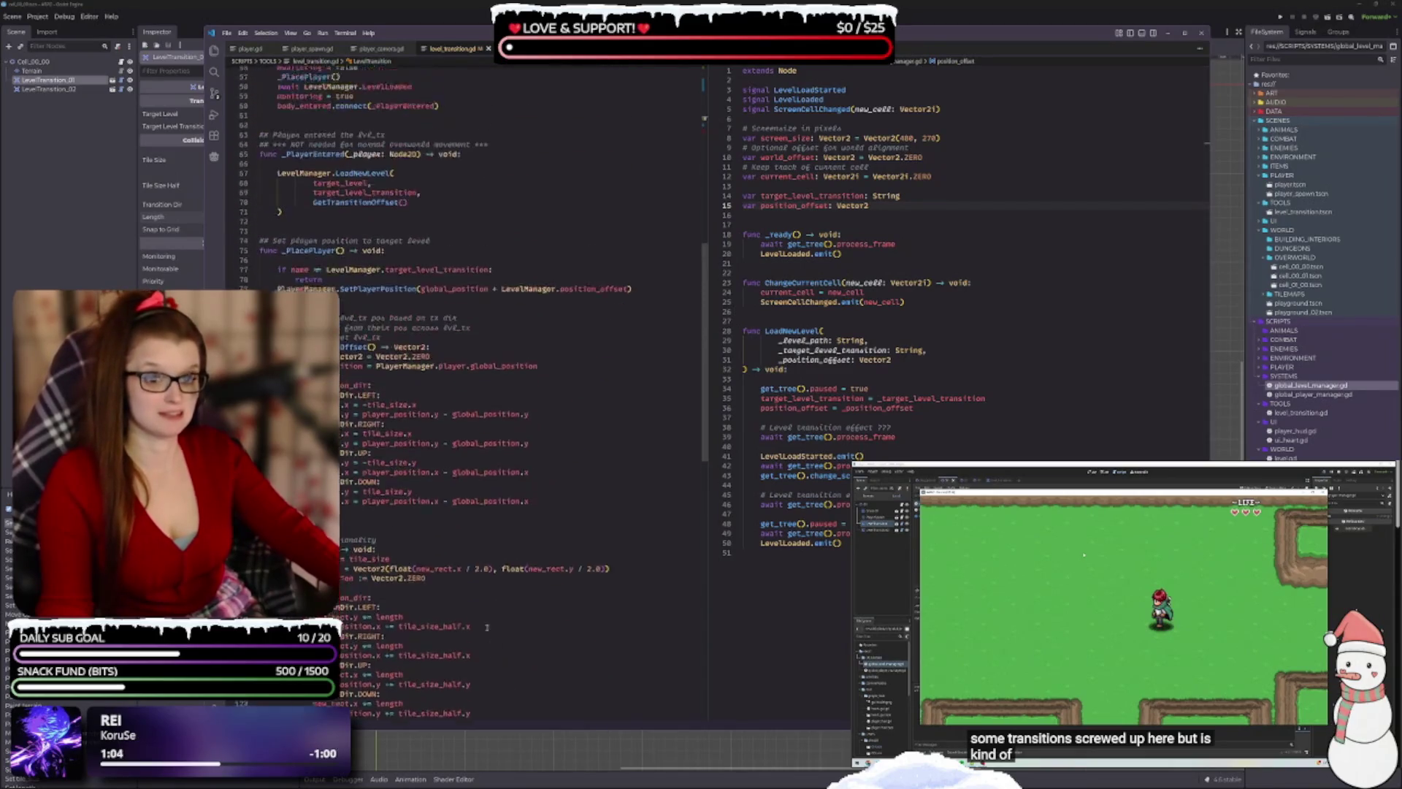
pyautogui.scroll(10, 476, 623)
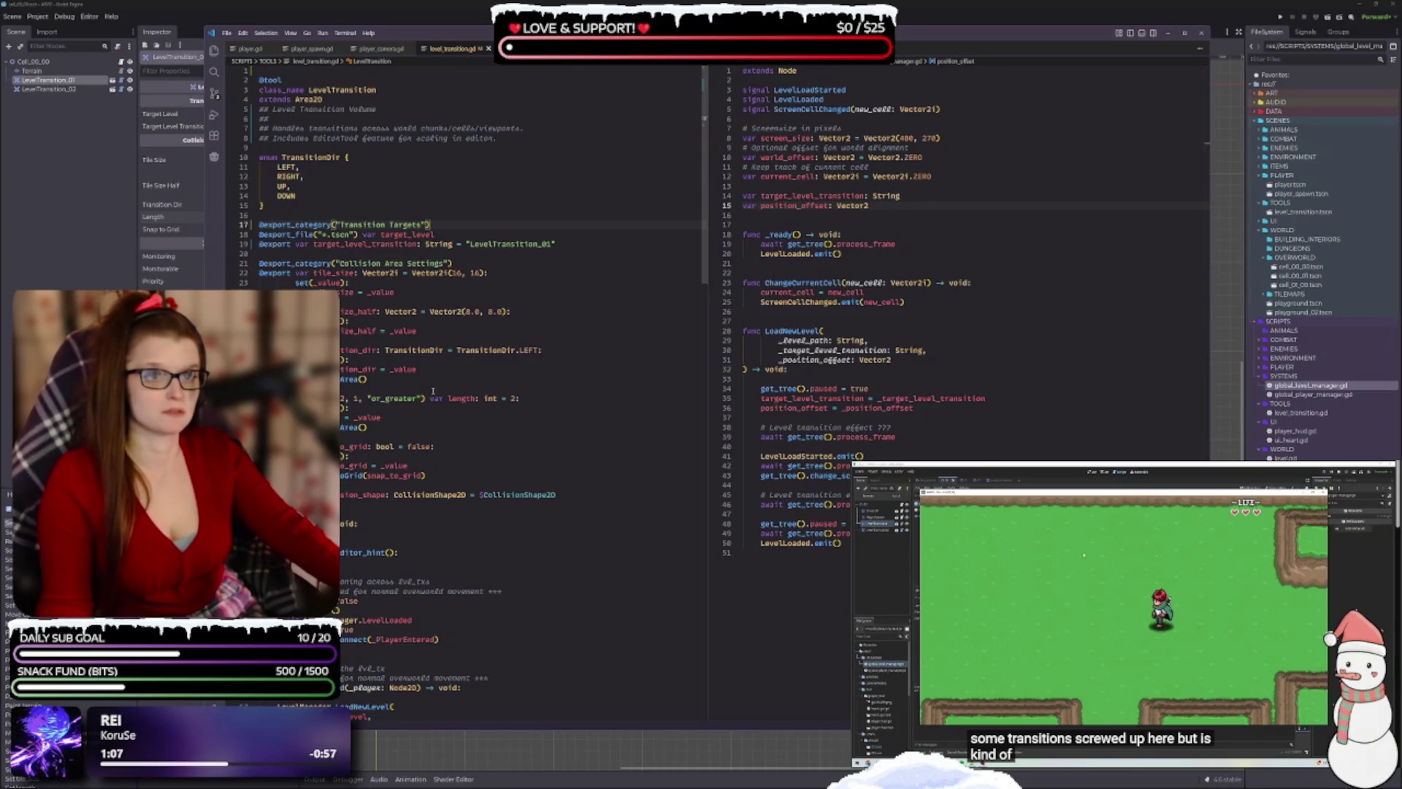
# Hop to level.gd and back, place the caret on line 16, then bring up the style guide example
pyautogui.hotkey('alt', 'Left')
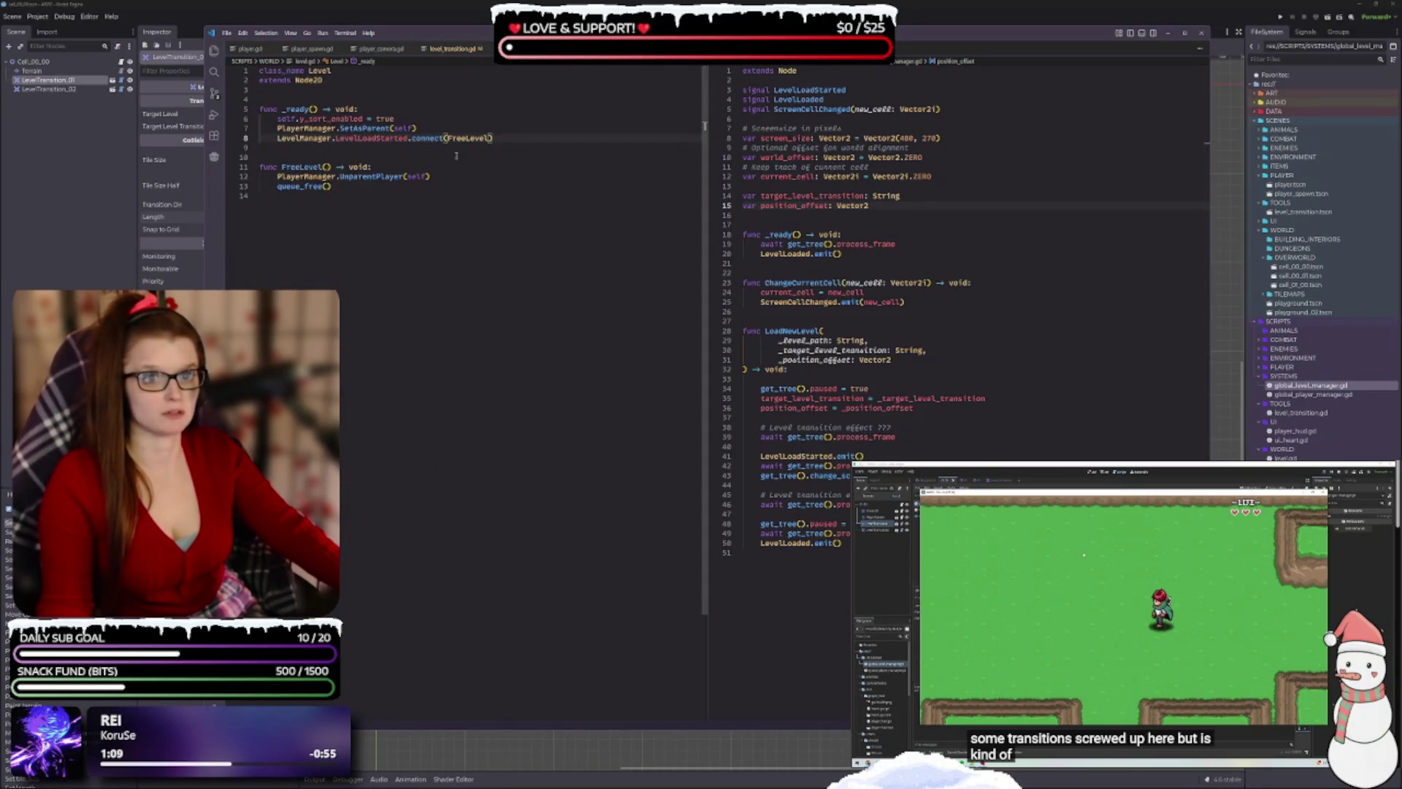
pyautogui.click(452, 48)
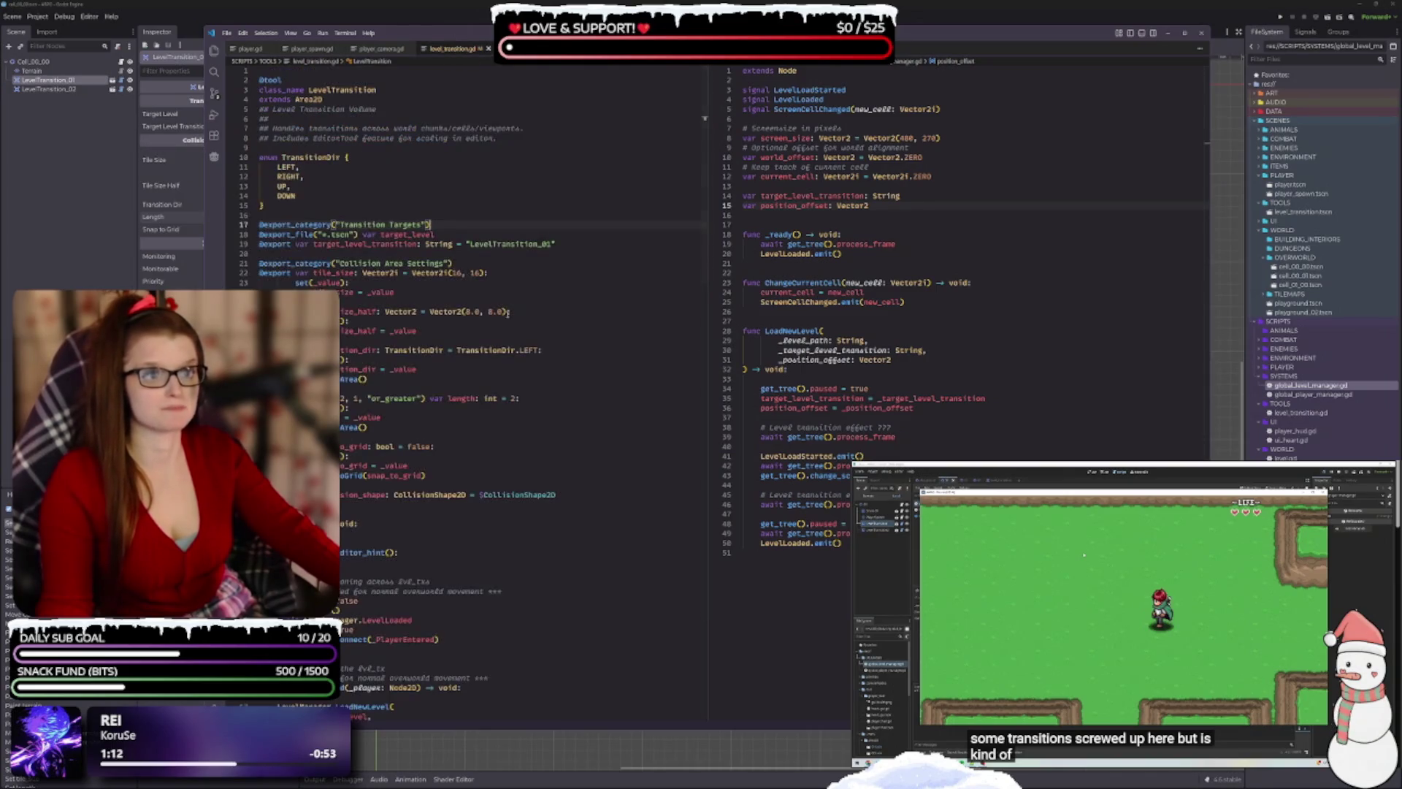
pyautogui.click(982, 280)
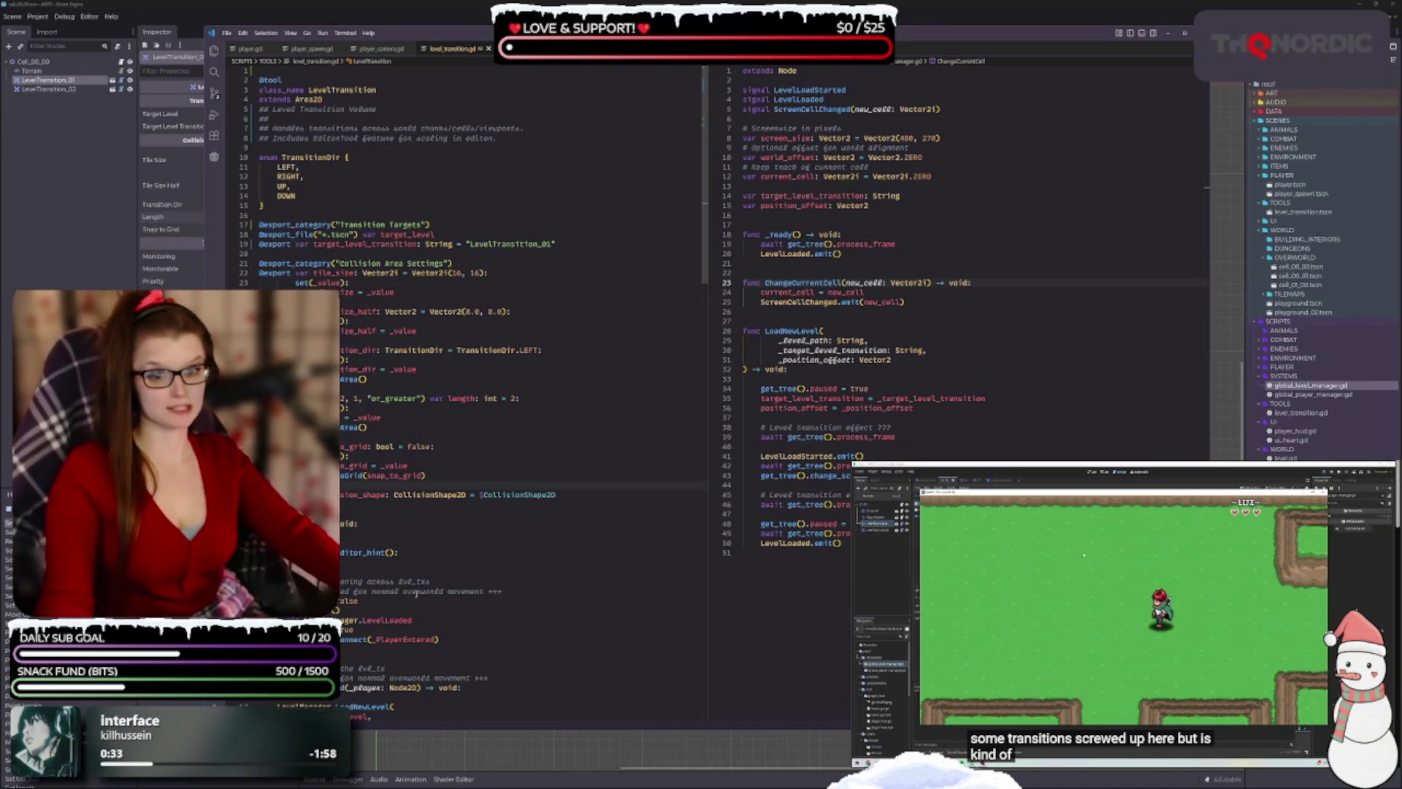
pyautogui.click(368, 215)
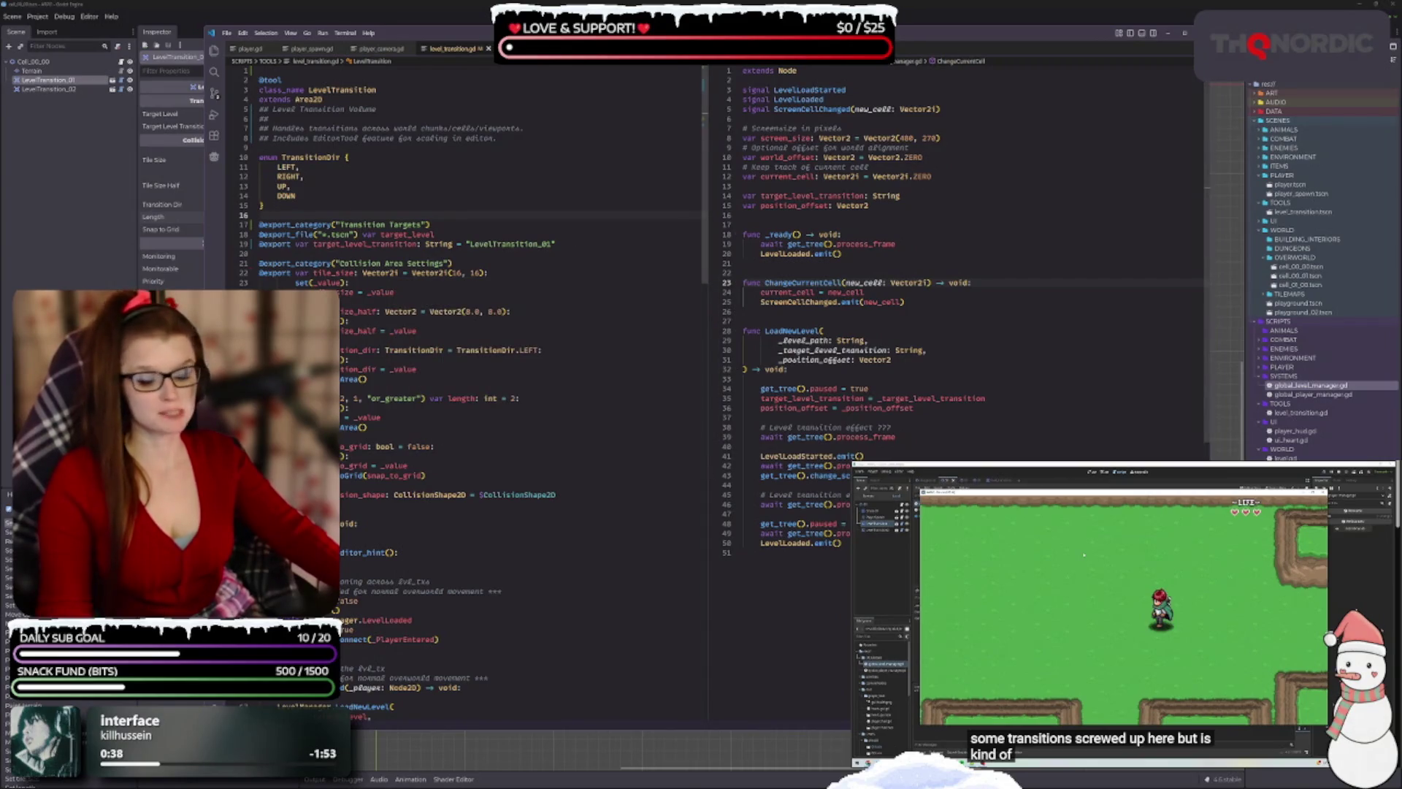
pyautogui.hotkey('alt', 'Tab')
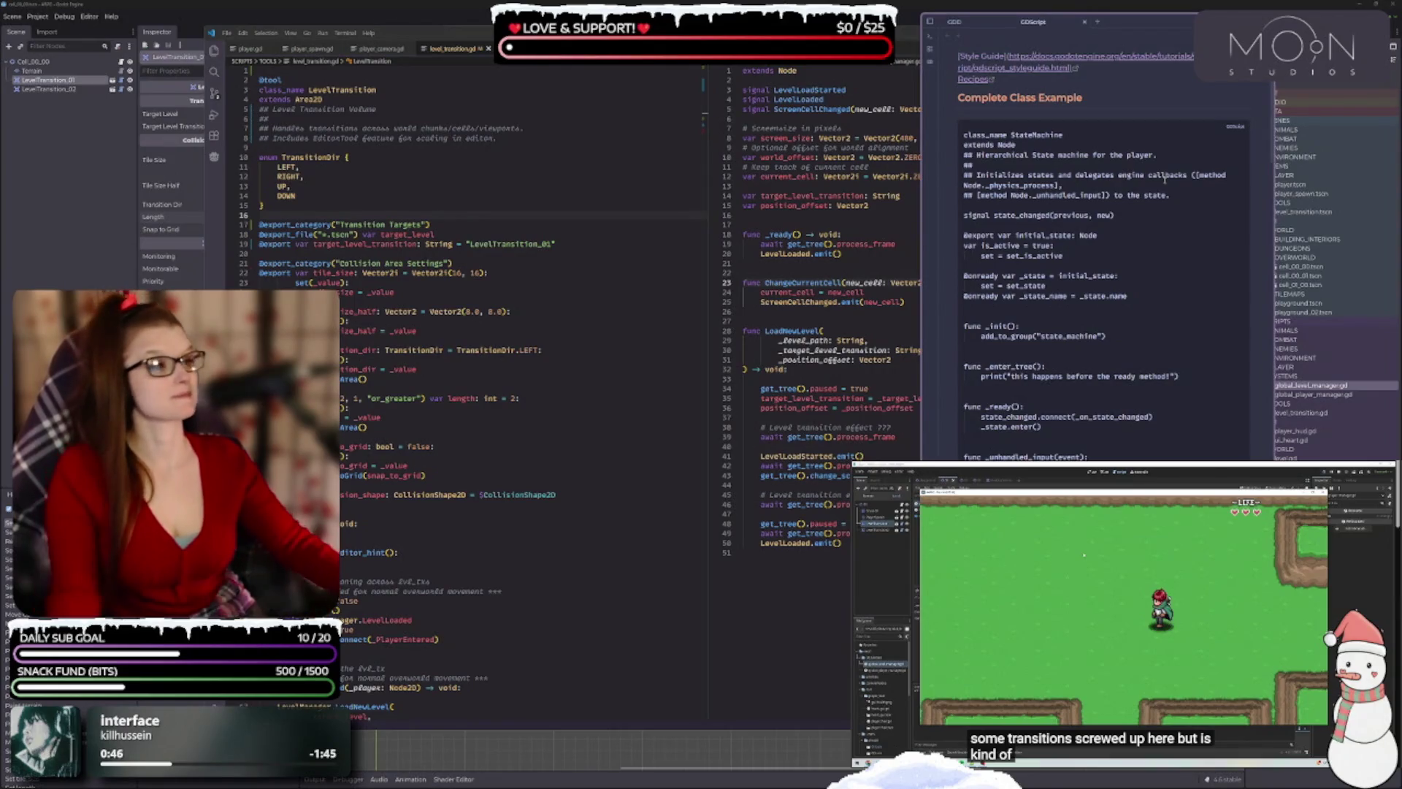
# Wrap the chunks, cells and viewports terms on line 7 of the header comment in square brackets
pyautogui.scroll(-1, 1161, 394)
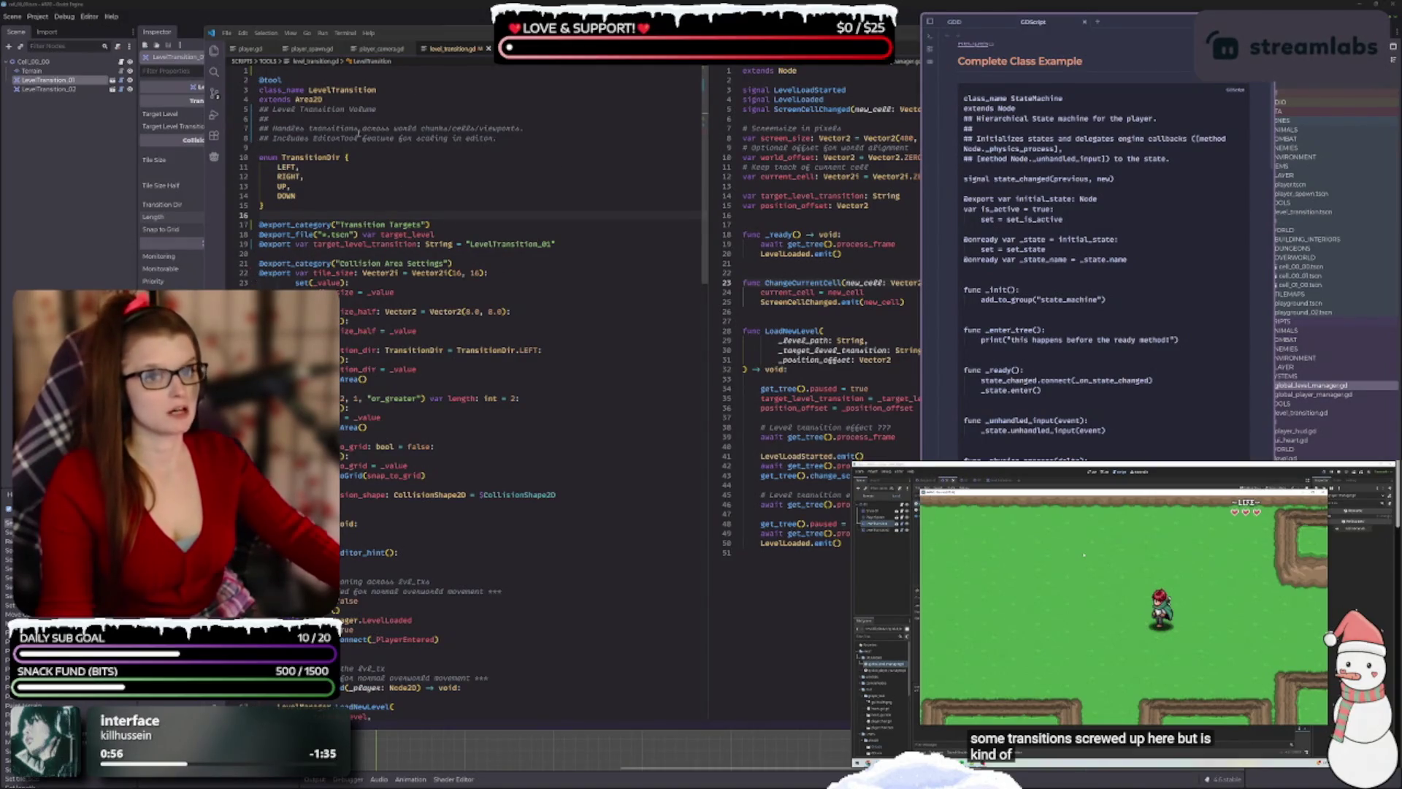
pyautogui.click(394, 130)
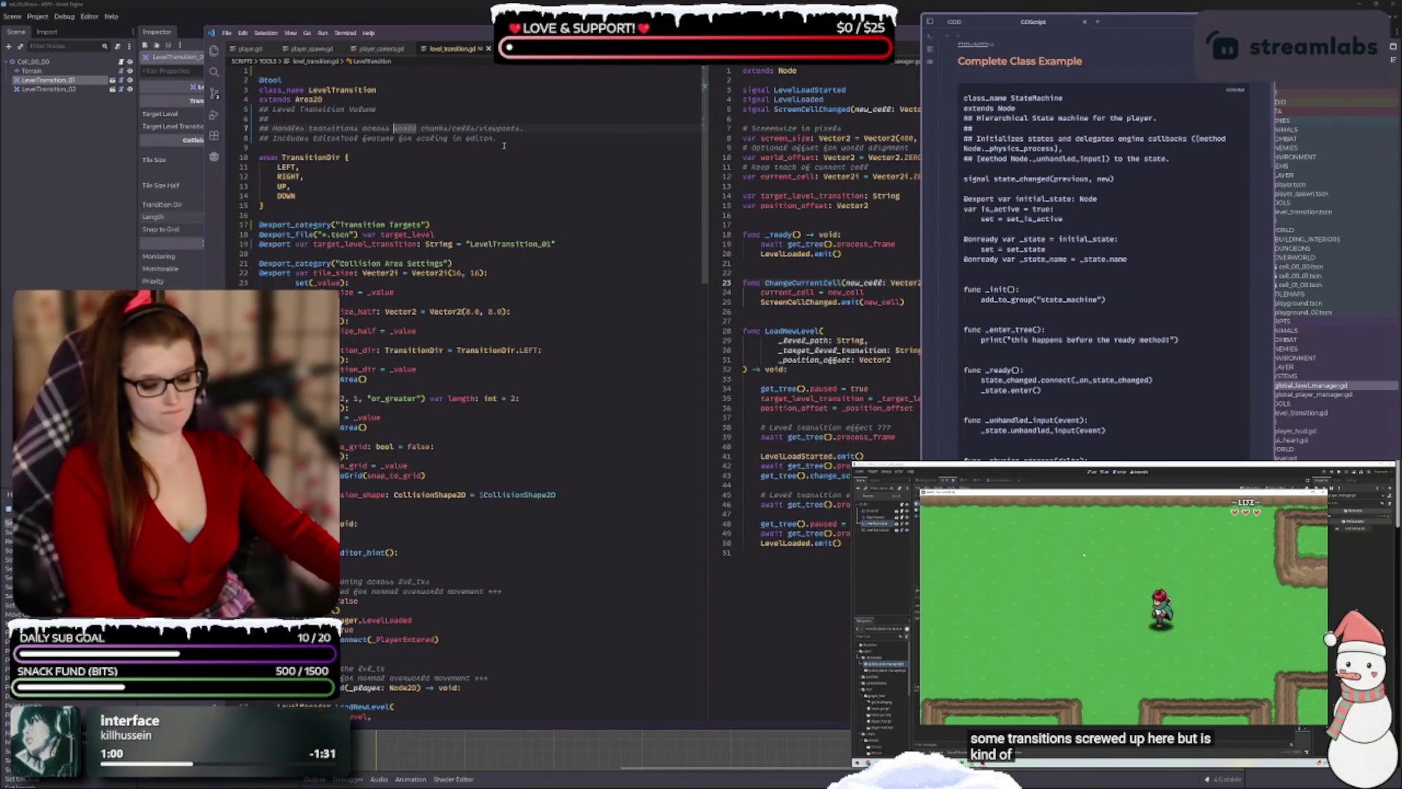
pyautogui.press('Left')
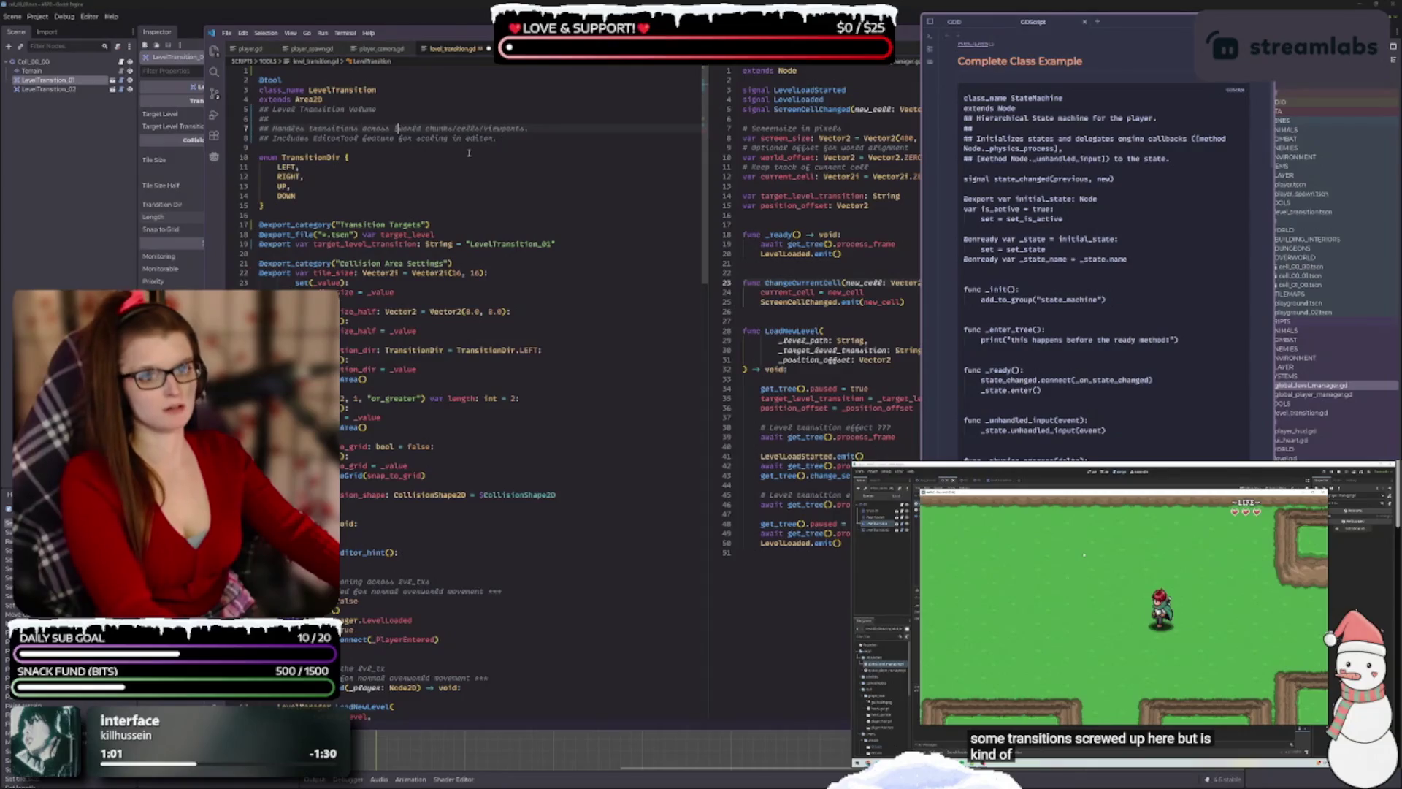
pyautogui.hotkey('ctrl', 'shift', 'Right')
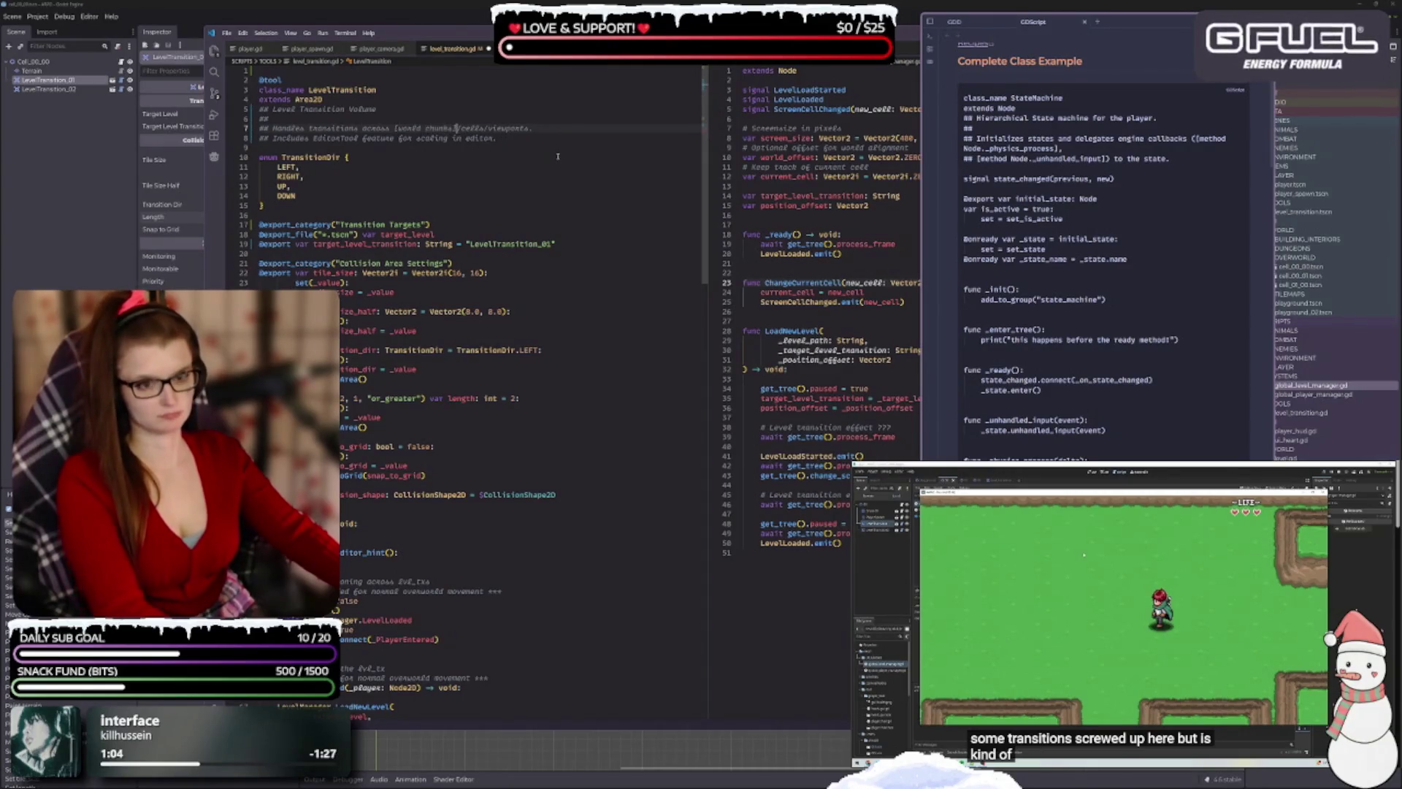
pyautogui.hotkey('ctrl', 'Right')
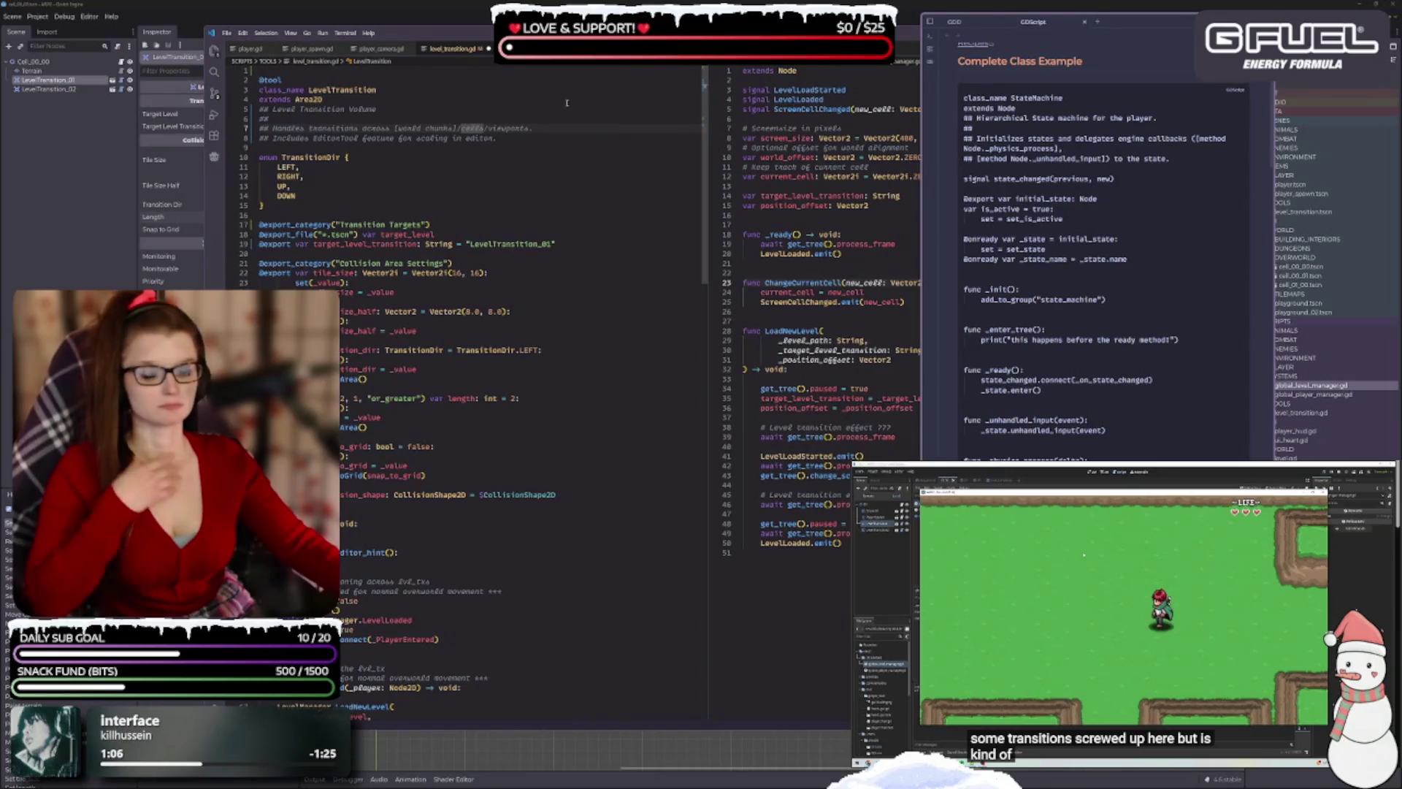
pyautogui.write('[')
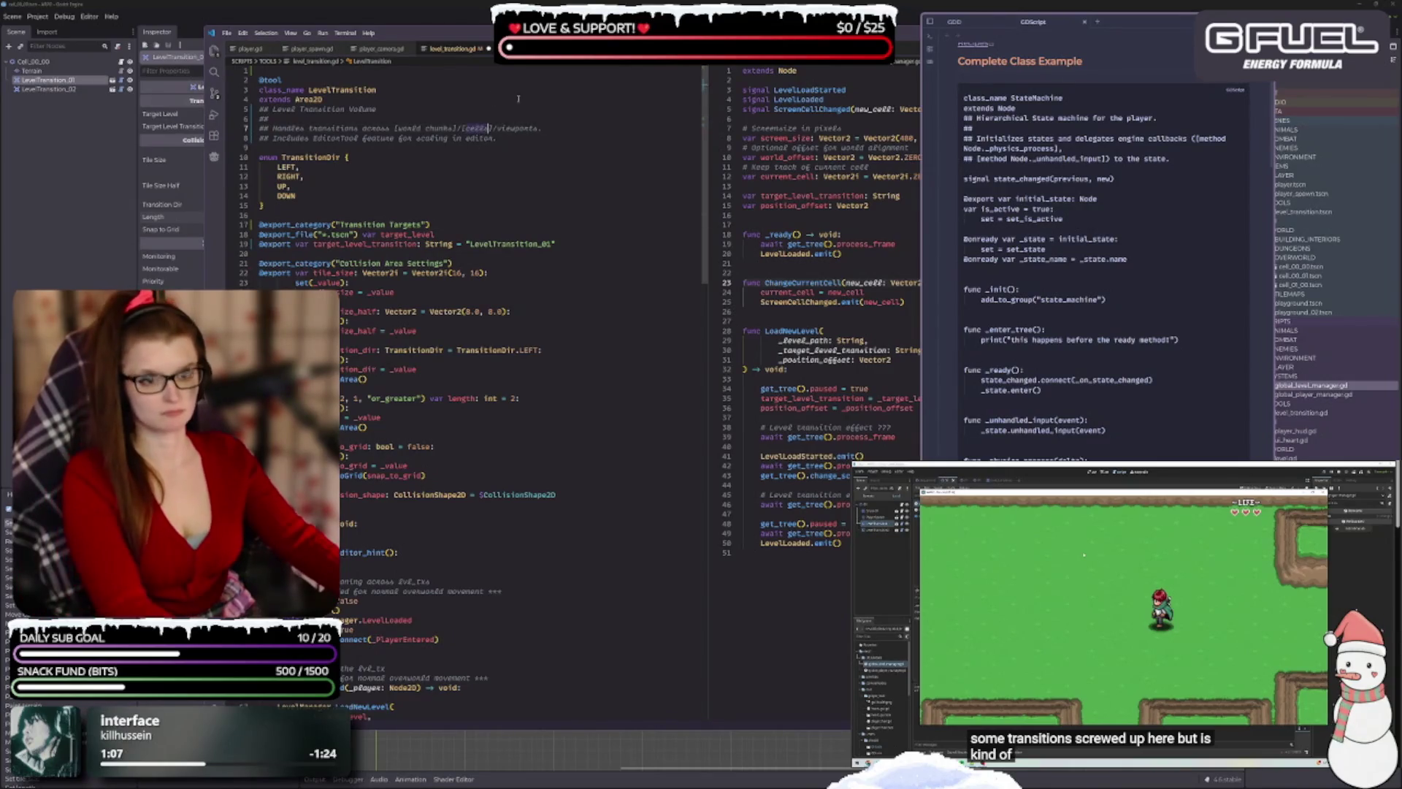
pyautogui.doubleClick(516, 129)
pyautogui.write('[')
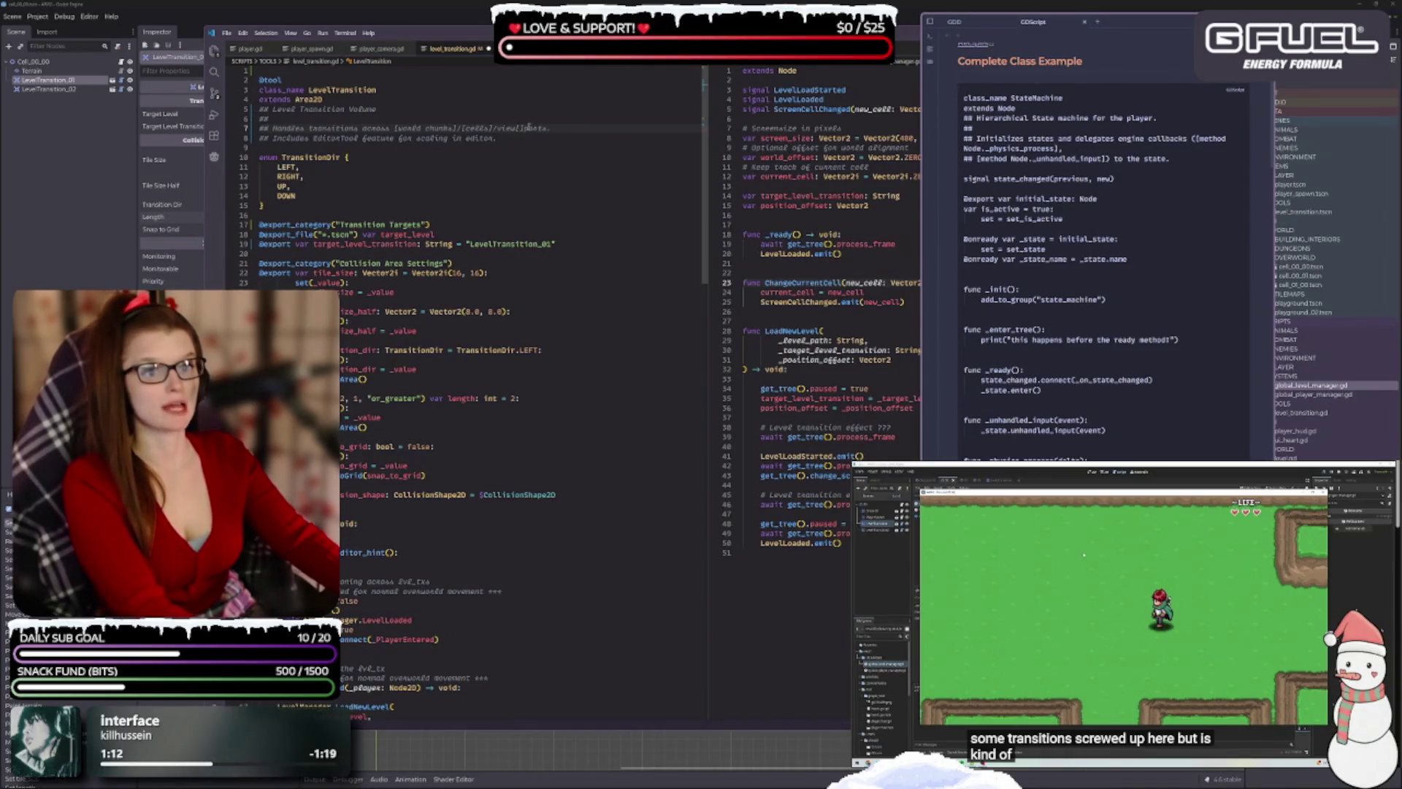
pyautogui.click(520, 128)
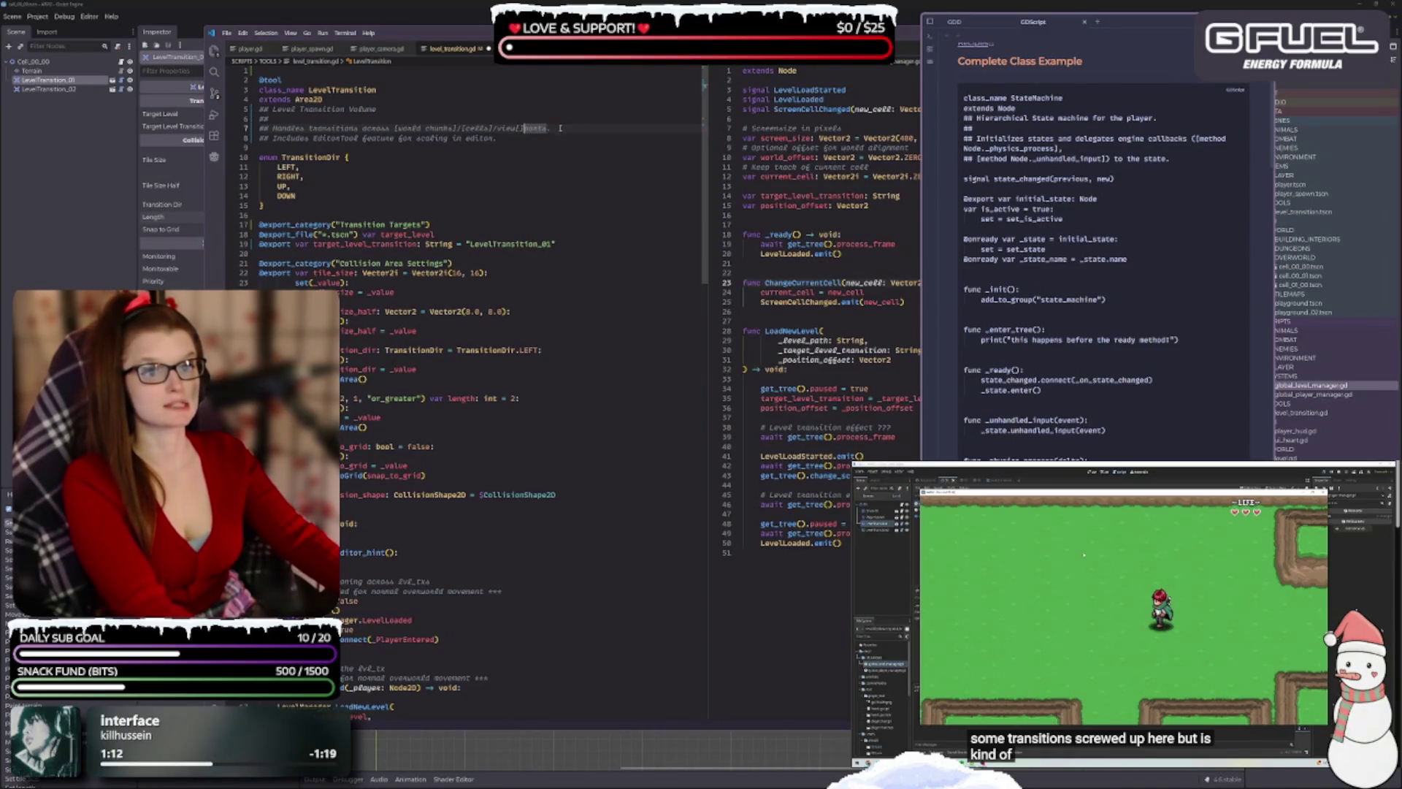
pyautogui.doubleClick(514, 128)
pyautogui.write('[')
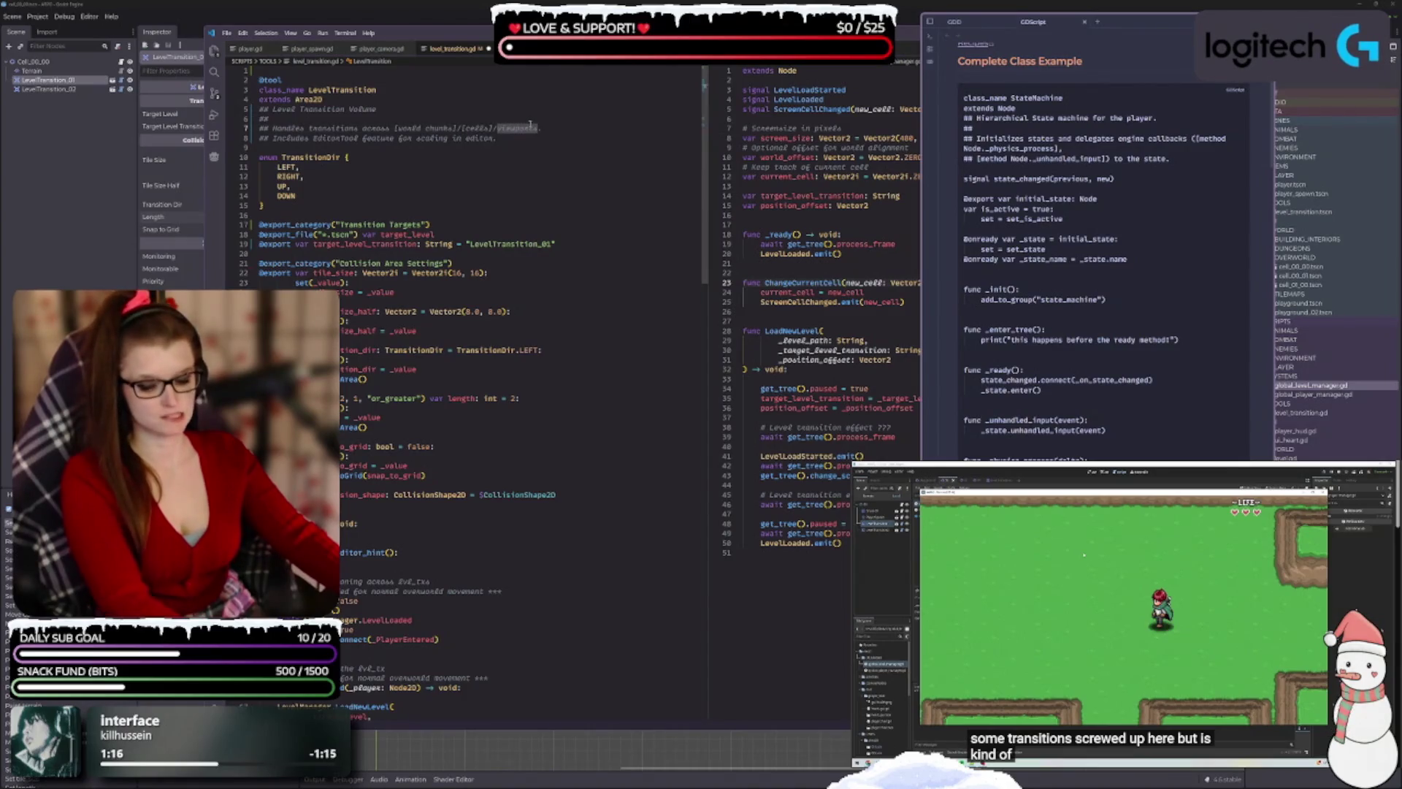
pyautogui.write('[')
# Restore the period ending line 7 and hyphenate 'world' and 'chunks' into world-chunks
pyautogui.click(579, 127)
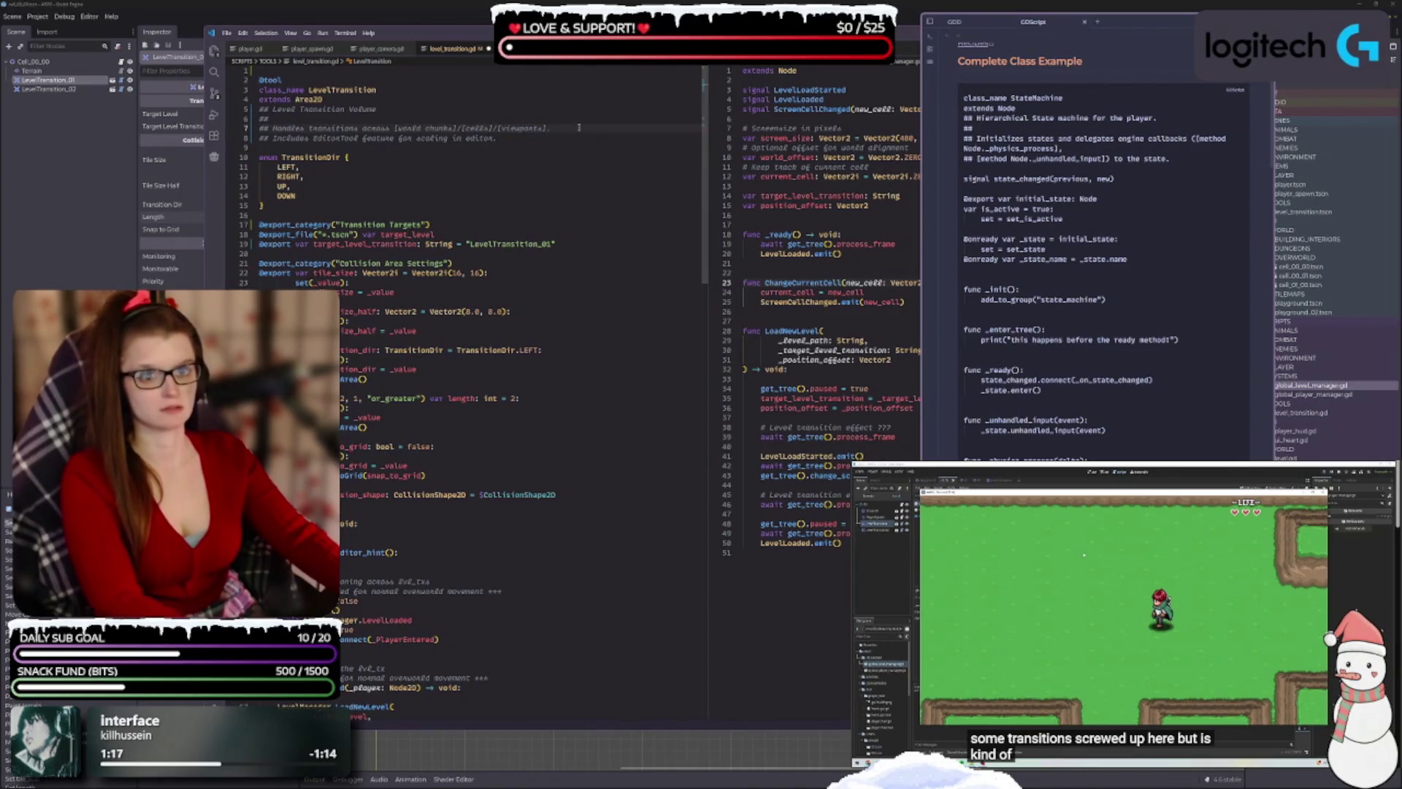
pyautogui.press('BackSpace')
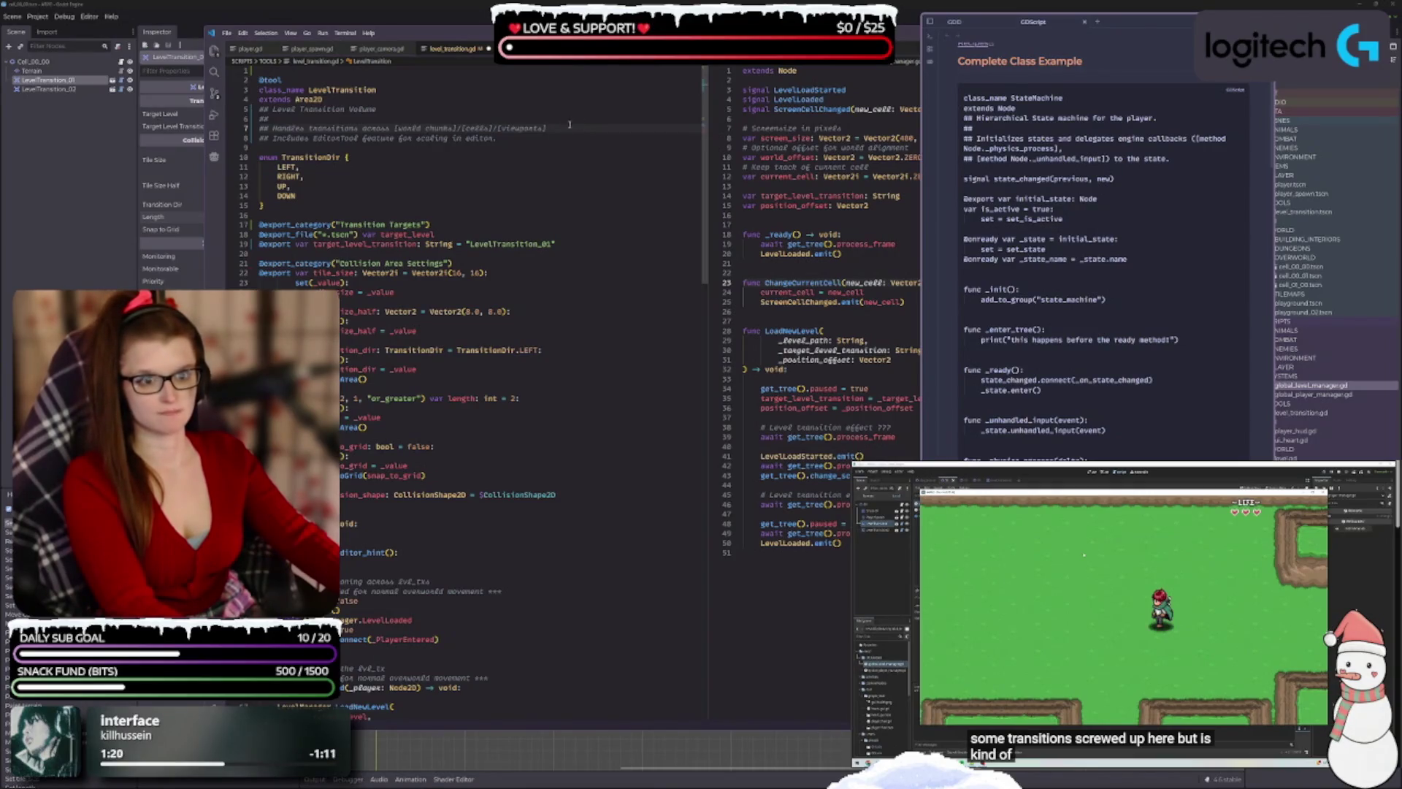
pyautogui.write('.')
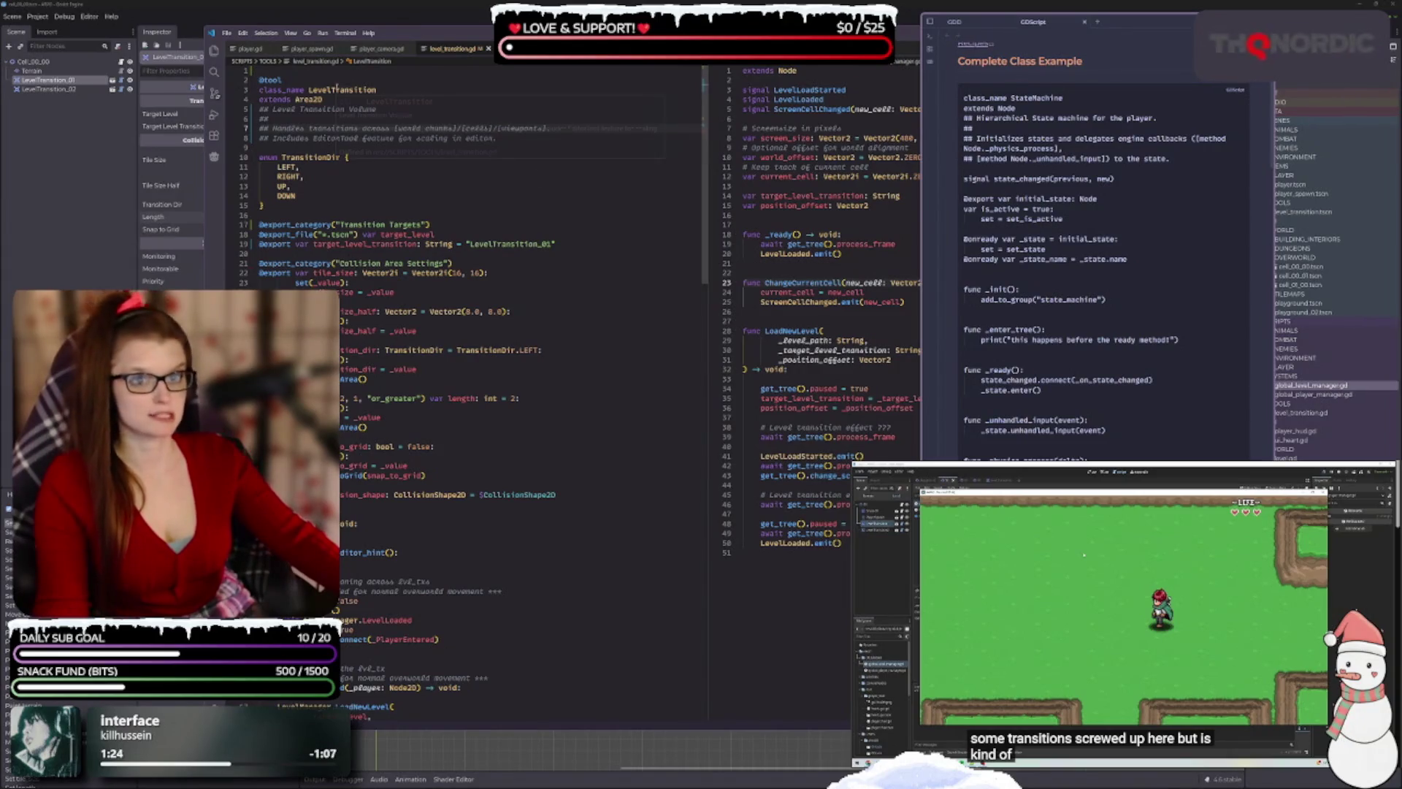
pyautogui.moveTo(336, 86)
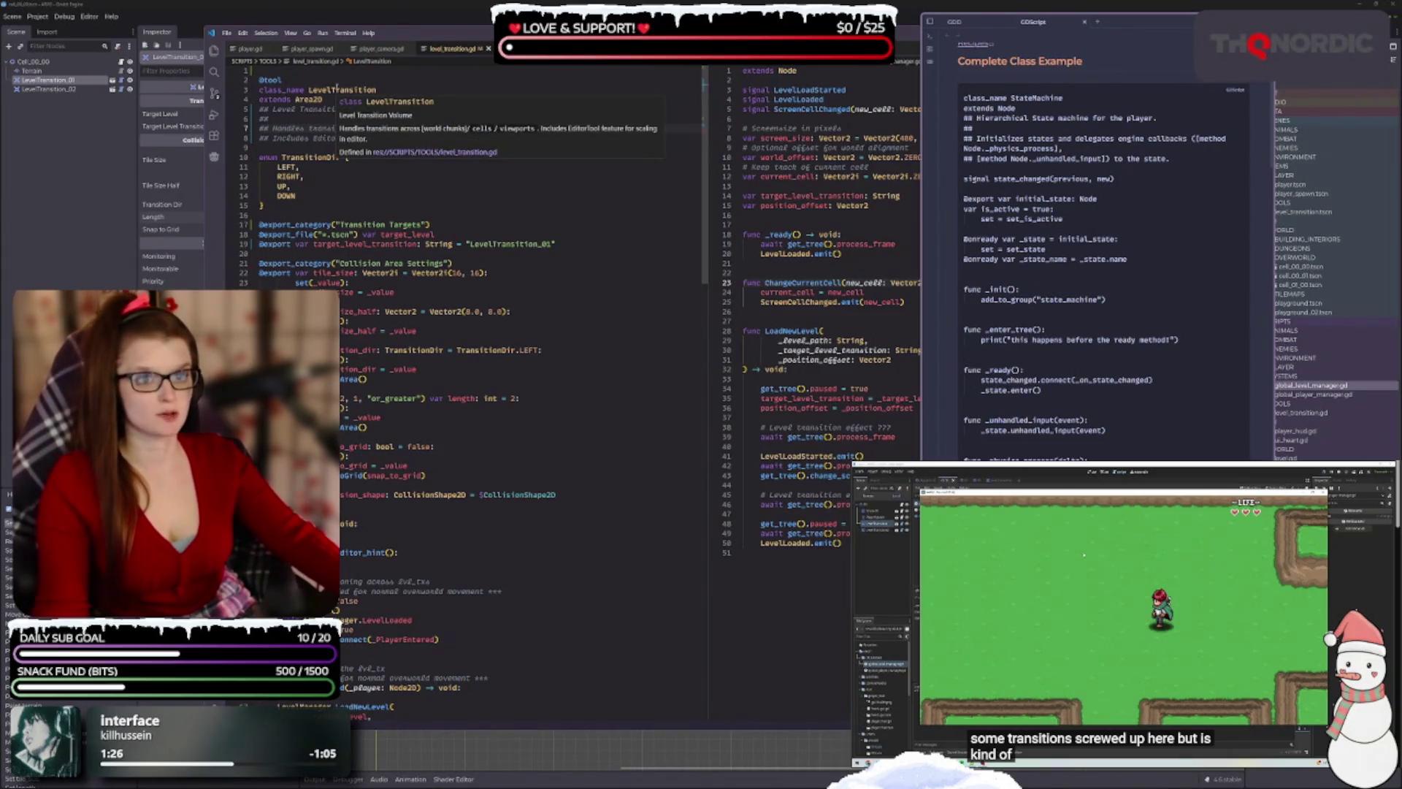
pyautogui.click(296, 186)
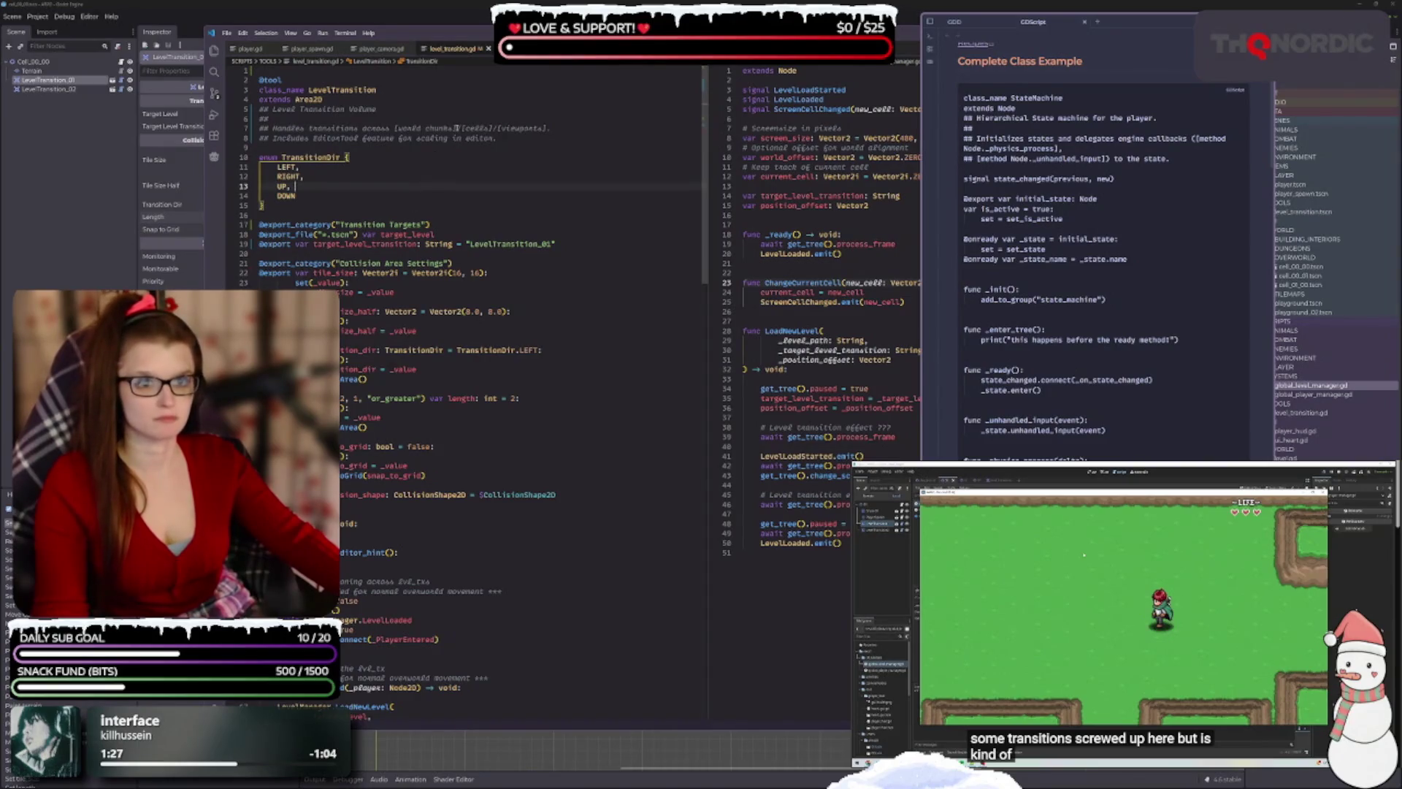
pyautogui.click(458, 128)
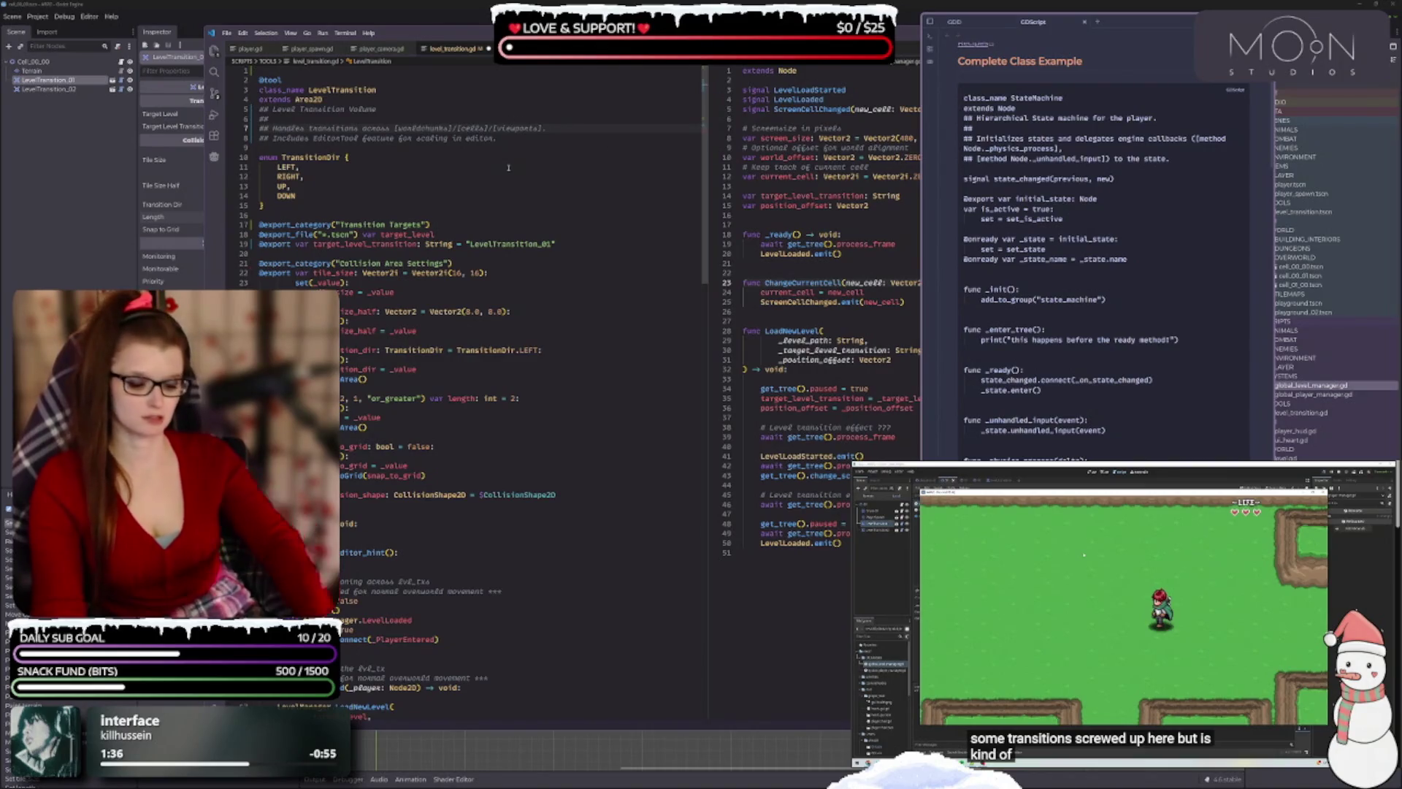
pyautogui.write('-')
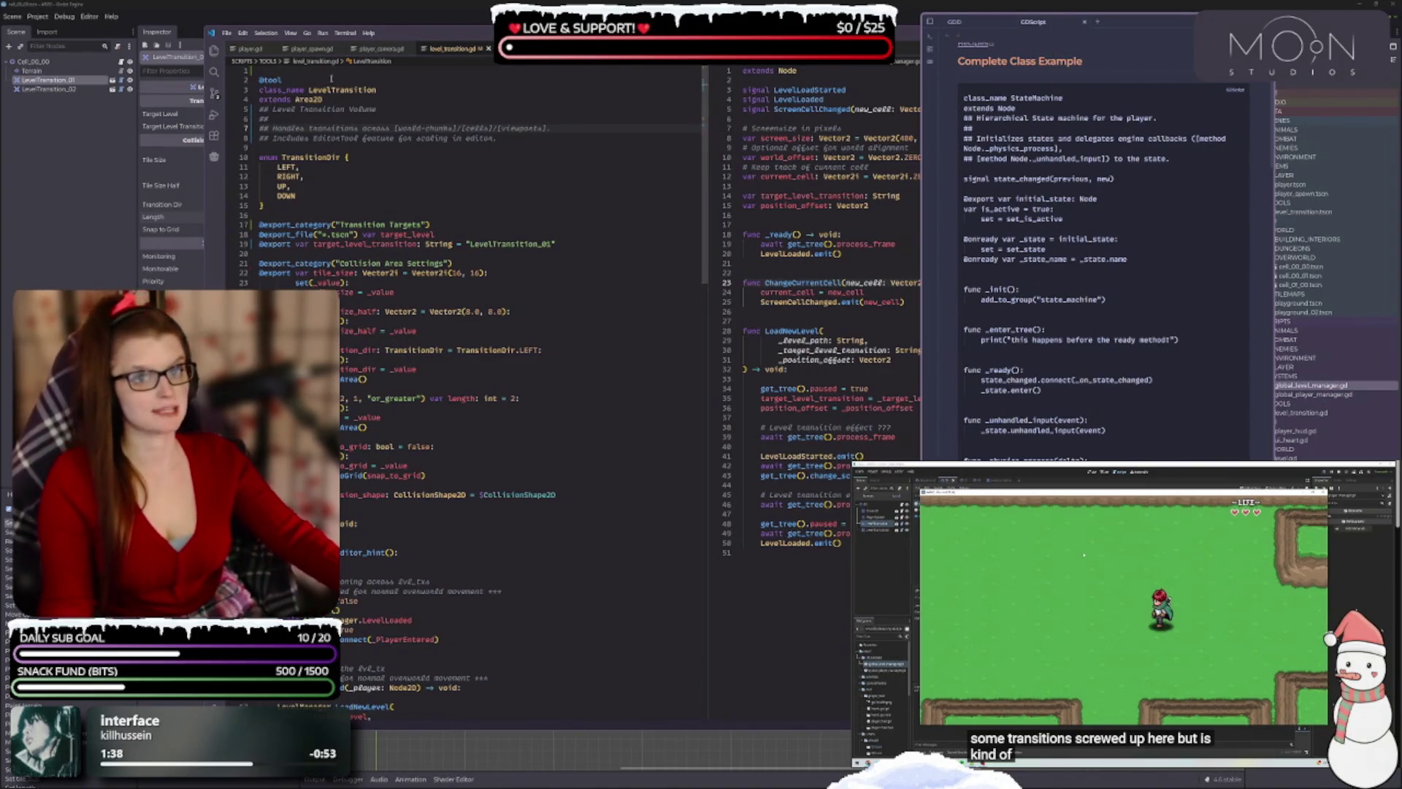
pyautogui.moveTo(328, 89)
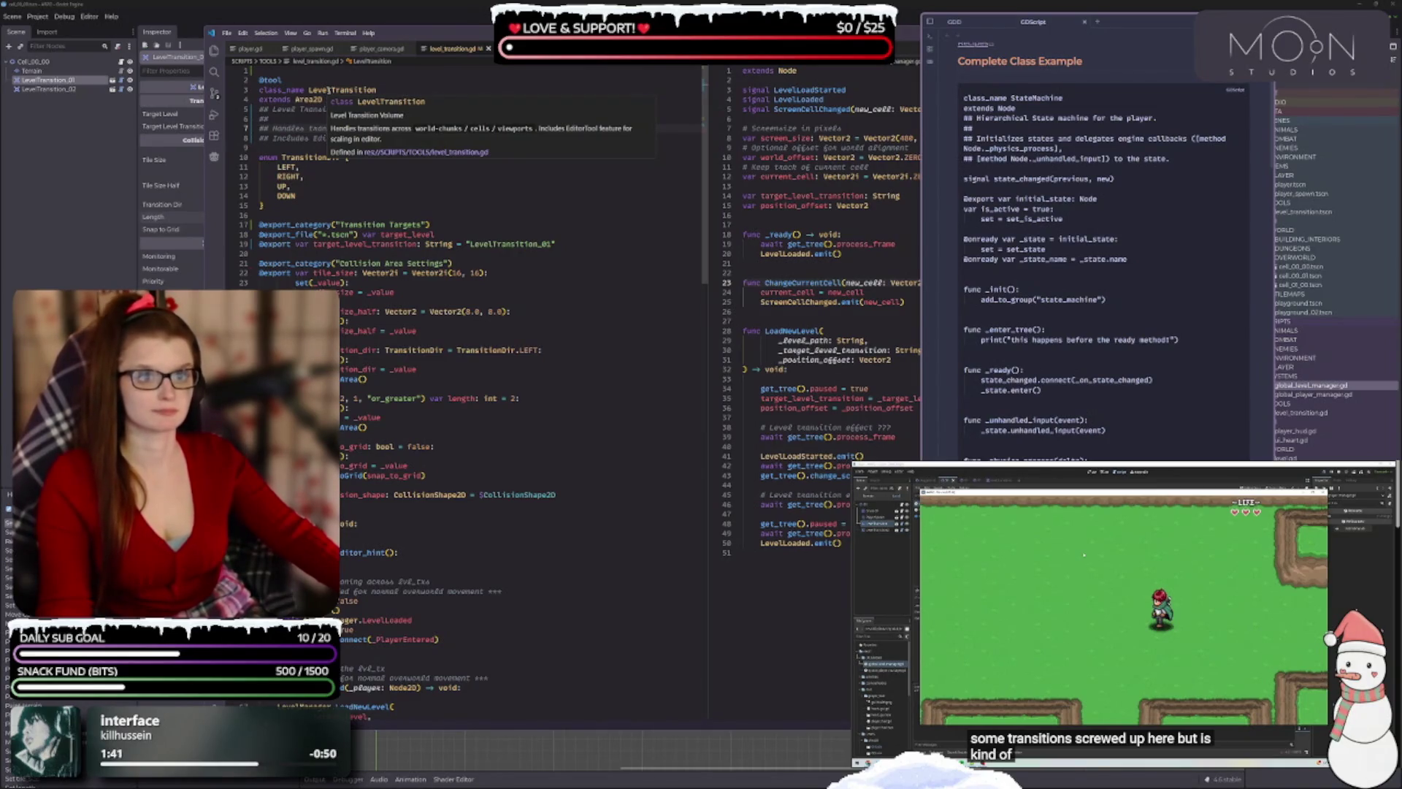
pyautogui.click(387, 214)
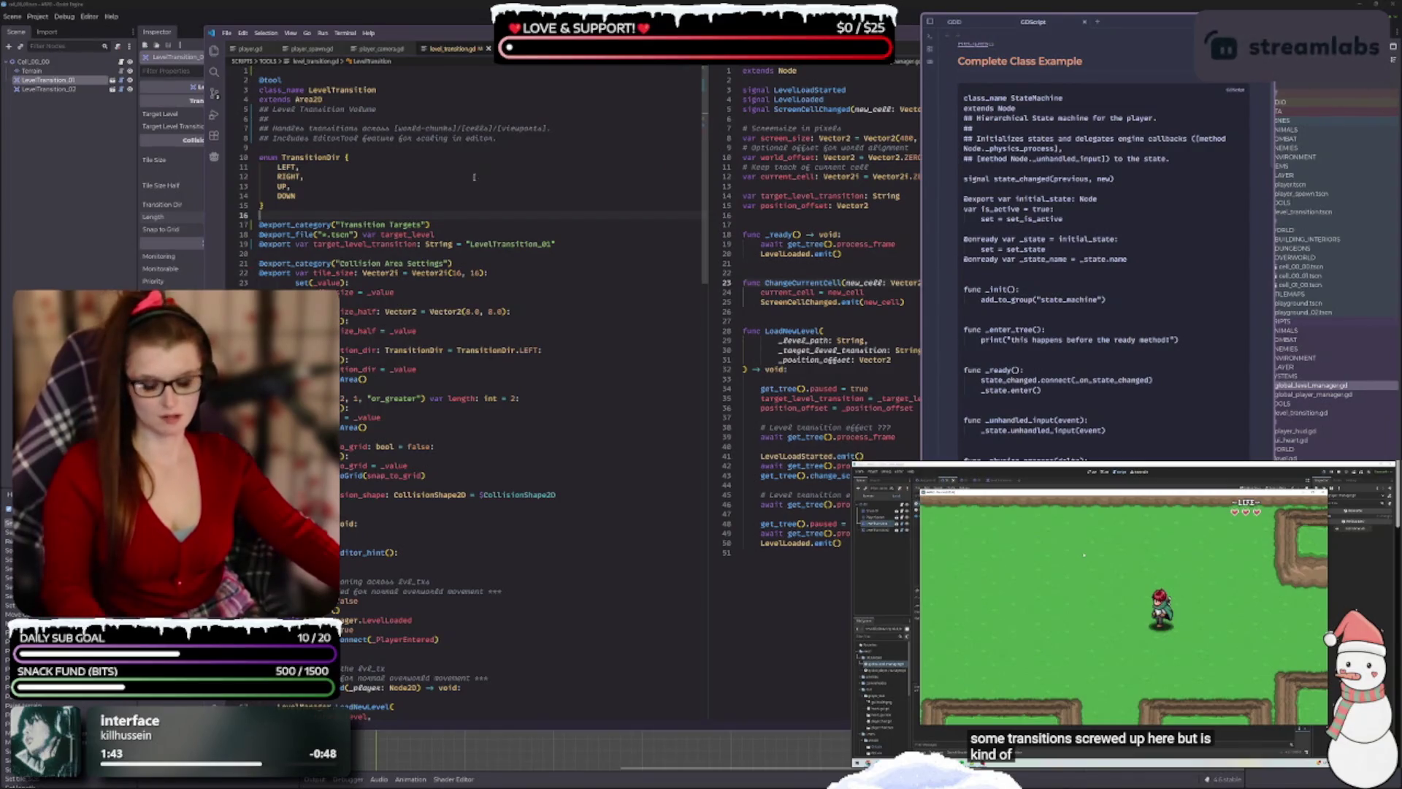
pyautogui.click(553, 128)
pyautogui.press('Left')
pyautogui.press('BackSpace')
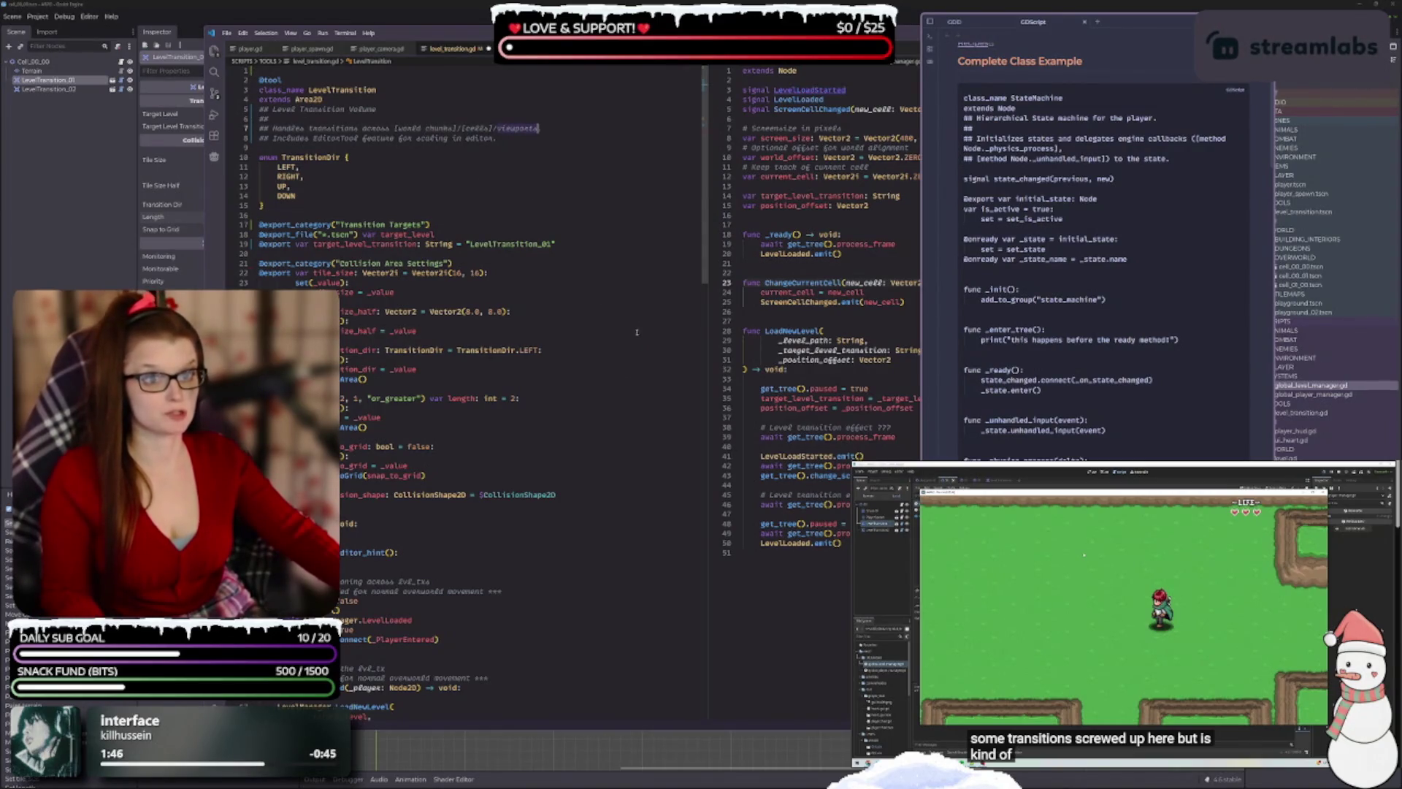
pyautogui.hotkey('ctrl', 'Left')
pyautogui.press('BackSpace')
pyautogui.press('Left')
pyautogui.press('BackSpace')
pyautogui.hotkey('ctrl', 'Left')
pyautogui.press('BackSpace')
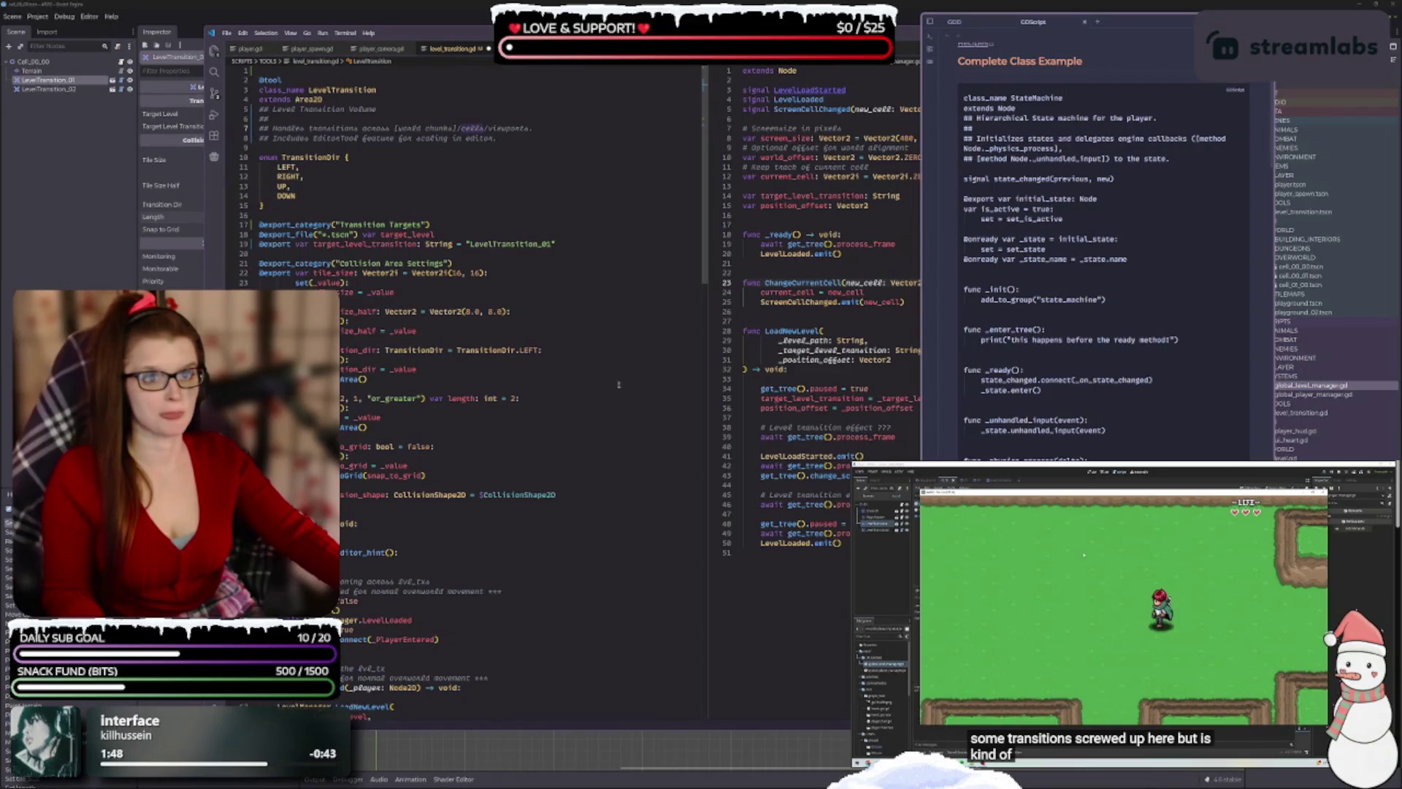
pyautogui.press('Left')
pyautogui.press('BackSpace')
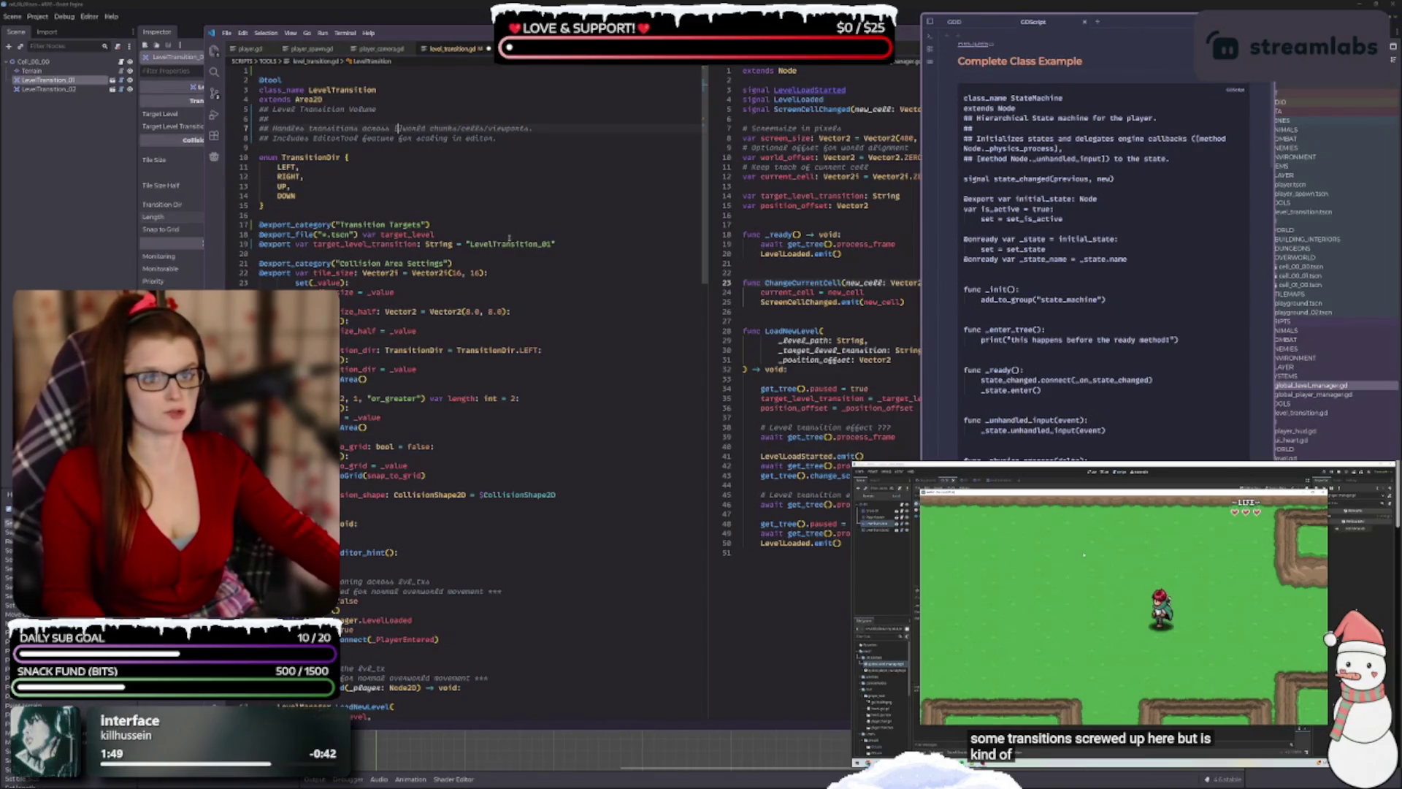
pyautogui.hotkey('ctrl', 'Left')
pyautogui.hotkey('ctrl', 'Left')
pyautogui.press('BackSpace')
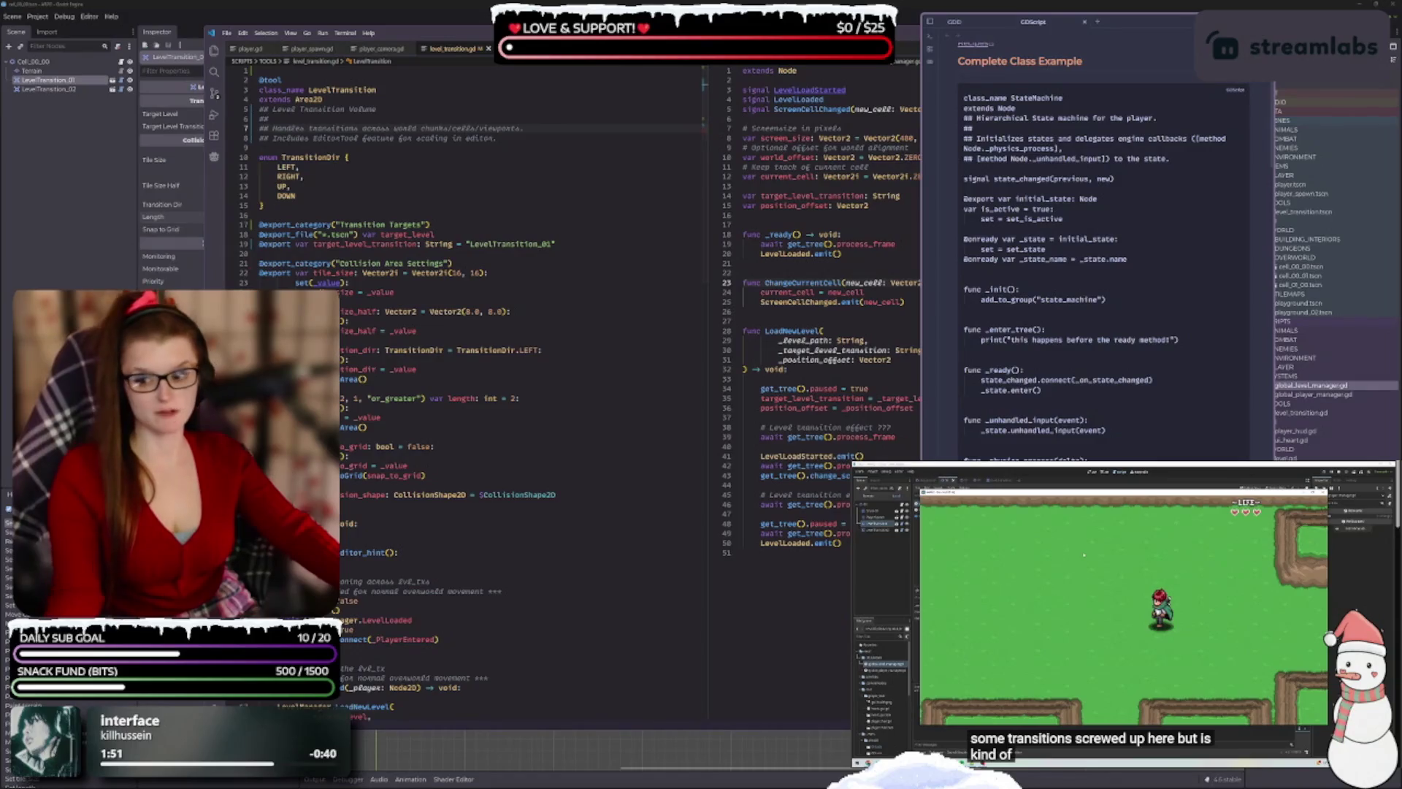
pyautogui.hotkey('ctrl', 's')
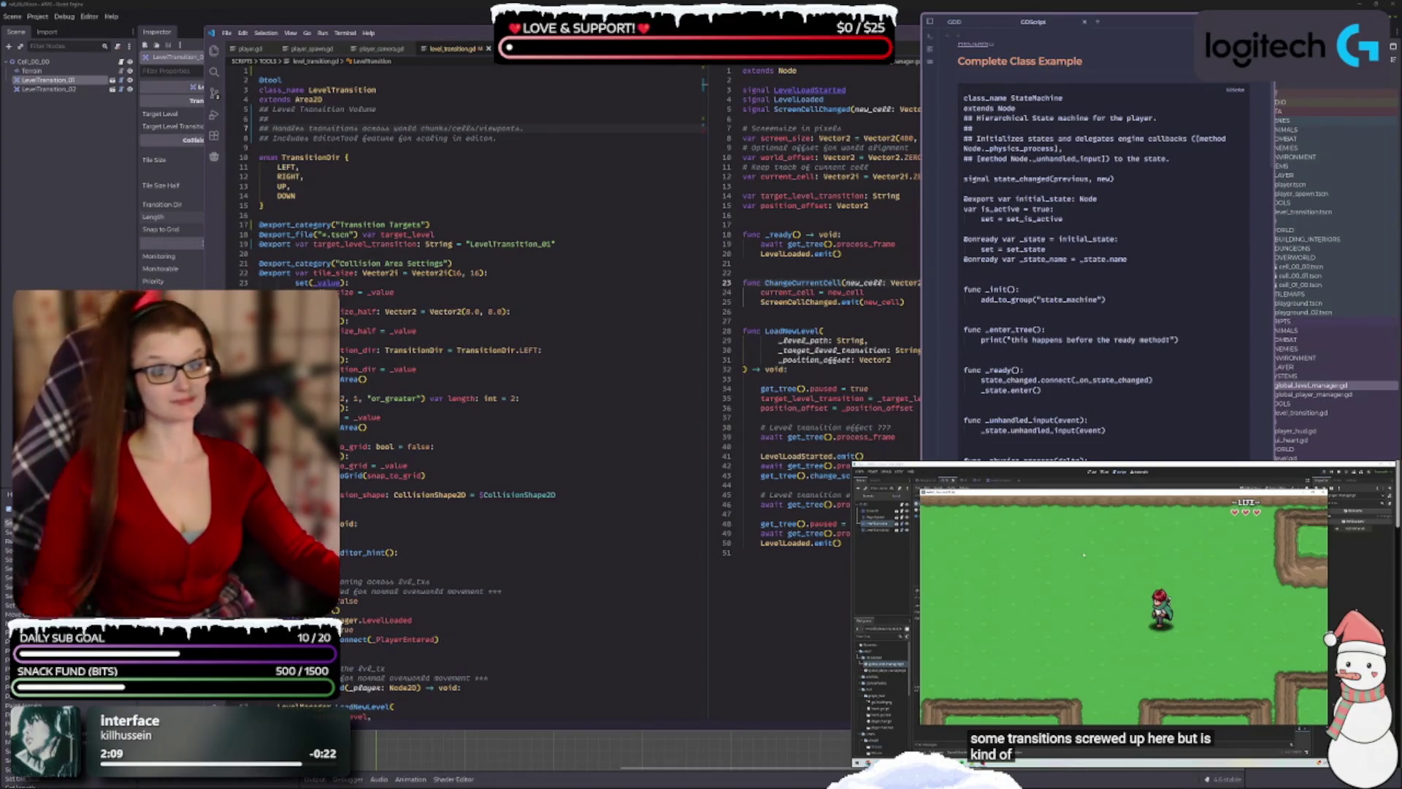
pyautogui.click(577, 490)
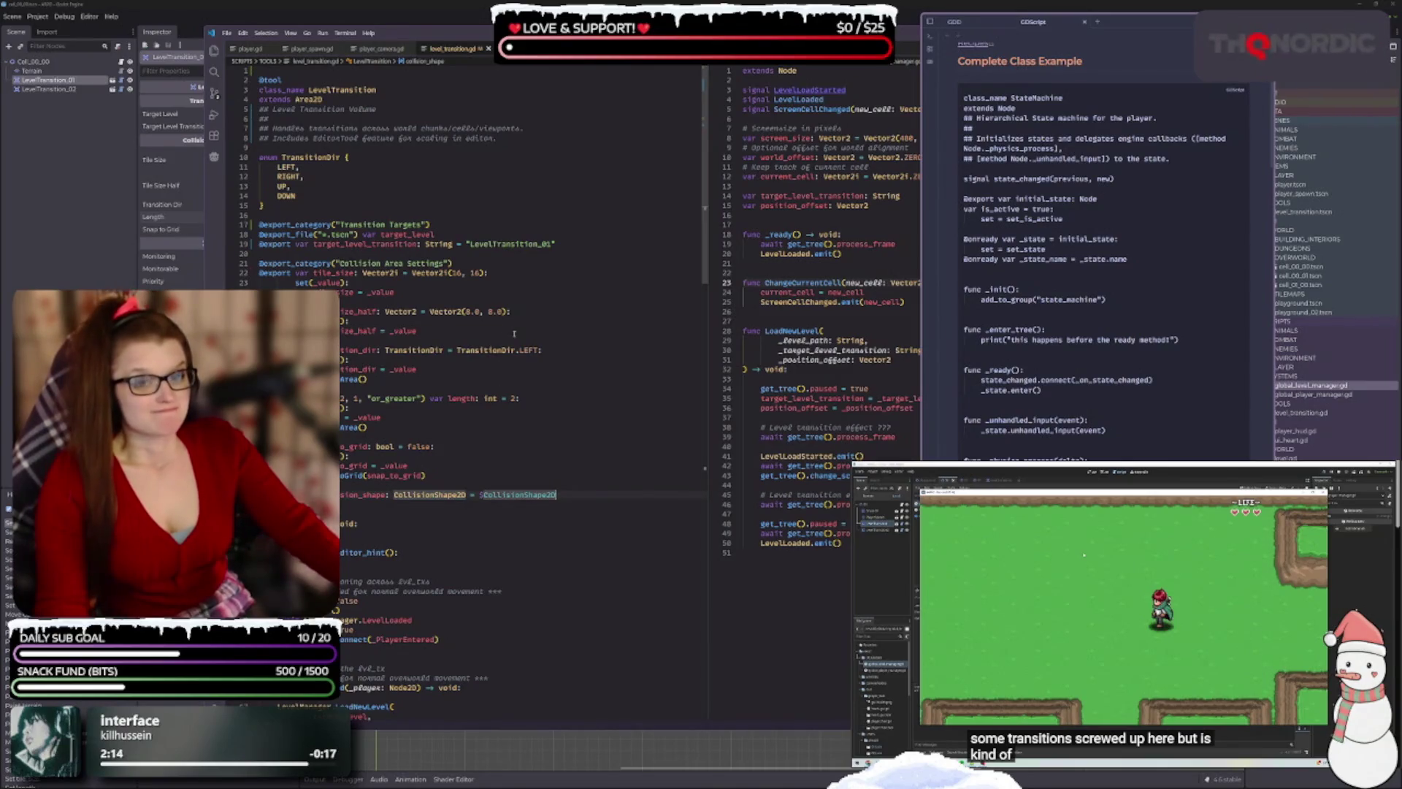
pyautogui.click(527, 134)
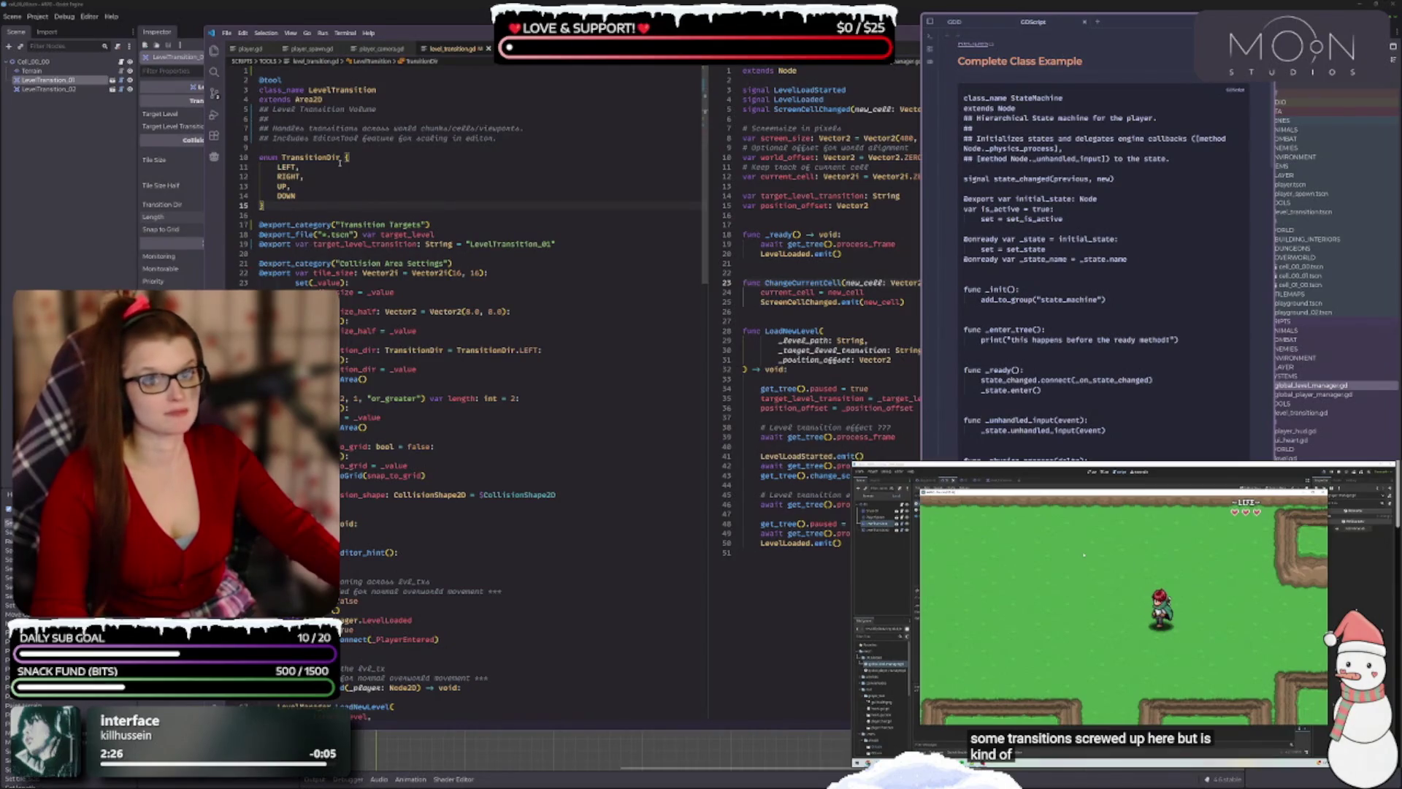
# Add a new line above enum TransitionDir and type #region on it
pyautogui.click(534, 148)
pyautogui.press('Return')
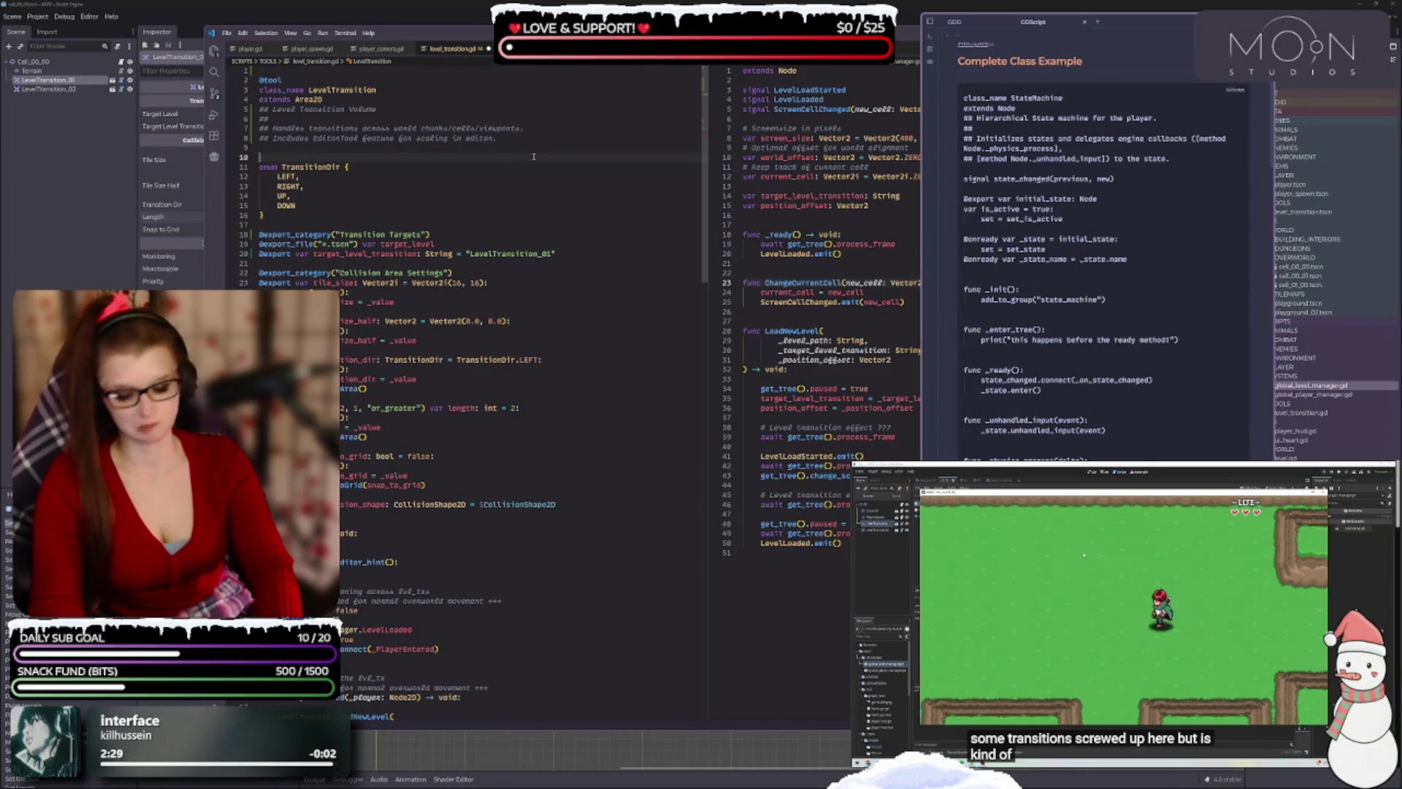
pyautogui.write('#region')
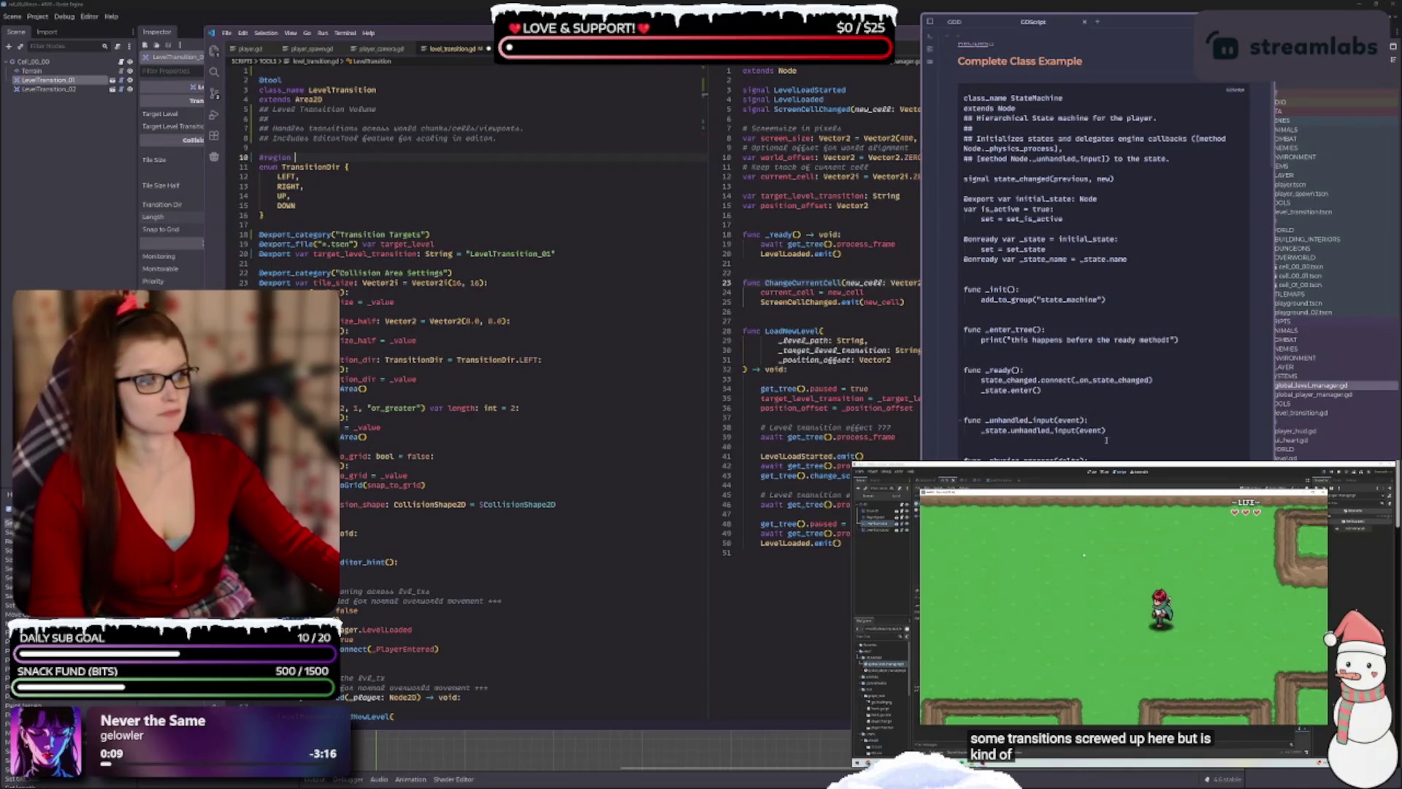
# Scroll the style guide past Code Order and Constants & Enums to the Naming Conventions table
pyautogui.scroll(-10, 1106, 440)
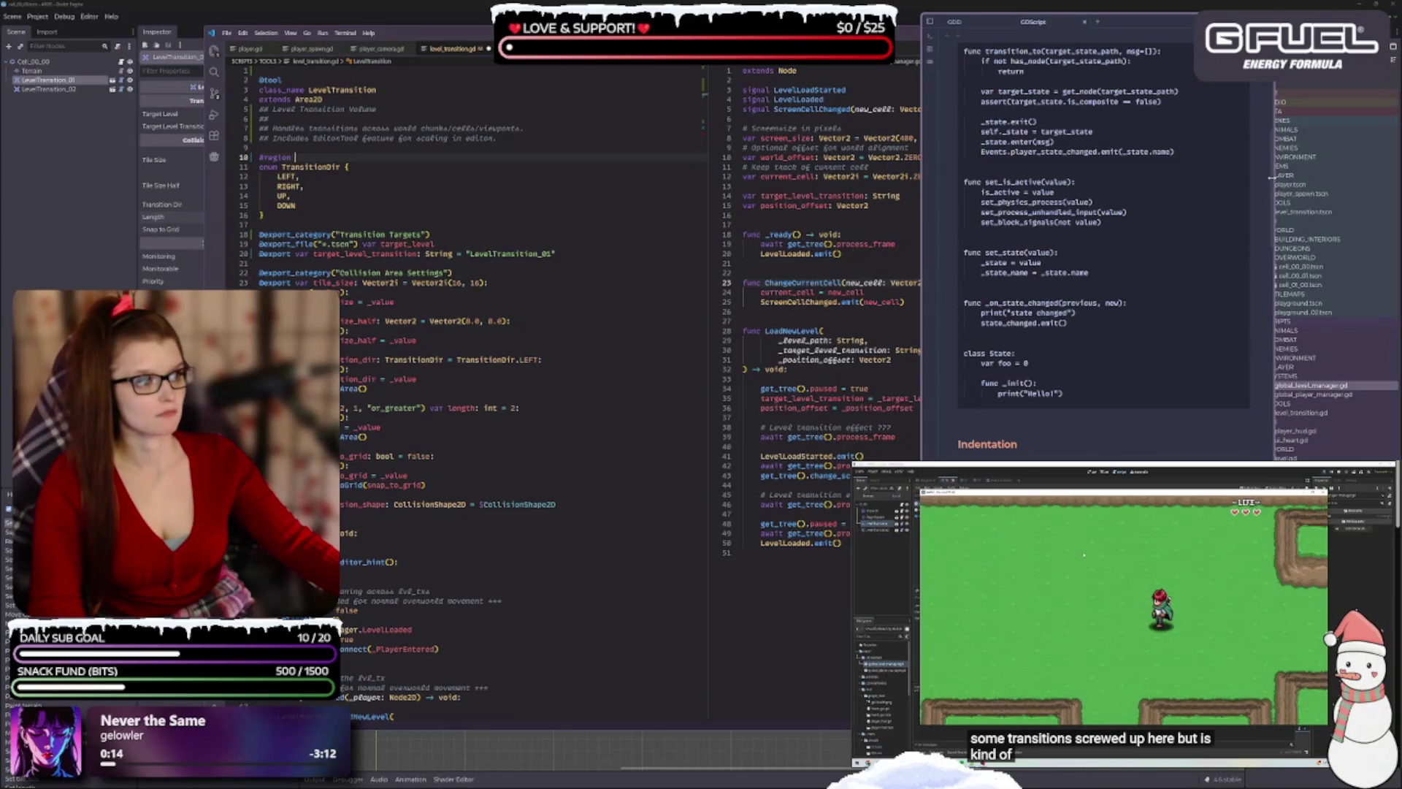
pyautogui.scroll(-1, 1241, 365)
pyautogui.scroll(-15, 1103, 256)
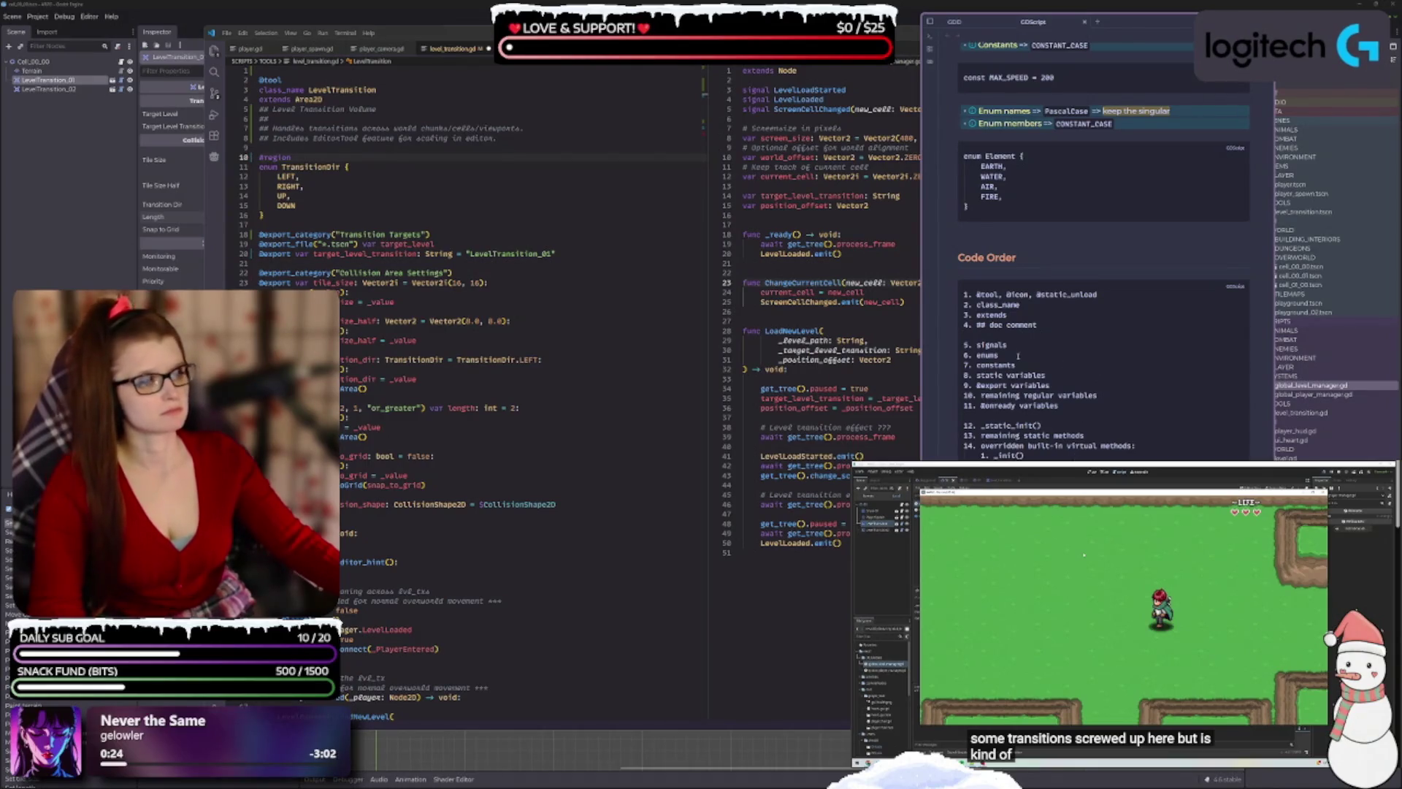
pyautogui.scroll(3, 1105, 373)
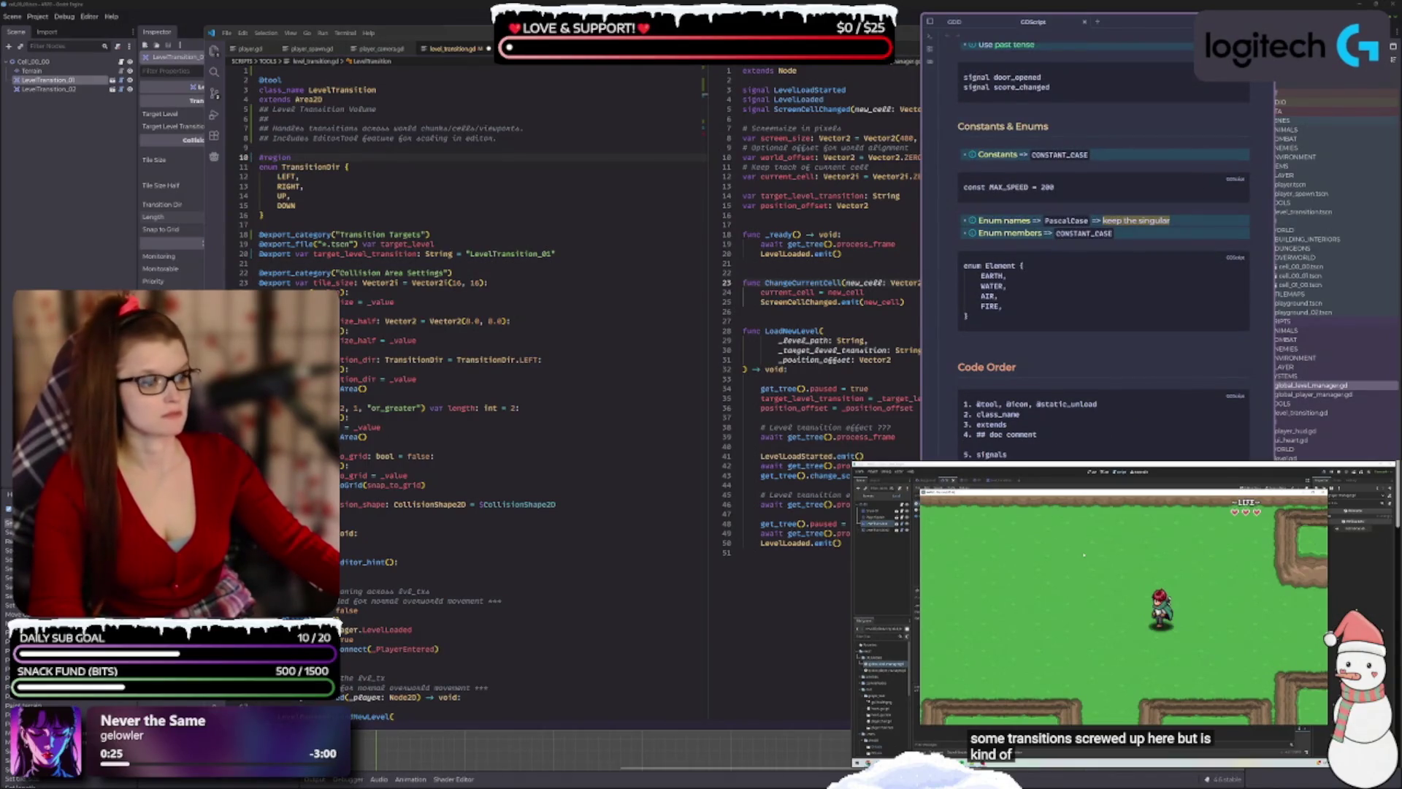
pyautogui.scroll(6, 1177, 439)
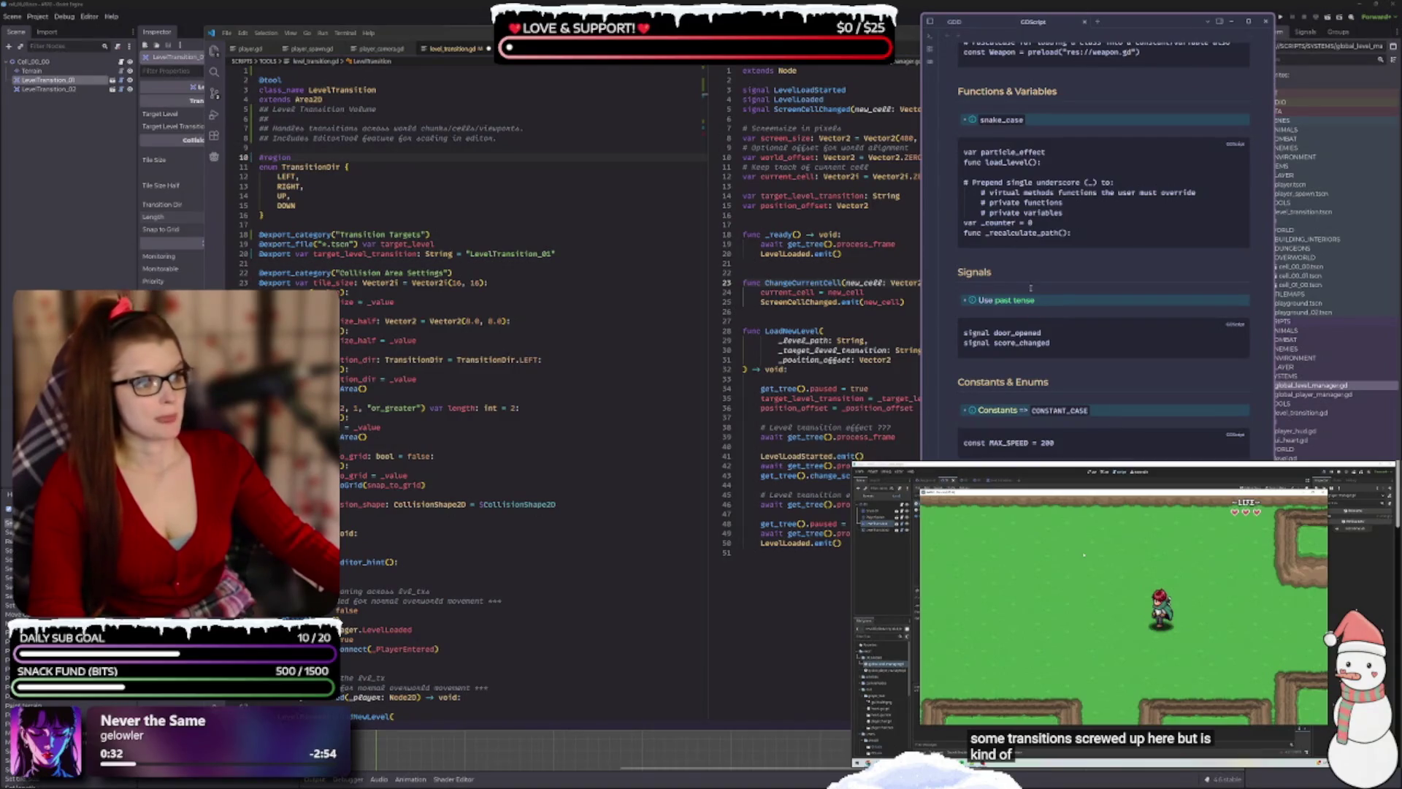
pyautogui.scroll(3, 1058, 269)
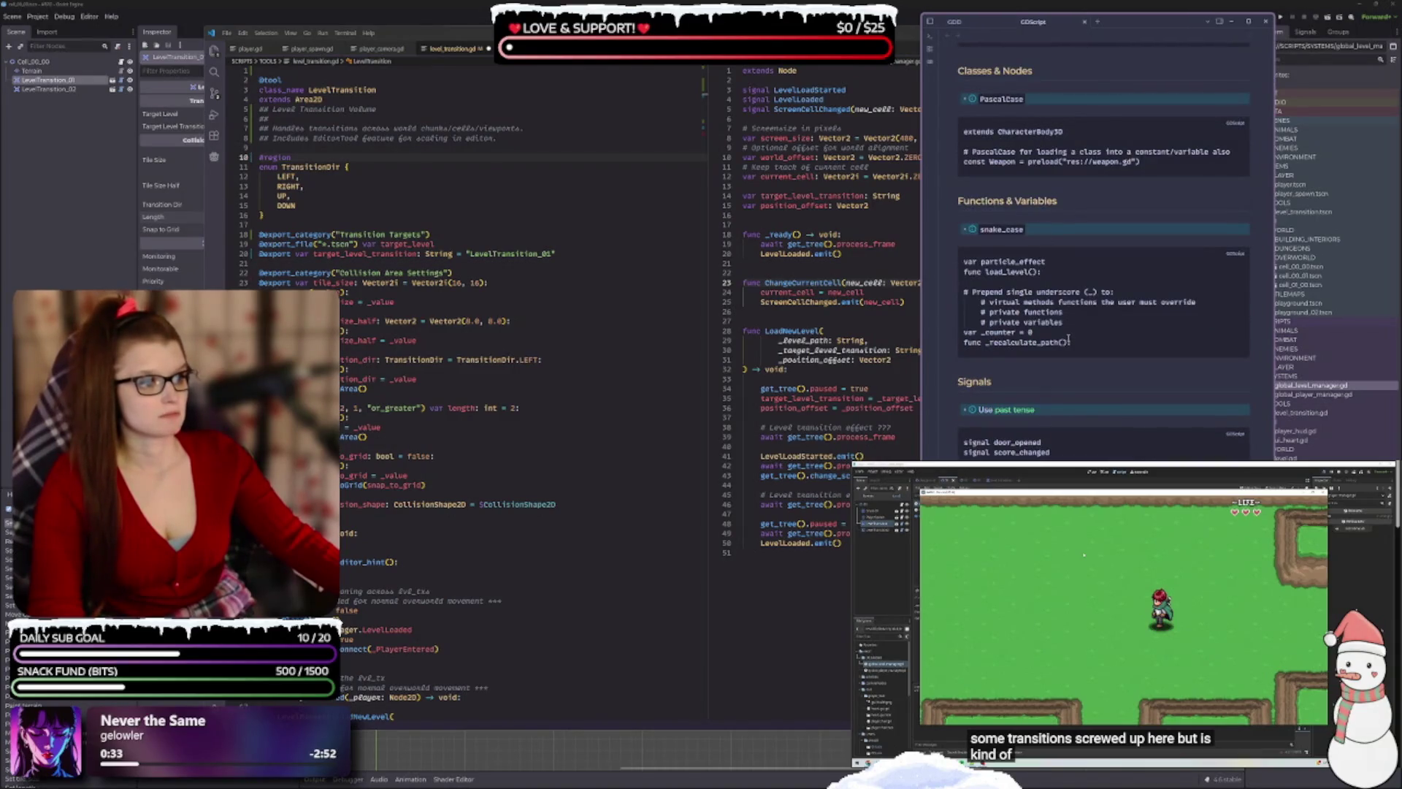
pyautogui.scroll(3, 1065, 359)
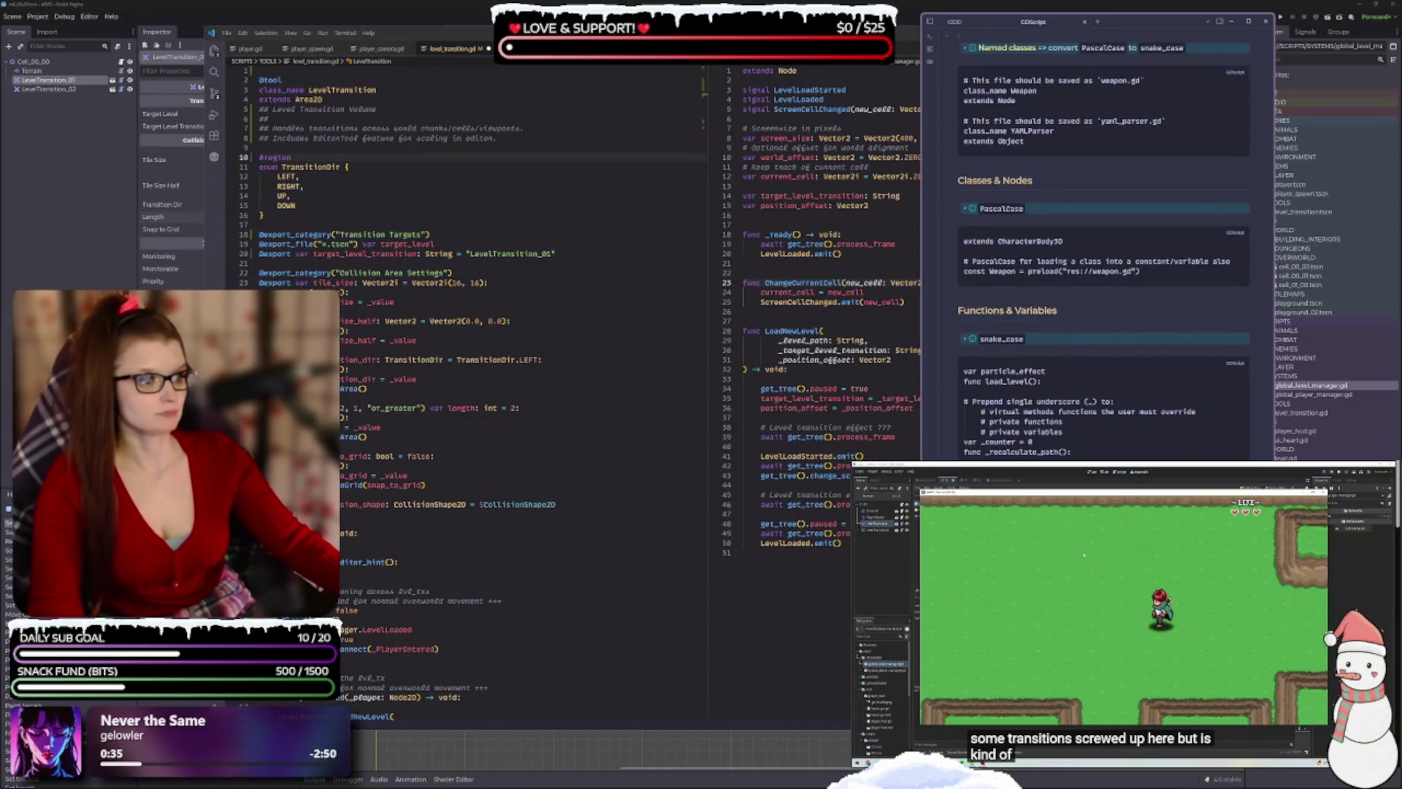
pyautogui.scroll(3, 1118, 447)
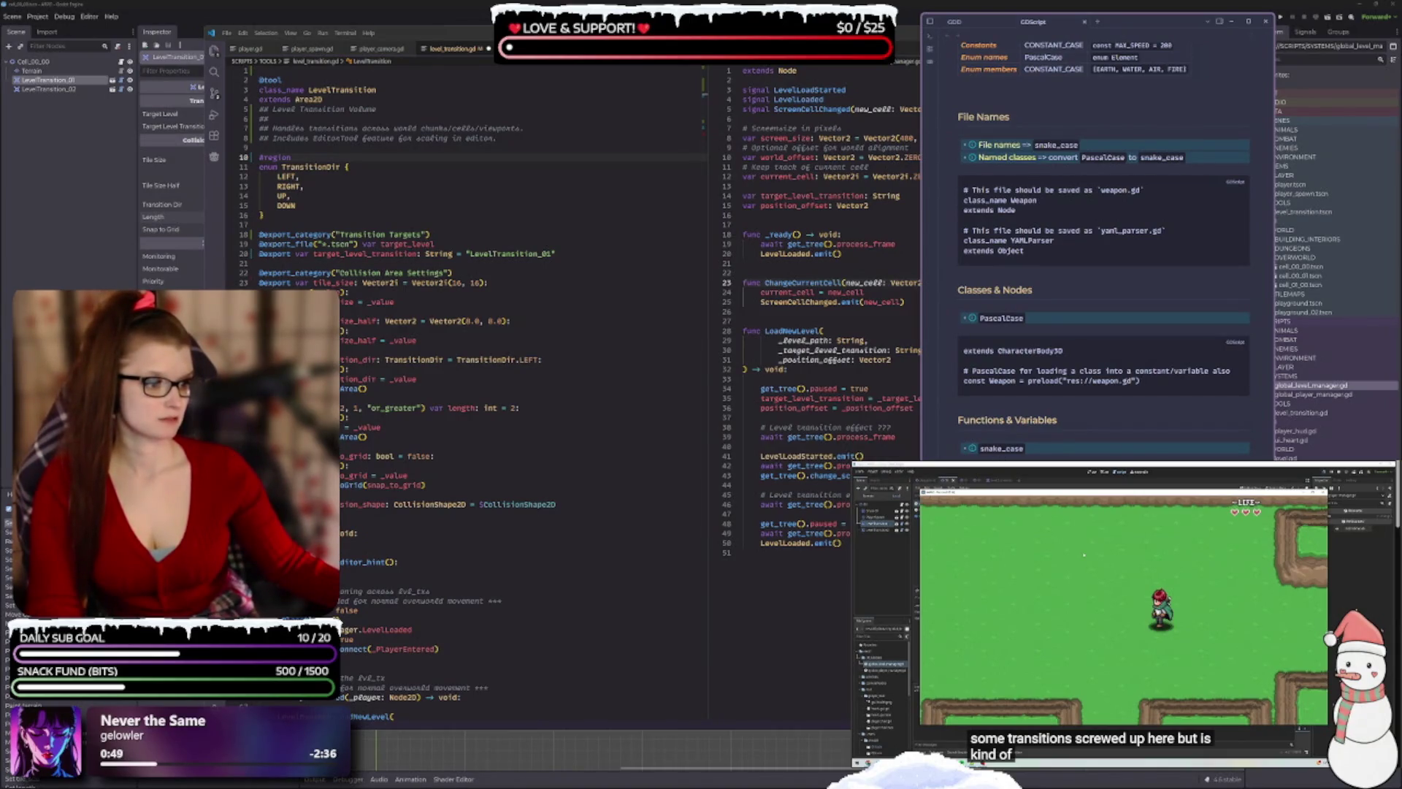
pyautogui.scroll(2, 1102, 241)
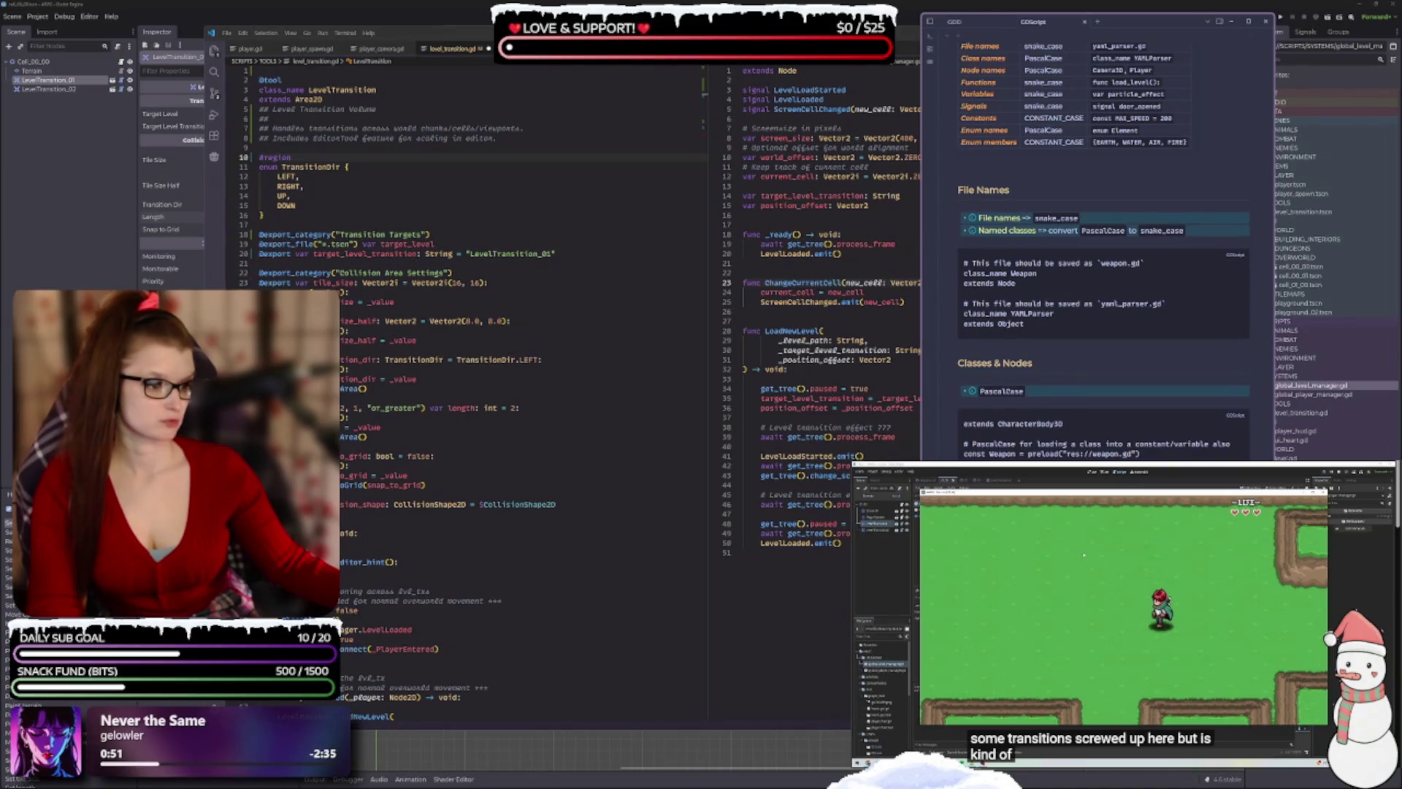
pyautogui.scroll(4, 1102, 241)
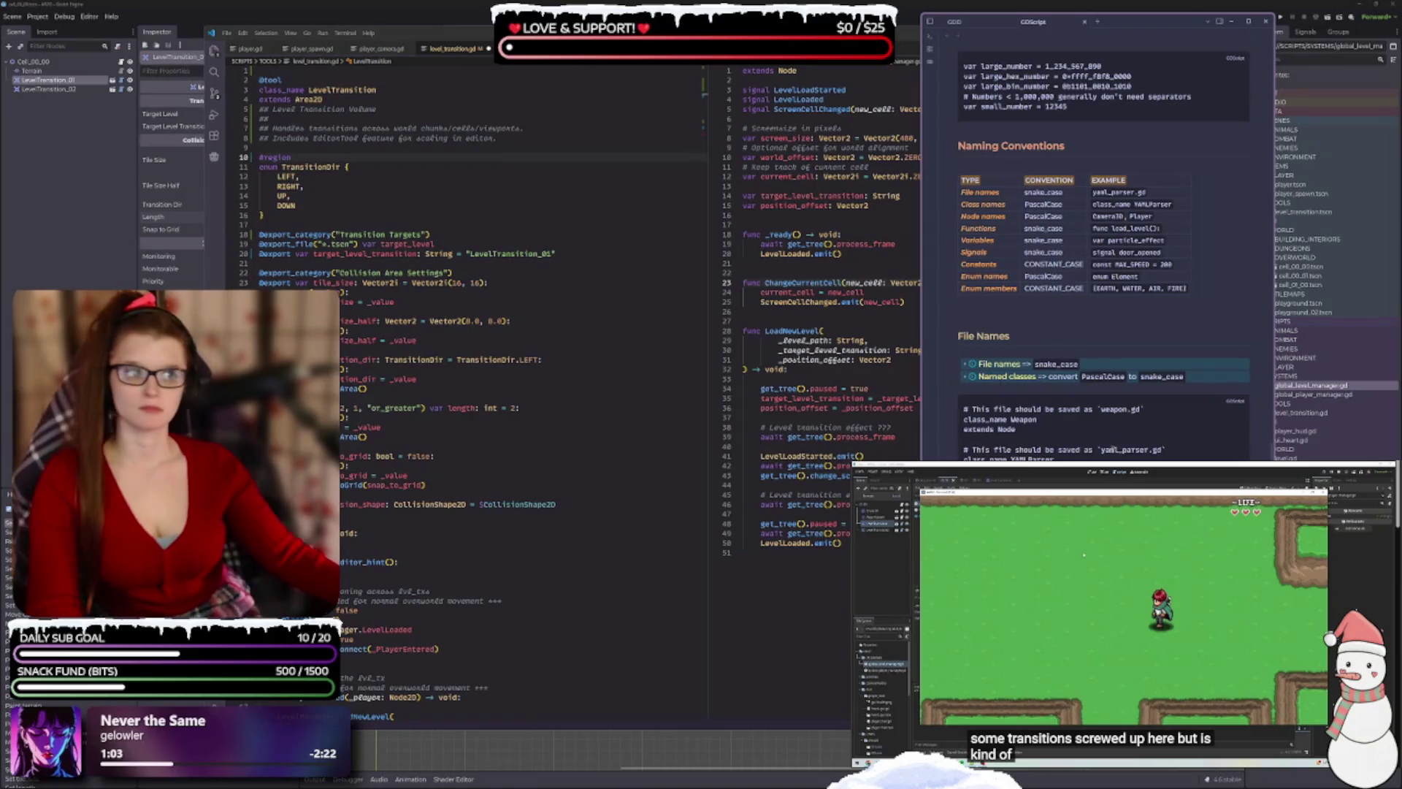
# Scroll the style guide up through Quotes, Whitespace, Comments and Indentation to the Complete Class Example
pyautogui.scroll(5, 1038, 421)
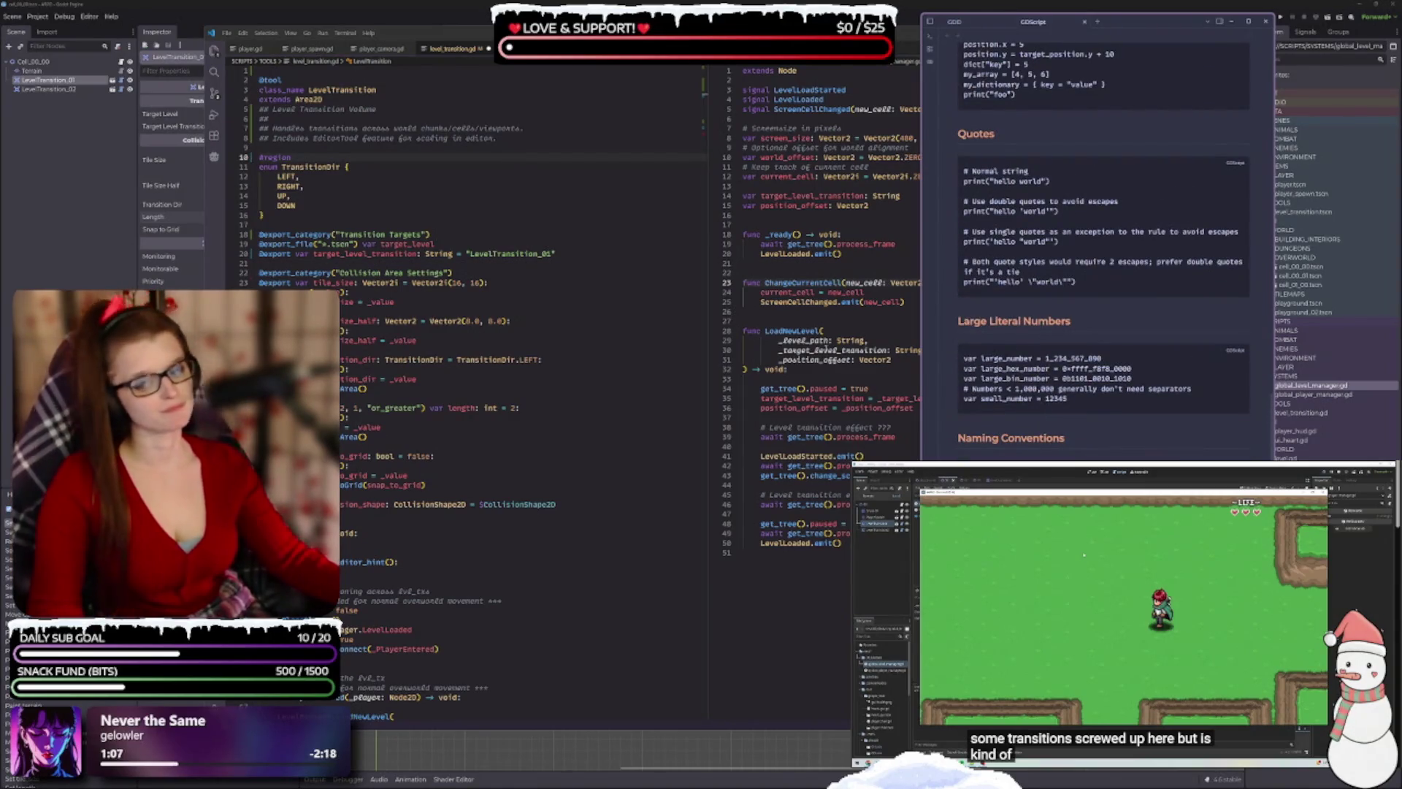
pyautogui.scroll(1, 1102, 234)
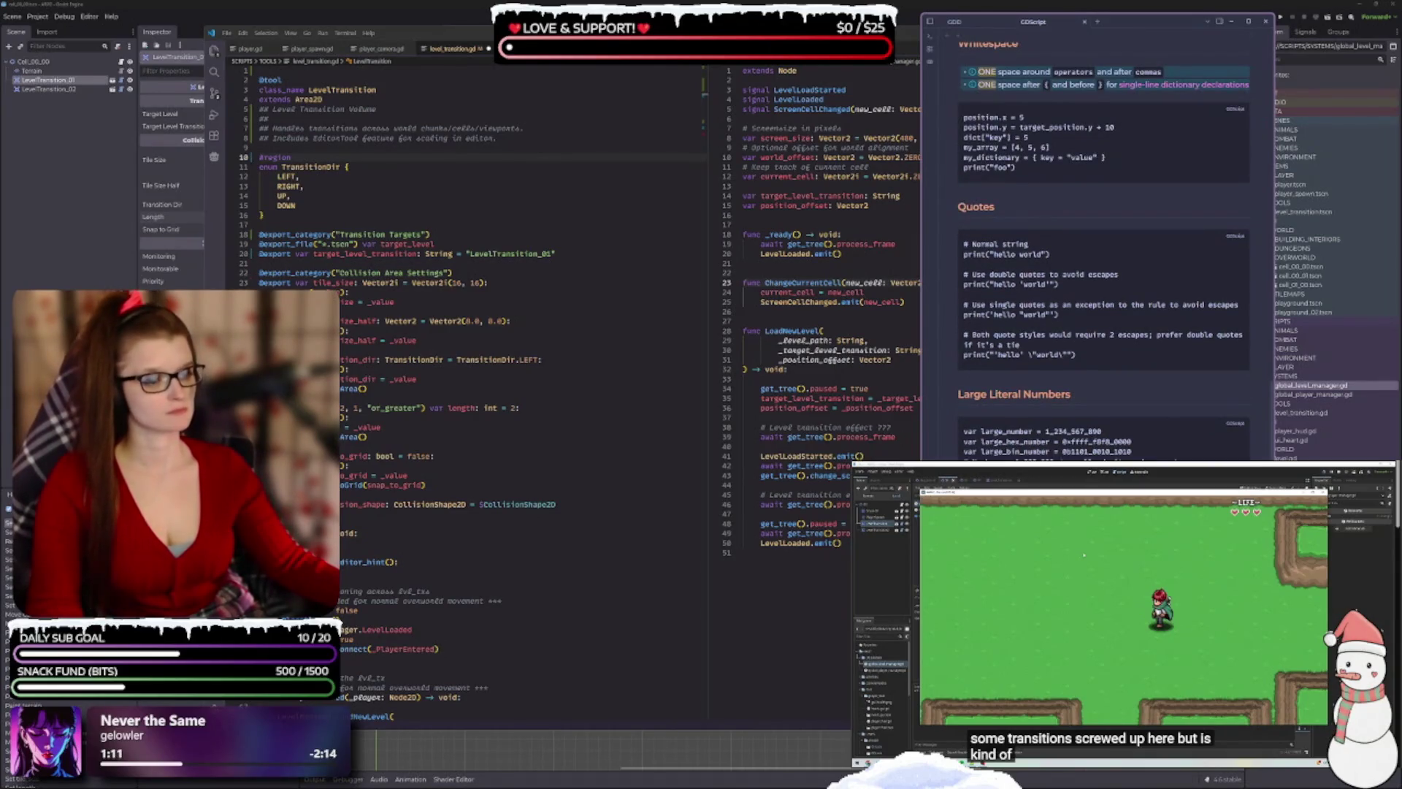
pyautogui.scroll(2, 1103, 234)
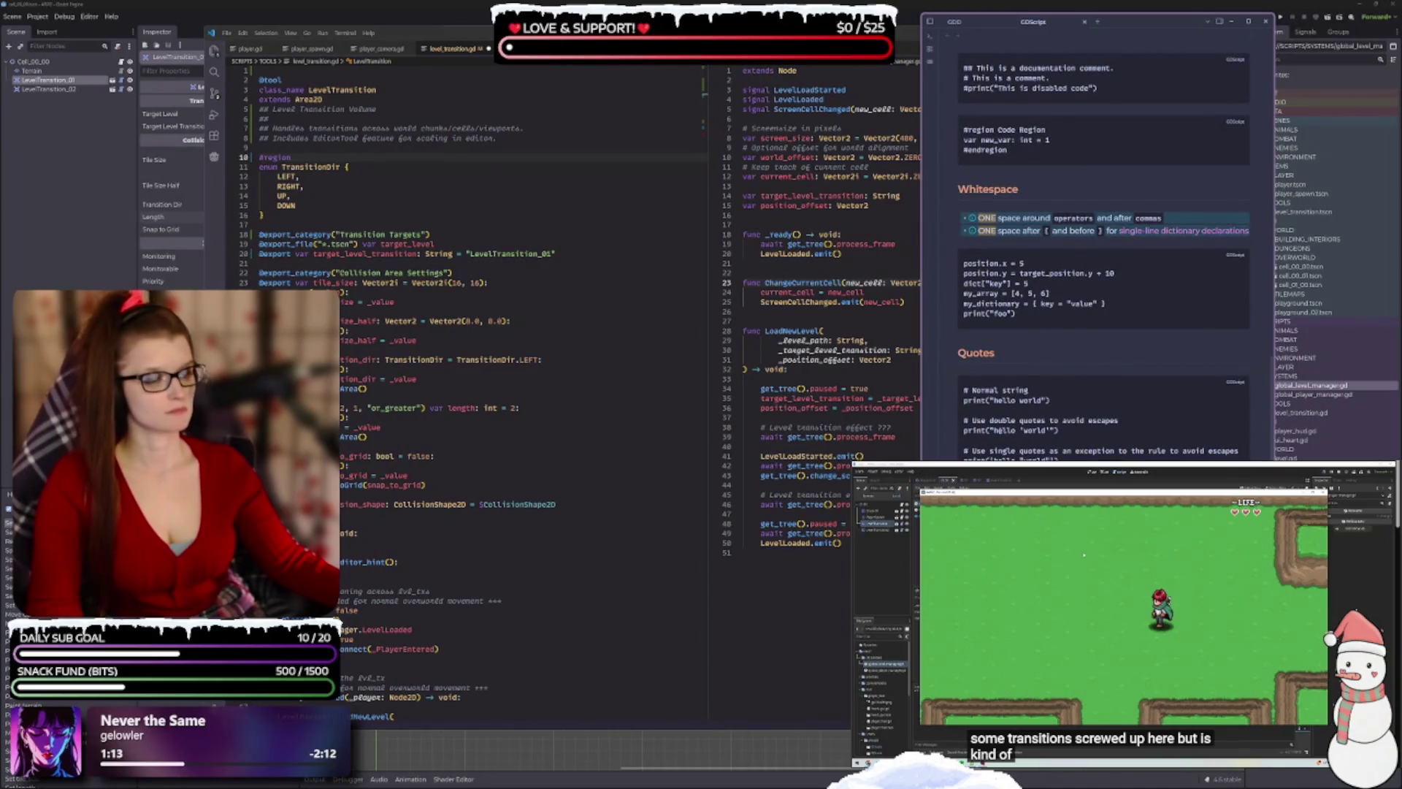
pyautogui.scroll(5, 1153, 309)
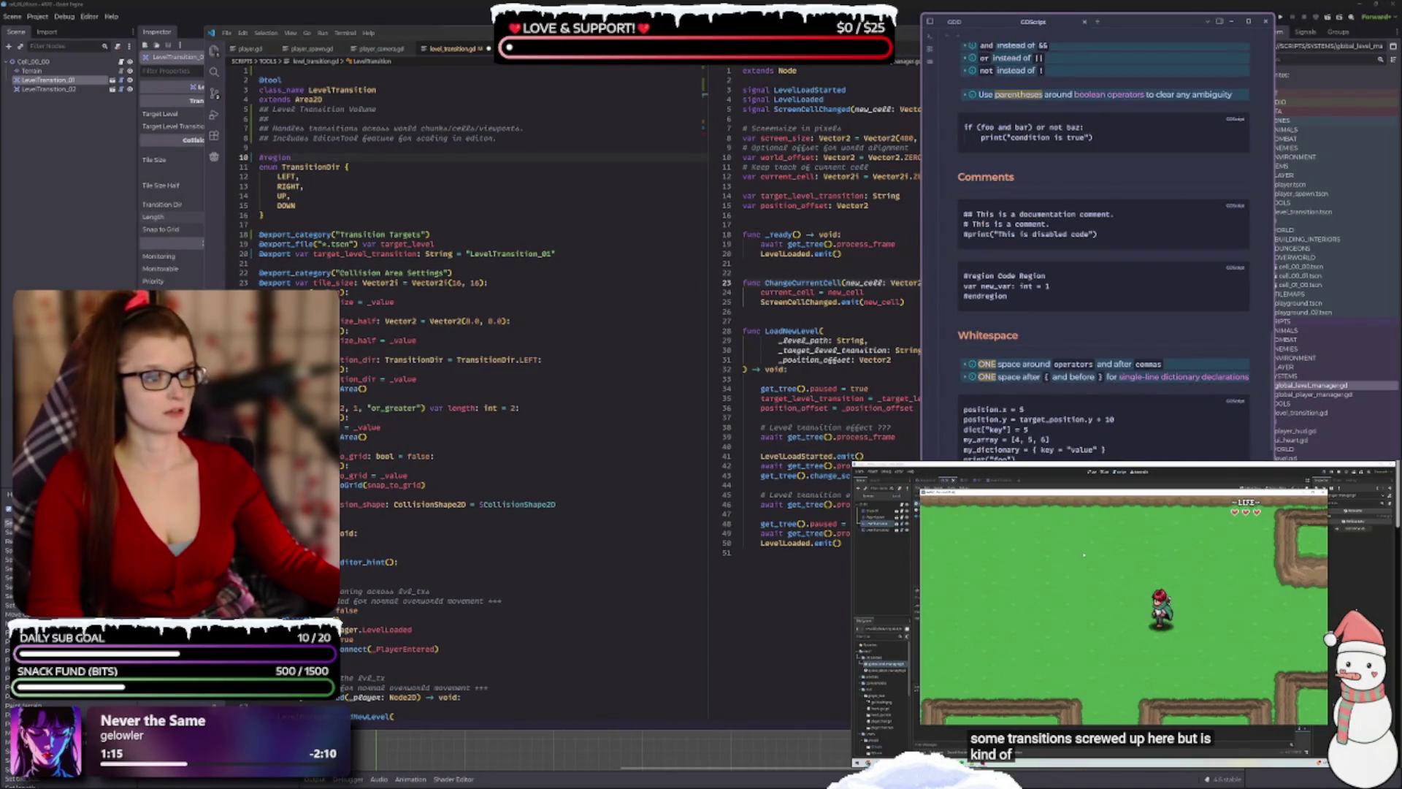
pyautogui.scroll(3, 1102, 248)
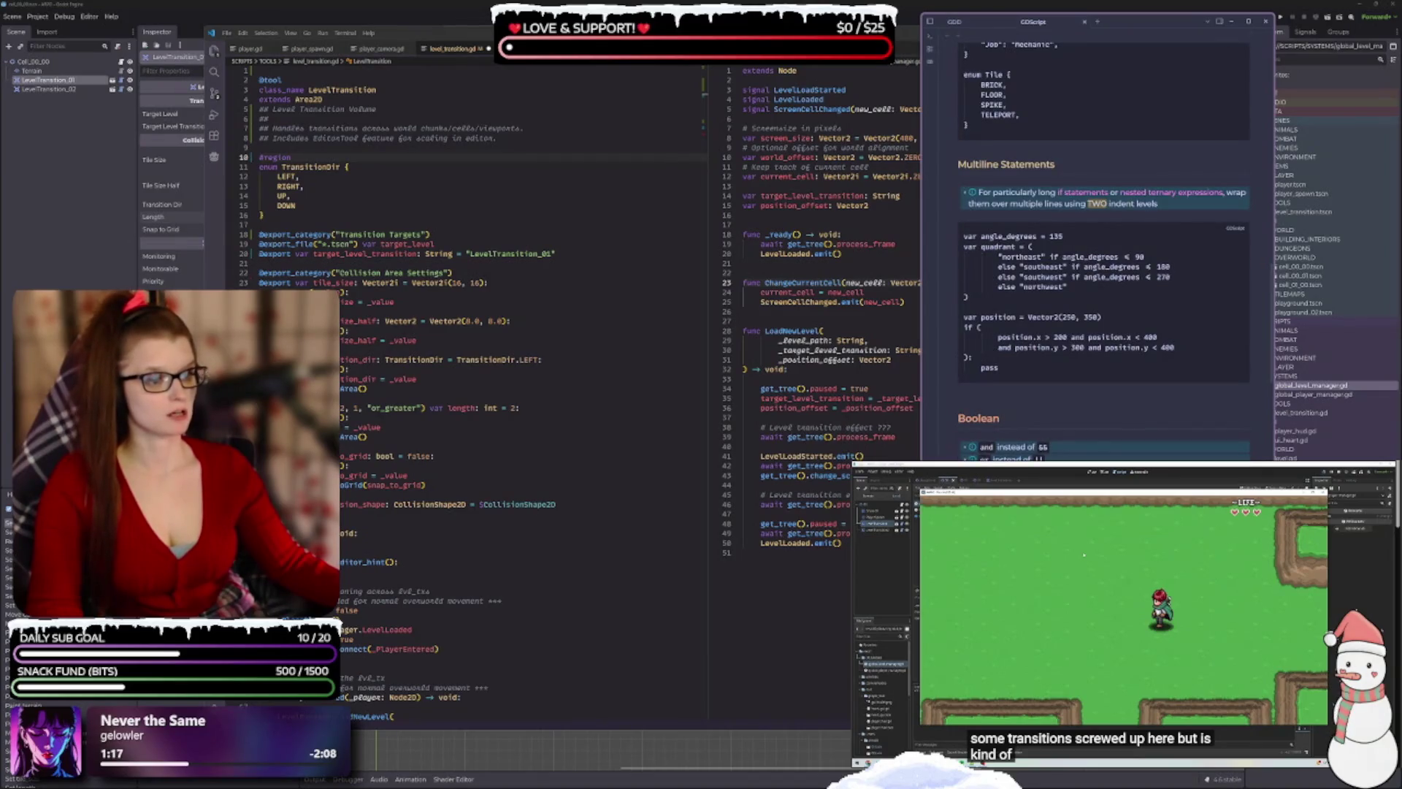
pyautogui.scroll(3, 1102, 249)
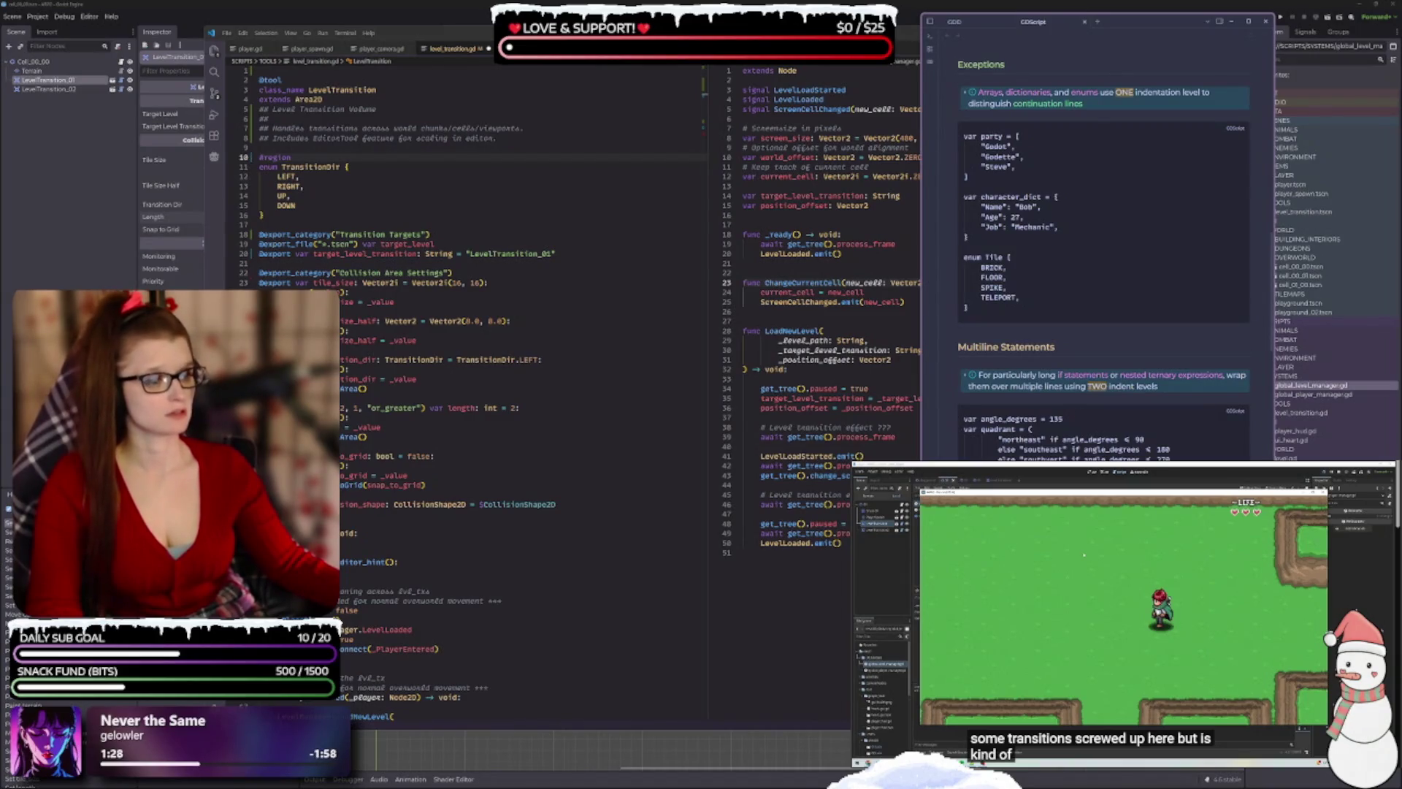
pyautogui.scroll(3, 1014, 137)
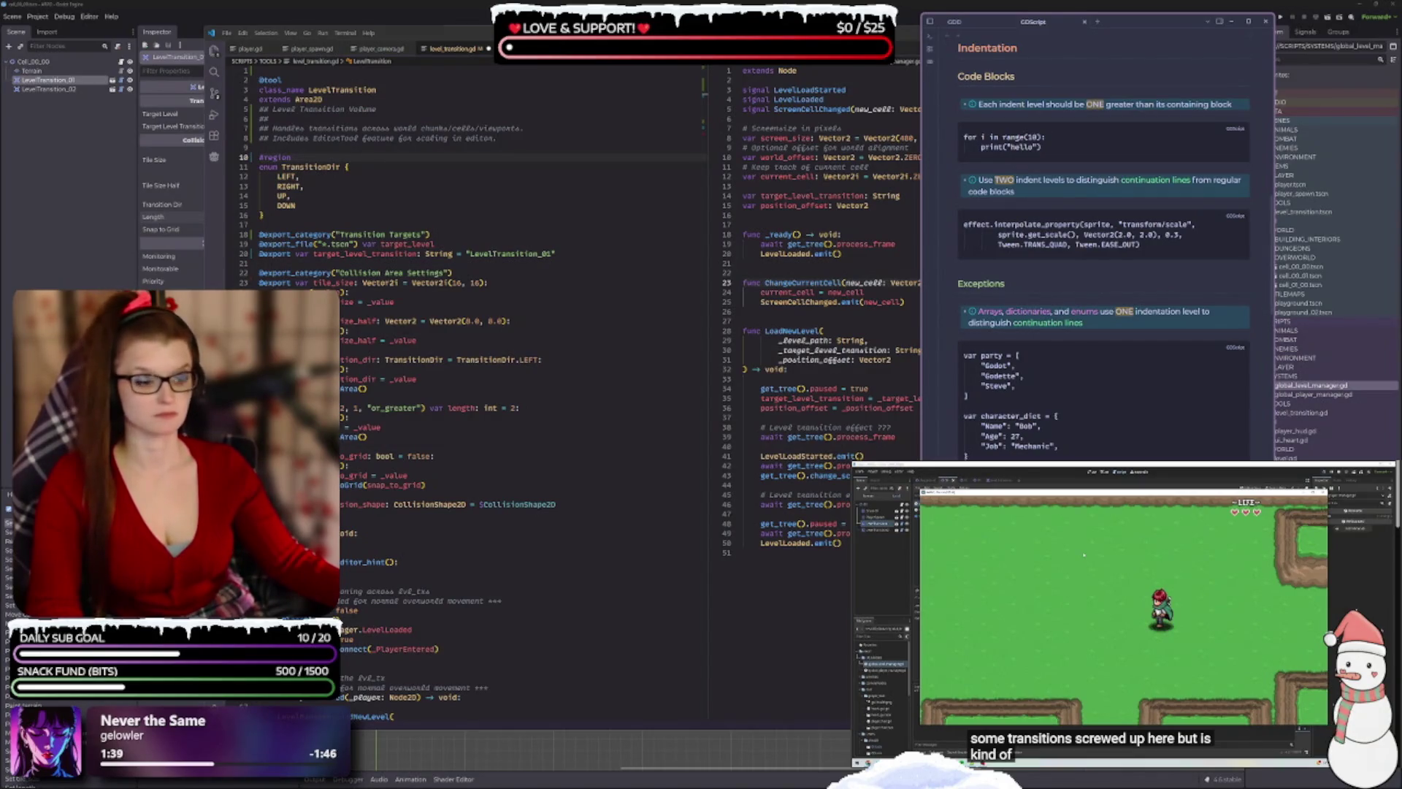
pyautogui.scroll(3, 1103, 248)
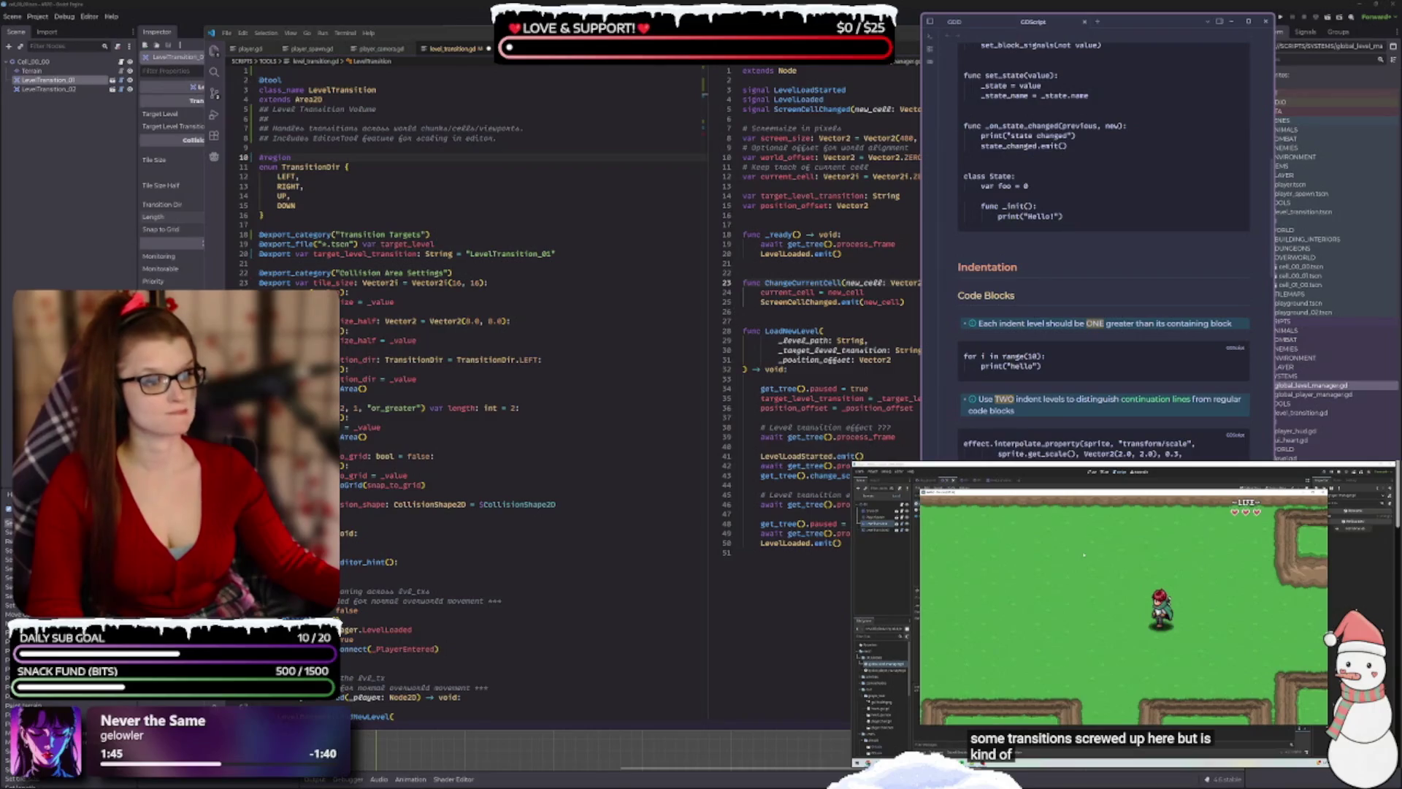
pyautogui.scroll(1, 1104, 251)
pyautogui.scroll(5, 1103, 248)
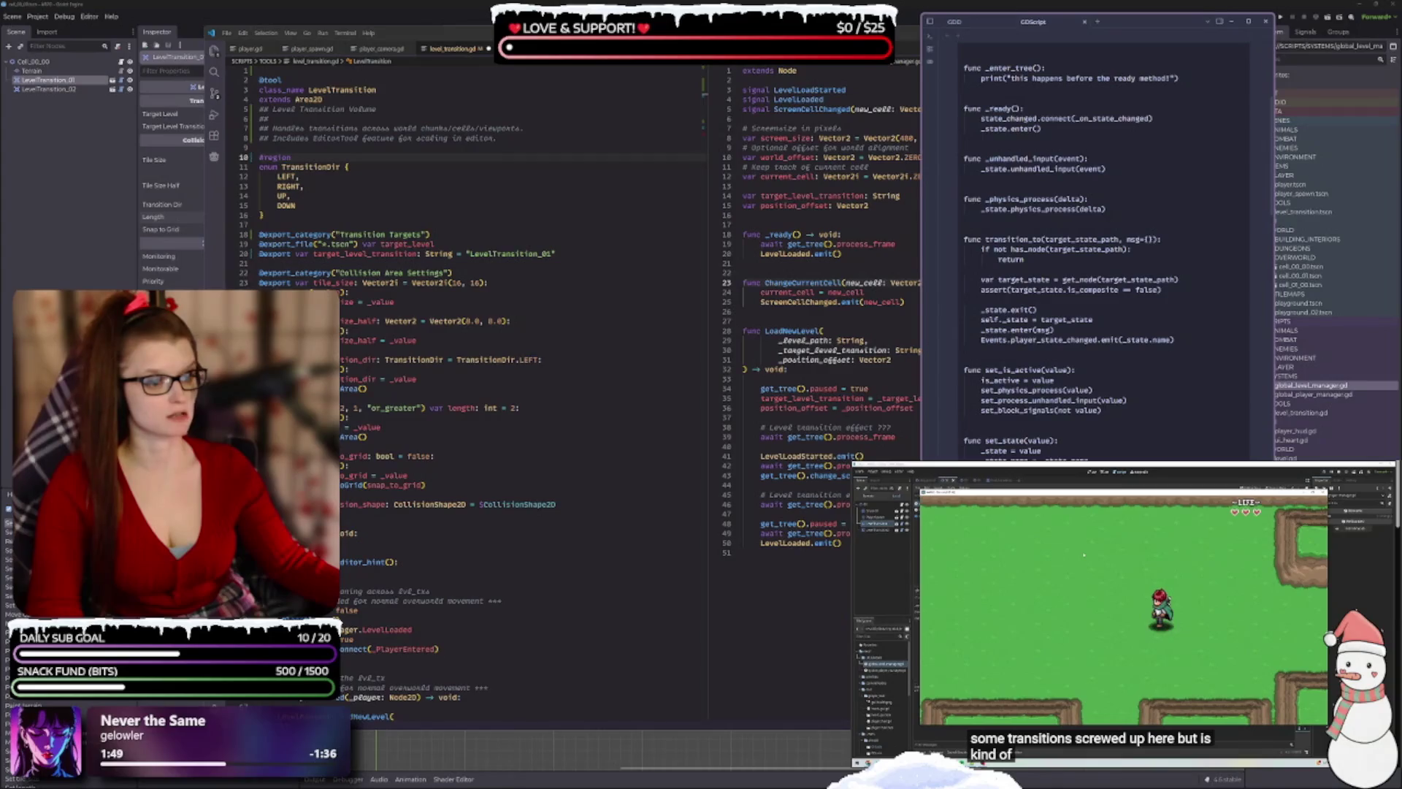
pyautogui.scroll(2, 1103, 248)
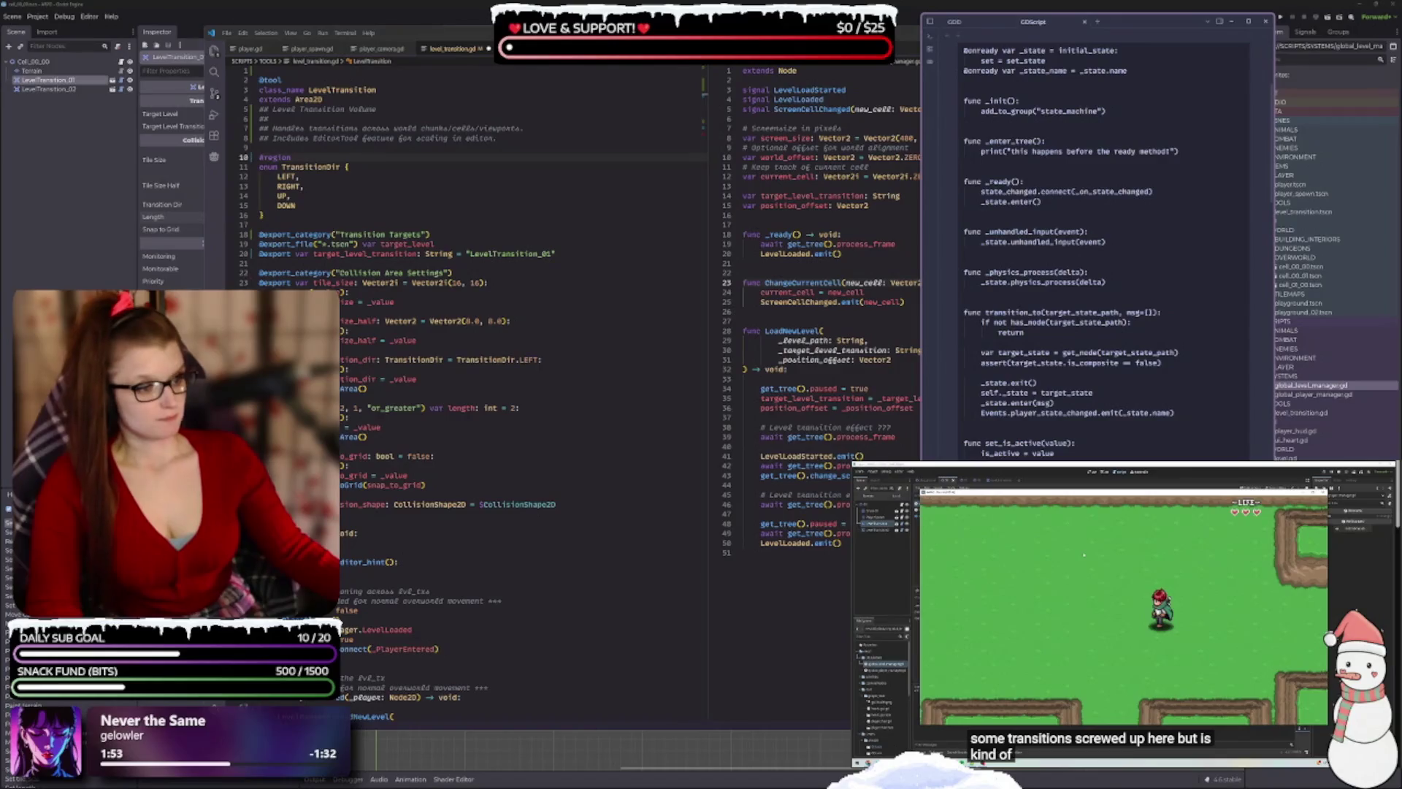
pyautogui.scroll(2, 1102, 248)
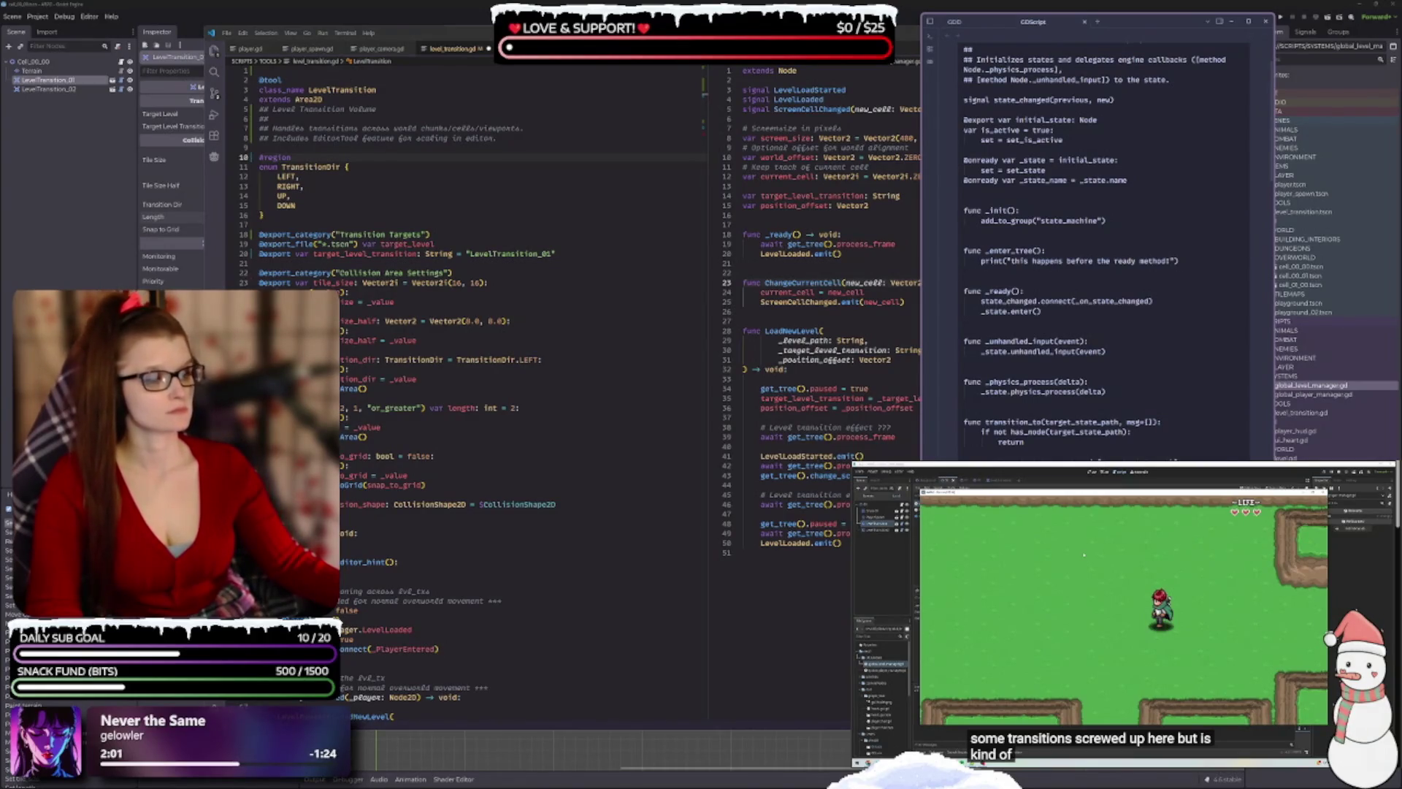
pyautogui.scroll(3, 1070, 423)
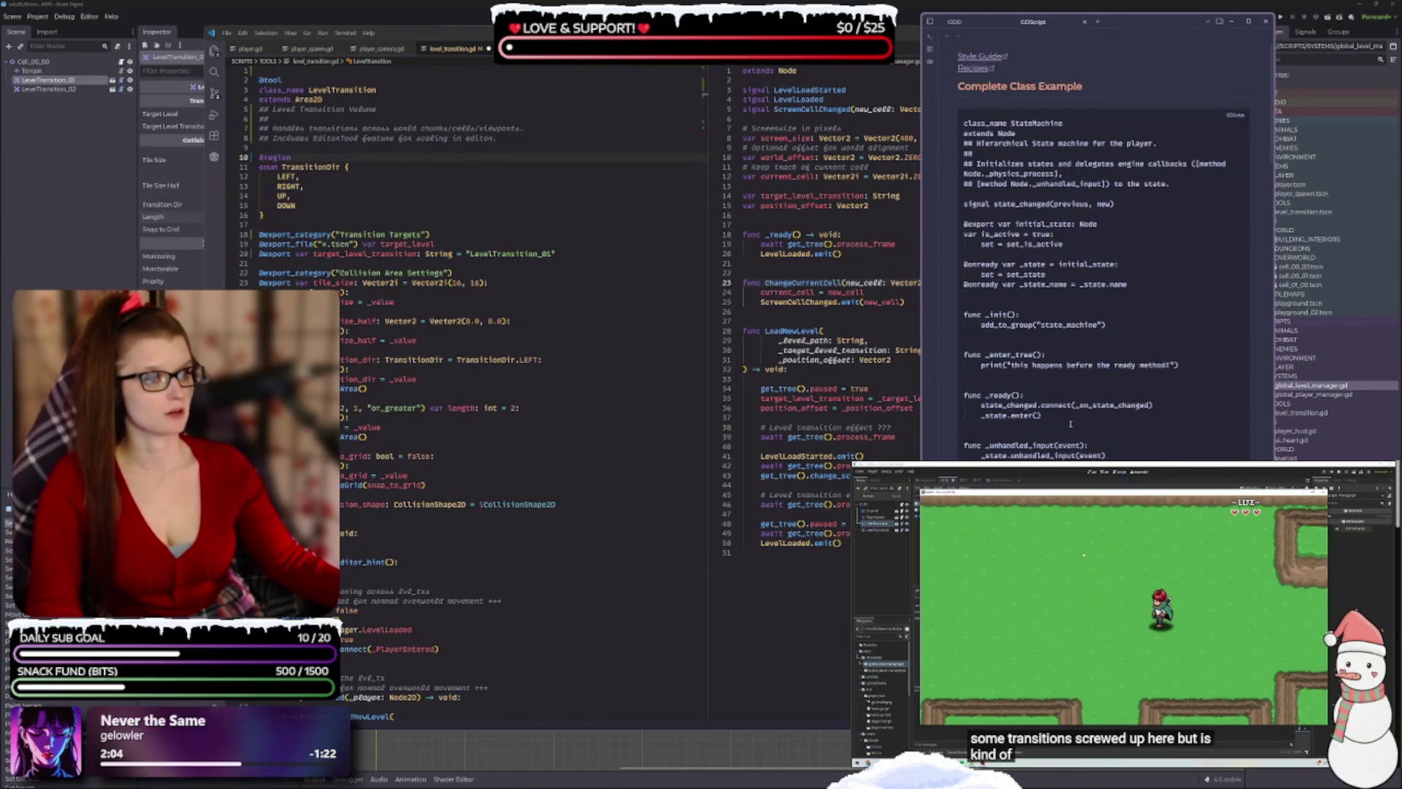
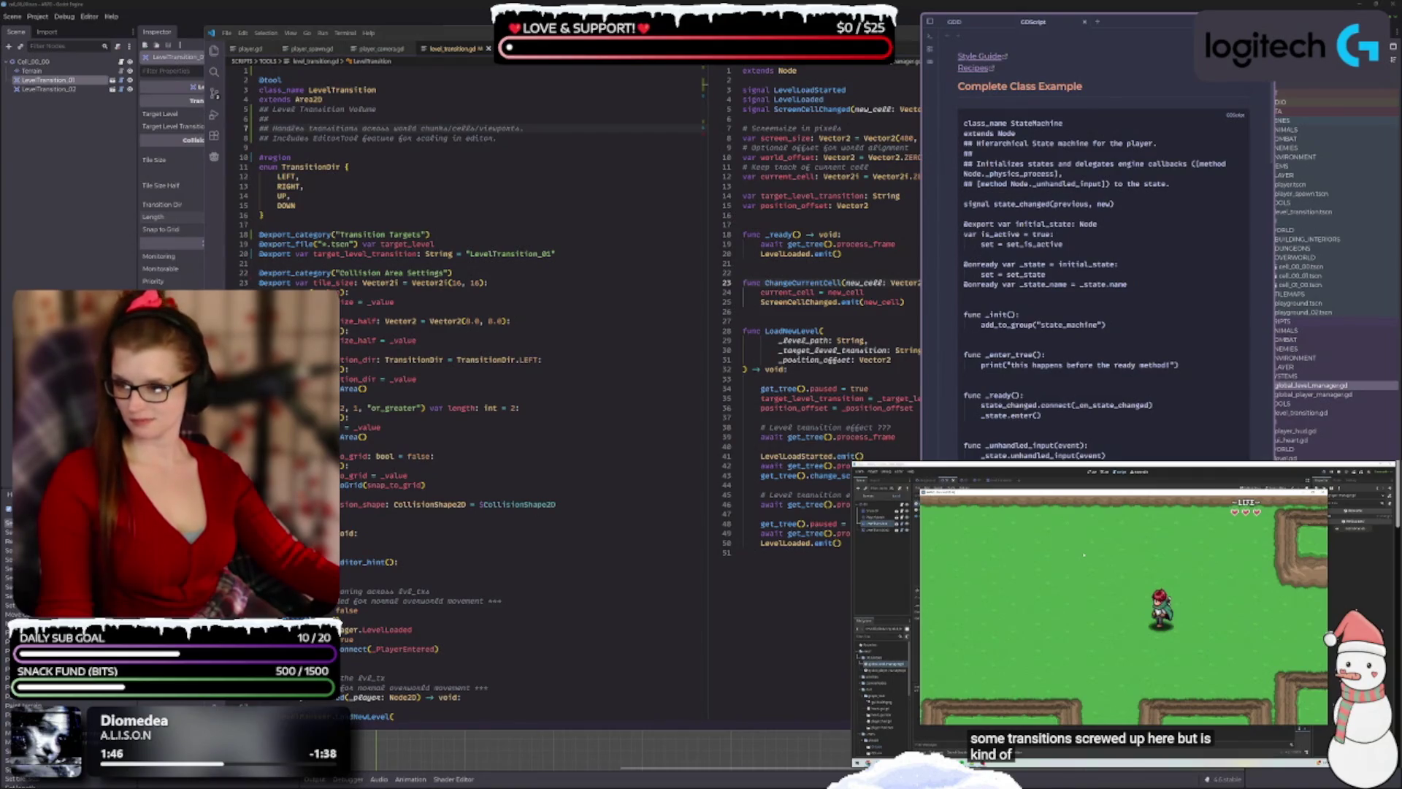
# Name the region 'Members' and check that it folds and unfolds
pyautogui.click(381, 301)
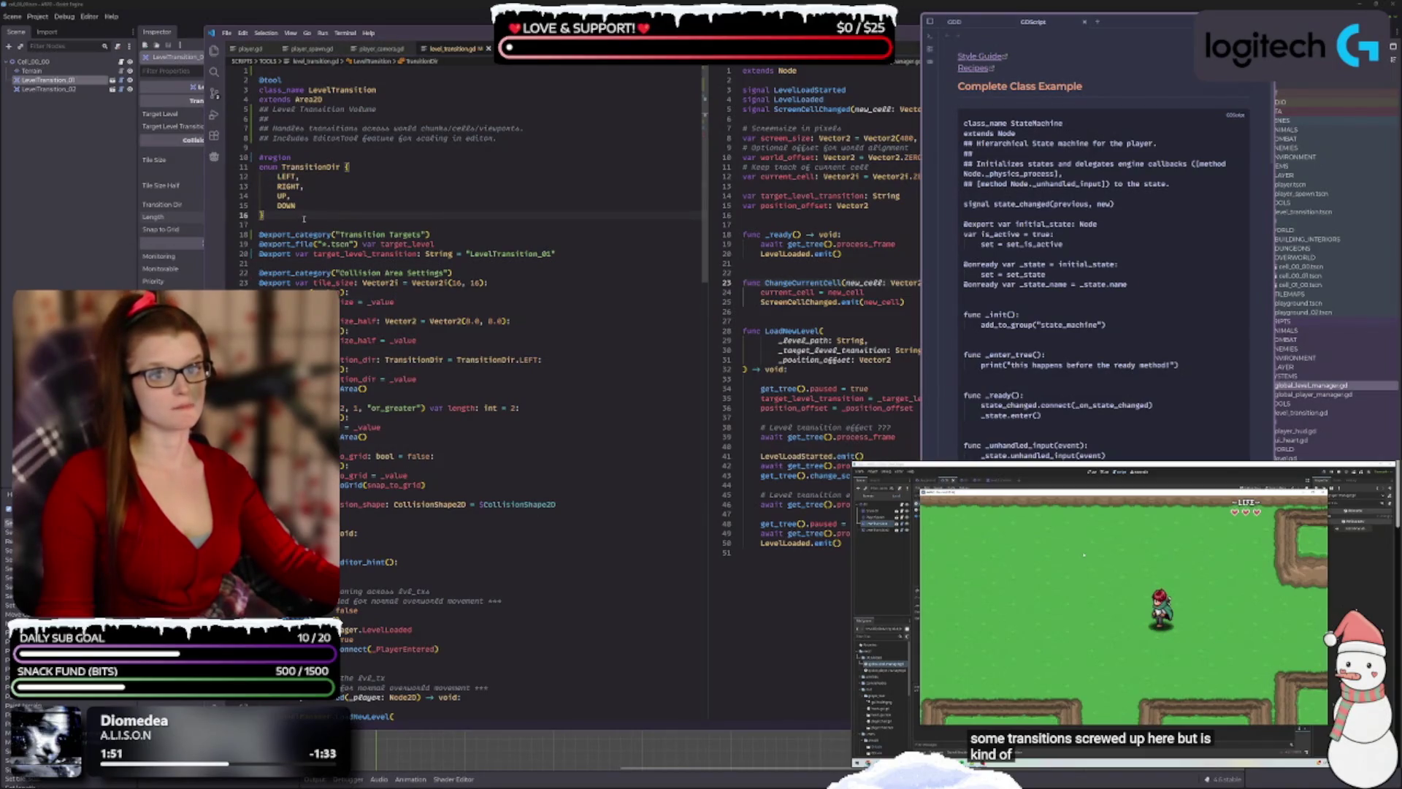
pyautogui.click(368, 224)
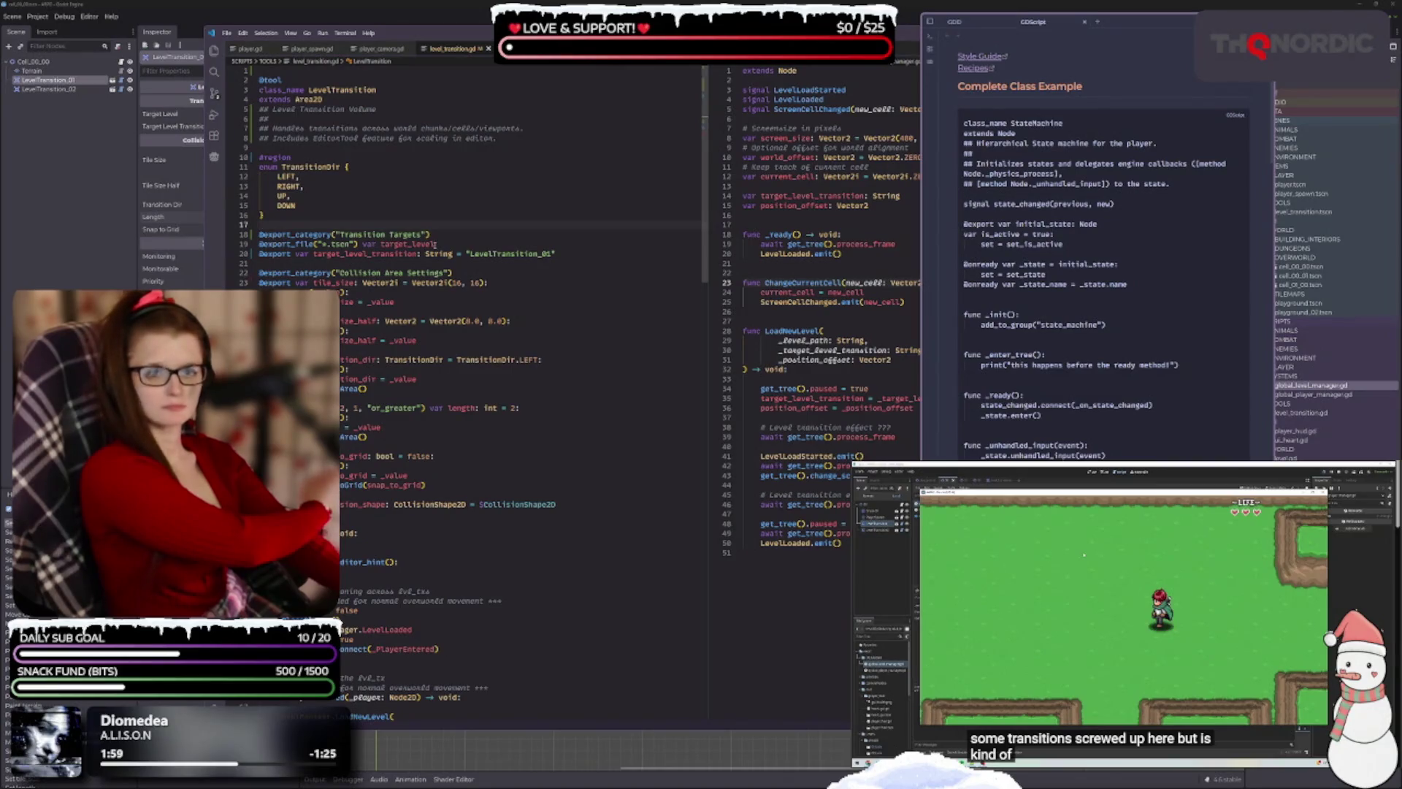
pyautogui.click(520, 321)
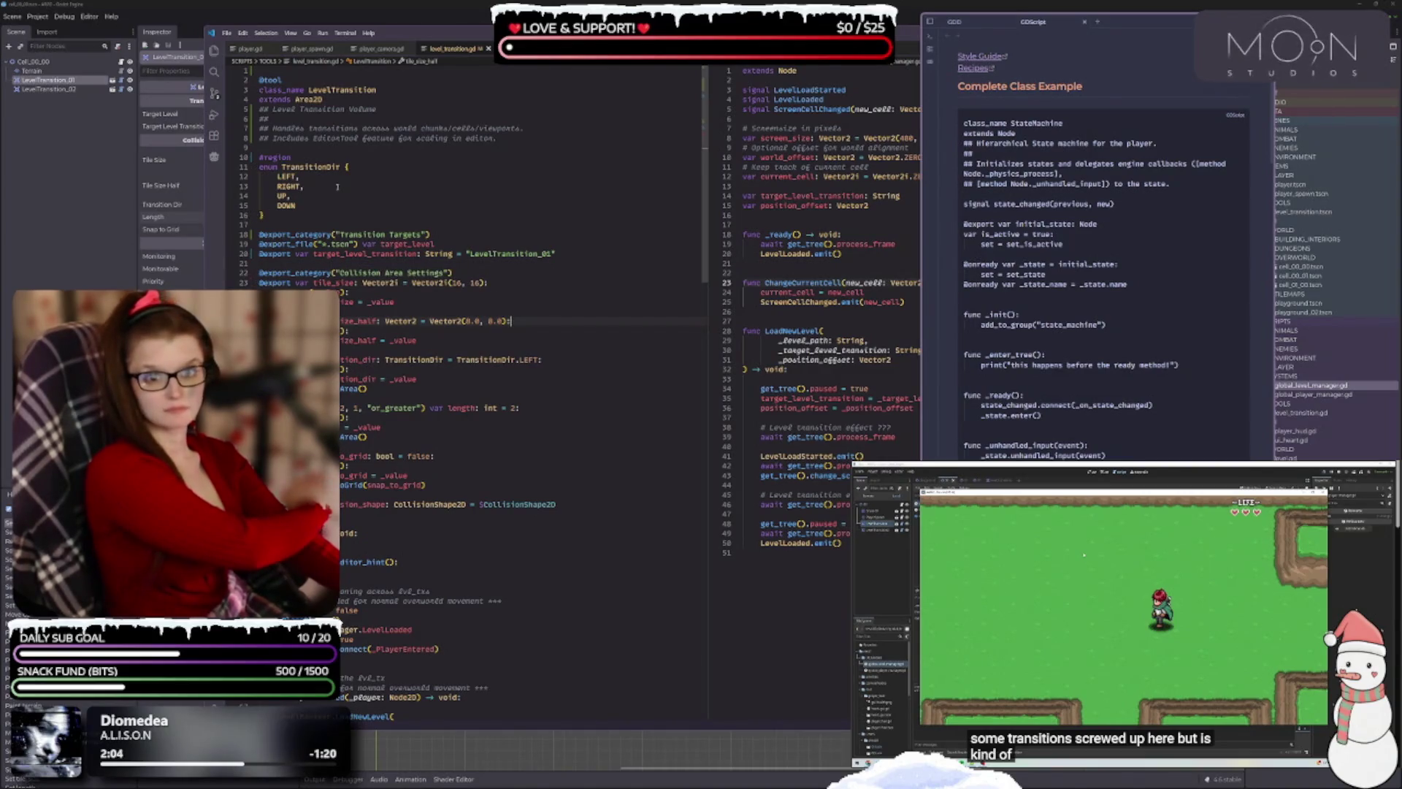
pyautogui.click(326, 157)
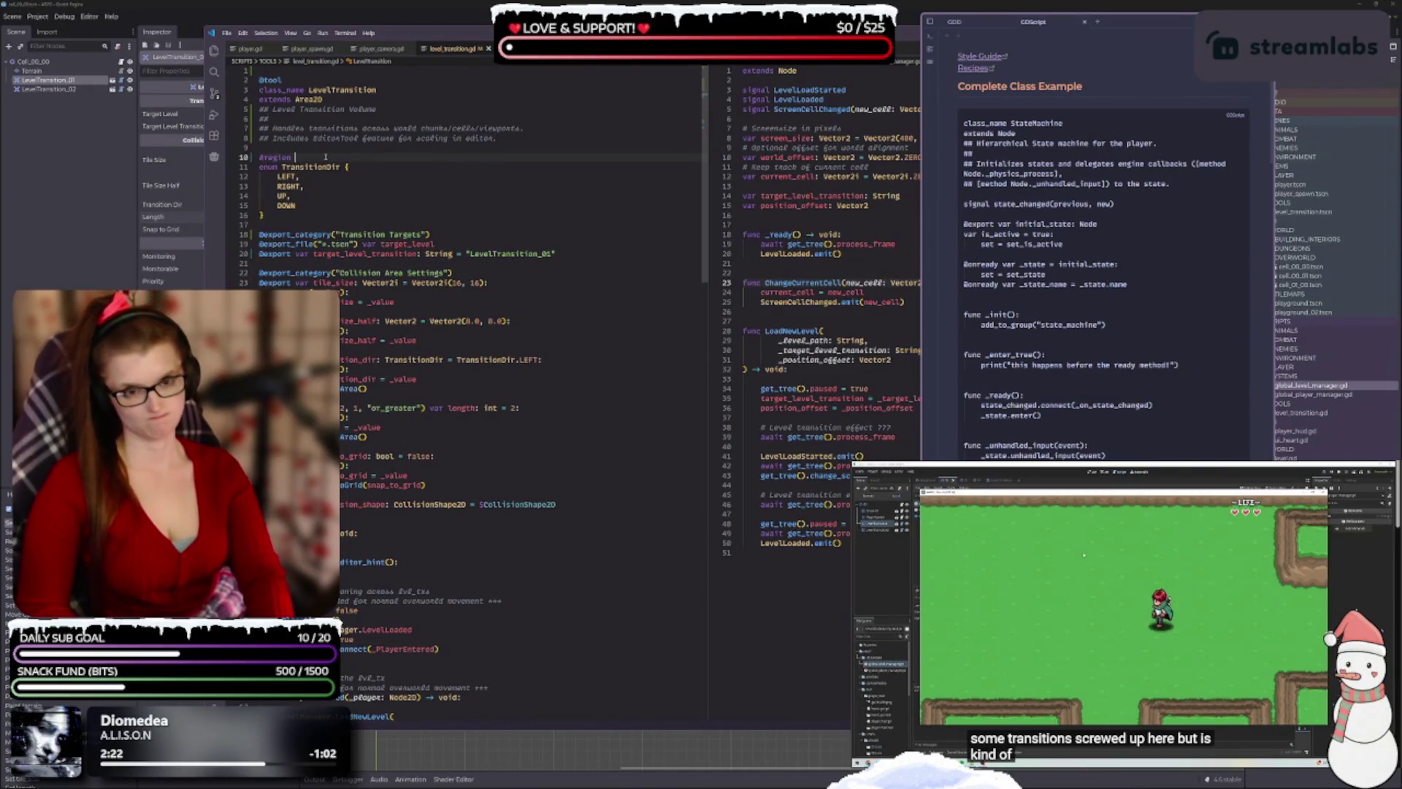
pyautogui.write('Members')
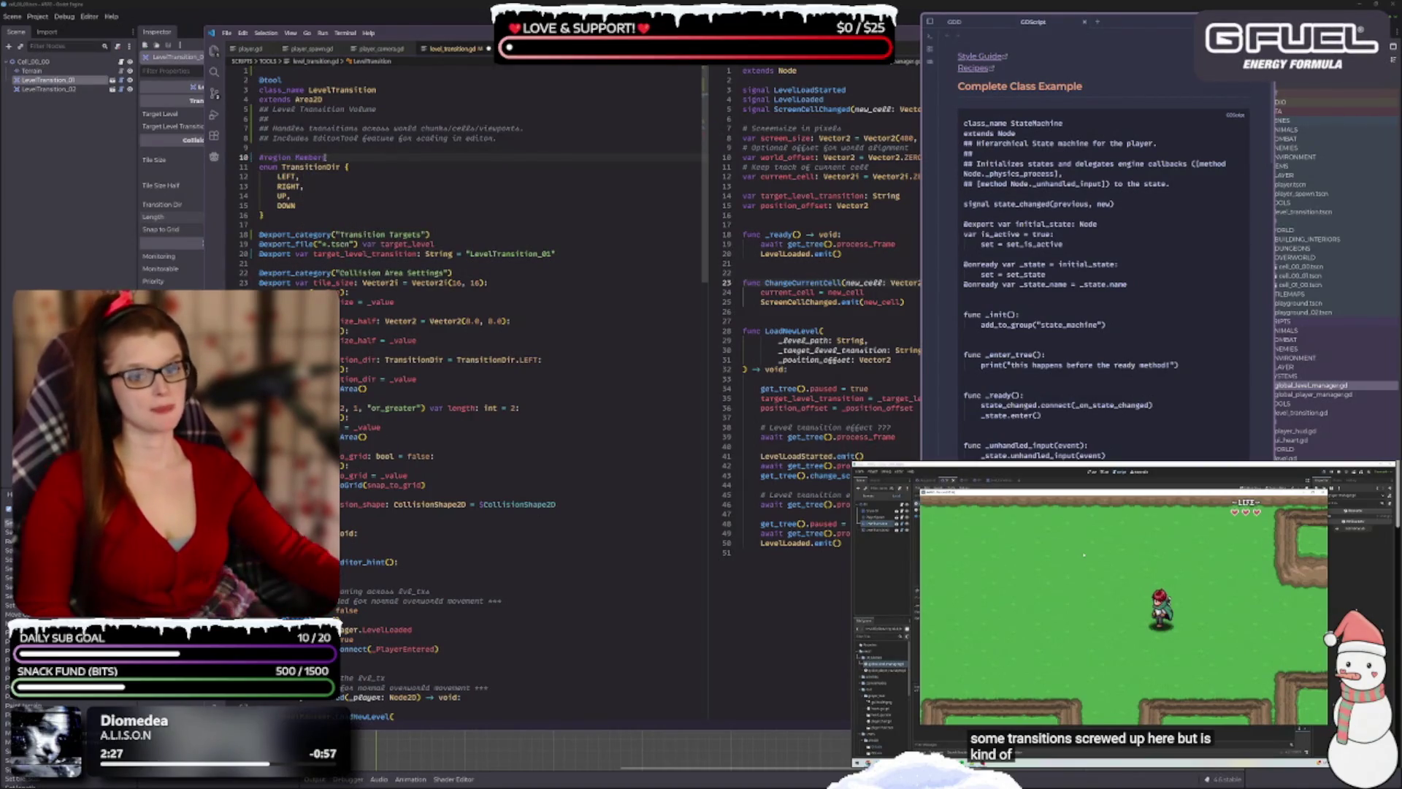
pyautogui.scroll(-2, 467, 292)
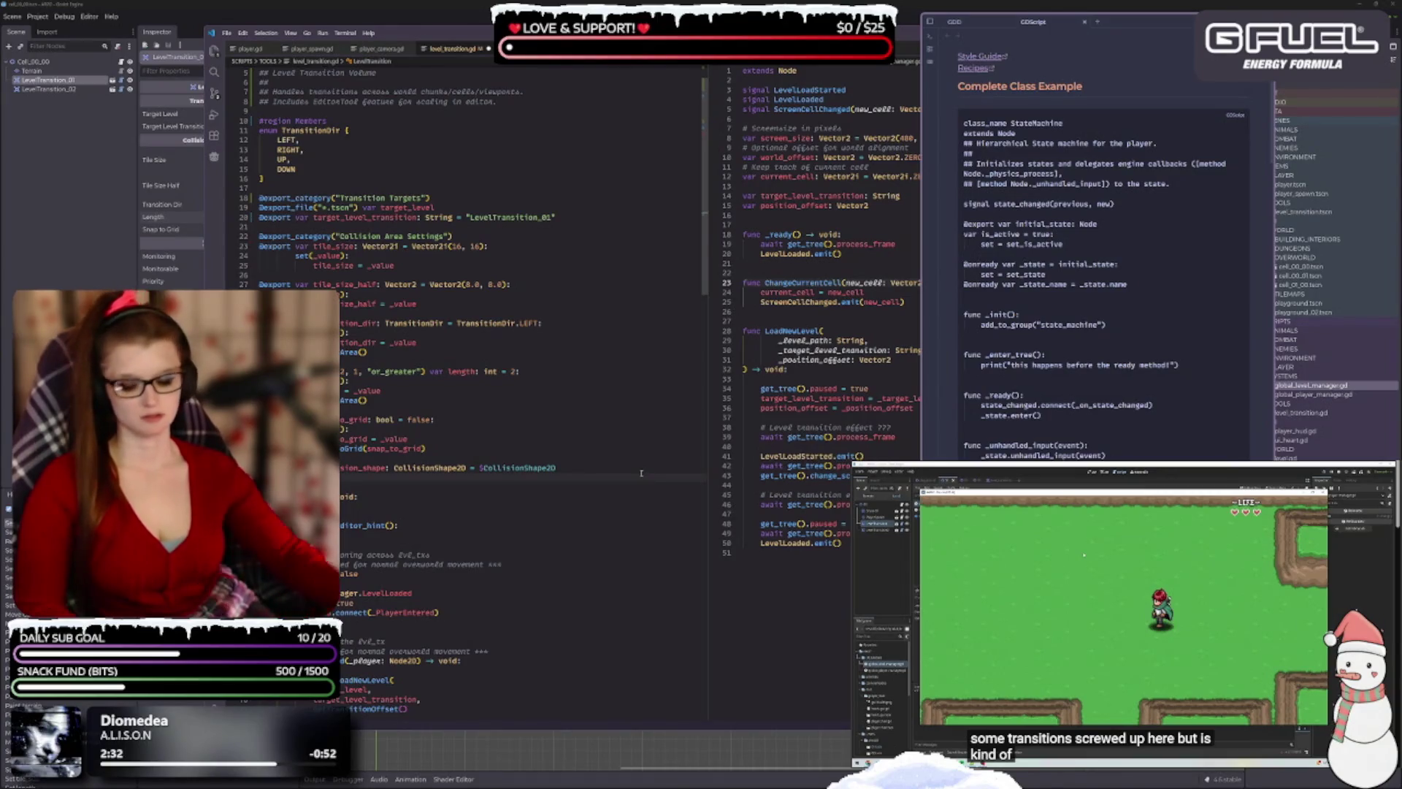
pyautogui.click(476, 620)
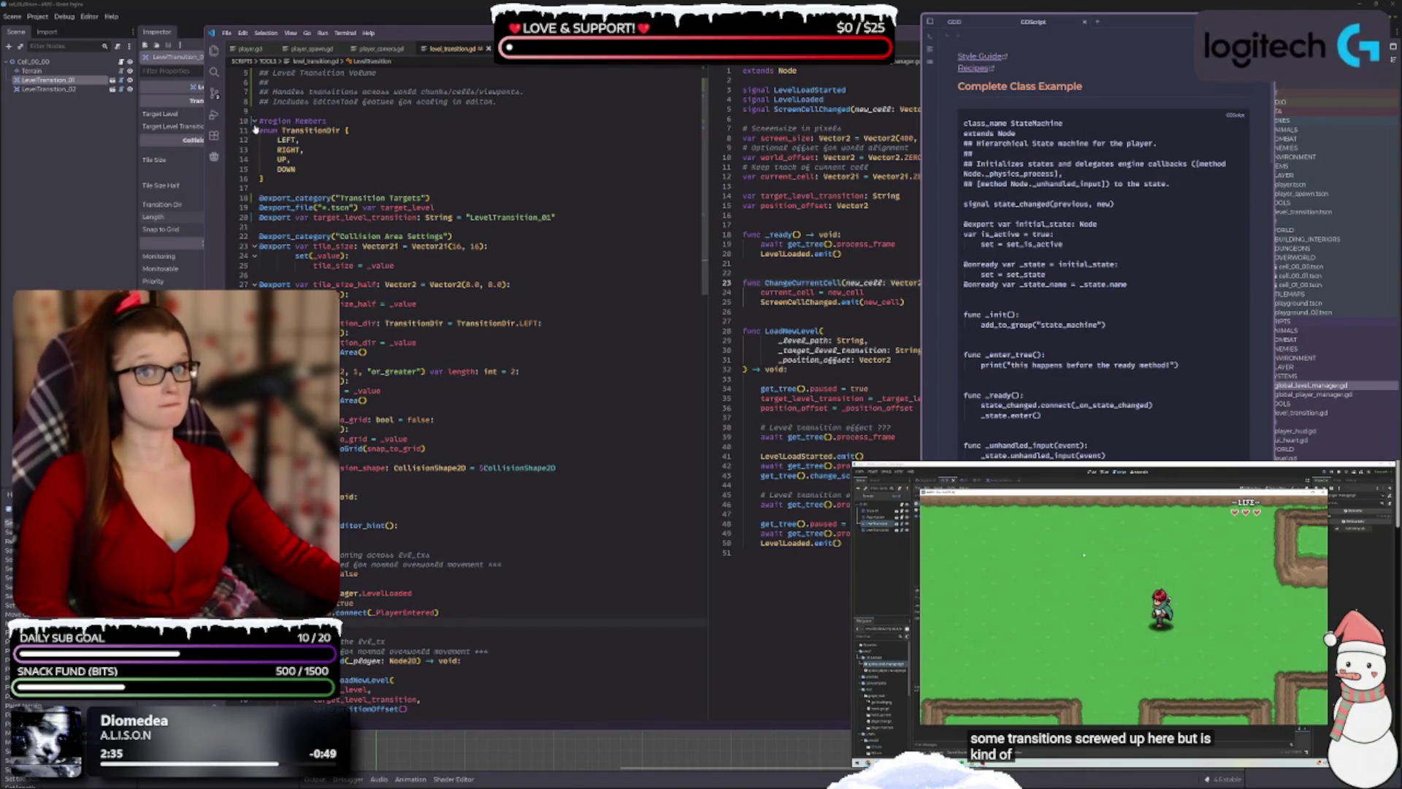
pyautogui.click(254, 121)
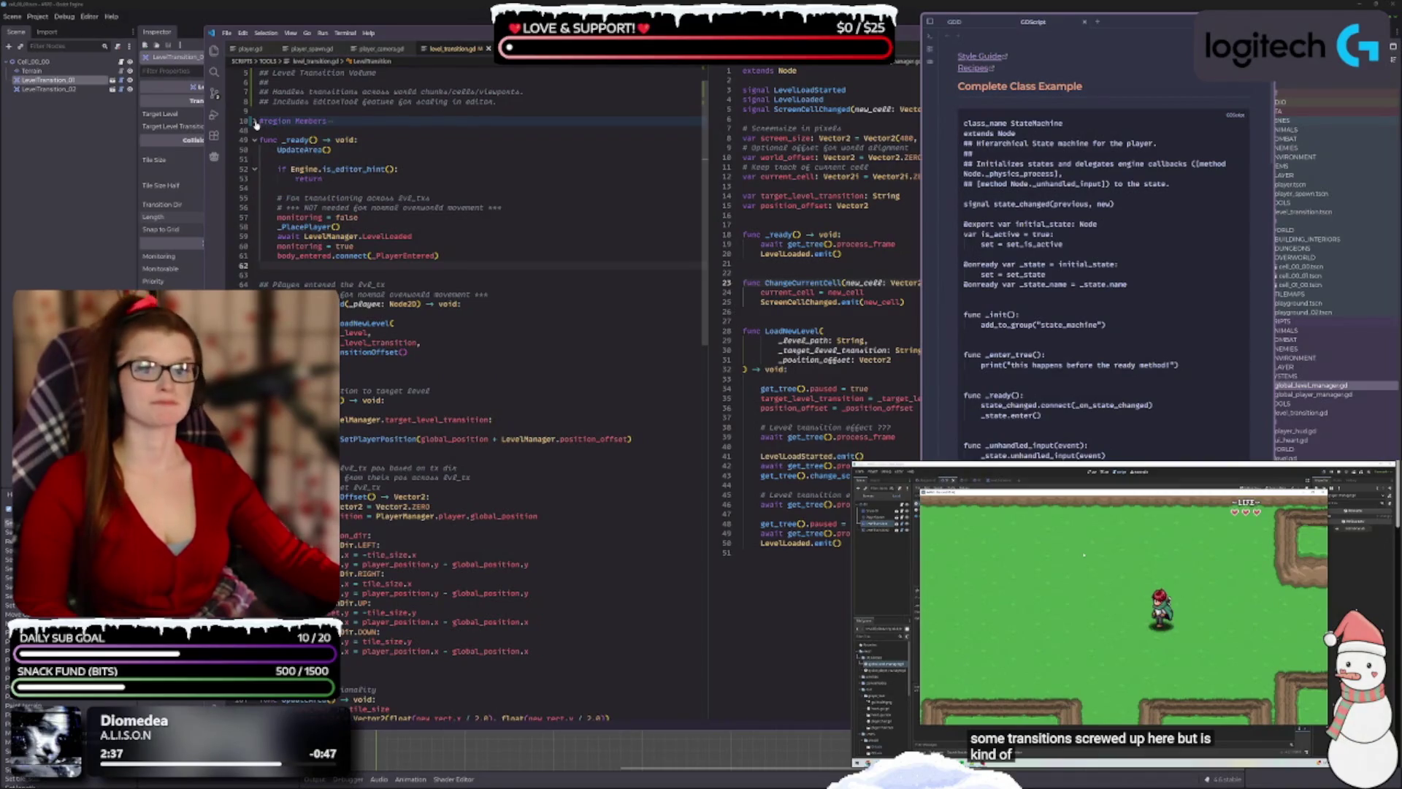
pyautogui.click(254, 121)
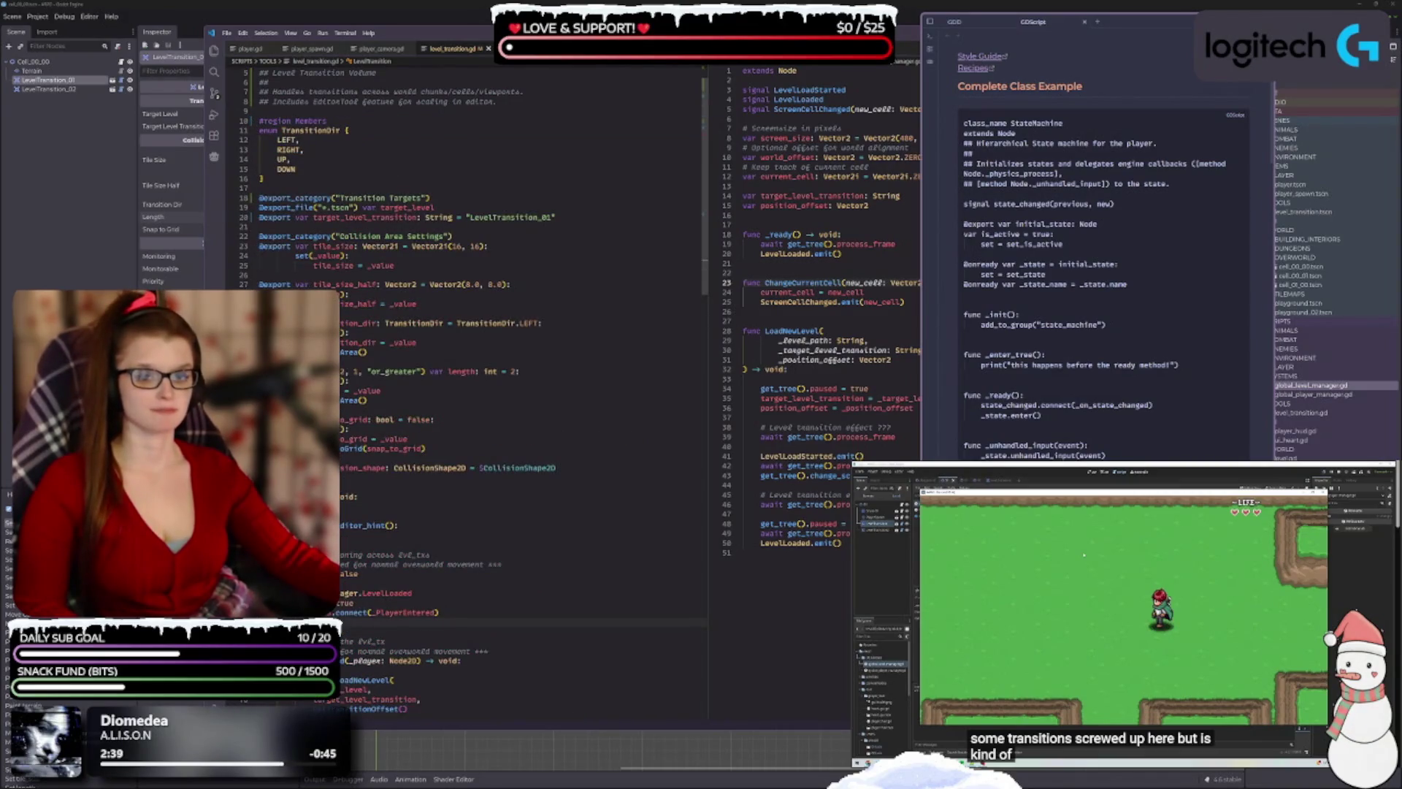
# Delete the '#region Members' line above the enum, leaving it blank
pyautogui.click(402, 471)
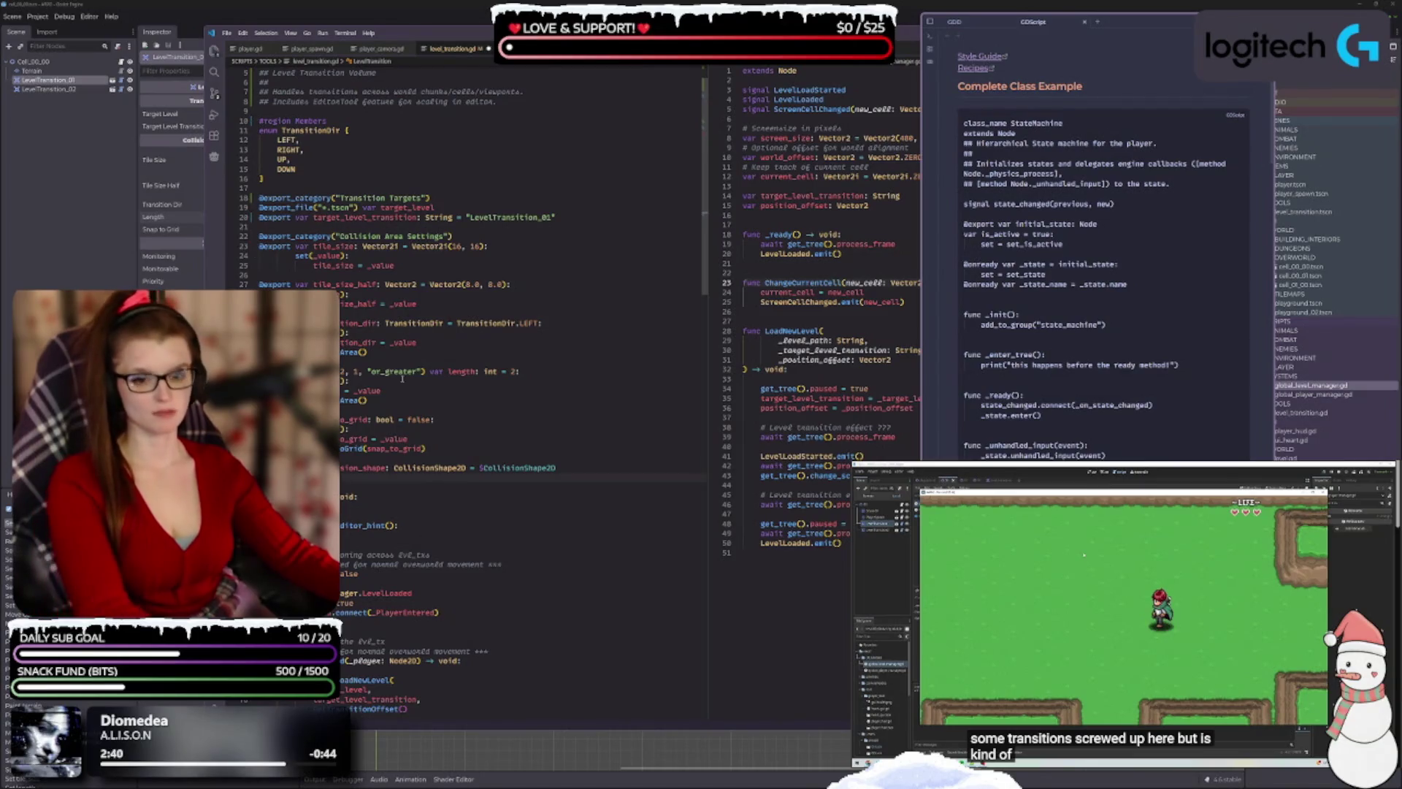
pyautogui.doubleClick(310, 121)
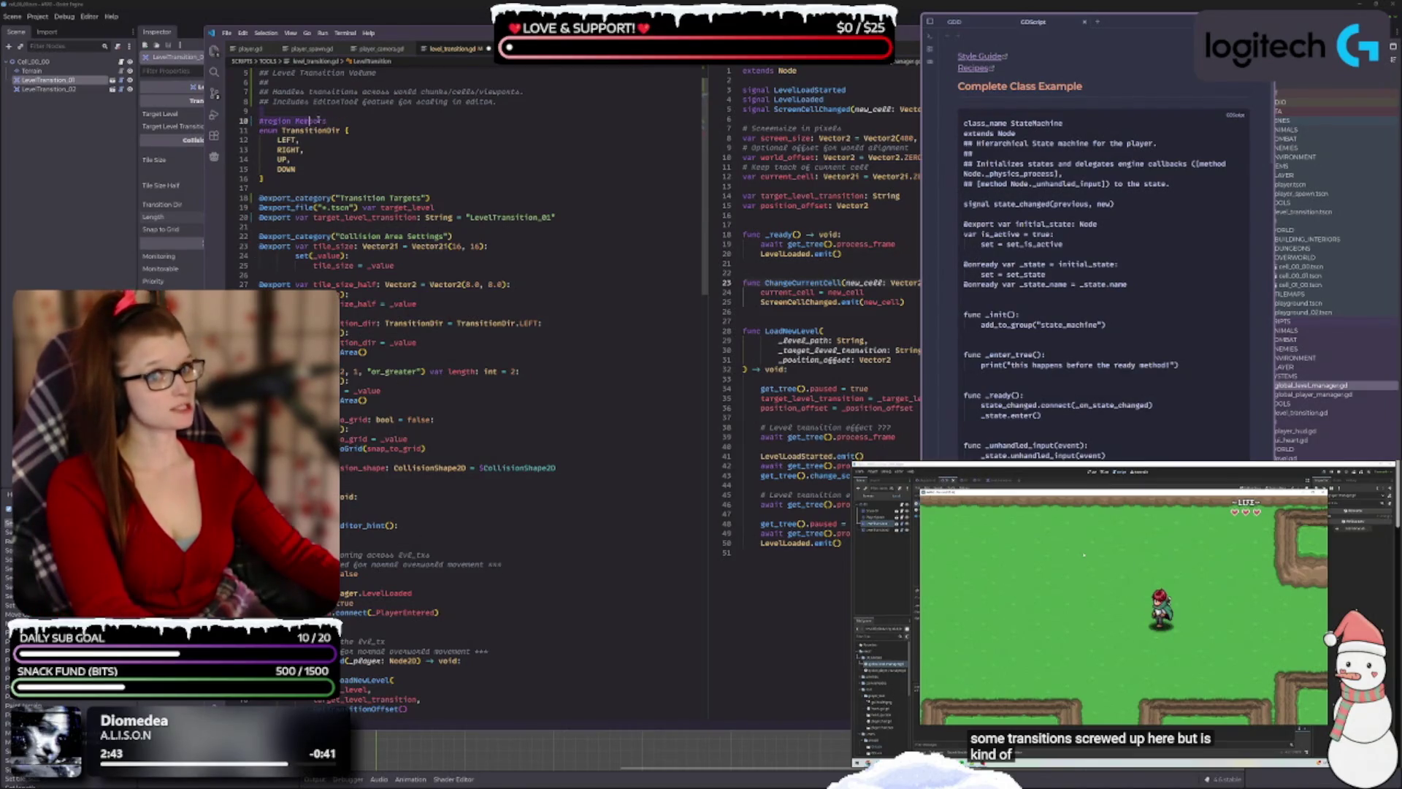
pyautogui.tripleClick(271, 121)
pyautogui.press('BackSpace')
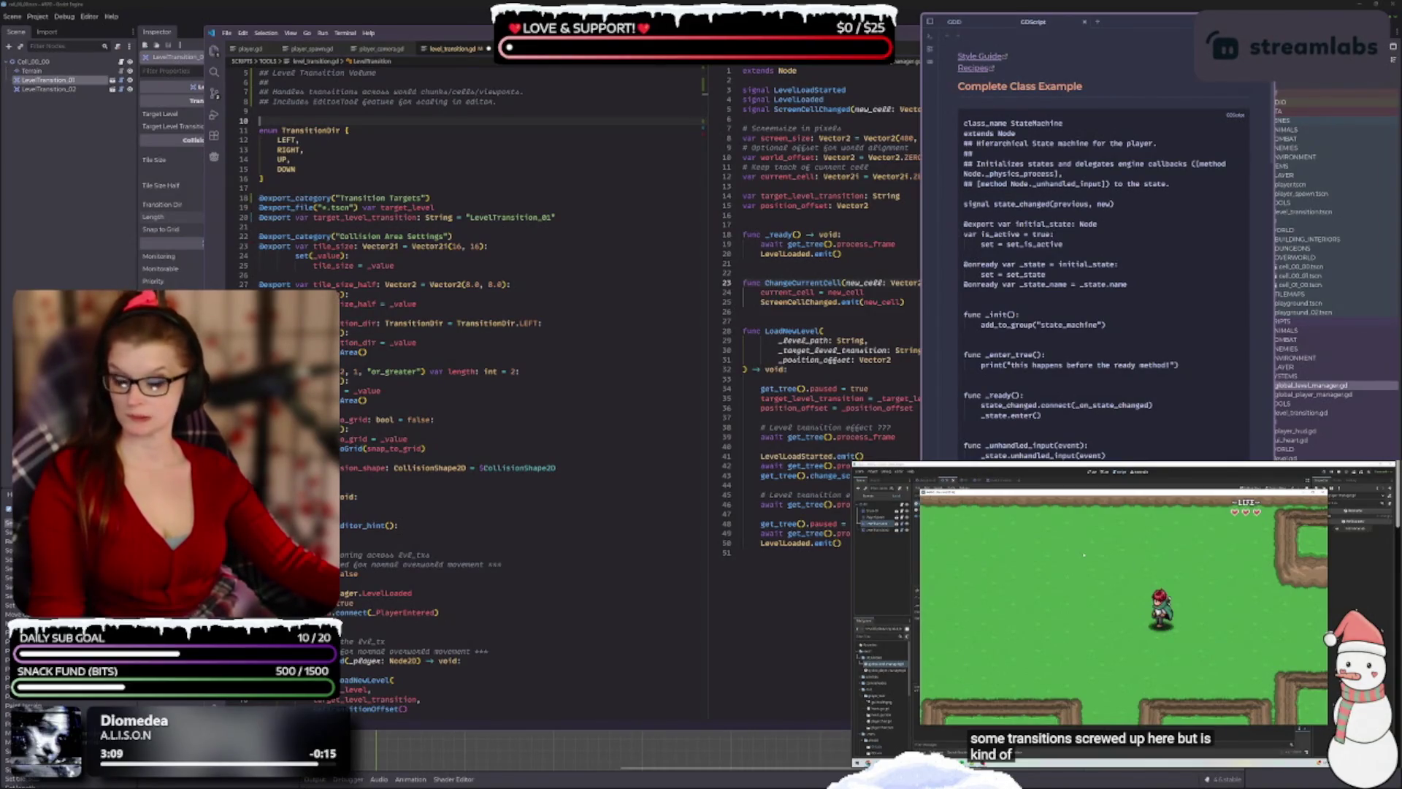
# Add '/color]' to the end of the 'NOT needed for normal overworld movement' comment
pyautogui.click(406, 198)
pyautogui.scroll(1, 307, 212)
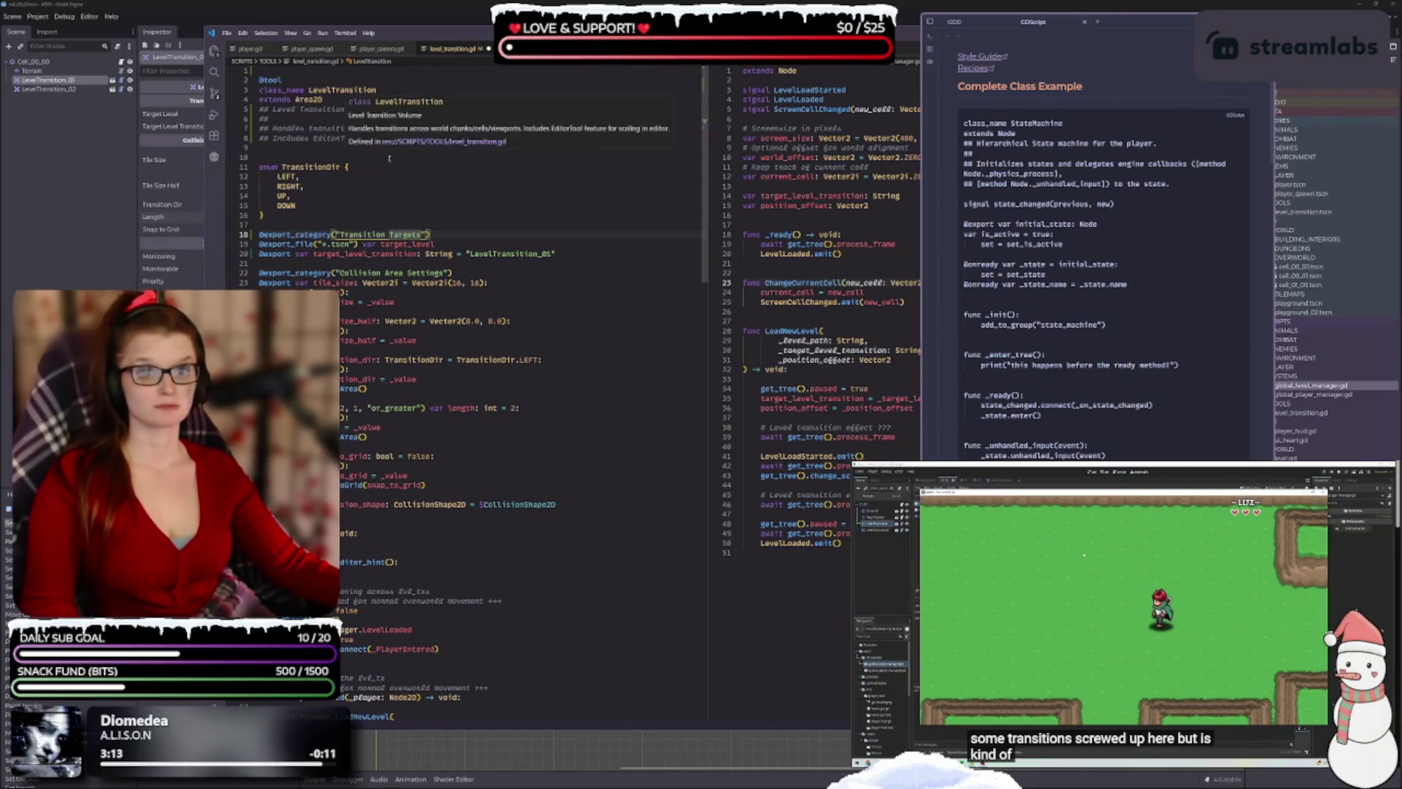
pyautogui.scroll(-10, 349, 94)
pyautogui.scroll(-1, 349, 146)
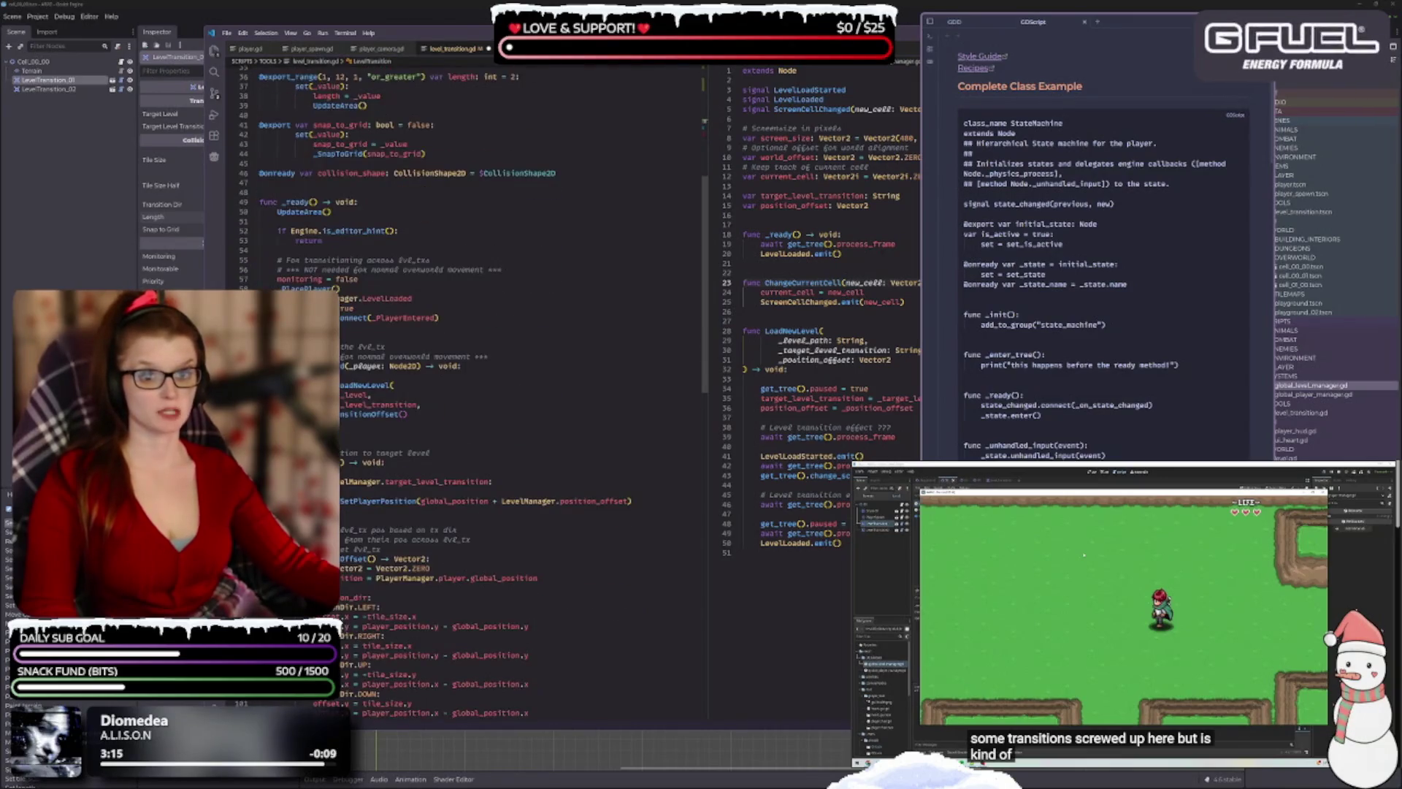
pyautogui.moveTo(385, 356)
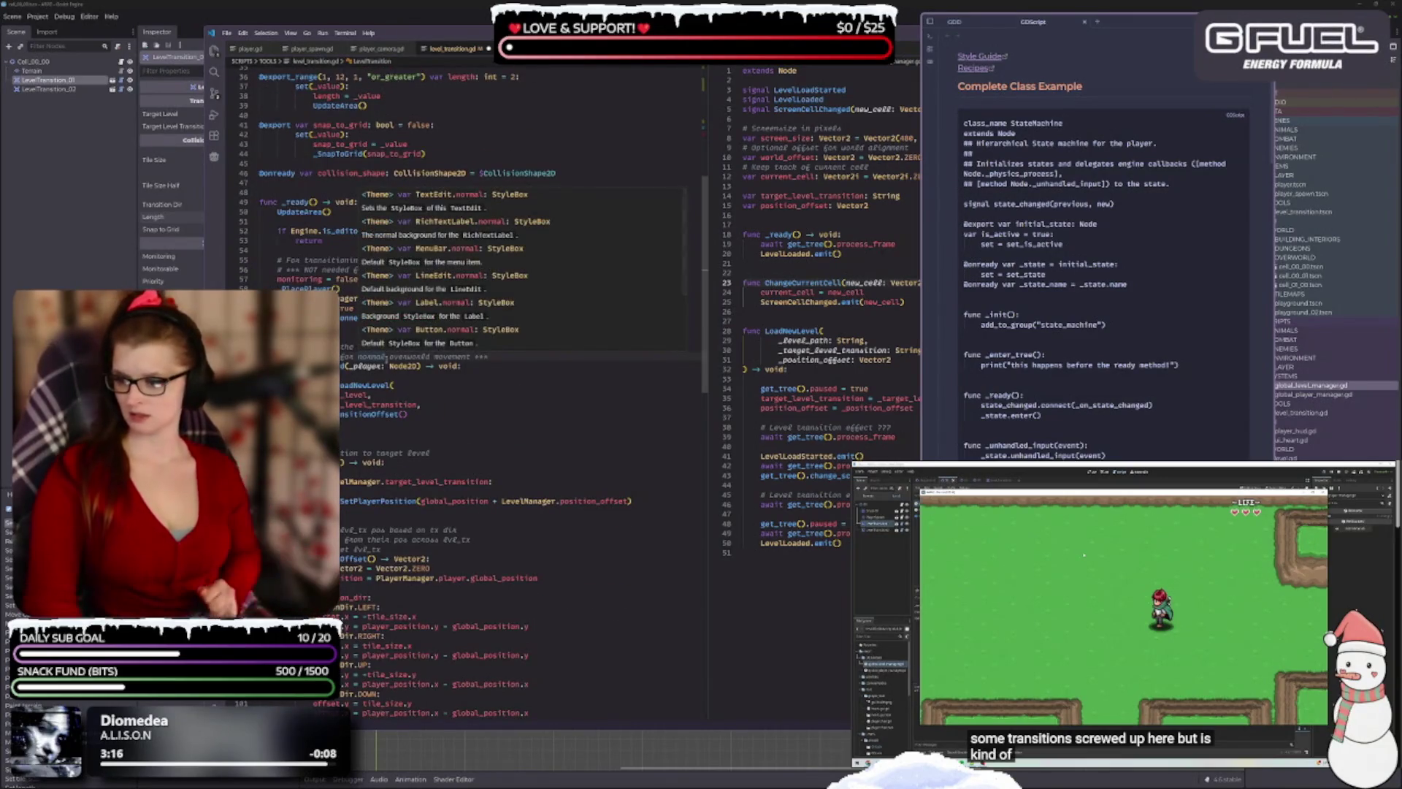
pyautogui.write('only')
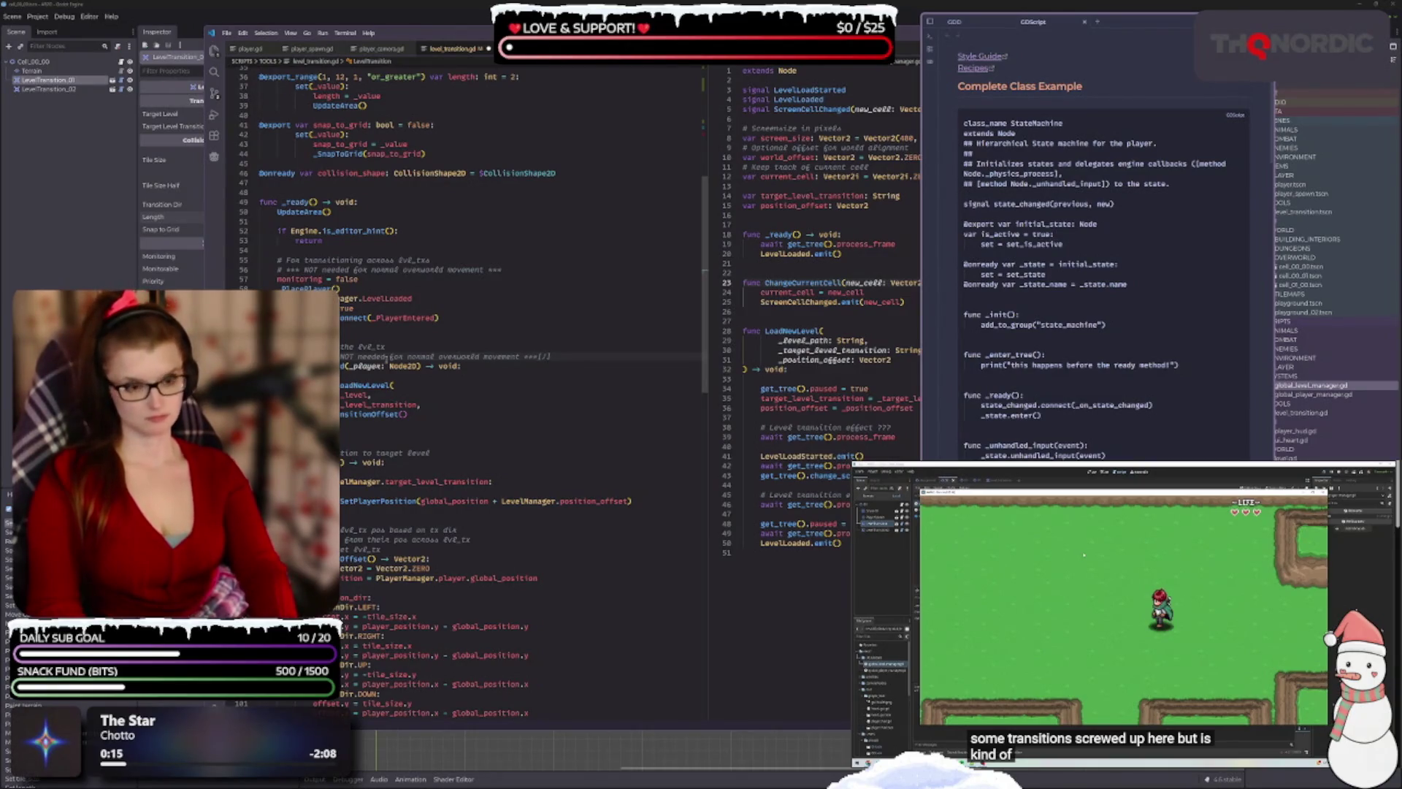
pyautogui.write('/color]')
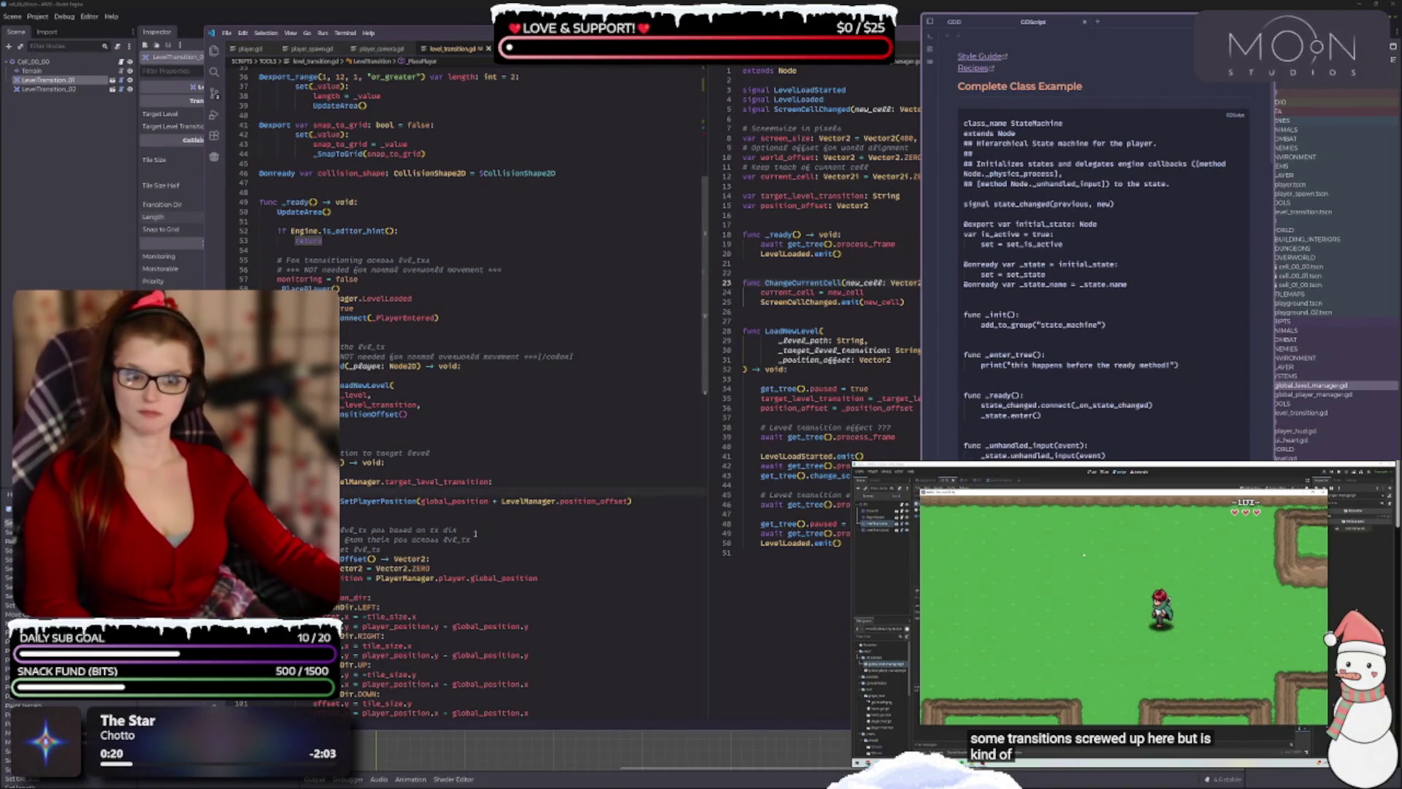
pyautogui.moveTo(409, 317)
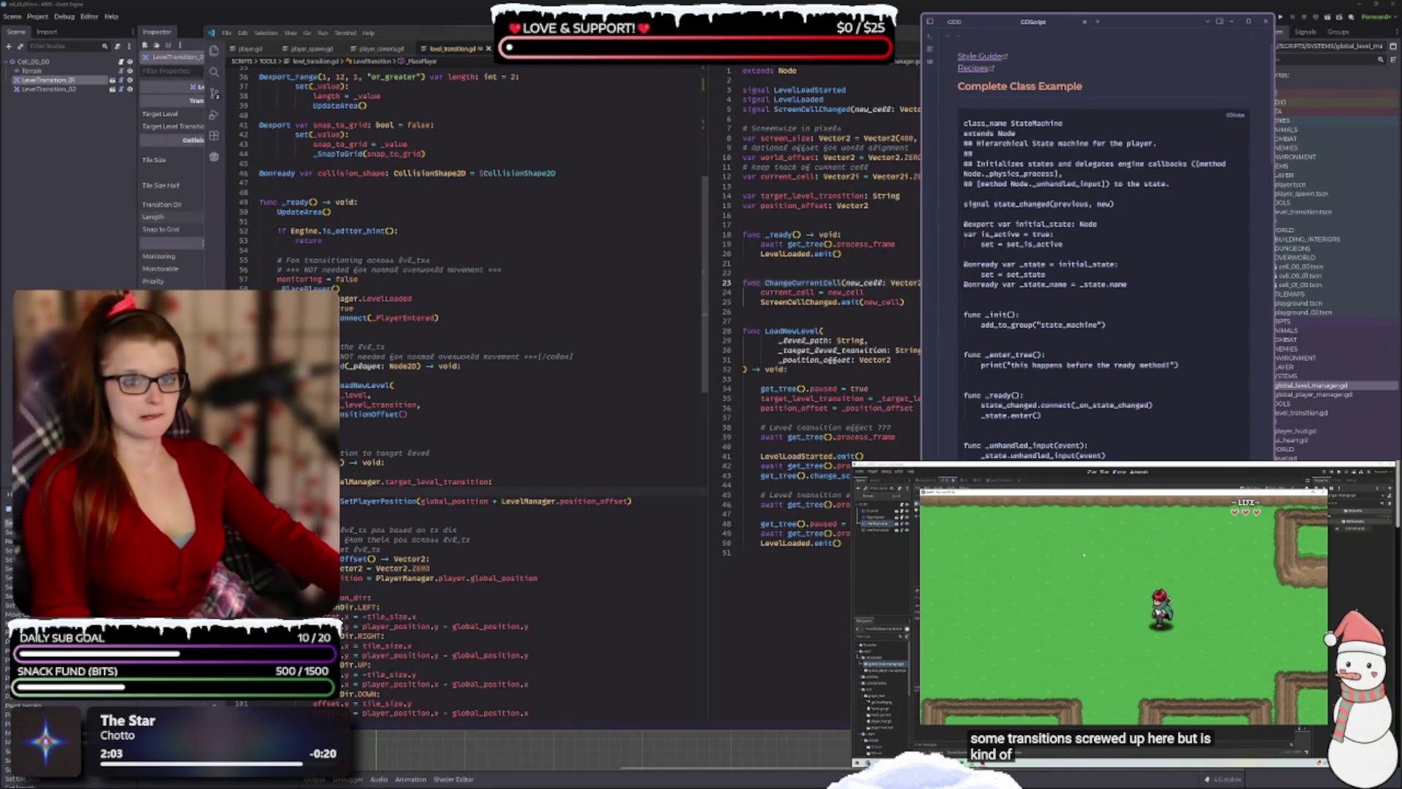
# Undo the trailing [/color] tag and the words before 'for normal' in the overworld-movement comment
pyautogui.click(559, 357)
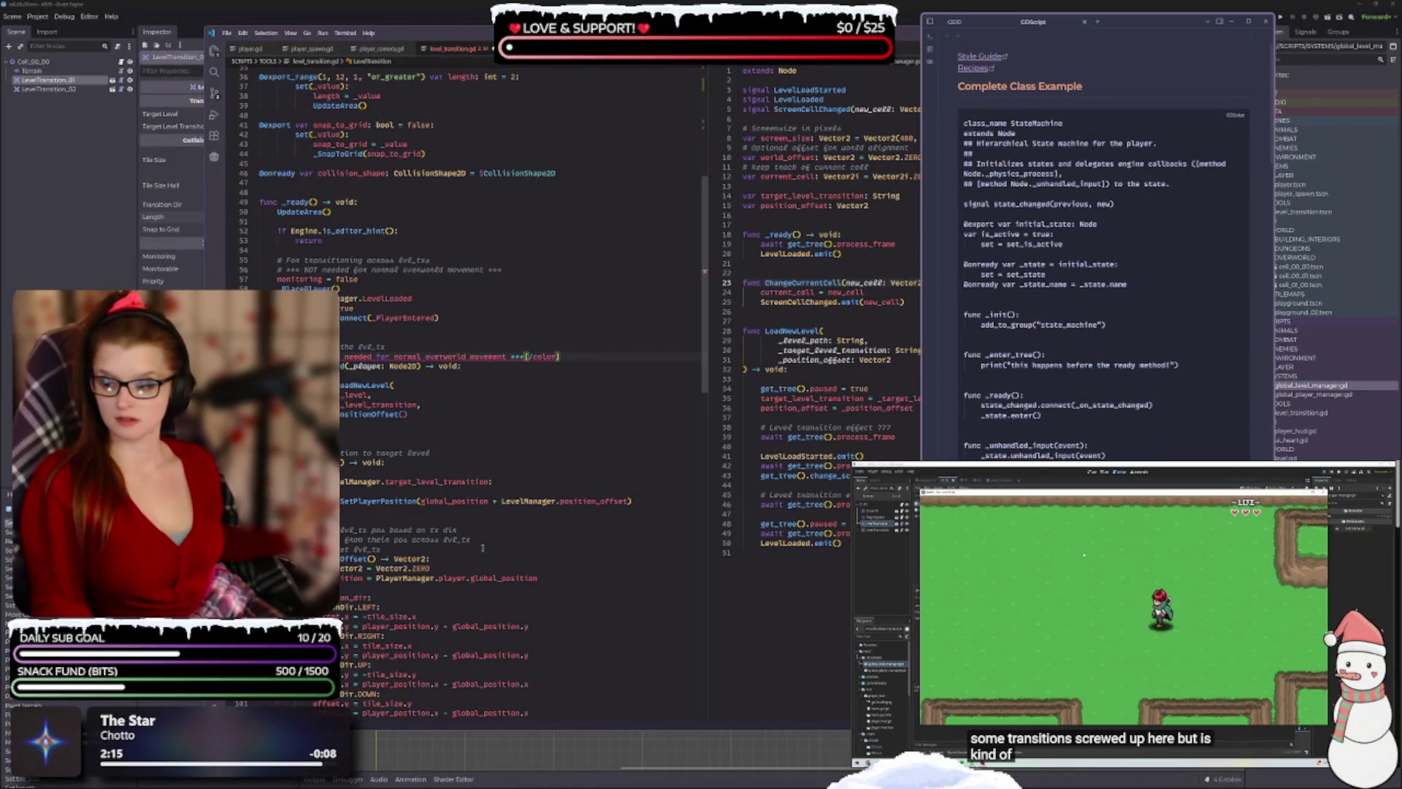
pyautogui.hotkey('ctrl', 'z')
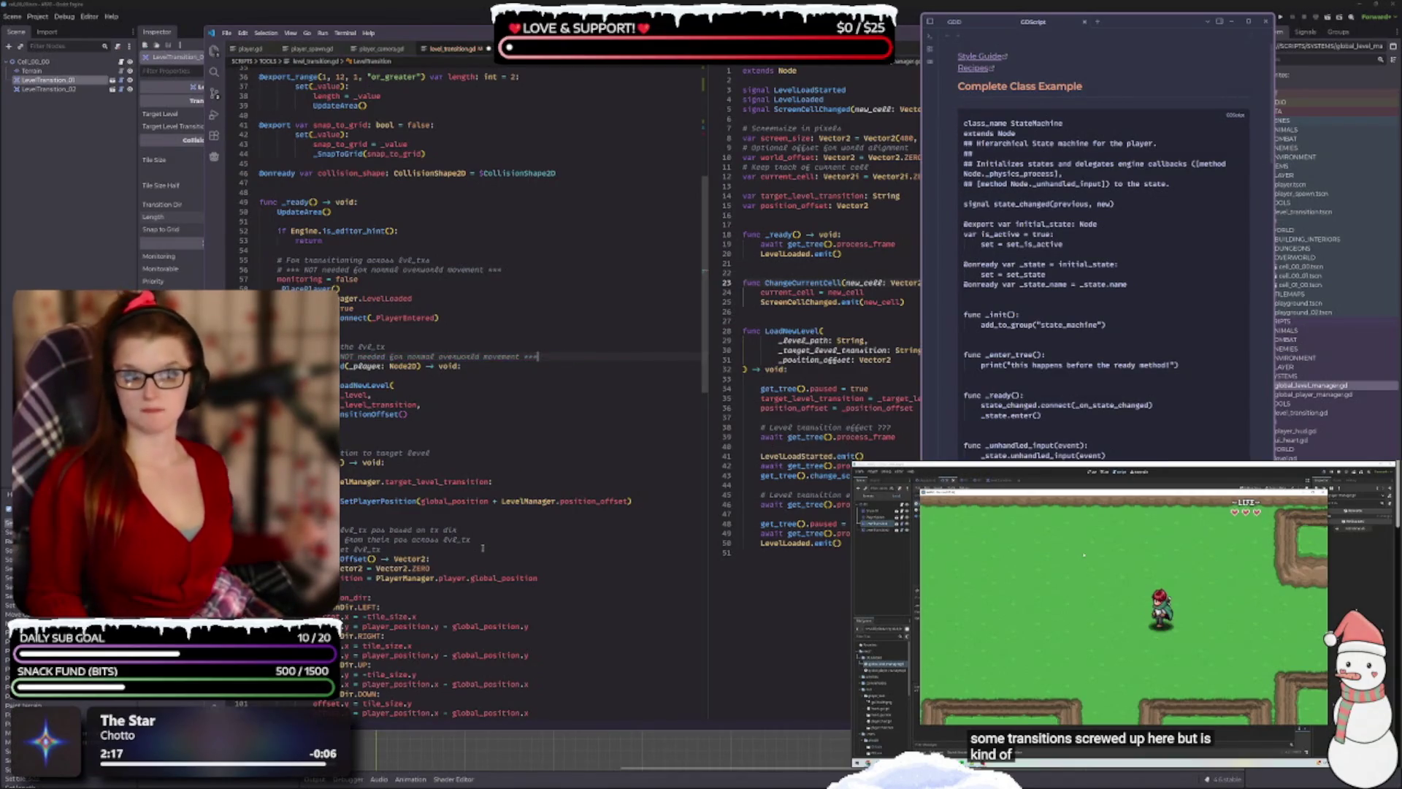
pyautogui.hotkey('ctrl', 'z')
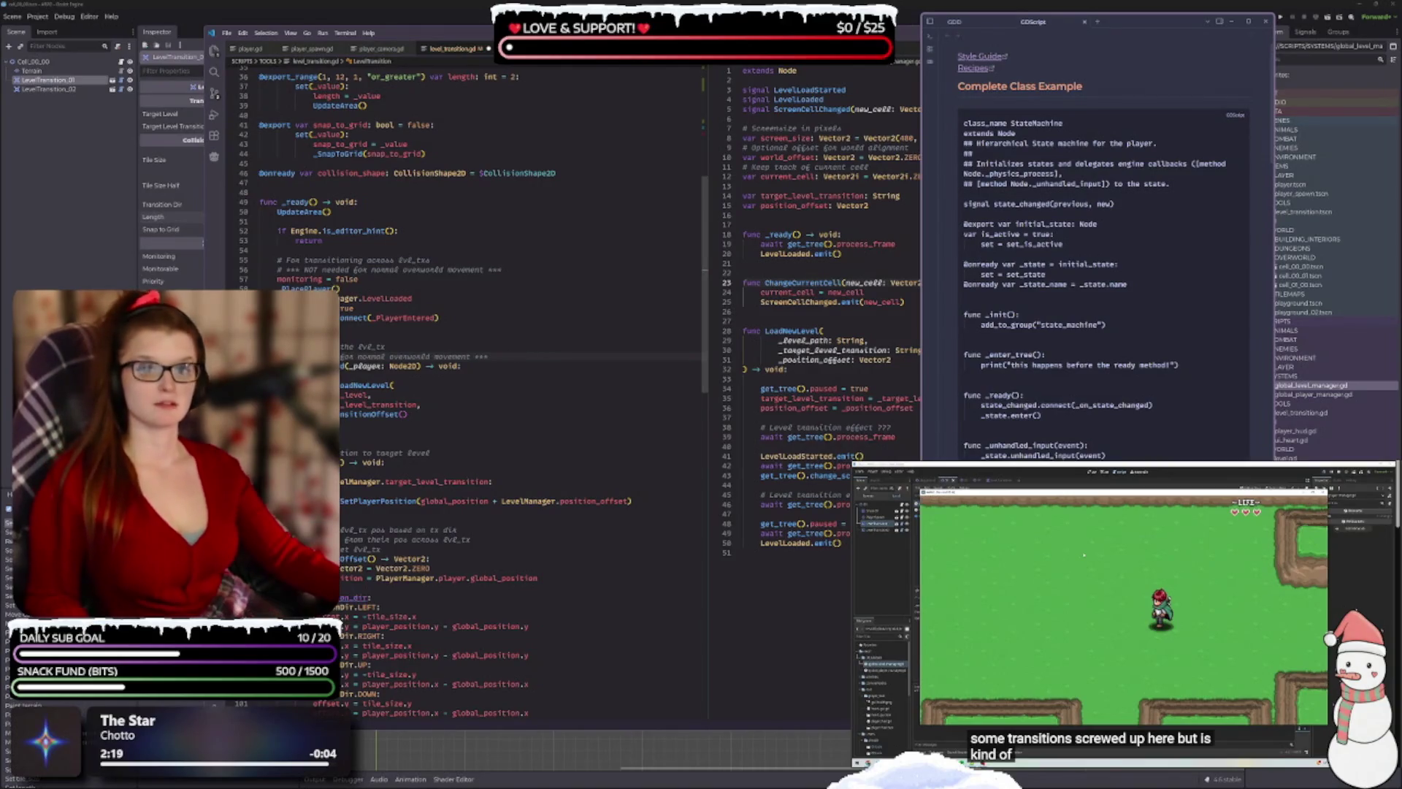
pyautogui.click(502, 420)
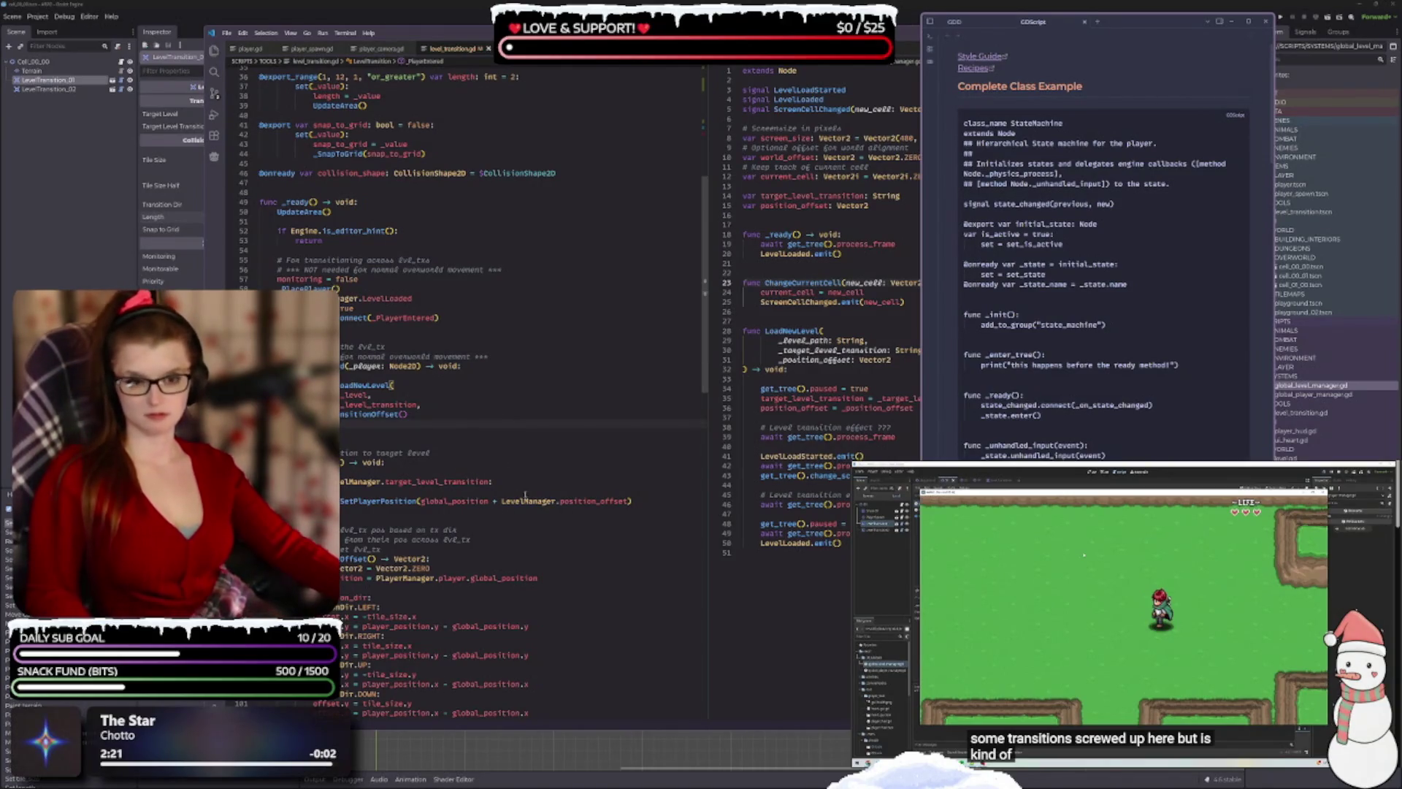
pyautogui.scroll(8, 511, 439)
pyautogui.scroll(3, 522, 451)
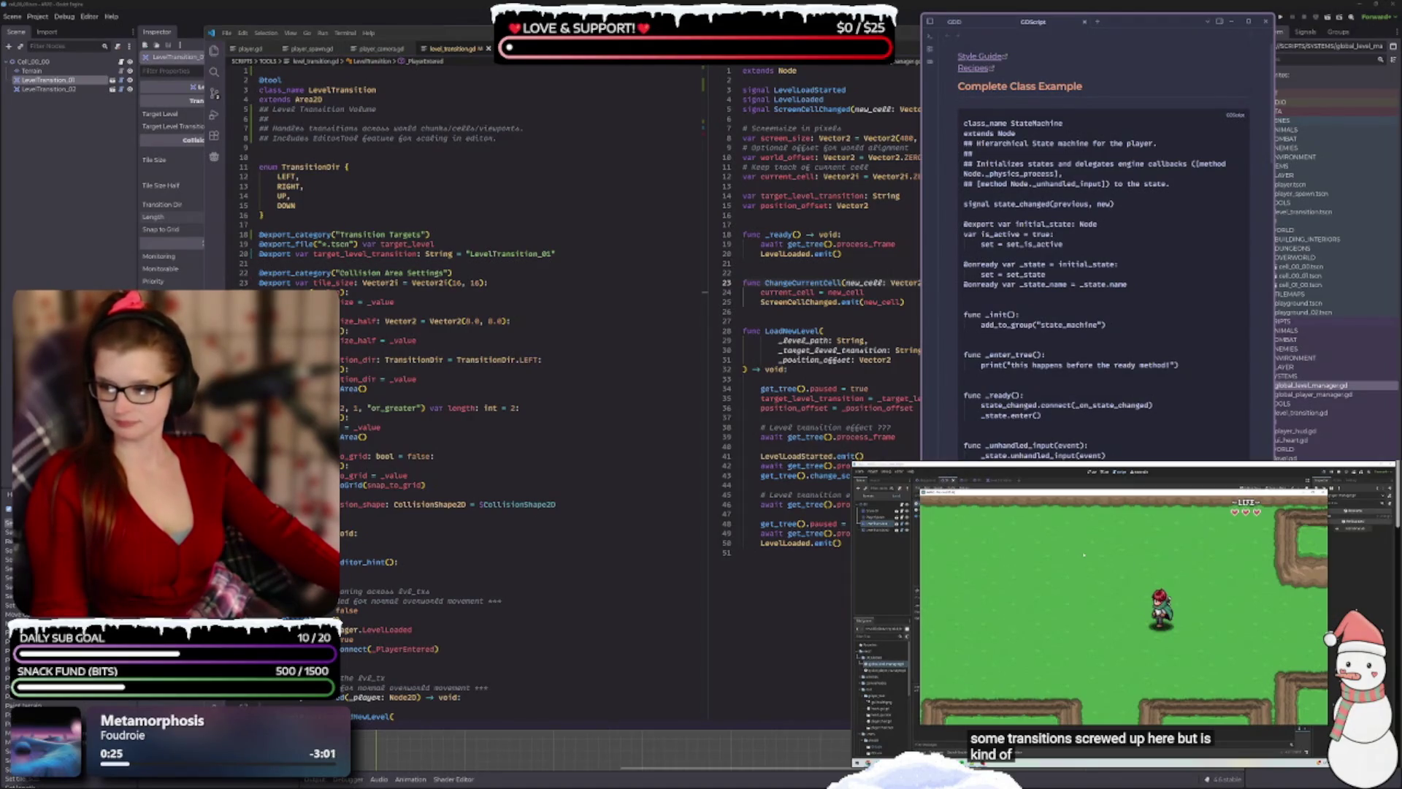
pyautogui.click(336, 152)
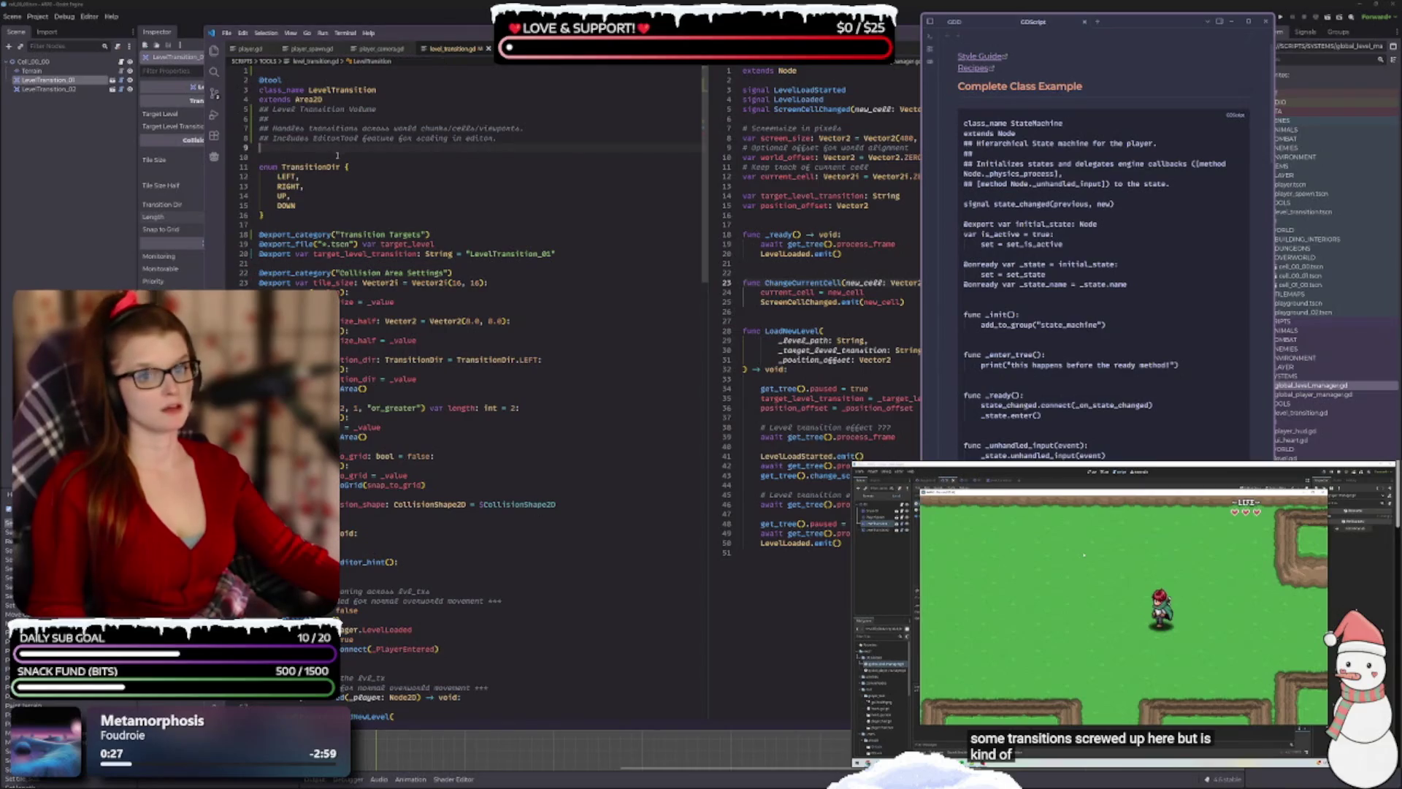
pyautogui.click(371, 216)
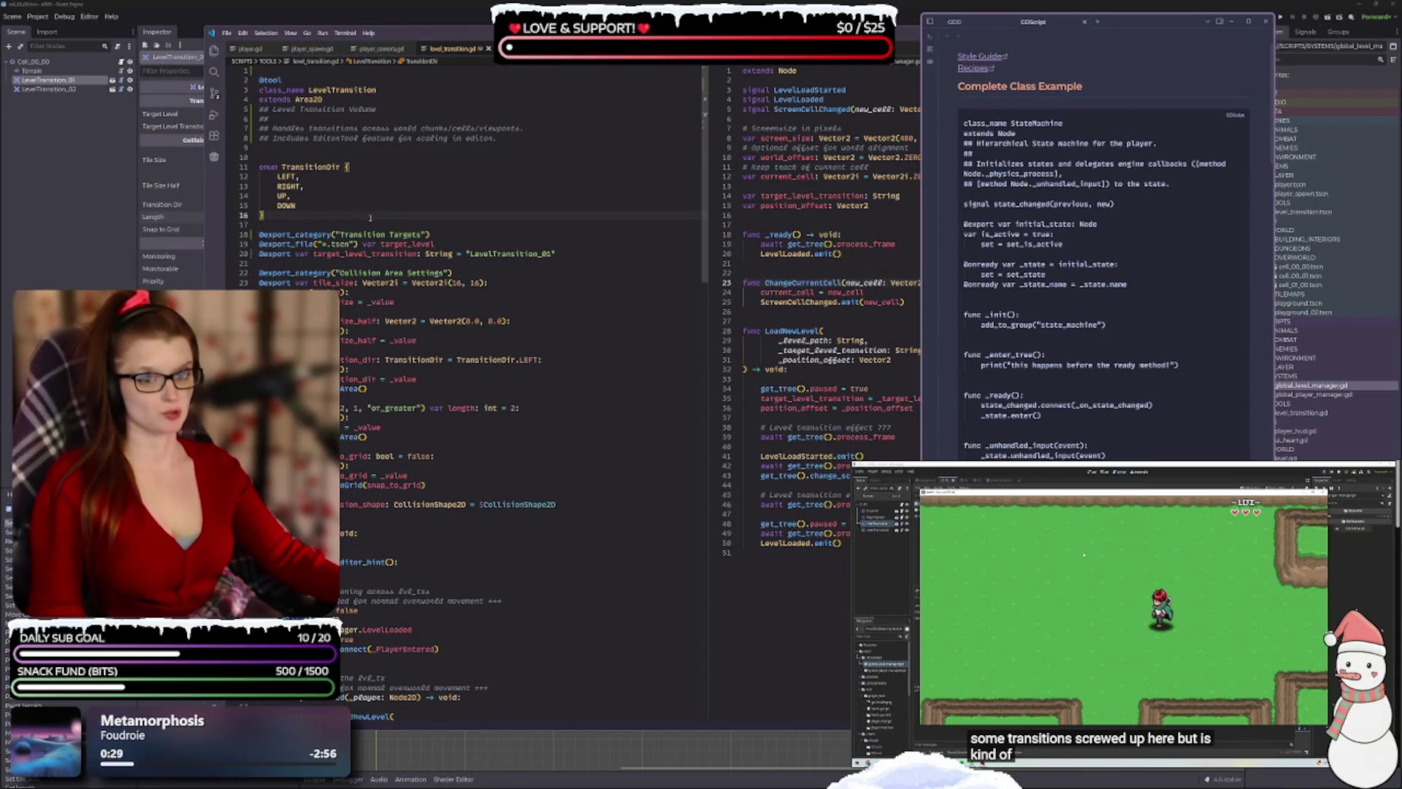
pyautogui.click(370, 223)
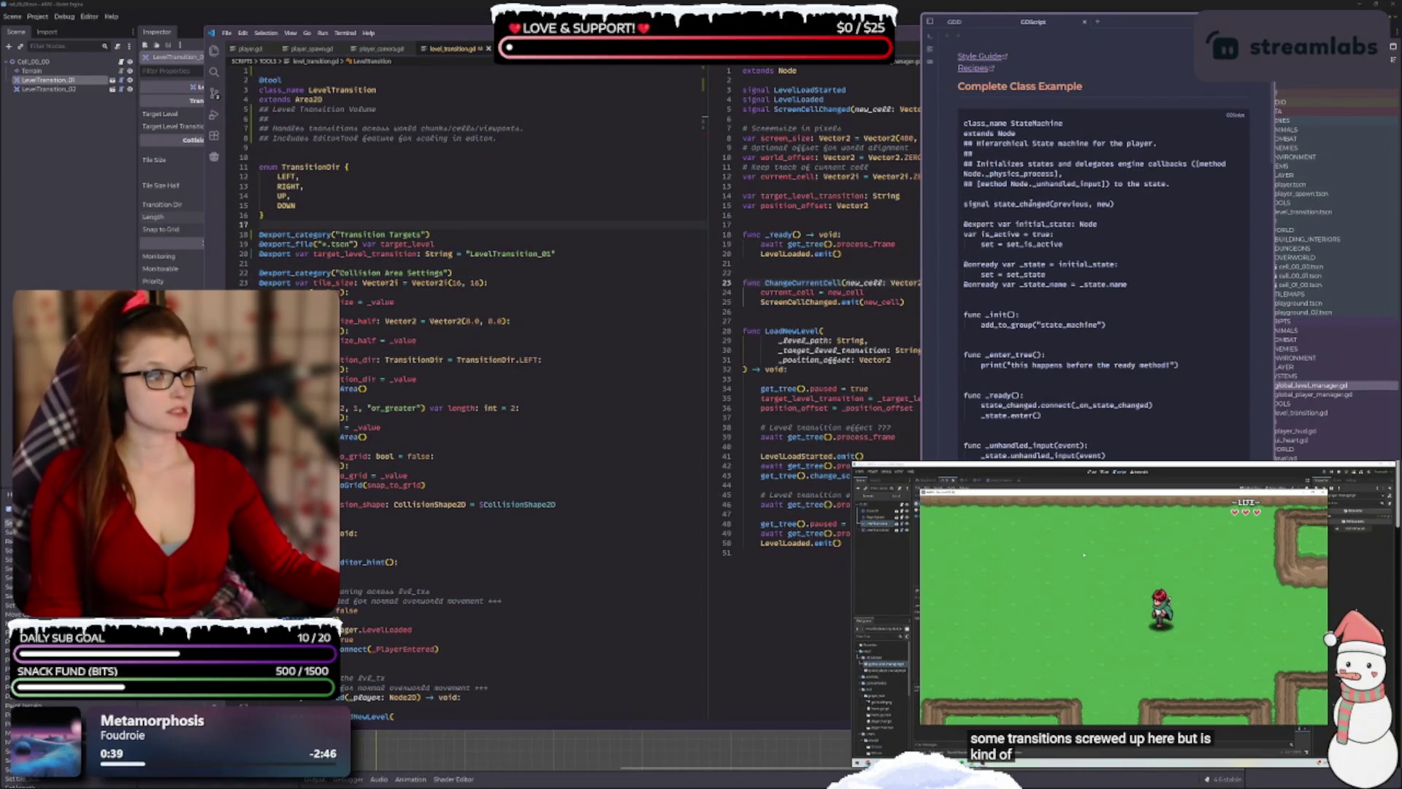
pyautogui.scroll(-2, 416, 405)
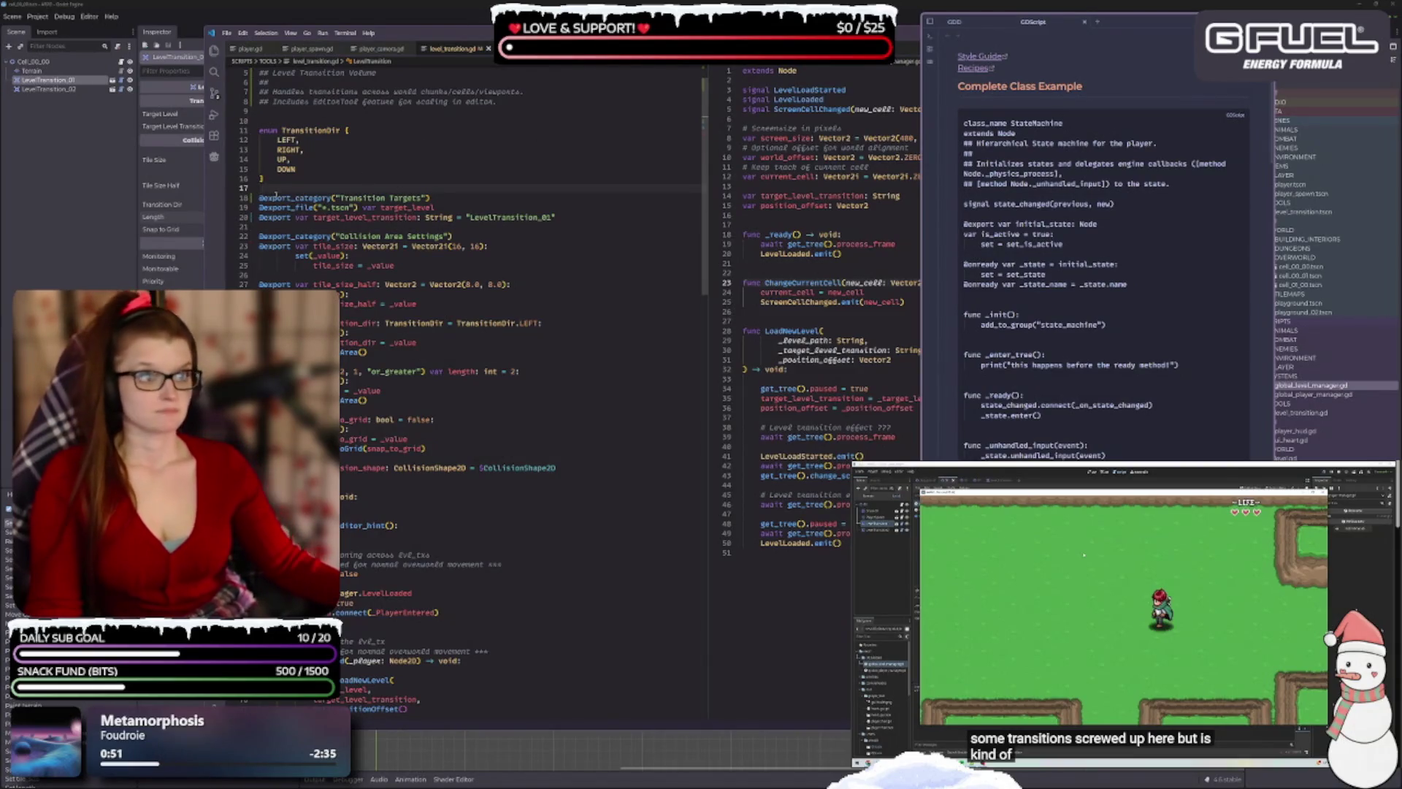
pyautogui.moveTo(276, 194)
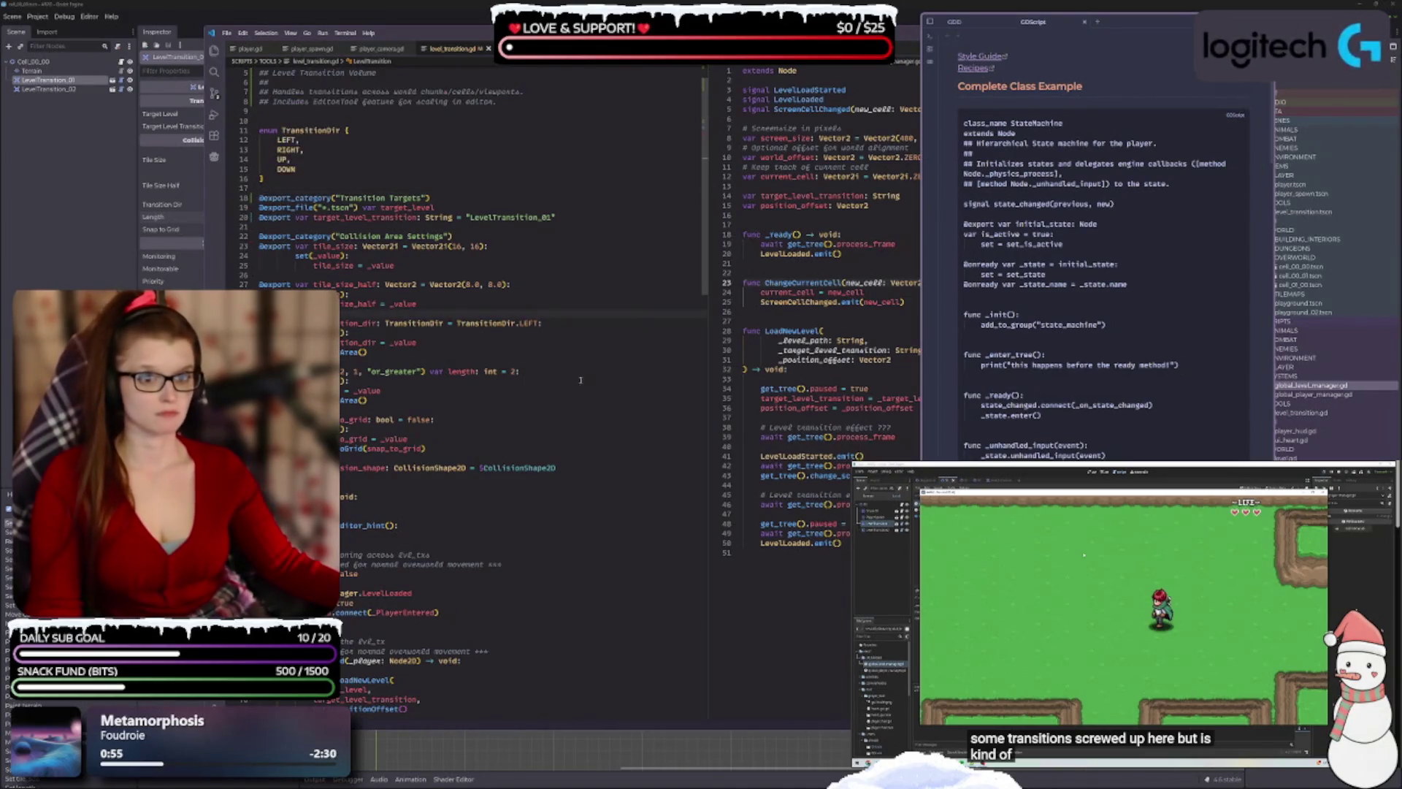
pyautogui.scroll(2, 382, 256)
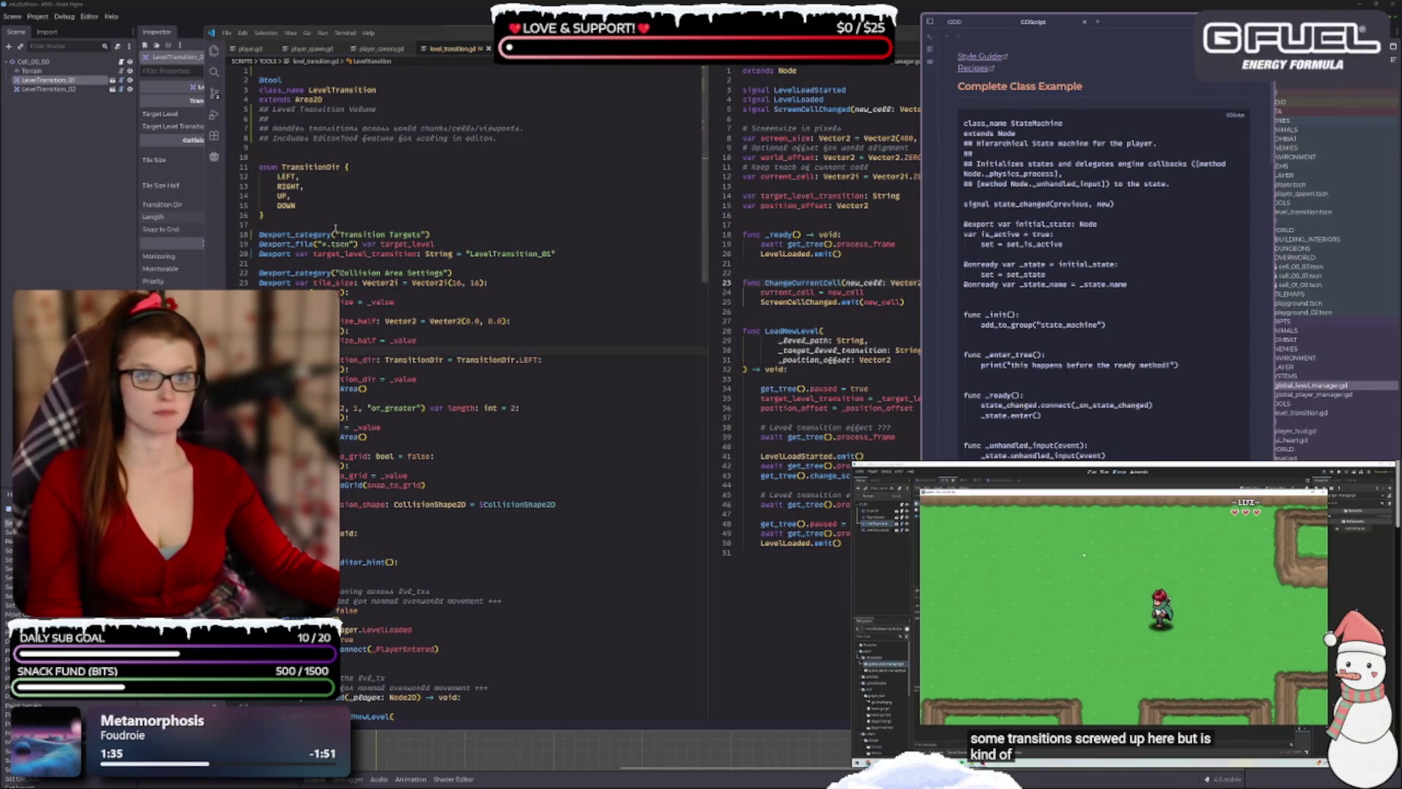
# Try indenting and outdenting the LEFT, RIGHT, UP, DOWN enum entries
pyautogui.moveTo(296, 205); pyautogui.dragTo(278, 176)
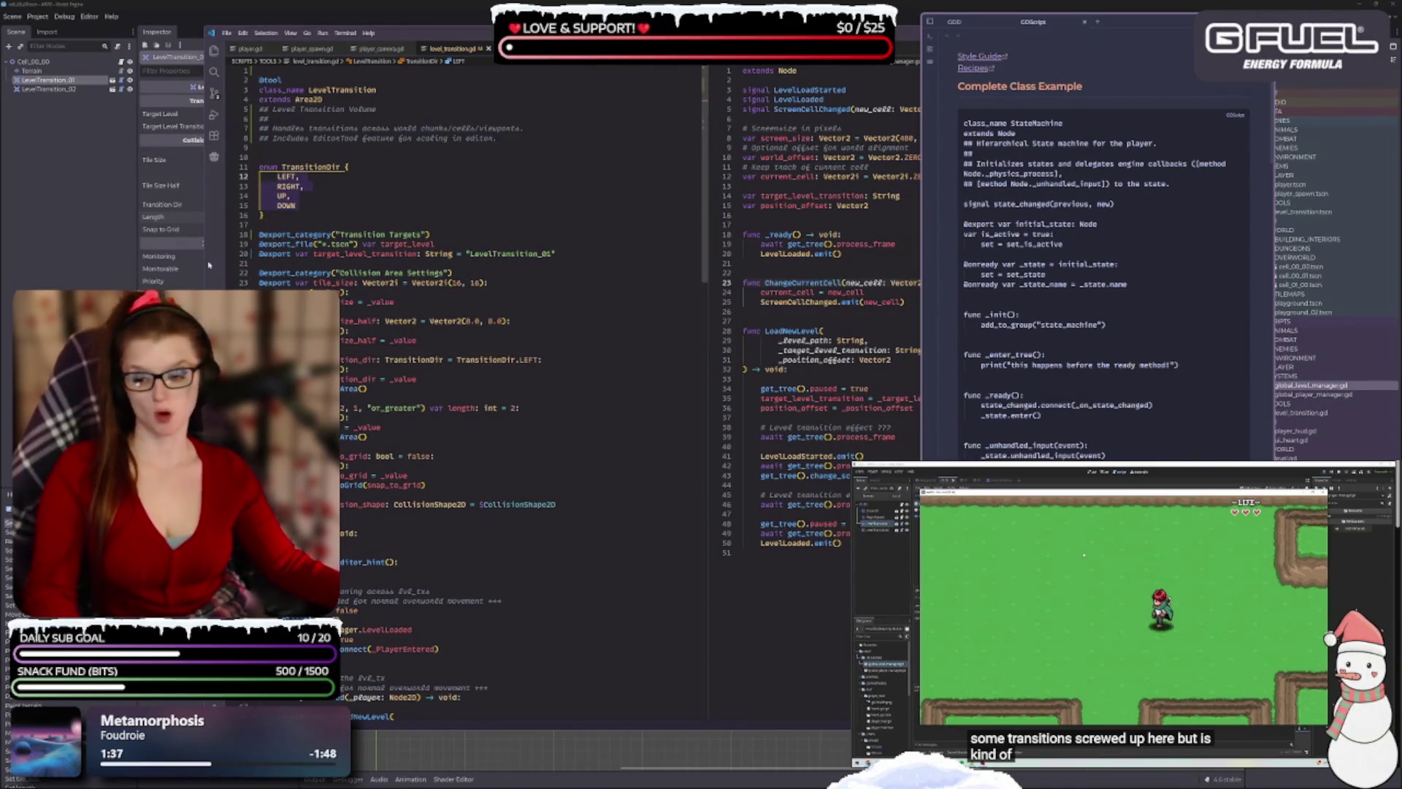
pyautogui.press('Tab')
pyautogui.press('Tab')
pyautogui.press('Tab')
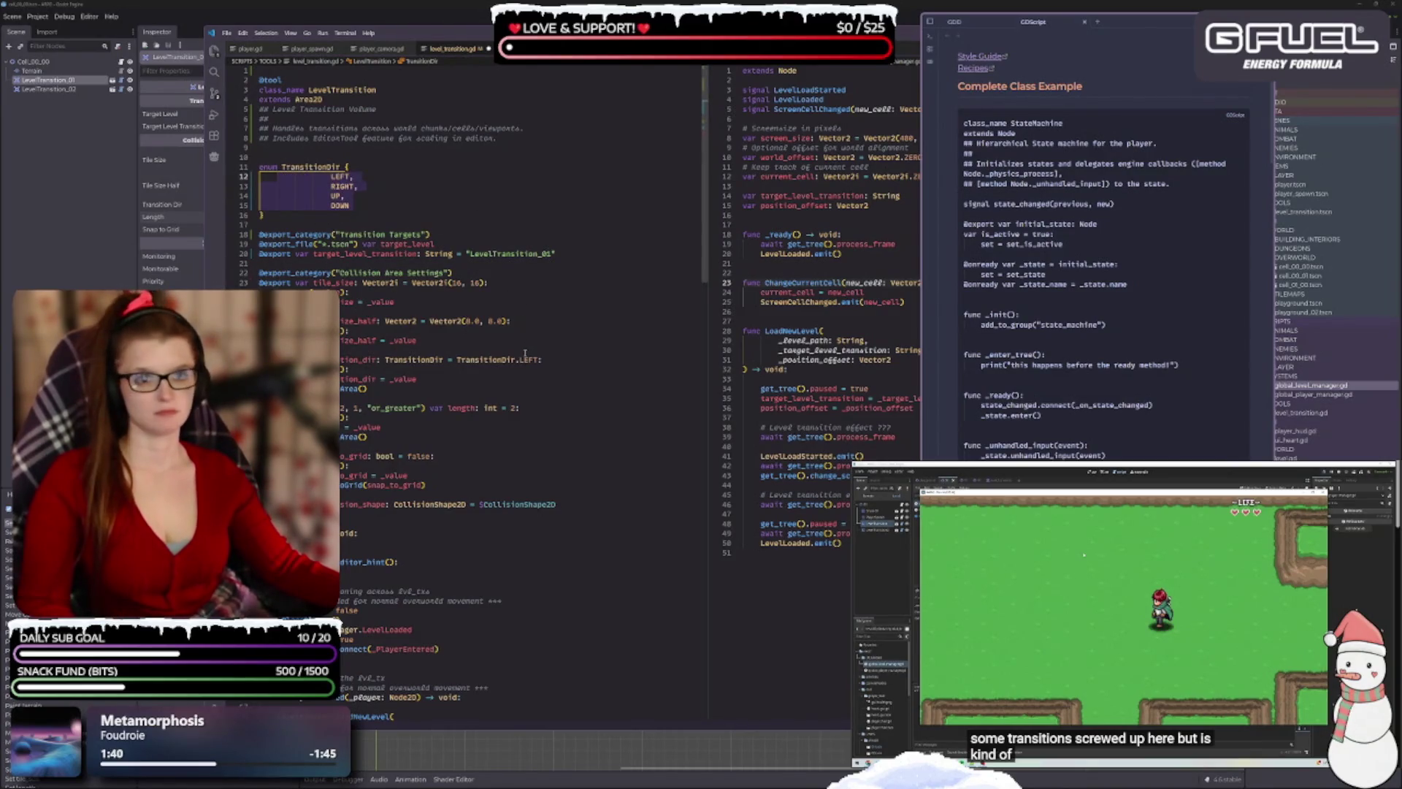
pyautogui.moveTo(524, 356)
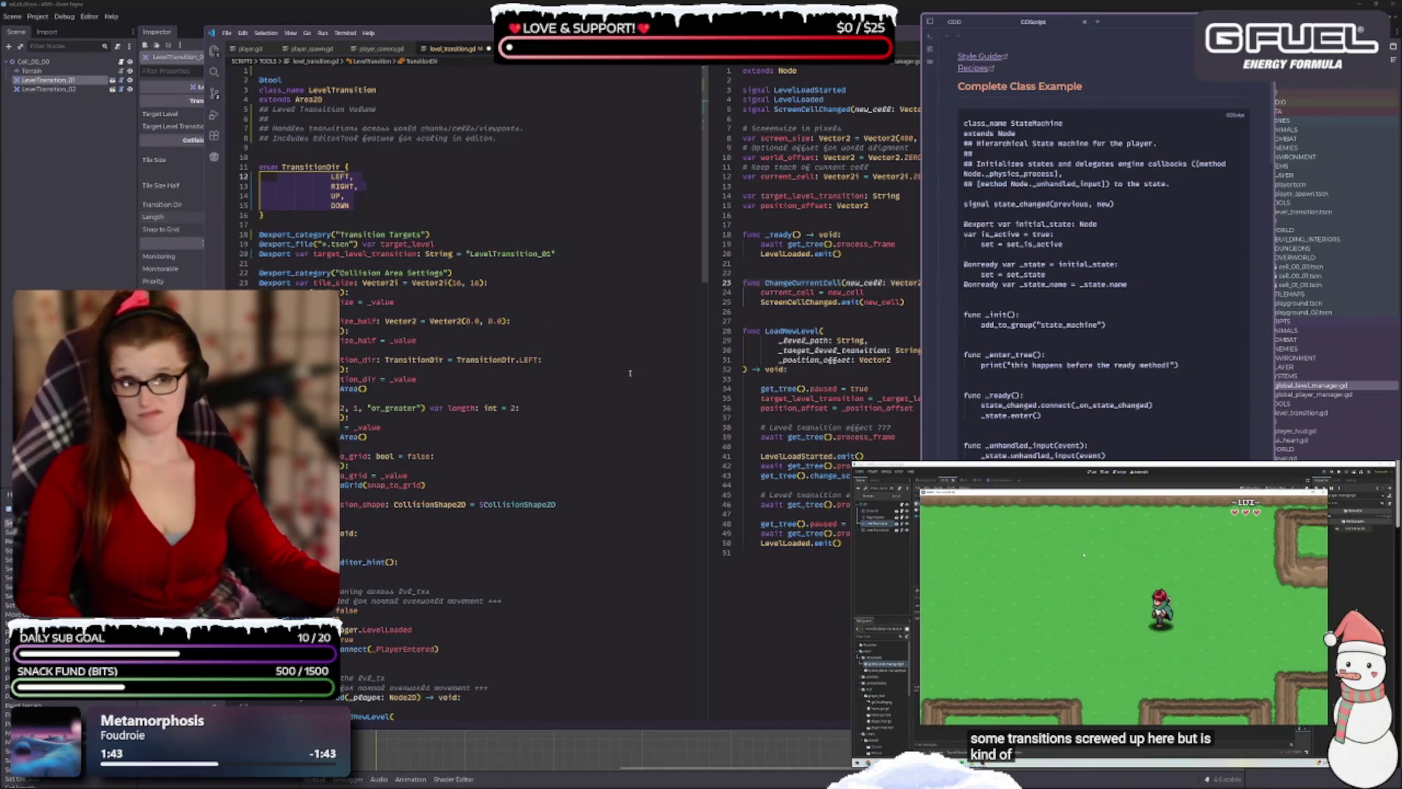
pyautogui.hotkey('shift', 'Tab')
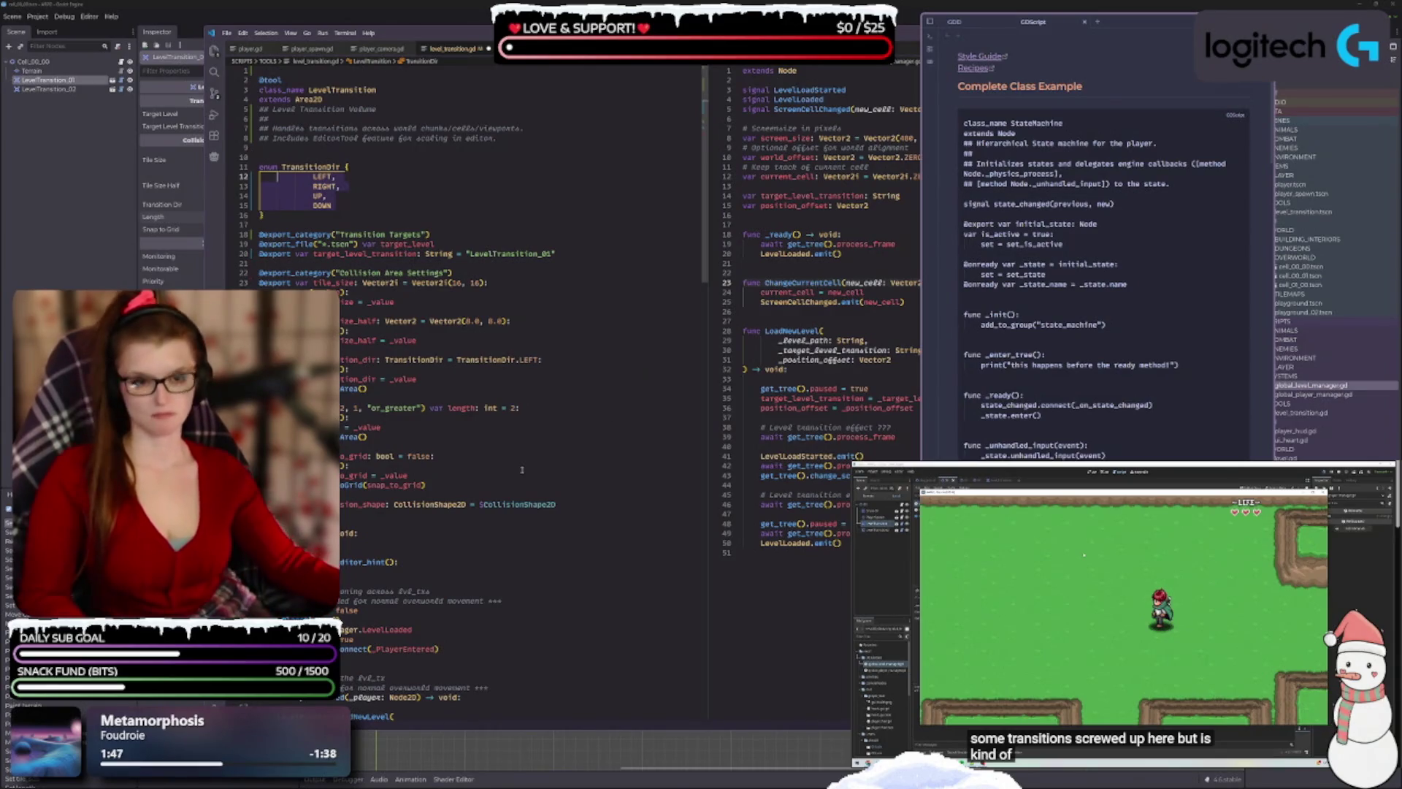
pyautogui.click(401, 379)
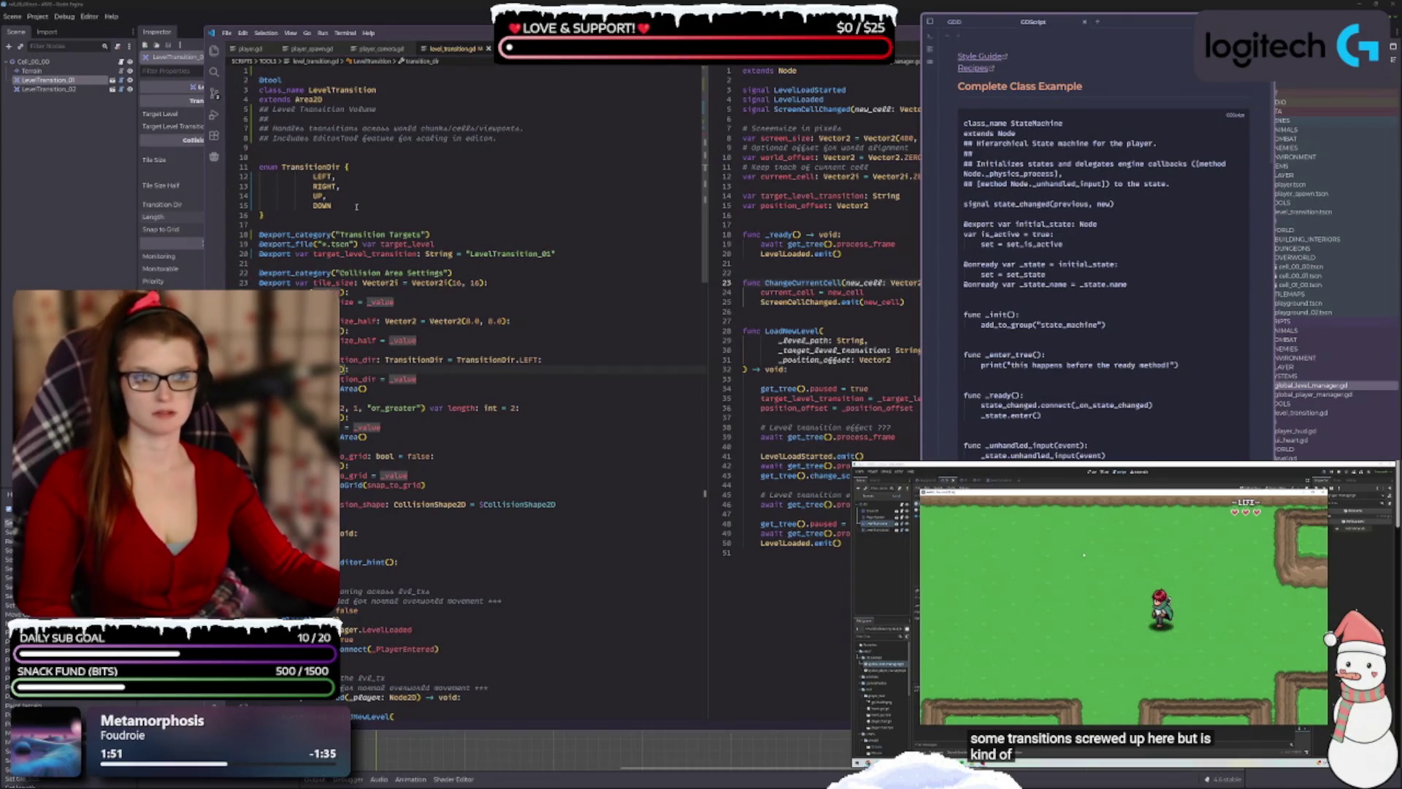
pyautogui.moveTo(357, 207); pyautogui.dragTo(263, 175)
pyautogui.press('Tab')
pyautogui.click(393, 189)
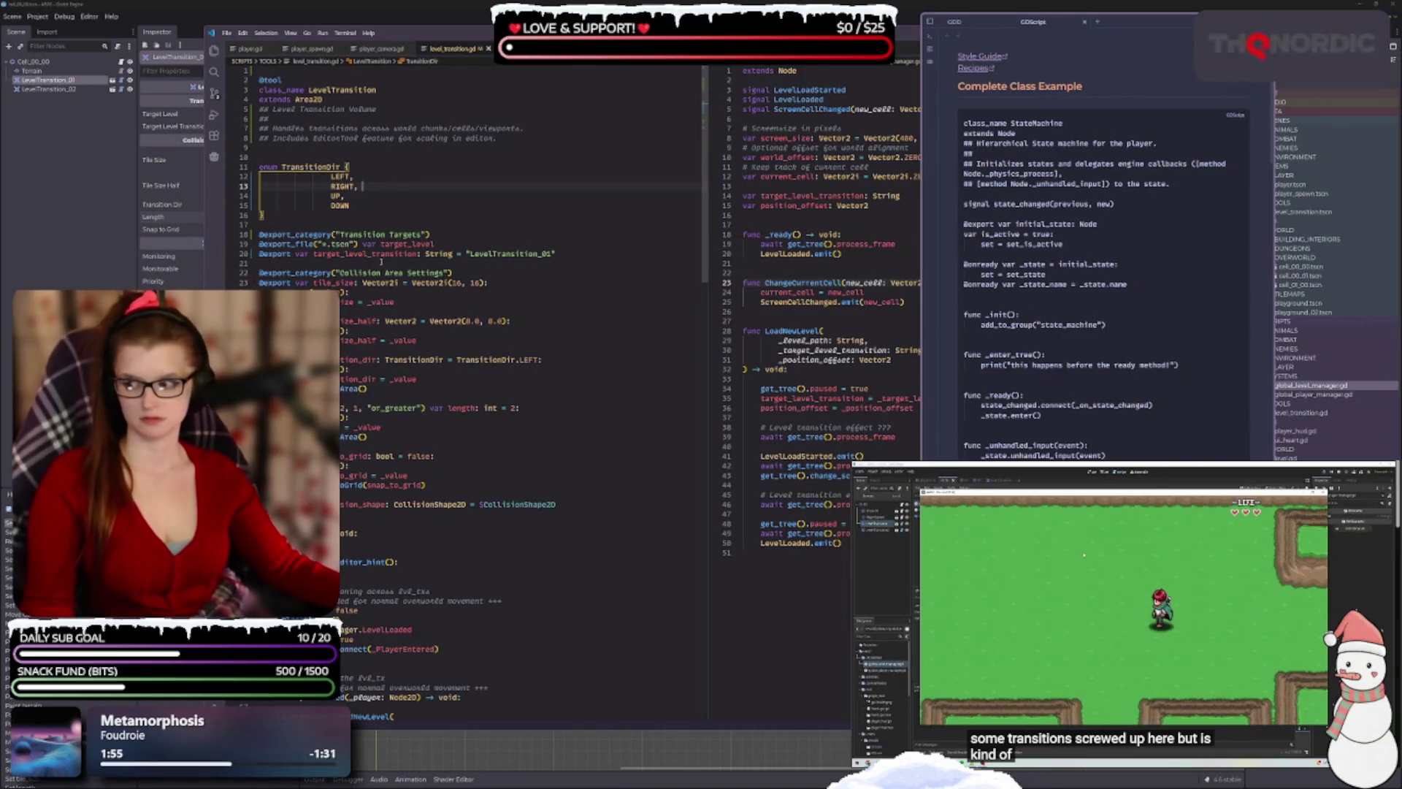
pyautogui.click(640, 498)
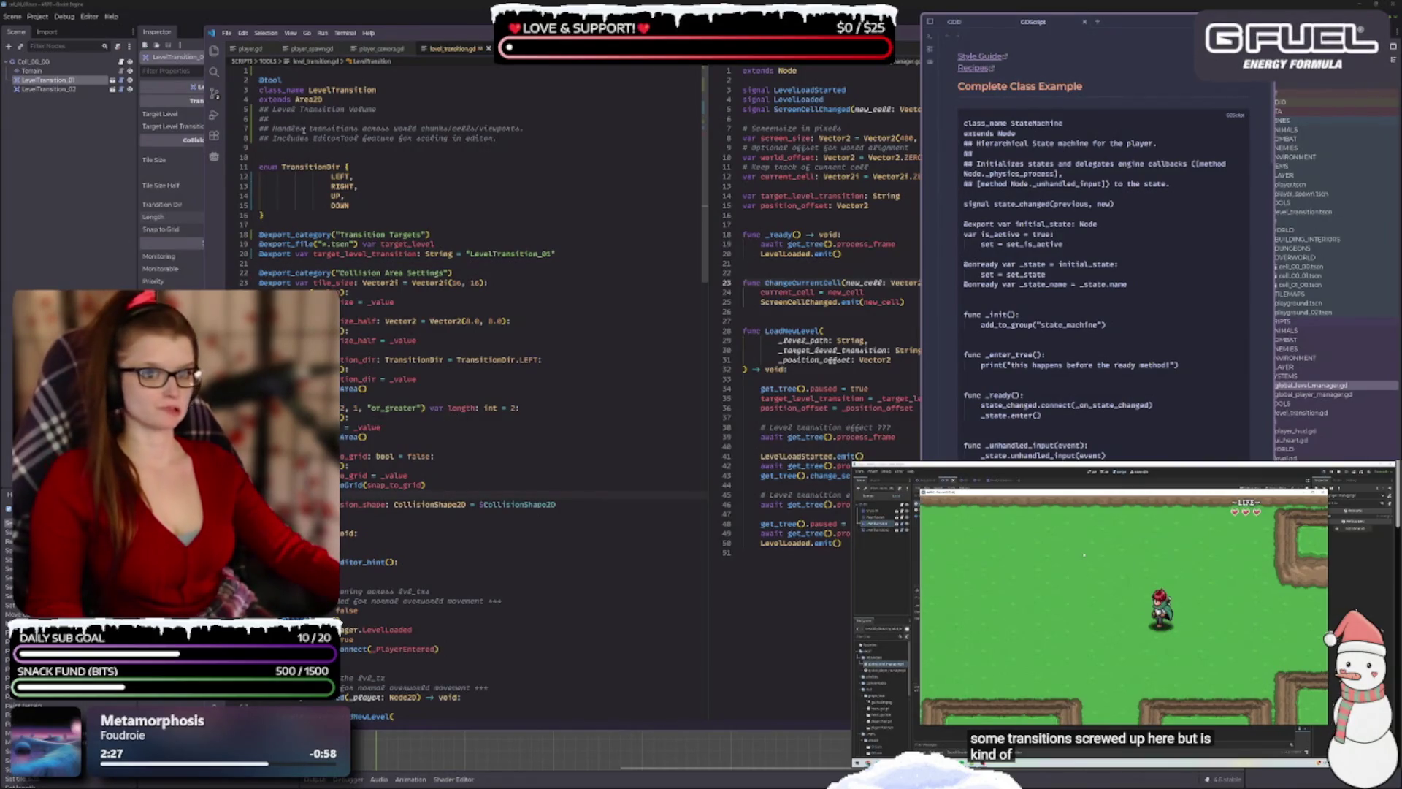
# Outdent the four enum values twice so they sit one Tab inside the braces
pyautogui.click(305, 156)
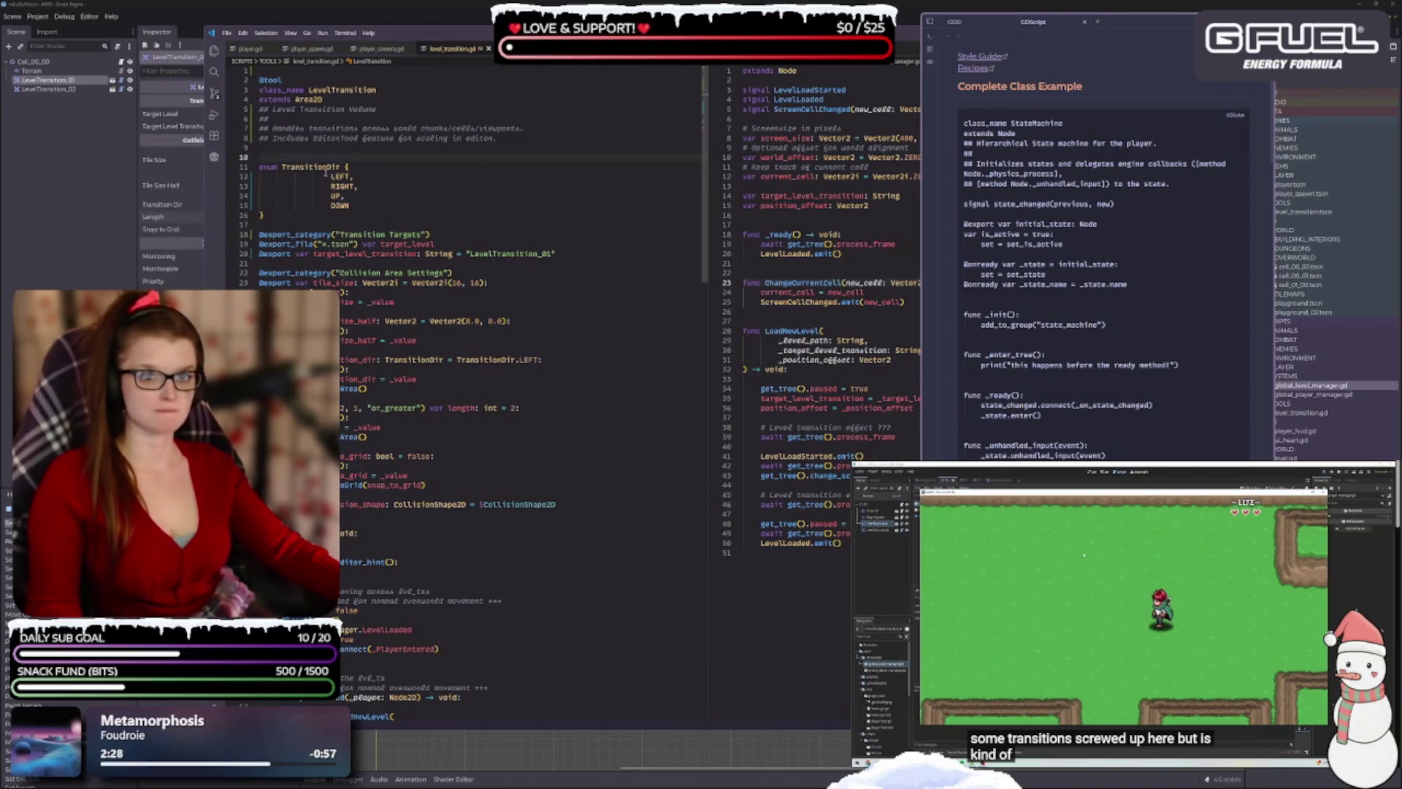
pyautogui.click(325, 168)
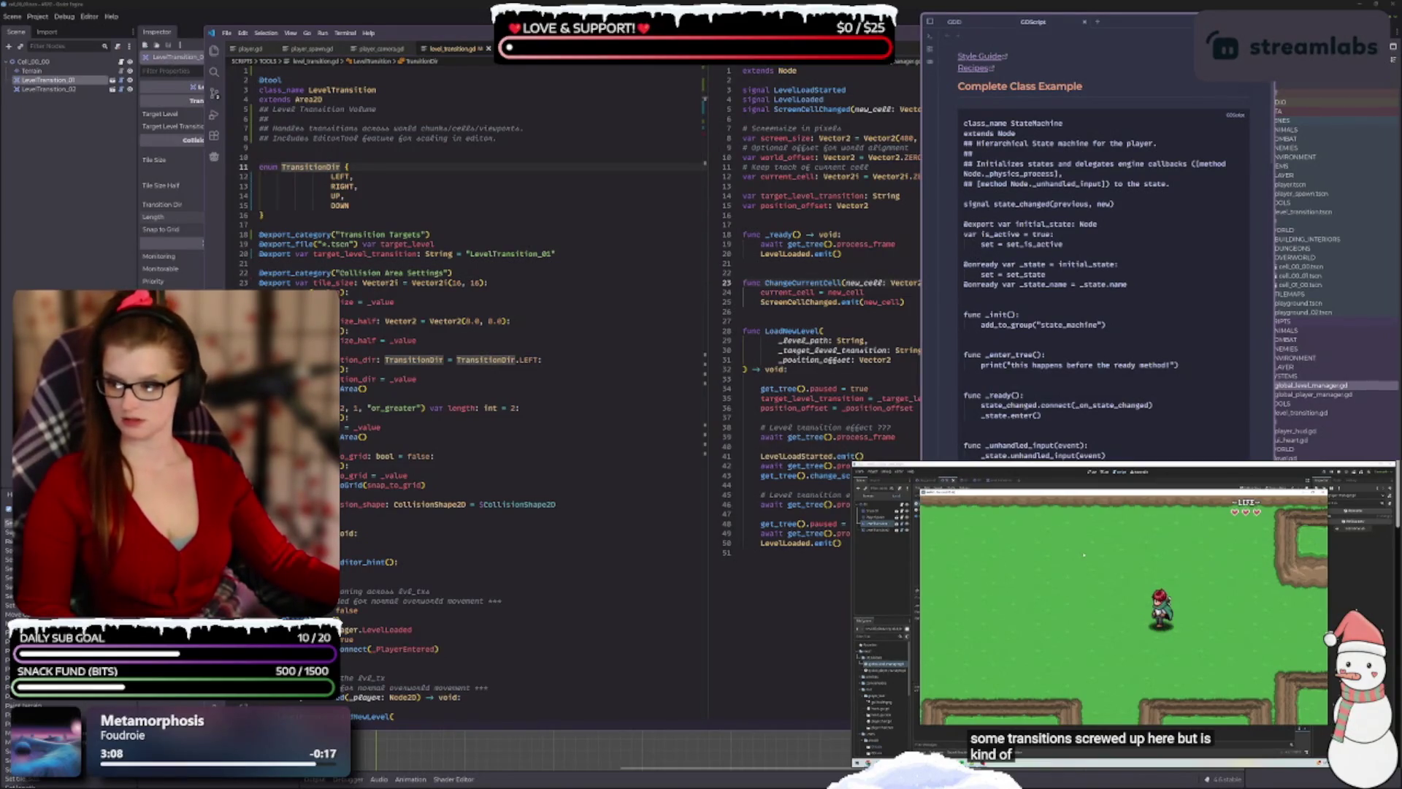
pyautogui.moveTo(357, 207); pyautogui.dragTo(261, 177)
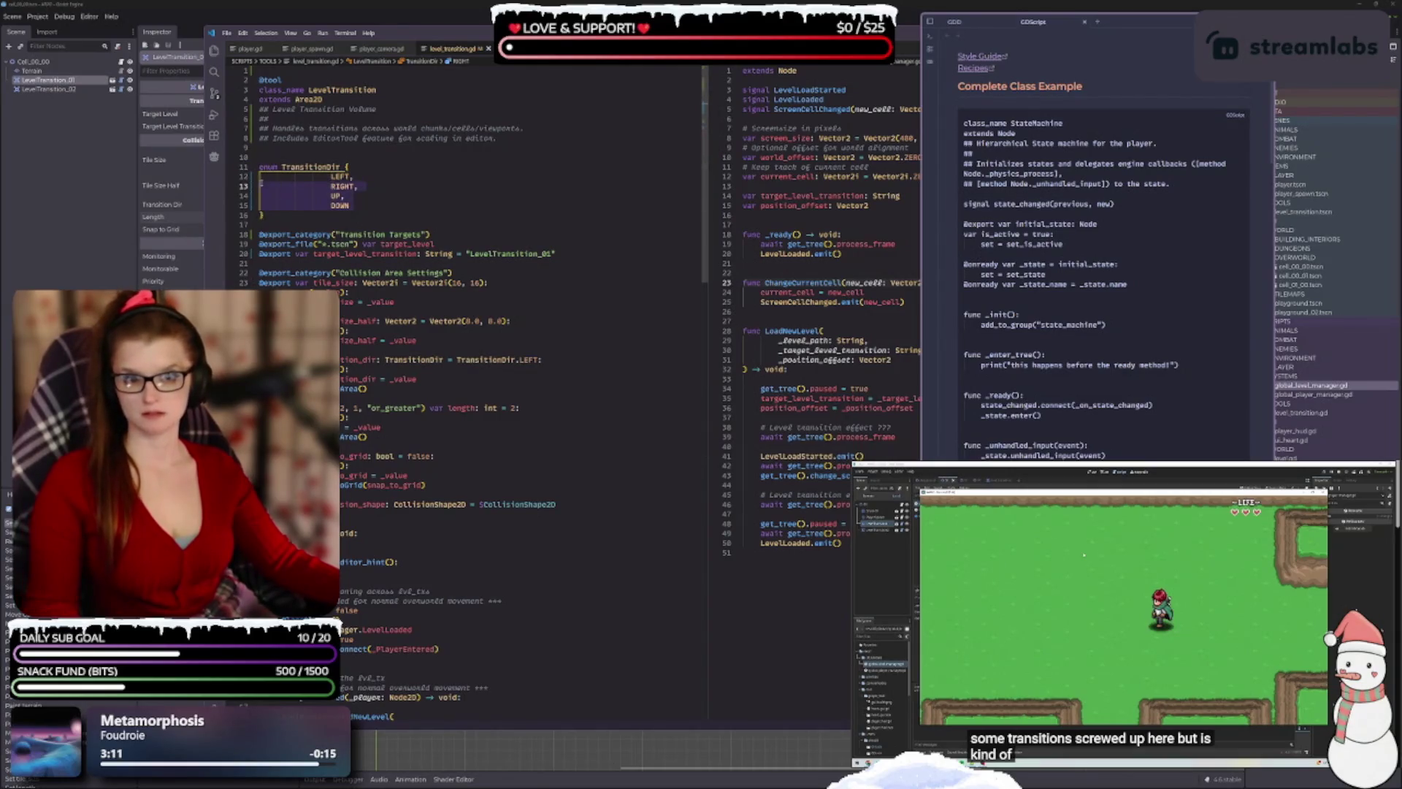
pyautogui.hotkey('shift', 'Tab')
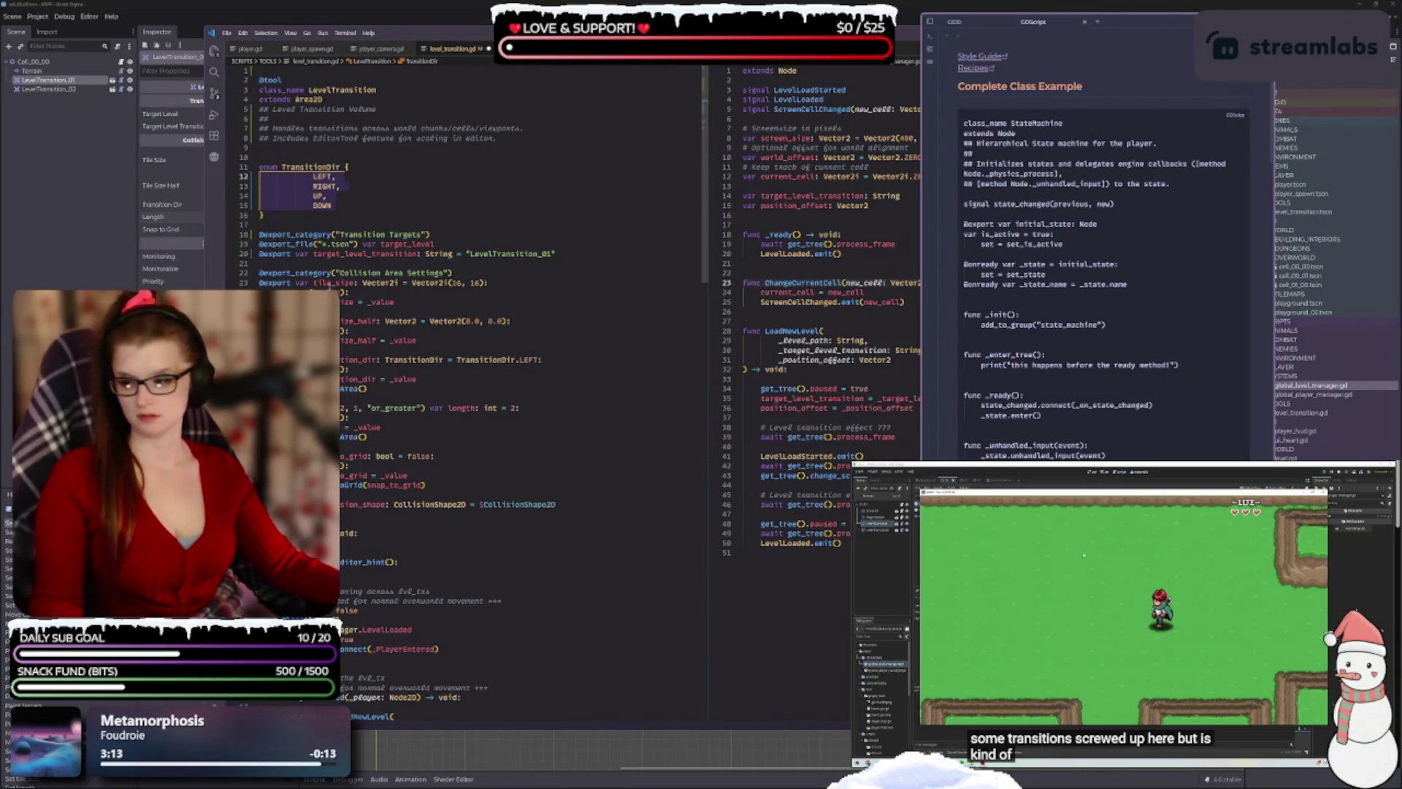
pyautogui.hotkey('shift', 'Tab')
pyautogui.hotkey('shift', 'Tab')
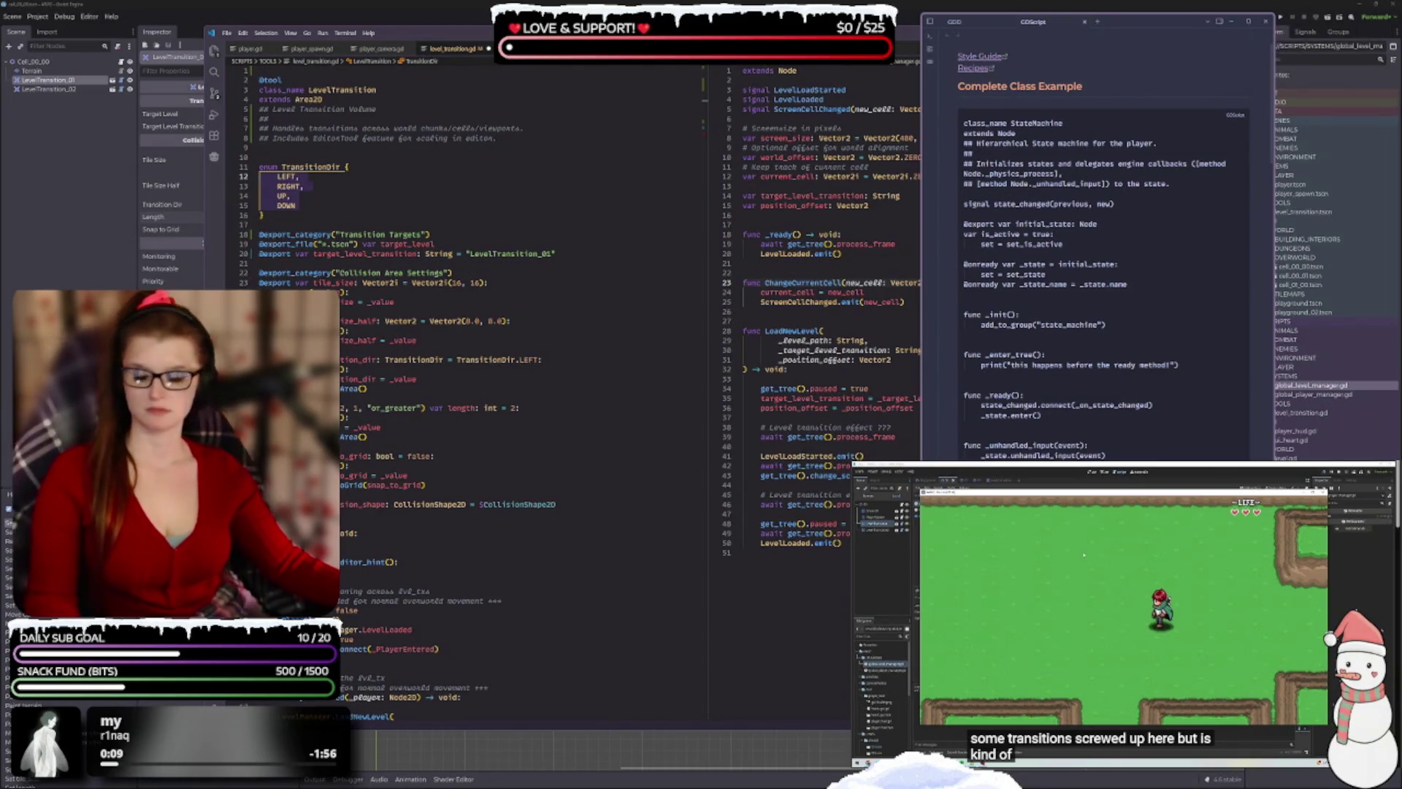
pyautogui.click(338, 212)
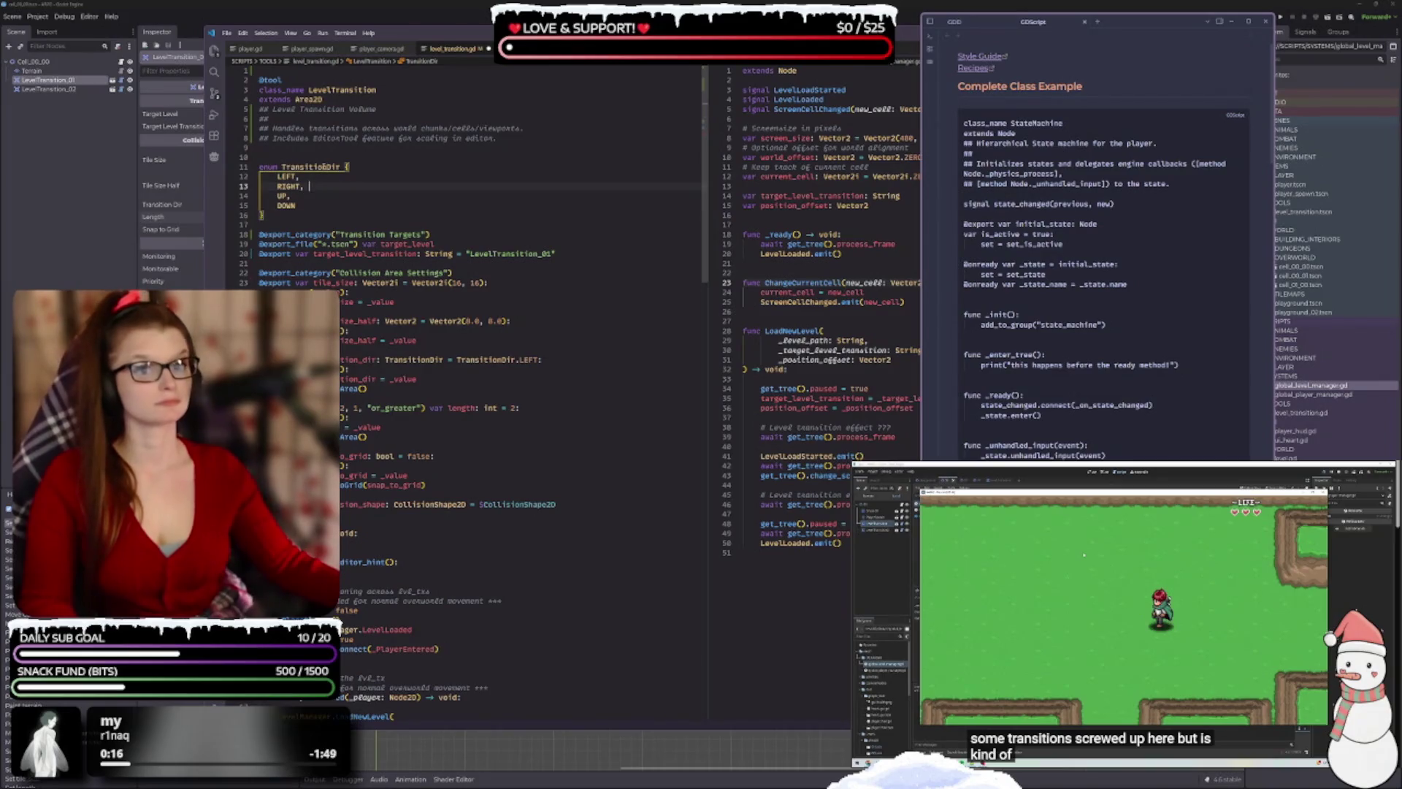
pyautogui.click(318, 167)
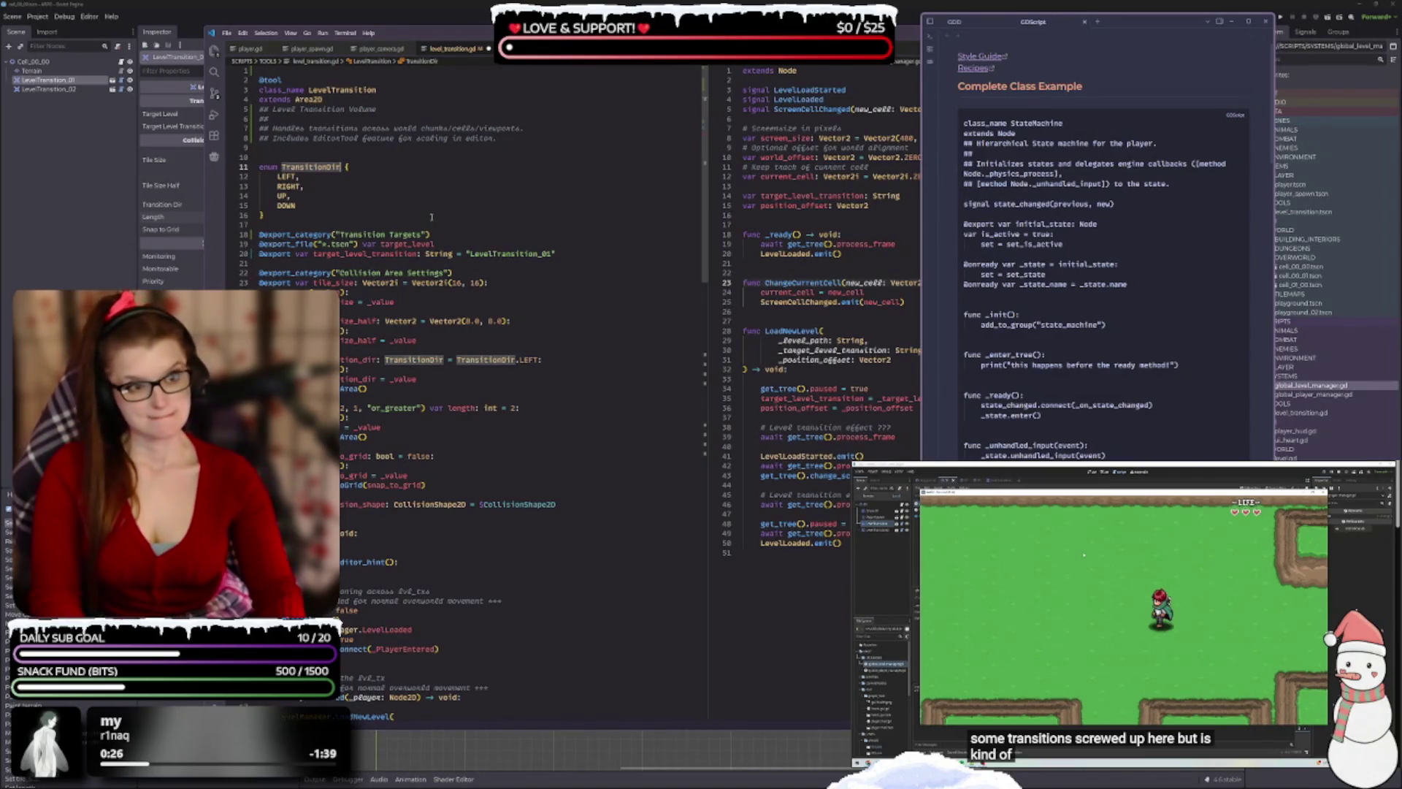
# Retype the enum name on line 11, trying Trn and TxDir before trimming it toward Dir
pyautogui.write('T')
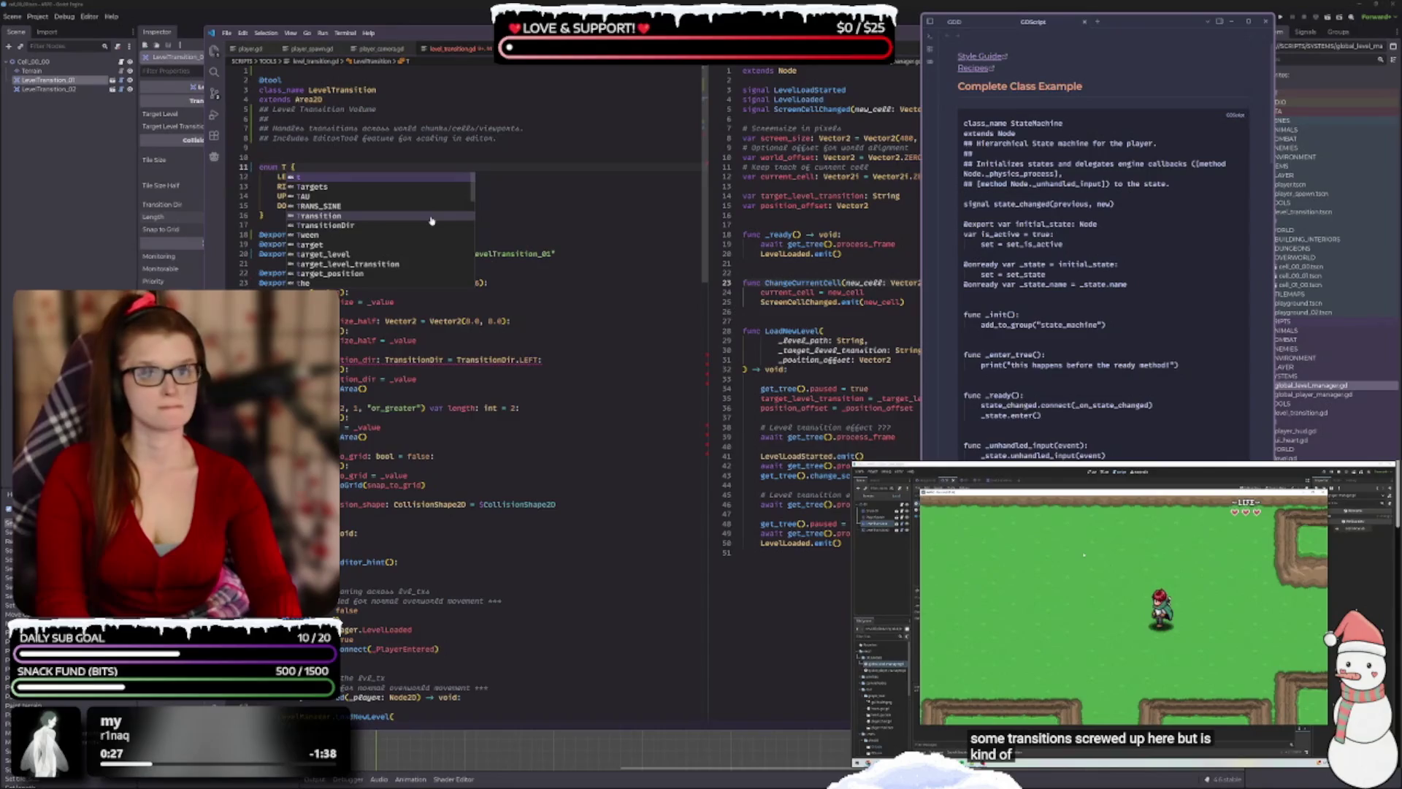
pyautogui.write('rns')
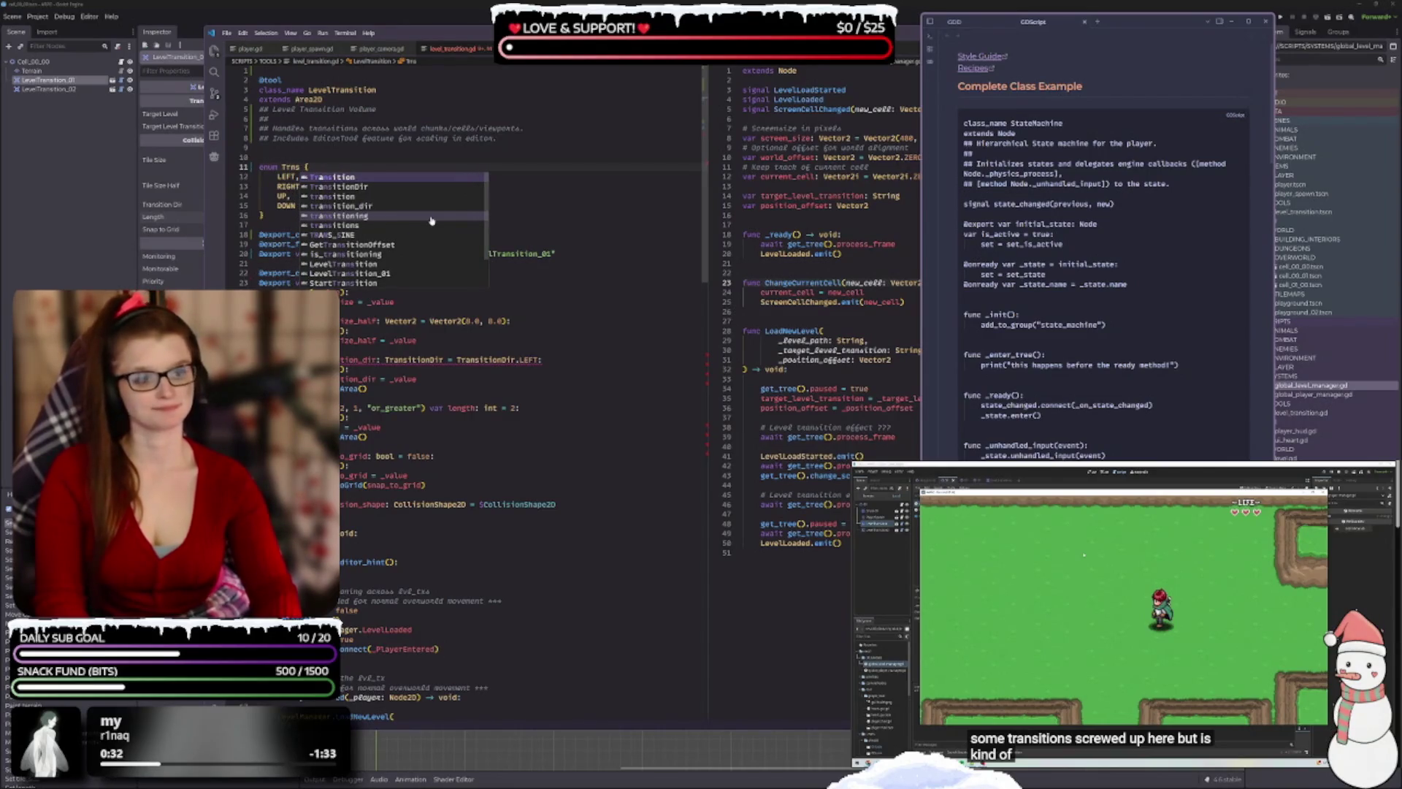
pyautogui.press('BackSpace')
pyautogui.press('BackSpace')
pyautogui.press('BackSpace')
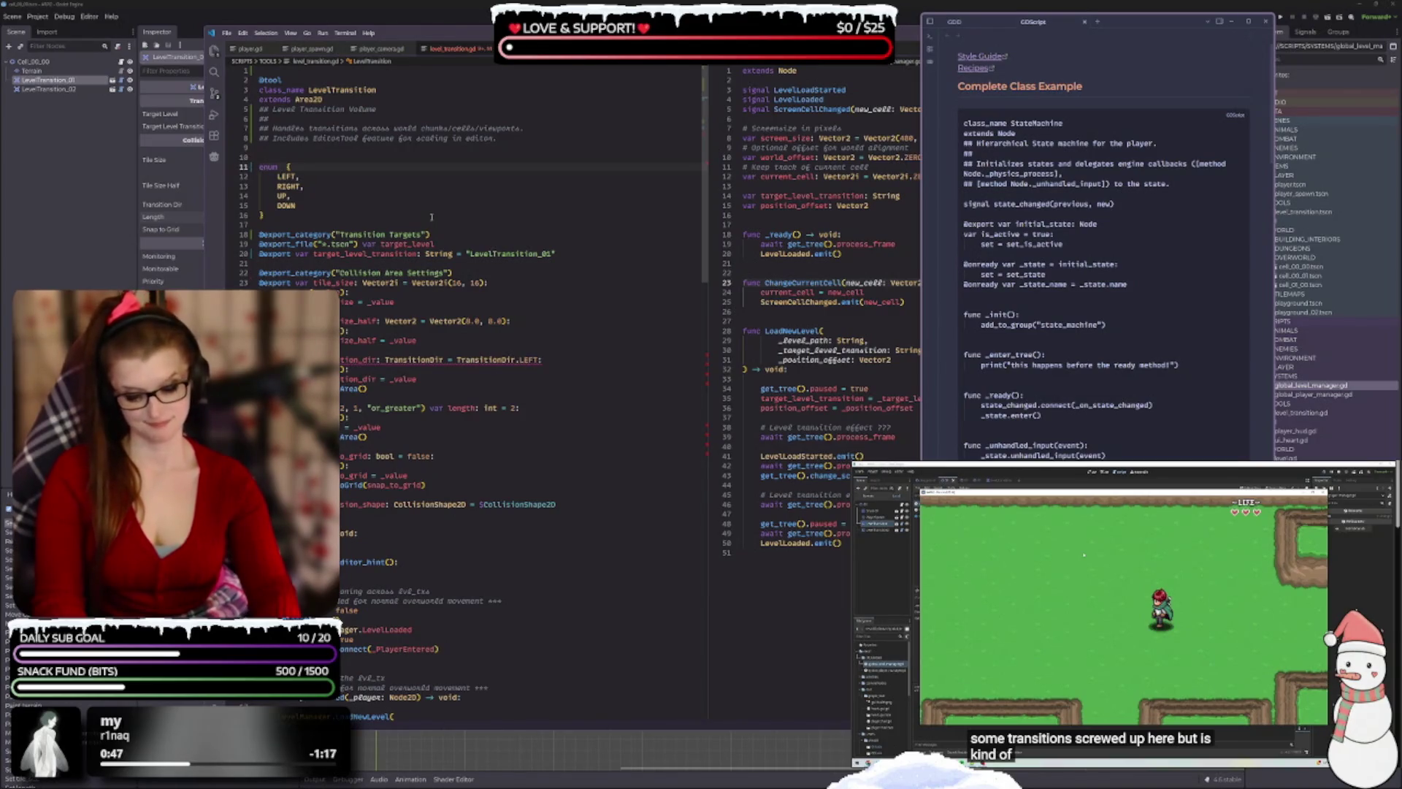
pyautogui.write('Tx')
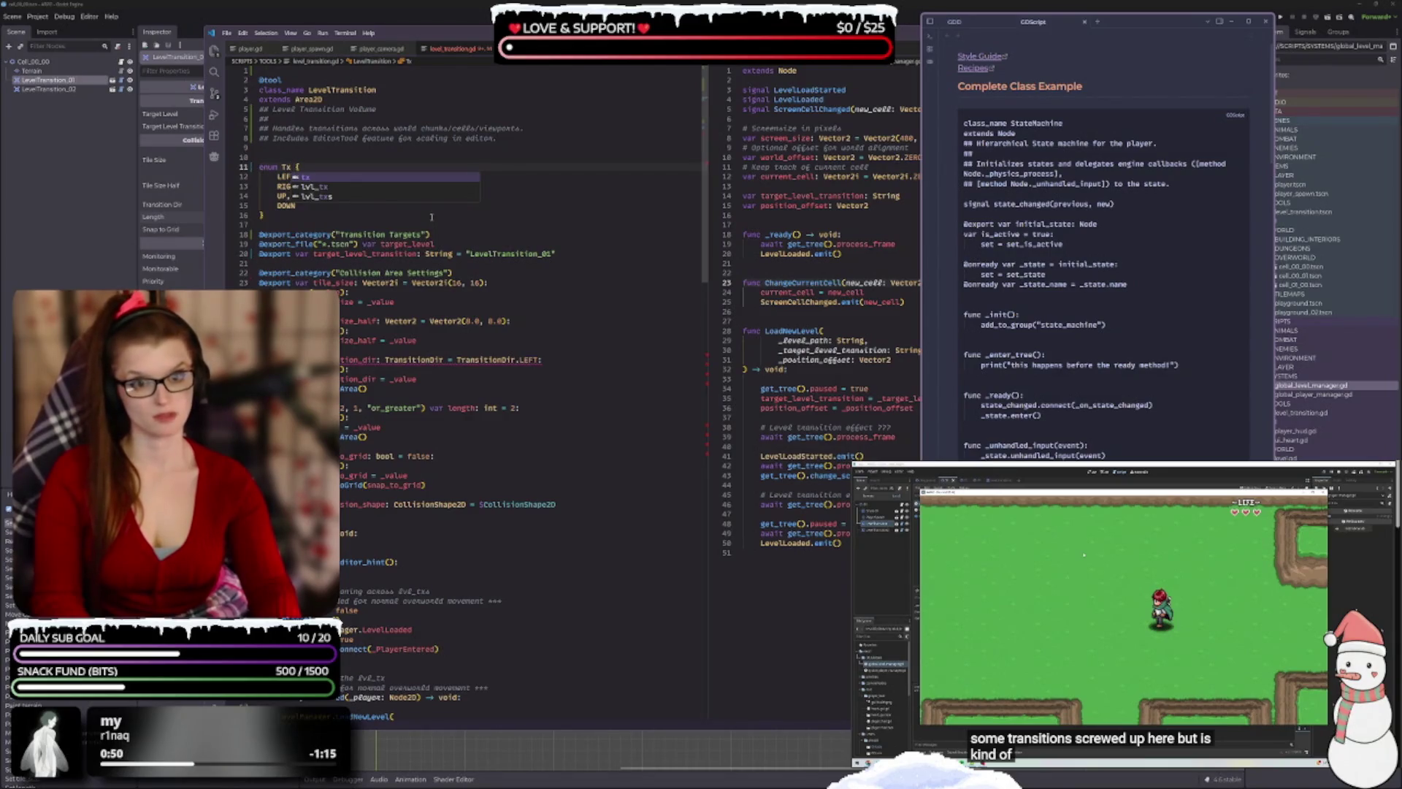
pyautogui.write('Dir')
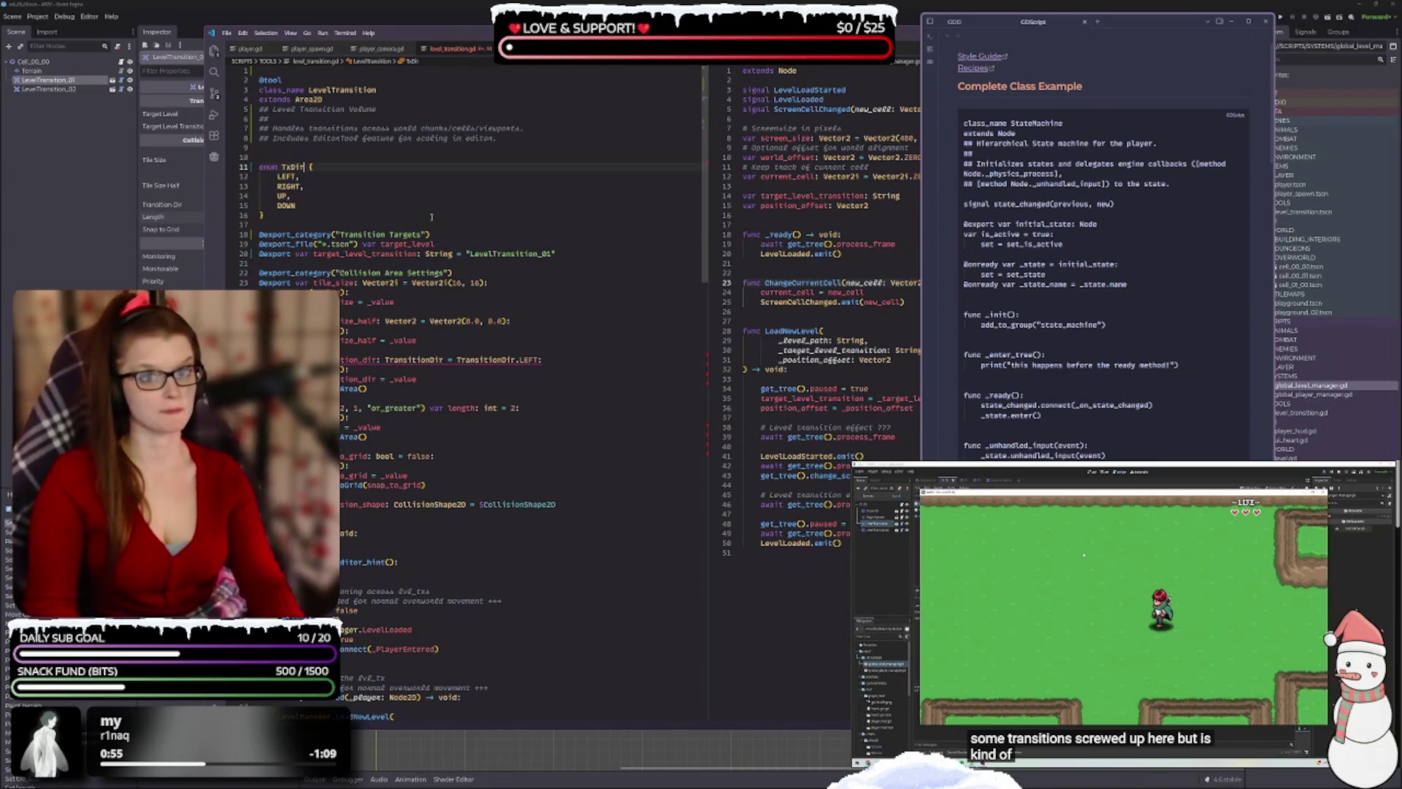
pyautogui.press('Left')
pyautogui.press('Left')
pyautogui.press('Left')
pyautogui.press('BackSpace')
pyautogui.write('r')
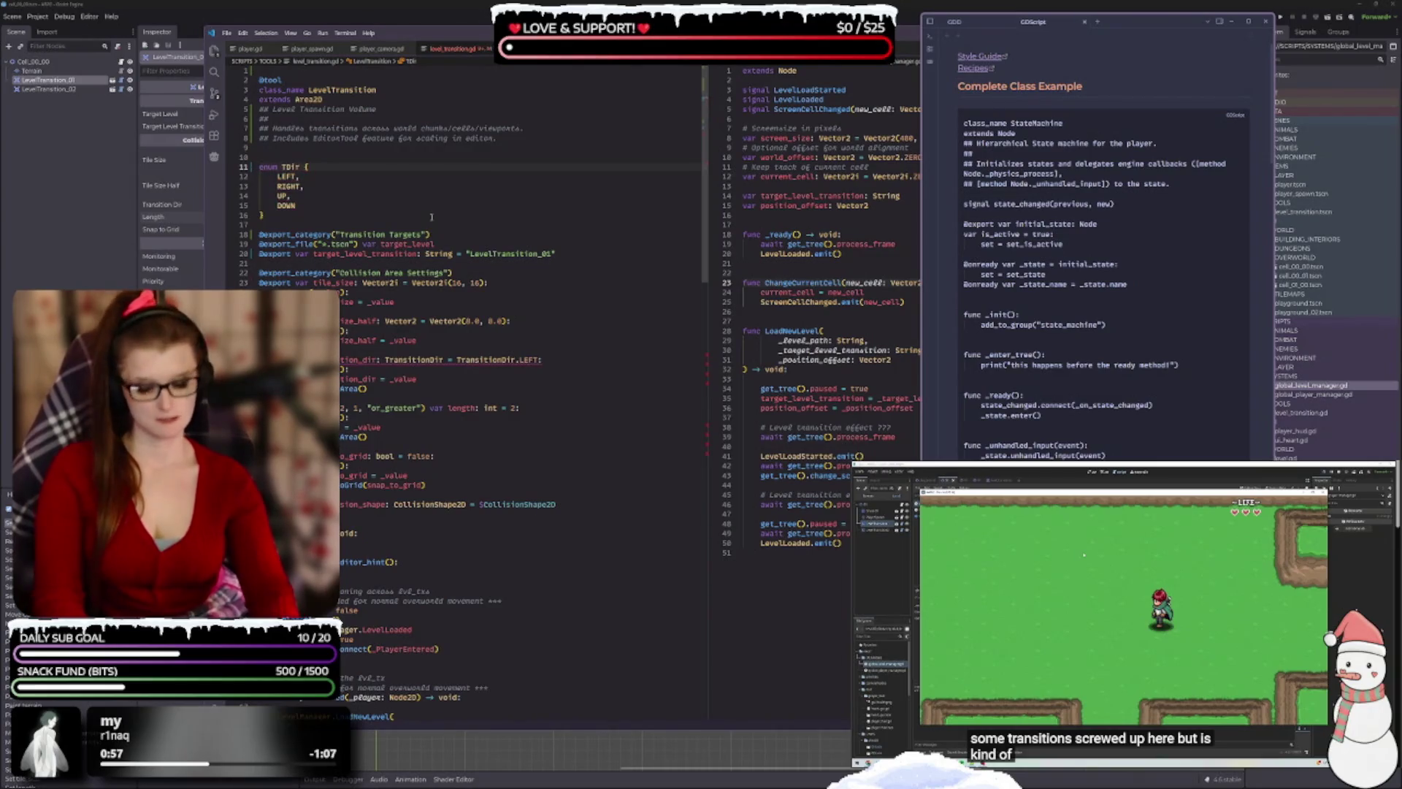
pyautogui.write('an')
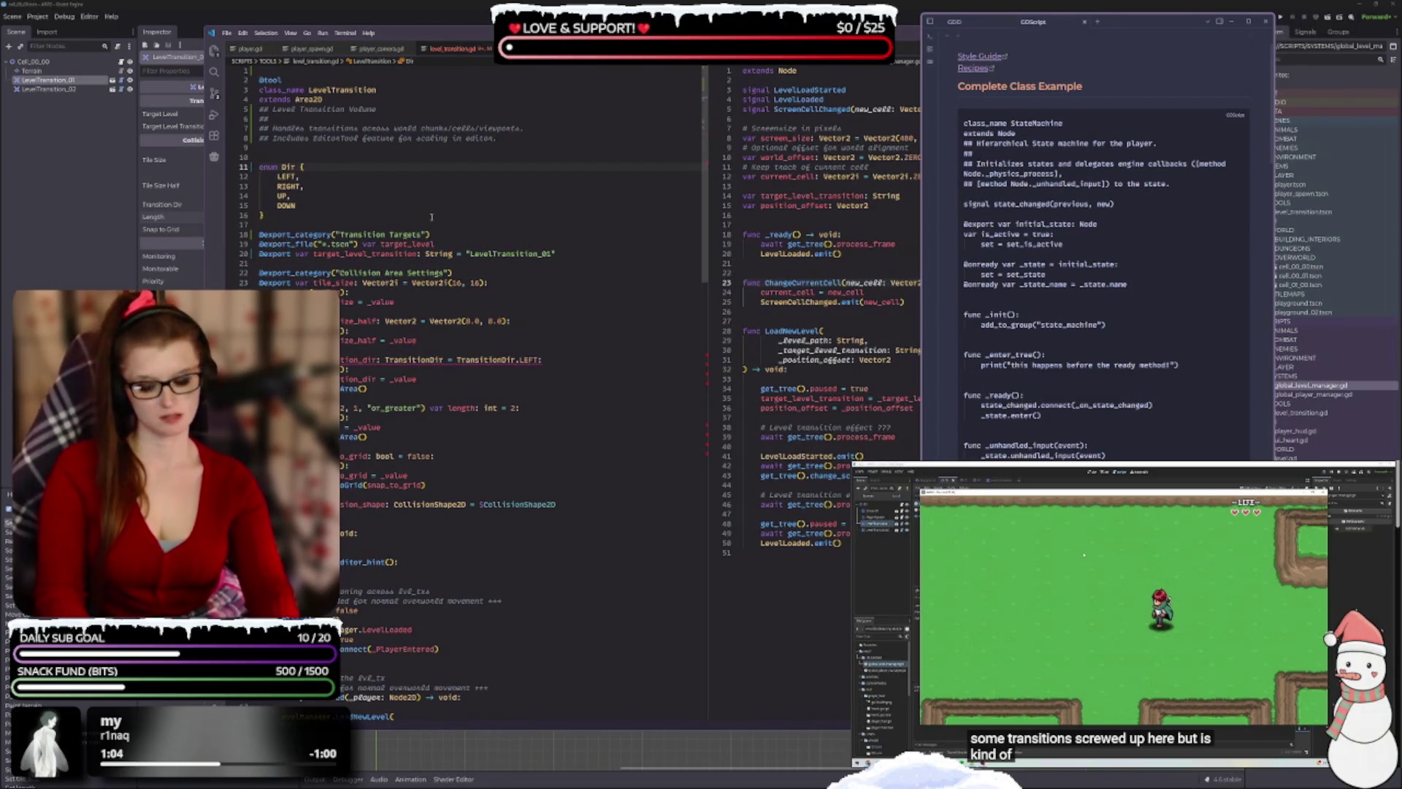
pyautogui.write('Exition')
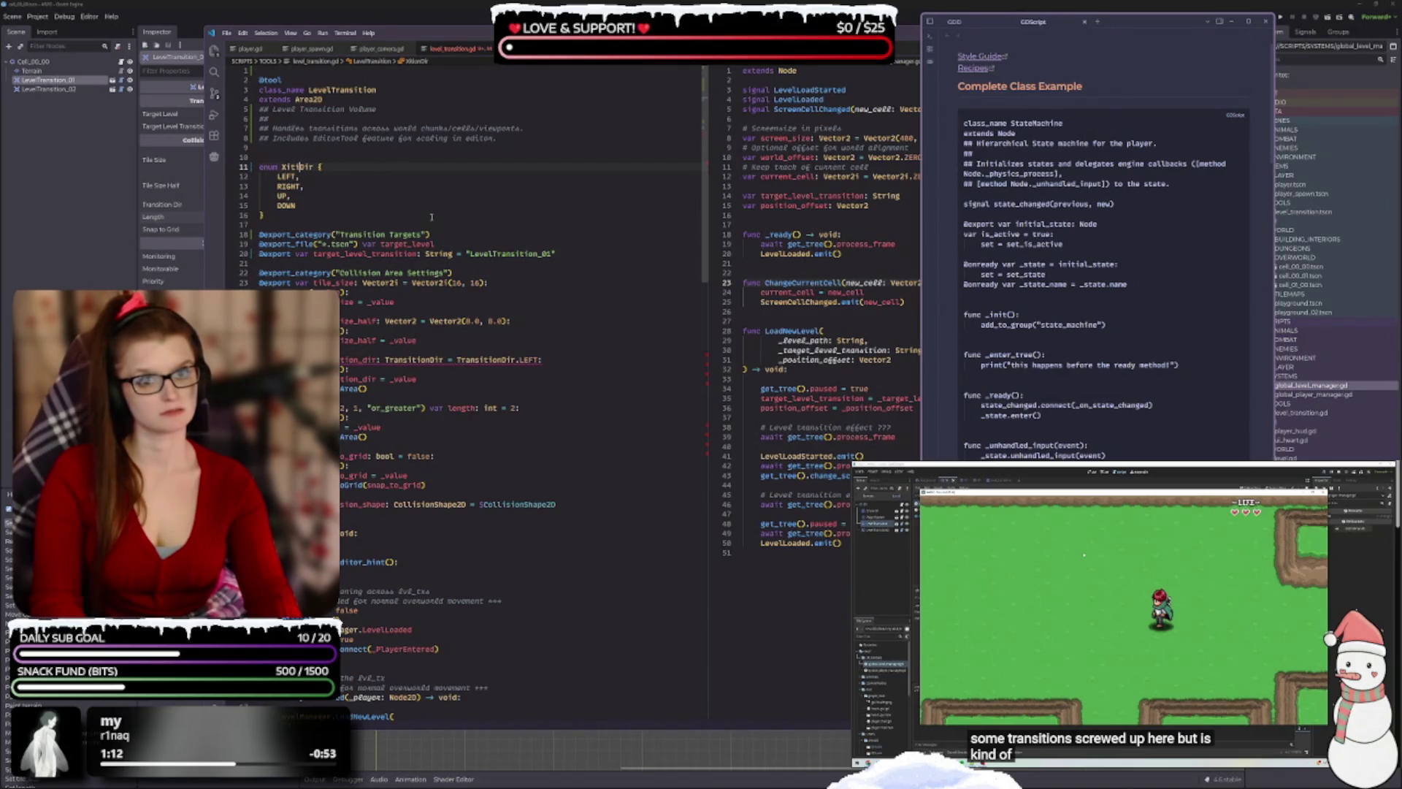
pyautogui.press('BackSpace')
pyautogui.press('BackSpace')
pyautogui.press('BackSpace')
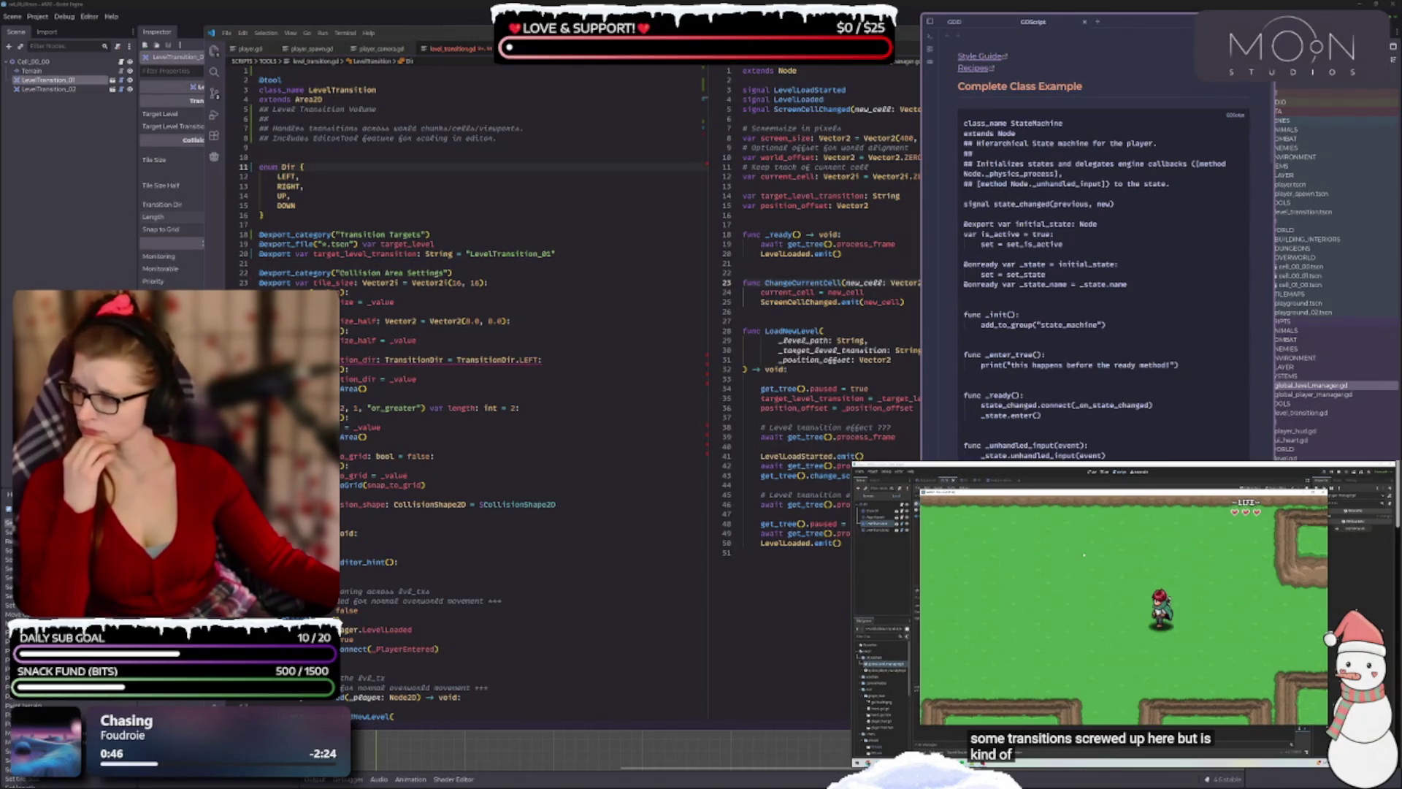
# Try Direction and DIR as enum names before settling on Dir
pyautogui.click(422, 321)
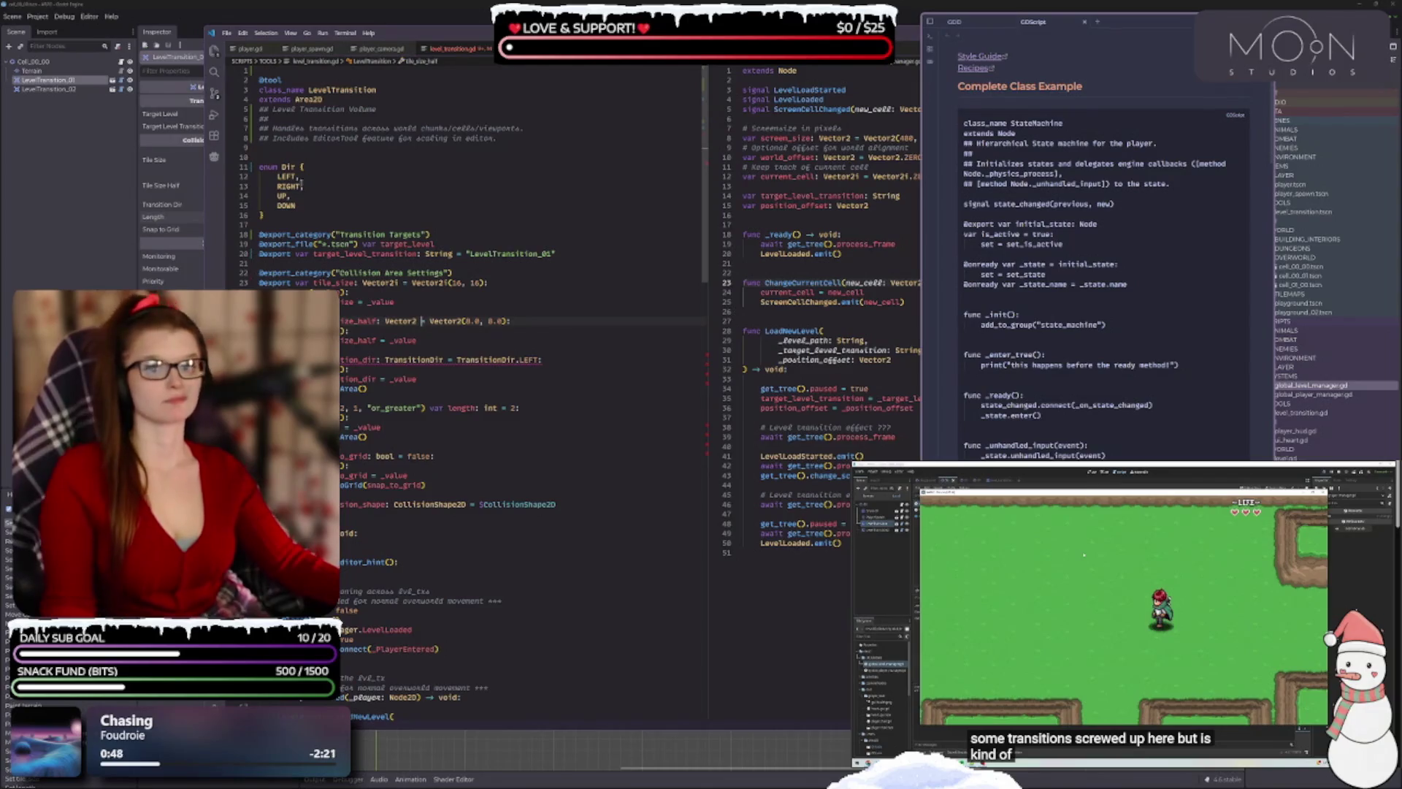
pyautogui.click(281, 167)
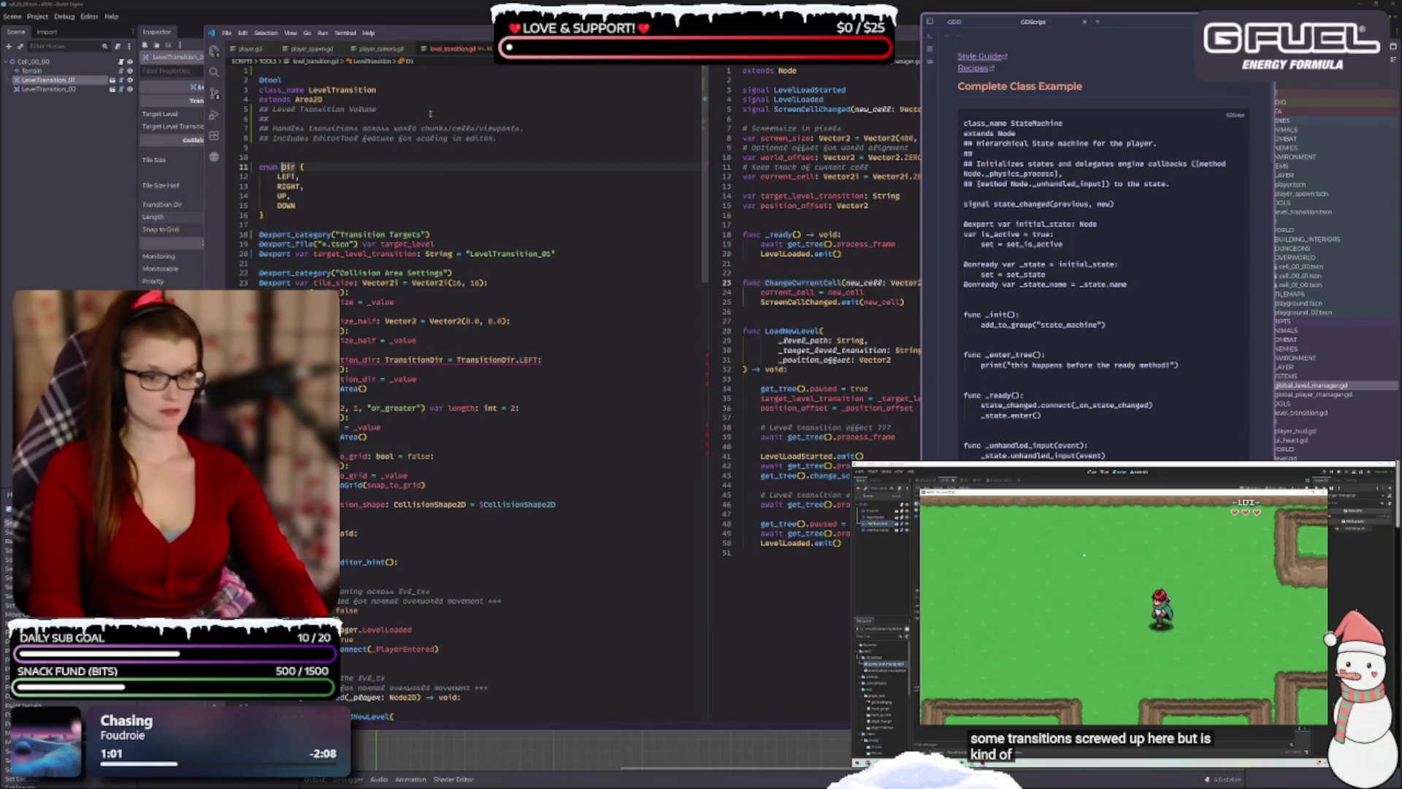
pyautogui.write('ection')
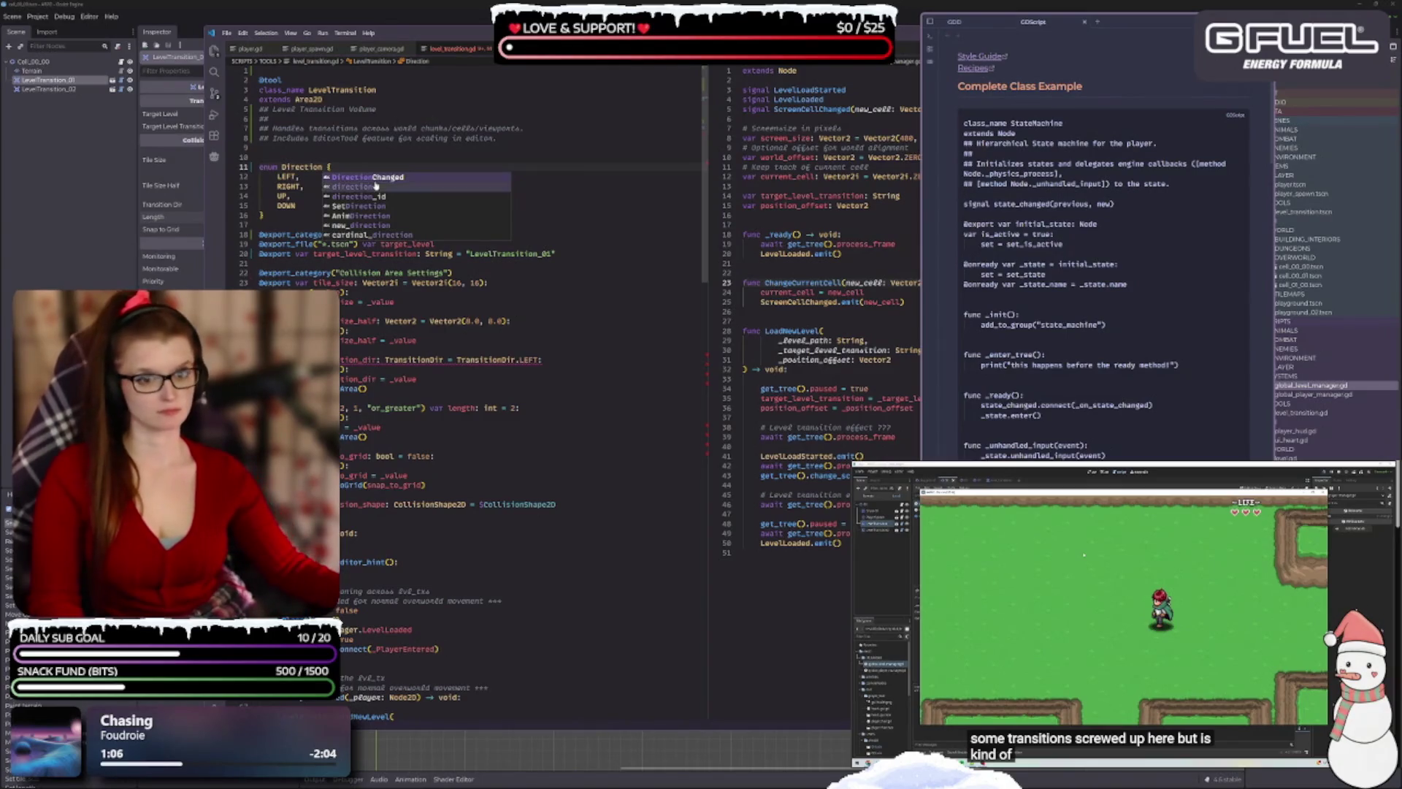
pyautogui.click(482, 320)
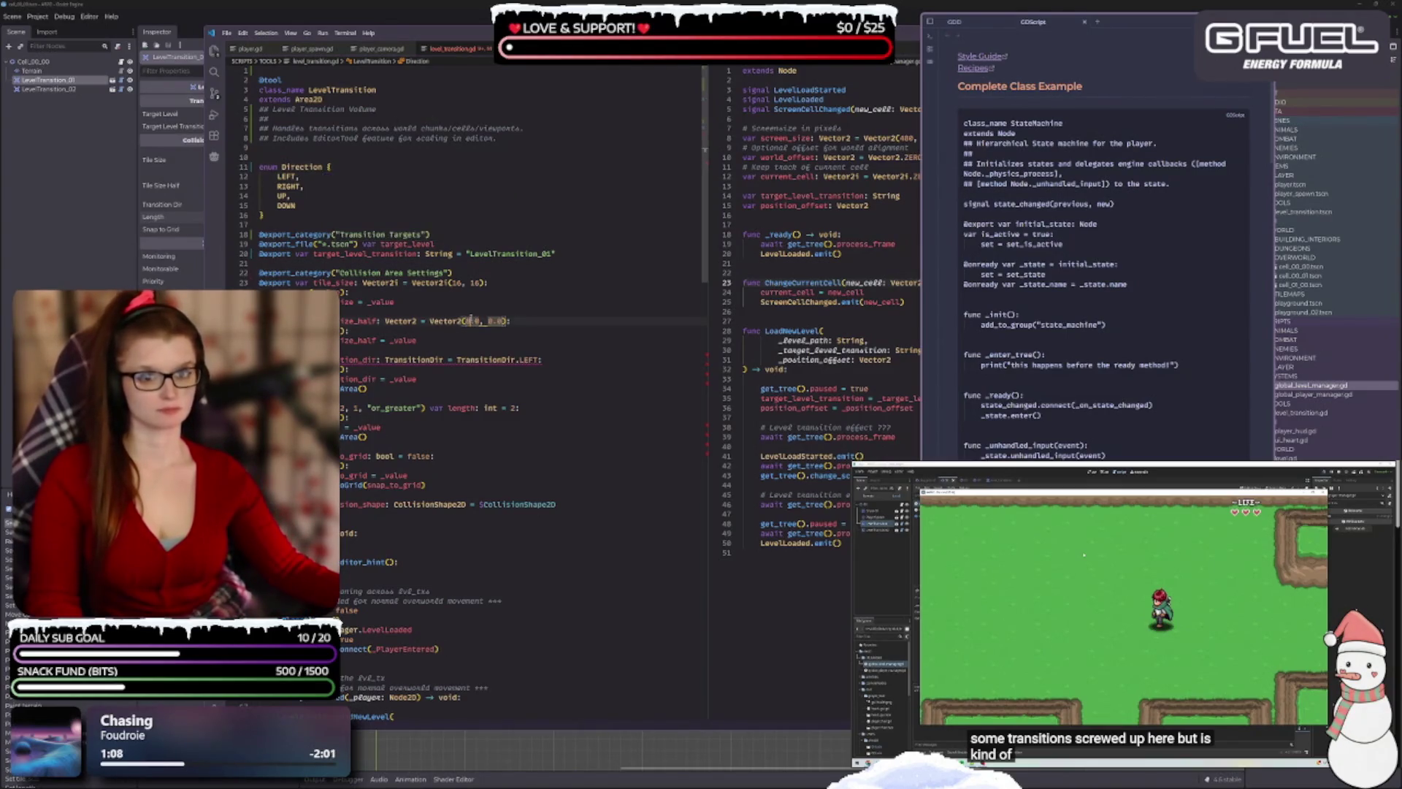
pyautogui.doubleClick(299, 167)
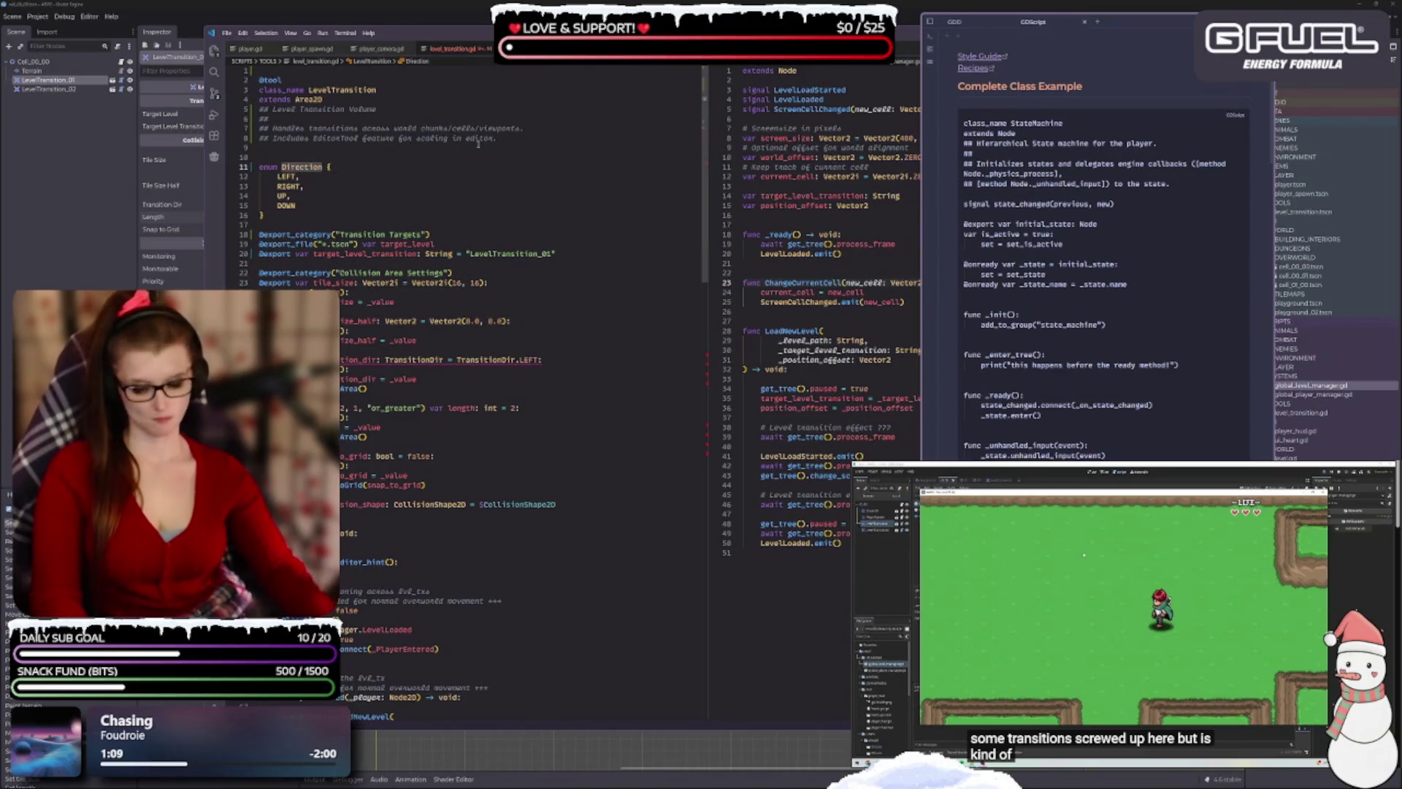
pyautogui.write('DIR')
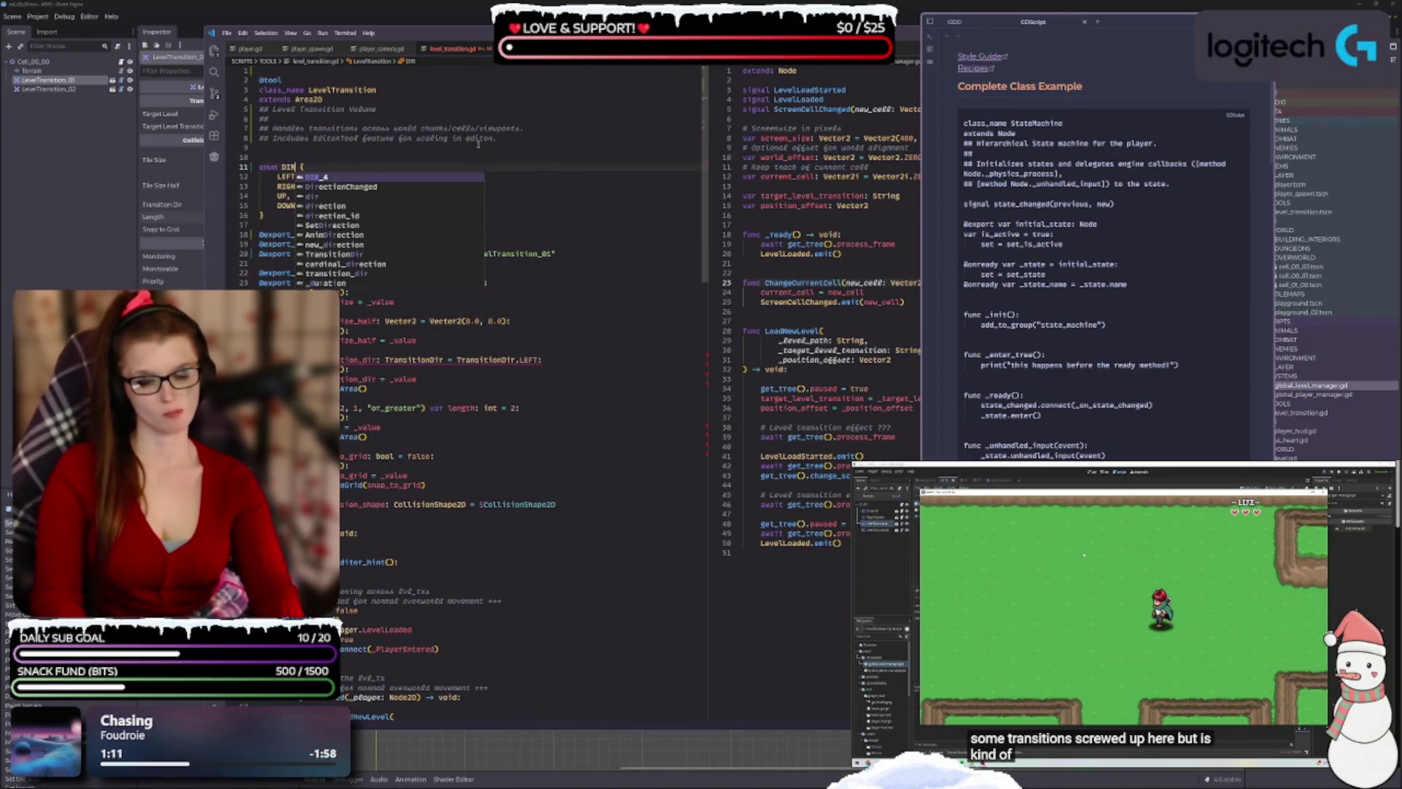
pyautogui.press('BackSpace')
pyautogui.press('BackSpace')
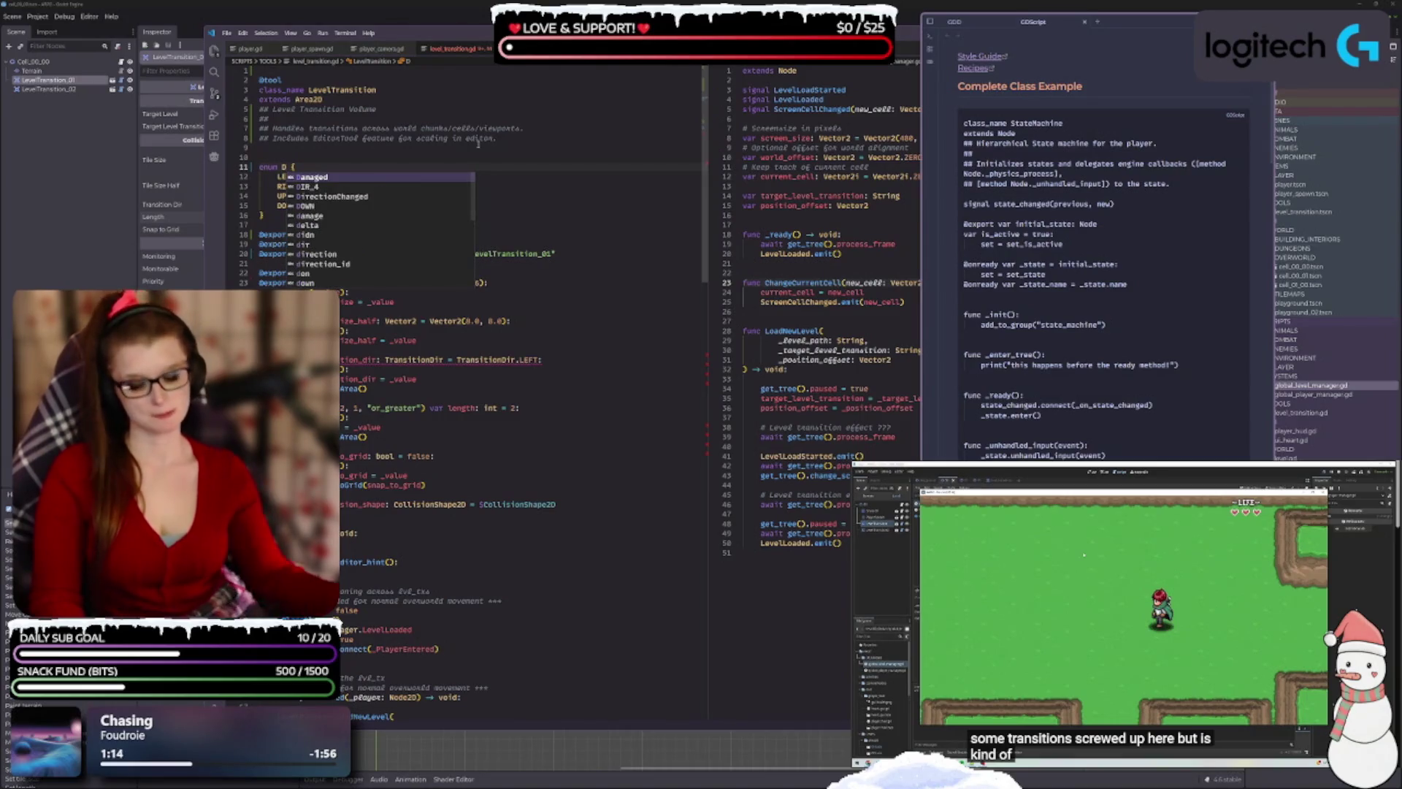
pyautogui.write('ir')
pyautogui.press('Escape')
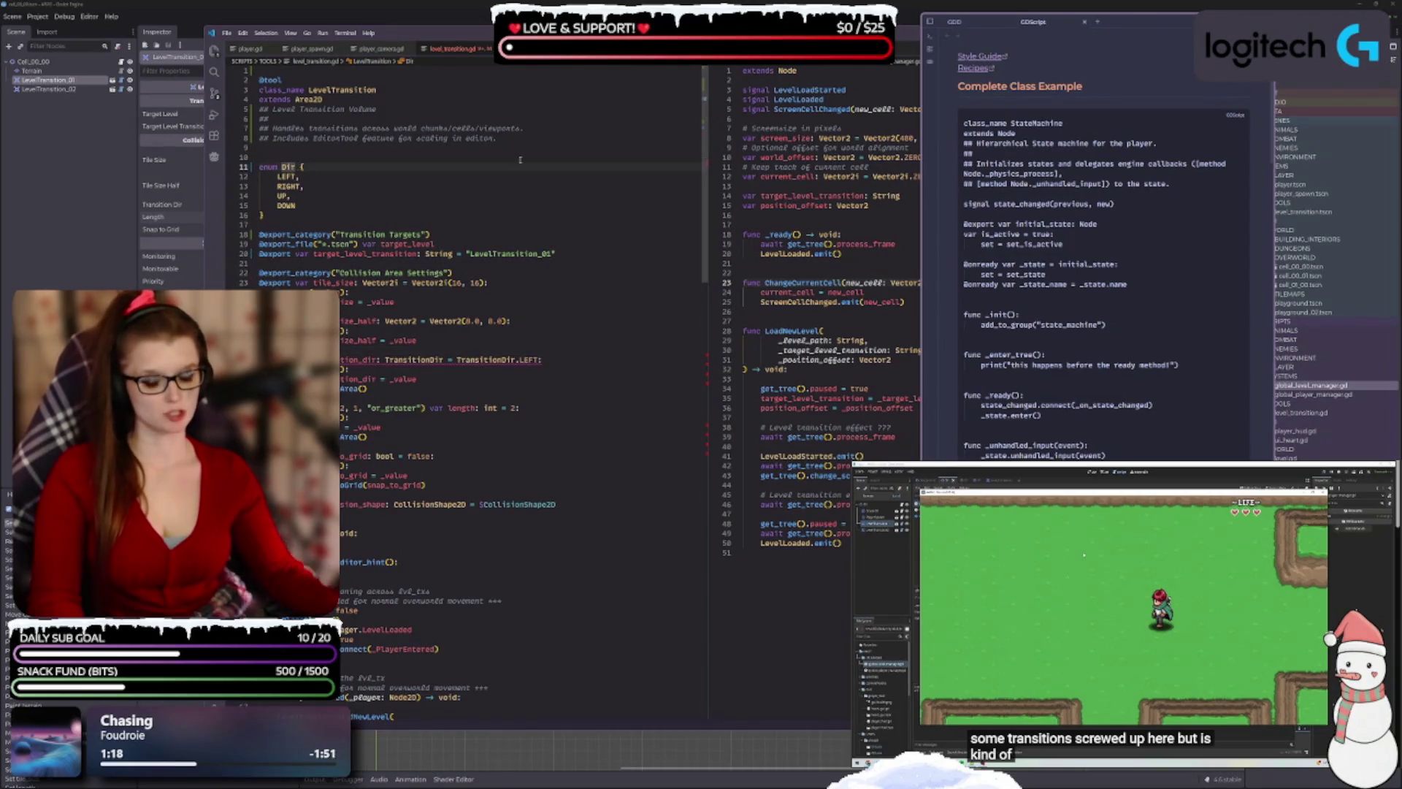
# Briefly try Ord, then name the enum Dir and dismiss the suggestions
pyautogui.press('BackSpace')
pyautogui.press('BackSpace')
pyautogui.press('BackSpace')
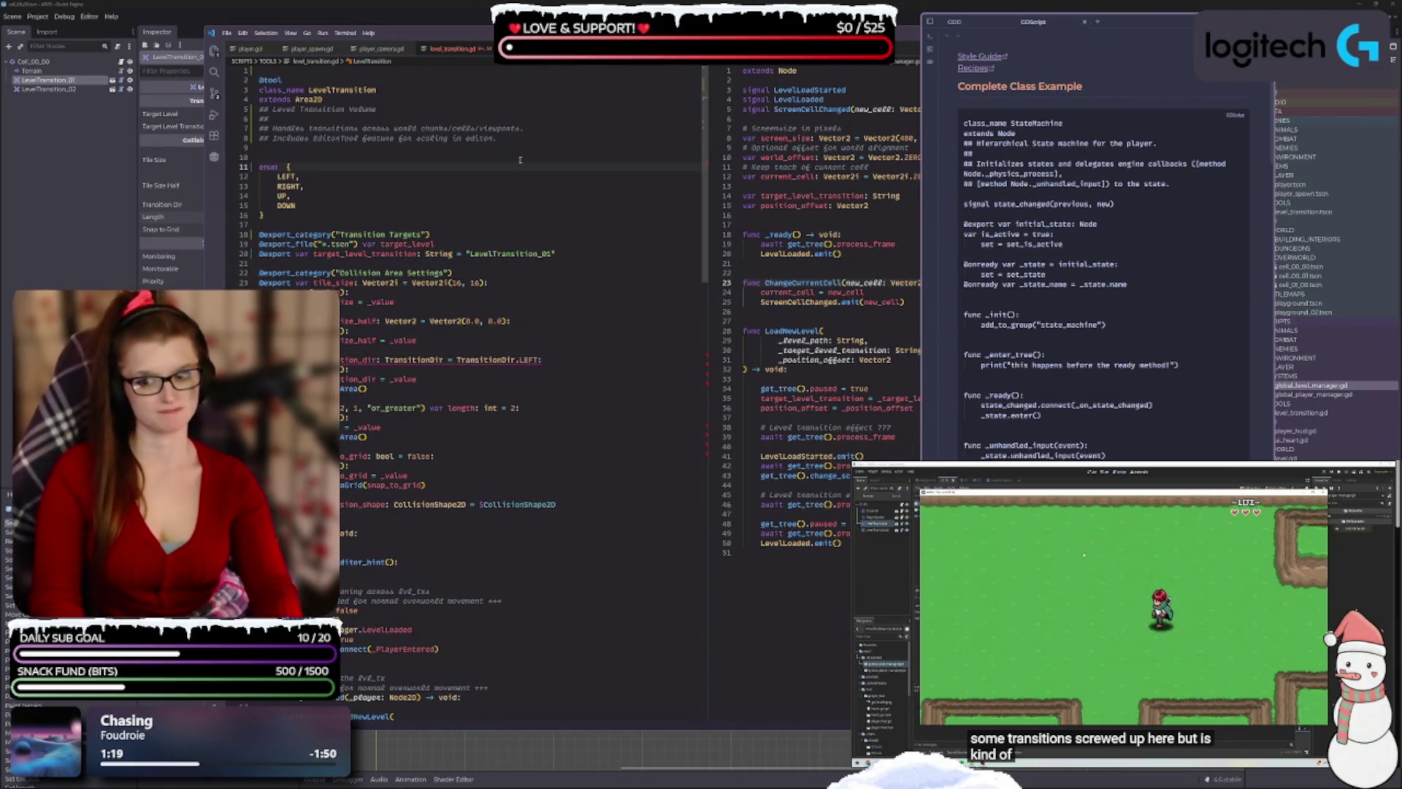
pyautogui.write('Ord')
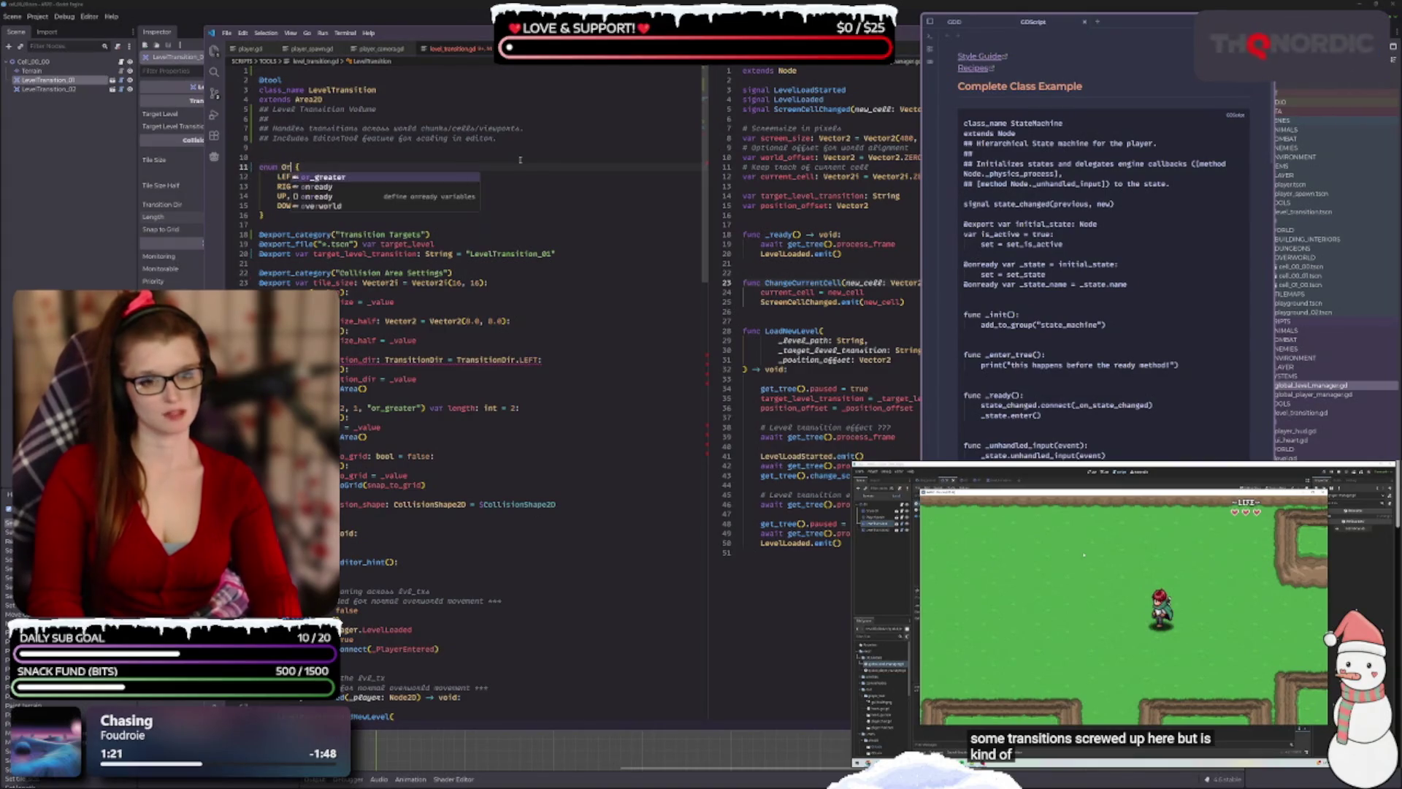
pyautogui.press('BackSpace')
pyautogui.press('BackSpace')
pyautogui.press('BackSpace')
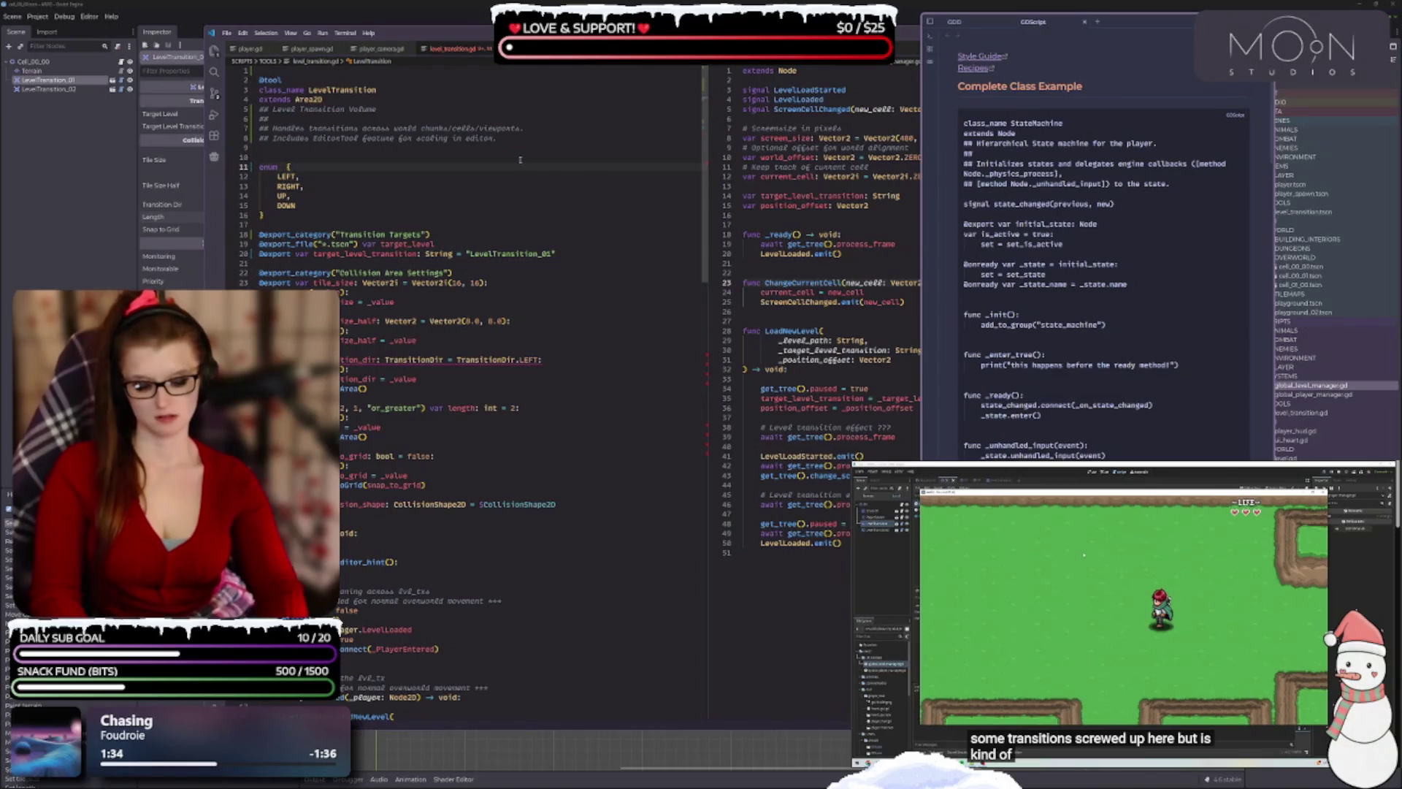
pyautogui.write('Dir')
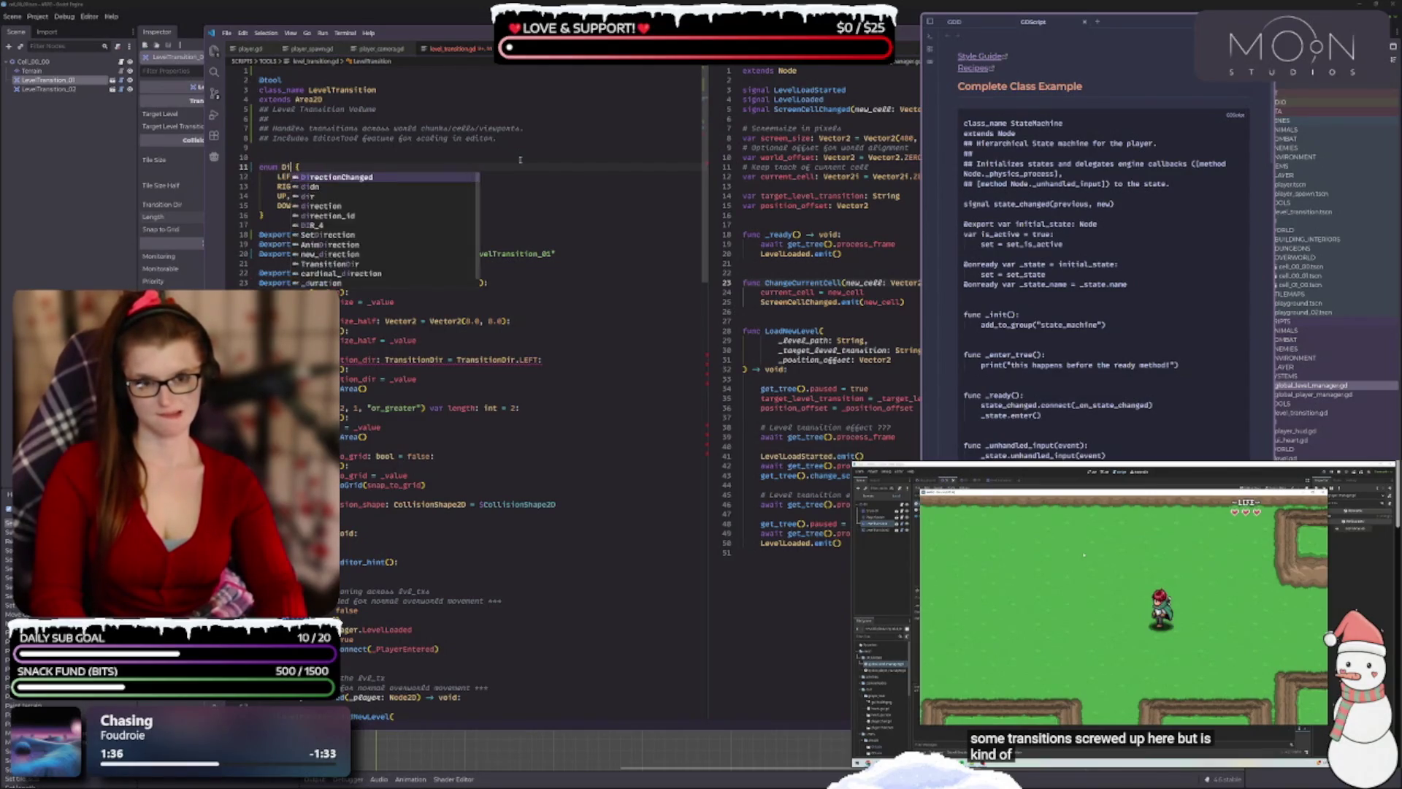
pyautogui.click(604, 168)
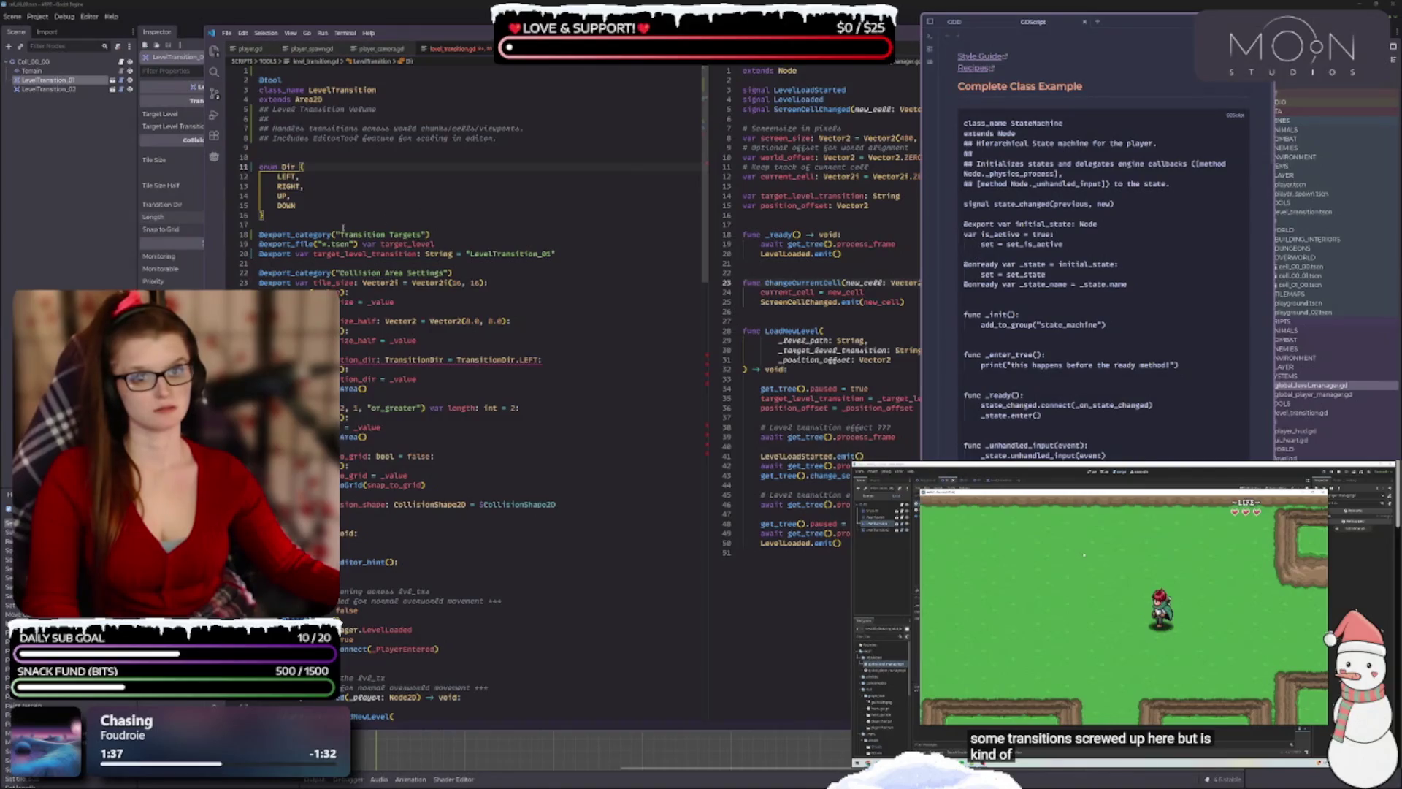
pyautogui.press('Down')
pyautogui.press('Down')
pyautogui.press('Down')
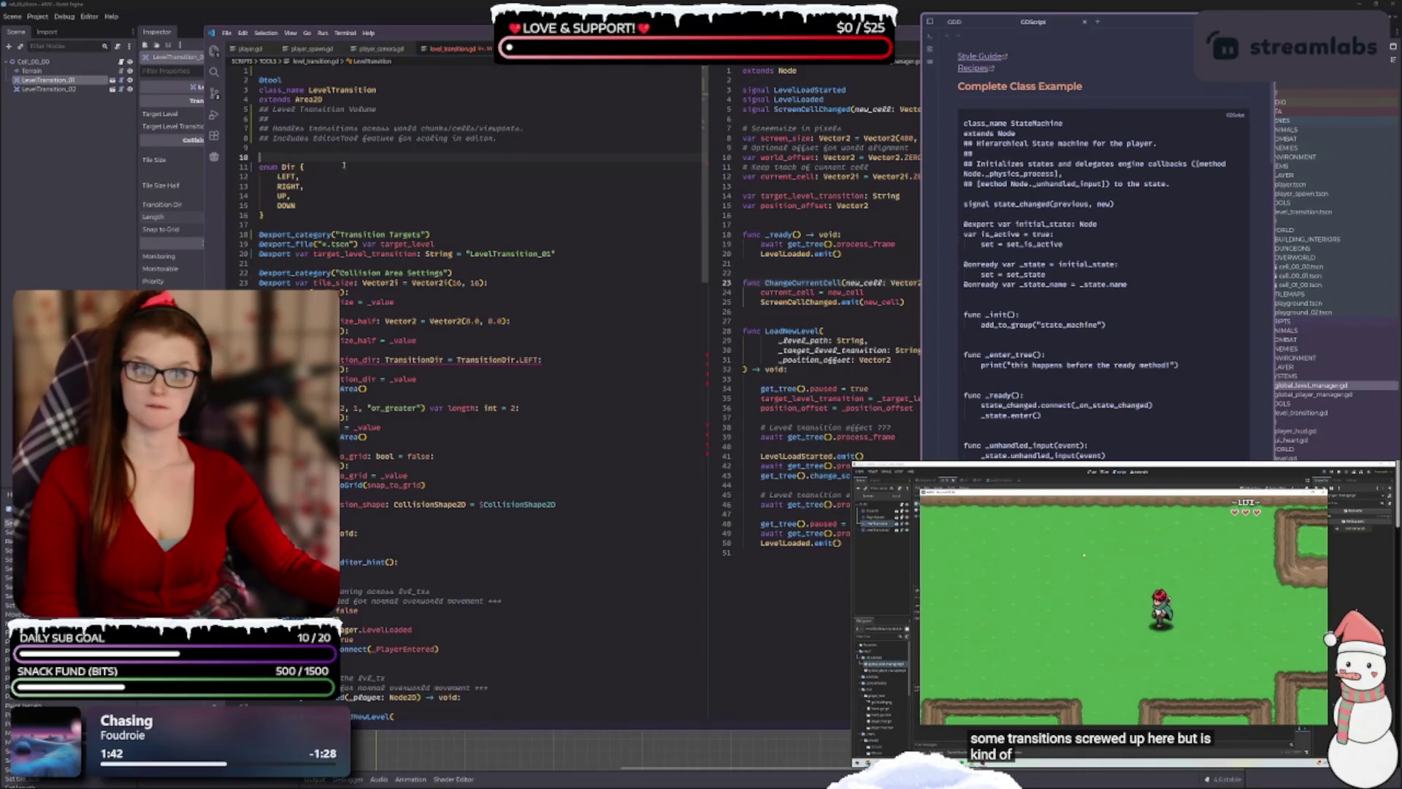
pyautogui.doubleClick(268, 167)
pyautogui.press('Right')
pyautogui.press('Right')
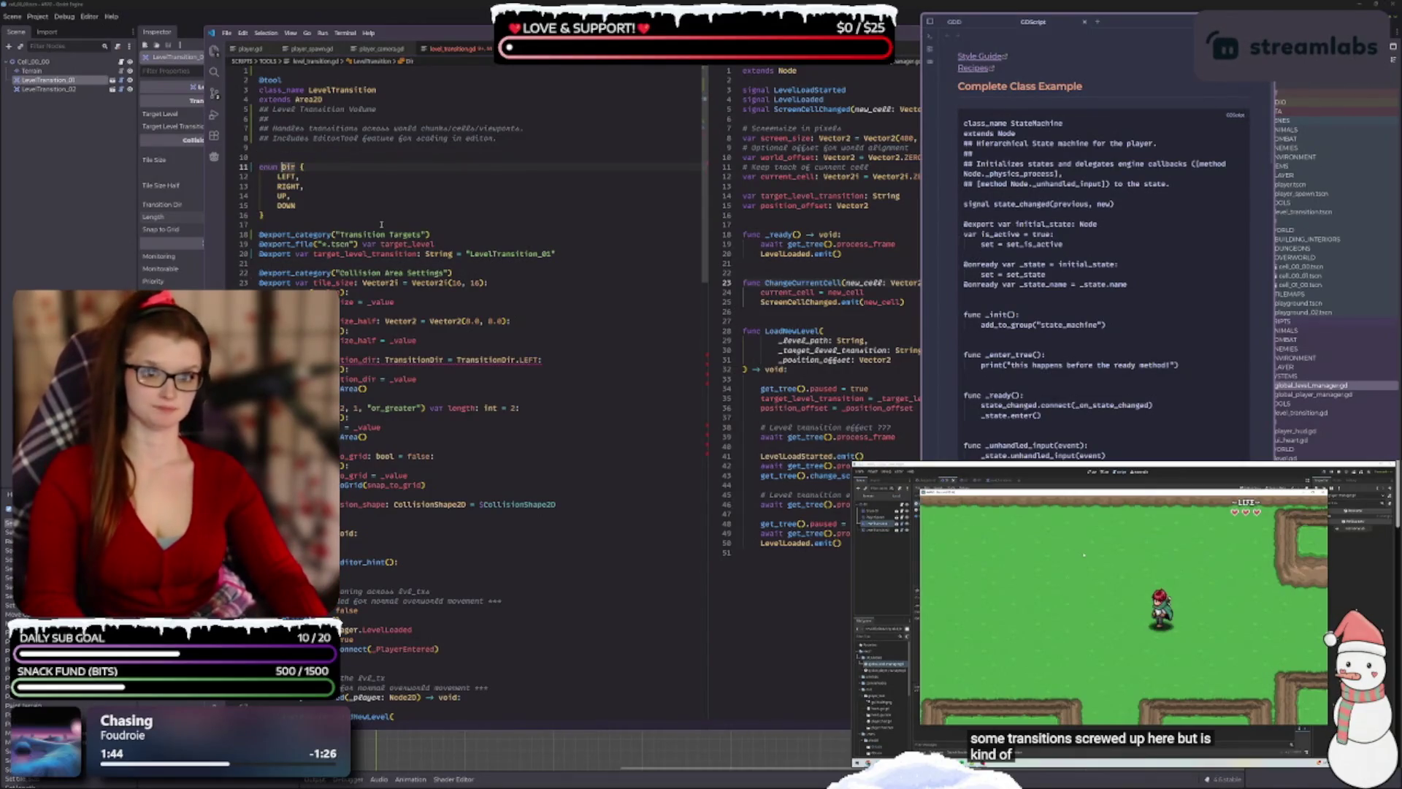
pyautogui.write('T')
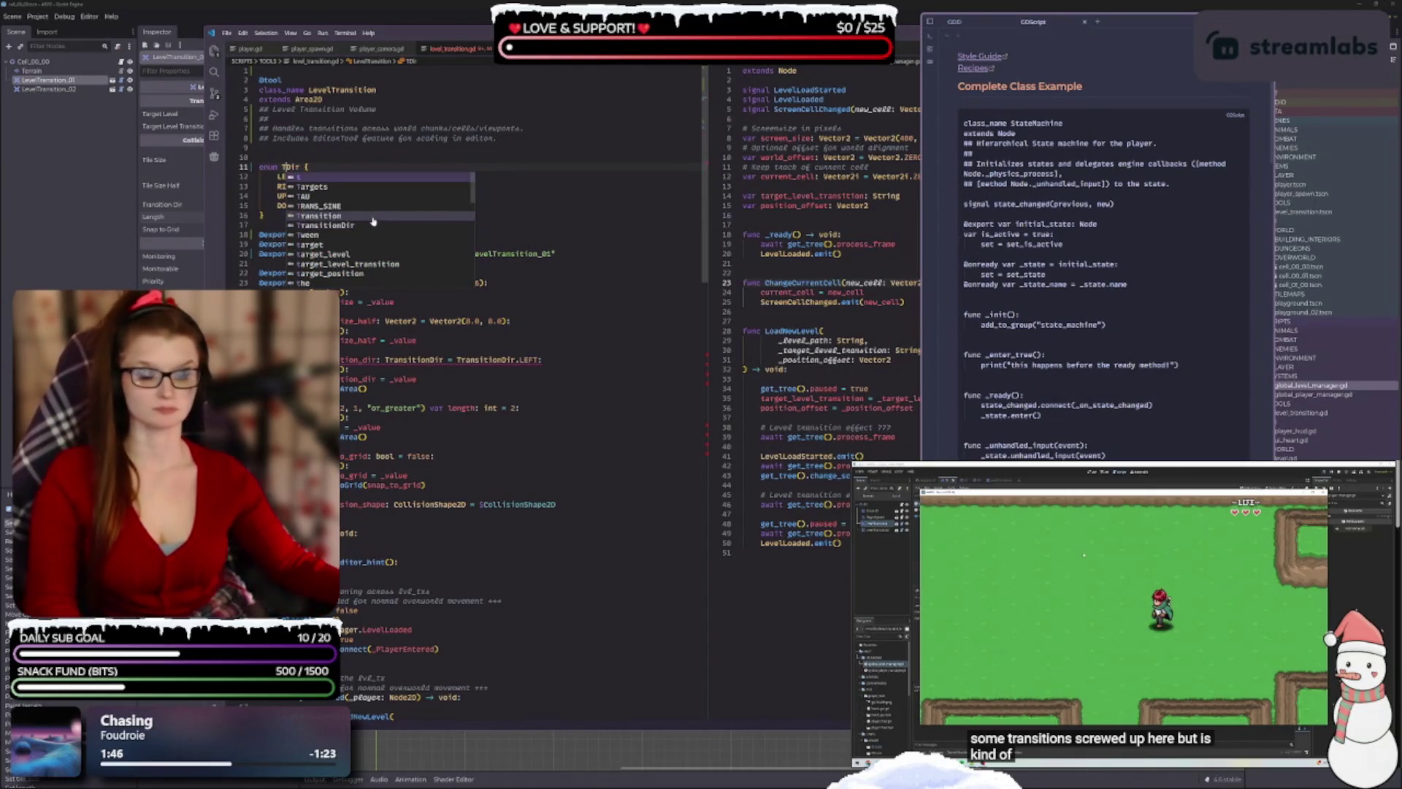
pyautogui.press('Escape')
pyautogui.press('Down')
pyautogui.press('Down')
pyautogui.press('Down')
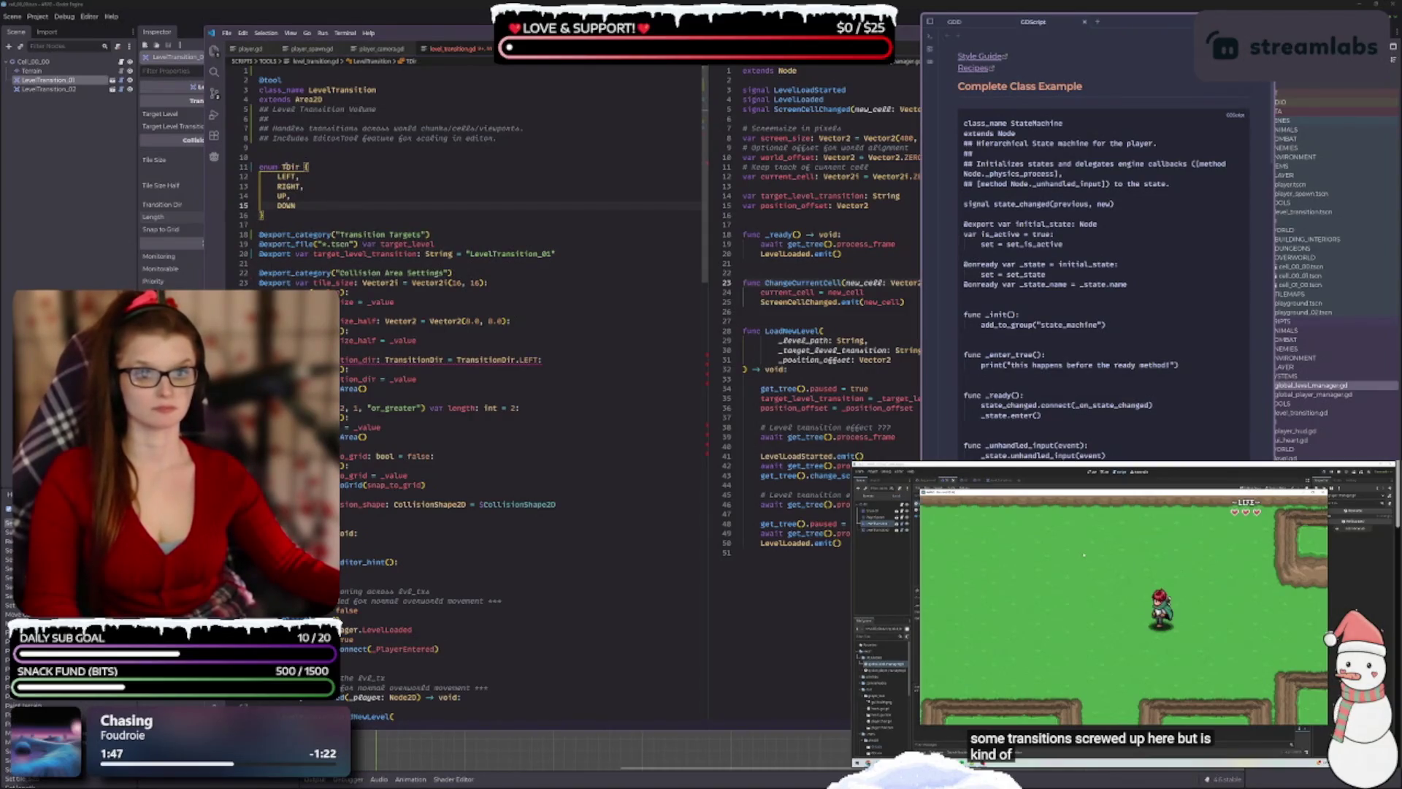
pyautogui.press('Up')
pyautogui.press('Up')
pyautogui.press('Up')
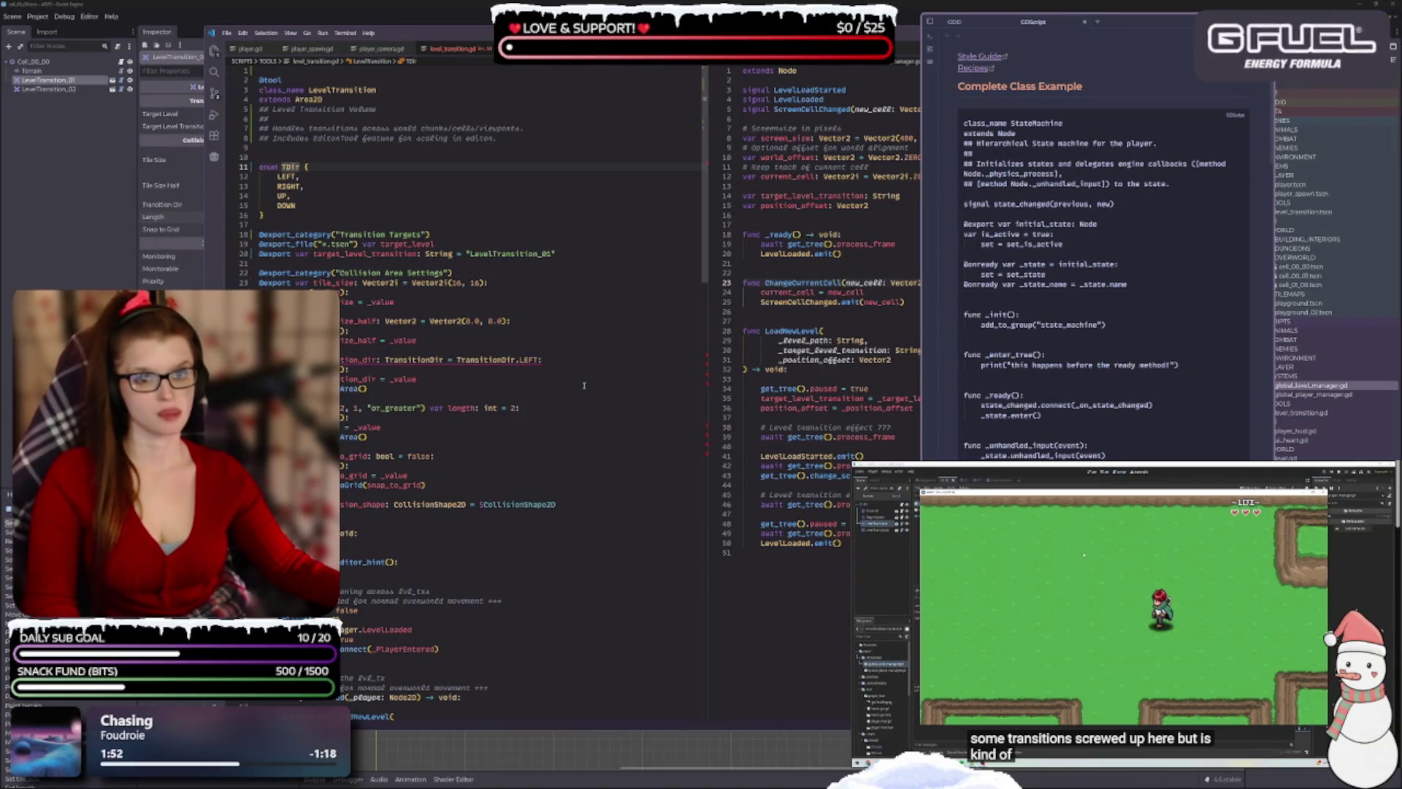
pyautogui.write('_')
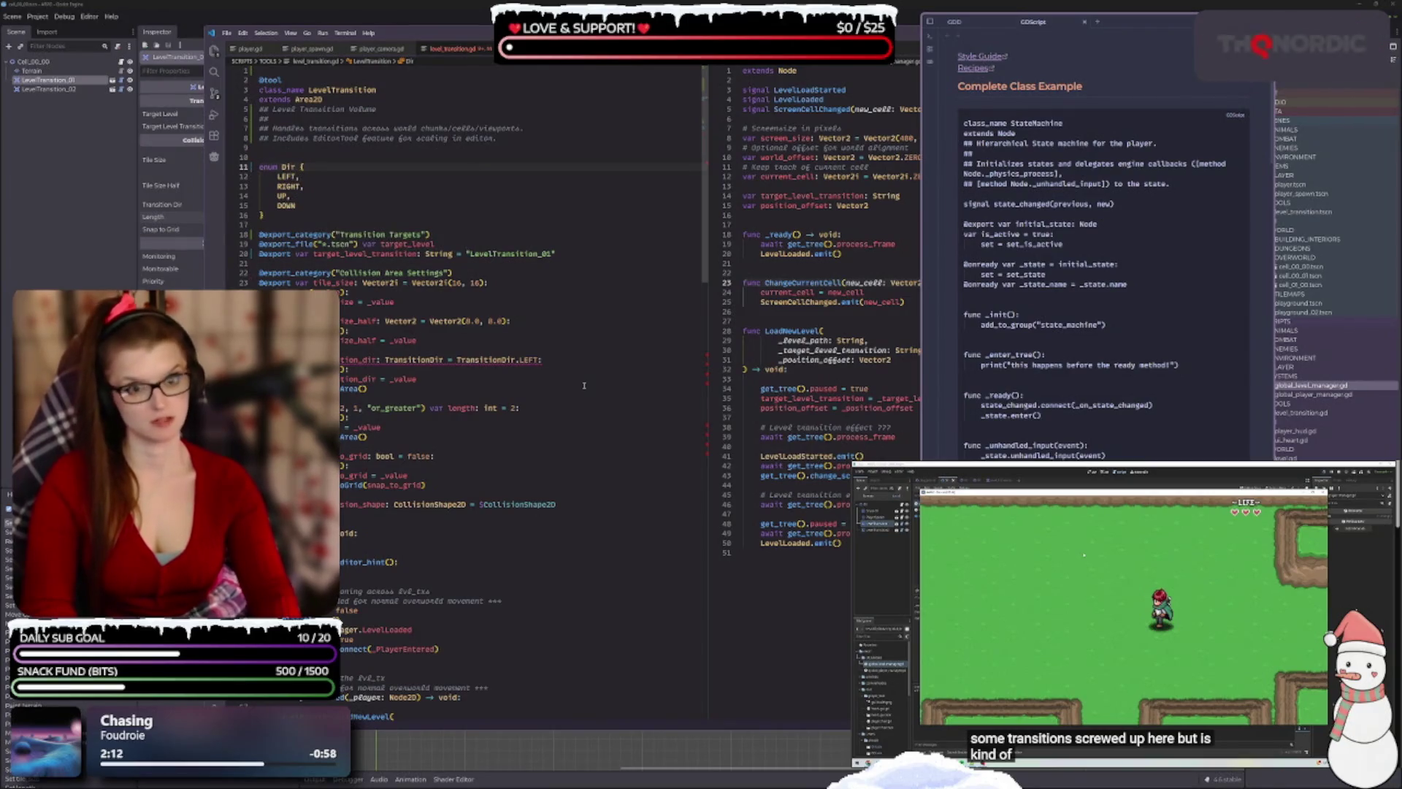
pyautogui.write('Trans')
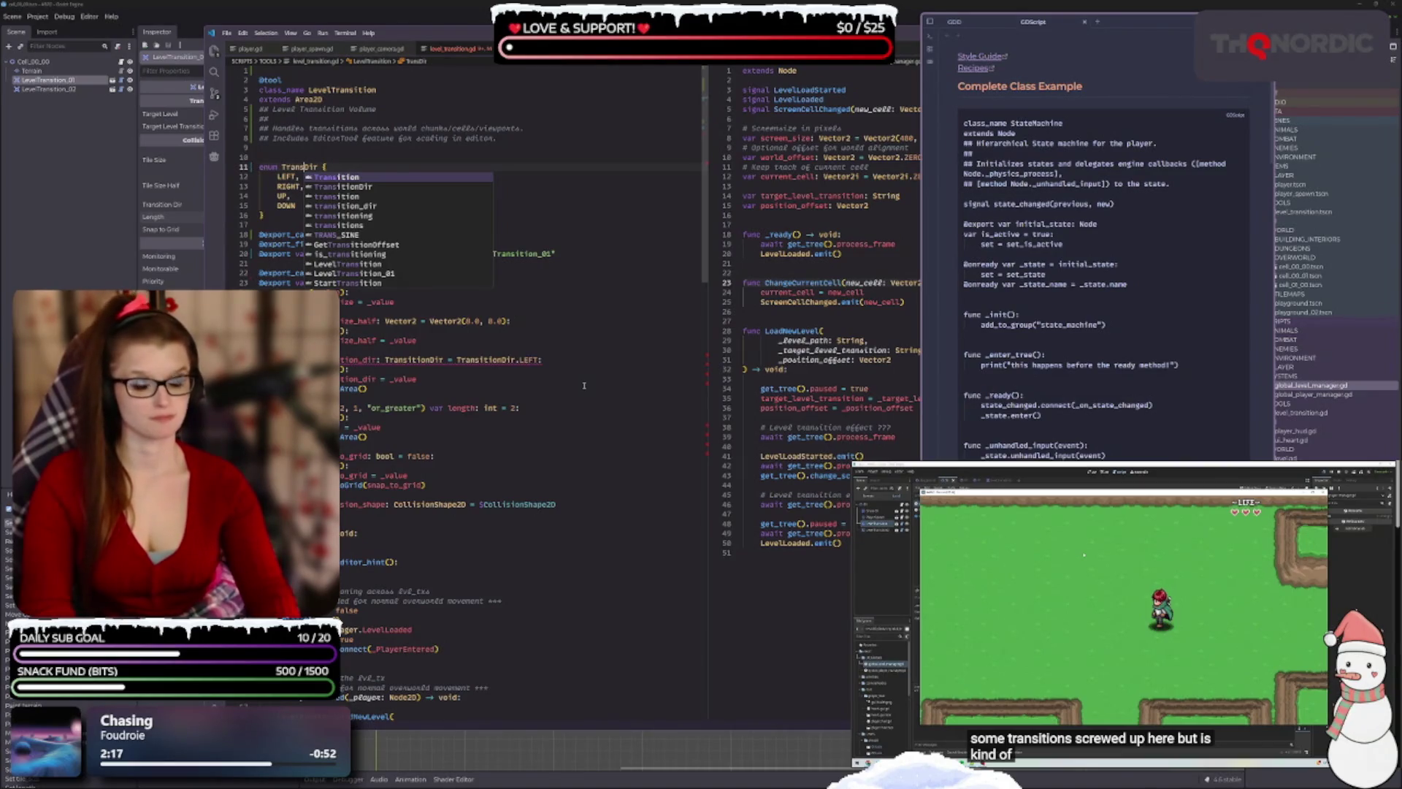
pyautogui.press('BackSpace')
pyautogui.press('BackSpace')
pyautogui.press('BackSpace')
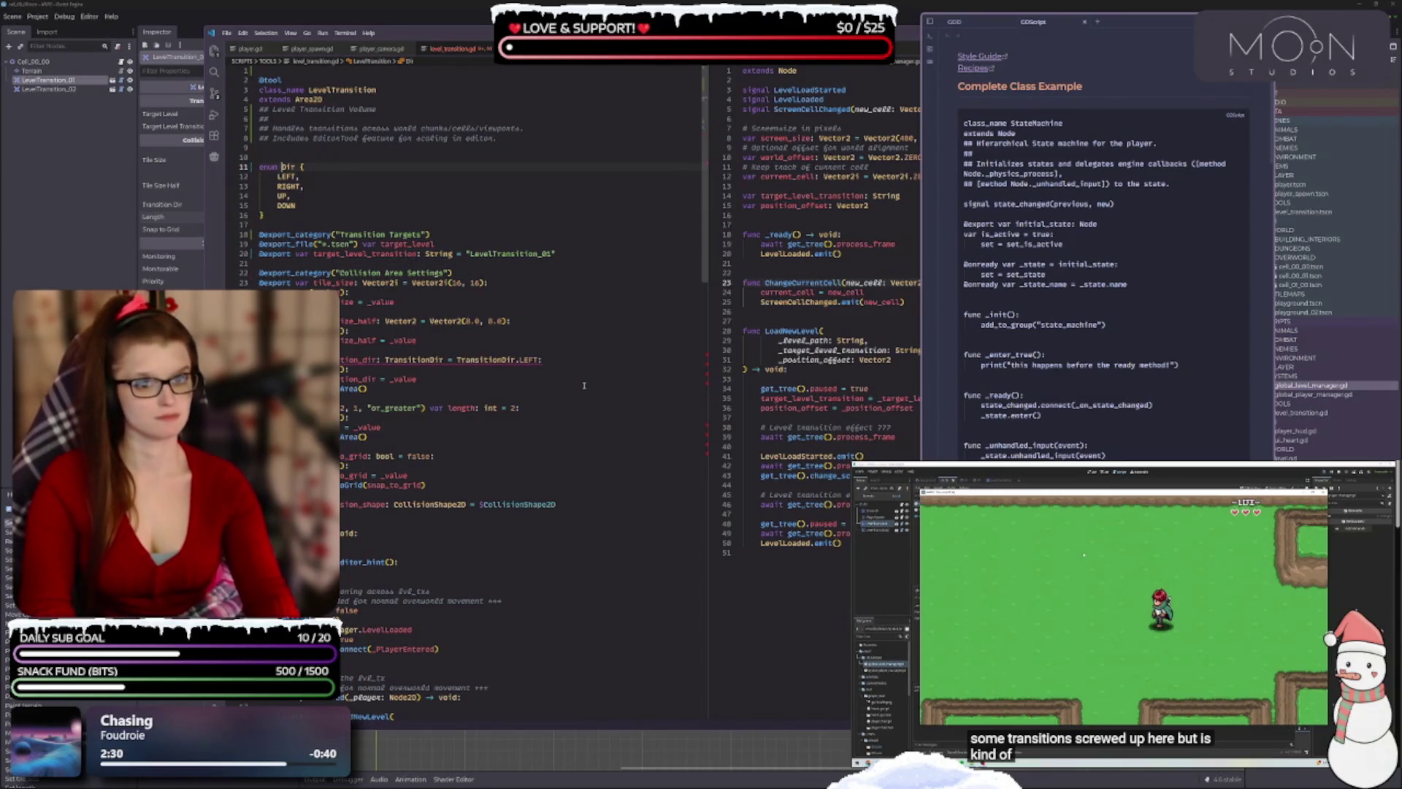
pyautogui.write('T')
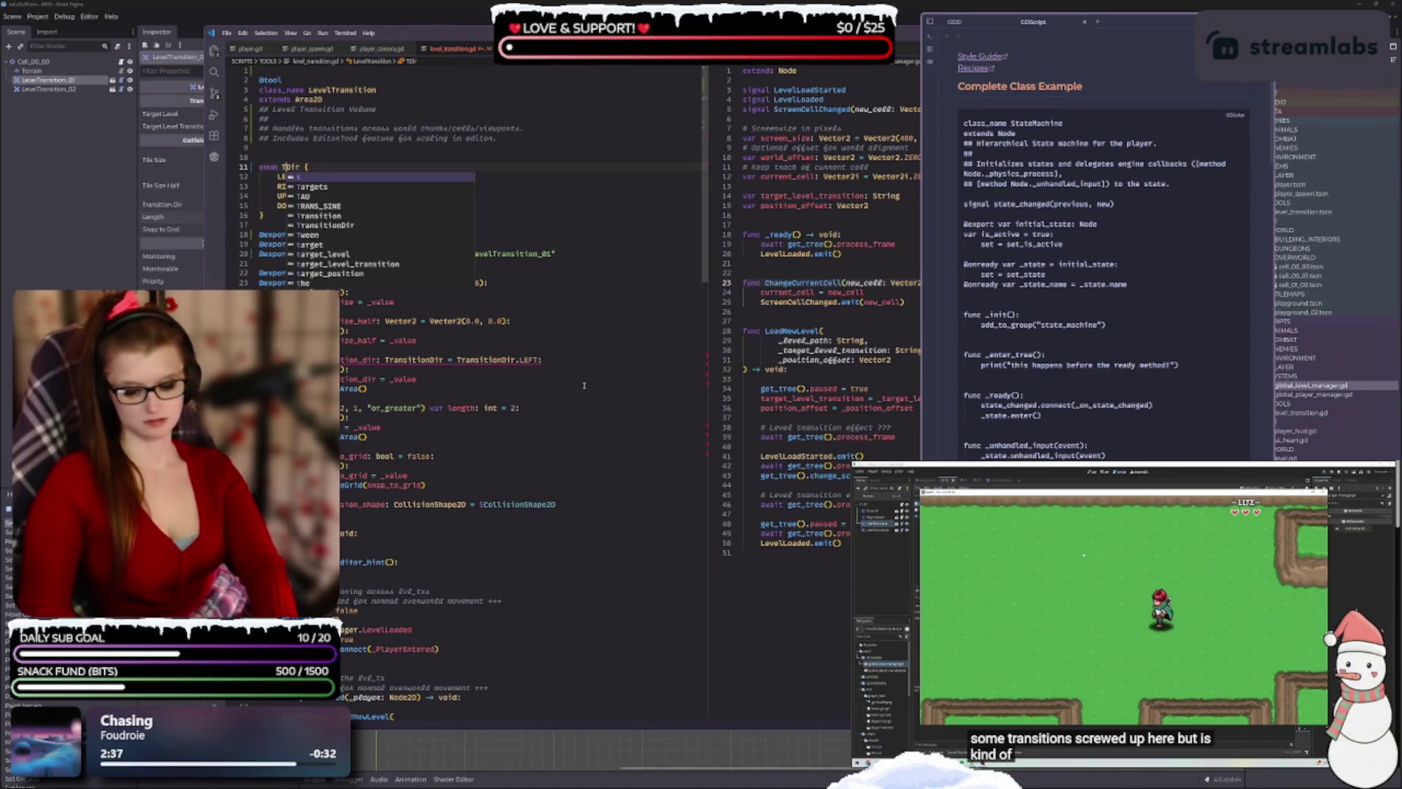
pyautogui.write('arget')
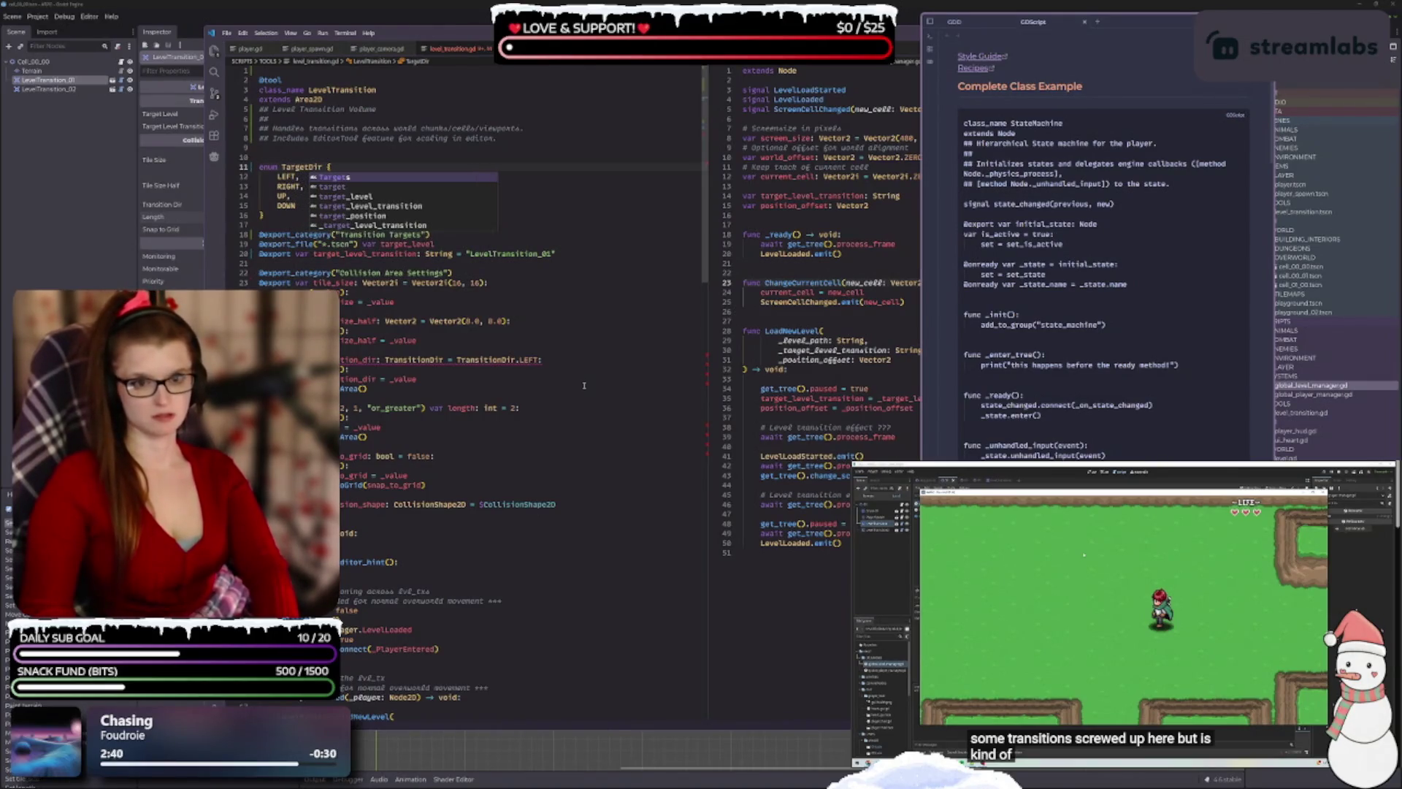
pyautogui.press('BackSpace')
pyautogui.press('BackSpace')
pyautogui.press('BackSpace')
pyautogui.write('Dest')
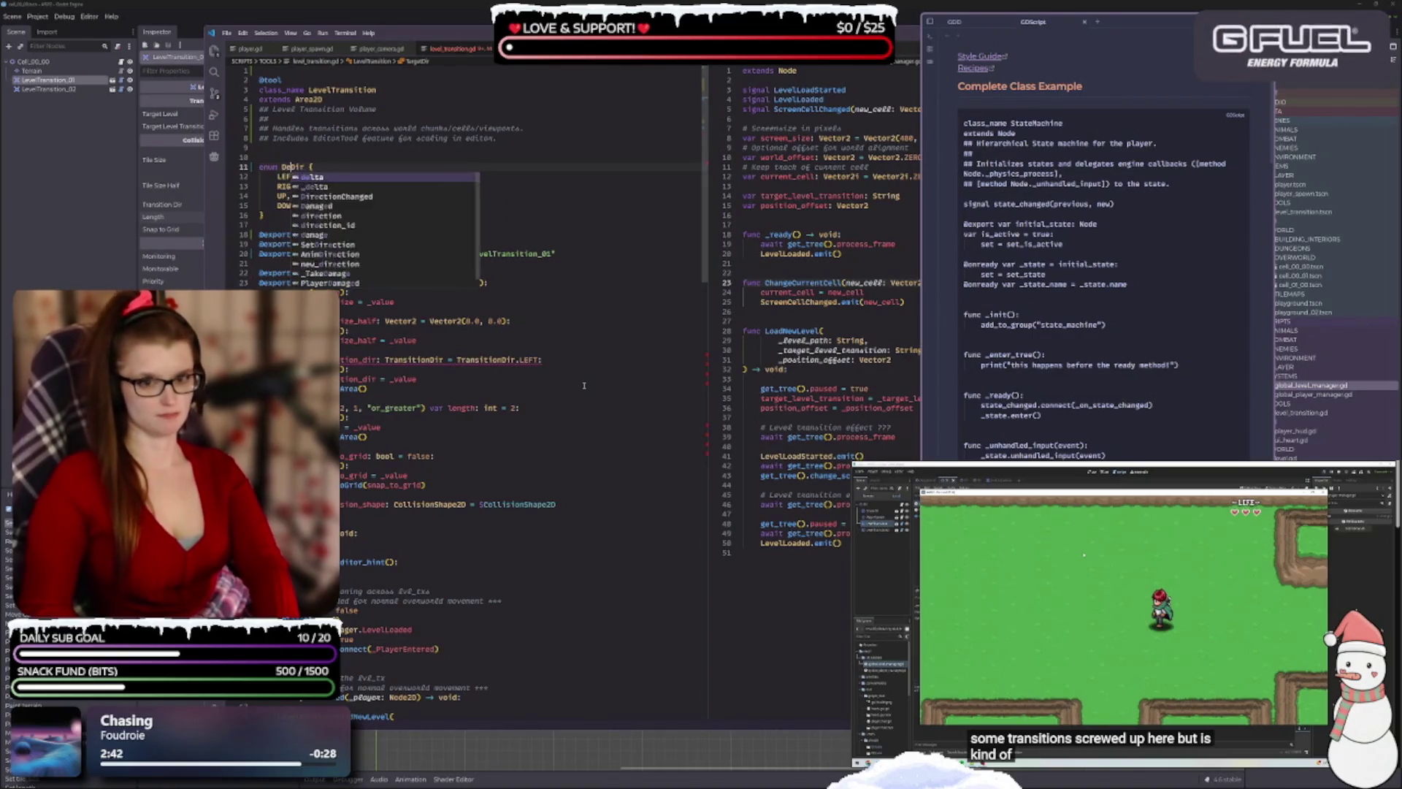
pyautogui.press('BackSpace')
pyautogui.press('BackSpace')
pyautogui.press('BackSpace')
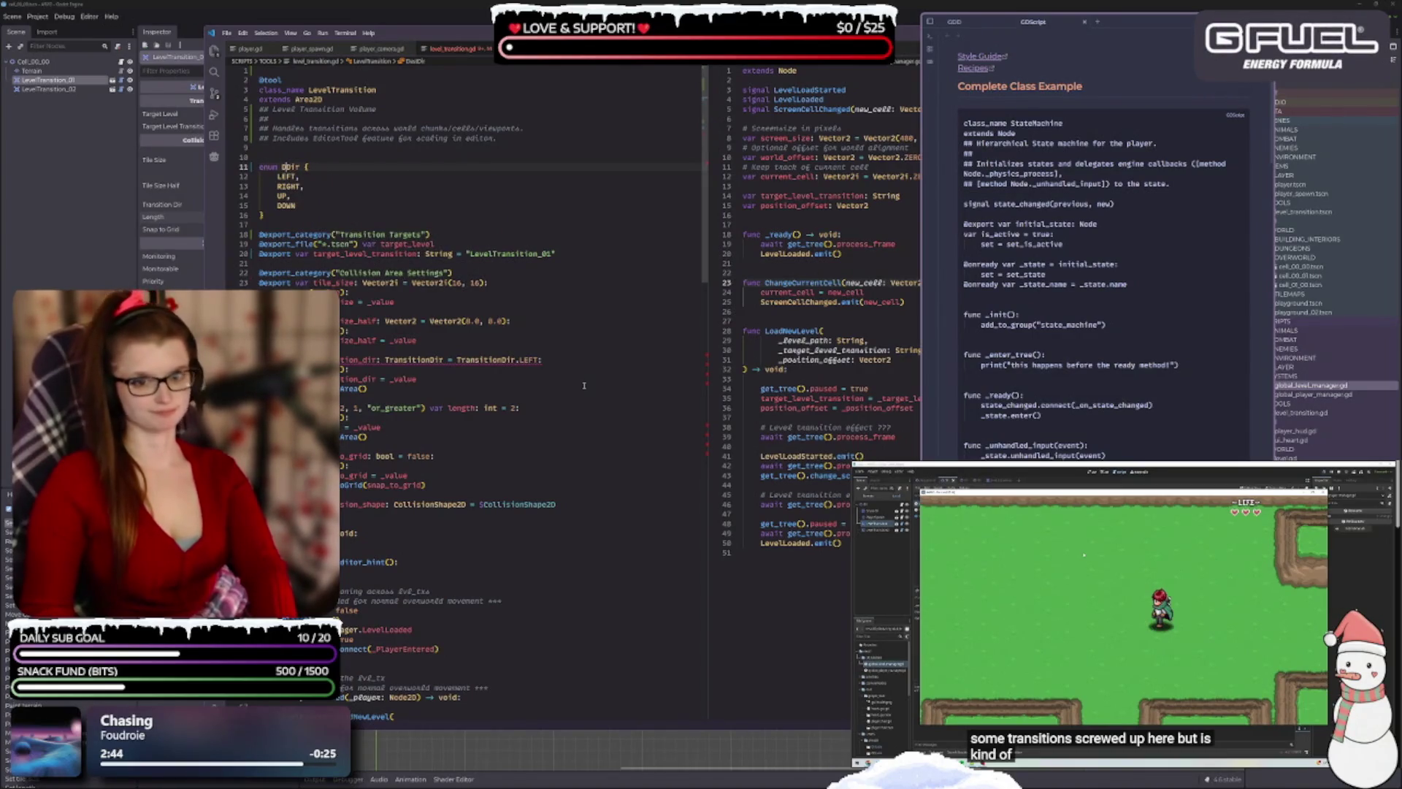
pyautogui.press('BackSpace')
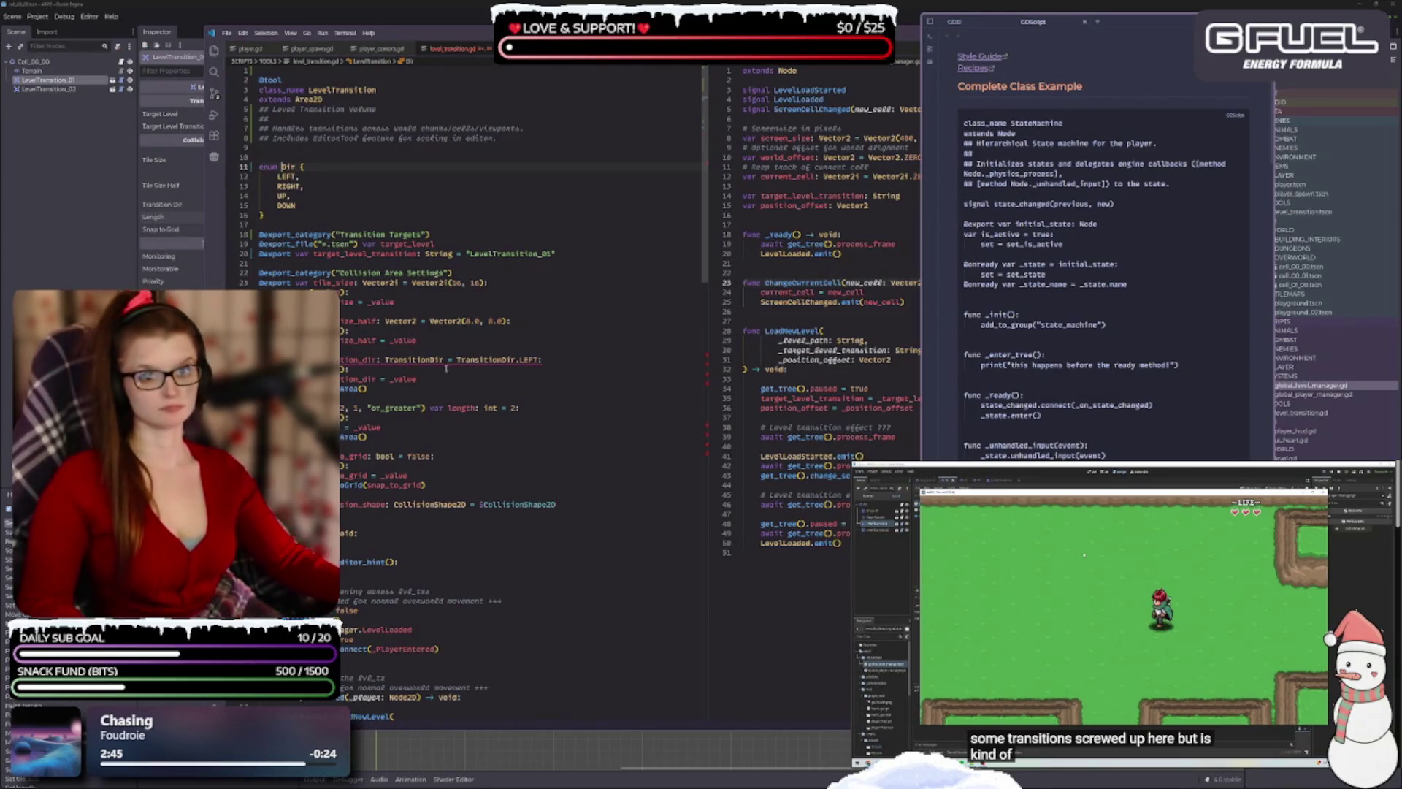
pyautogui.press('Down')
pyautogui.press('Down')
pyautogui.press('Down')
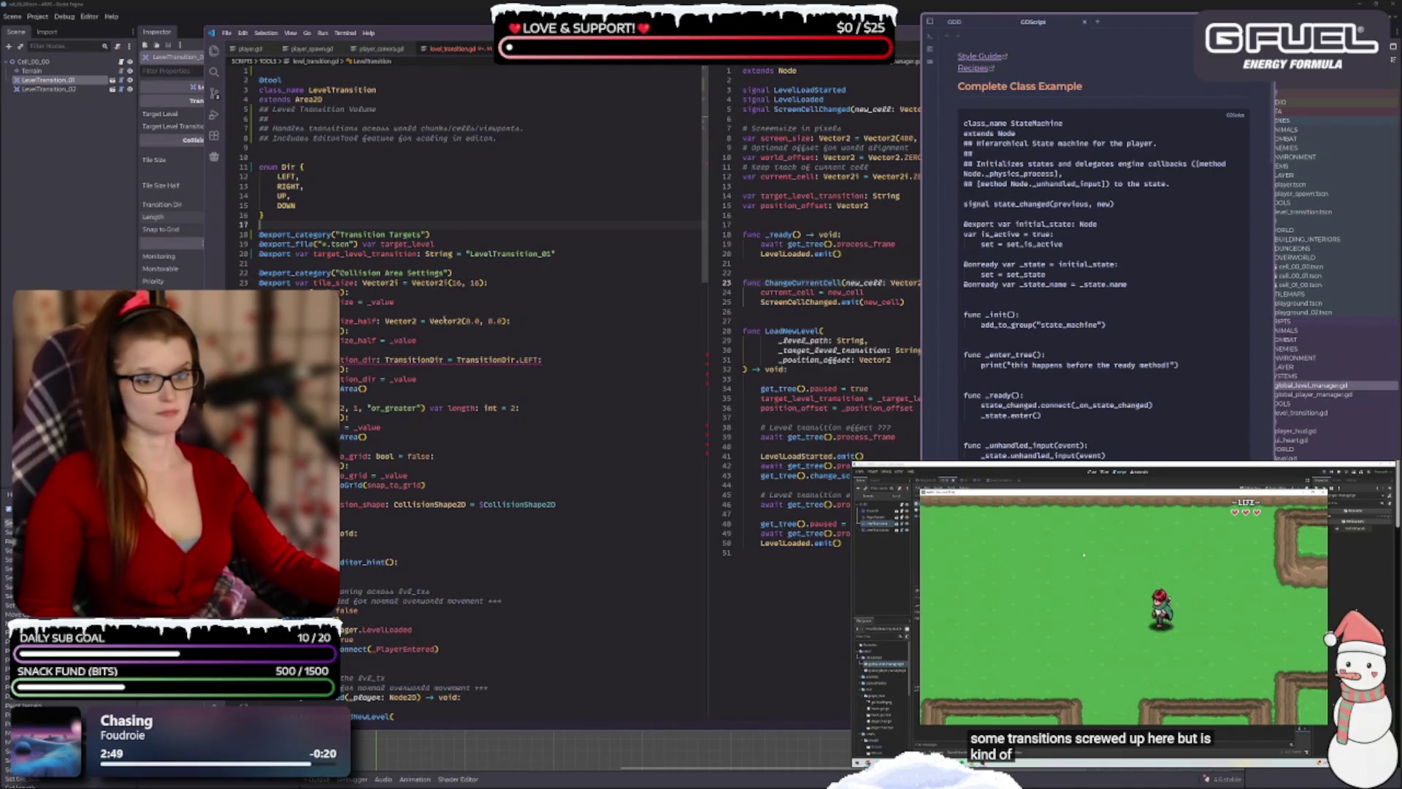
# Show player.gd with its DIR_4 constant and cardinal_direction declaration
pyautogui.moveTo(433, 321)
pyautogui.click(250, 48)
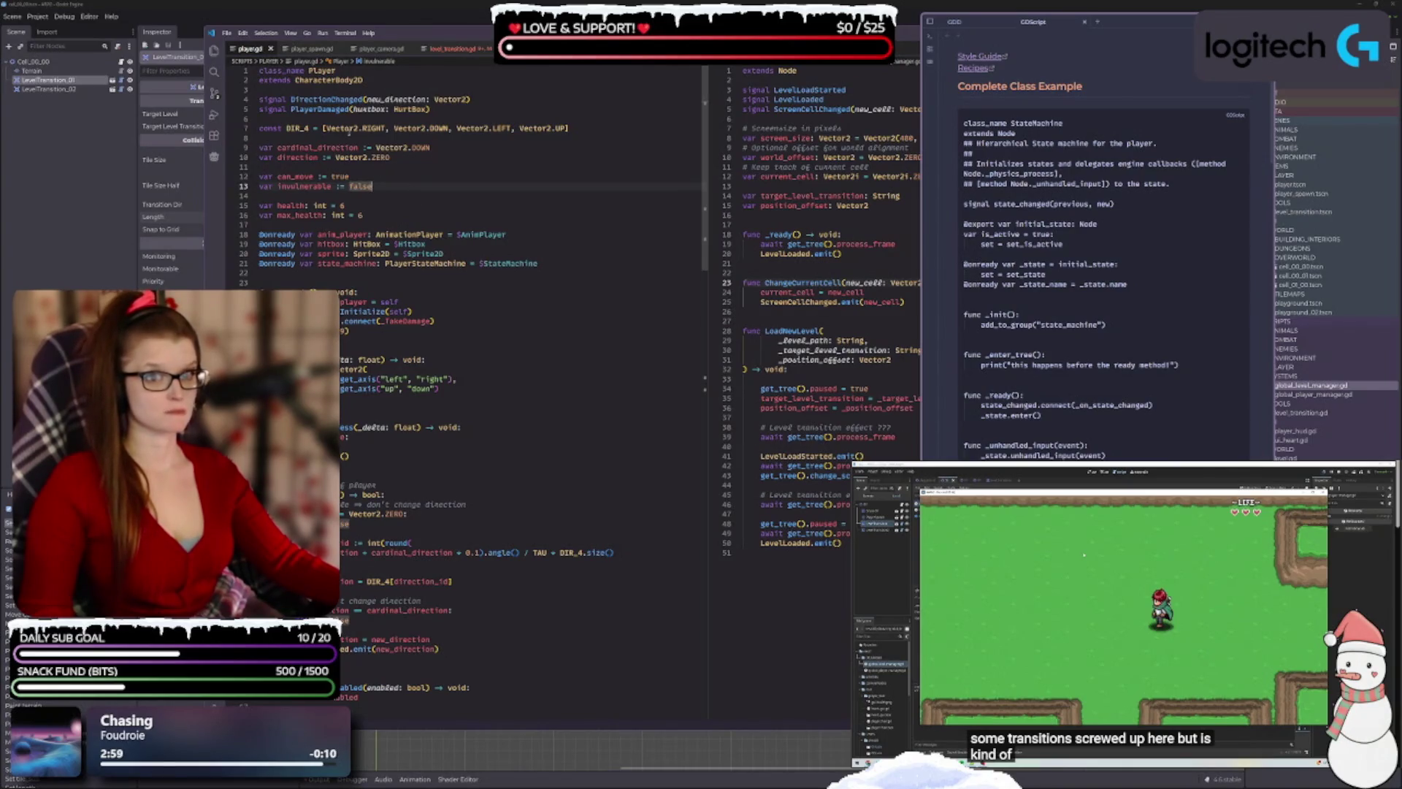
pyautogui.moveTo(358, 129)
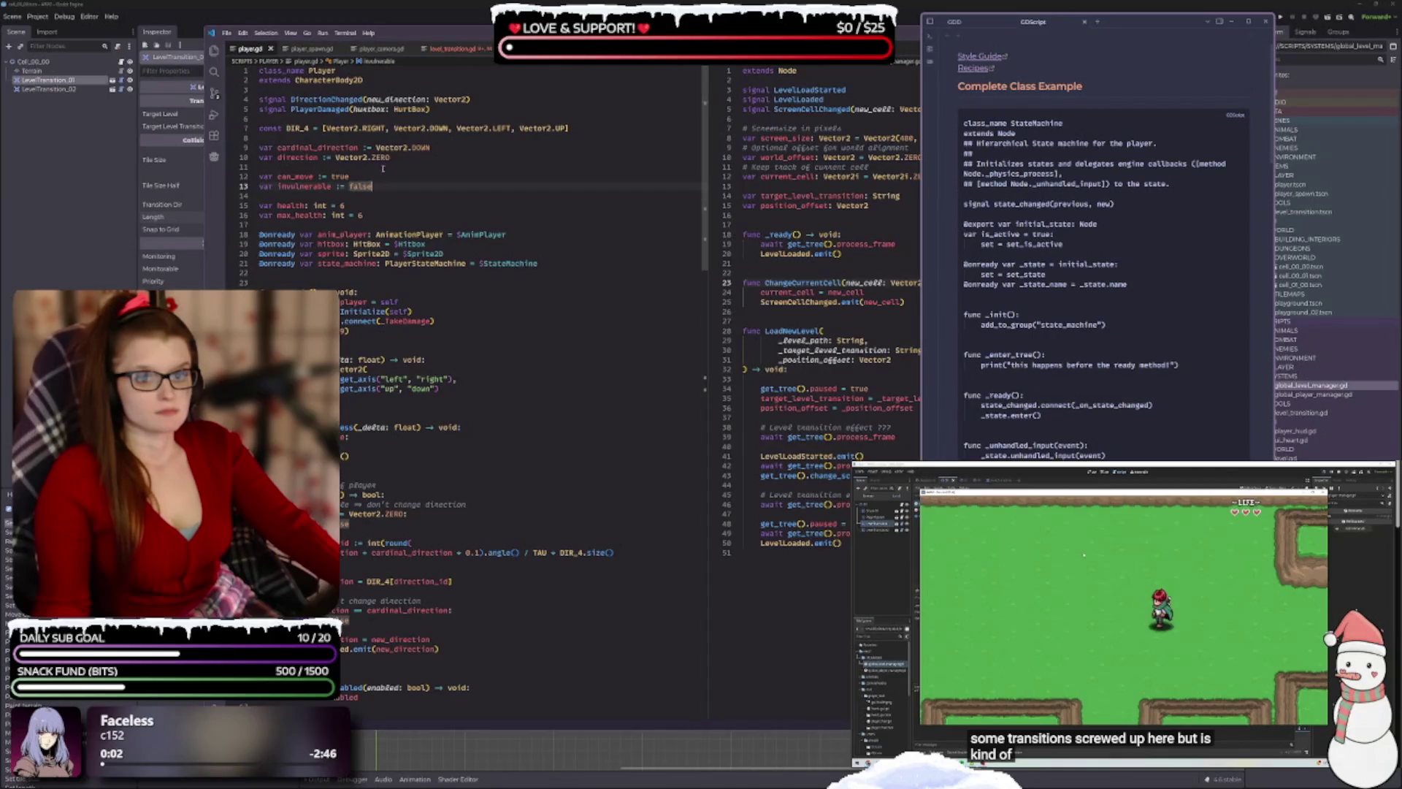
# Return to level_transition.gd and select the Dir enum name
pyautogui.click(461, 54)
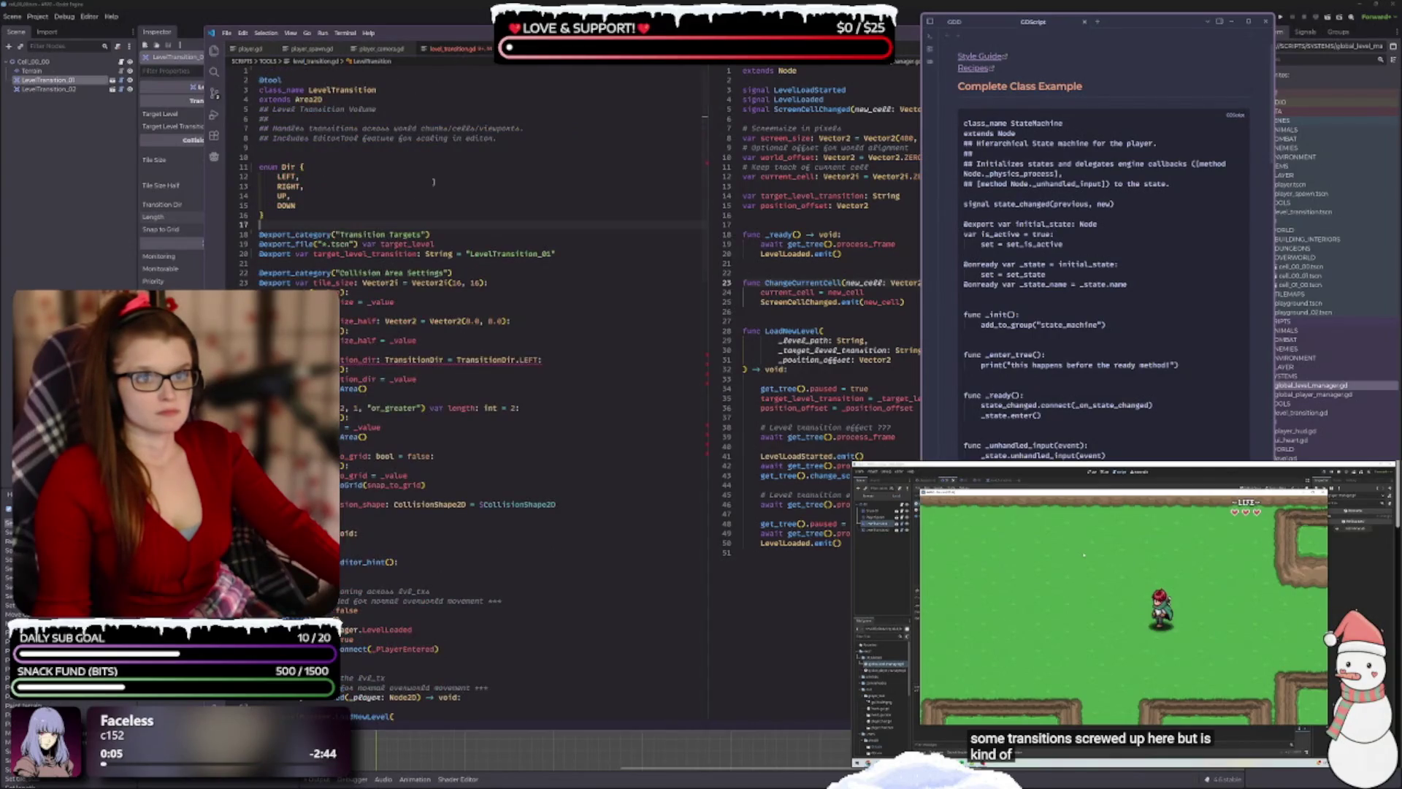
pyautogui.click(329, 200)
pyautogui.press('Down')
pyautogui.press('Down')
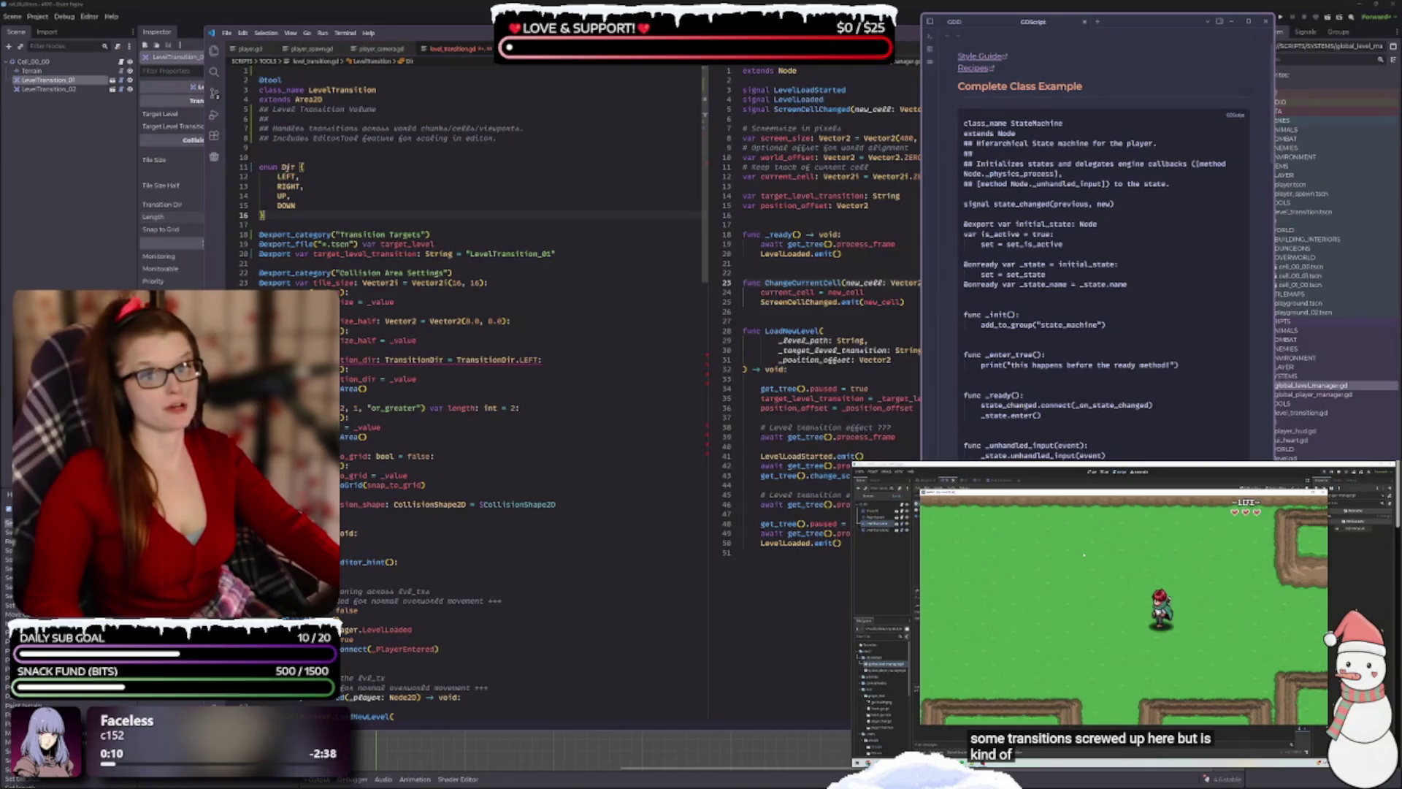
pyautogui.doubleClick(286, 167)
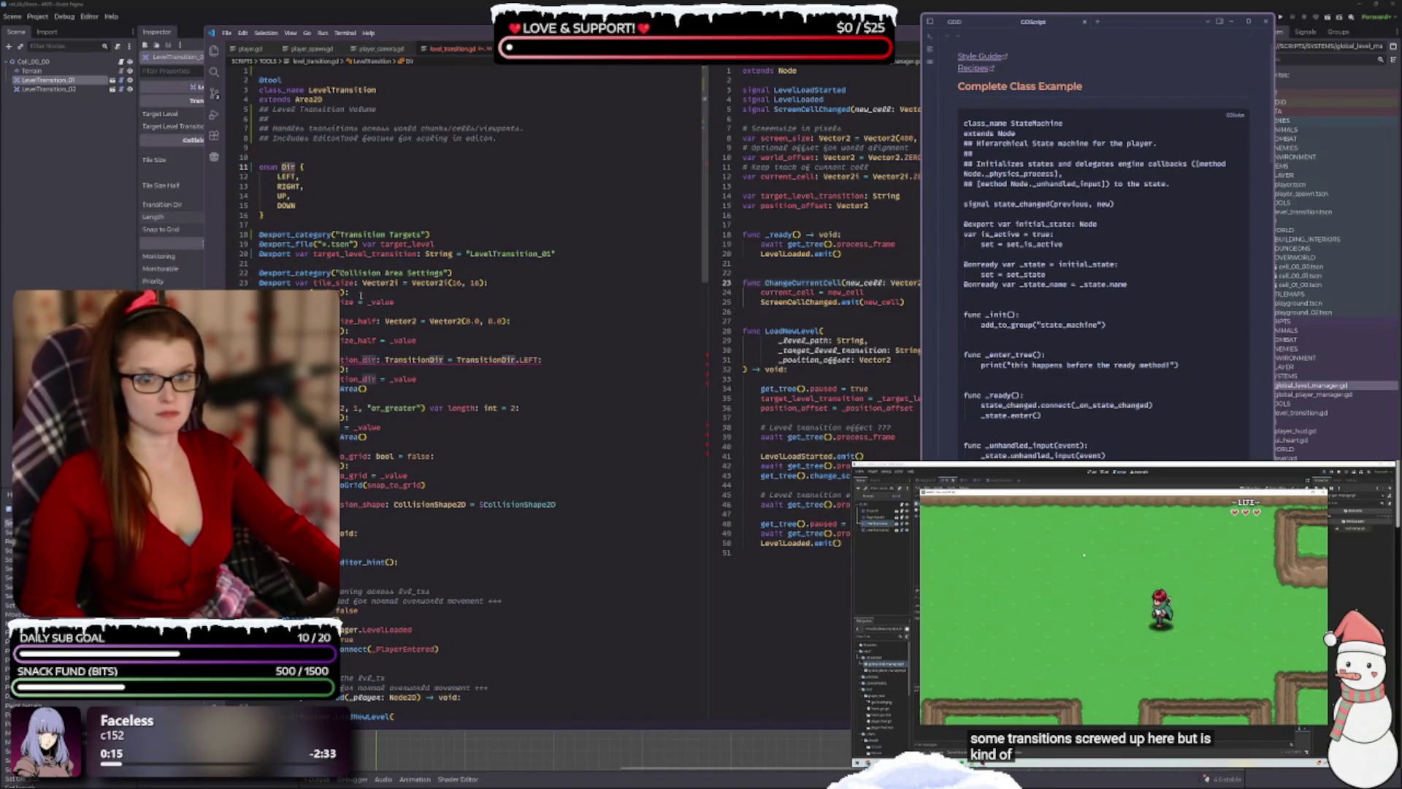
# Change the transition_dir export's type and default value from TransitionDir to Dir
pyautogui.scroll(-1, 365, 230)
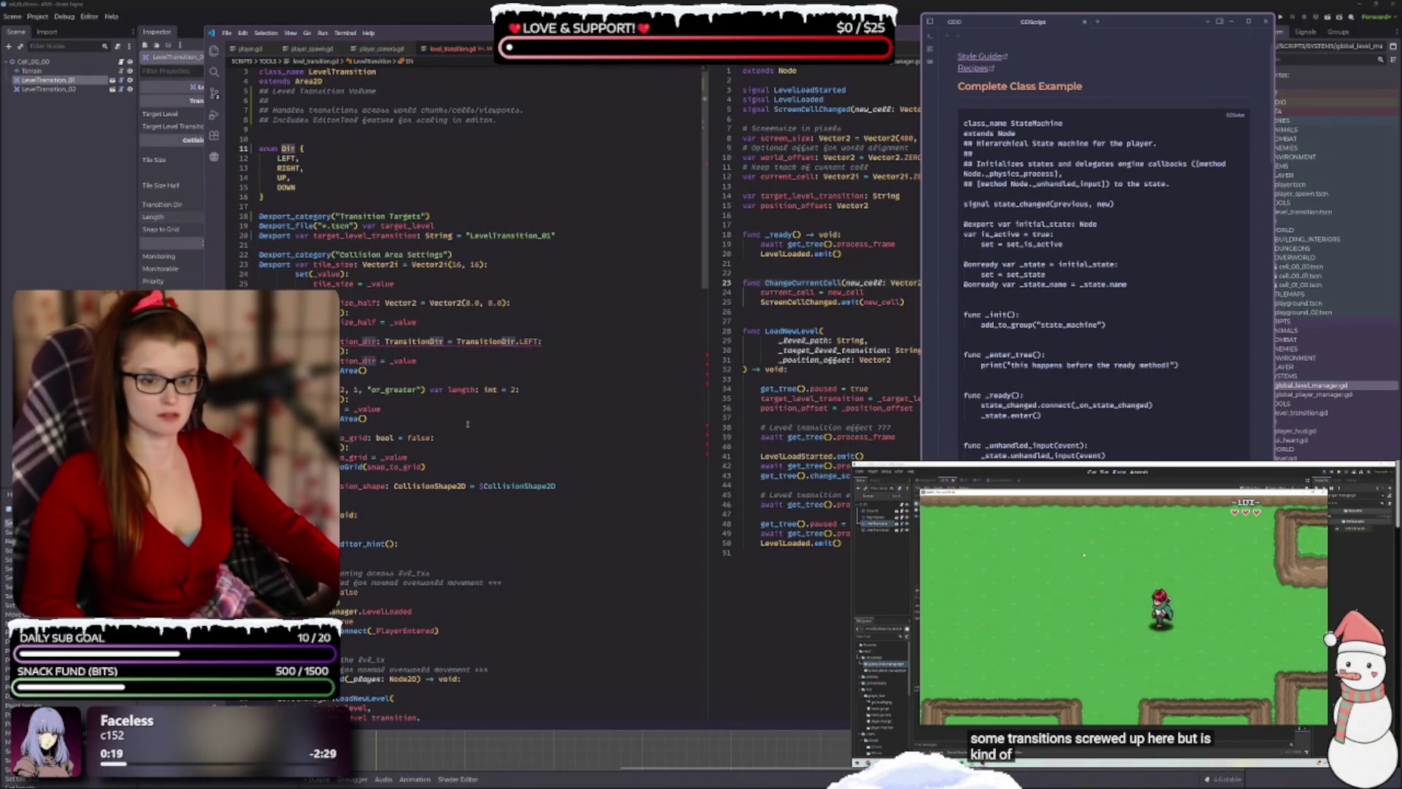
pyautogui.click(414, 341)
pyautogui.write('Dir')
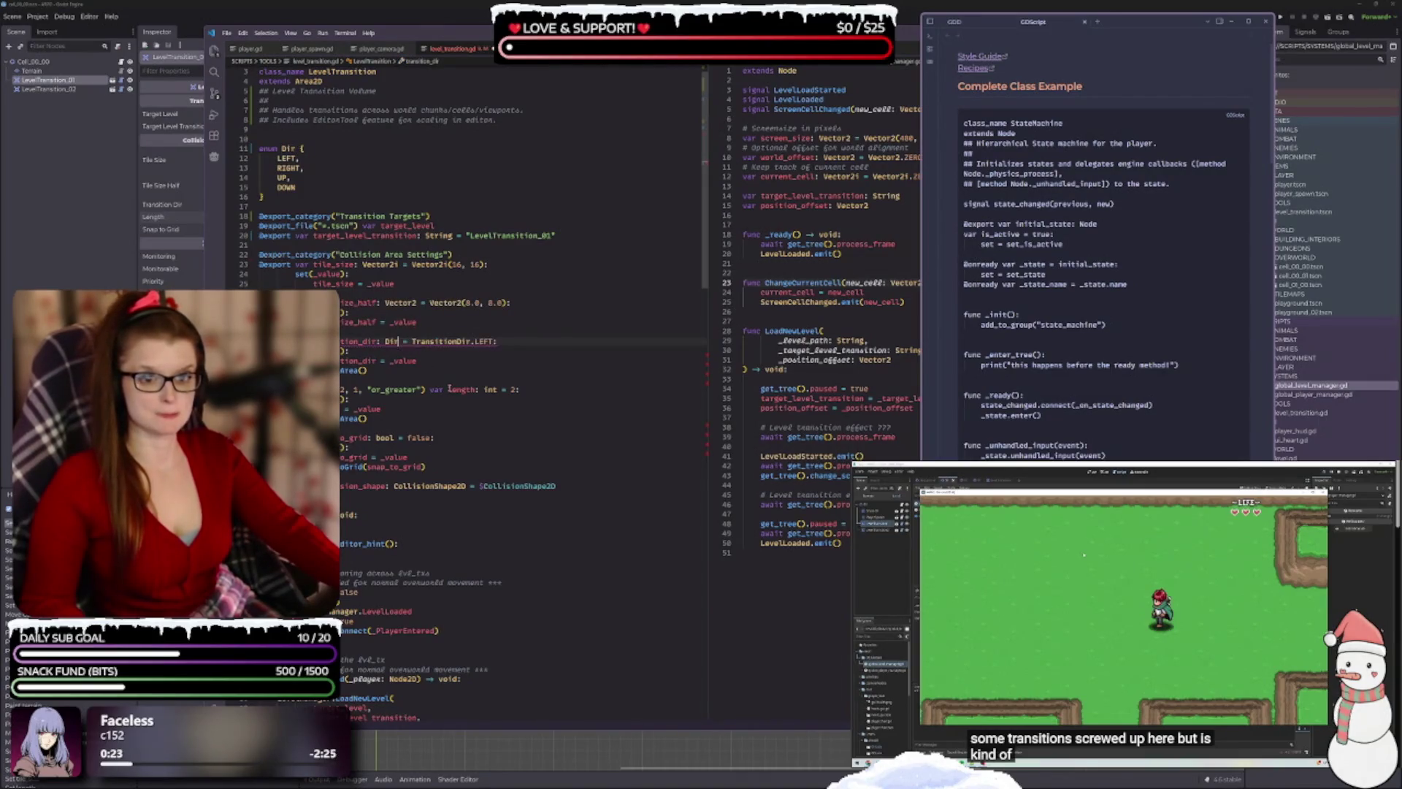
pyautogui.doubleClick(439, 340)
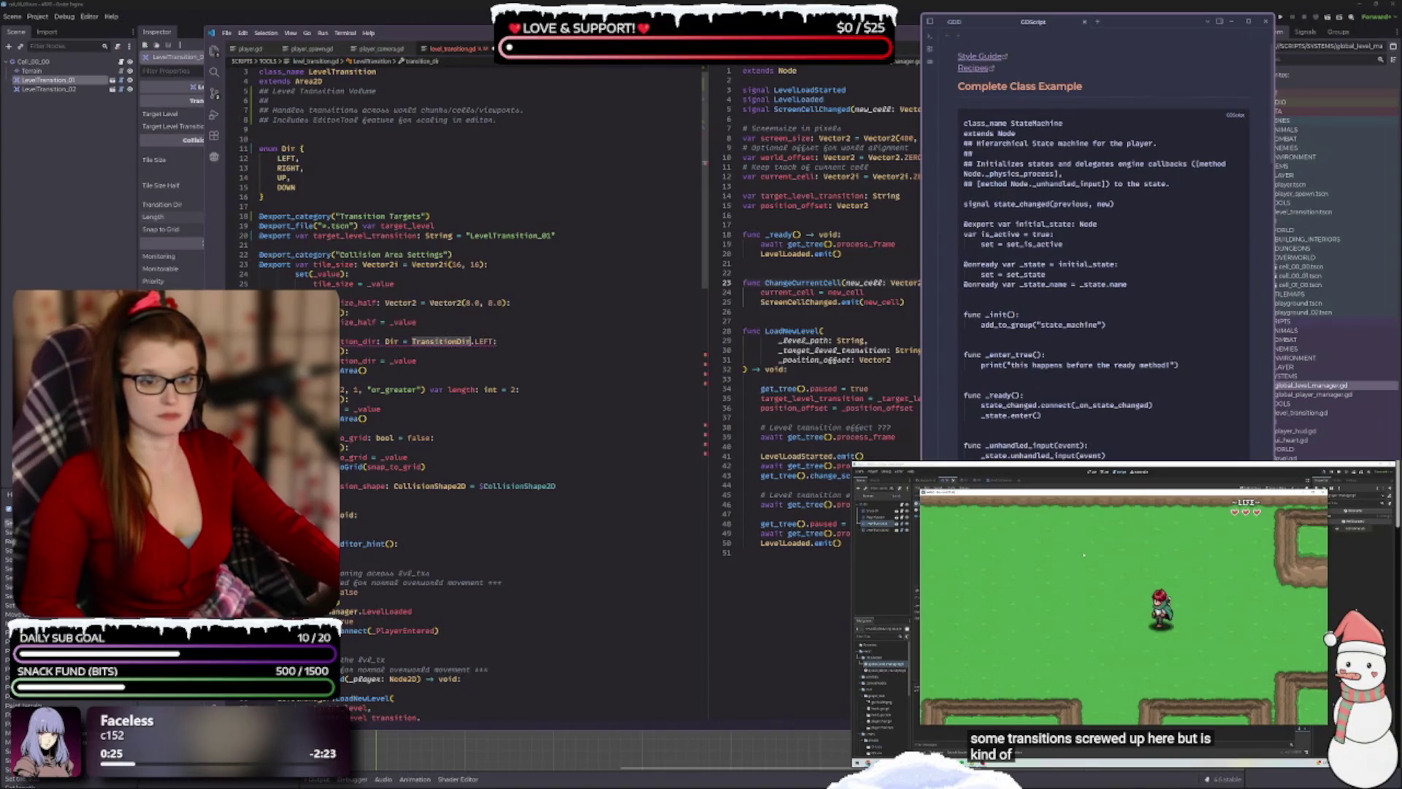
pyautogui.write('Dir')
# Update the LEFT and RIGHT match cases to use Dir
pyautogui.scroll(-1, 438, 401)
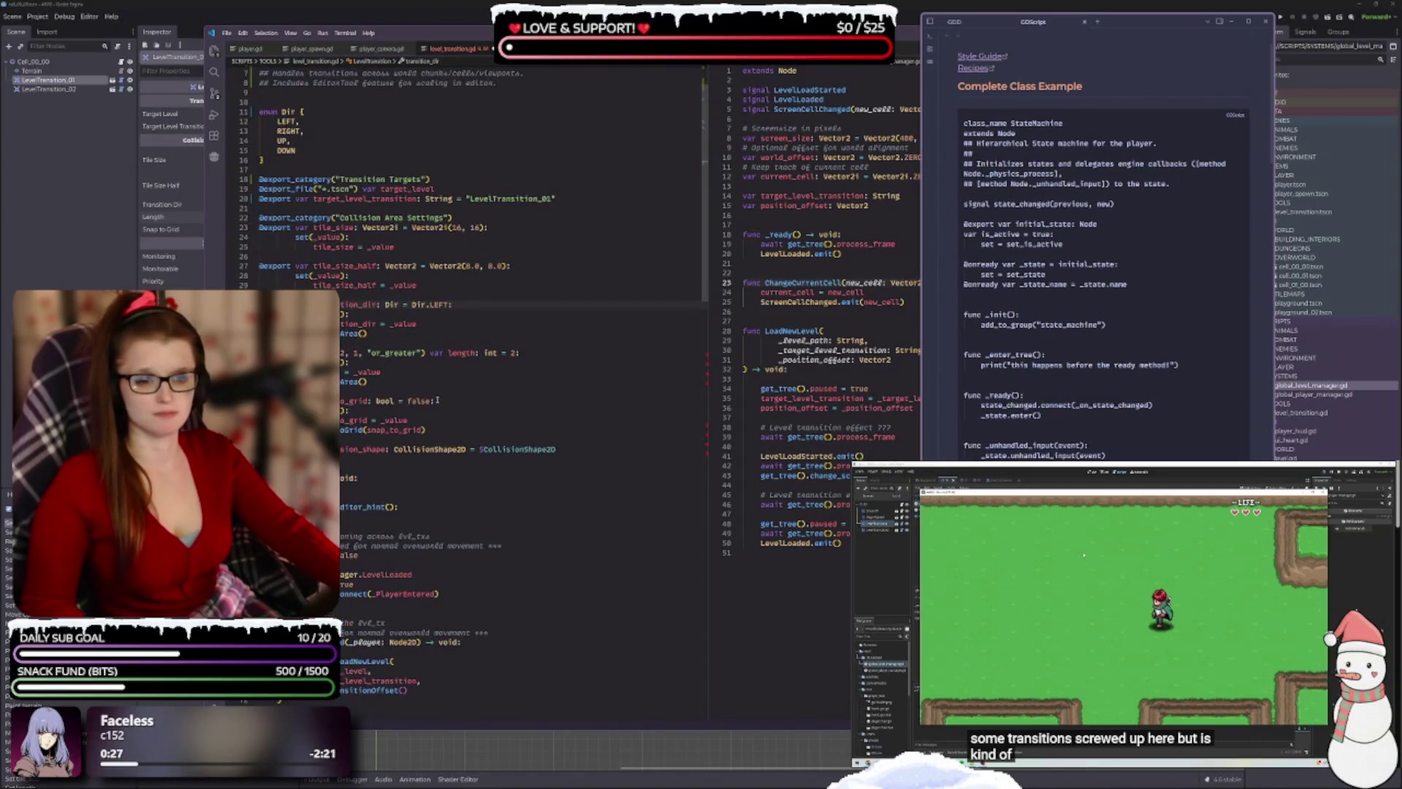
pyautogui.scroll(-4, 417, 513)
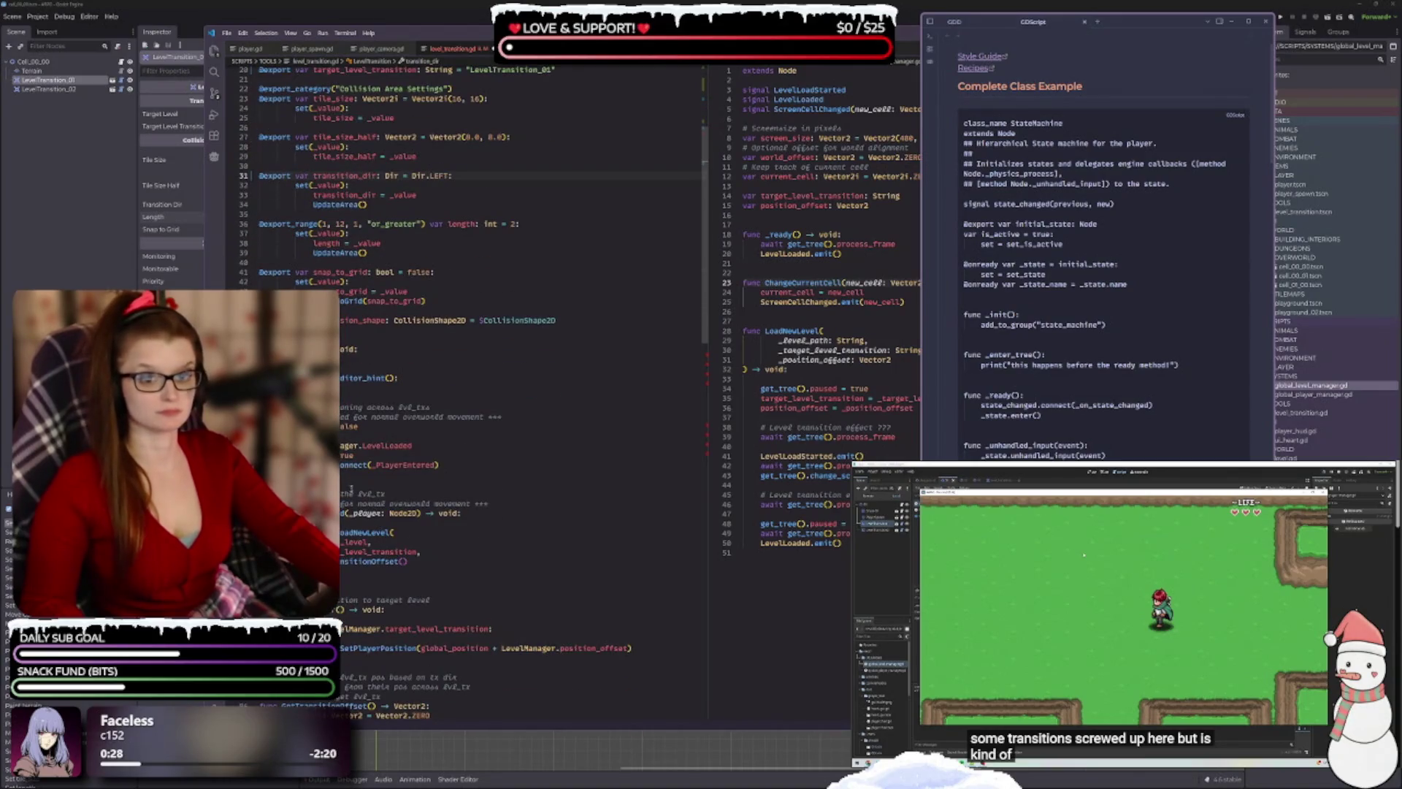
pyautogui.scroll(-12, 417, 515)
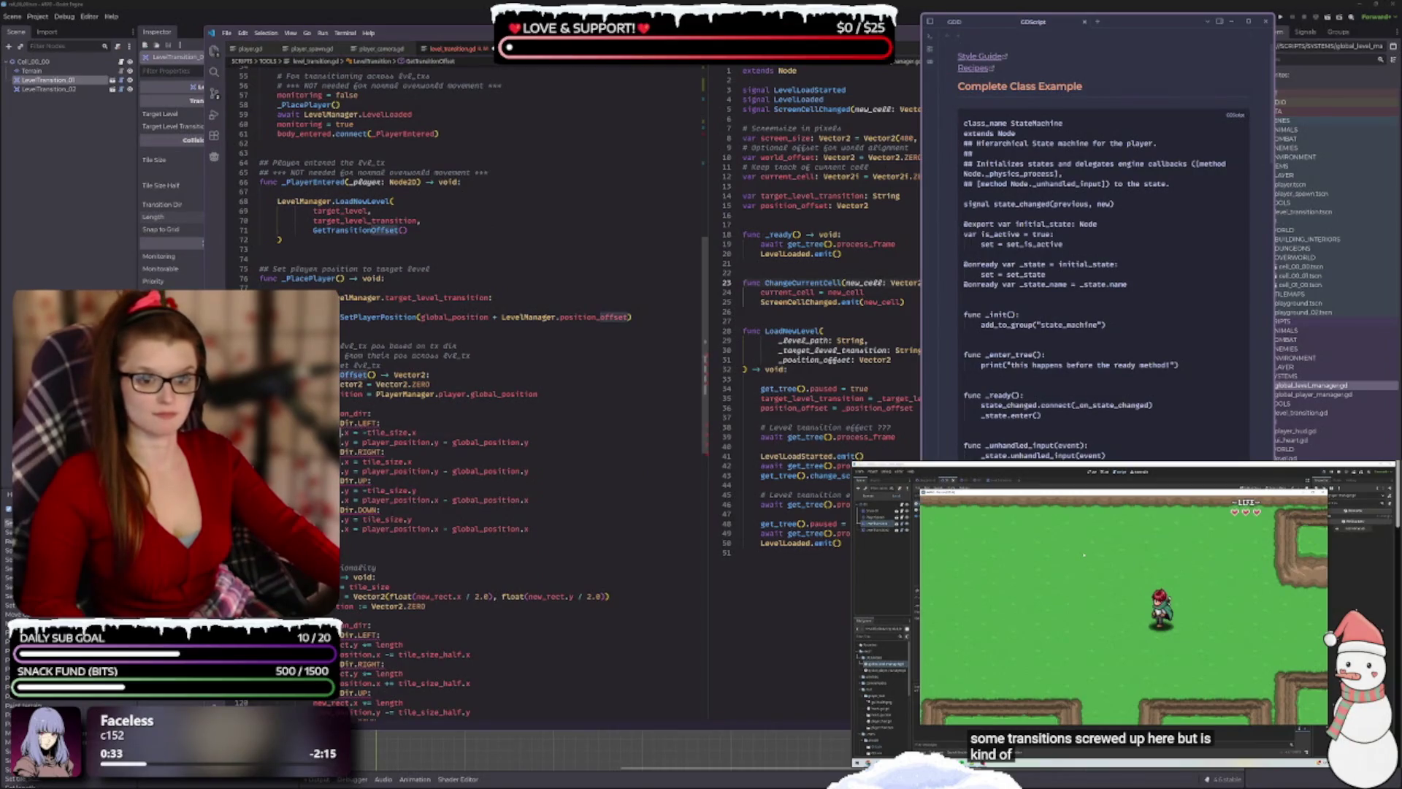
pyautogui.write('Dir')
pyautogui.click(343, 451)
pyautogui.press('BackSpace')
pyautogui.press('BackSpace')
pyautogui.press('BackSpace')
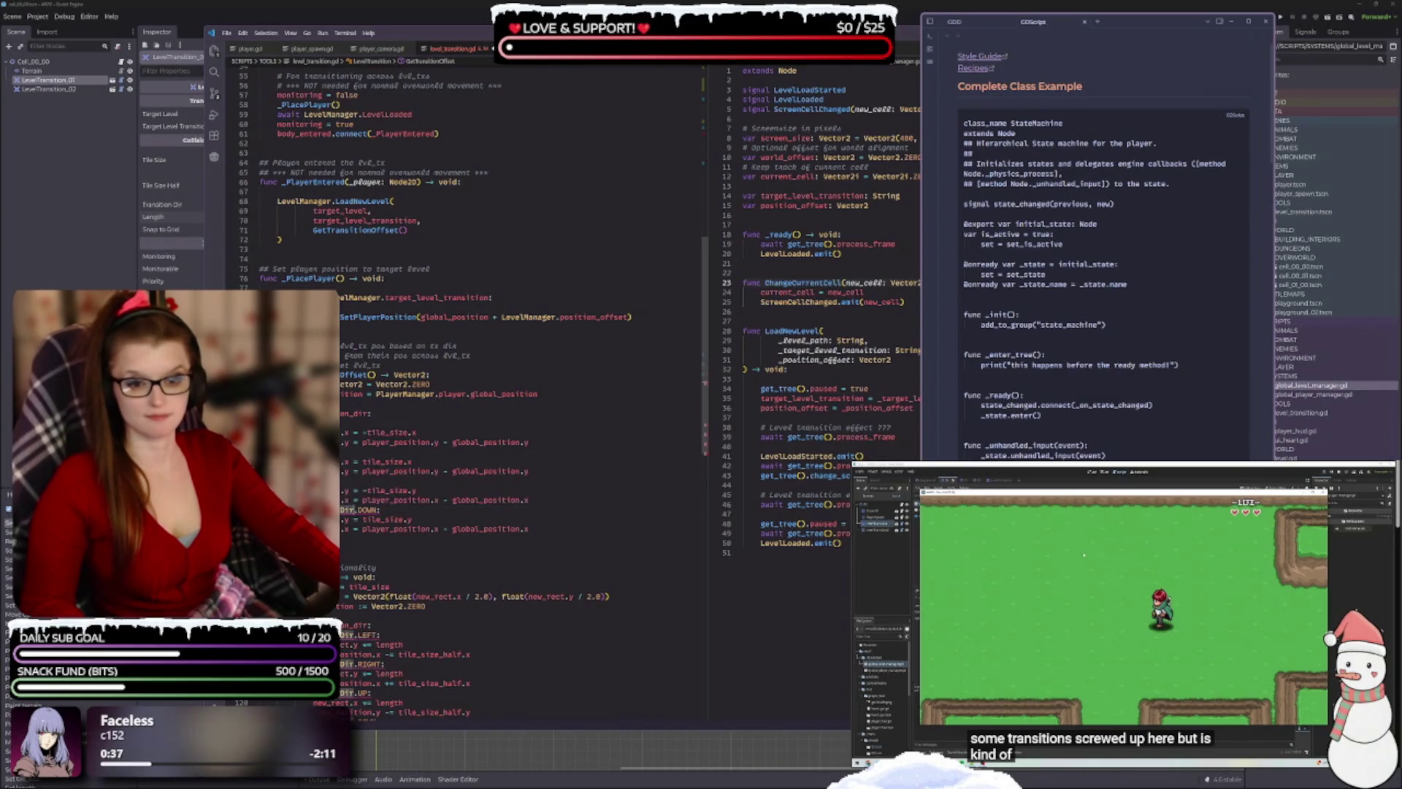
# Replace TransitionDir with Dir in UpdateArea's LEFT, RIGHT, UP and DOWN cases
pyautogui.scroll(-3, 467, 365)
pyautogui.click(343, 562)
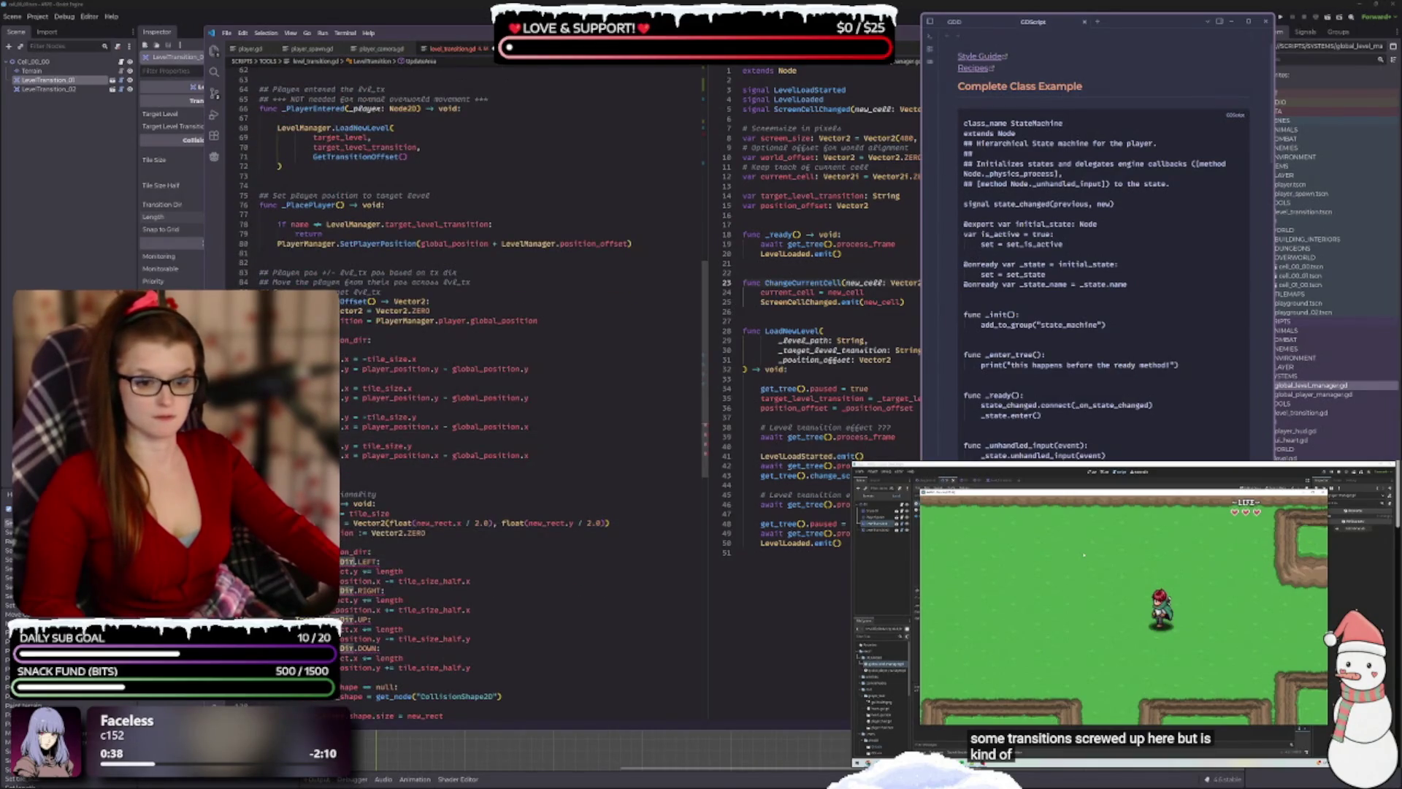
pyautogui.press('BackSpace')
pyautogui.doubleClick(345, 590)
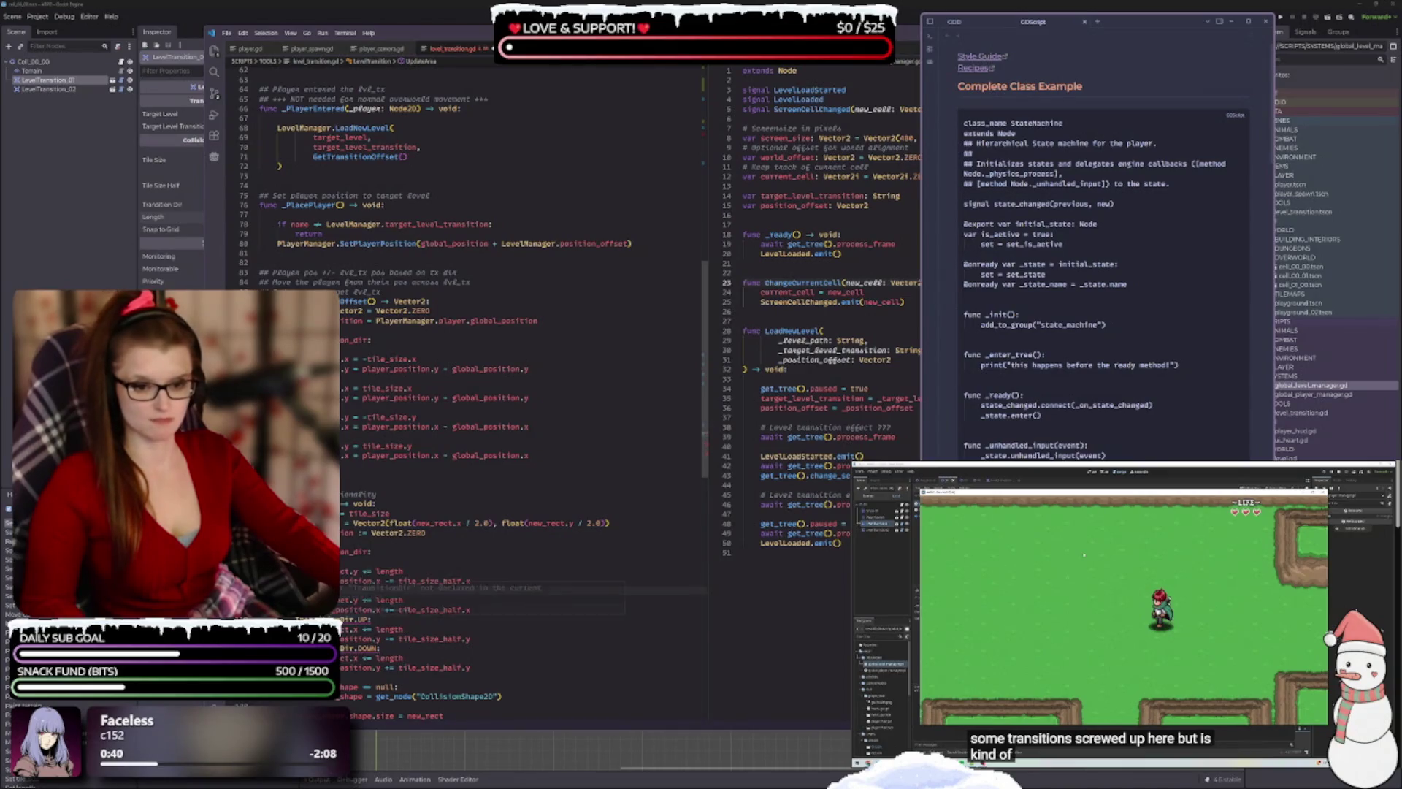
pyautogui.press('BackSpace')
pyautogui.doubleClick(346, 619)
pyautogui.press('BackSpace')
pyautogui.doubleClick(345, 648)
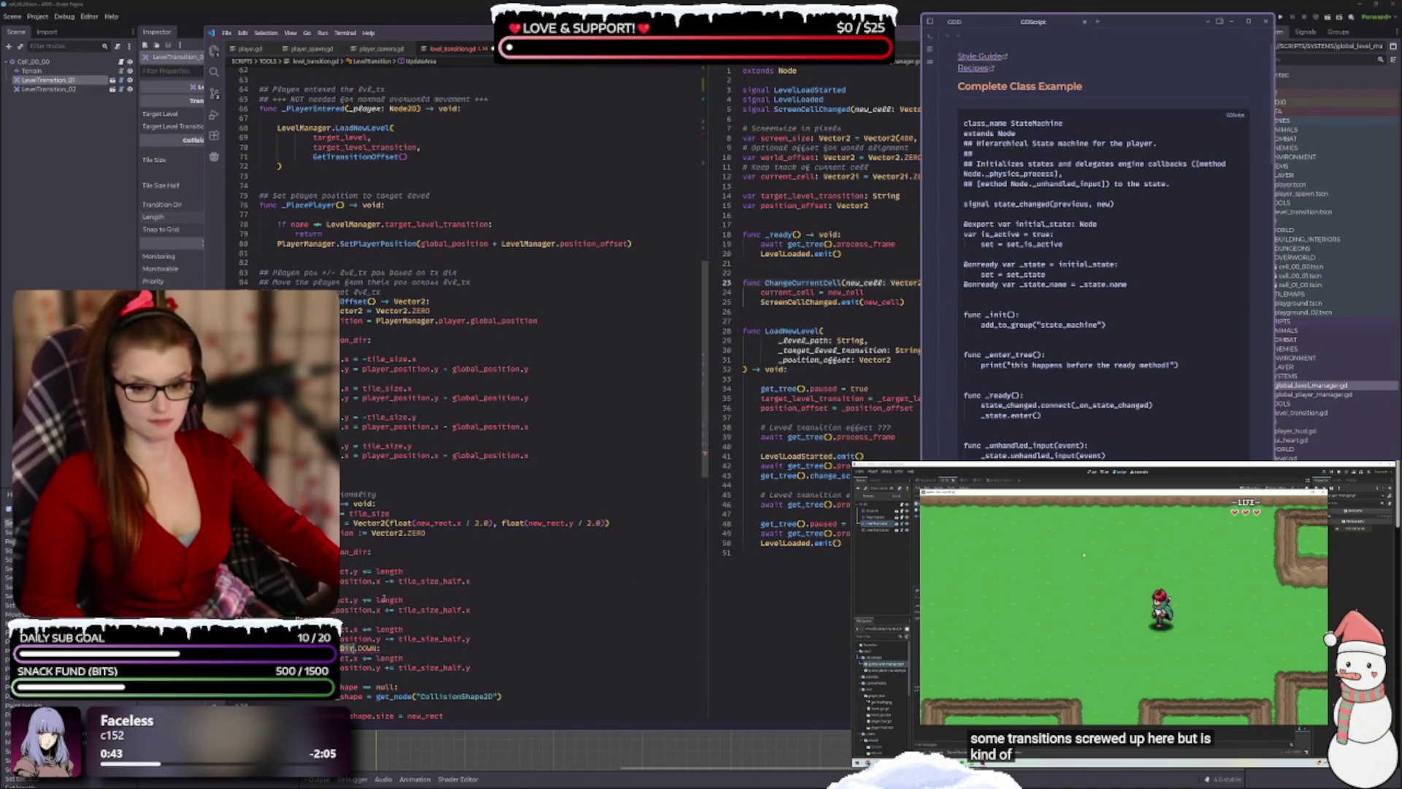
pyautogui.press('BackSpace')
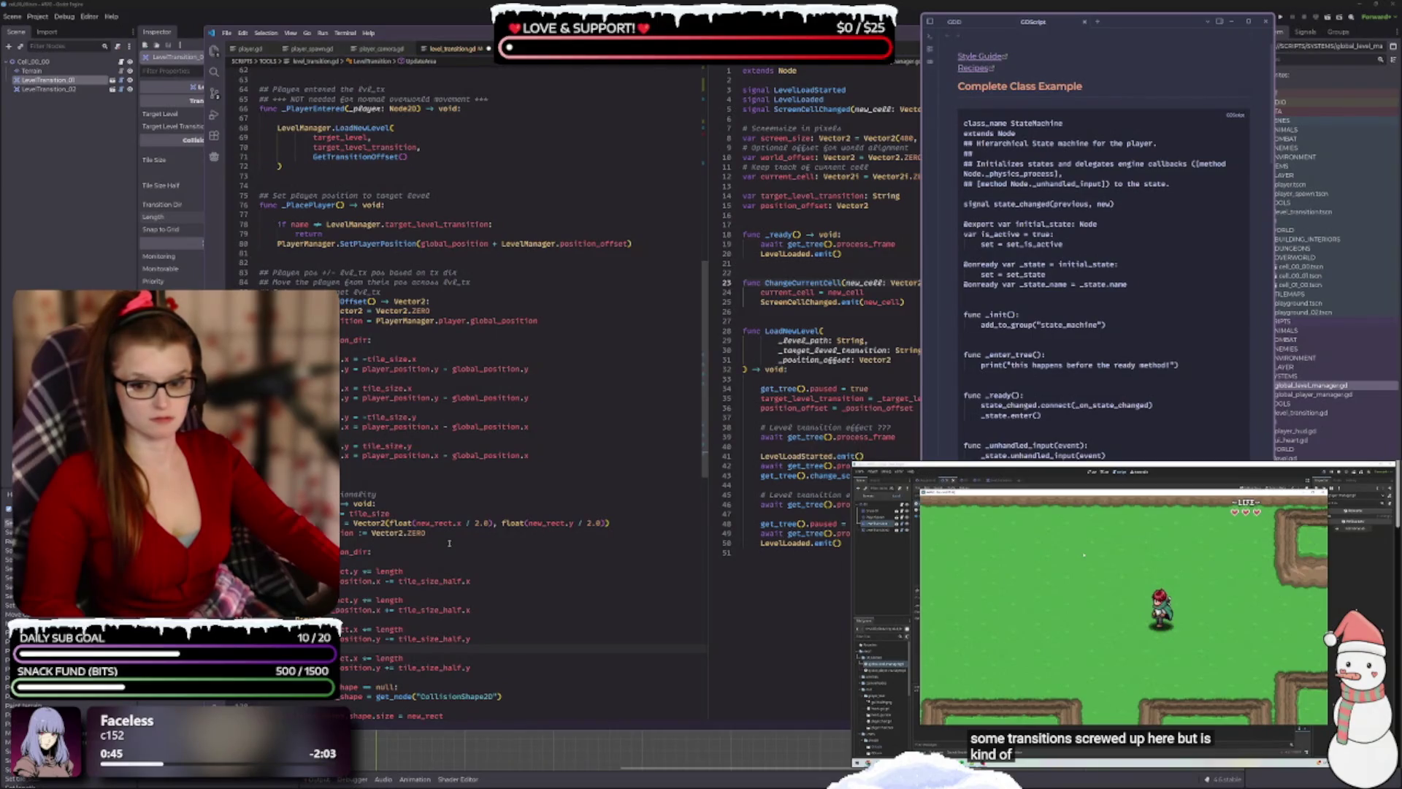
pyautogui.scroll(-5, 449, 542)
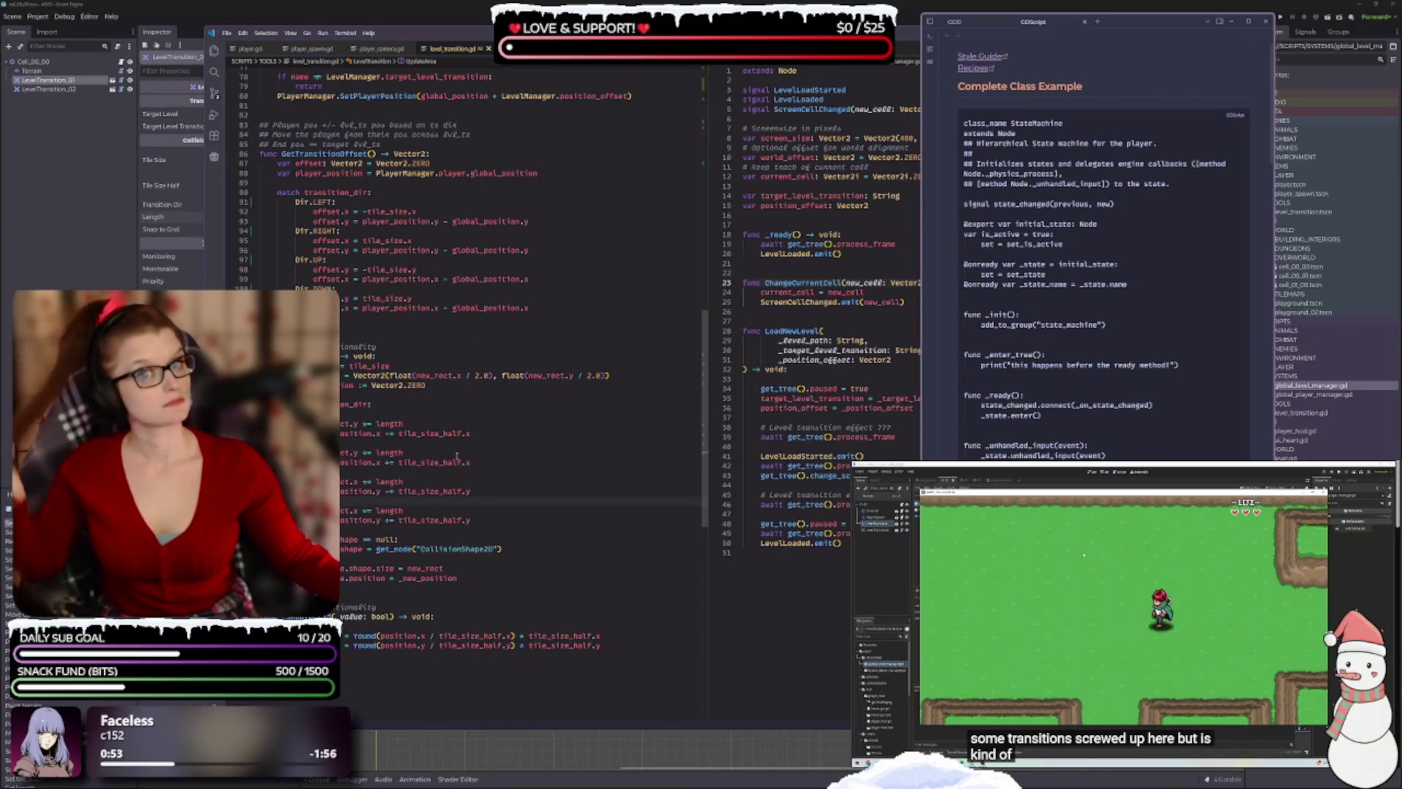
pyautogui.scroll(3, 514, 103)
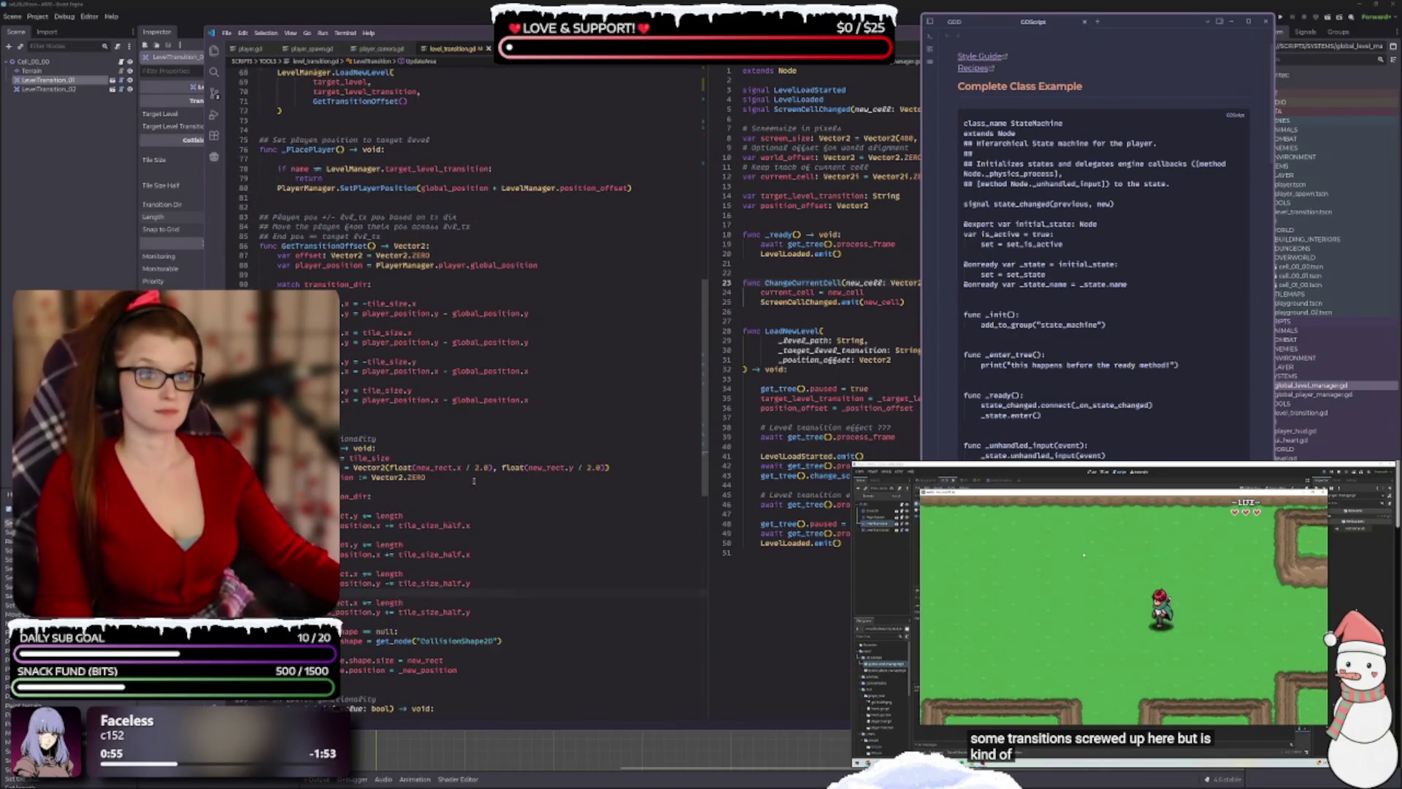
pyautogui.scroll(20, 393, 538)
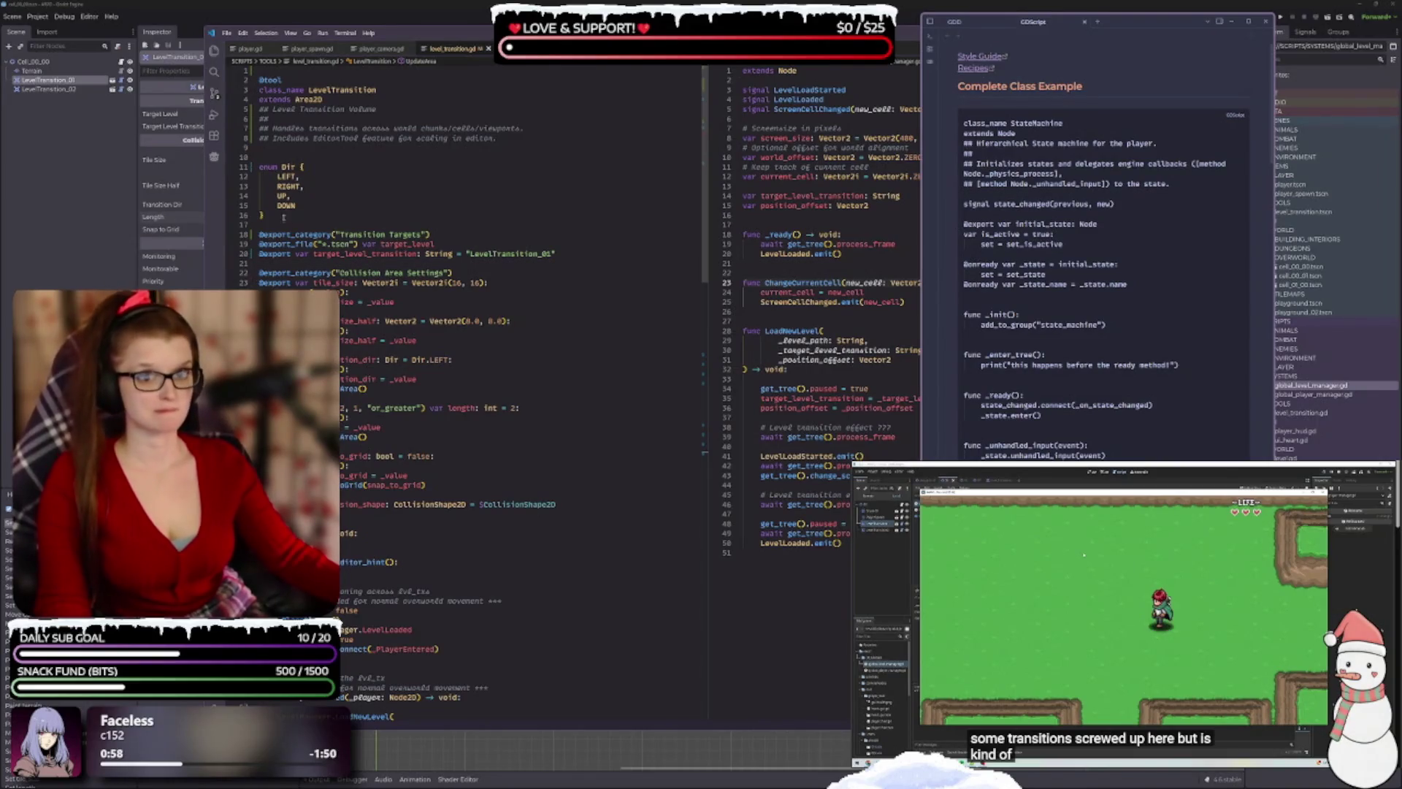
# Add a trailing comma after DOWN in the Dir enum and go to _PlayerEntered's definition
pyautogui.moveTo(312, 235)
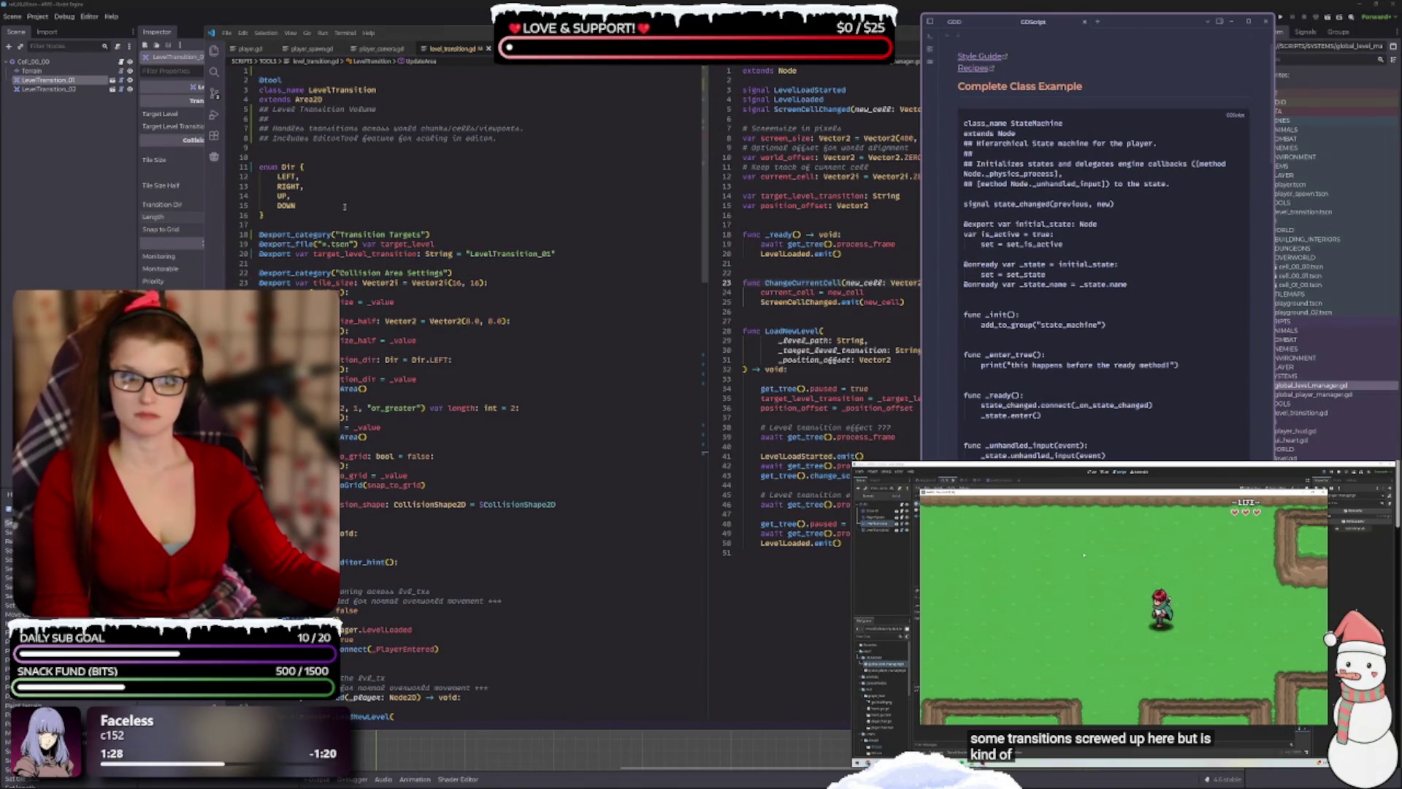
pyautogui.click(343, 208)
pyautogui.write(',')
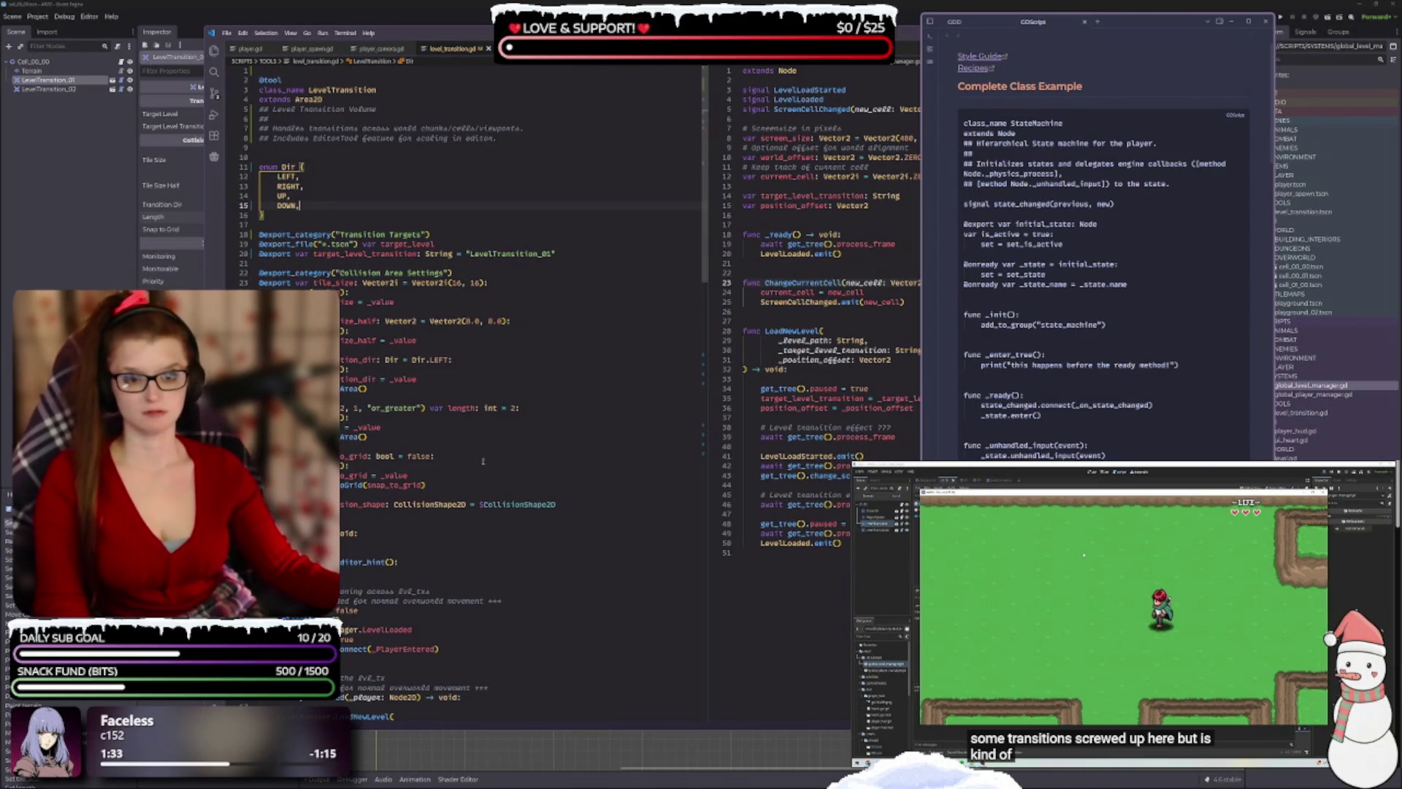
pyautogui.click(567, 503)
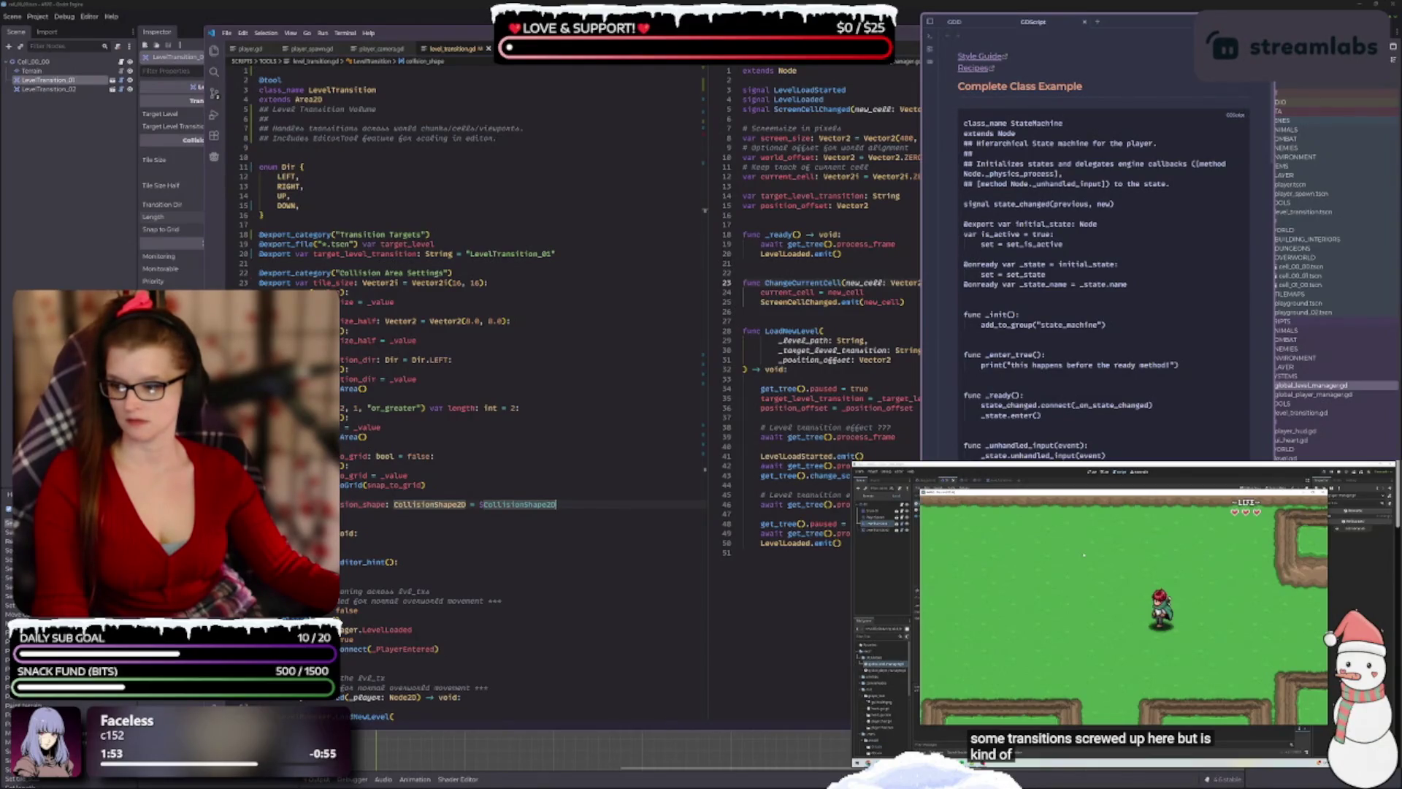
pyautogui.keyDown('ctrl'); pyautogui.click(405, 649); pyautogui.keyUp('ctrl')
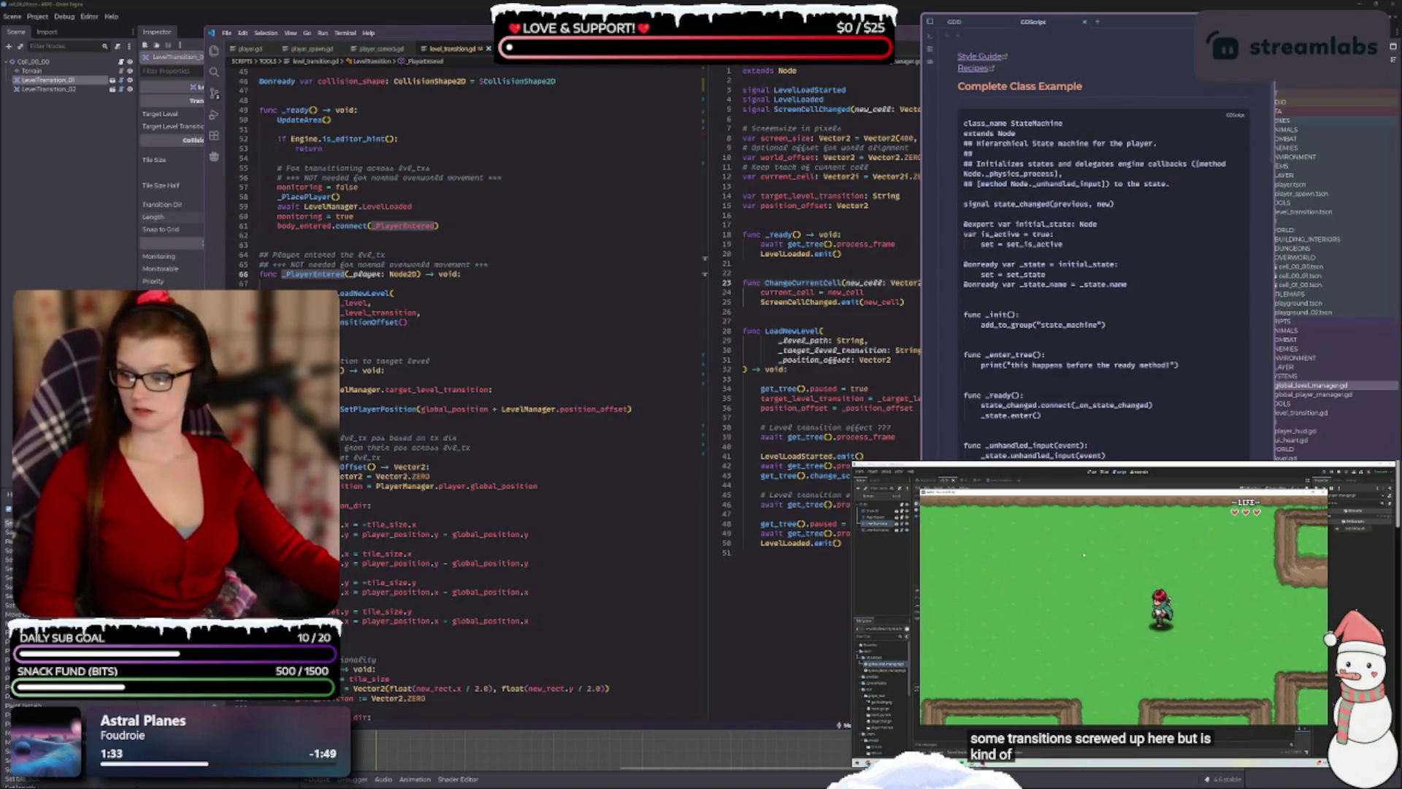
pyautogui.hotkey('alt', 'Tab')
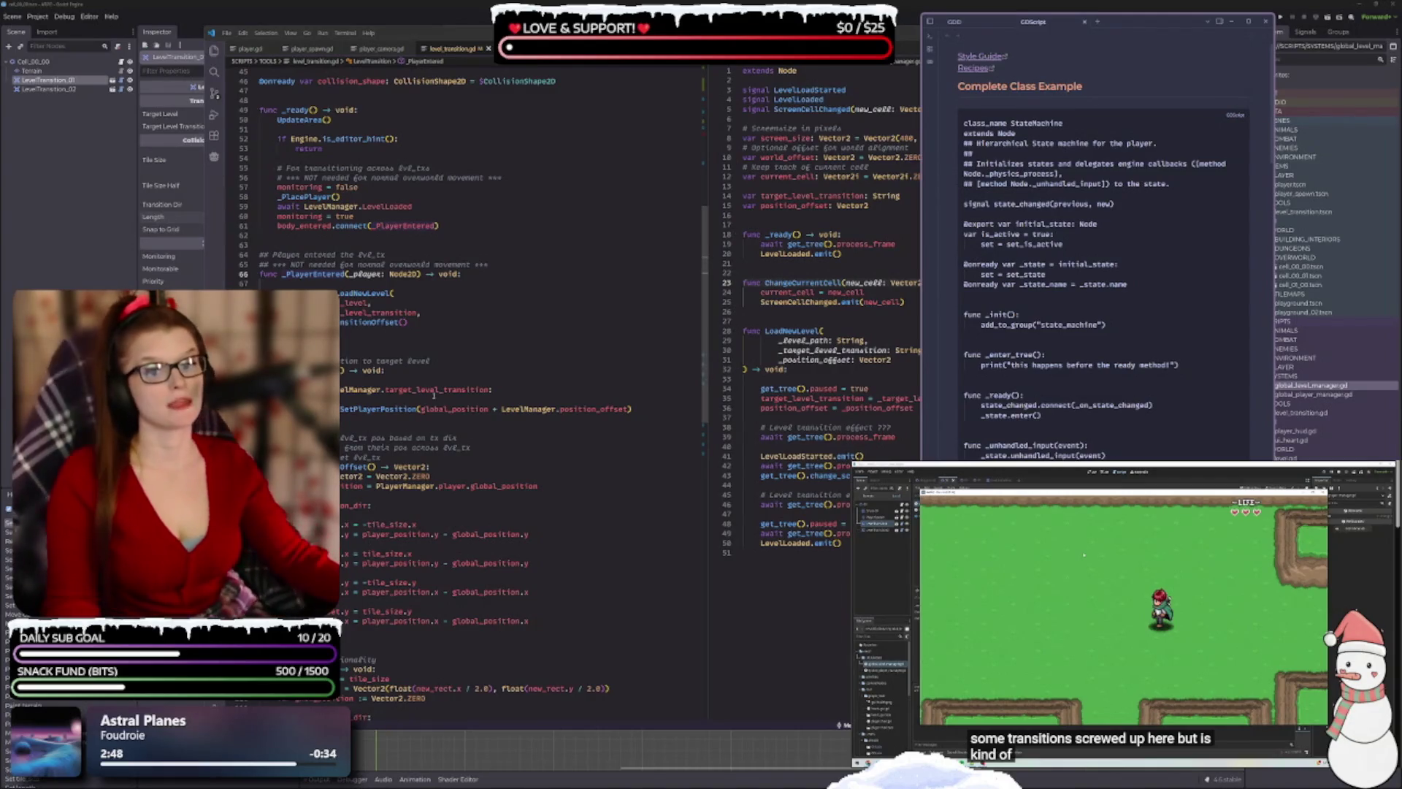
pyautogui.scroll(2, 405, 438)
pyautogui.scroll(5, 405, 438)
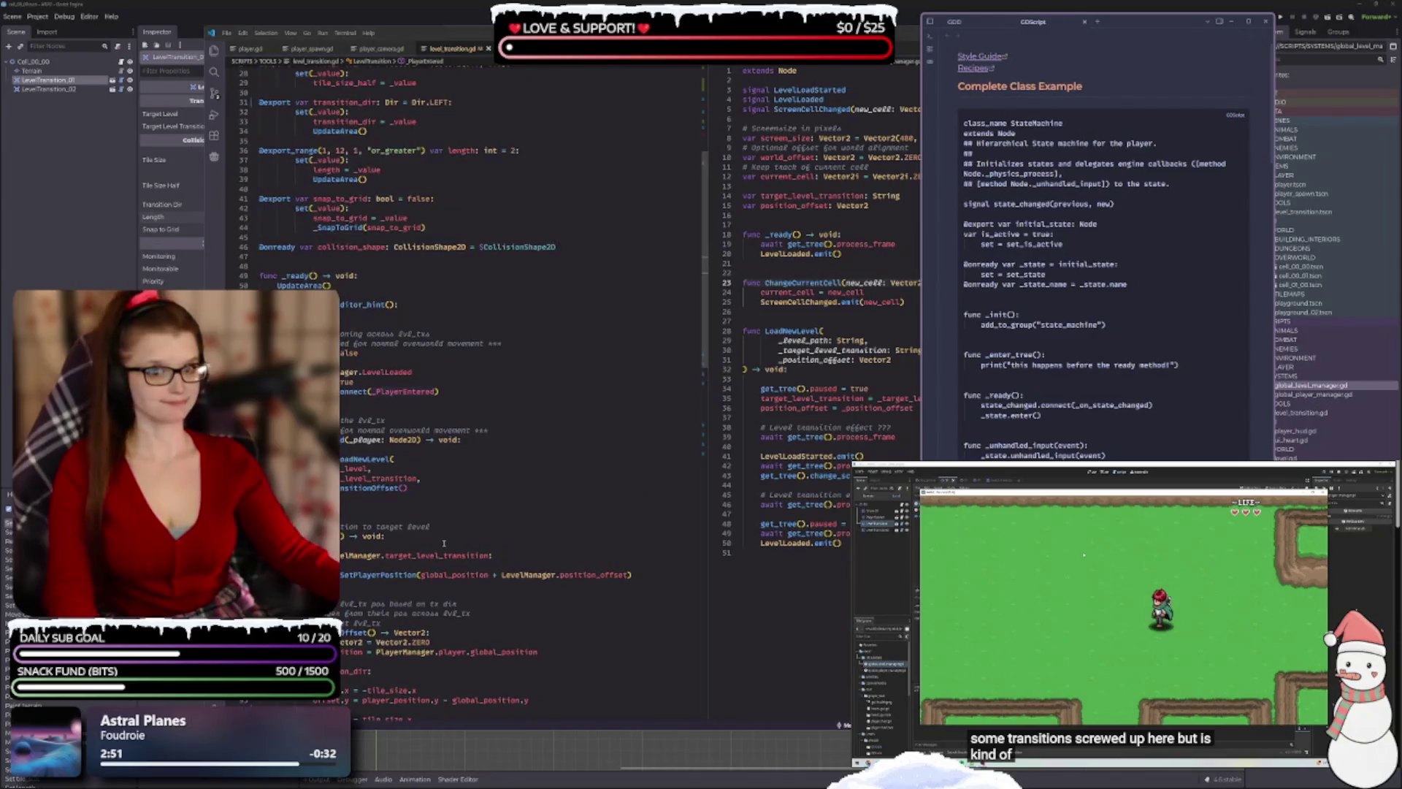
pyautogui.scroll(-3, 405, 438)
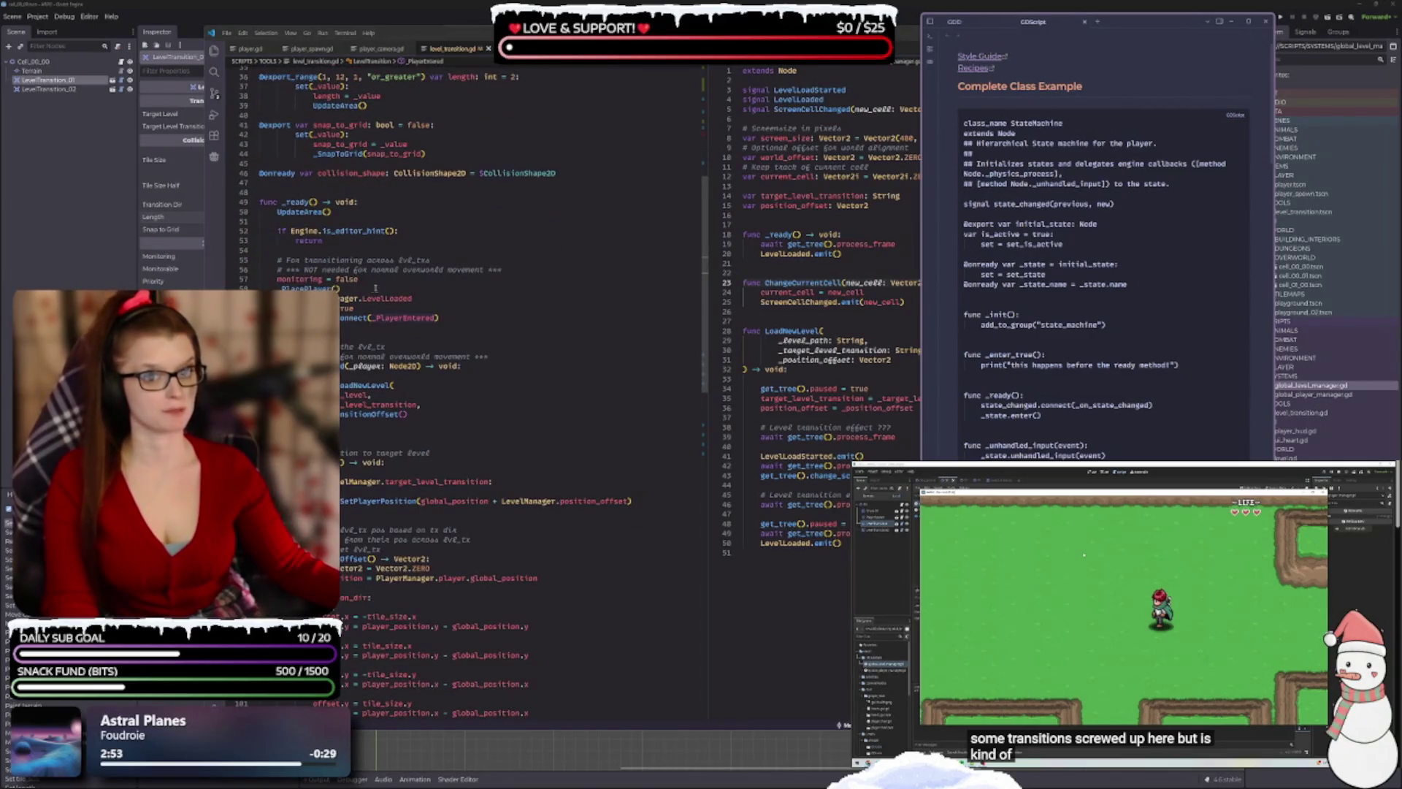
pyautogui.scroll(2, 375, 288)
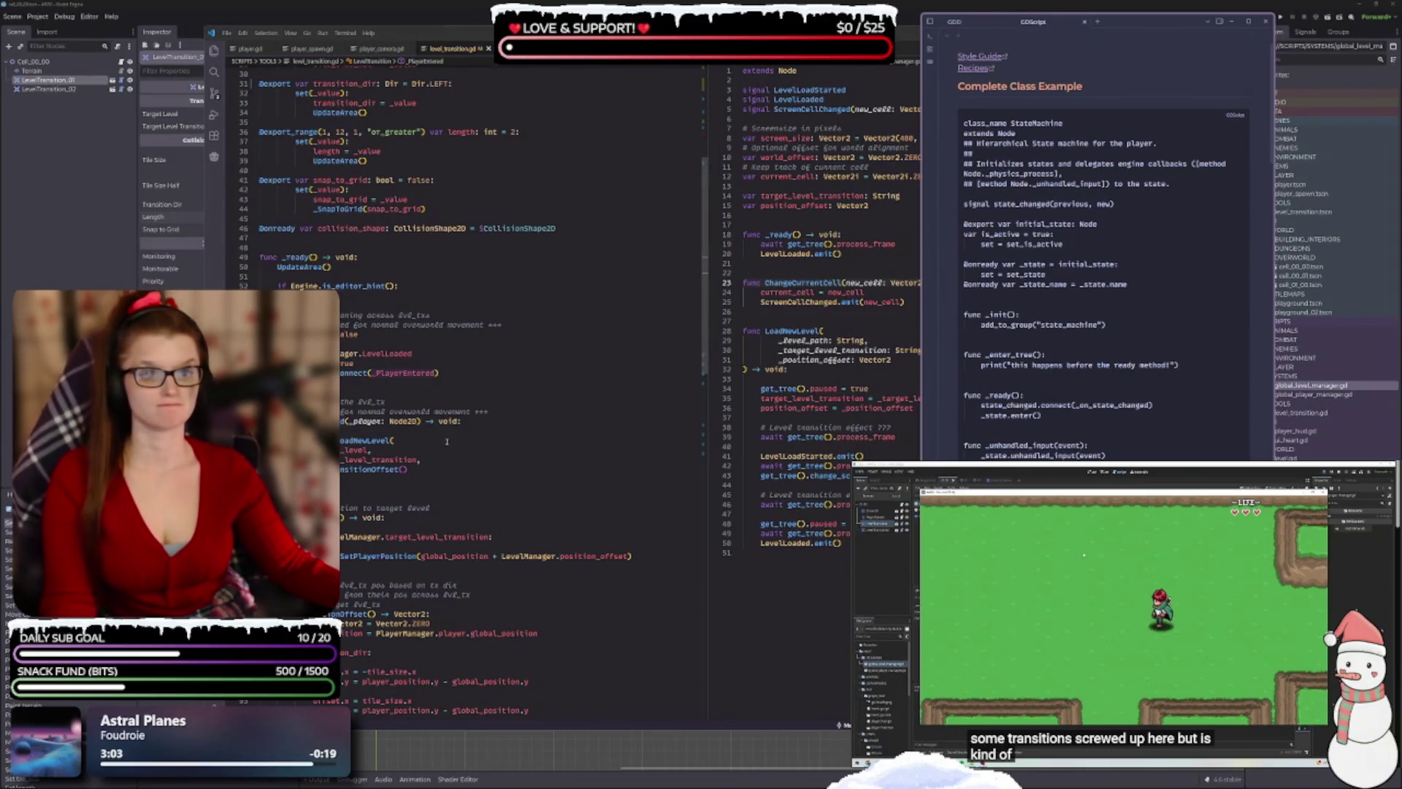
# Select the name _PlayerEntered and copy it using the context menu
pyautogui.click(430, 480)
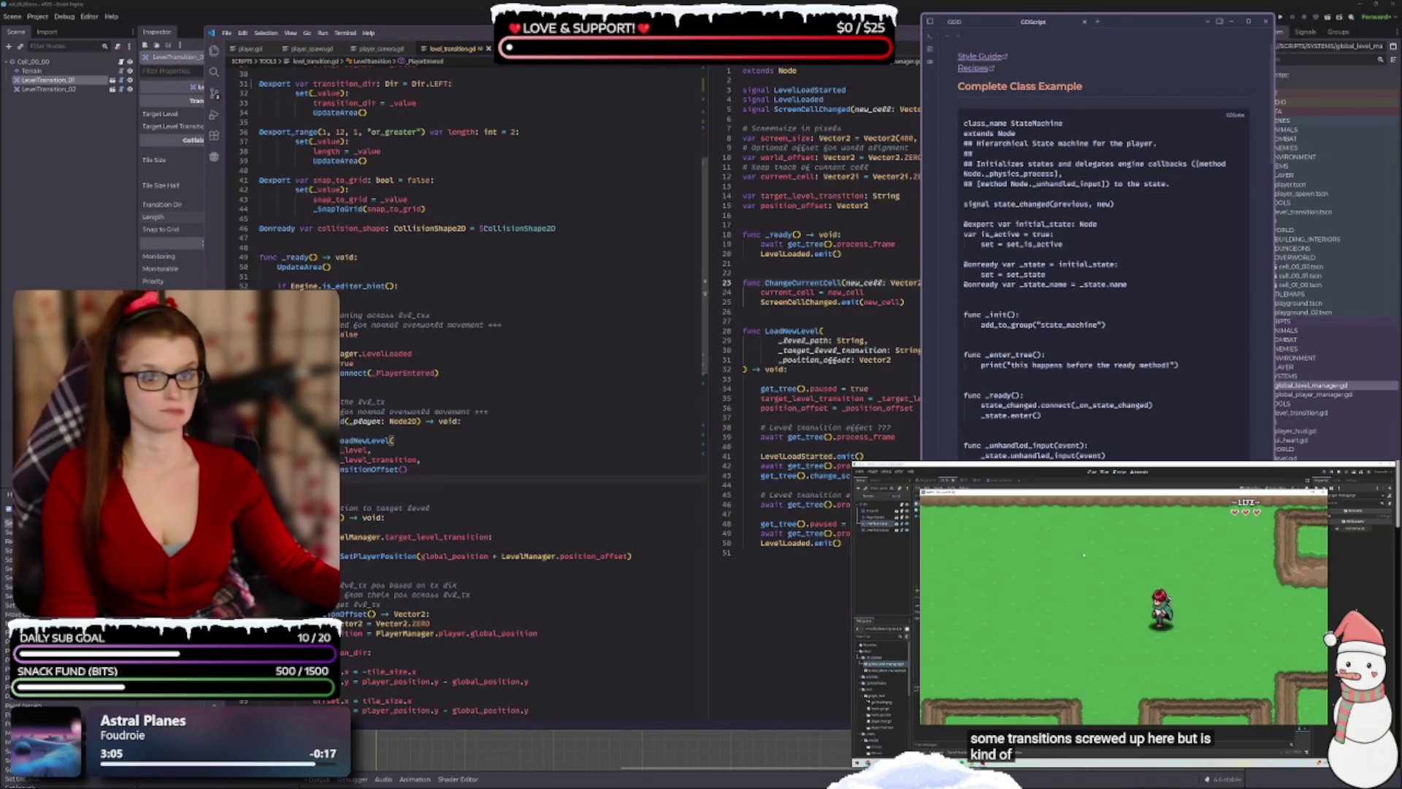
pyautogui.doubleClick(401, 373)
pyautogui.rightClick(325, 428)
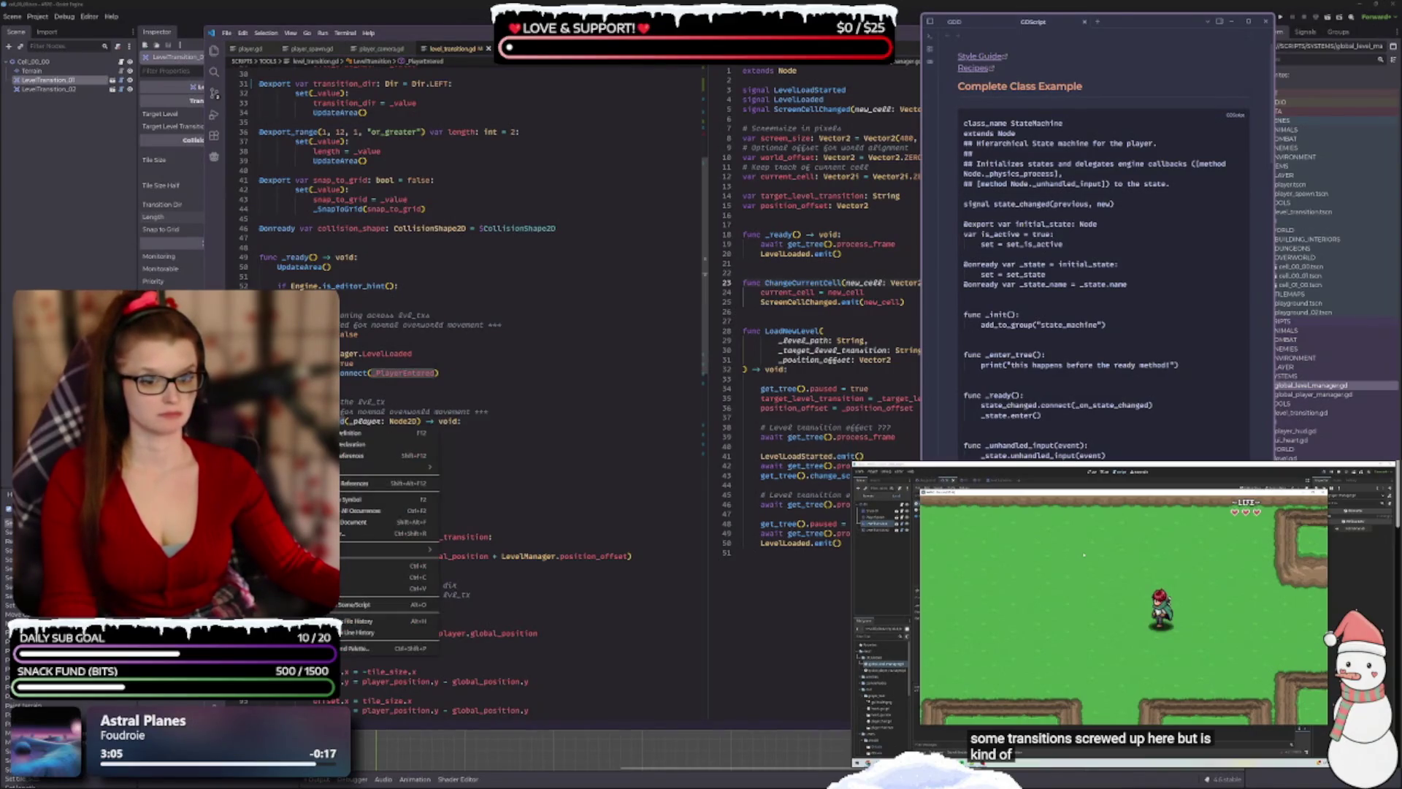
pyautogui.click(369, 577)
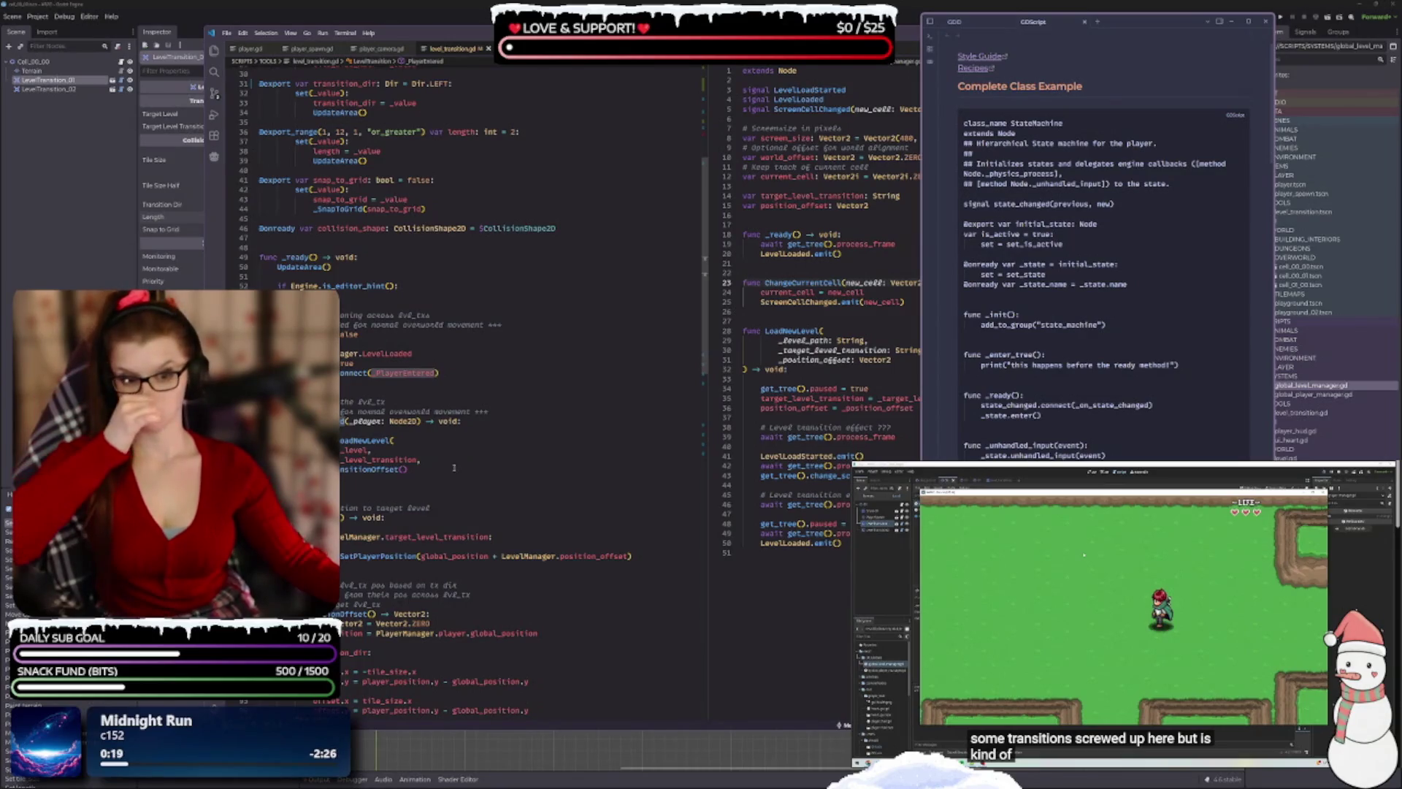
pyautogui.scroll(-10, 470, 449)
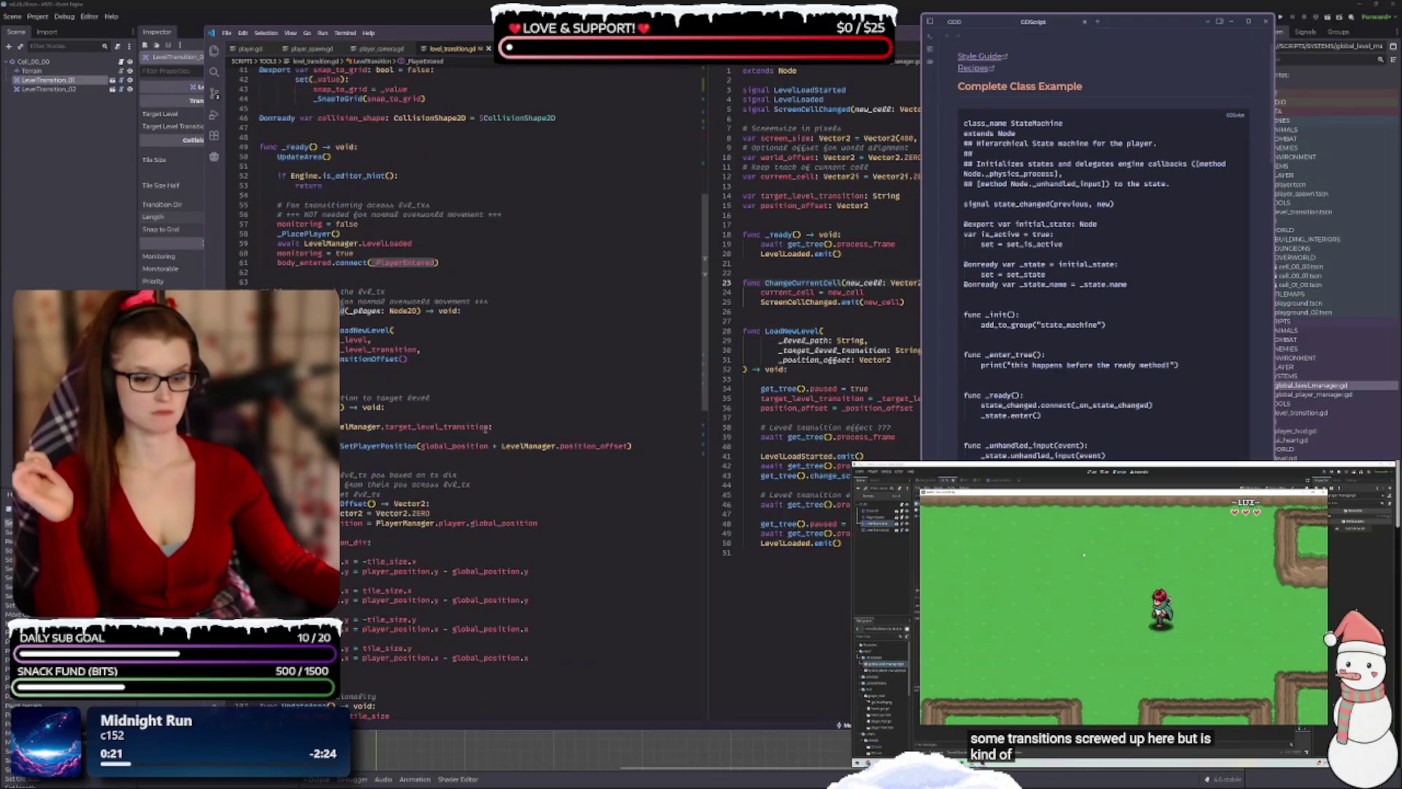
pyautogui.scroll(-3, 420, 593)
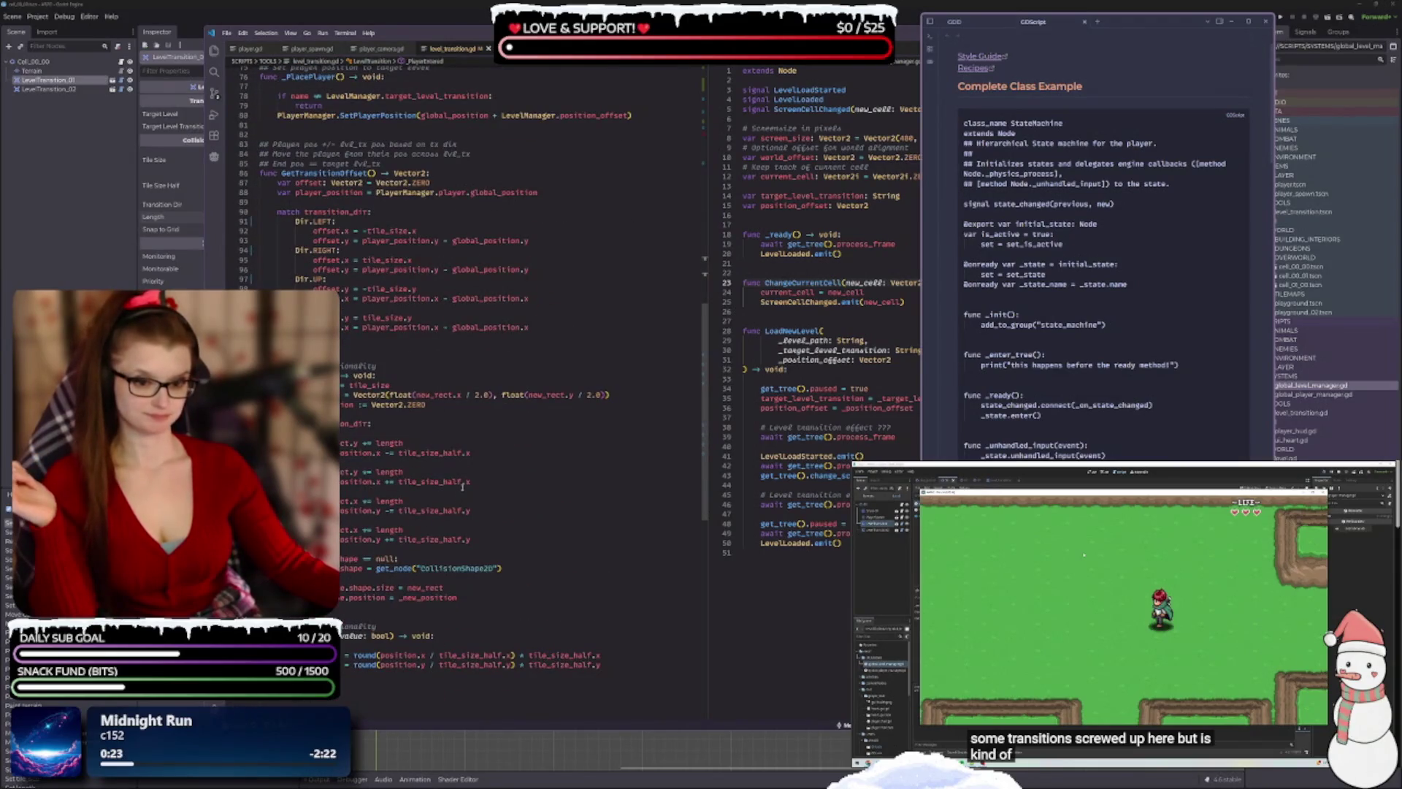
pyautogui.scroll(9, 510, 612)
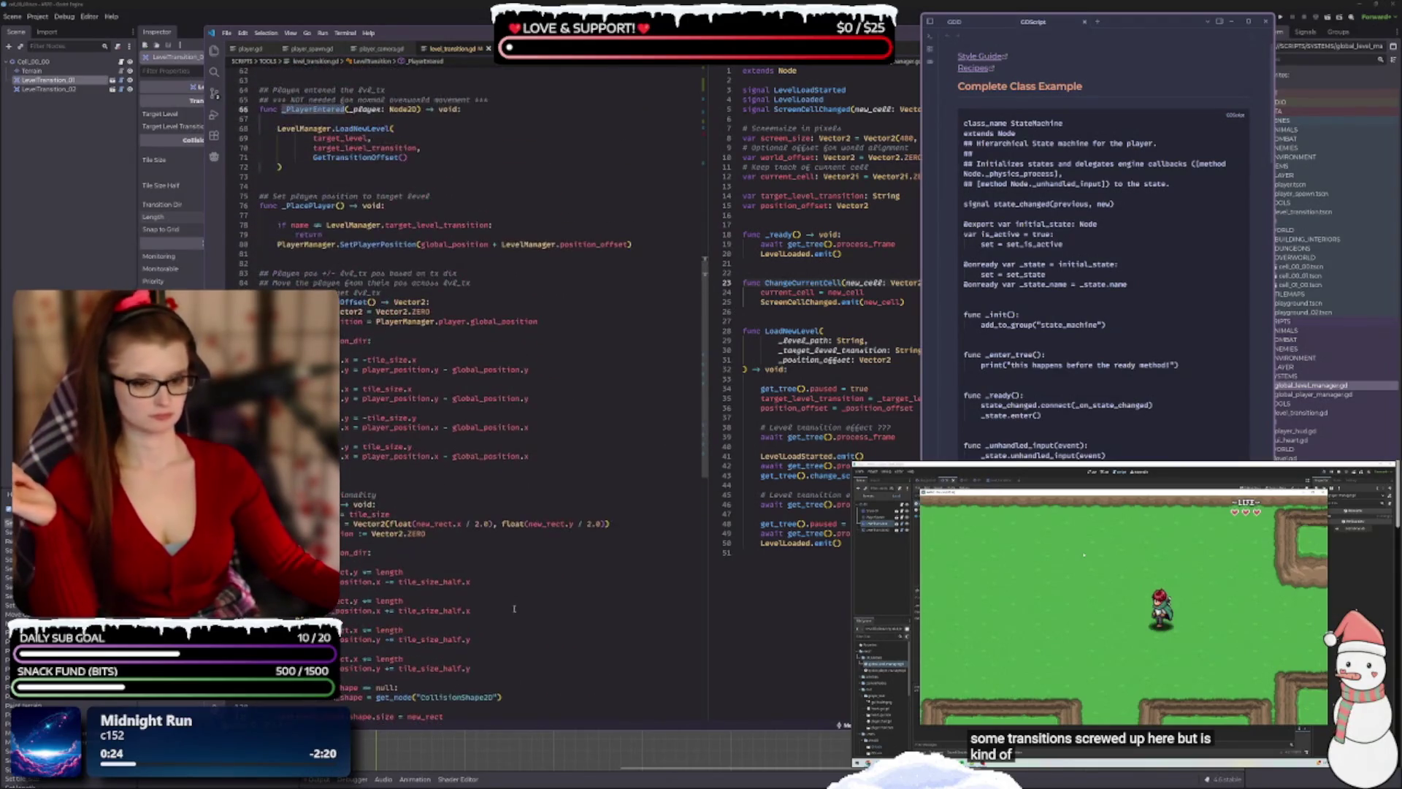
pyautogui.scroll(3, 510, 612)
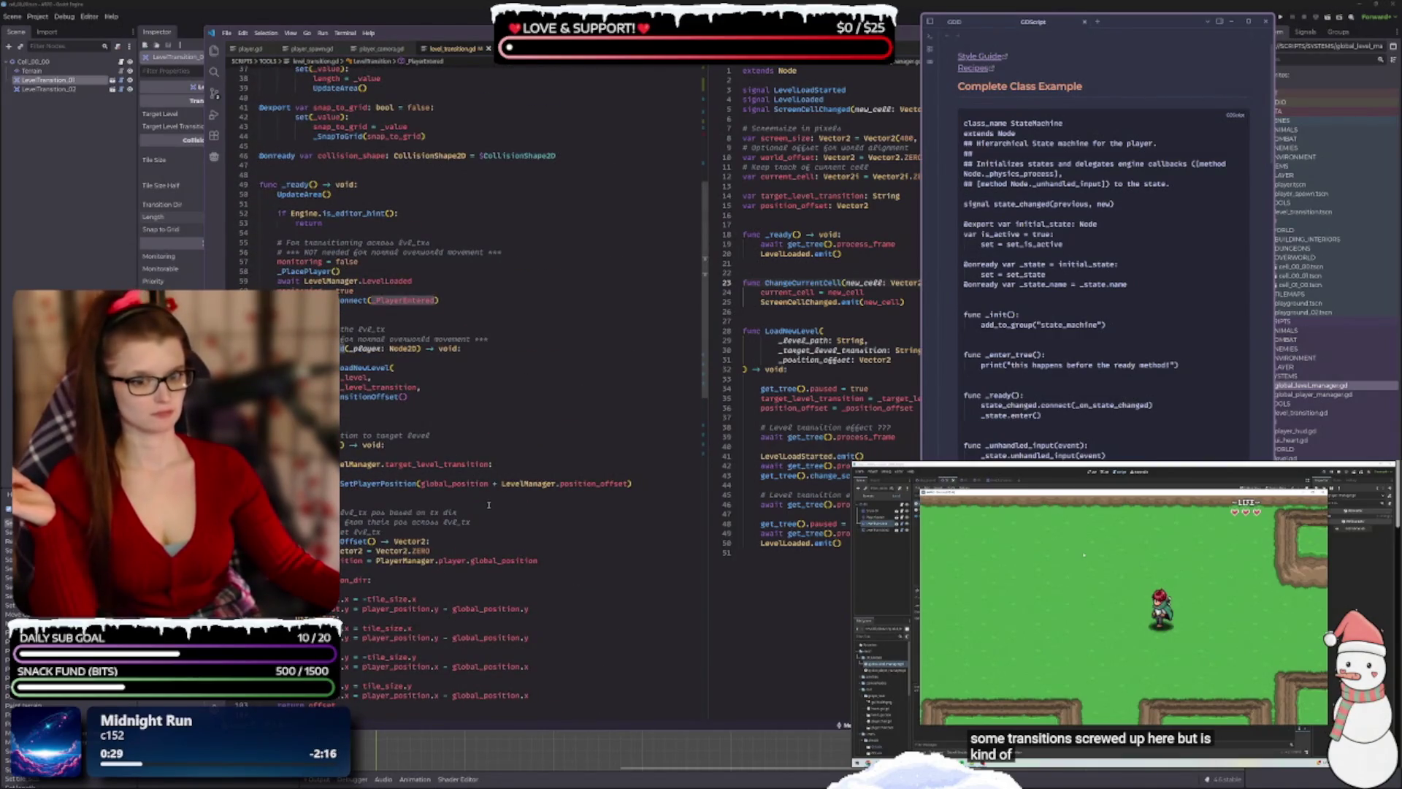
pyautogui.scroll(3, 489, 505)
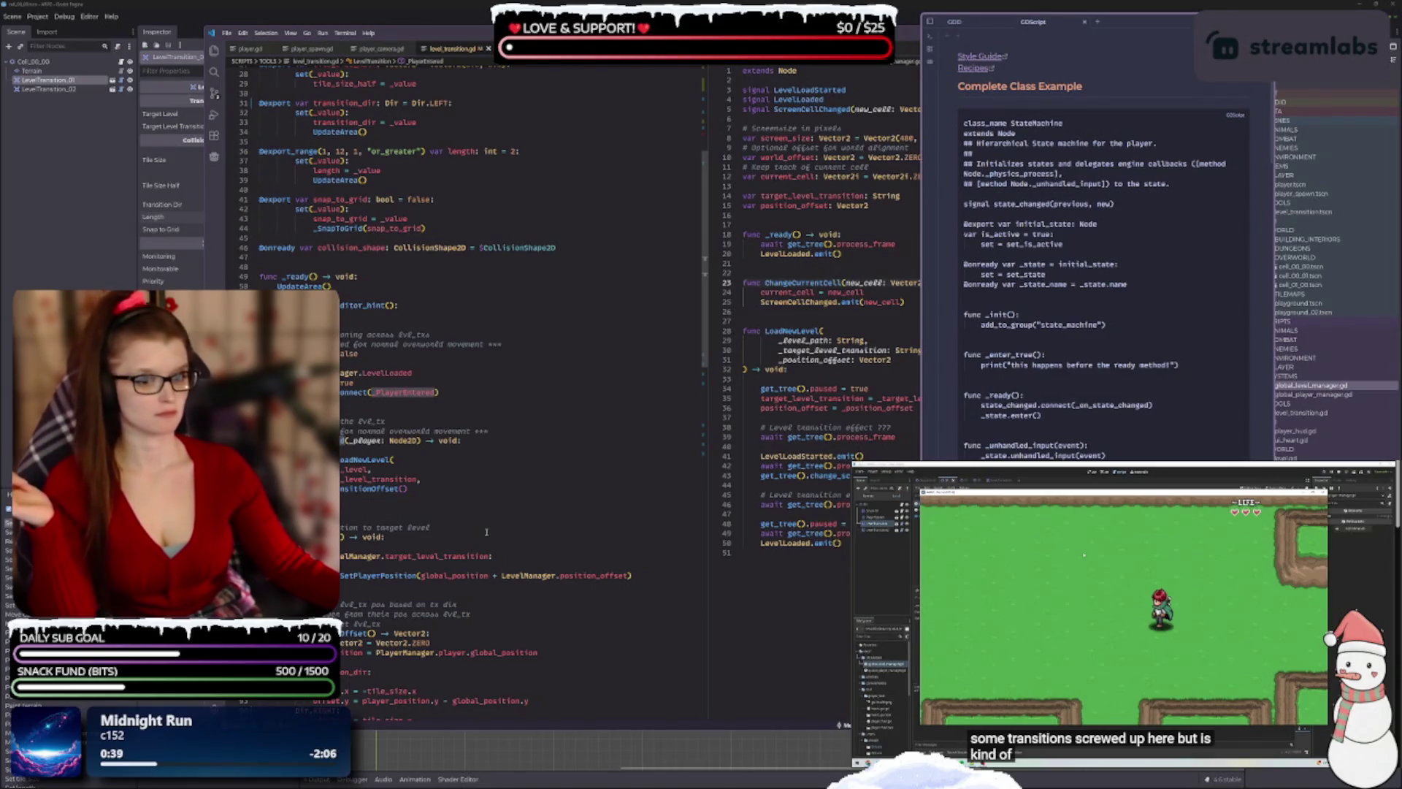
pyautogui.scroll(4, 467, 547)
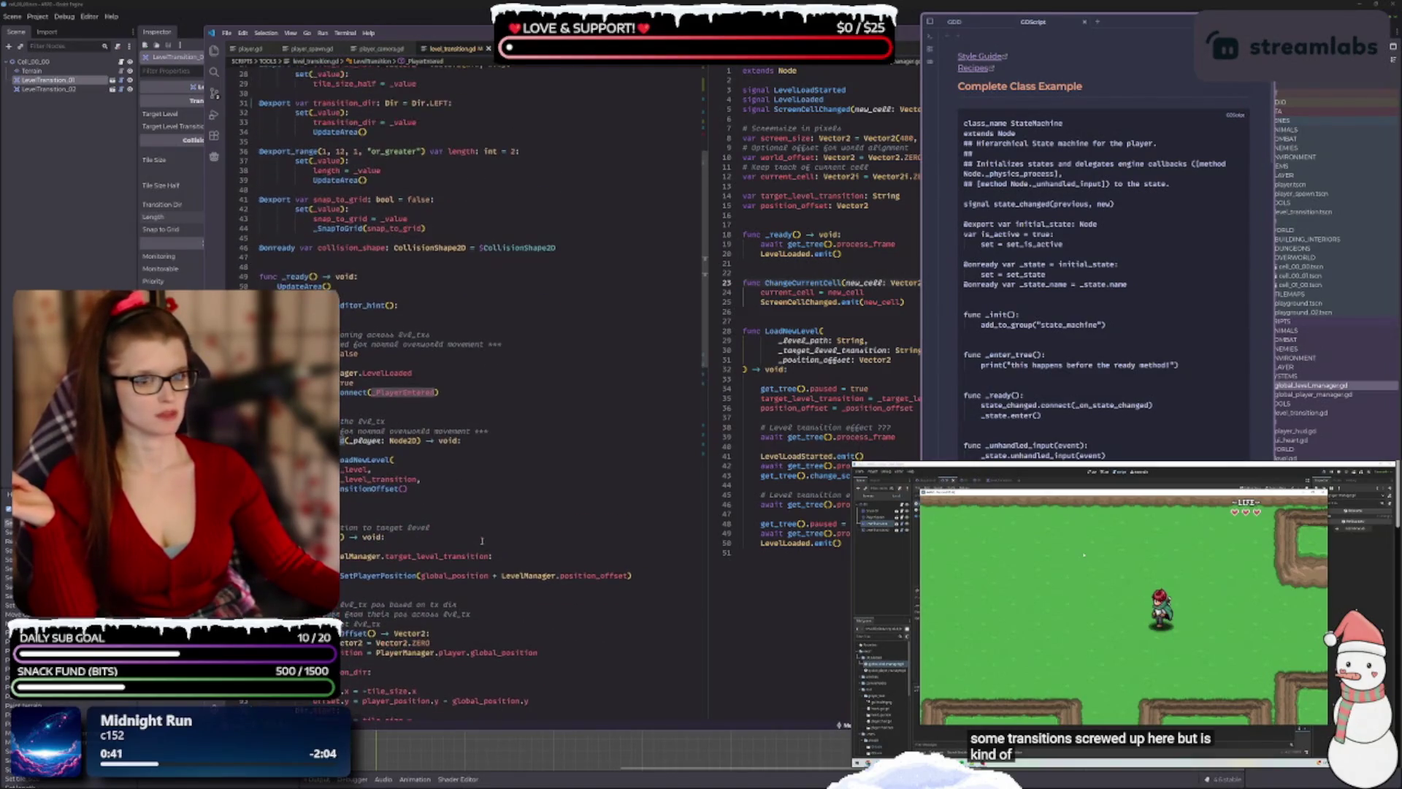
pyautogui.scroll(2, 458, 564)
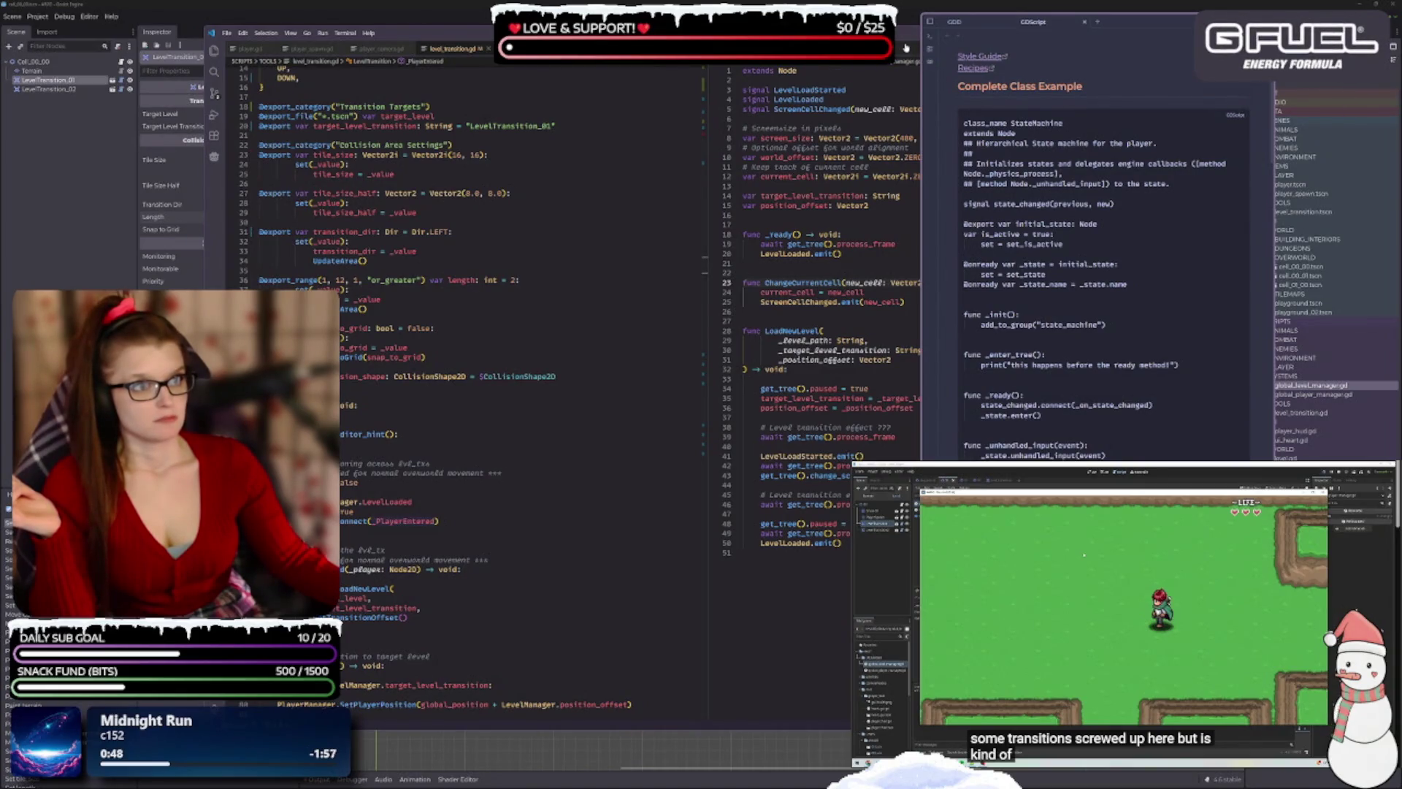
# Nudge the editor window left and bring up level.gd with its FreeLevel handler
pyautogui.moveTo(906, 35); pyautogui.dragTo(803, 34)
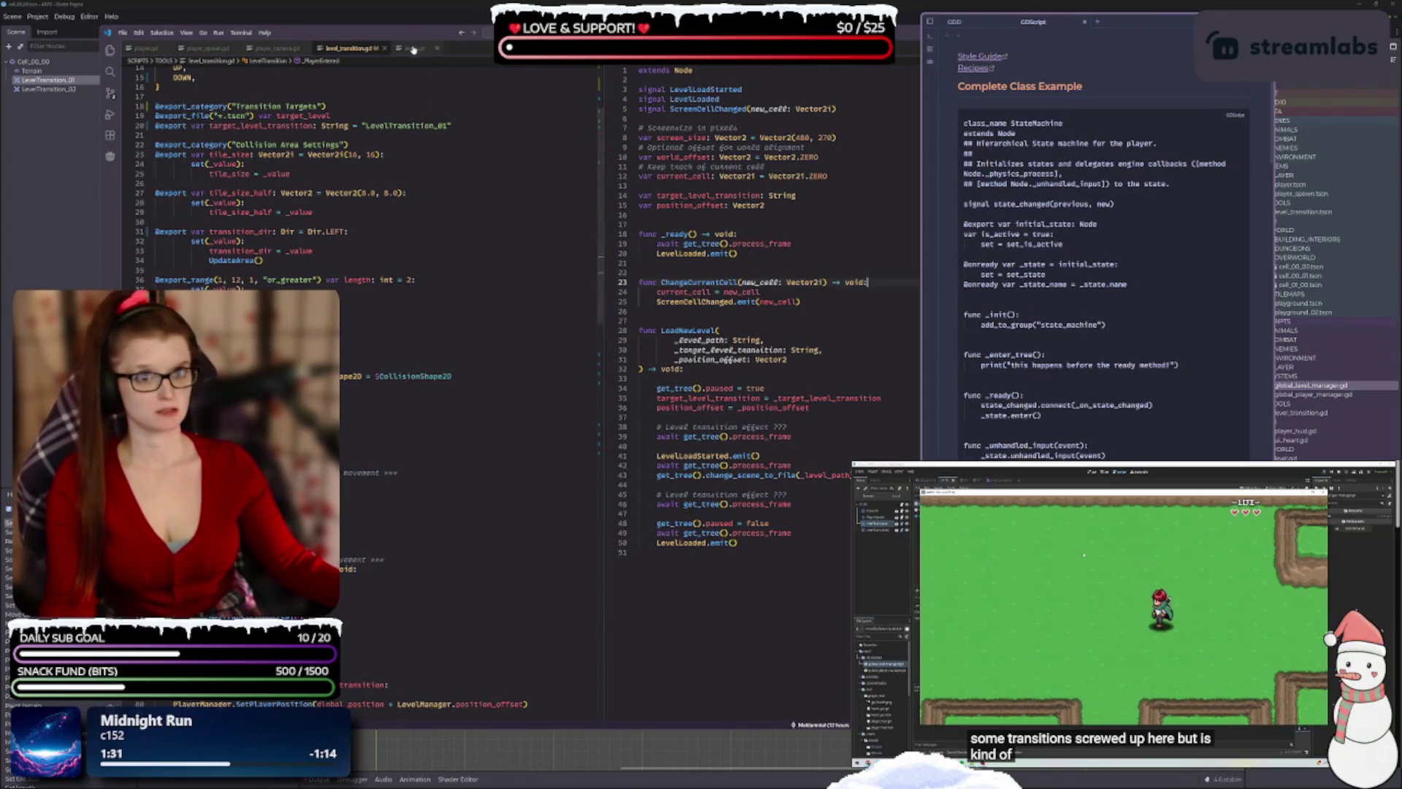
pyautogui.click(414, 48)
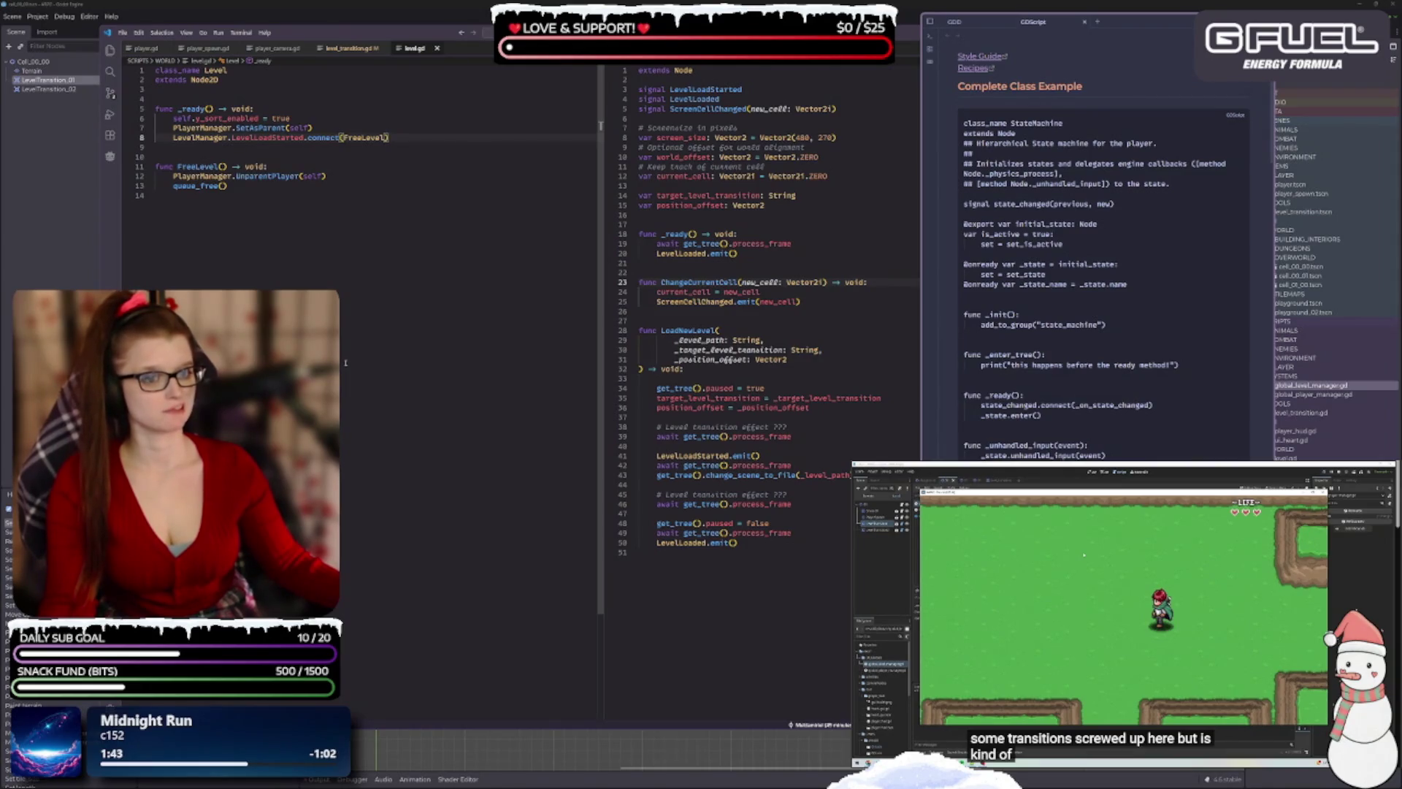
# Look over player_camera.gd and player.gd, then return to the top of level_transition.gd
pyautogui.click(355, 49)
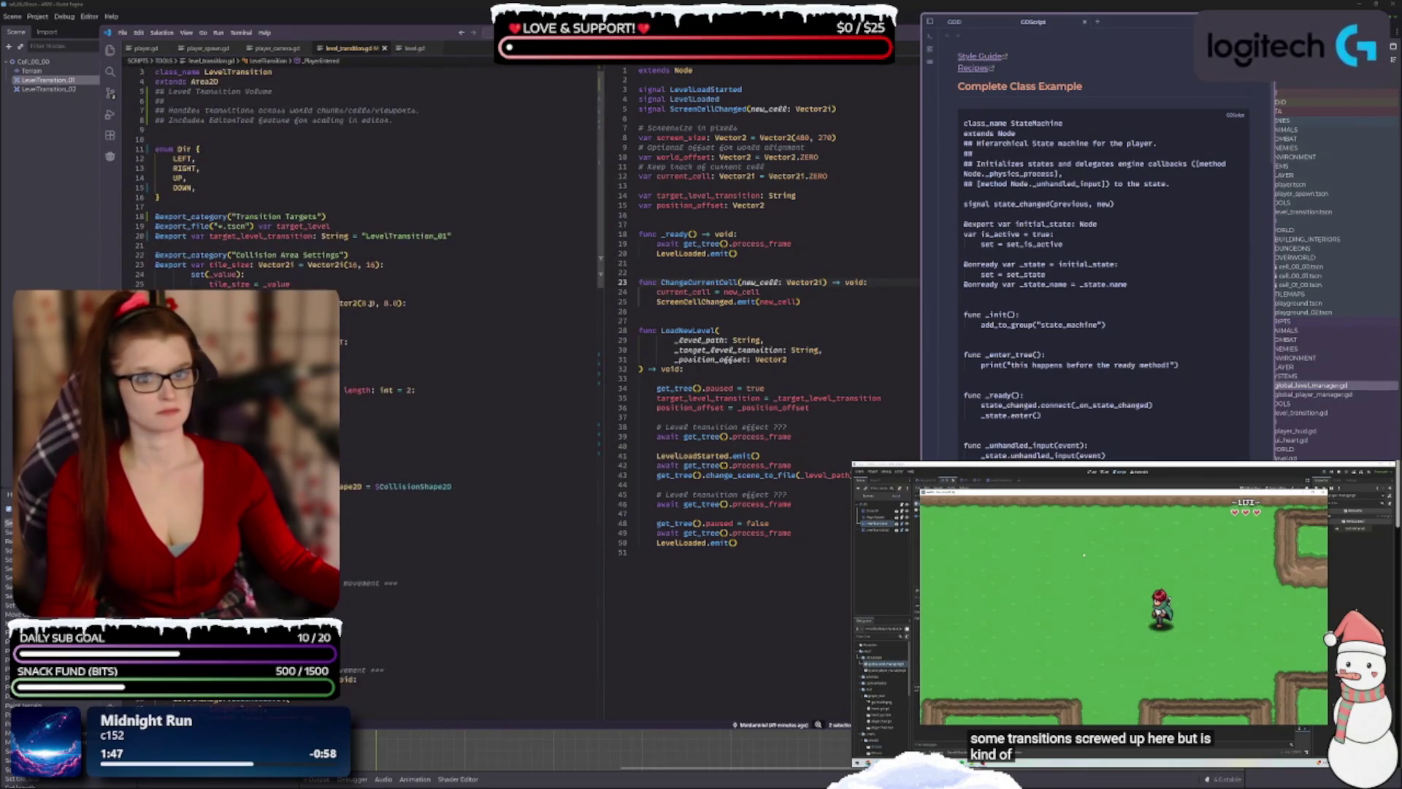
pyautogui.click(271, 48)
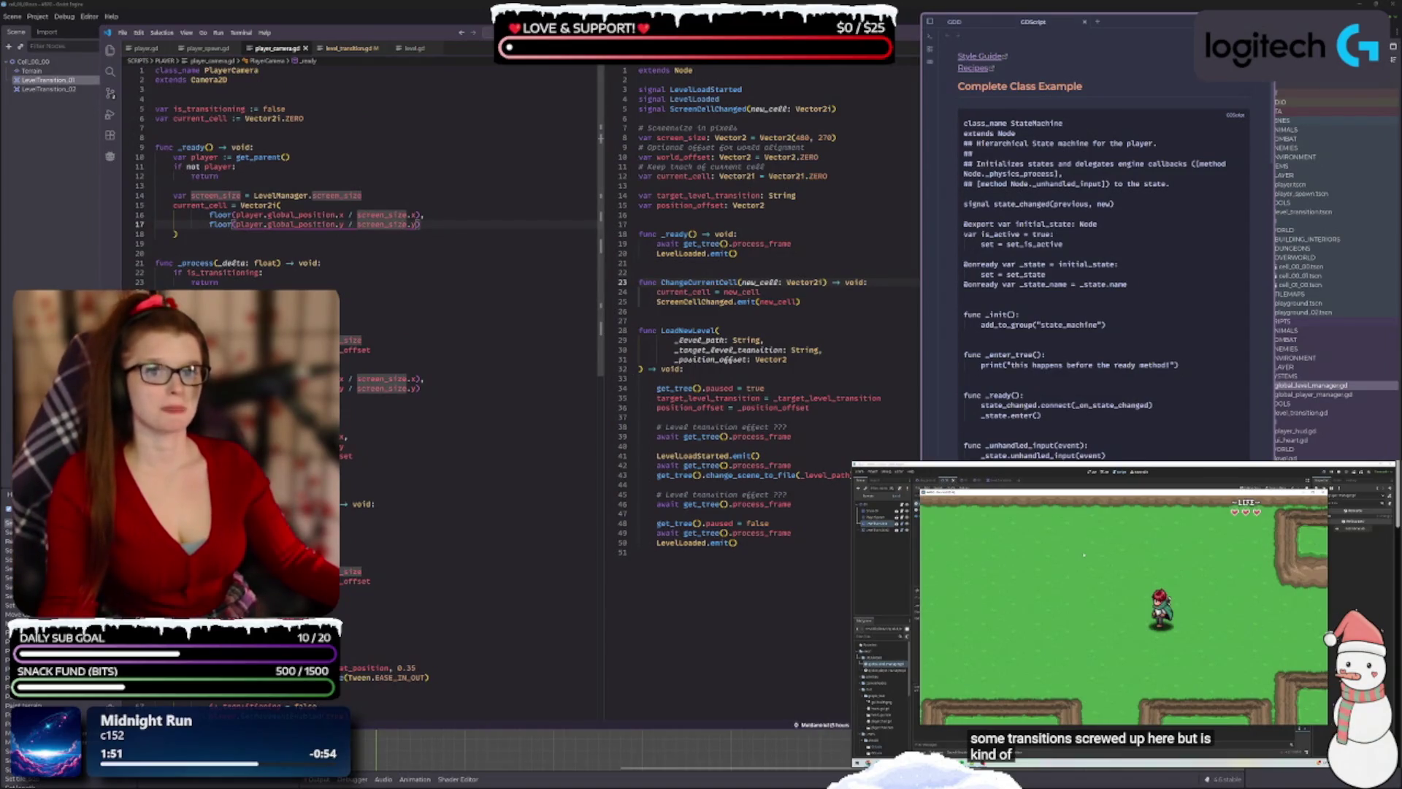
pyautogui.click(145, 48)
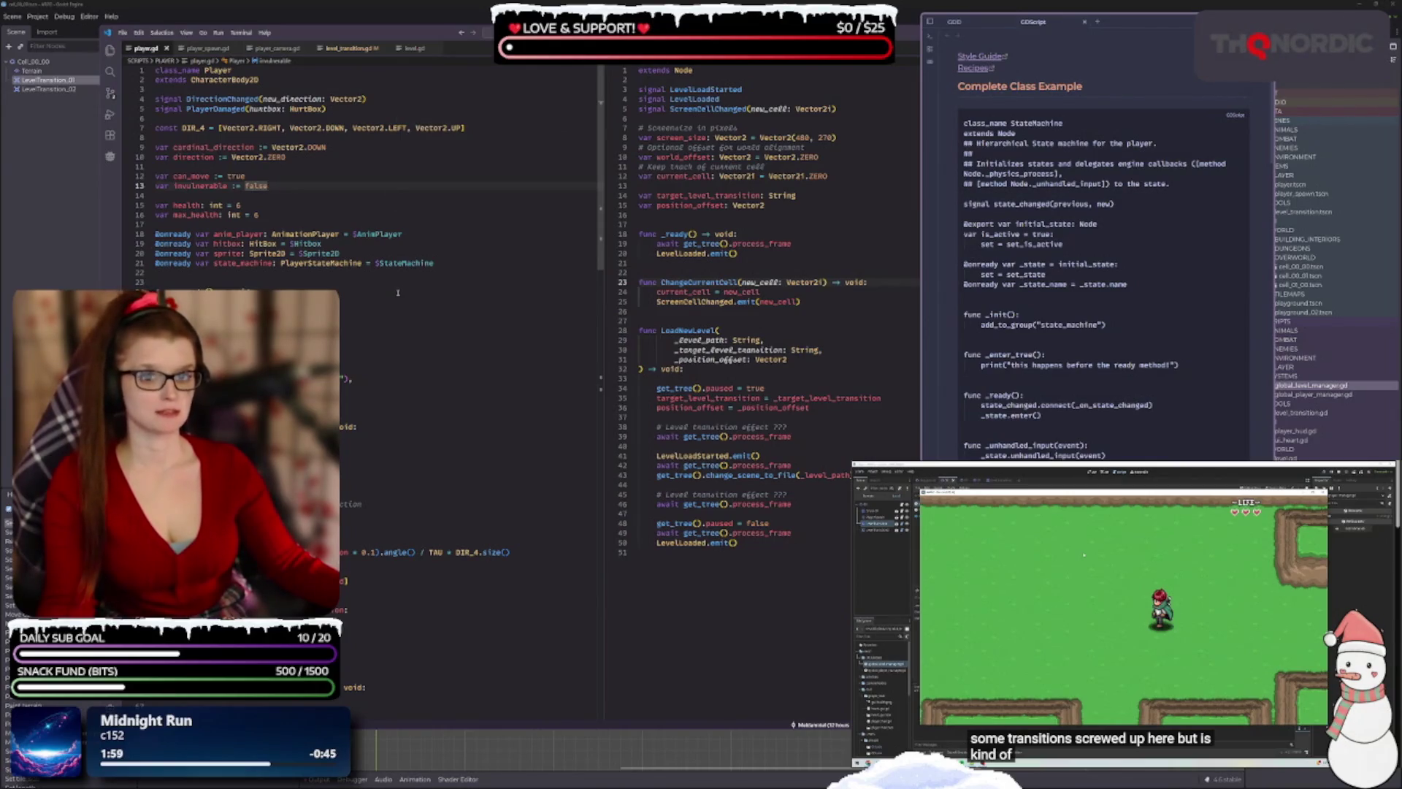
pyautogui.click(350, 48)
pyautogui.scroll(3, 344, 511)
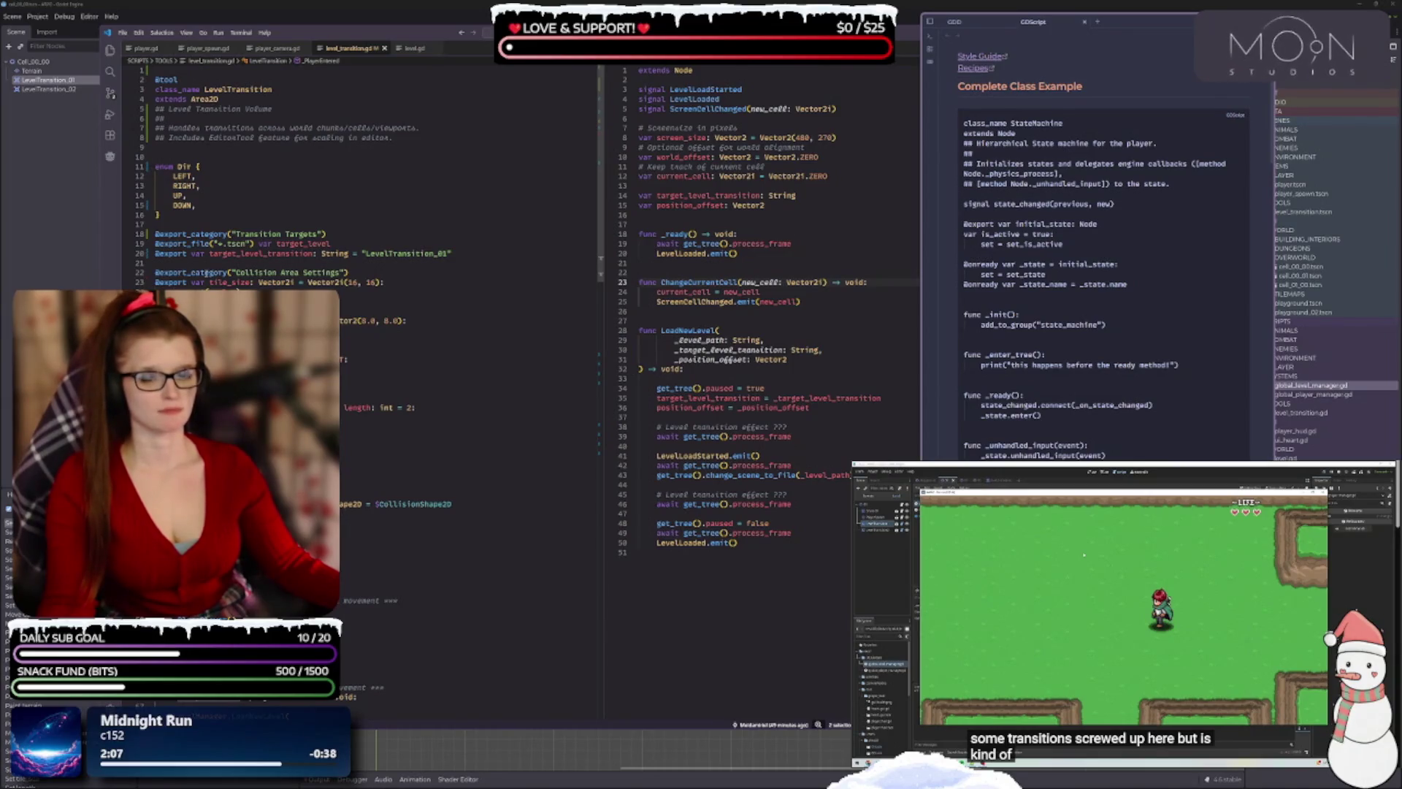
# Add a '-> void' return type to the PlayerEntered function signature and save
pyautogui.click(351, 234)
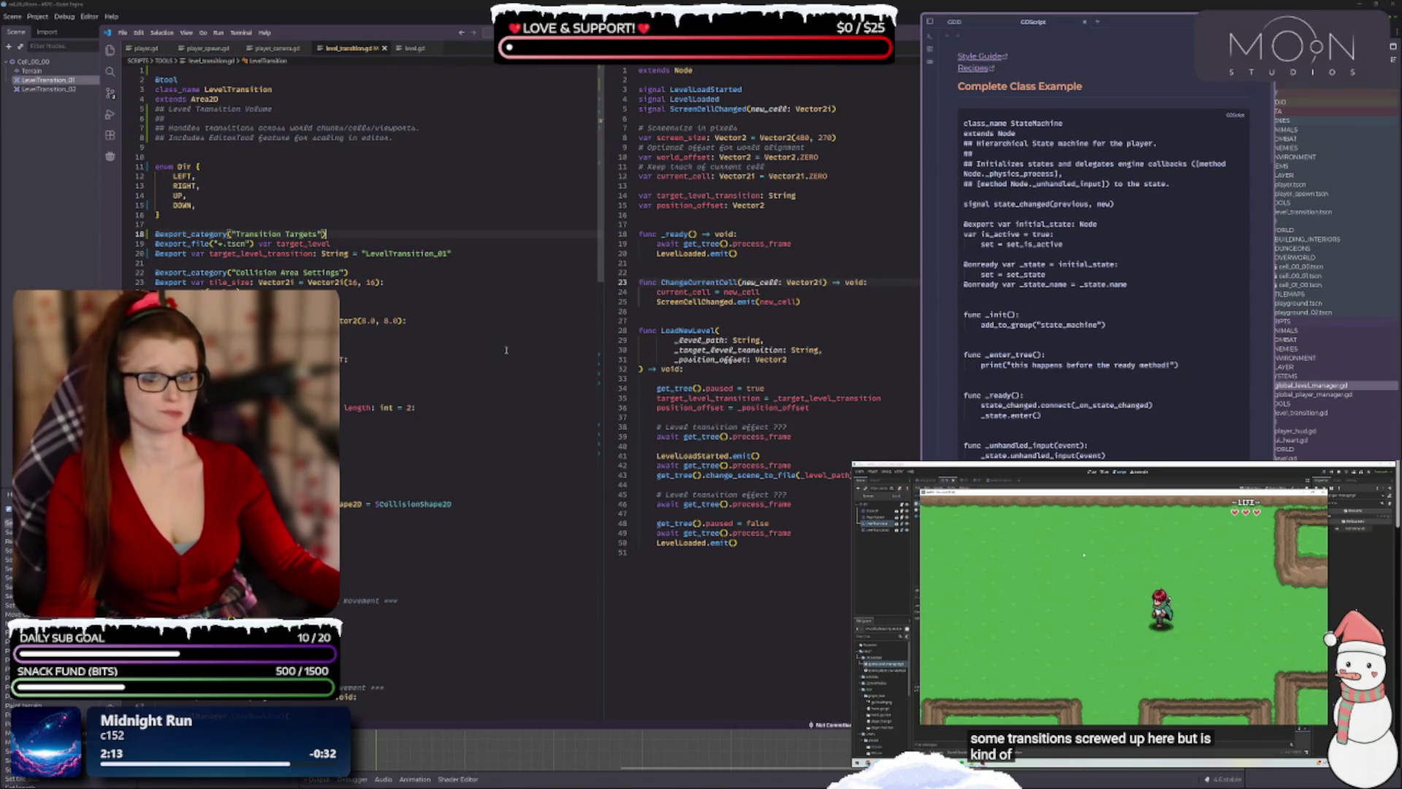
pyautogui.scroll(-11, 505, 349)
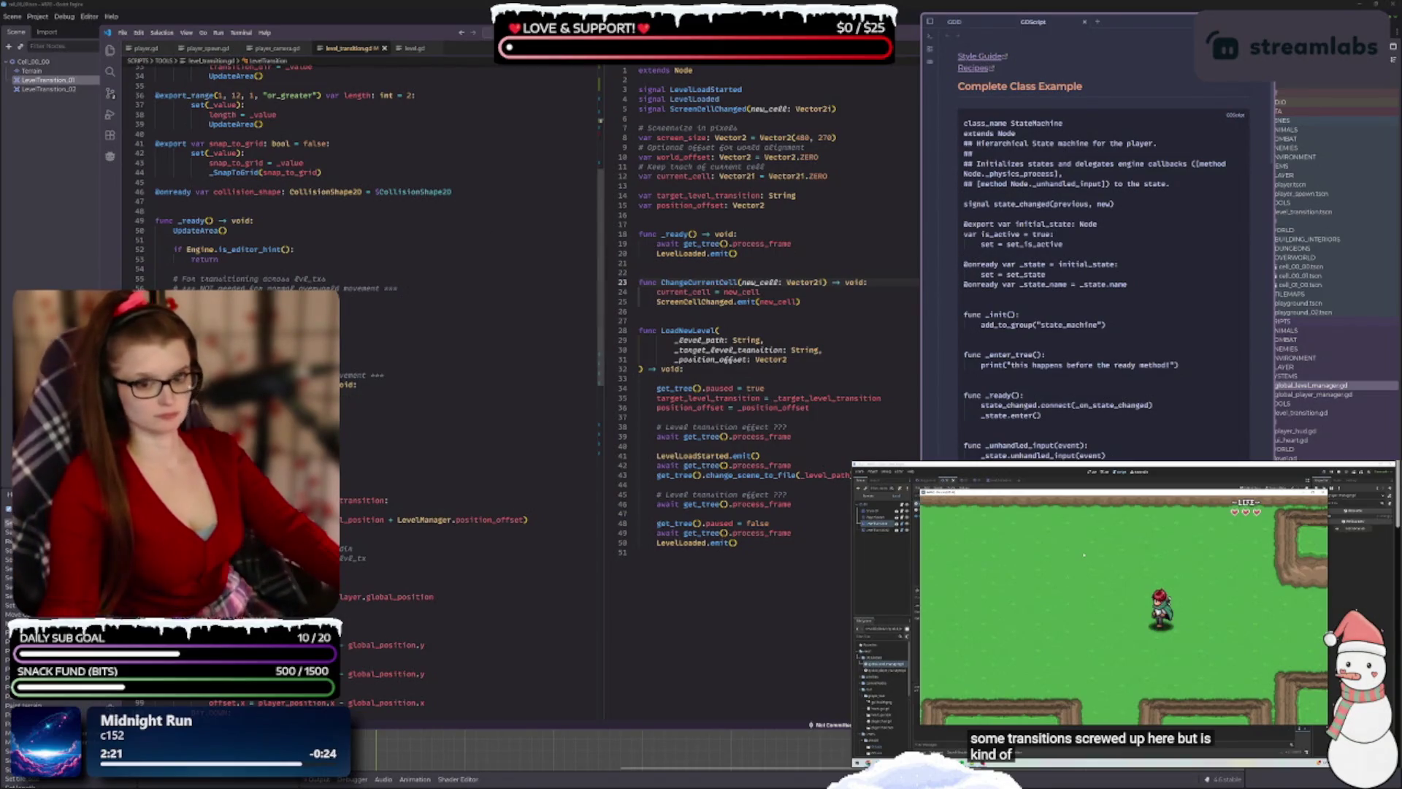
pyautogui.click(438, 383)
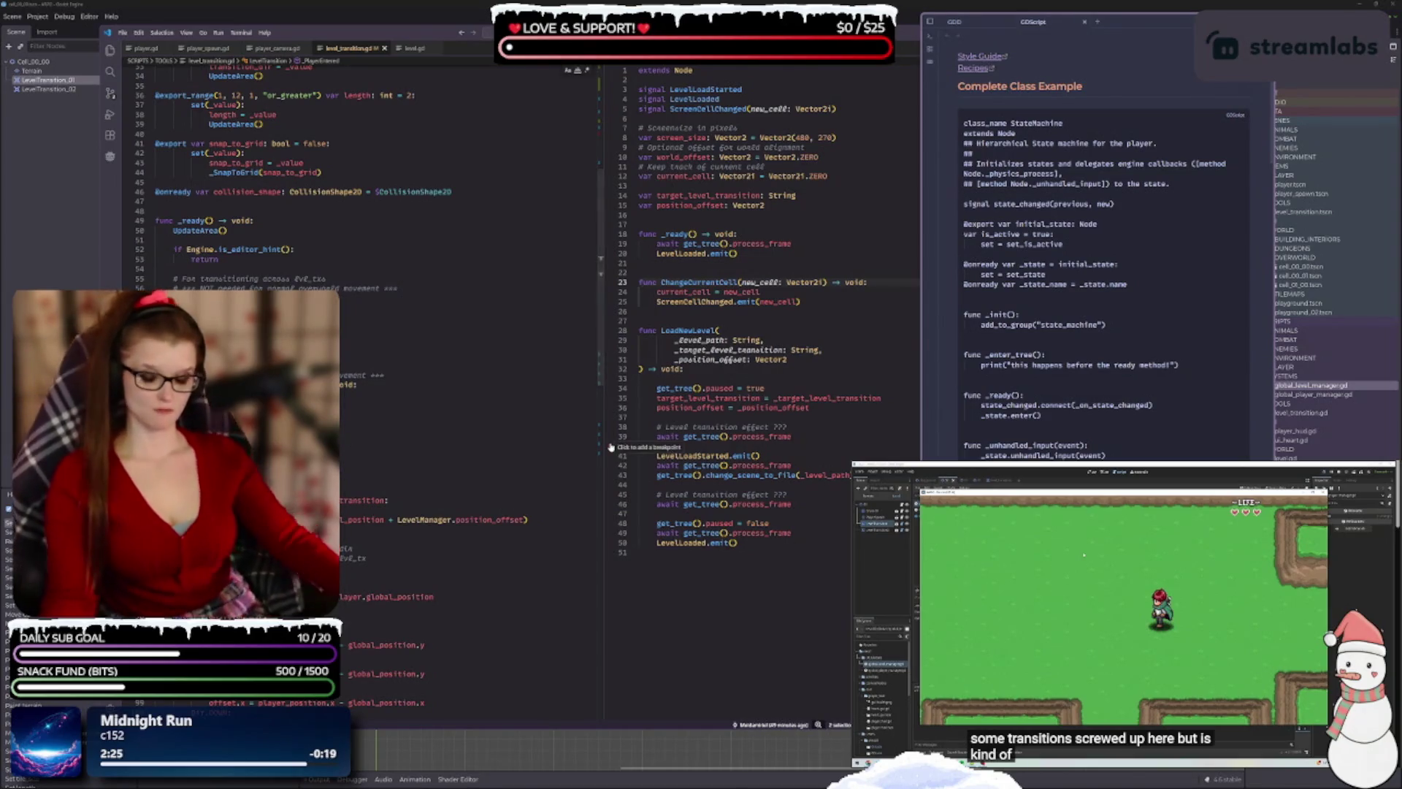
pyautogui.write('Dicti')
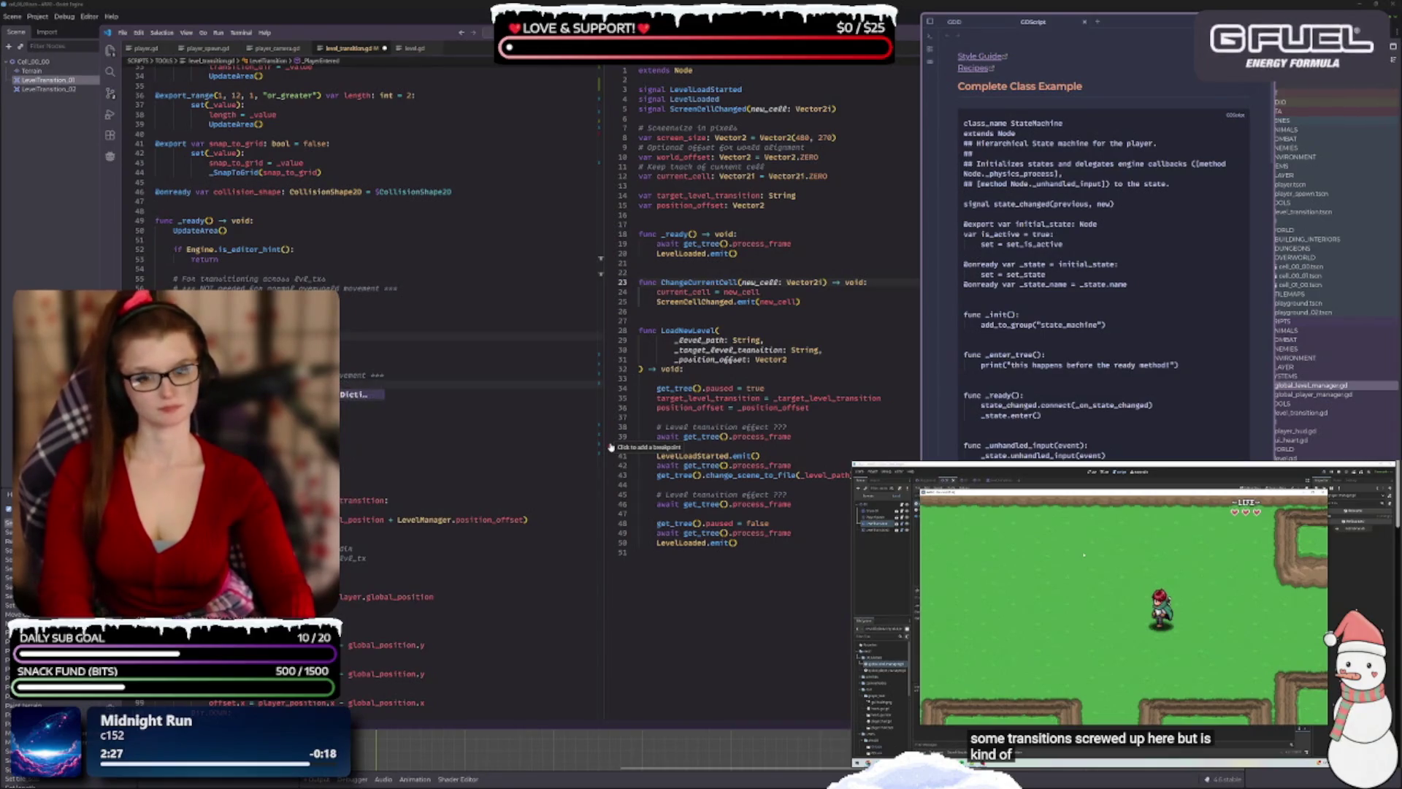
pyautogui.press('Return')
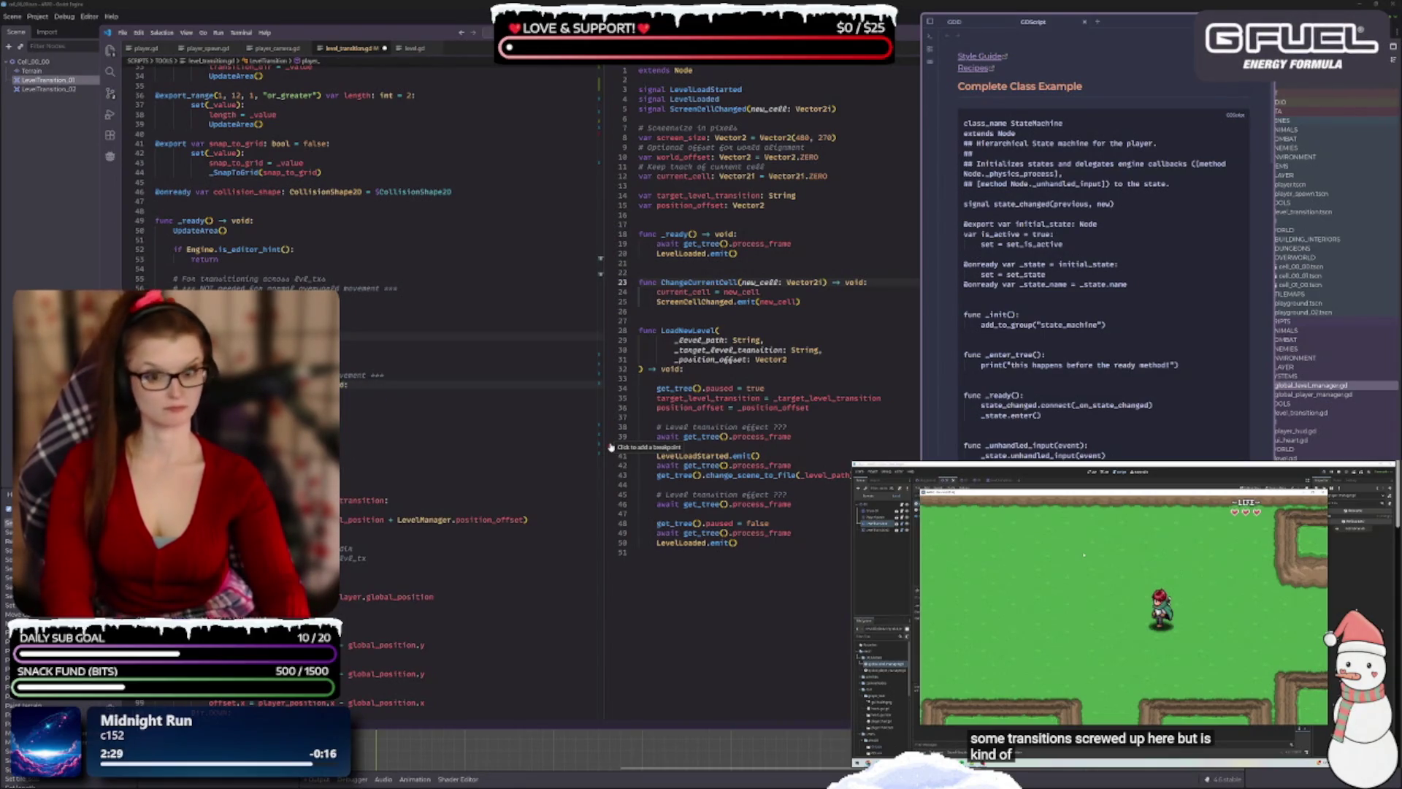
pyautogui.write('-> void')
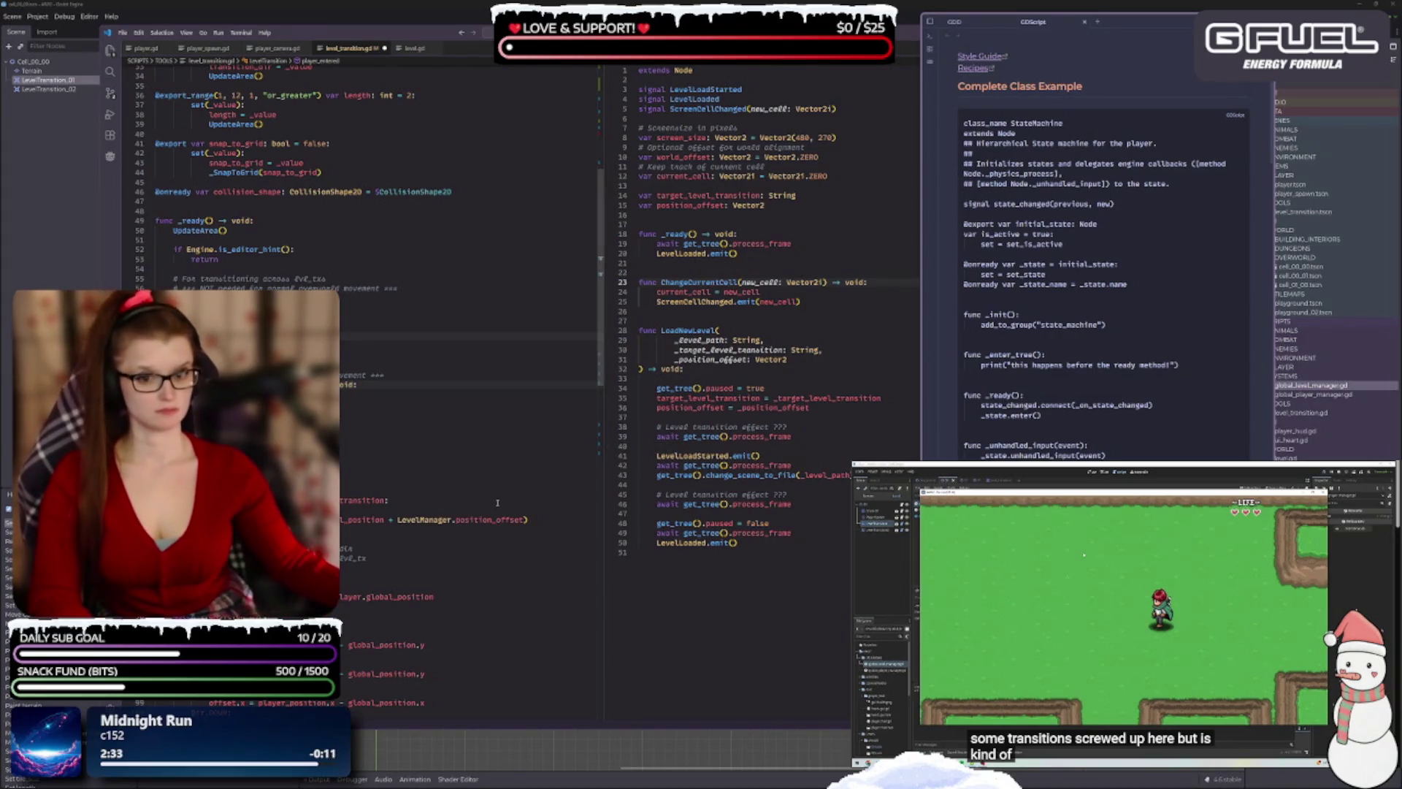
pyautogui.hotkey('ctrl', 's')
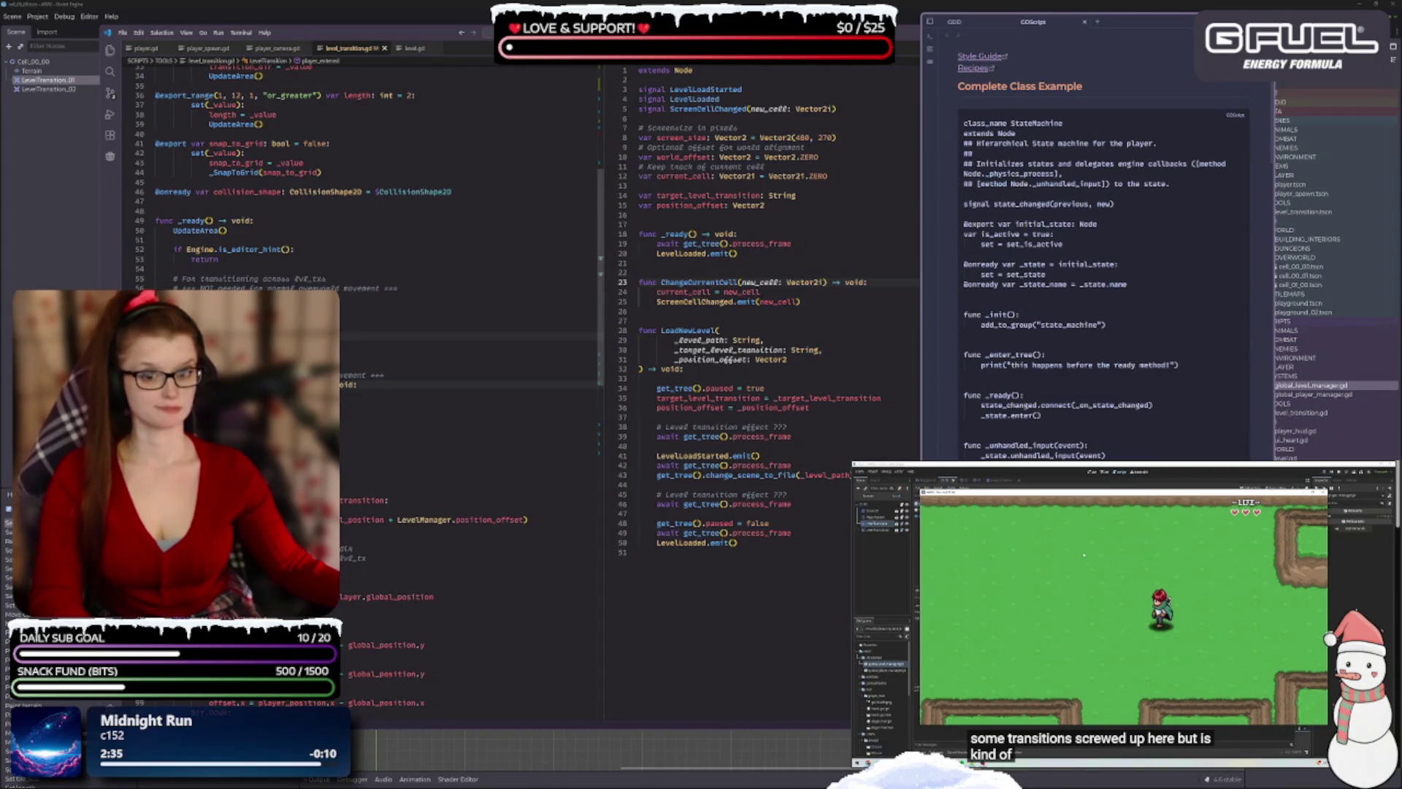
# Scroll down to the _ready and player_entered code
pyautogui.click(379, 443)
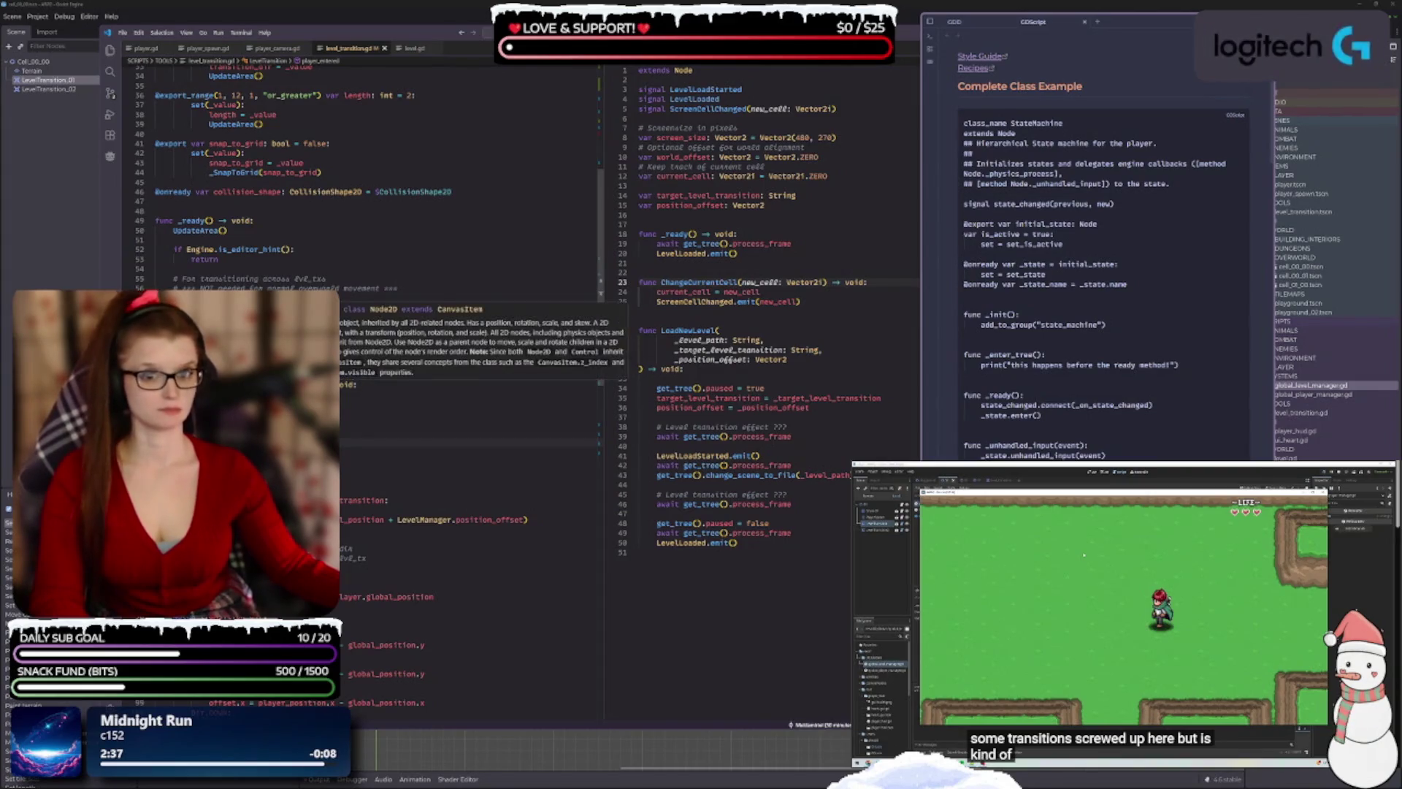
pyautogui.scroll(-2, 379, 365)
pyautogui.scroll(-3, 379, 365)
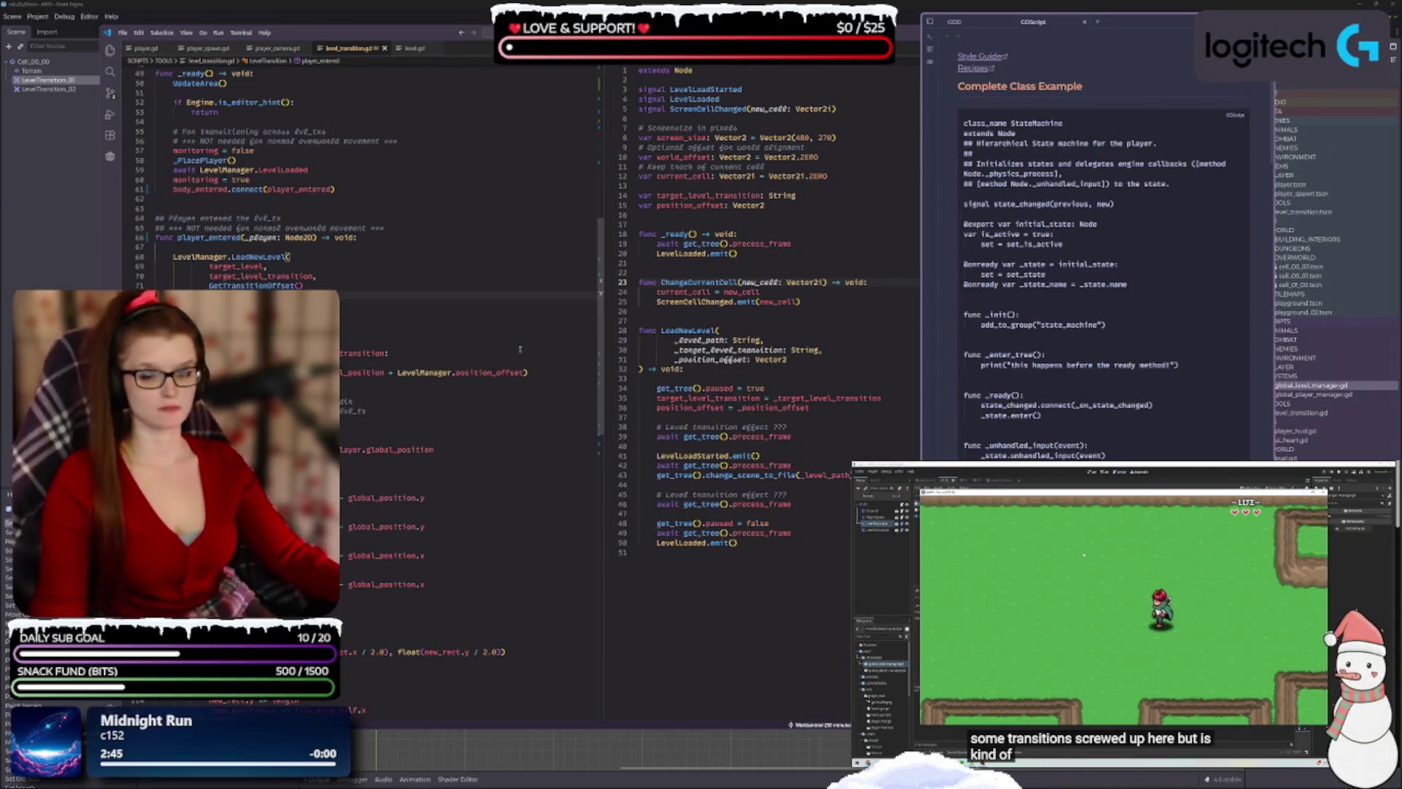
# Replace both _PlacePlayer occurrences with _place_player and save the script
pyautogui.click(201, 160)
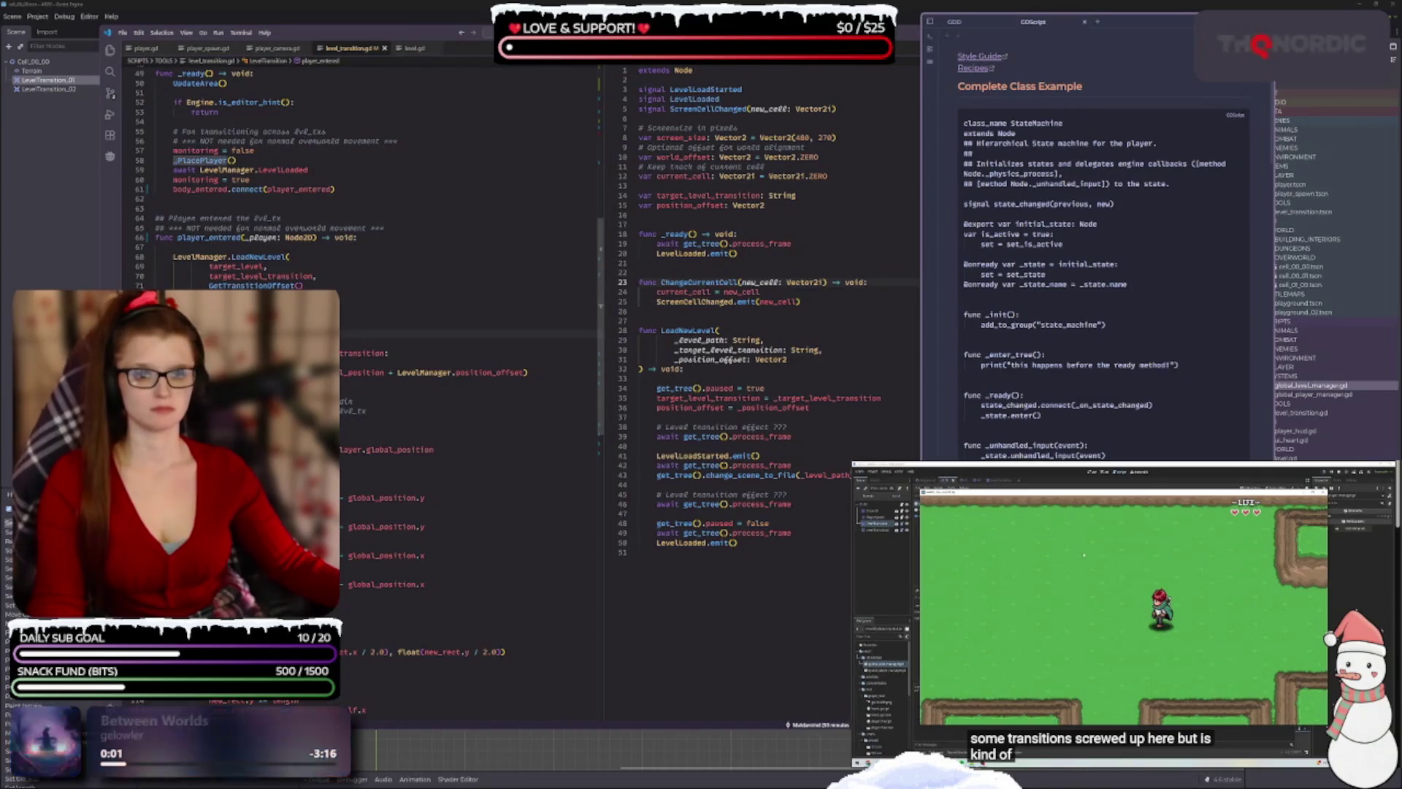
pyautogui.hotkey('ctrl', 'd')
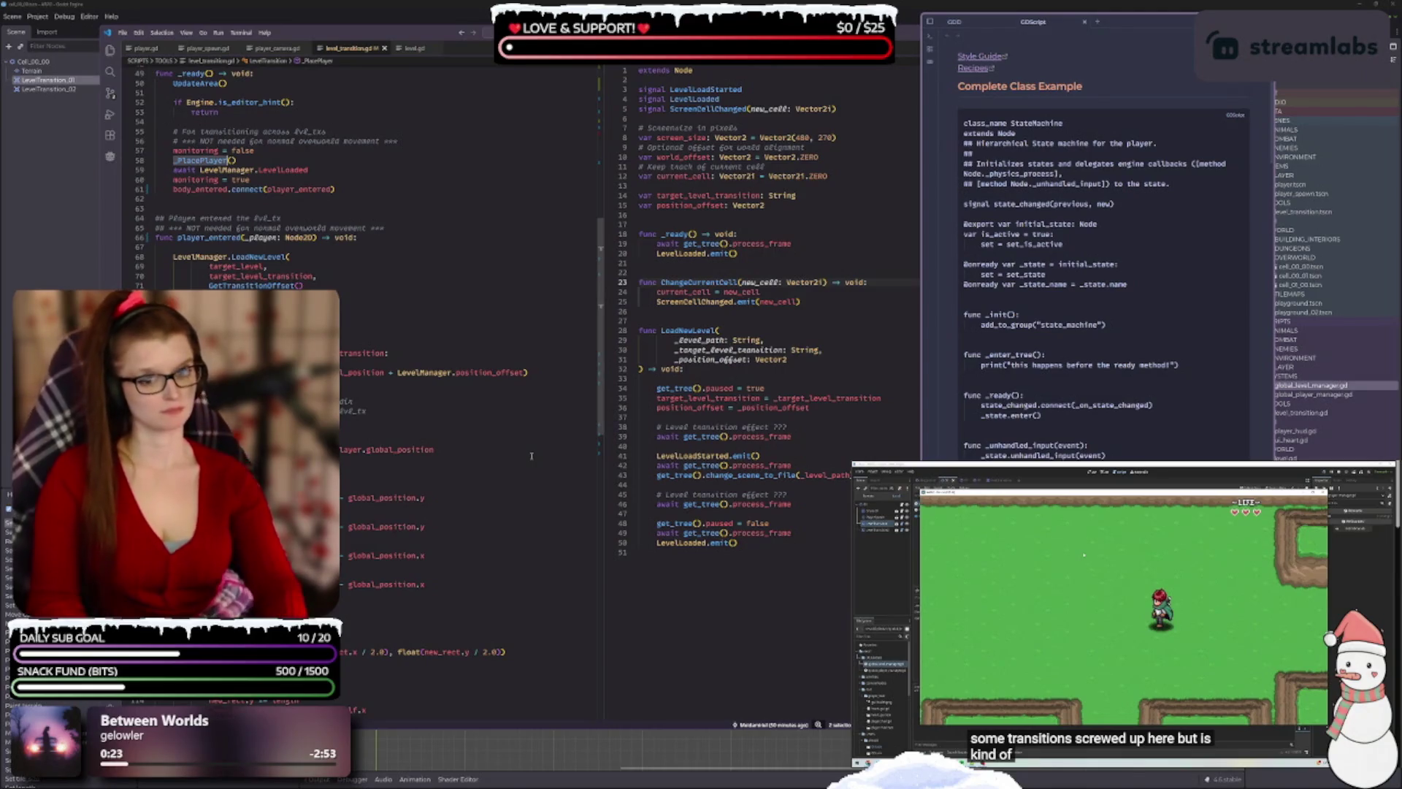
pyautogui.write('_place')
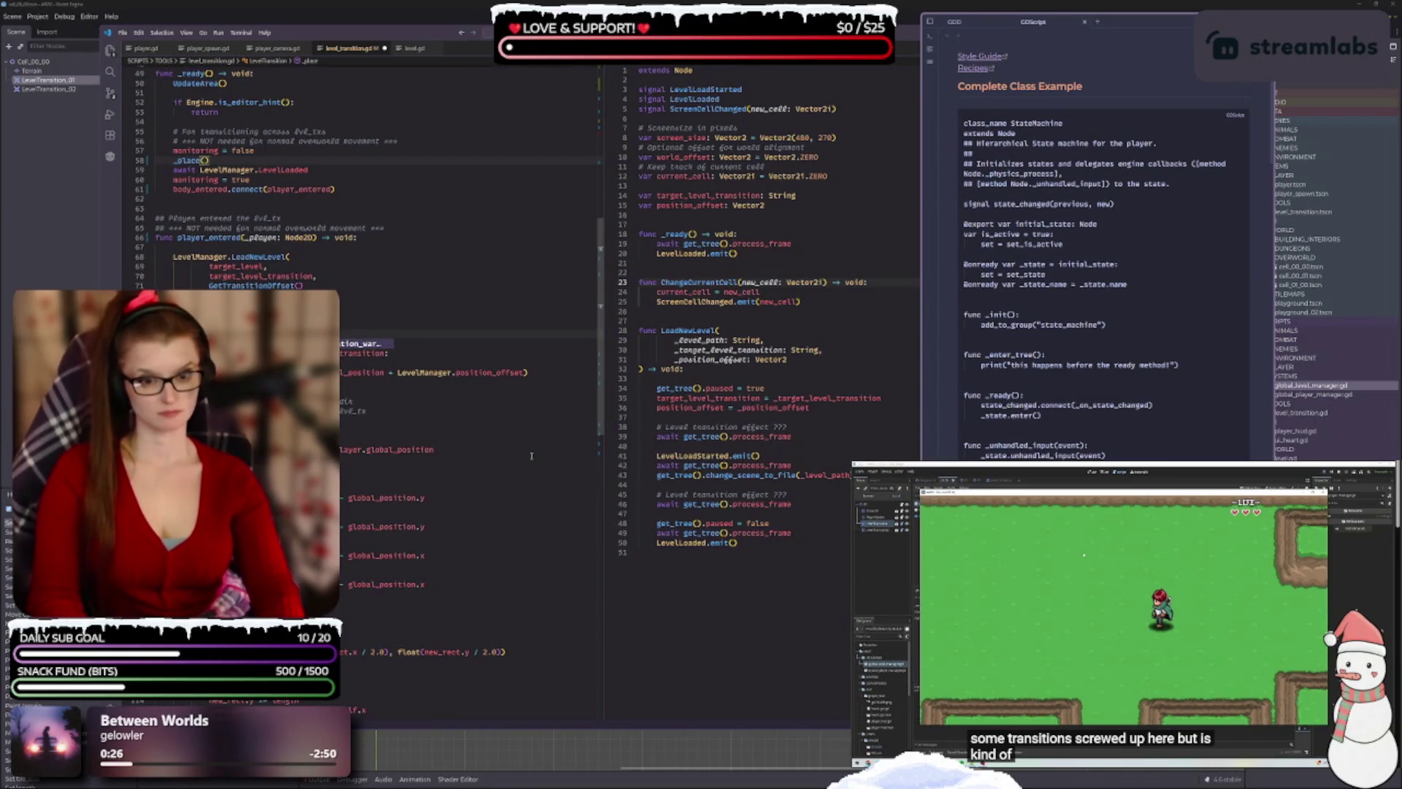
pyautogui.write('_player')
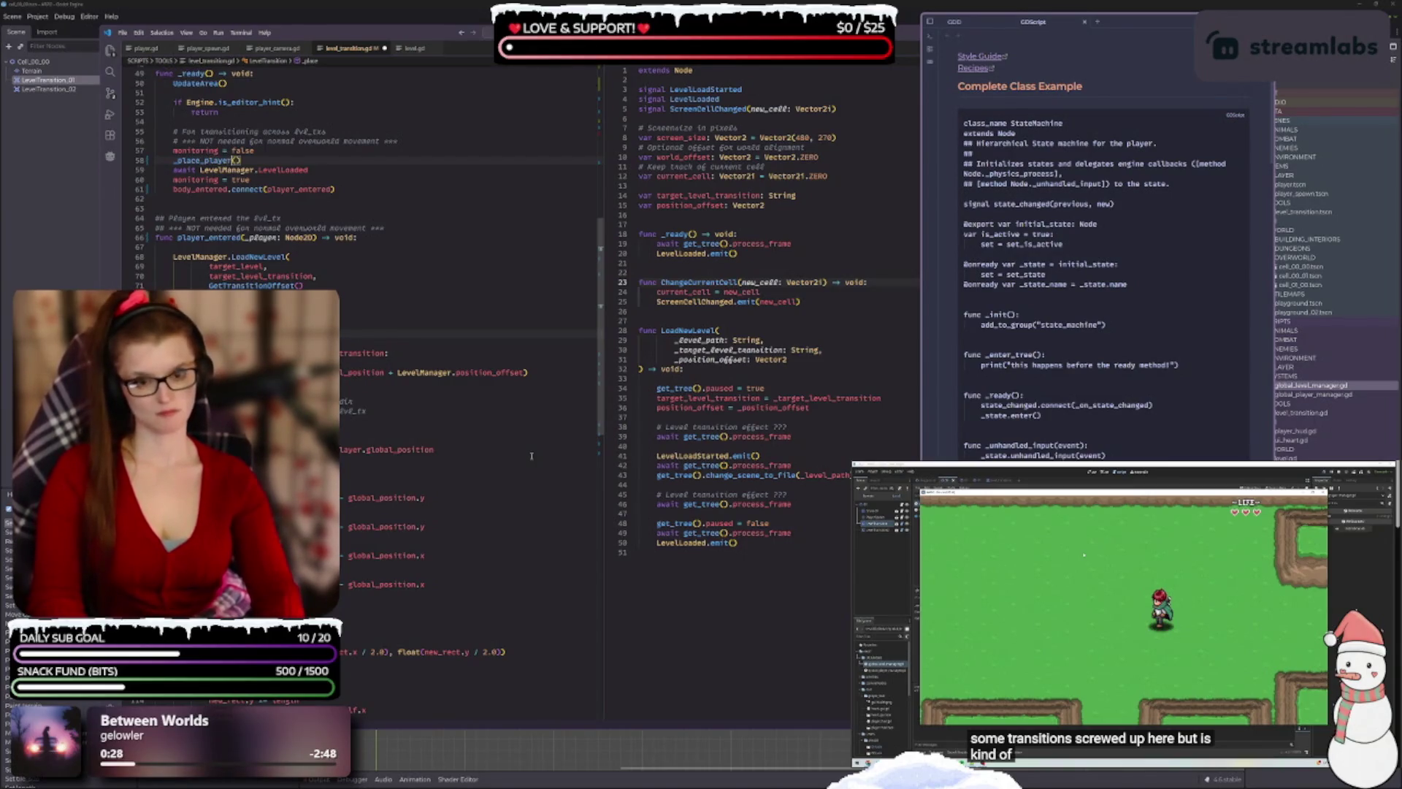
pyautogui.hotkey('ctrl', 's')
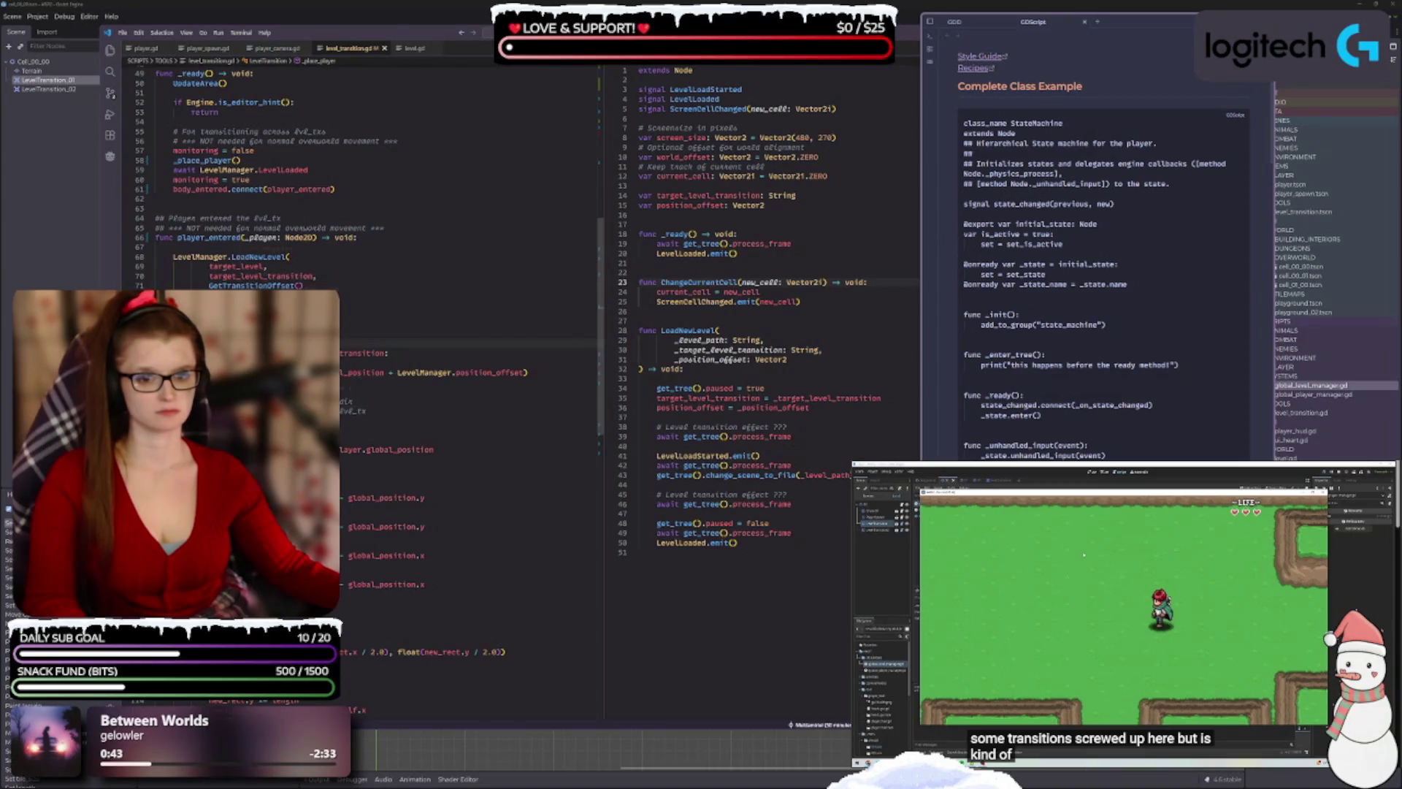
# Replace both GetTransitionOffset occurrences with ': get_transition' text and save
pyautogui.scroll(-1, 468, 219)
pyautogui.doubleClick(210, 218)
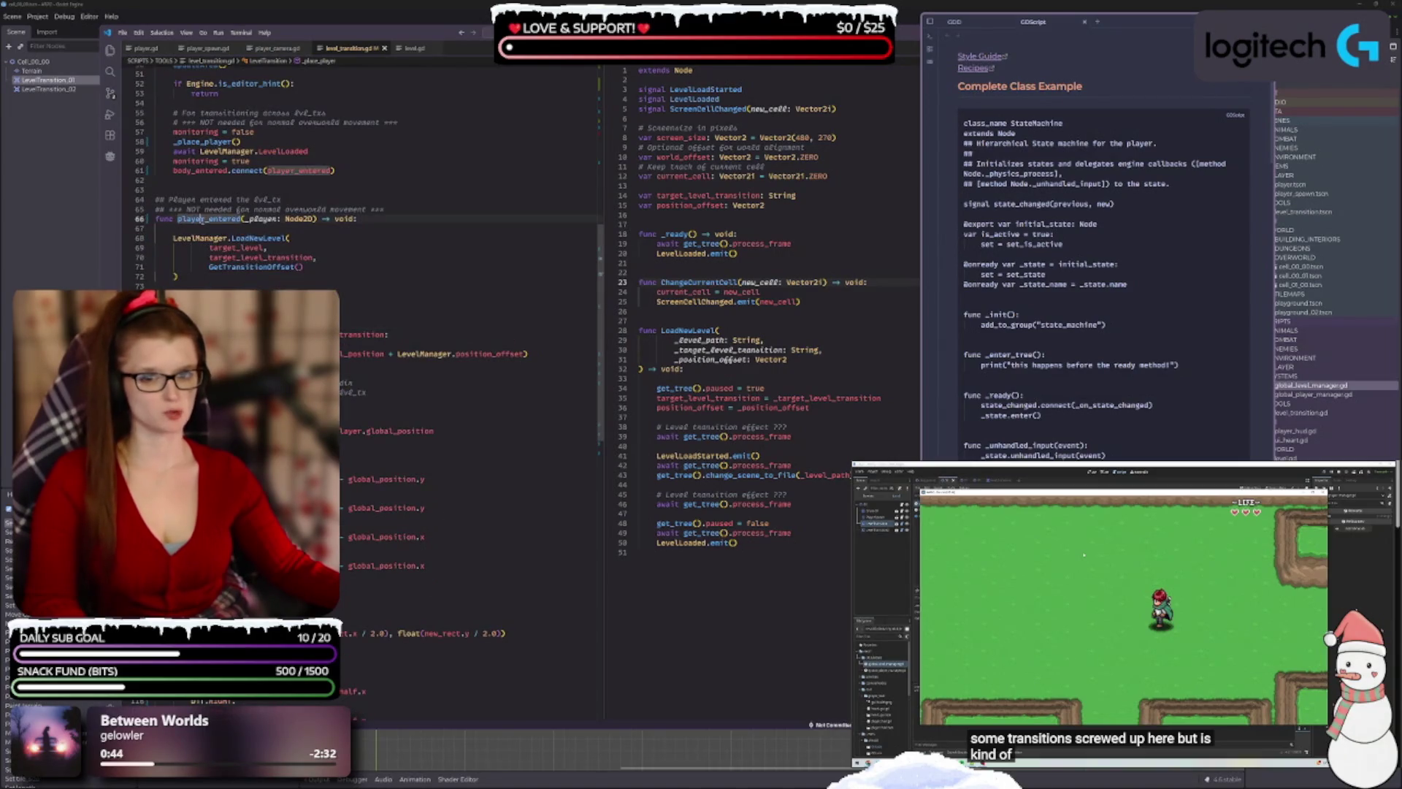
pyautogui.click(371, 415)
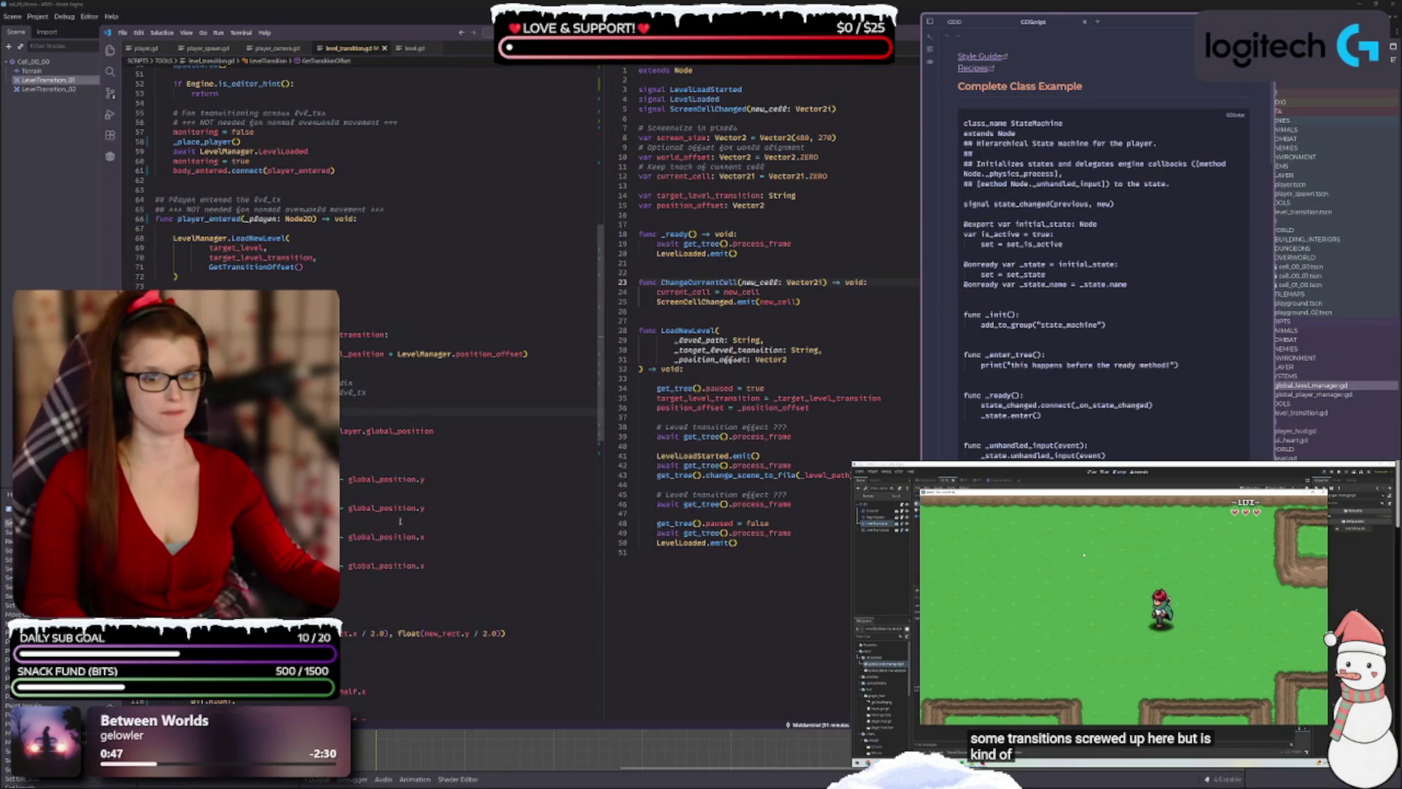
pyautogui.scroll(-2, 446, 420)
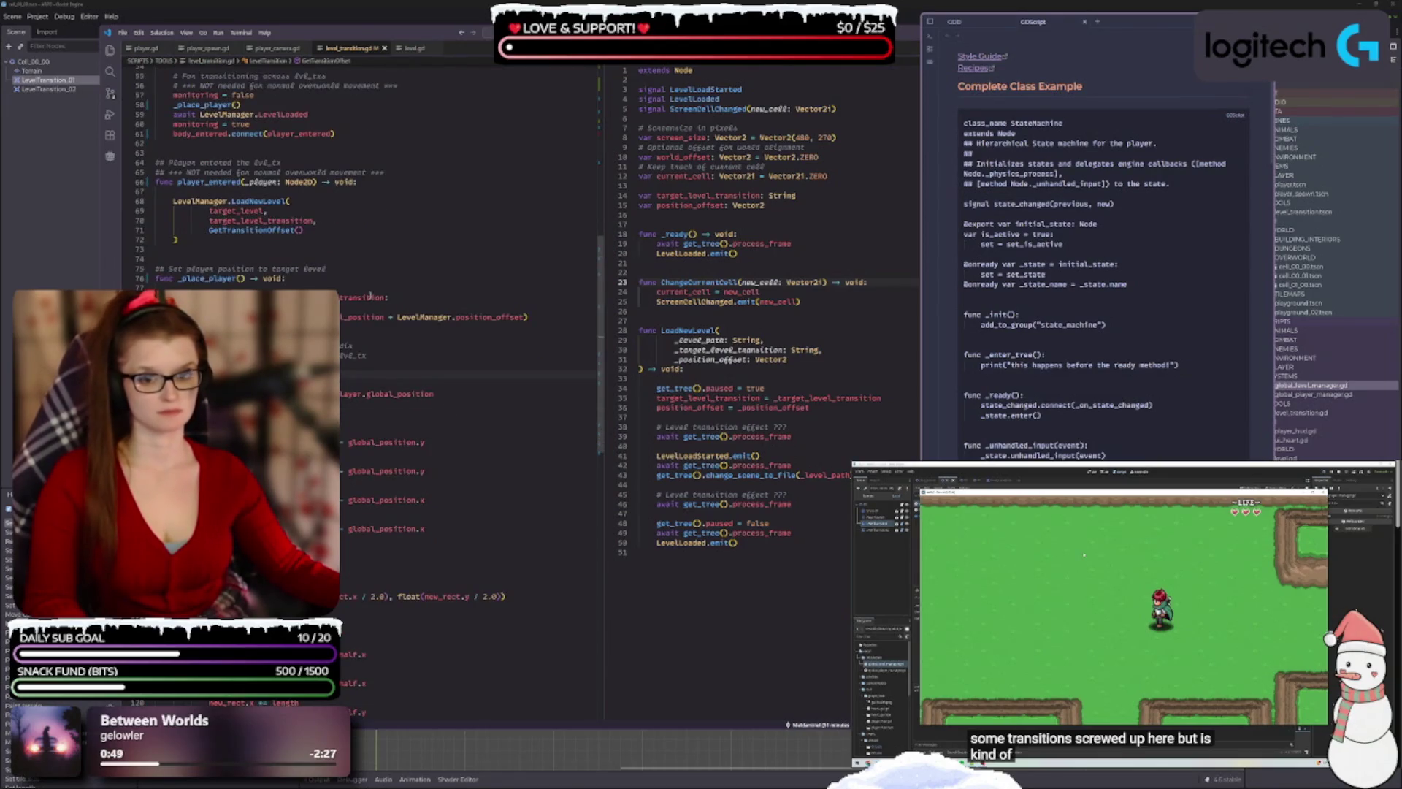
pyautogui.scroll(-3, 433, 346)
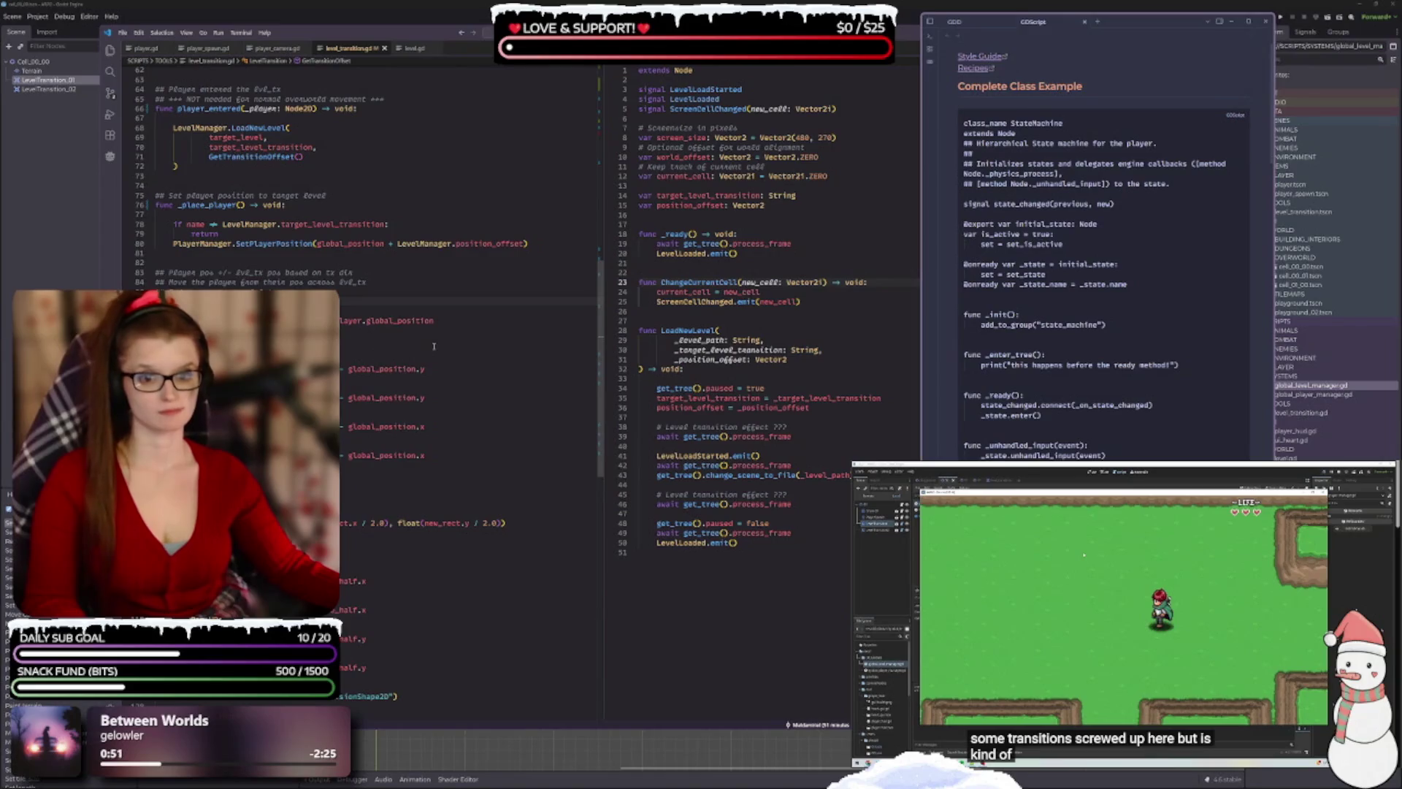
pyautogui.doubleClick(252, 157)
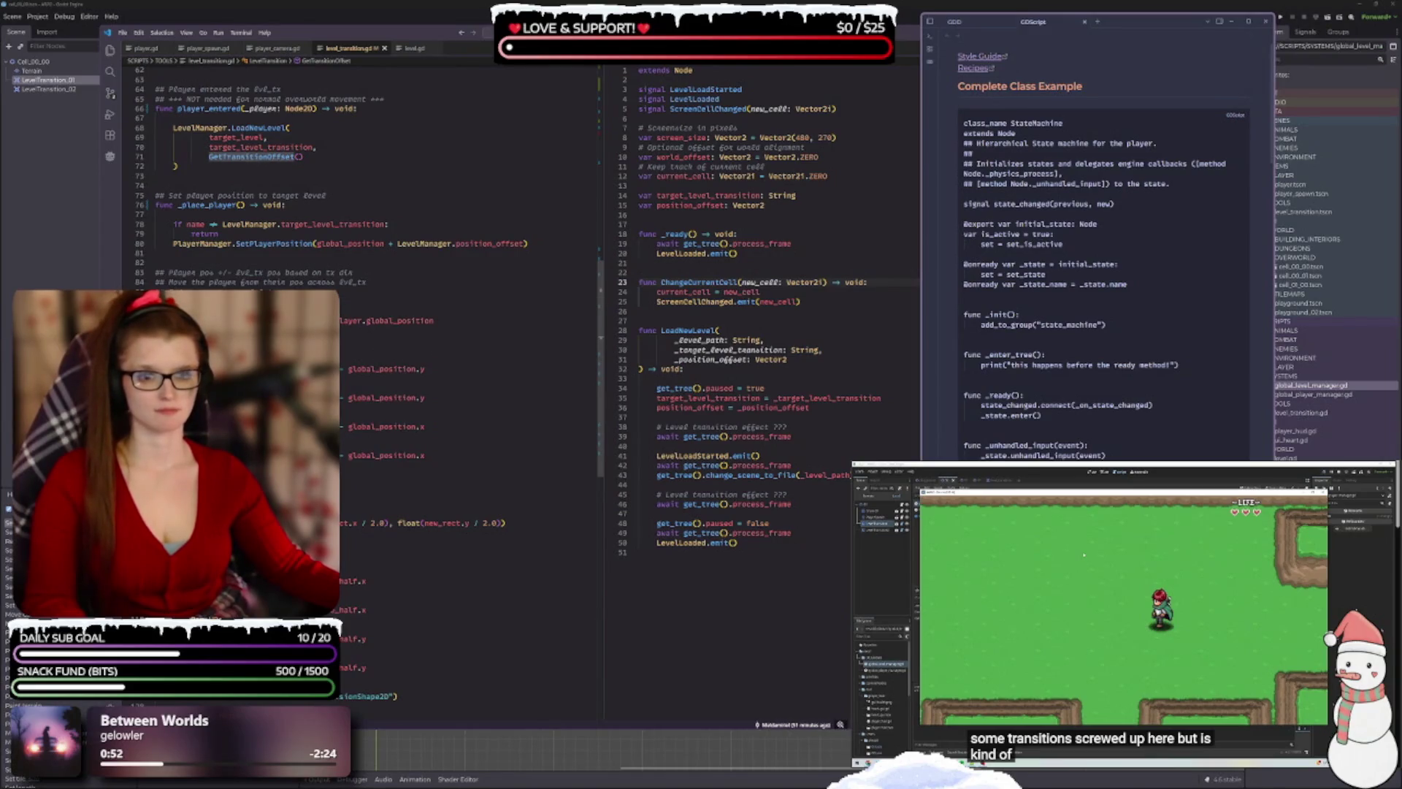
pyautogui.hotkey('ctrl', 'd')
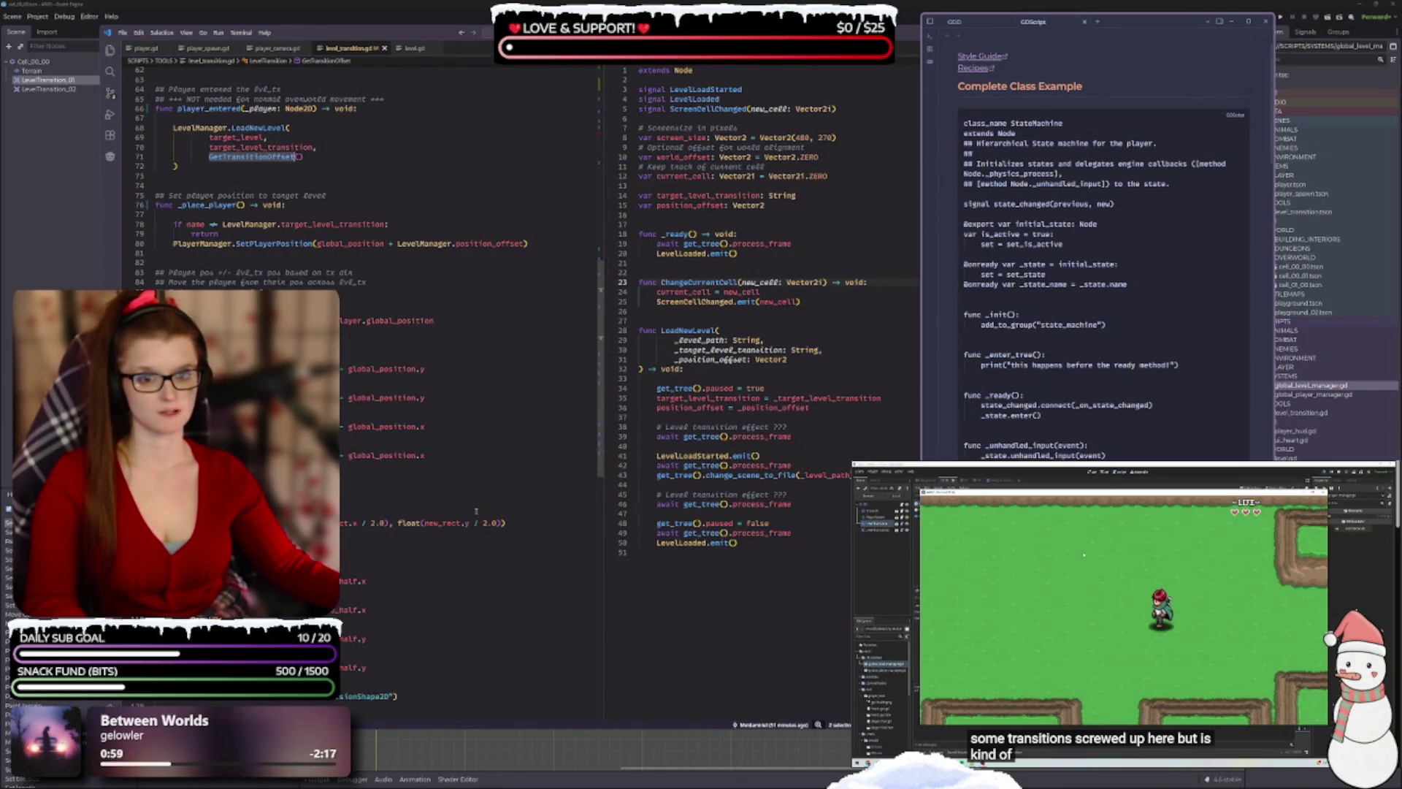
pyautogui.scroll(8, 462, 516)
pyautogui.scroll(2, 467, 581)
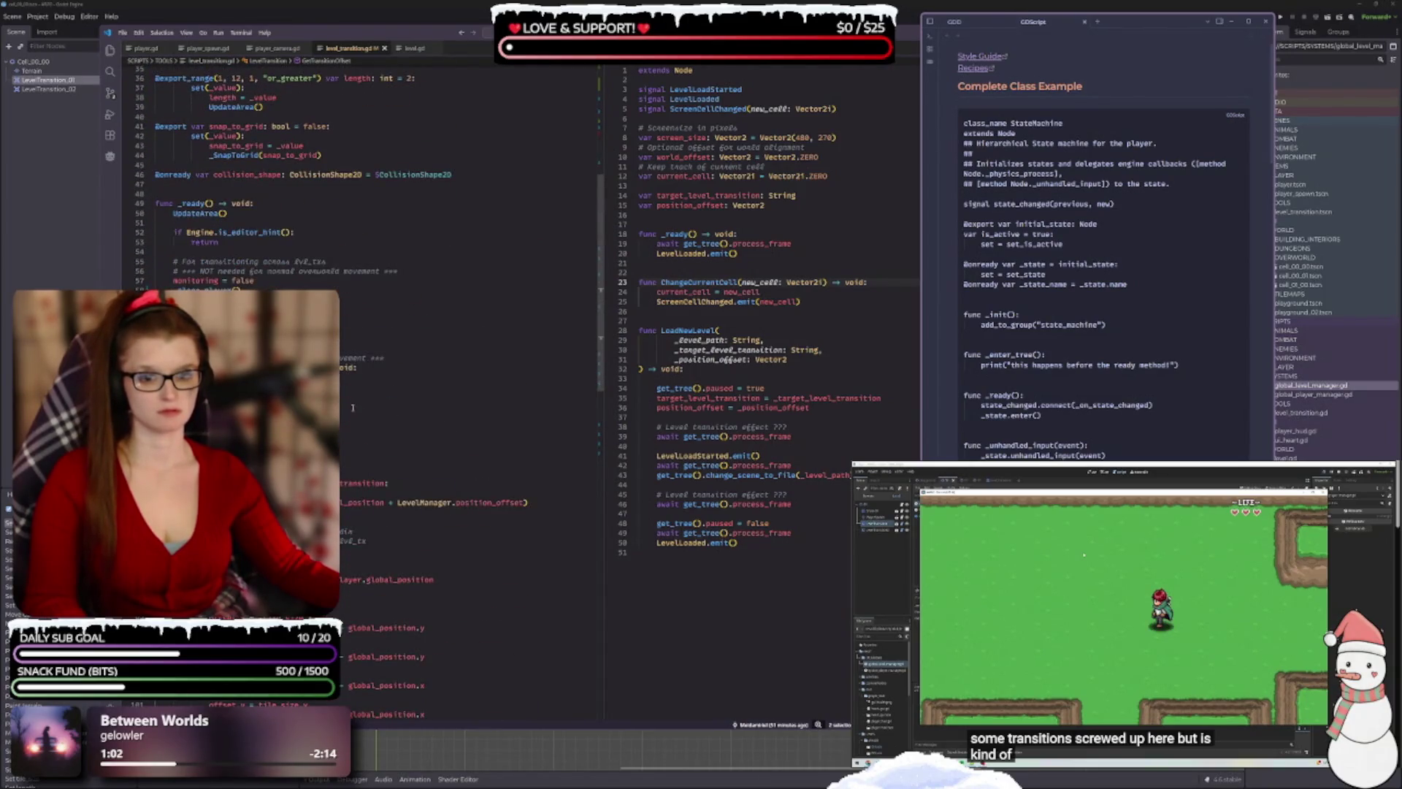
pyautogui.scroll(-12, 353, 407)
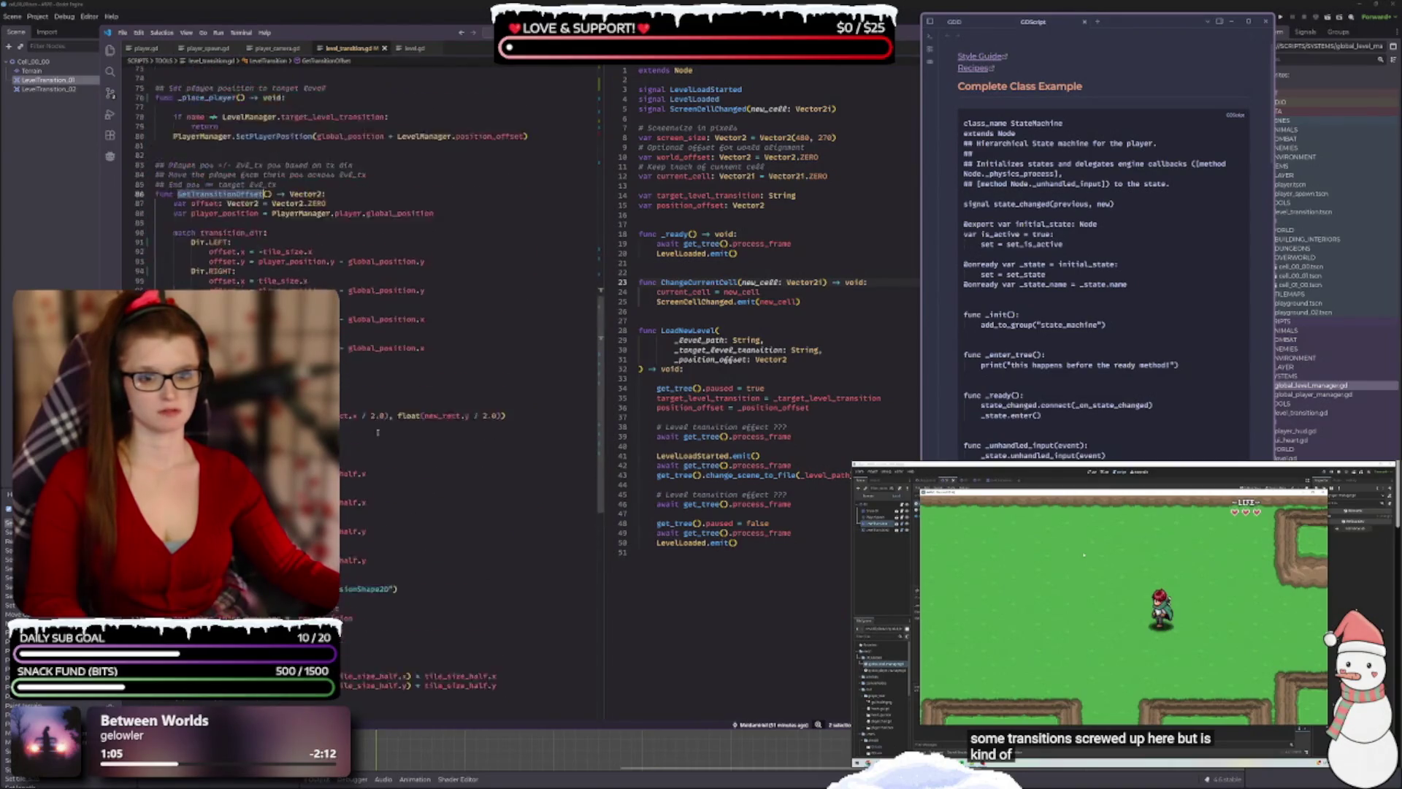
pyautogui.scroll(9, 378, 432)
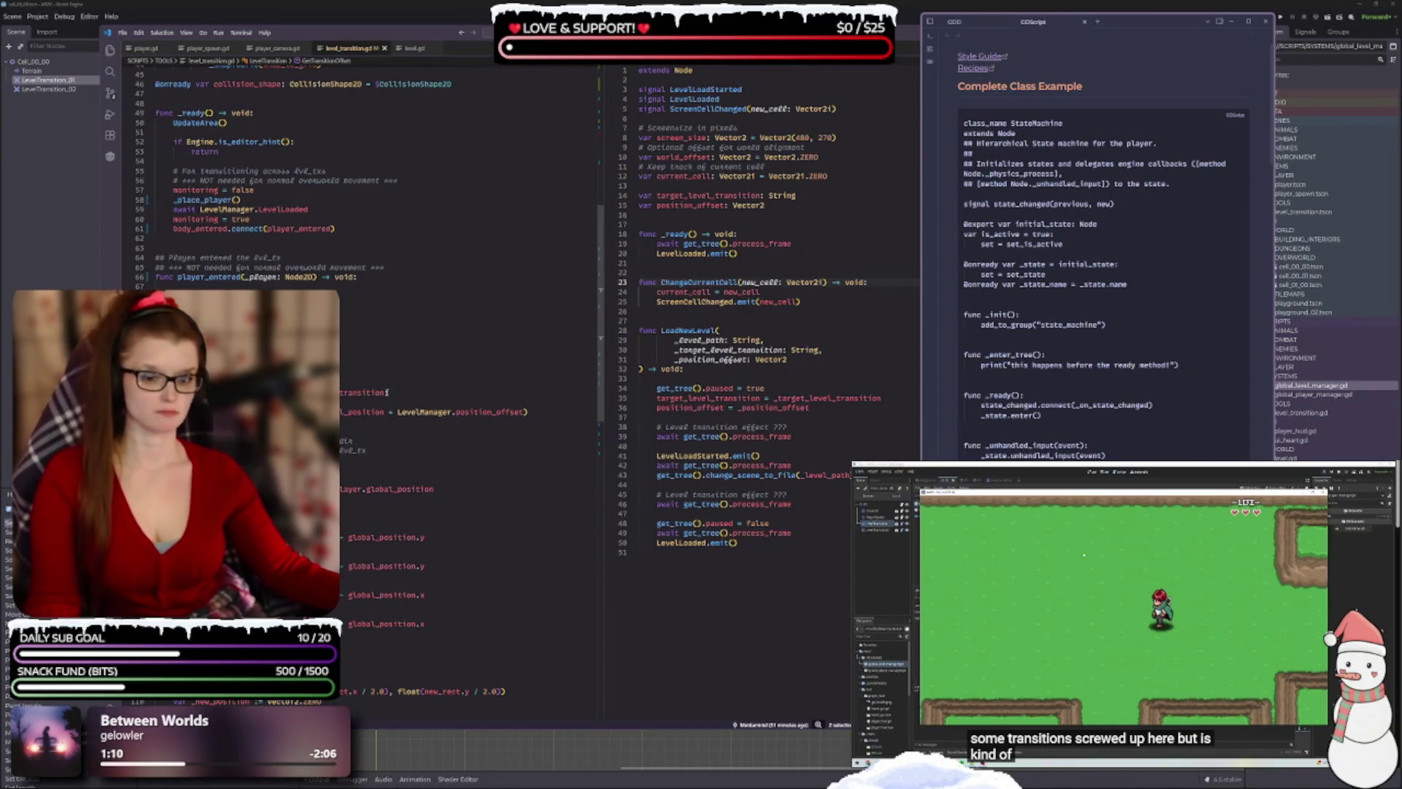
pyautogui.moveTo(462, 354)
pyautogui.write(': ')
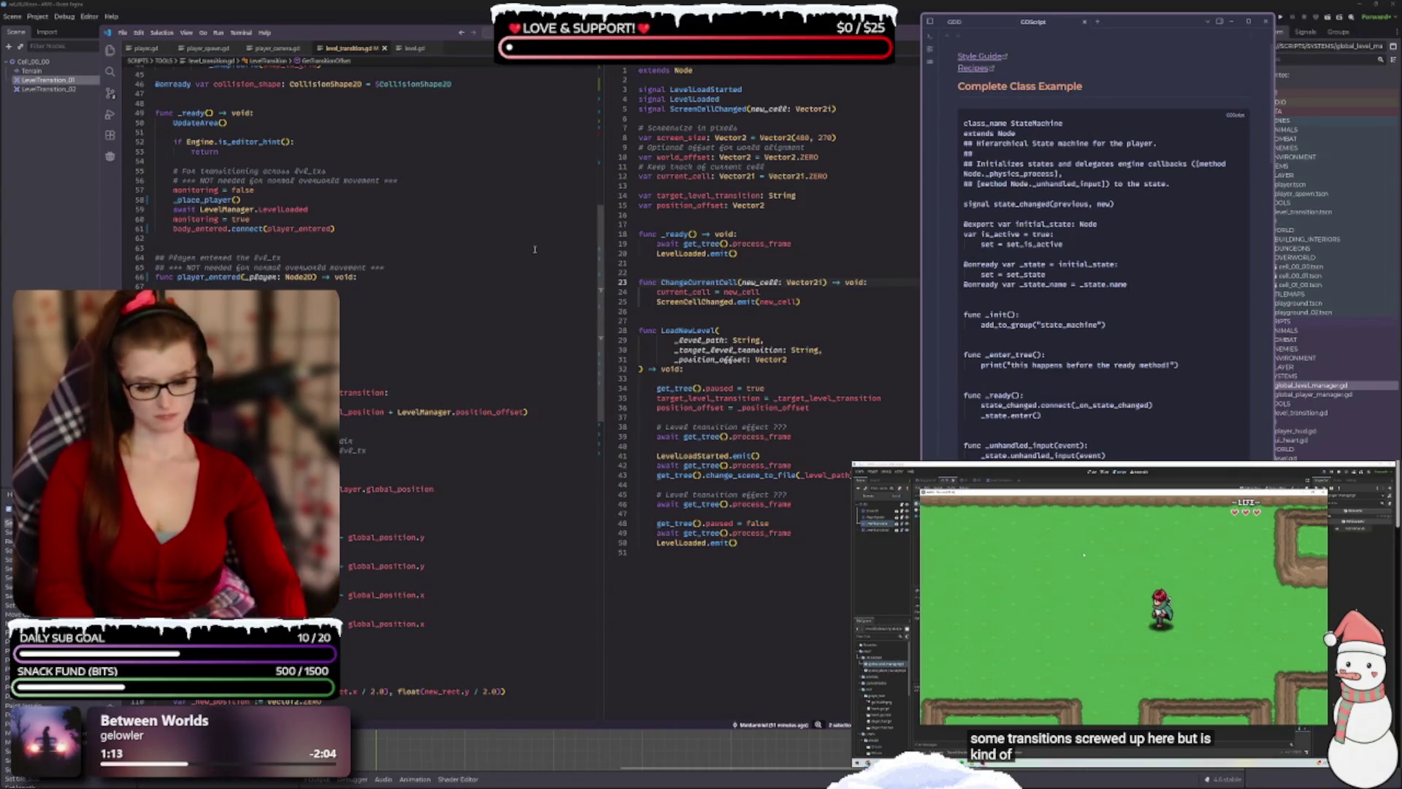
pyautogui.write('get')
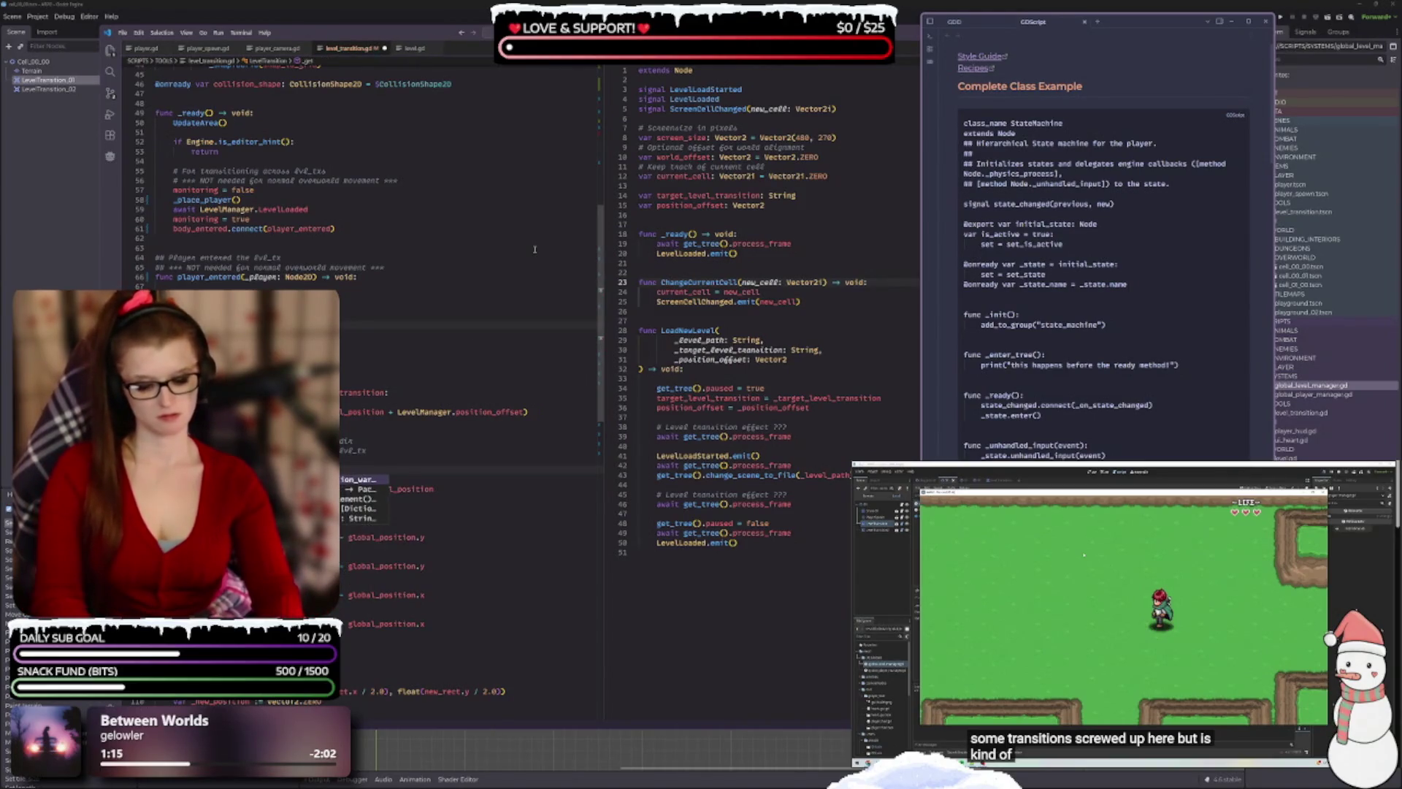
pyautogui.write('_transition')
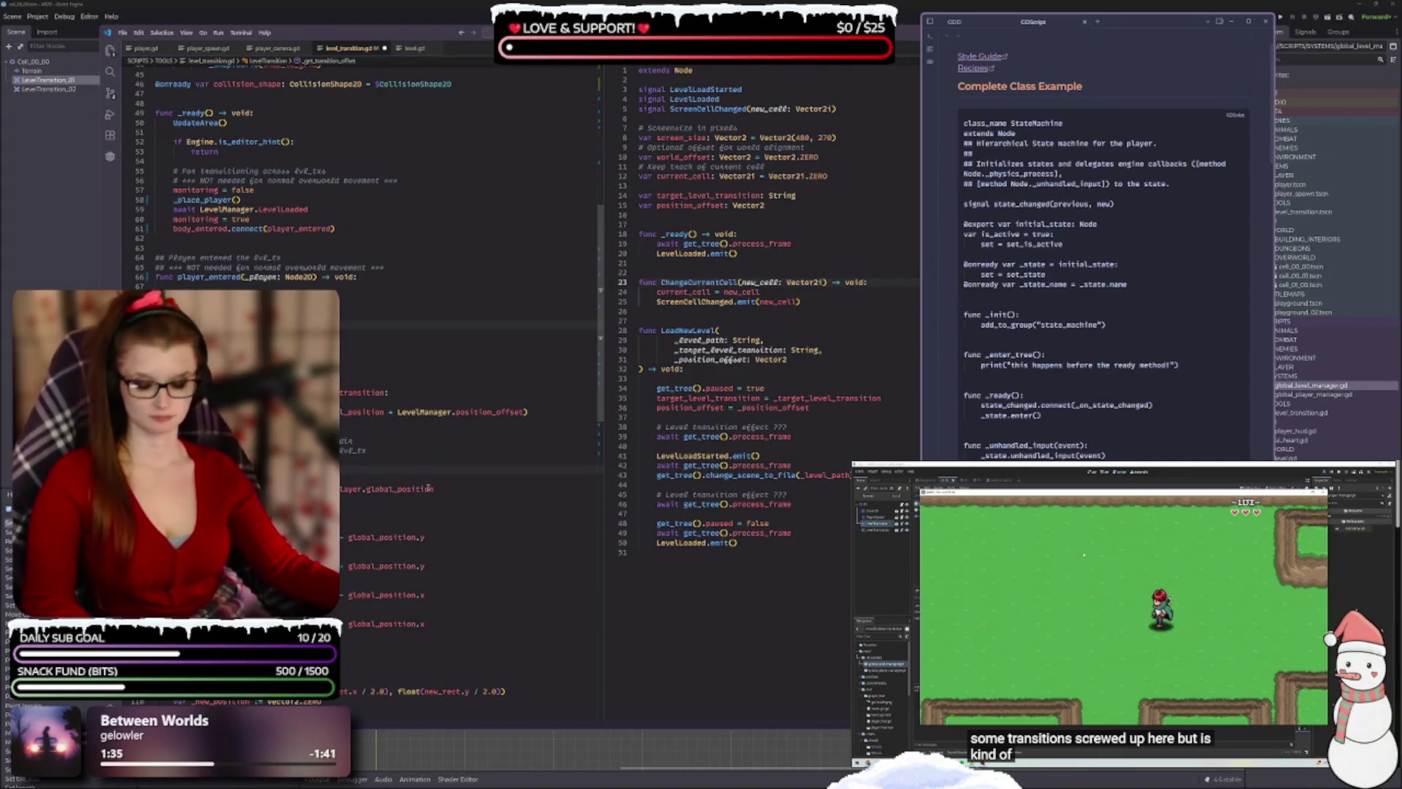
pyautogui.hotkey('ctrl', 's')
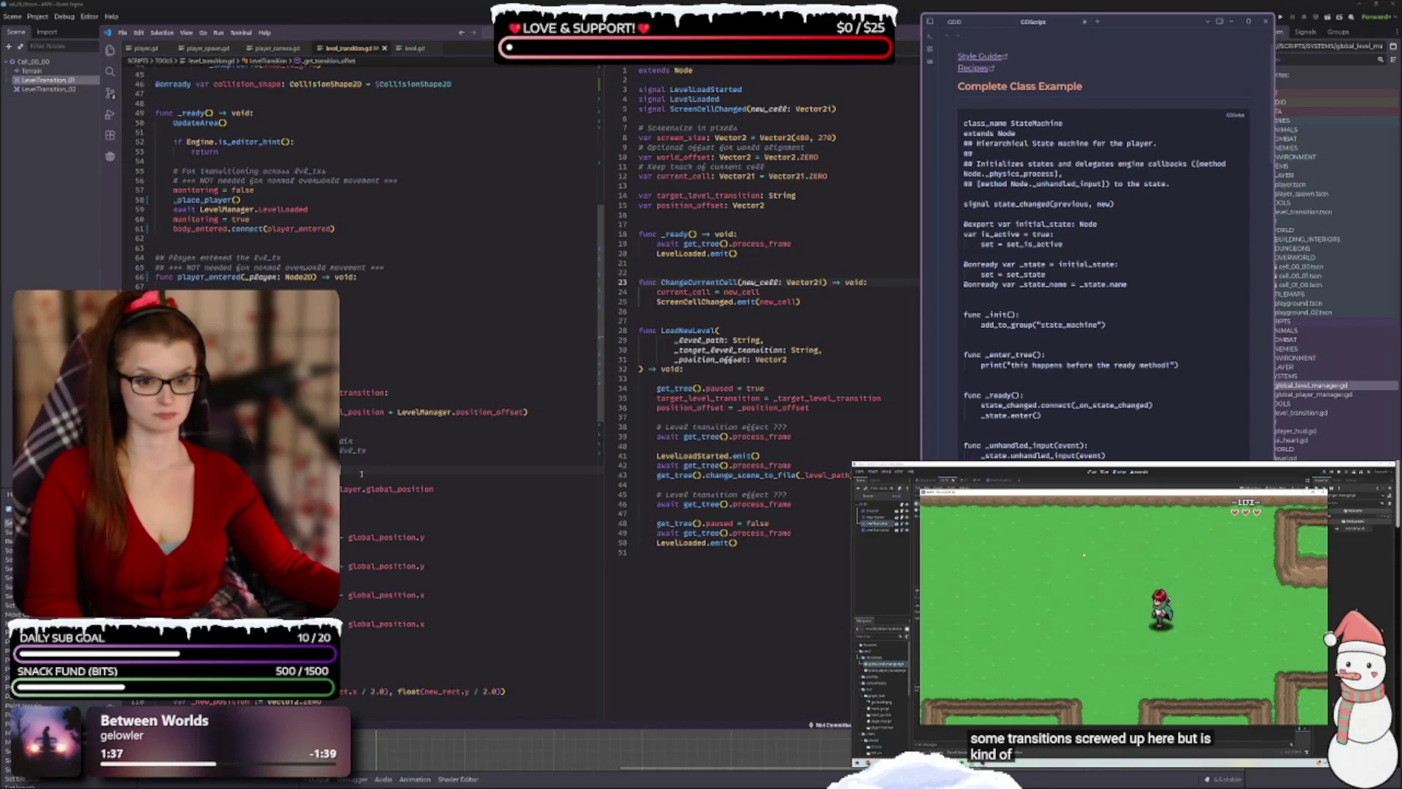
# Delete the matched text in a later function and save the script
pyautogui.scroll(-2, 373, 447)
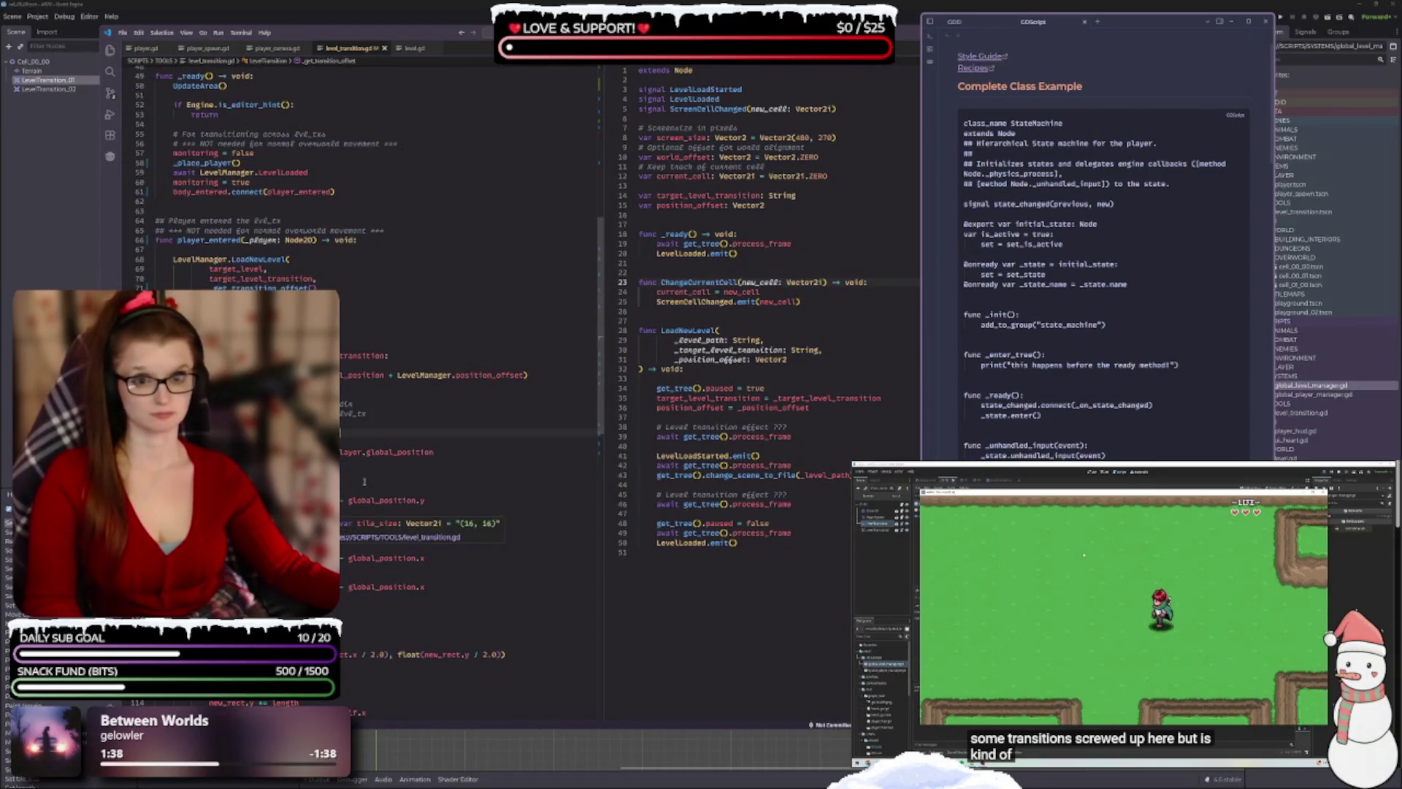
pyautogui.scroll(-4, 358, 458)
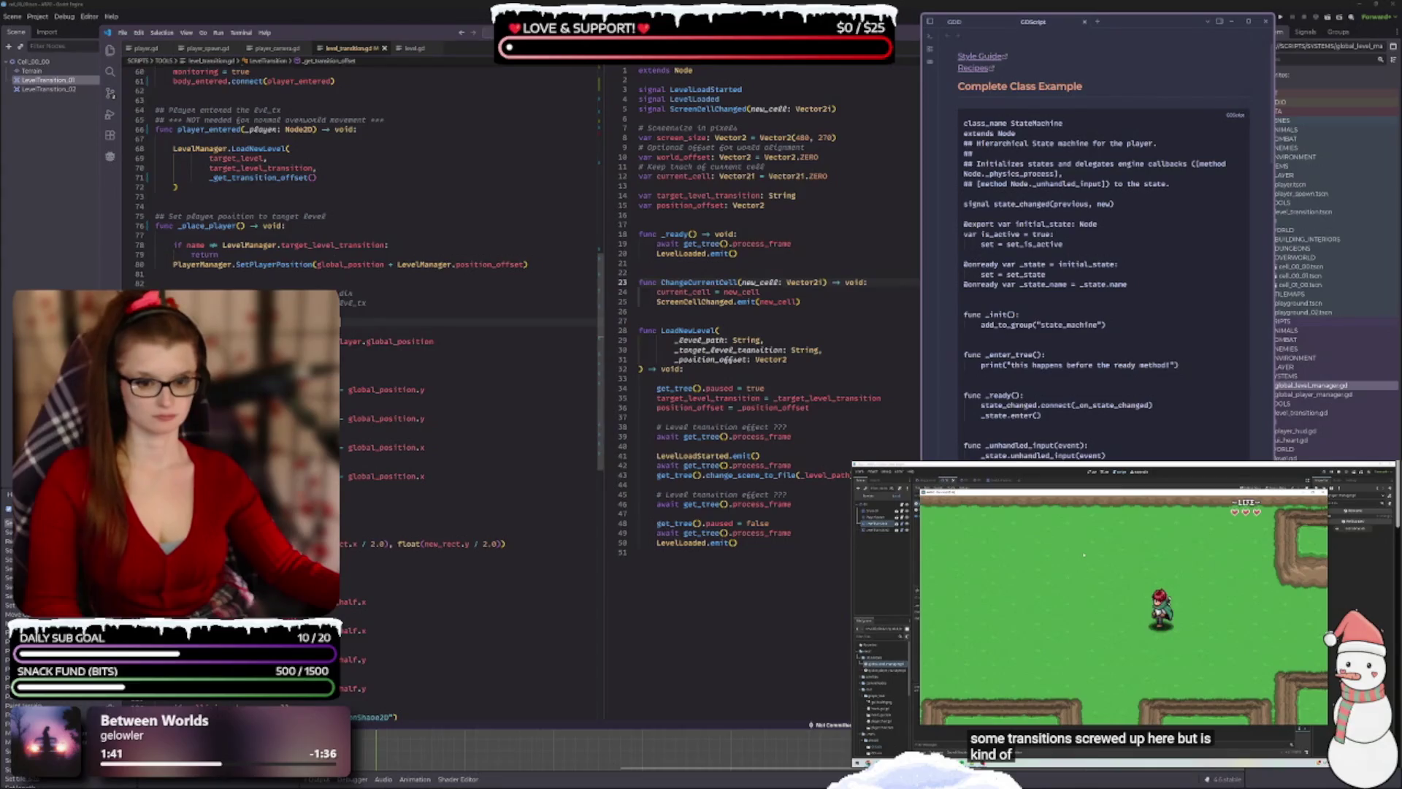
pyautogui.scroll(-4, 365, 438)
pyautogui.scroll(-3, 365, 438)
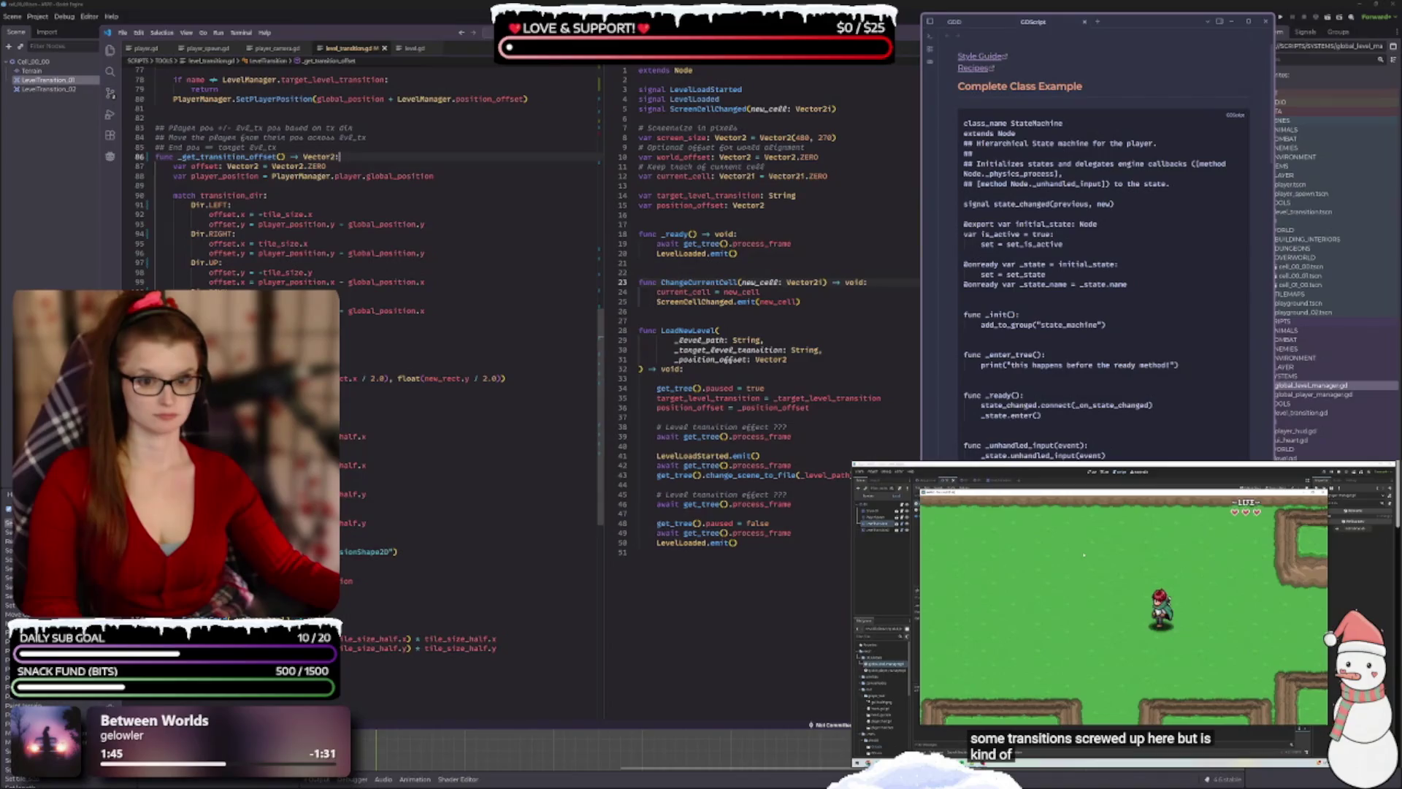
pyautogui.click(219, 438)
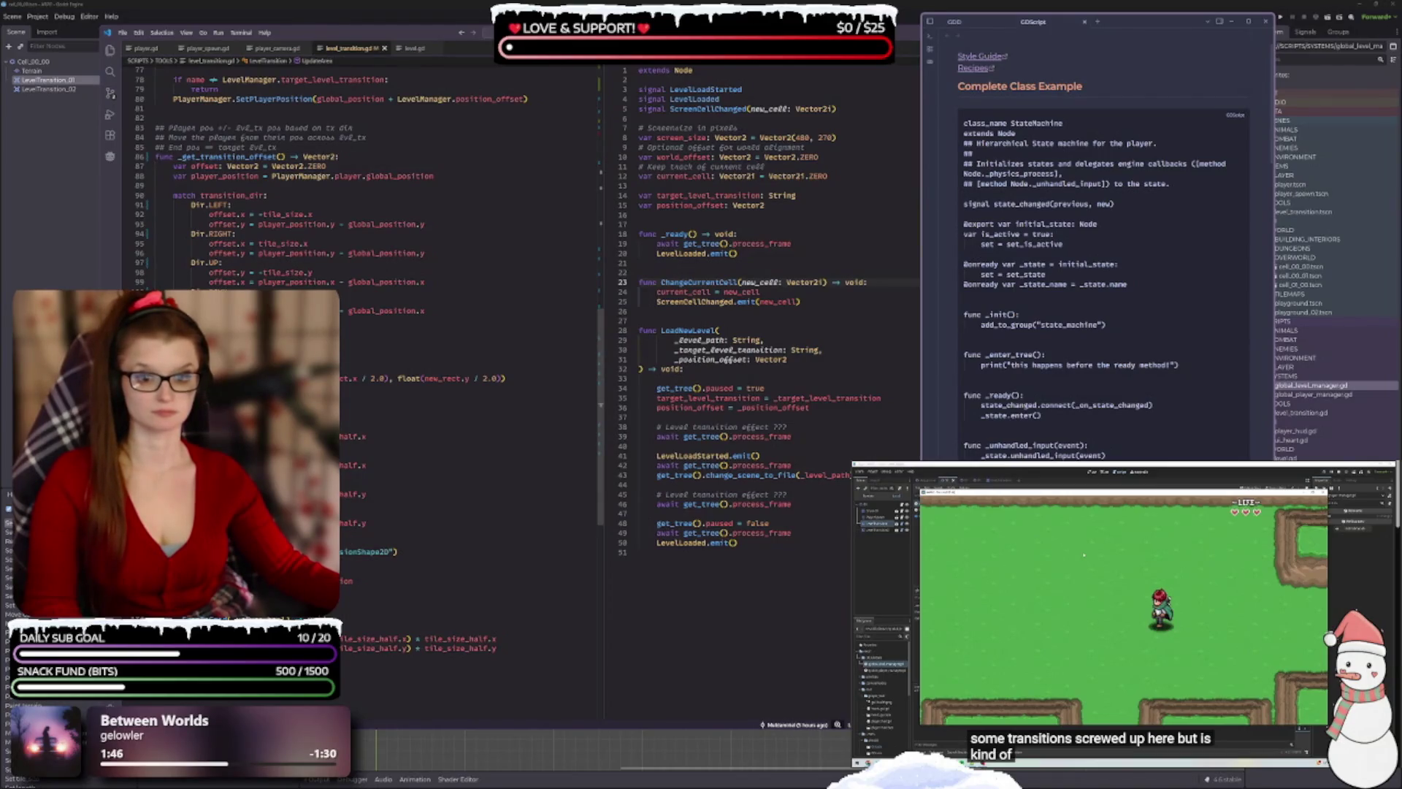
pyautogui.hotkey('ctrl', 'f')
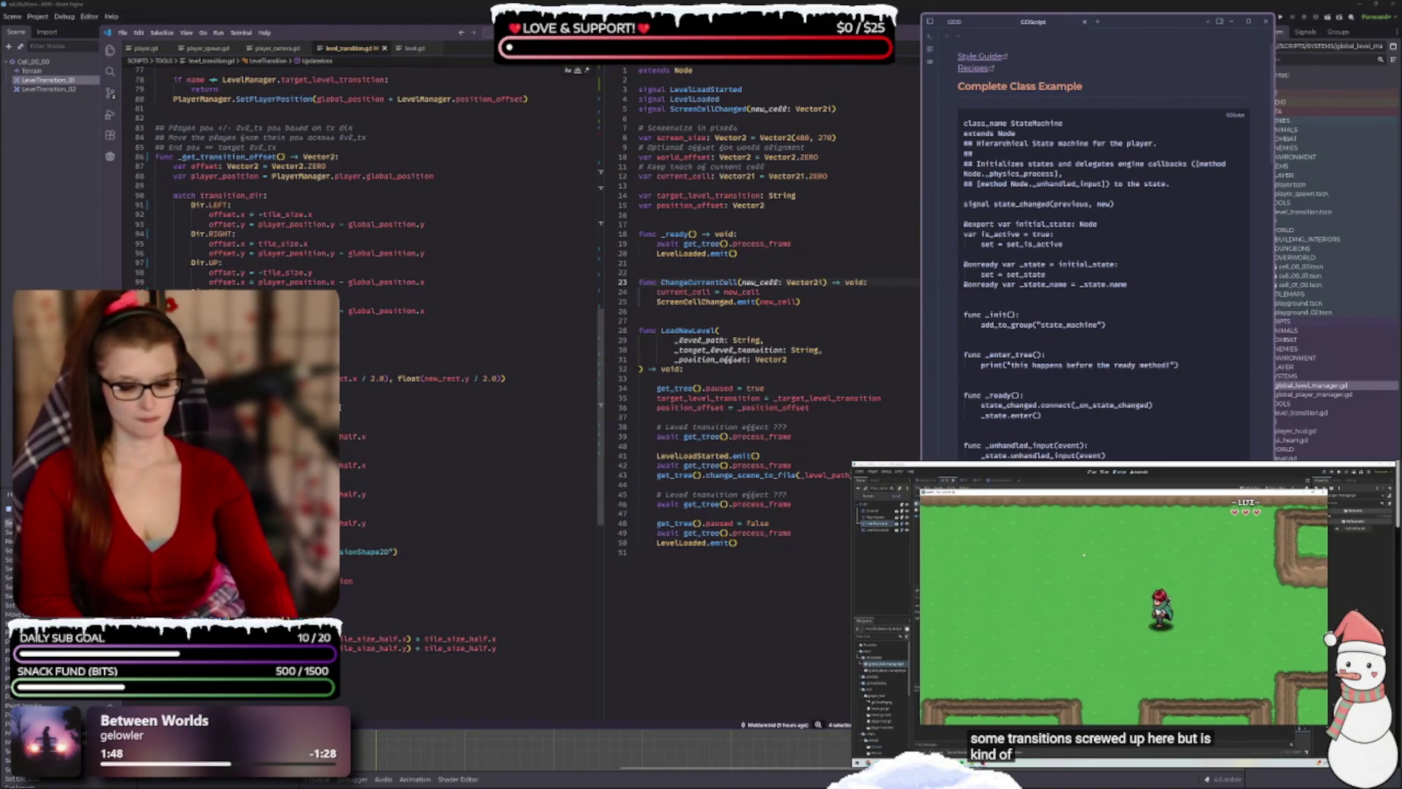
pyautogui.press('Escape')
pyautogui.press('BackSpace')
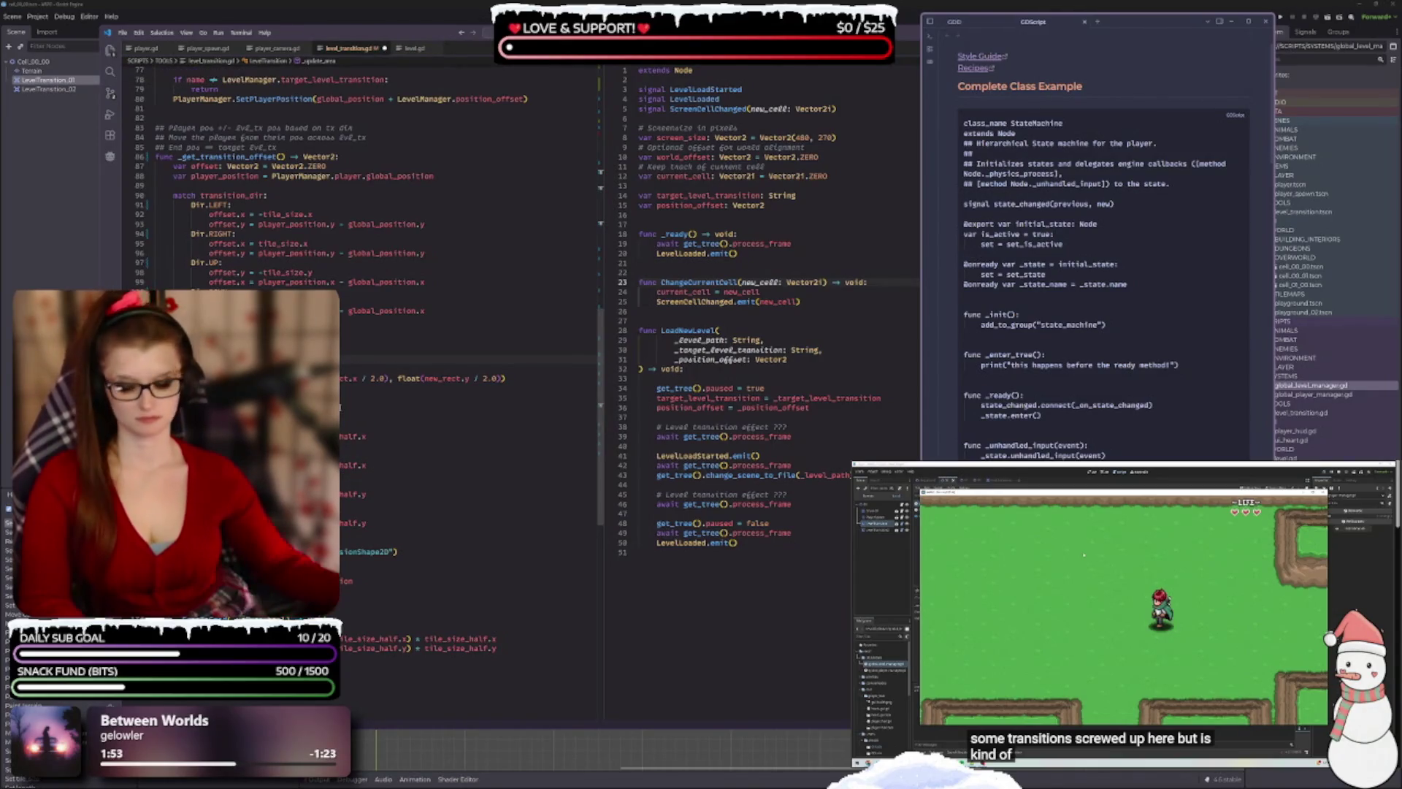
pyautogui.hotkey('ctrl', 's')
# Rename both occurrences of a lower variable to tile_size_half and save
pyautogui.click(377, 621)
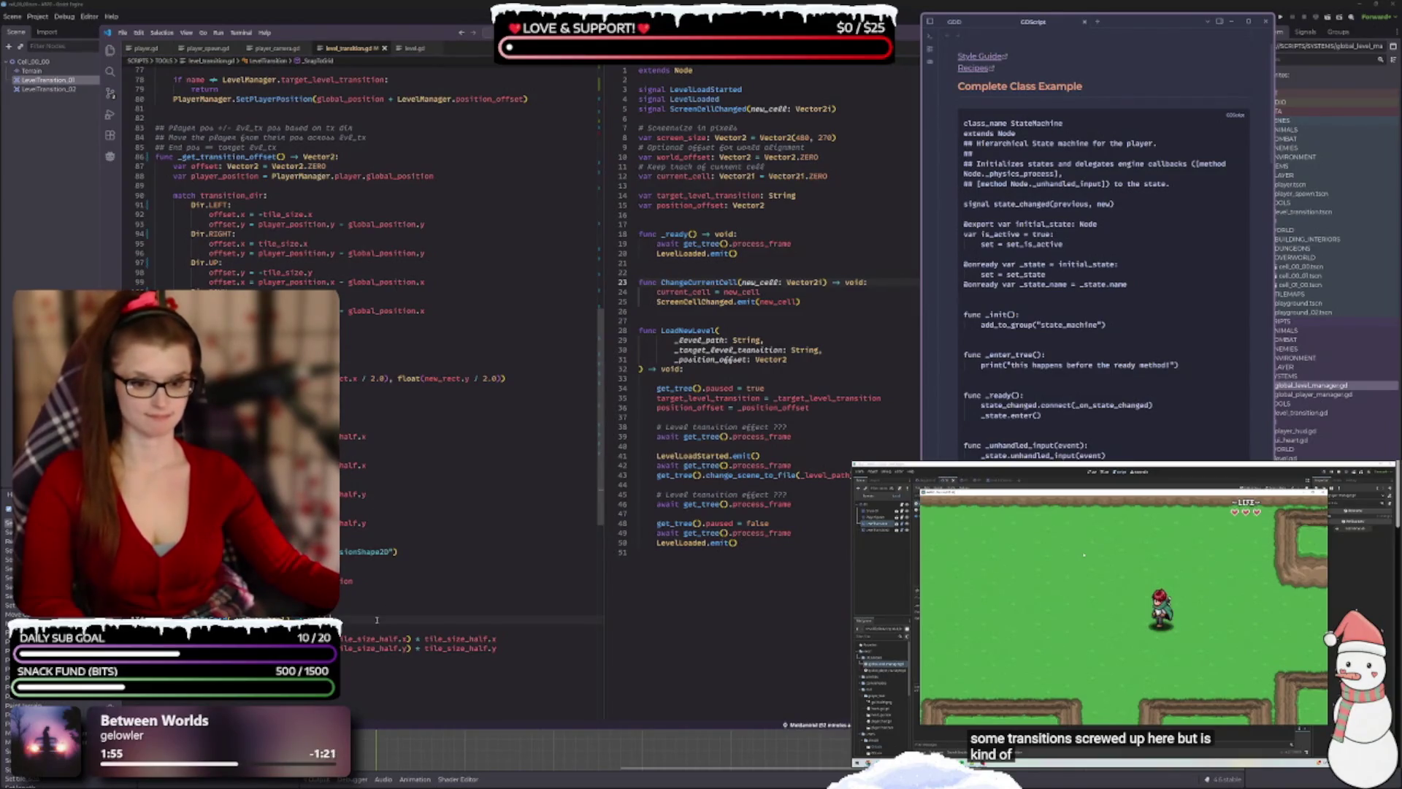
pyautogui.scroll(-2, 378, 621)
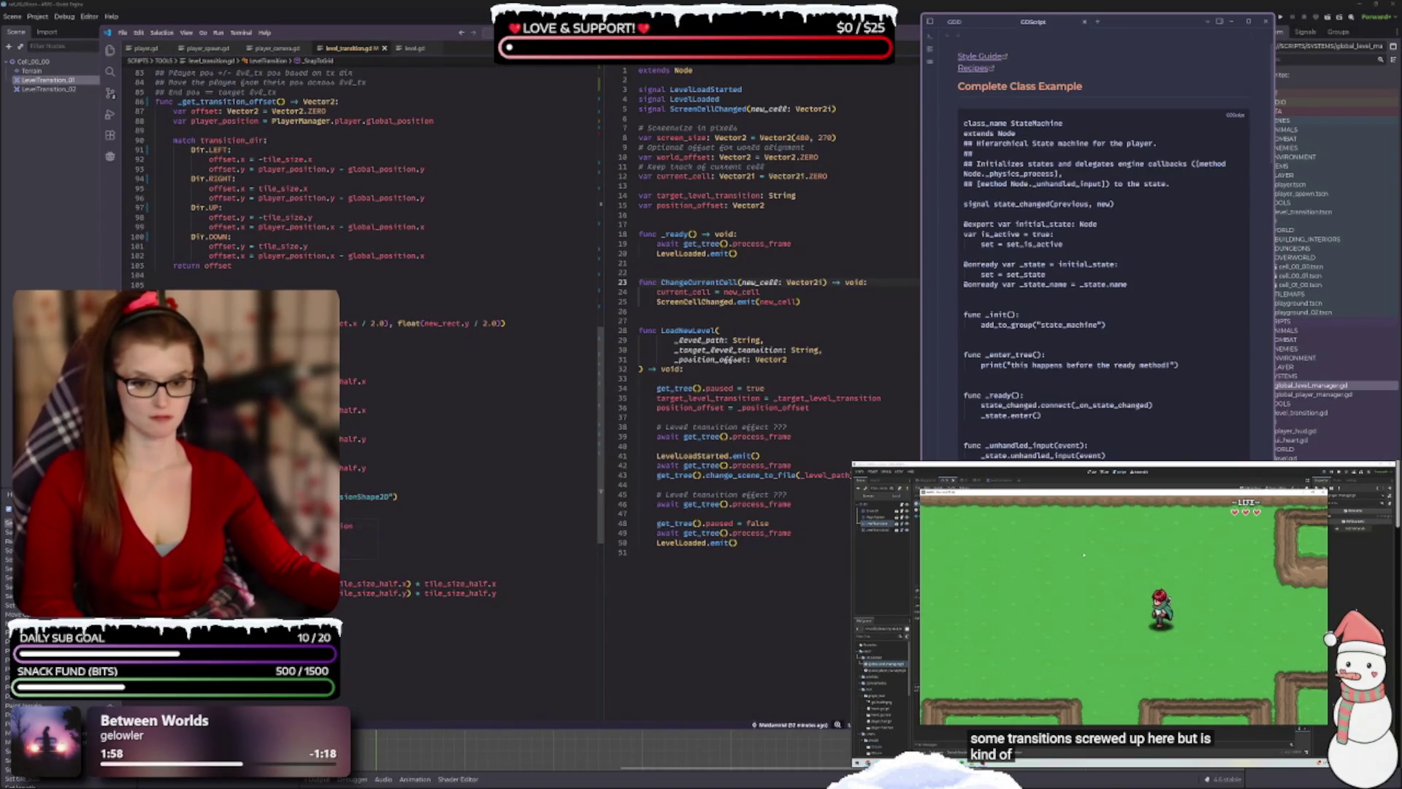
pyautogui.hotkey('ctrl', 'd')
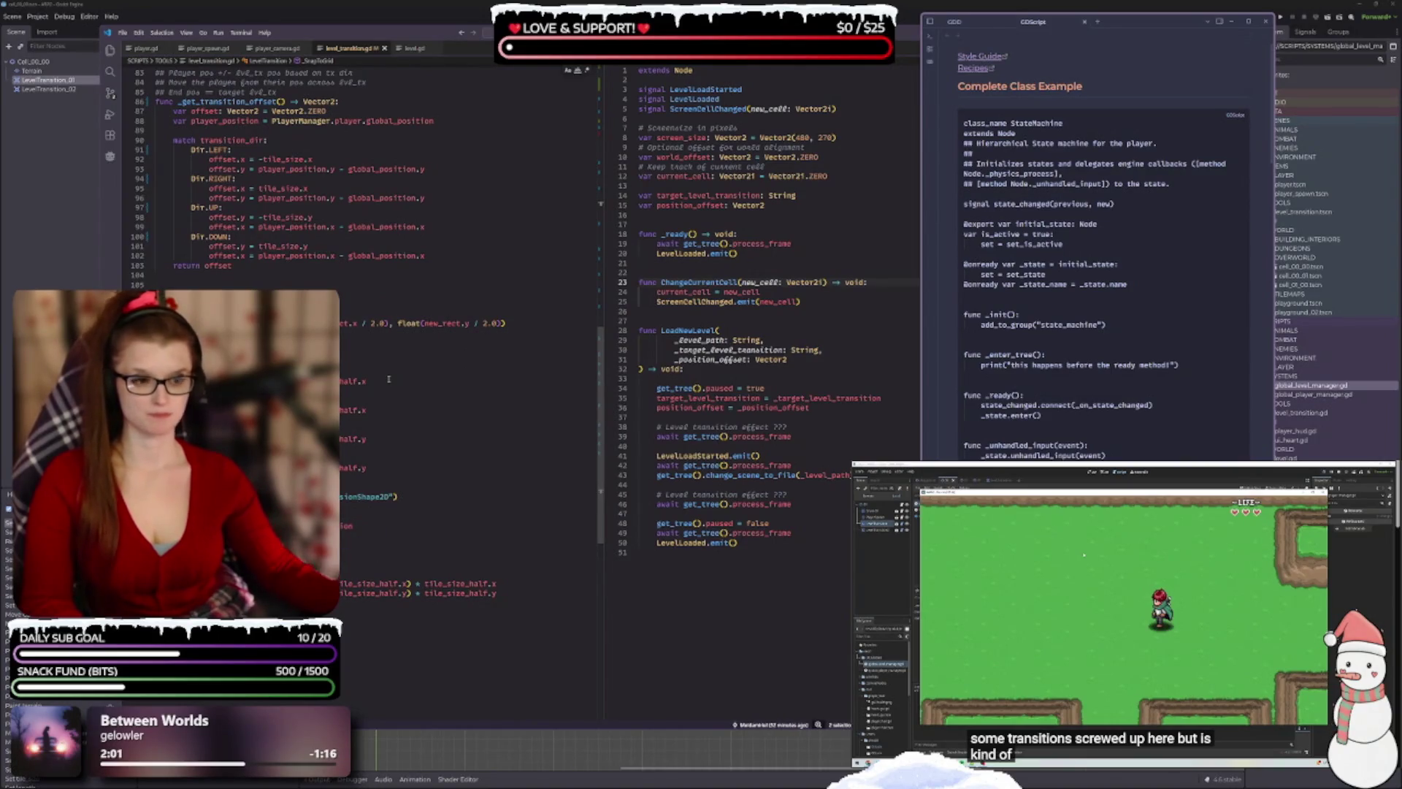
pyautogui.write('tile')
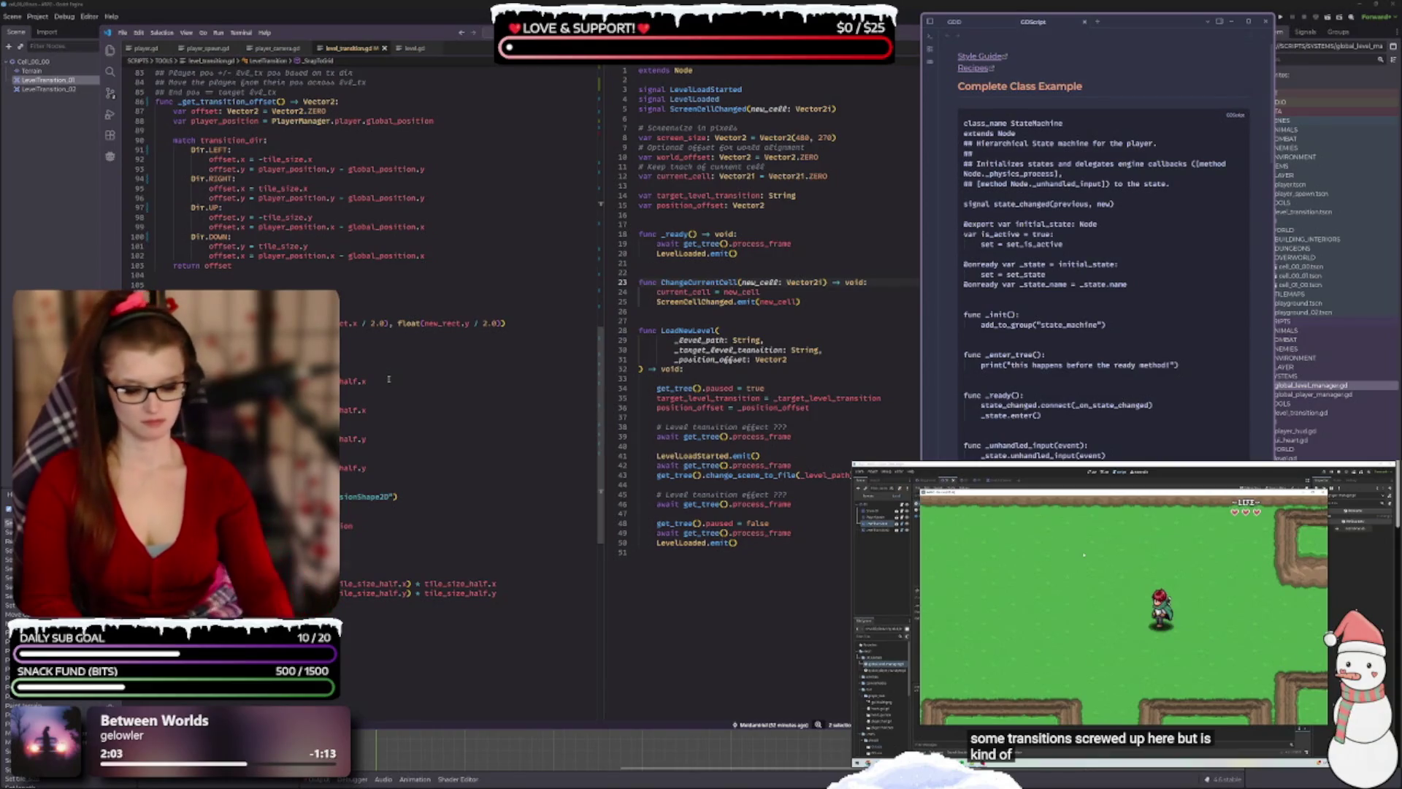
pyautogui.write('_size_half')
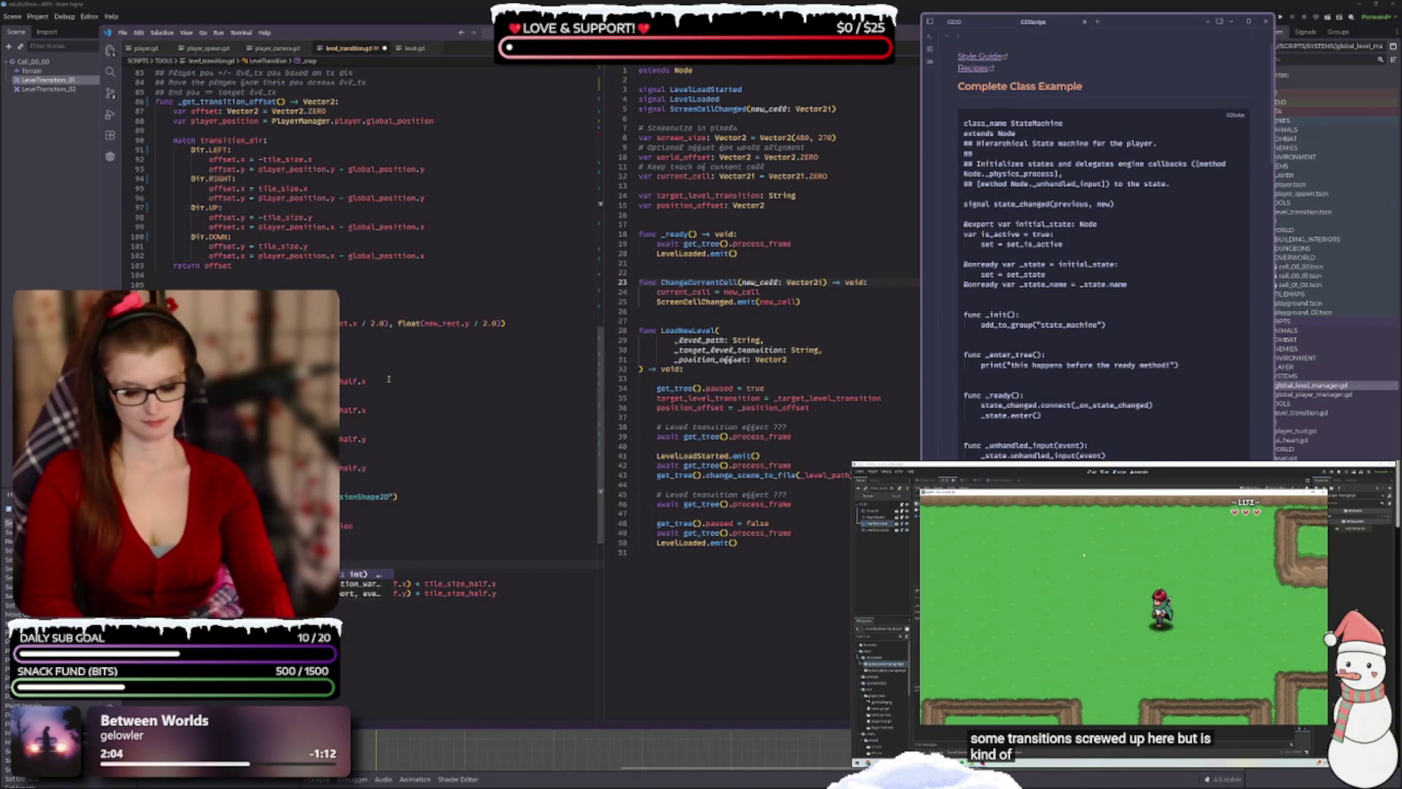
pyautogui.hotkey('ctrl', 's')
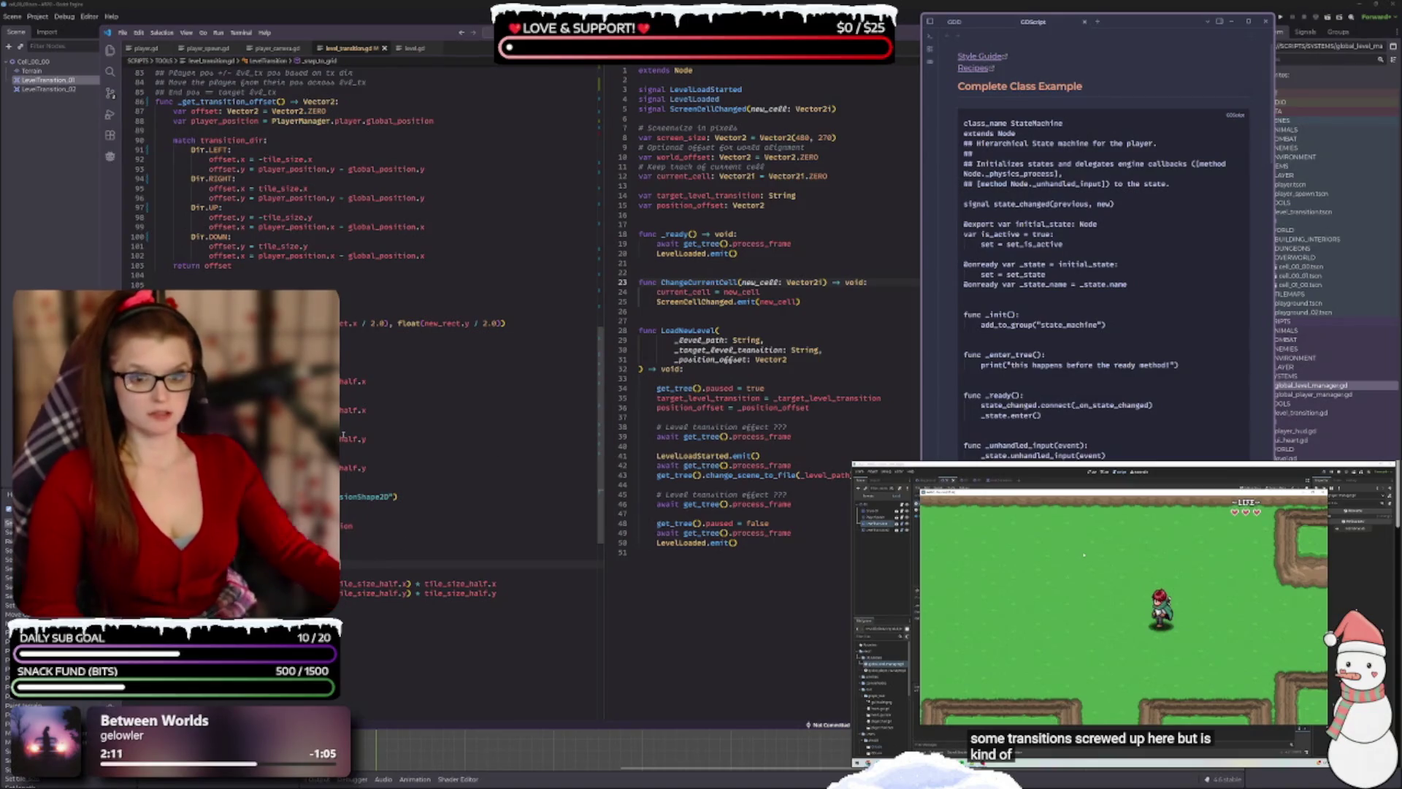
pyautogui.scroll(5, 486, 466)
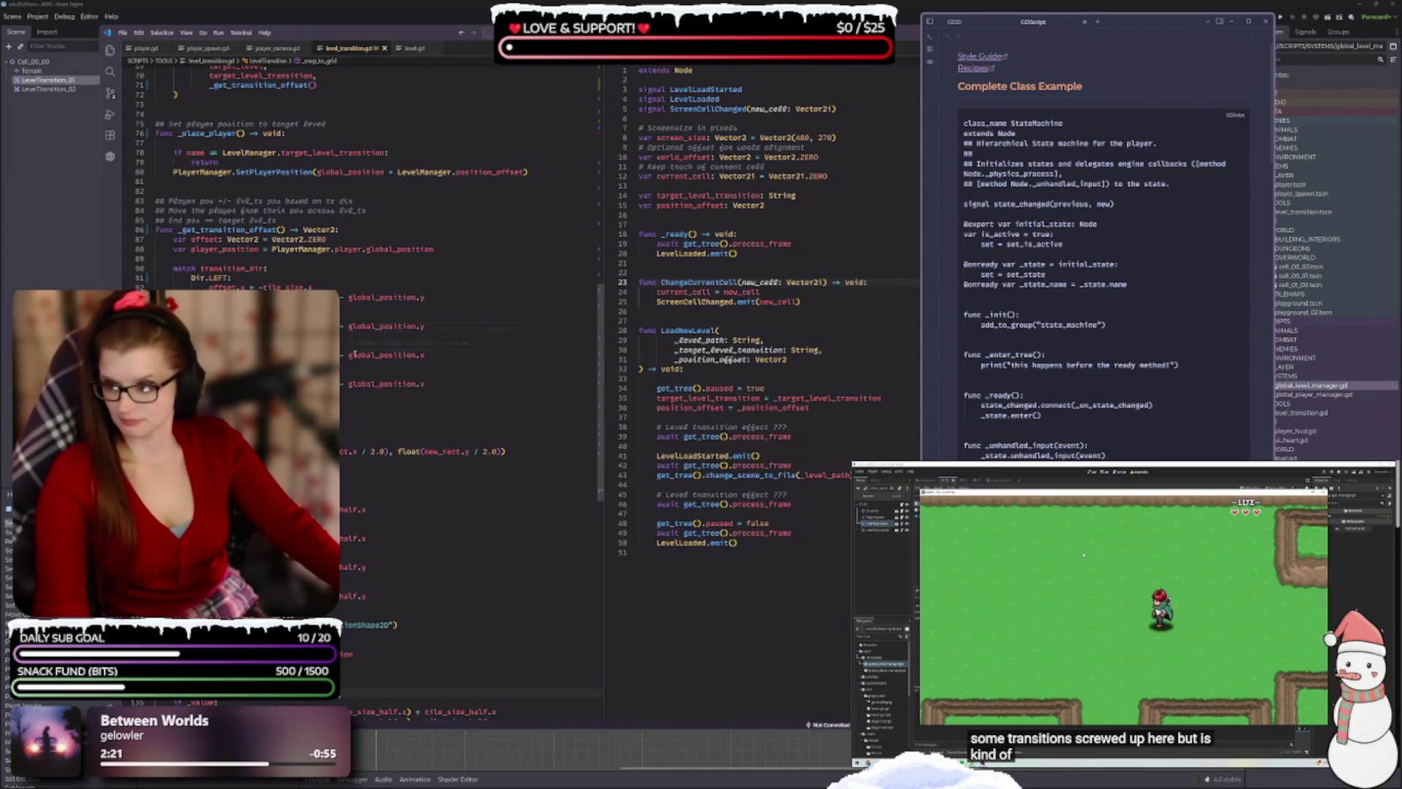
pyautogui.moveTo(357, 355)
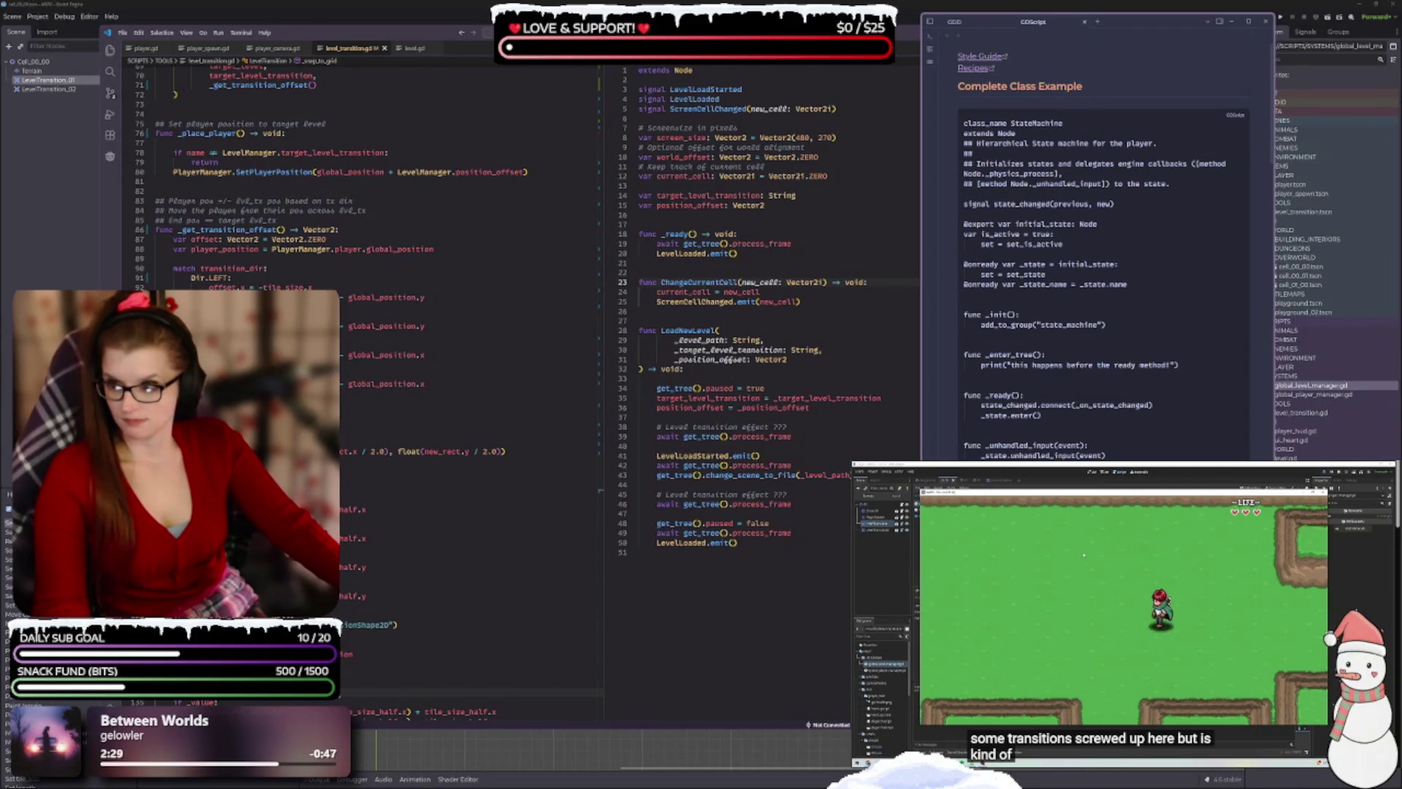
pyautogui.scroll(15, 357, 354)
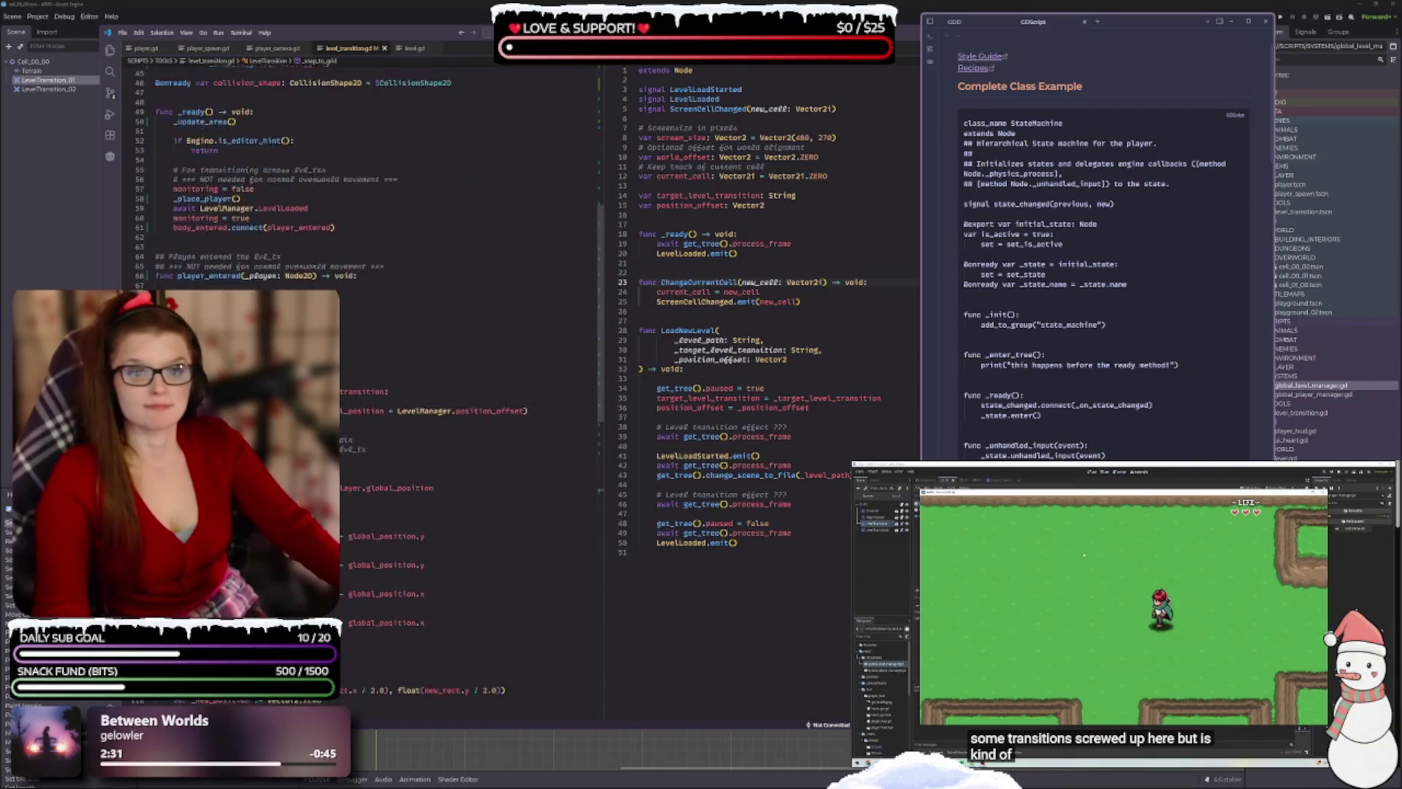
pyautogui.scroll(6, 206, 220)
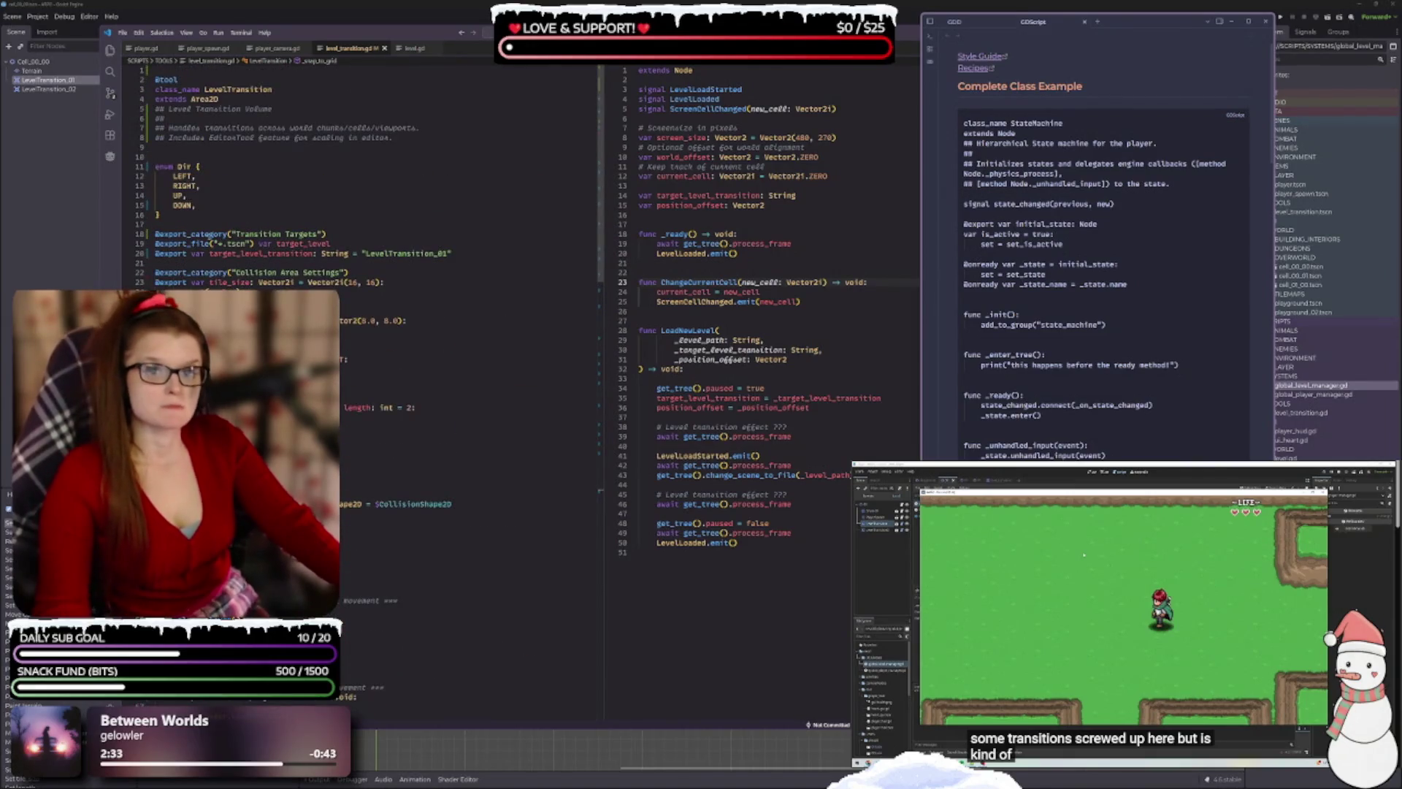
pyautogui.click(205, 222)
pyautogui.scroll(-1, 206, 221)
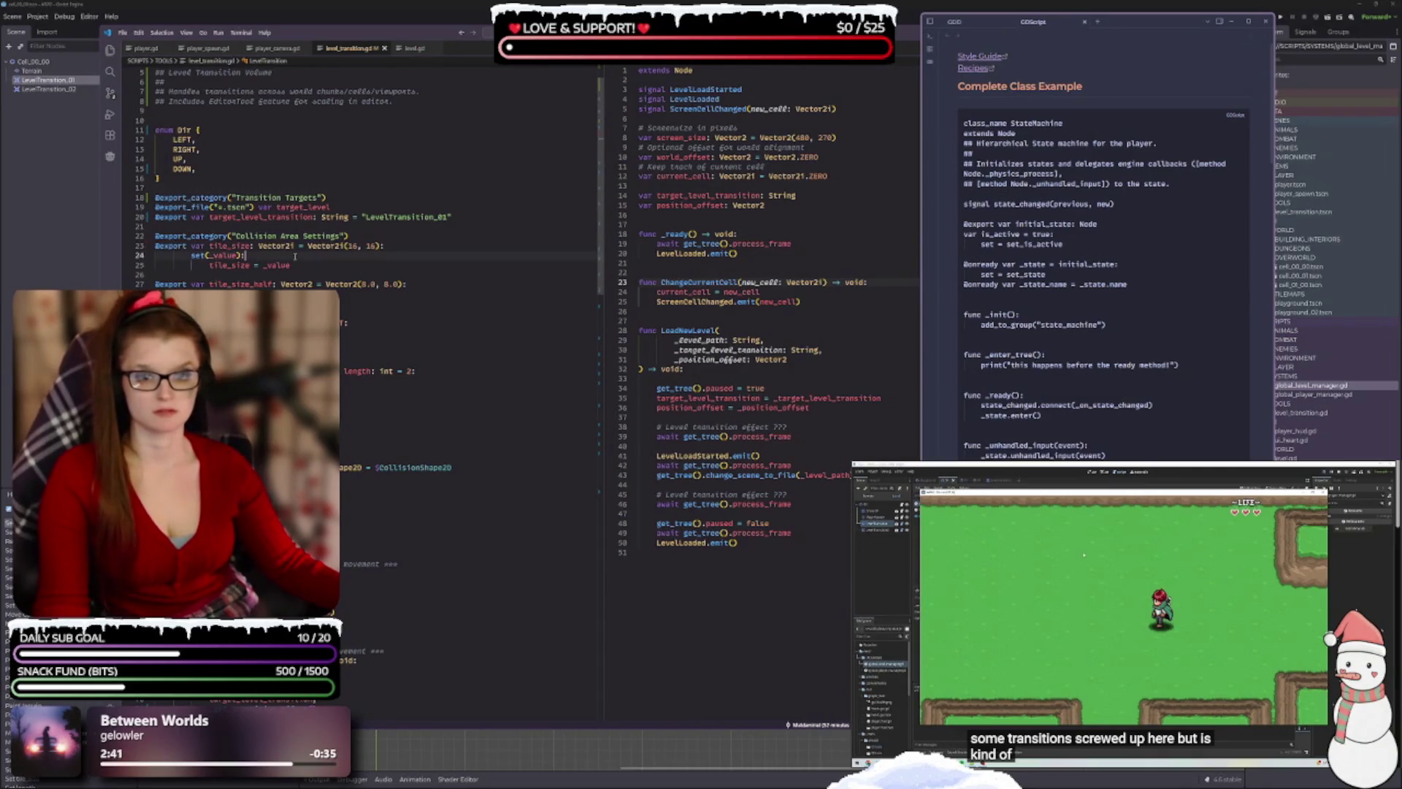
pyautogui.click(244, 254)
pyautogui.scroll(-2, 350, 319)
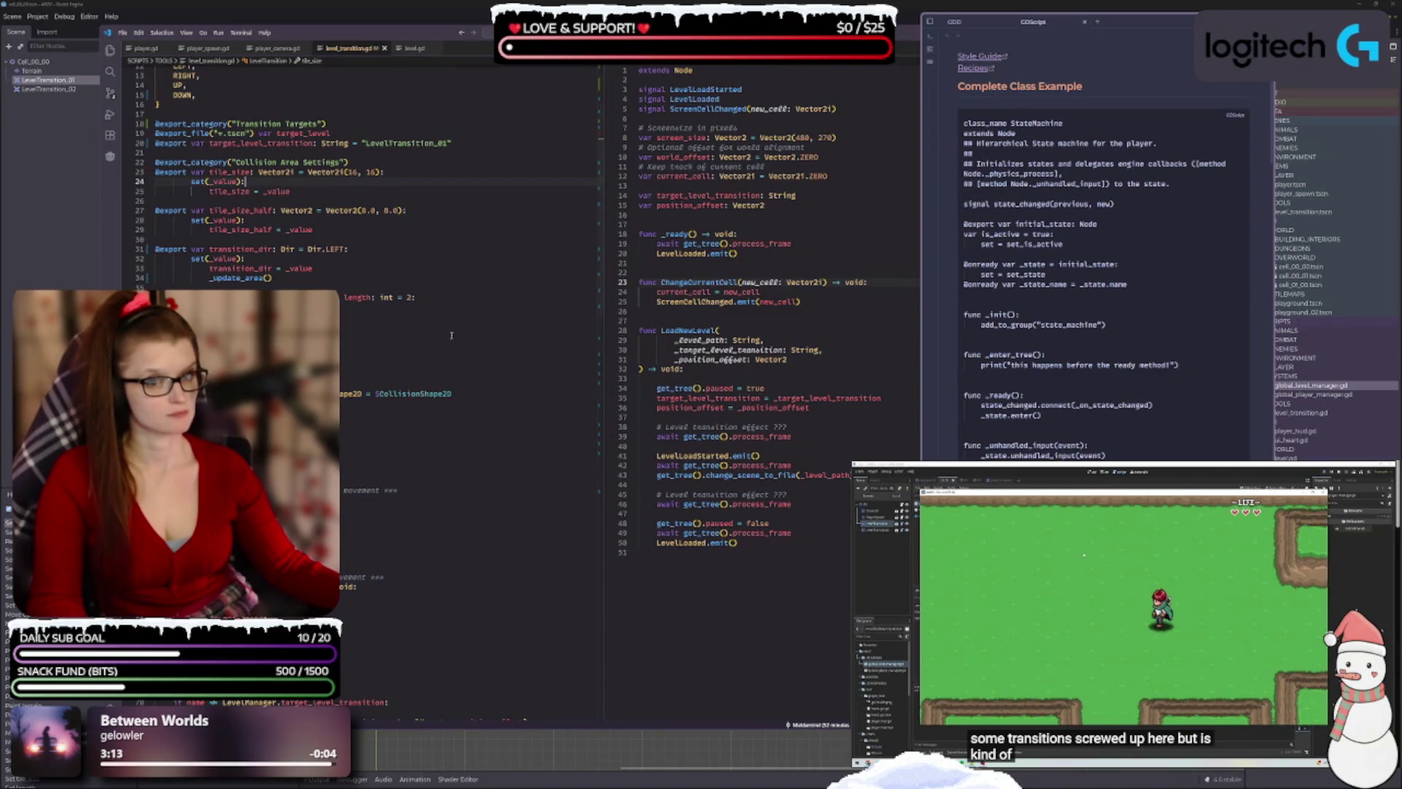
pyautogui.doubleClick(286, 192)
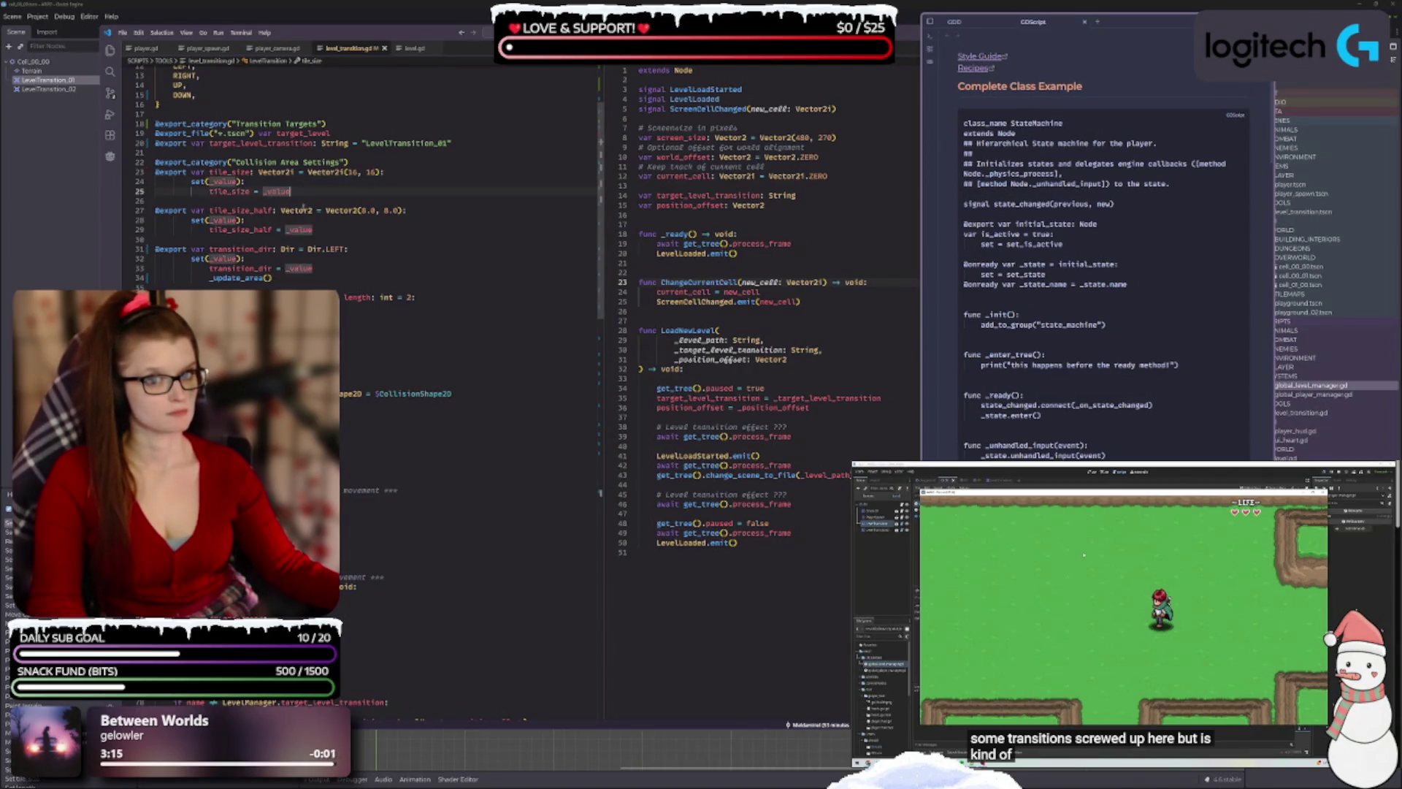
pyautogui.click(405, 171)
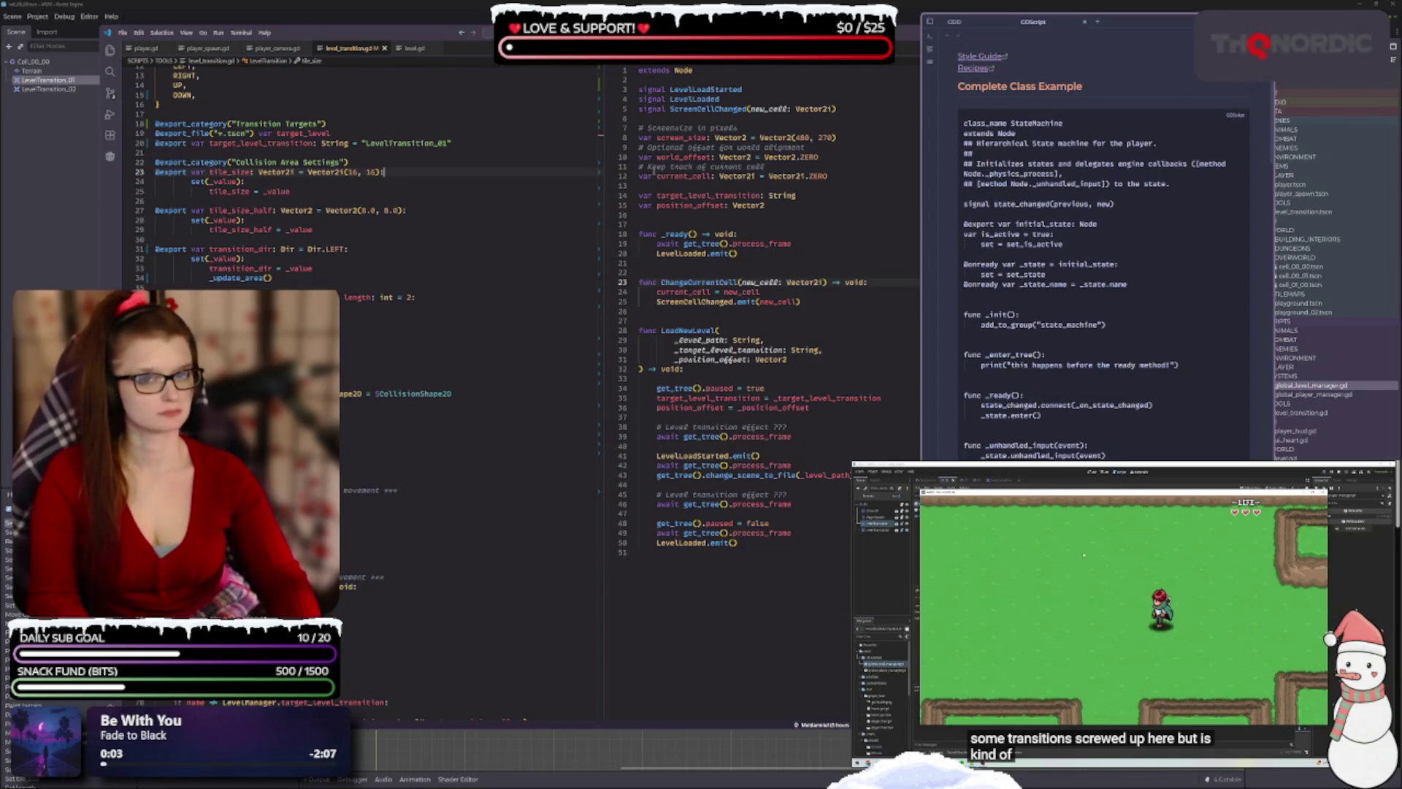
pyautogui.press('Up')
pyautogui.press('Up')
pyautogui.press('Up')
# Add spacing lines and type '#region Transition Targets' above the Transition Targets category
pyautogui.press('Return')
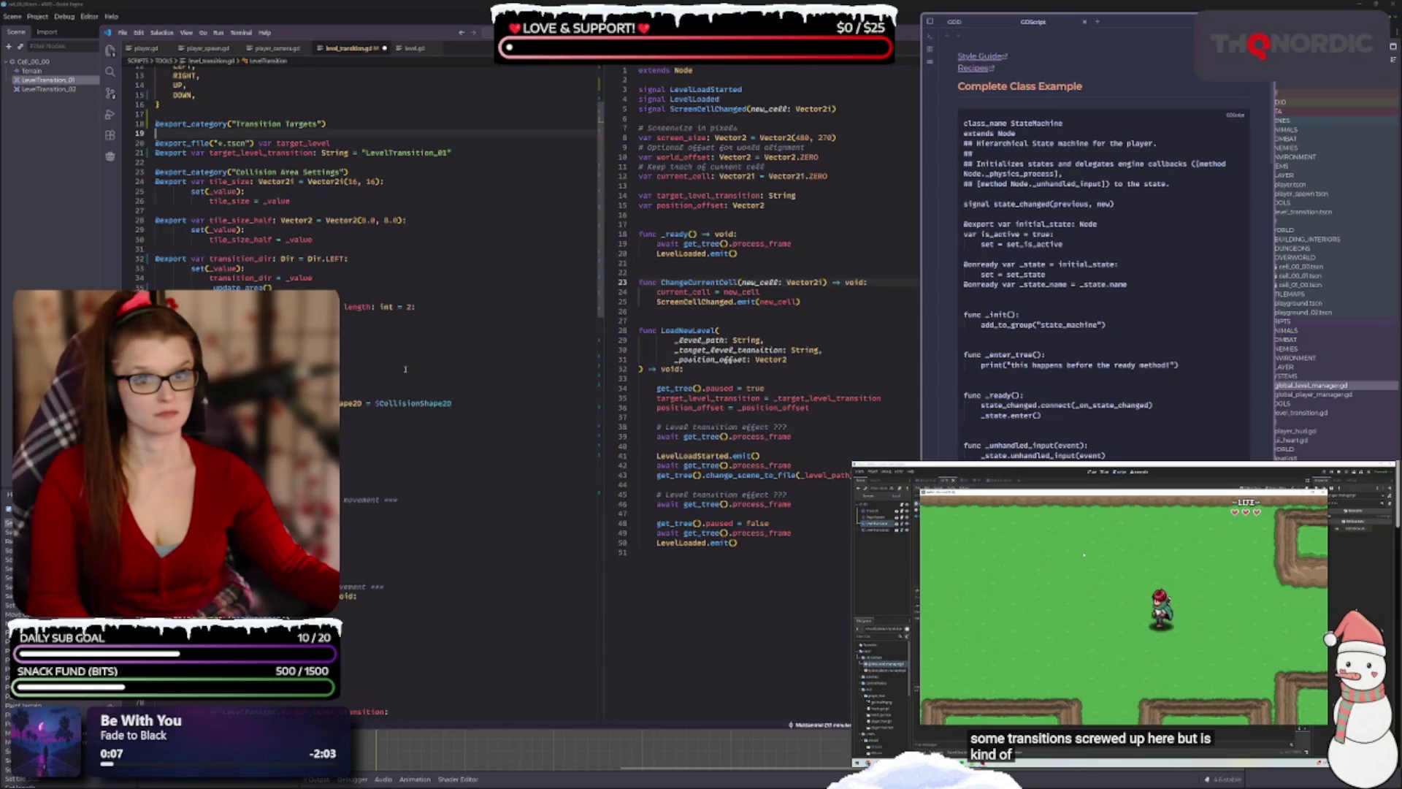
pyautogui.click(558, 365)
pyautogui.click(370, 169)
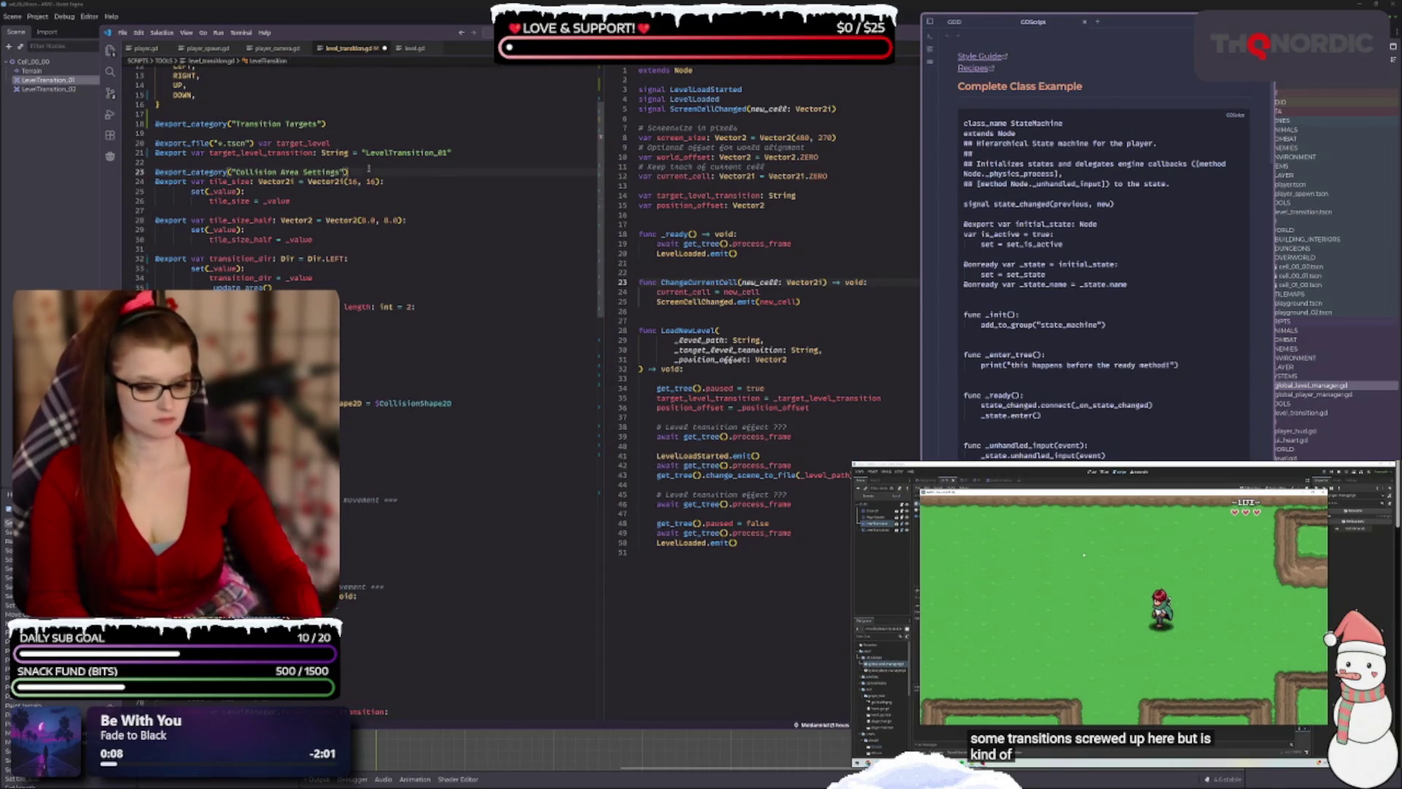
pyautogui.press('Return')
pyautogui.click(279, 106)
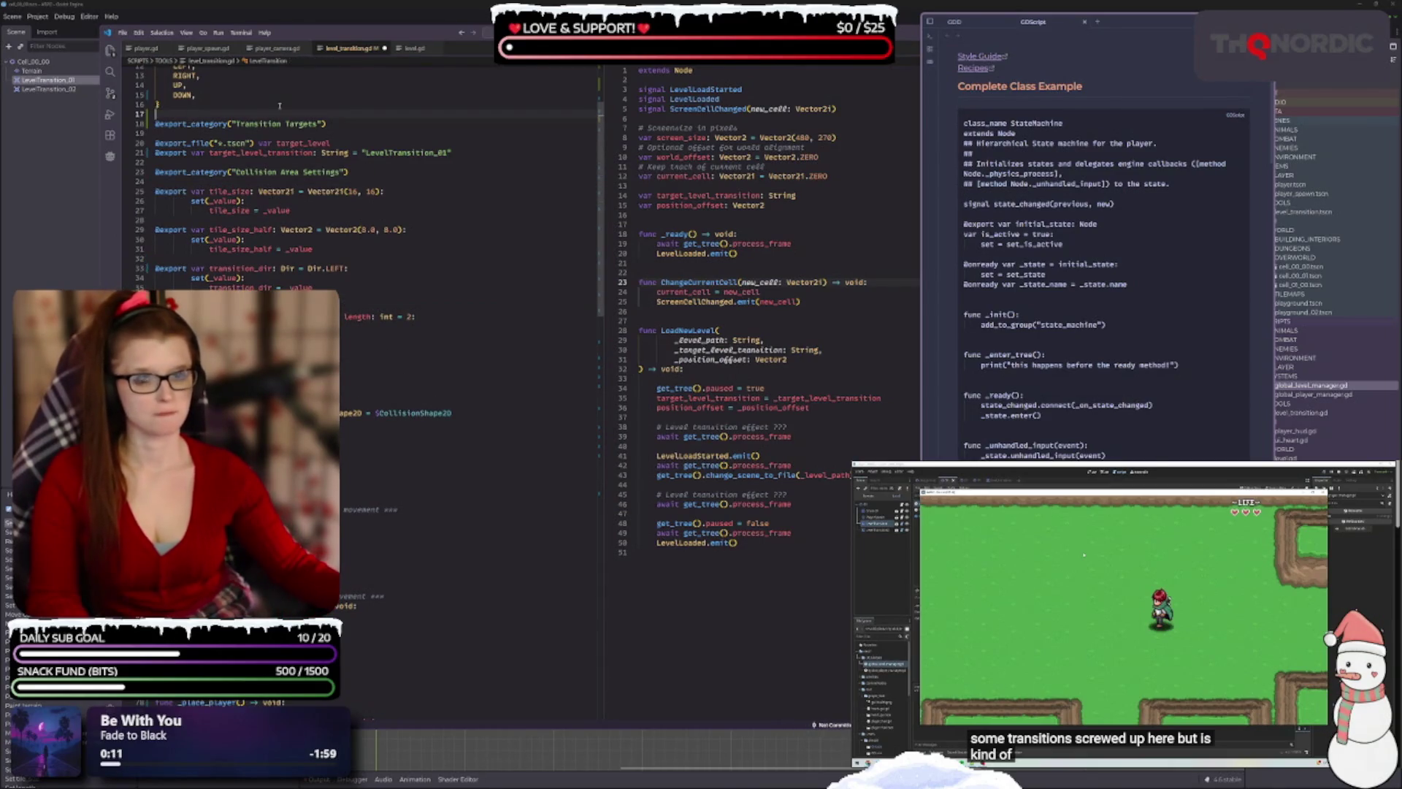
pyautogui.press('Return')
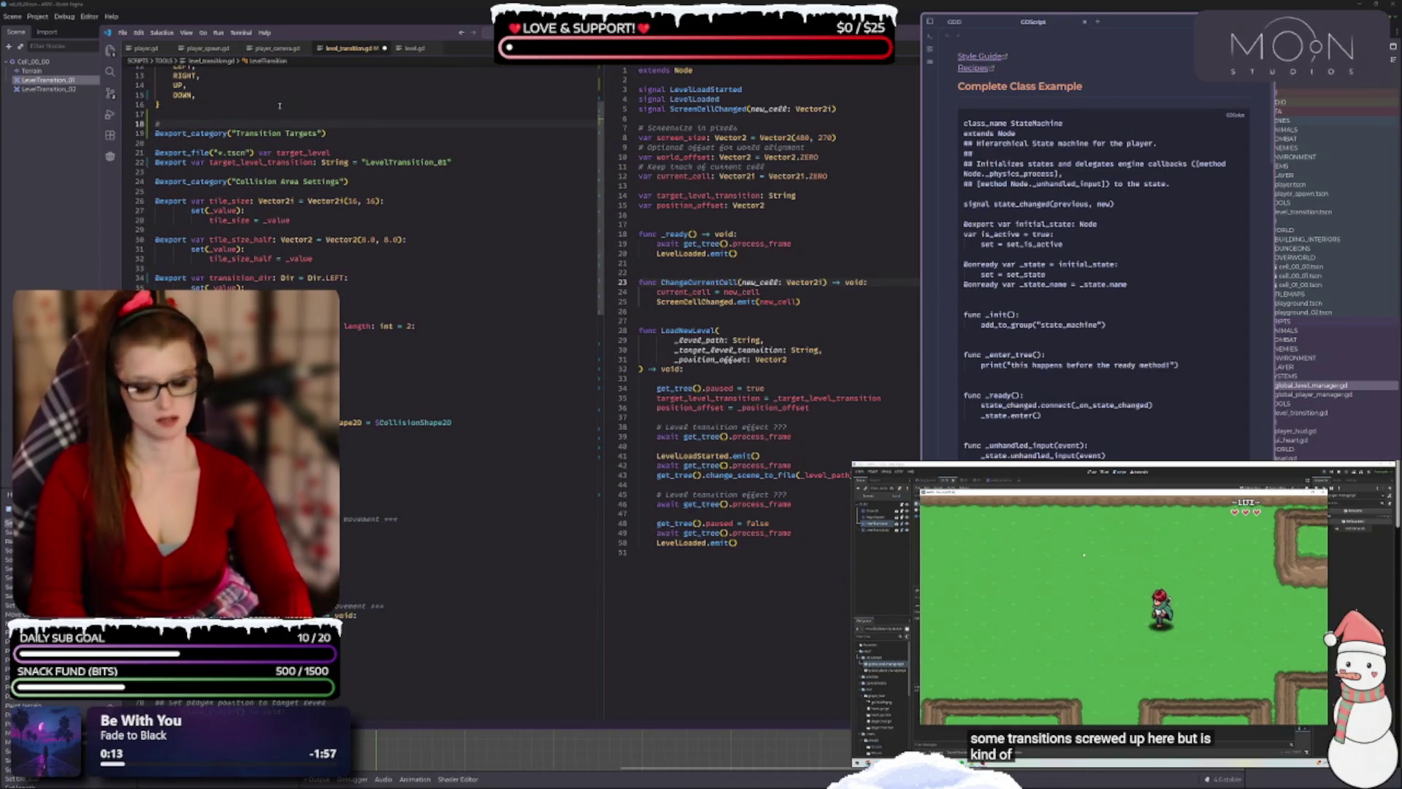
pyautogui.write('region')
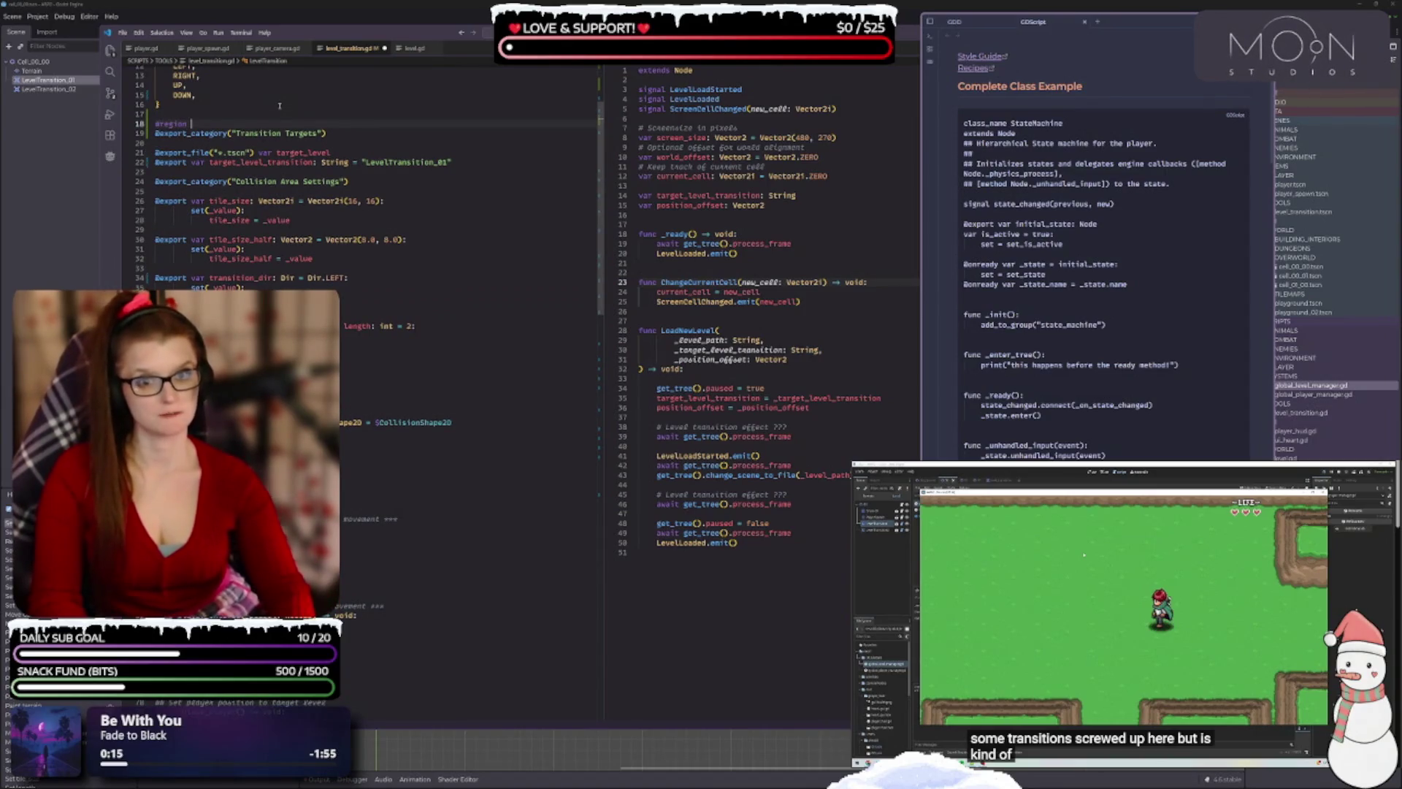
pyautogui.write(' Transition')
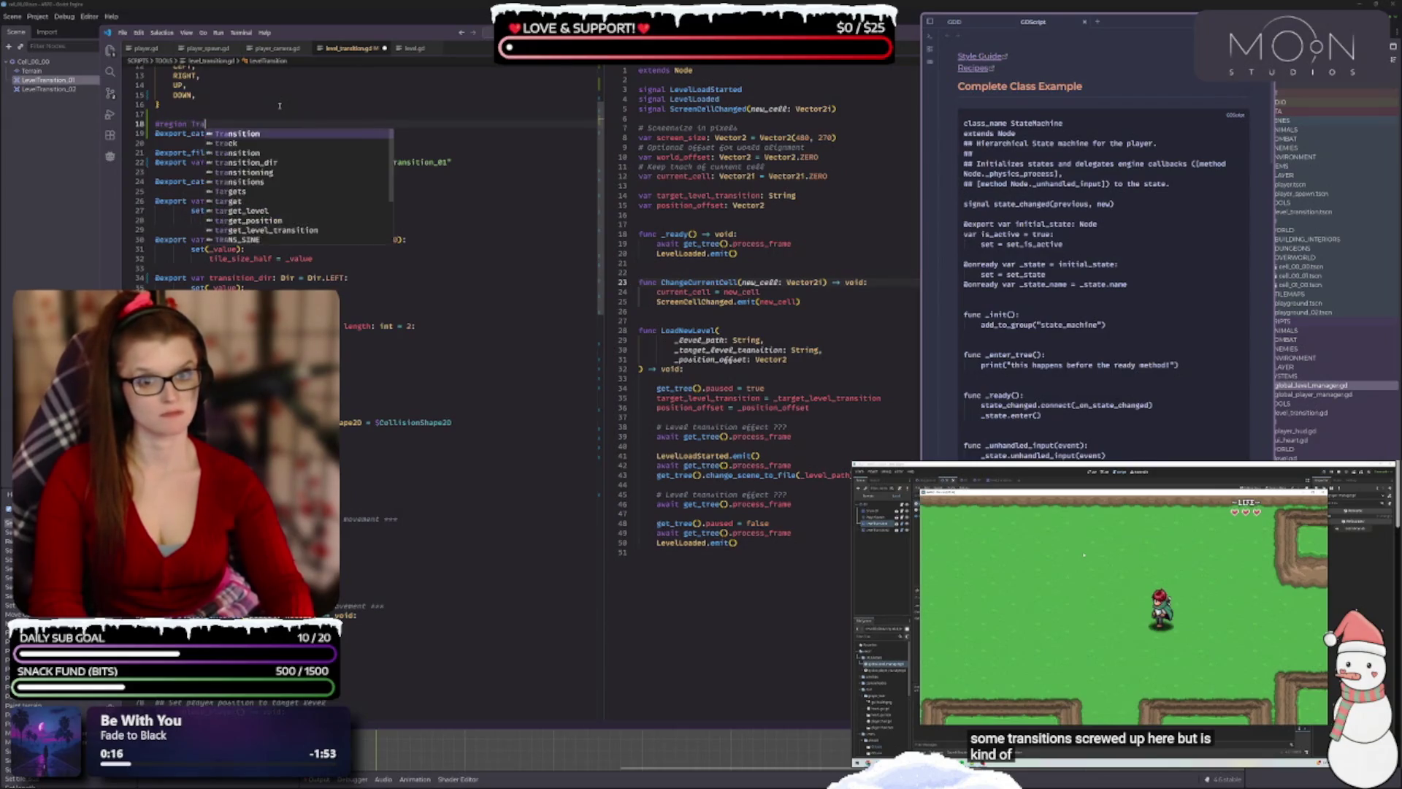
pyautogui.press('Escape')
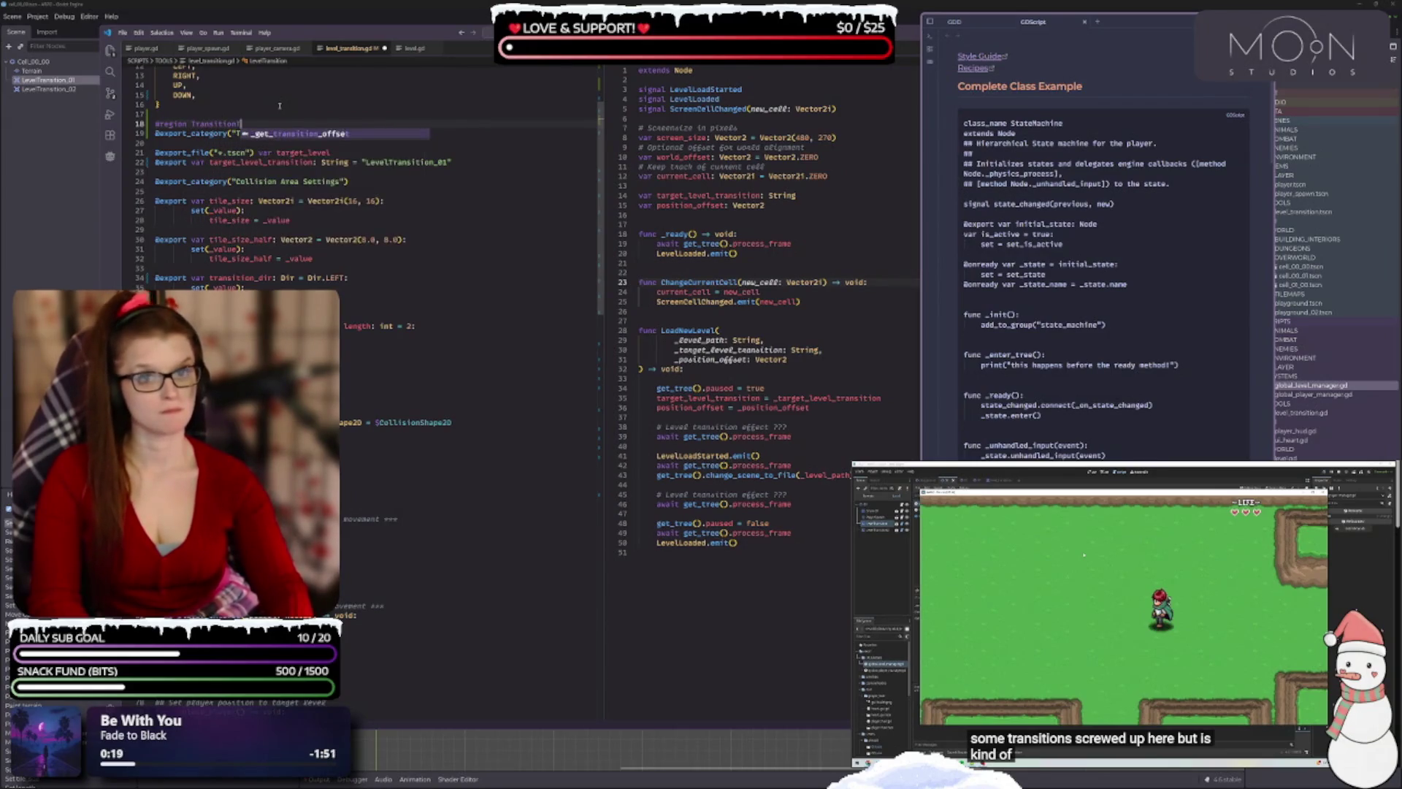
pyautogui.write('s')
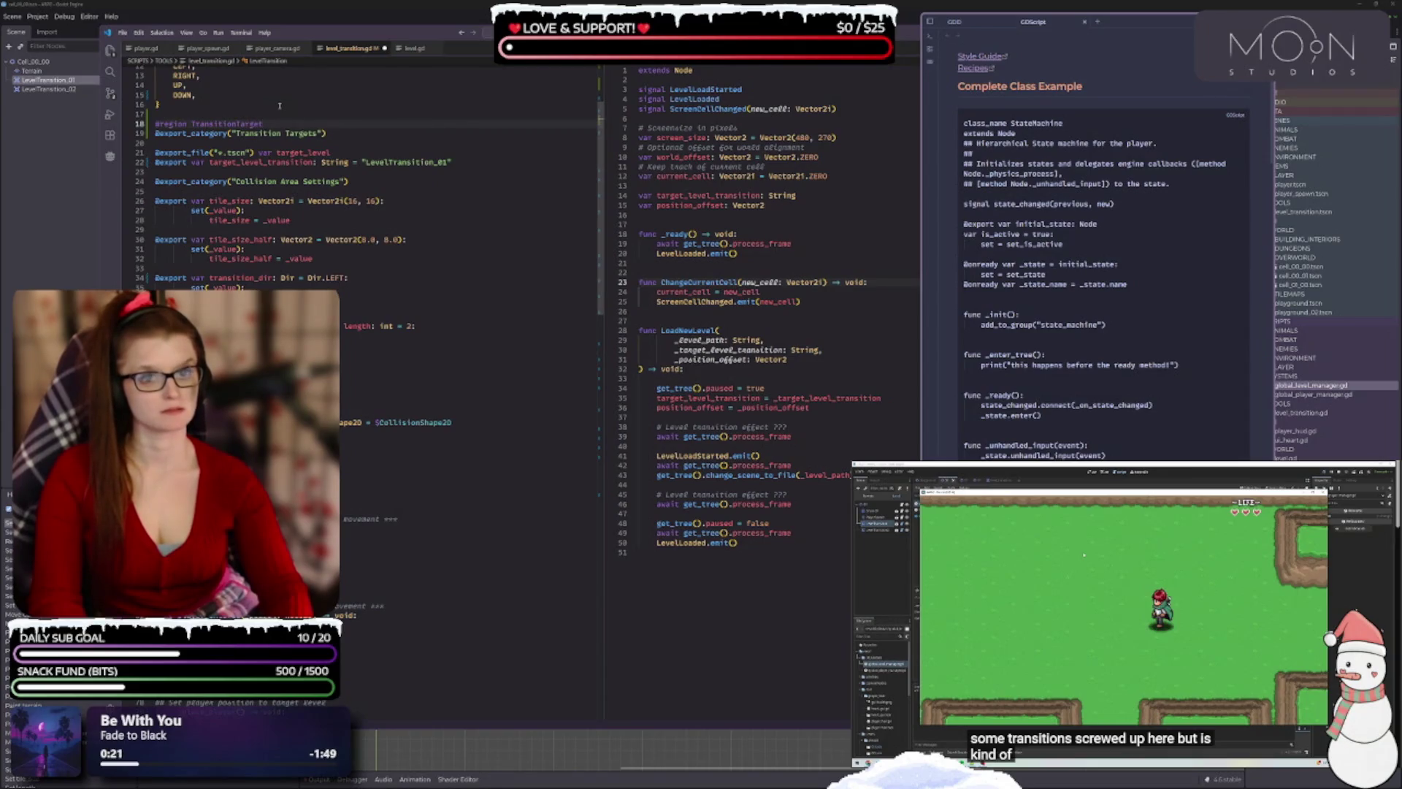
pyautogui.hotkey('ctrl', 'shift', 'Left')
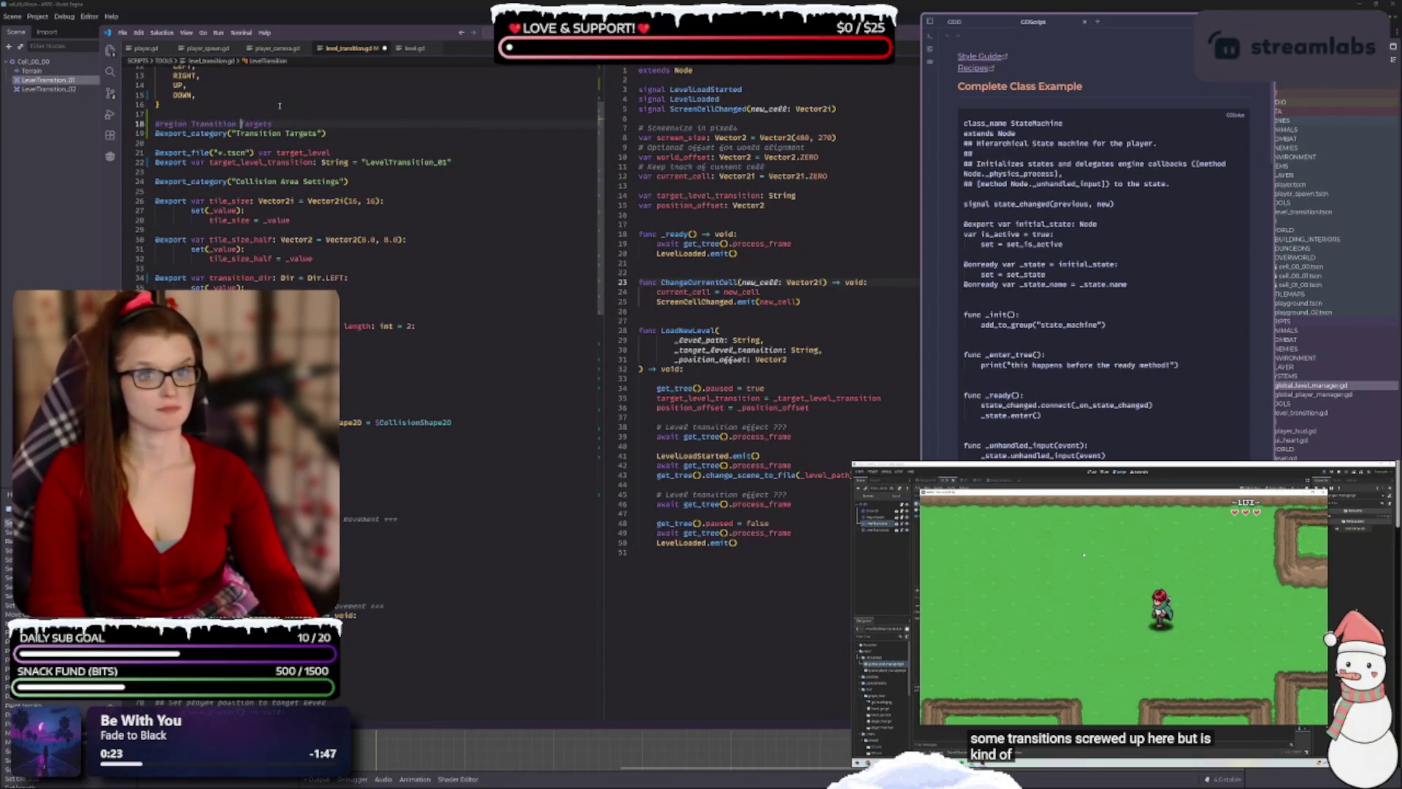
pyautogui.press('Down')
pyautogui.press('Left')
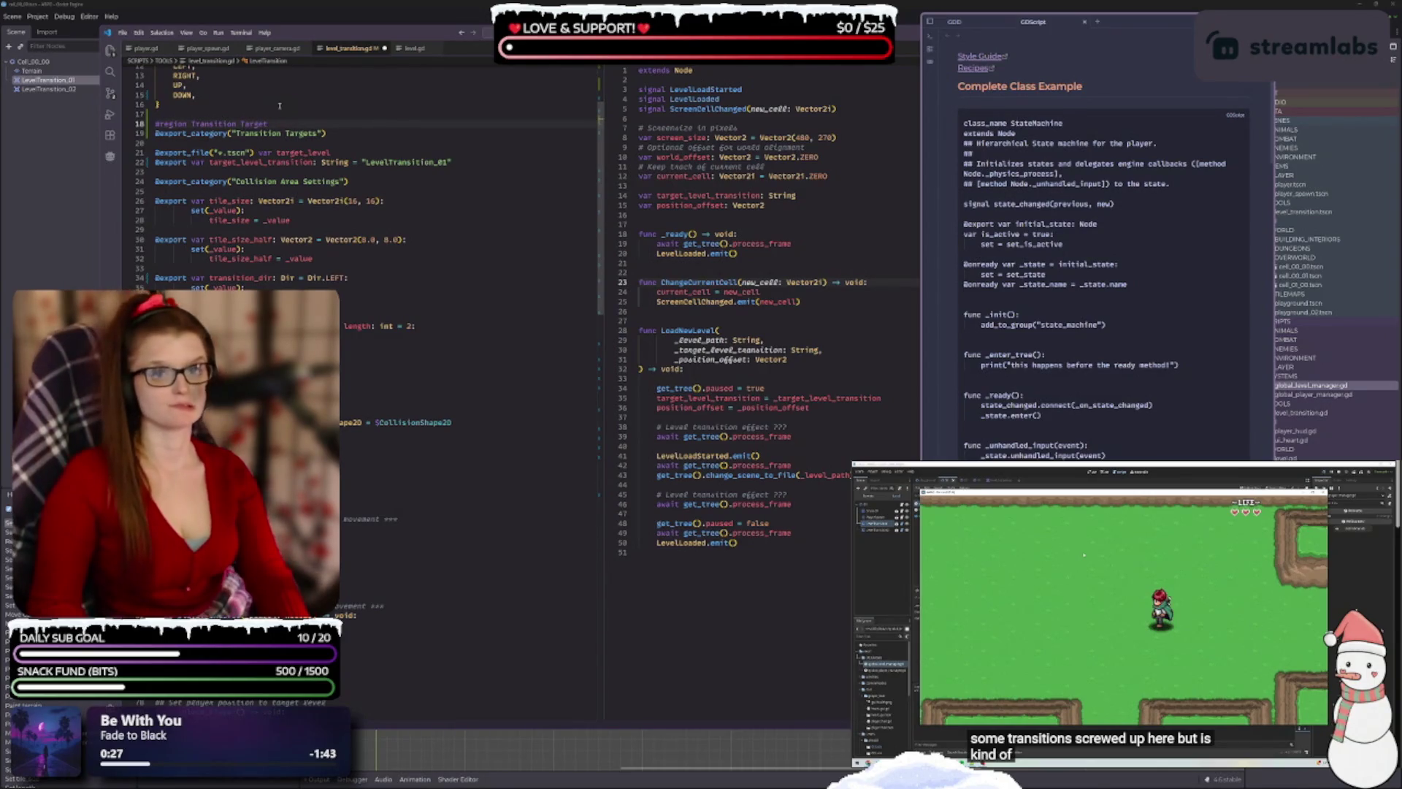
pyautogui.hotkey('ctrl', 'space')
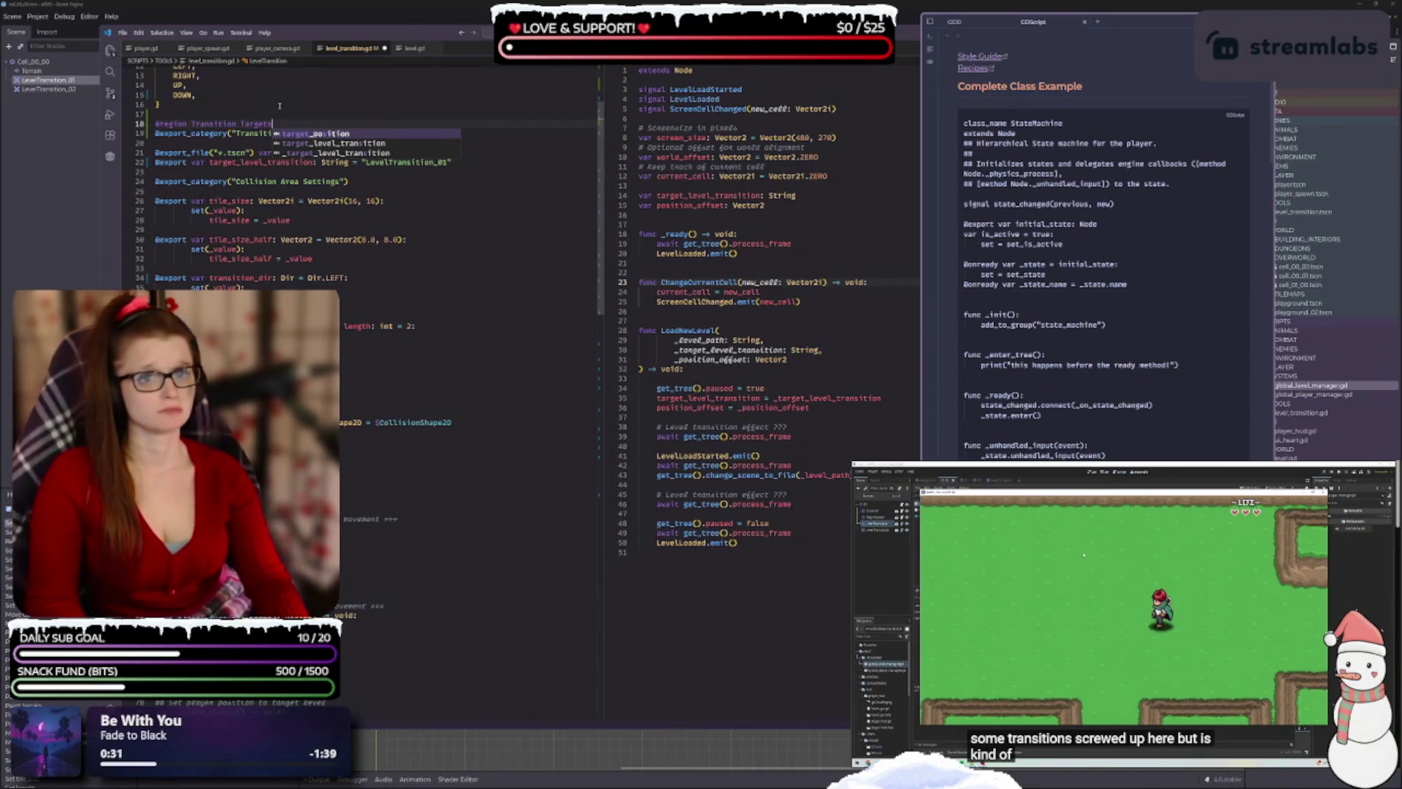
# Add the end-region marker after the Transition Targets exports and test folding the region
pyautogui.click(210, 173)
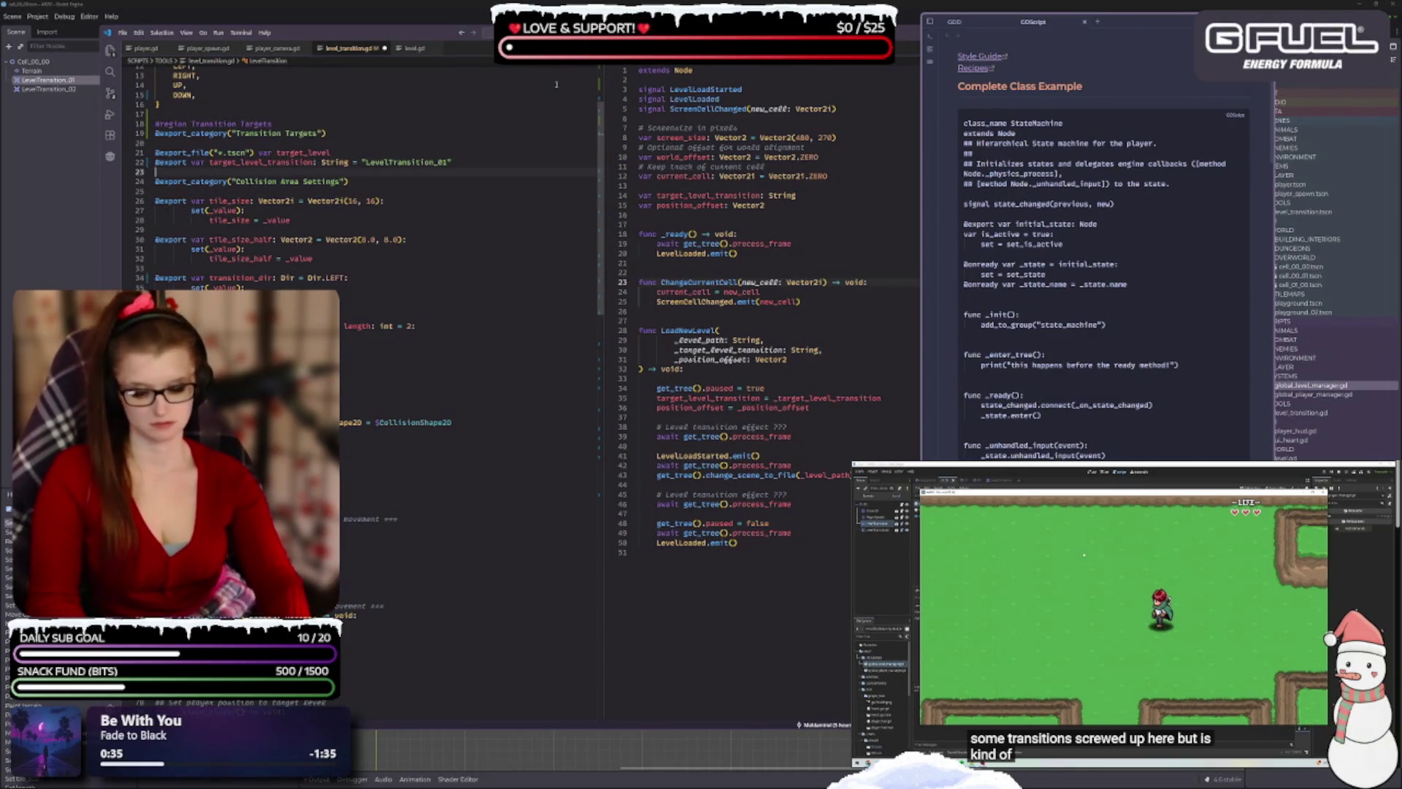
pyautogui.write('@')
pyautogui.write('region')
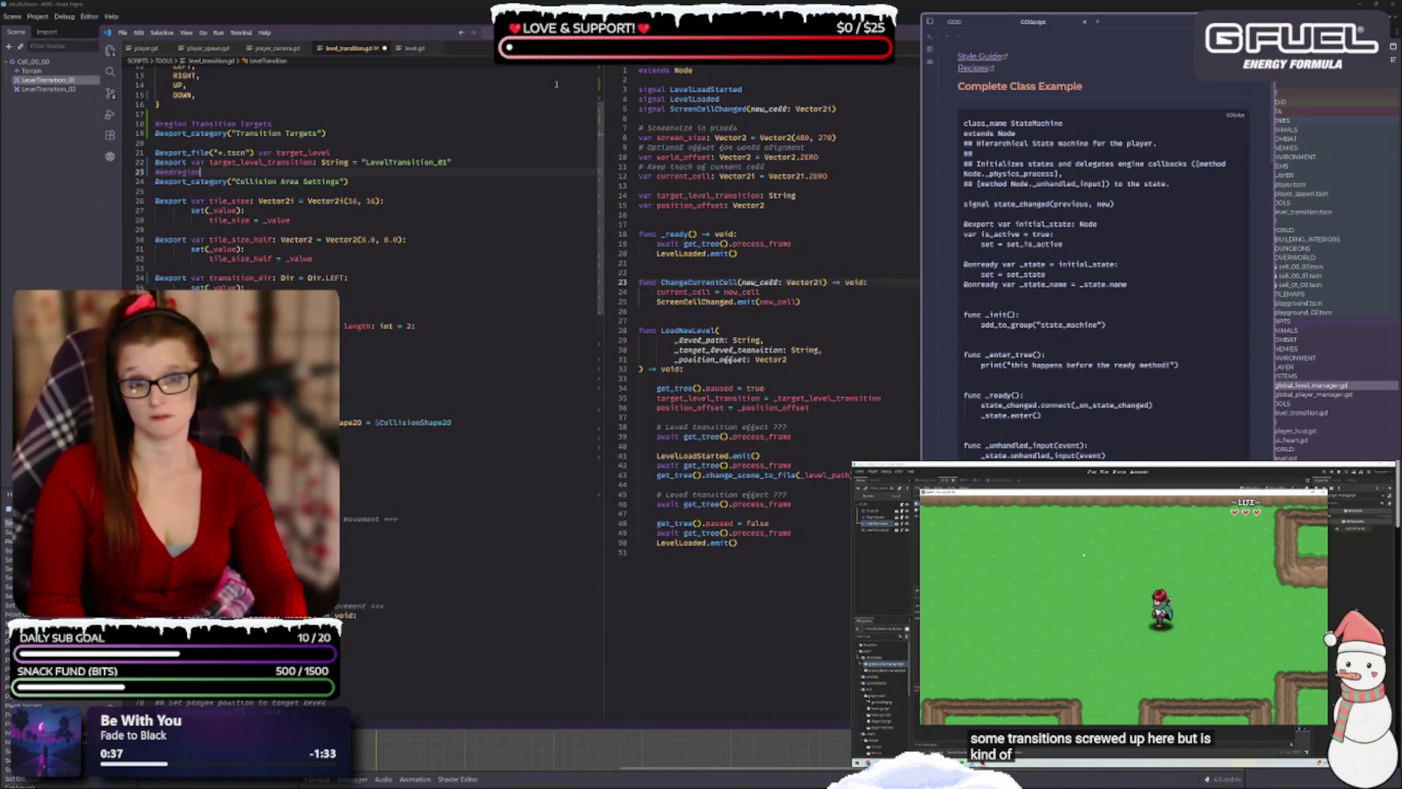
pyautogui.press('Return')
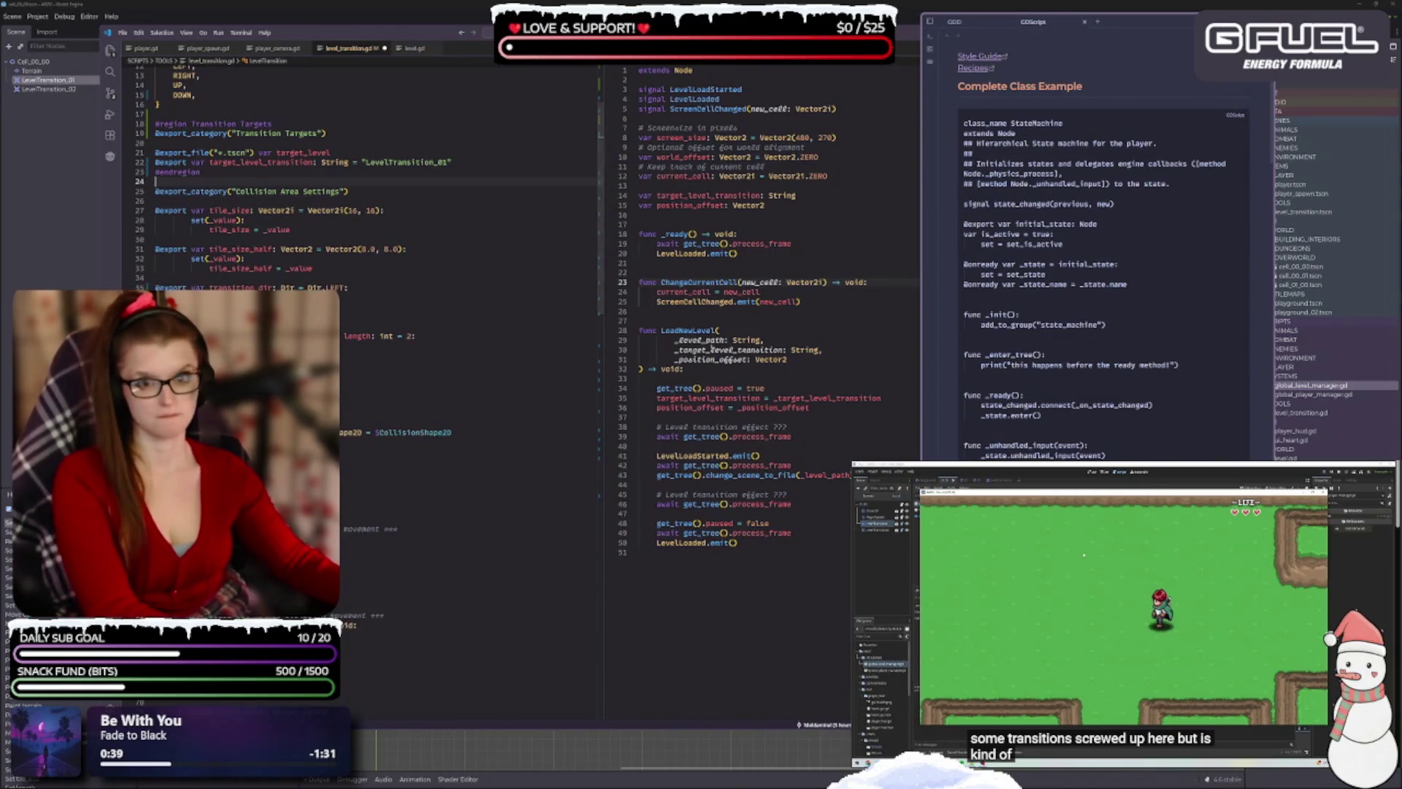
pyautogui.click(176, 143)
pyautogui.click(149, 124)
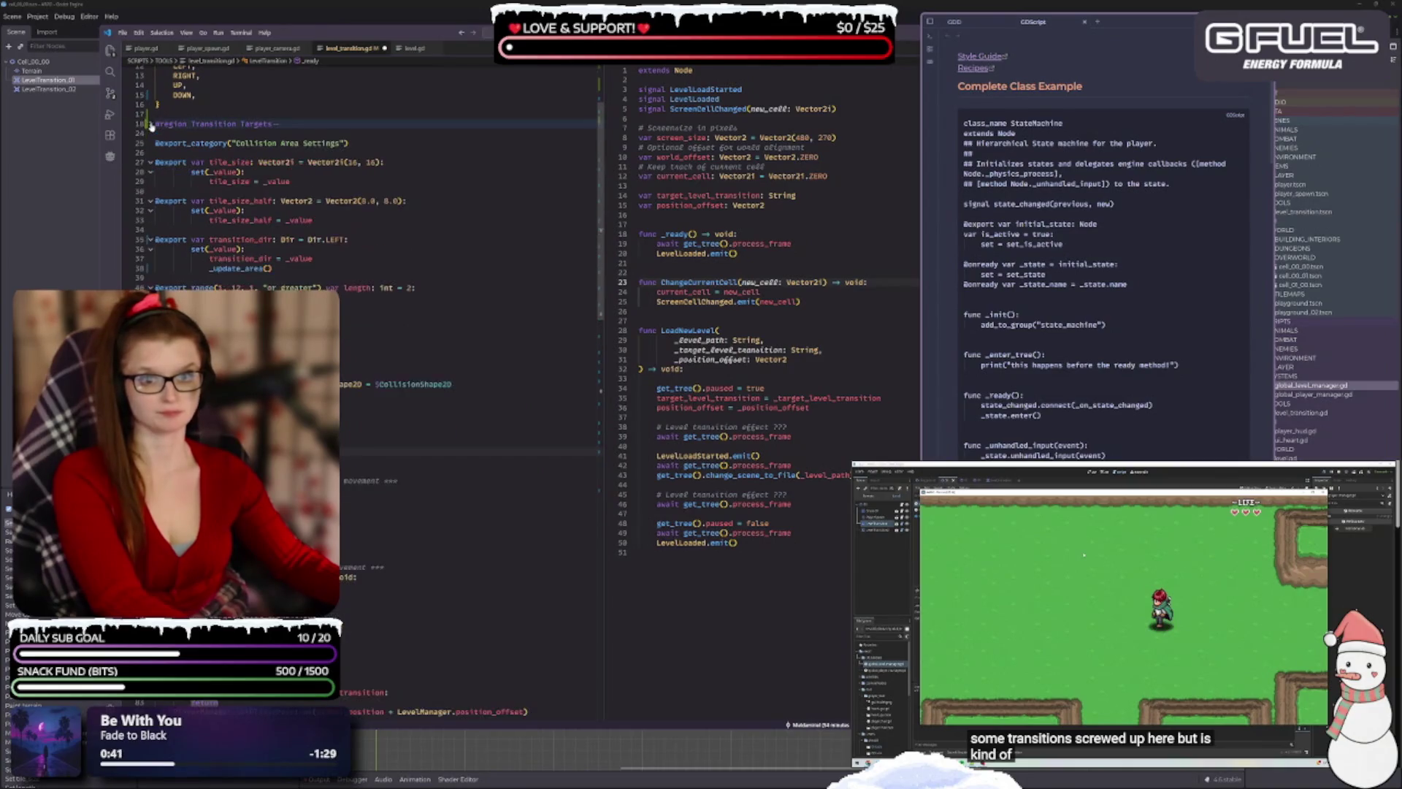
pyautogui.click(150, 124)
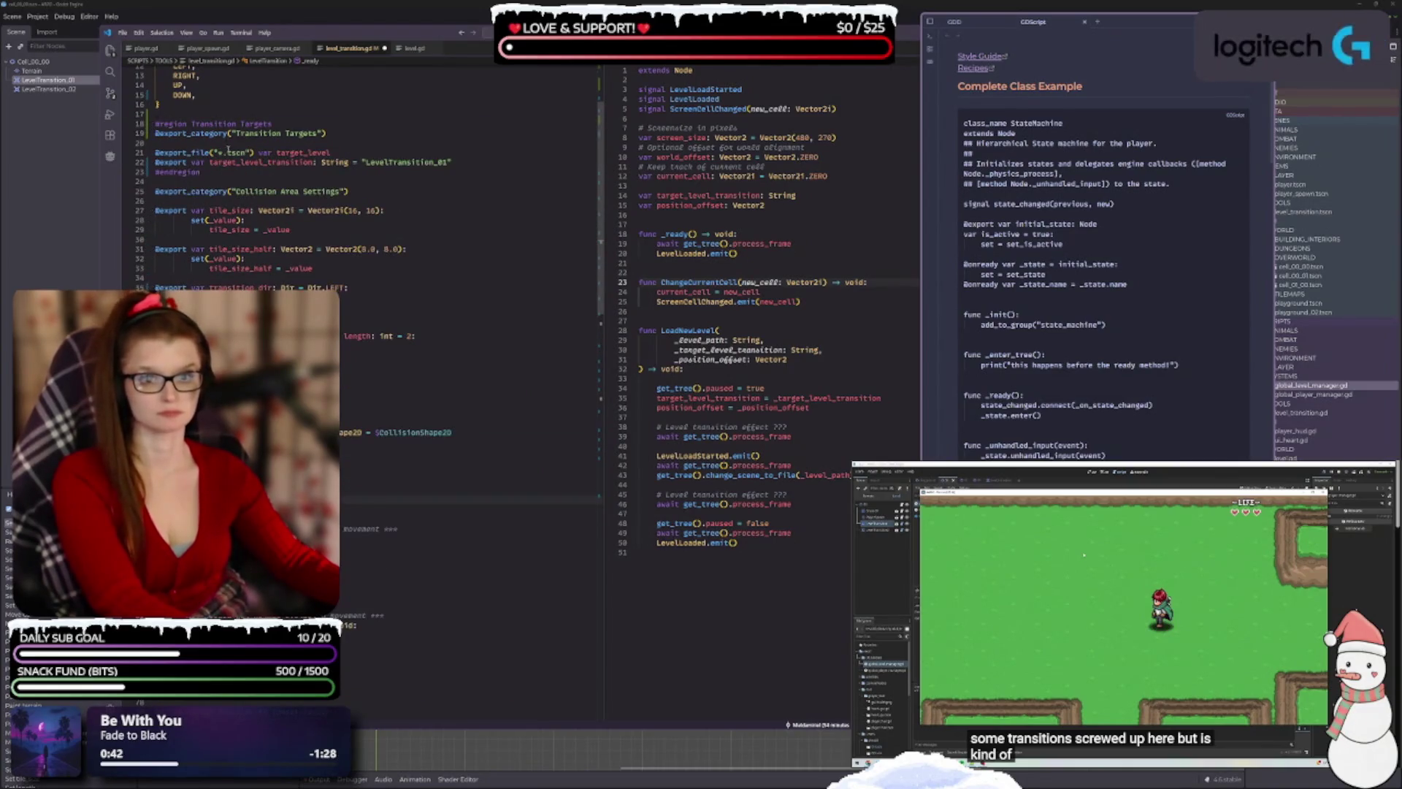
# Delete the #region and #endregion marker lines around the Transition Targets exports
pyautogui.click(215, 180)
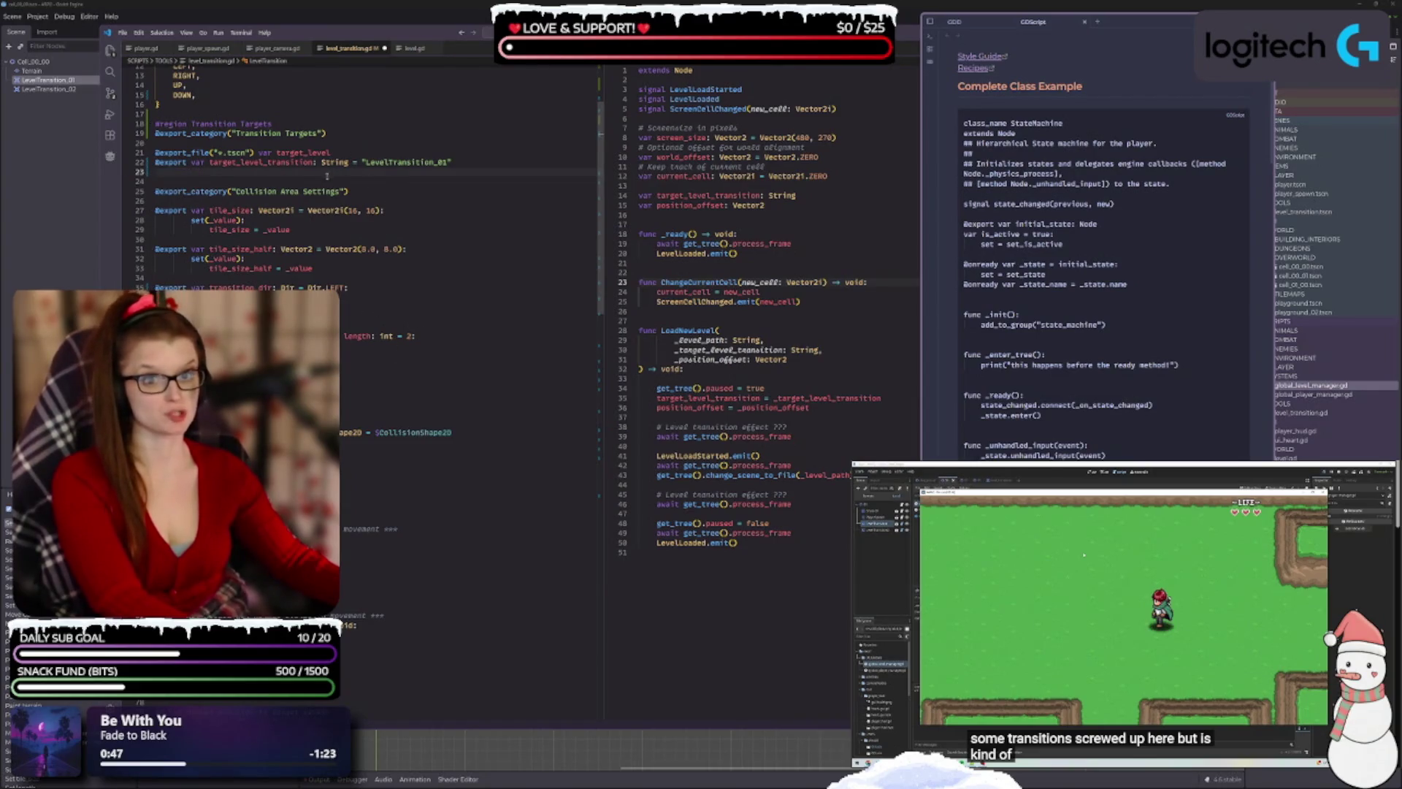
pyautogui.hotkey('ctrl', 'shift', 'k')
pyautogui.click(298, 116)
pyautogui.click(298, 122)
pyautogui.press('BackSpace')
pyautogui.press('BackSpace')
pyautogui.press('BackSpace')
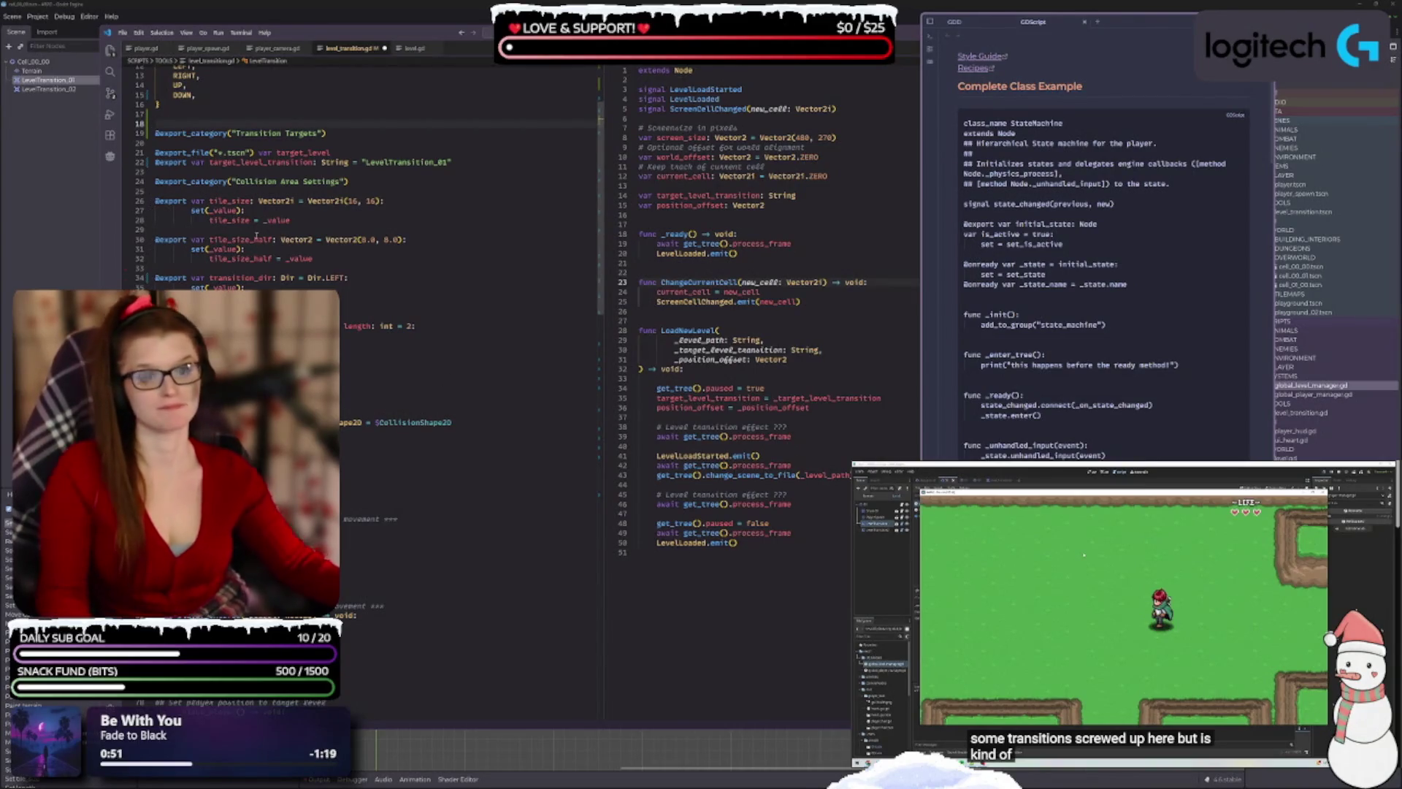
# Tidy blank lines so exports sit directly under their category headers, then save
pyautogui.click(182, 170)
pyautogui.press('Return')
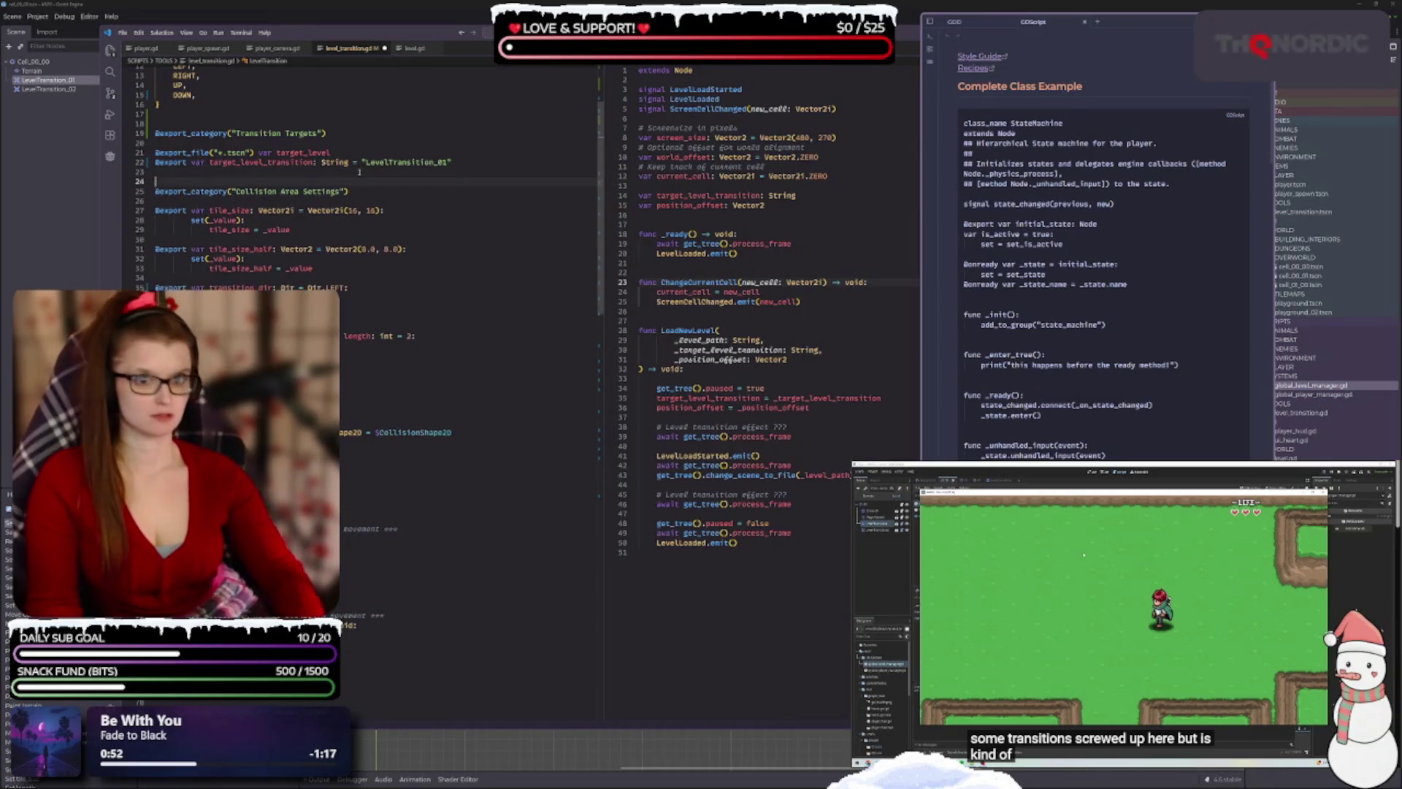
pyautogui.click(354, 260)
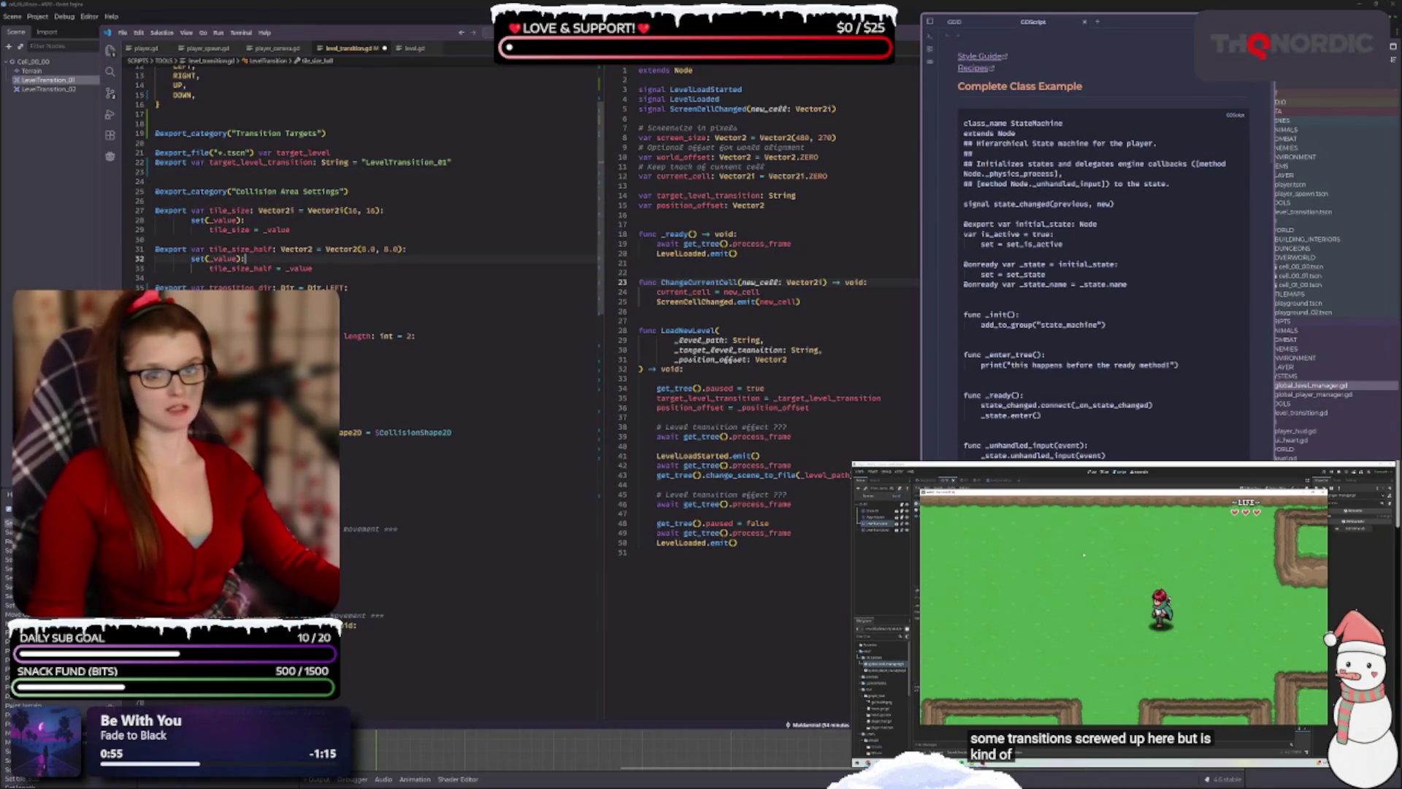
pyautogui.click(217, 143)
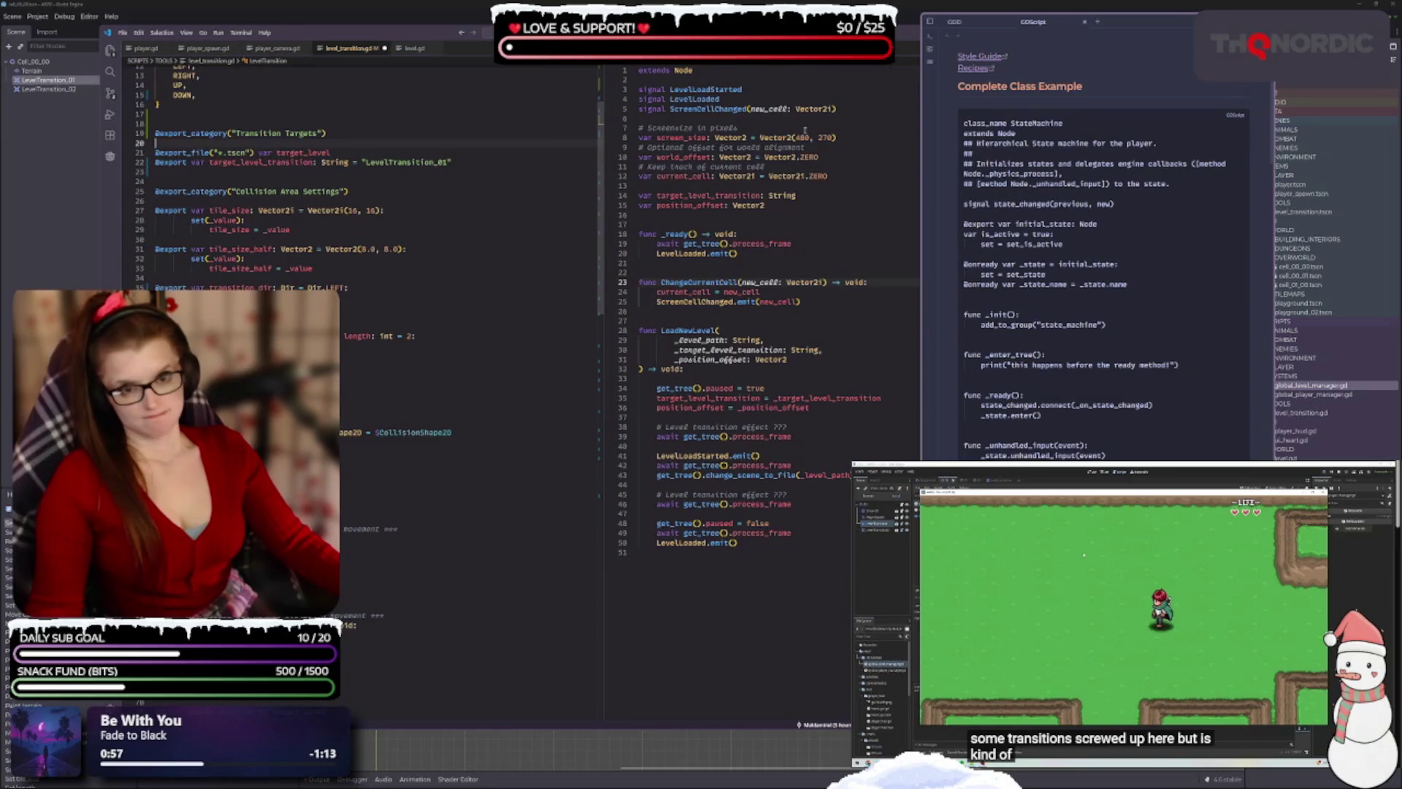
pyautogui.press('BackSpace')
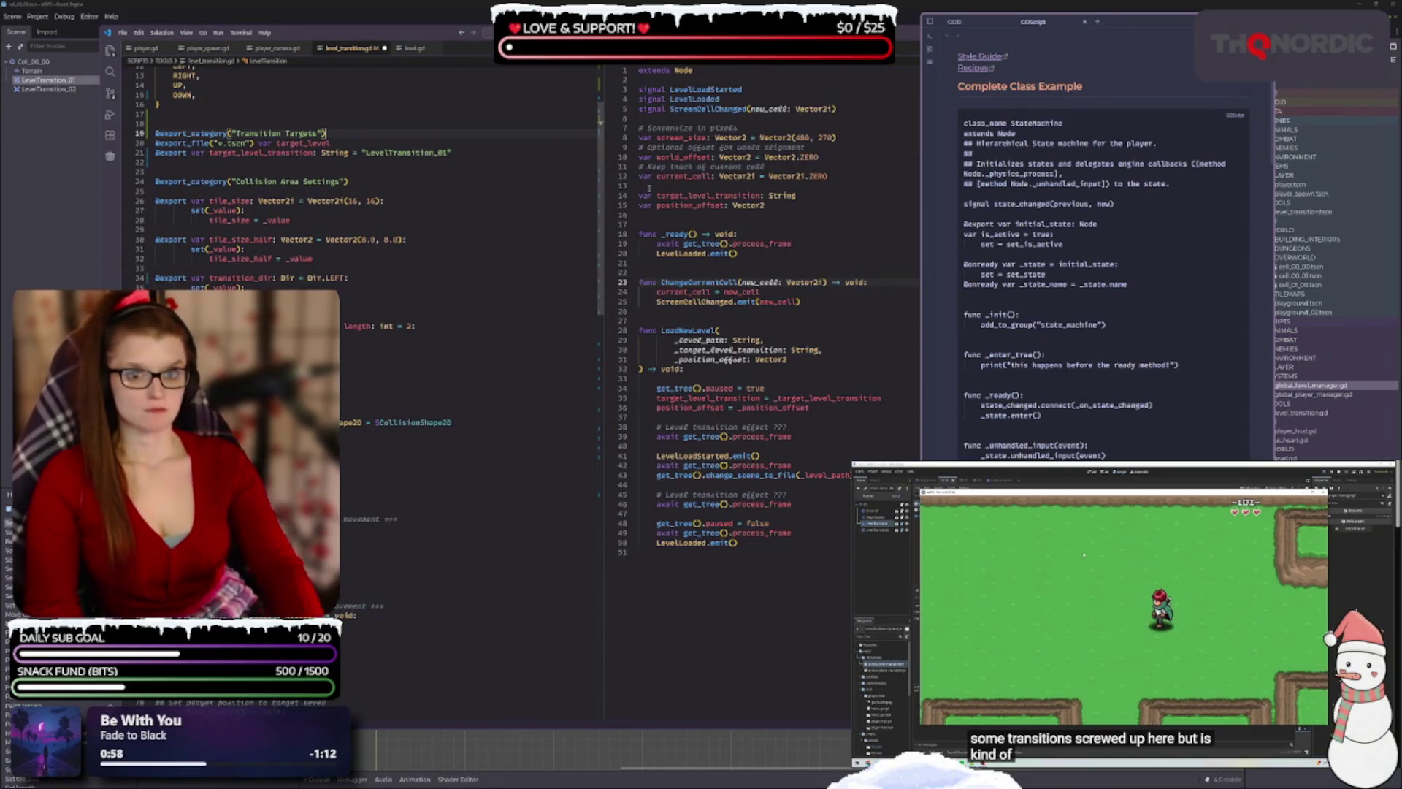
pyautogui.click(363, 179)
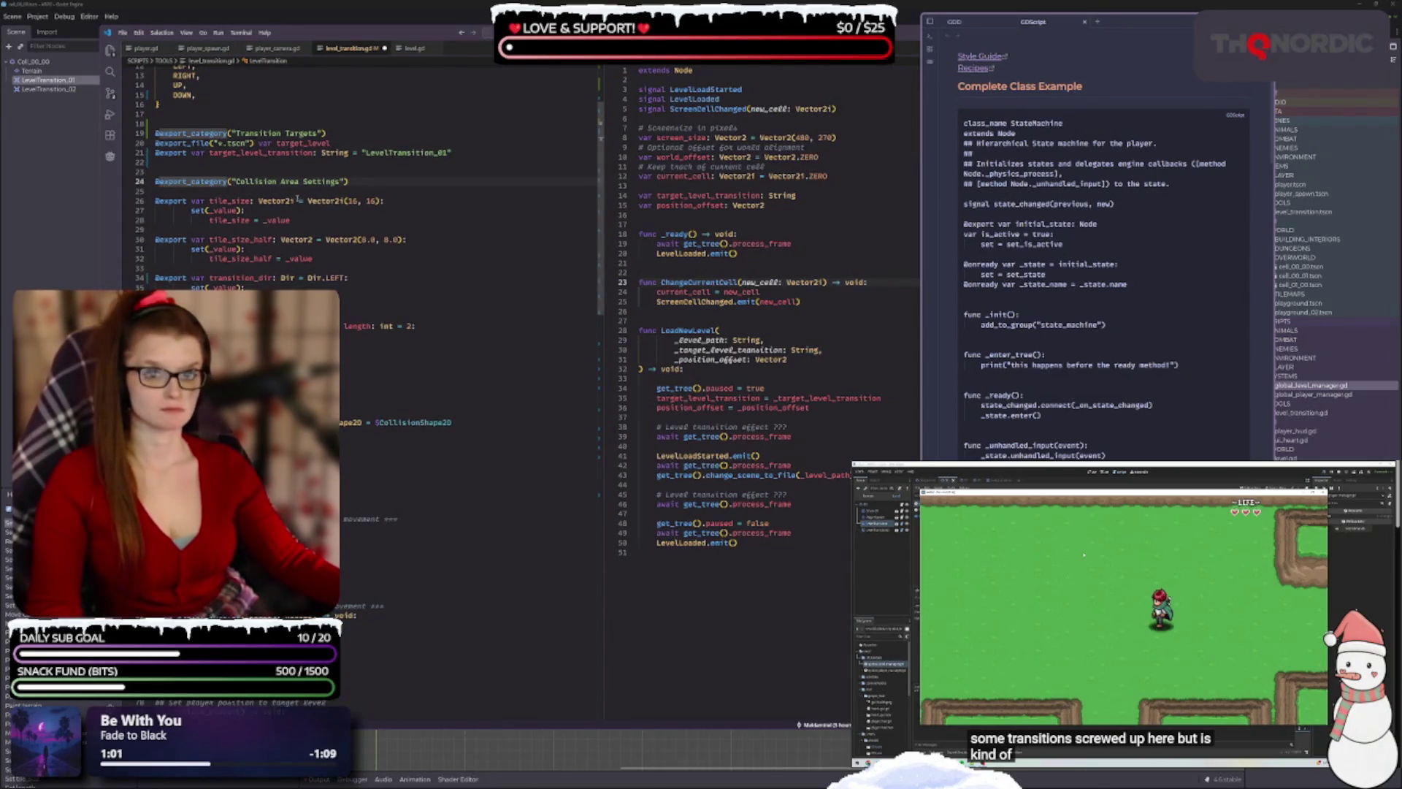
pyautogui.press('Delete')
pyautogui.hotkey('ctrl', 's')
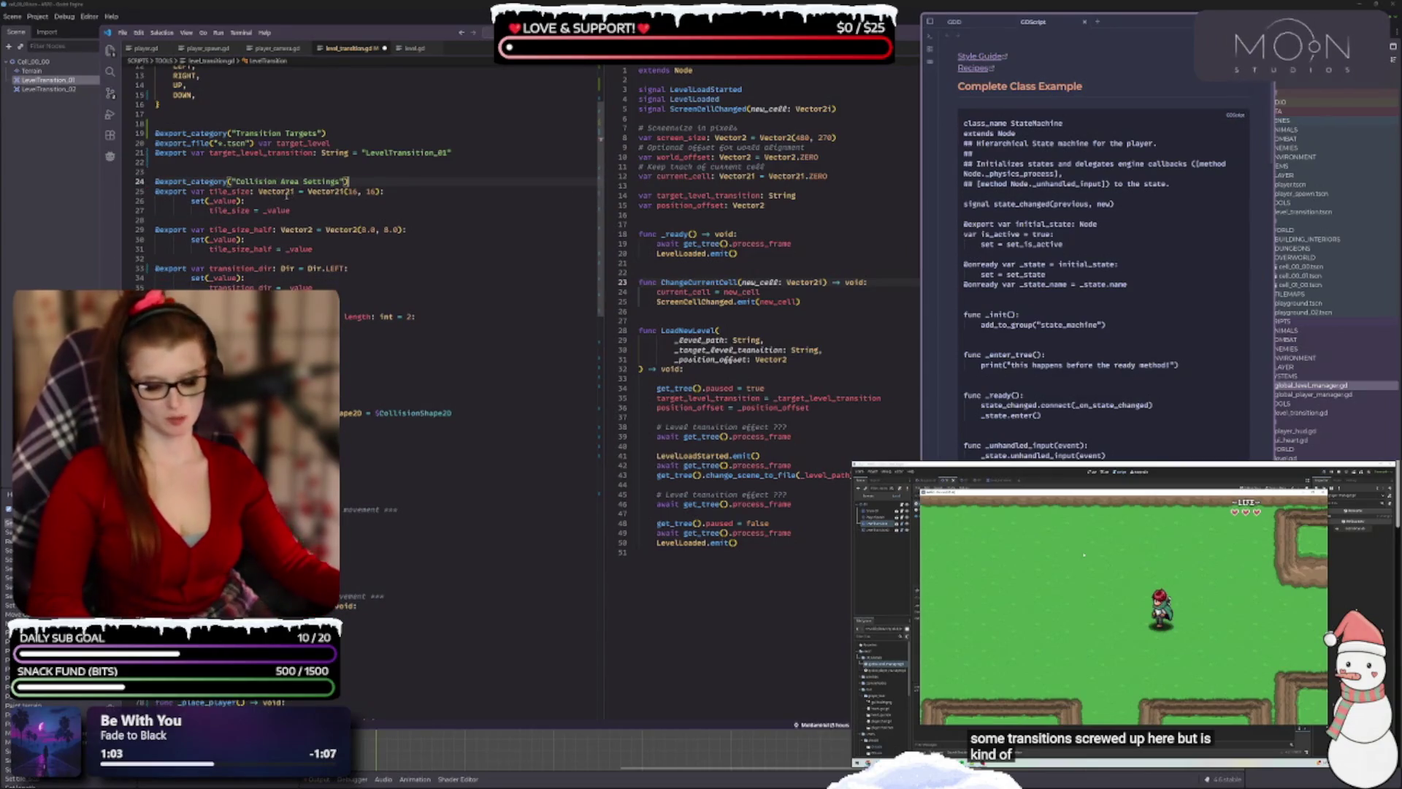
pyautogui.press('Down')
pyautogui.press('Down')
pyautogui.press('Down')
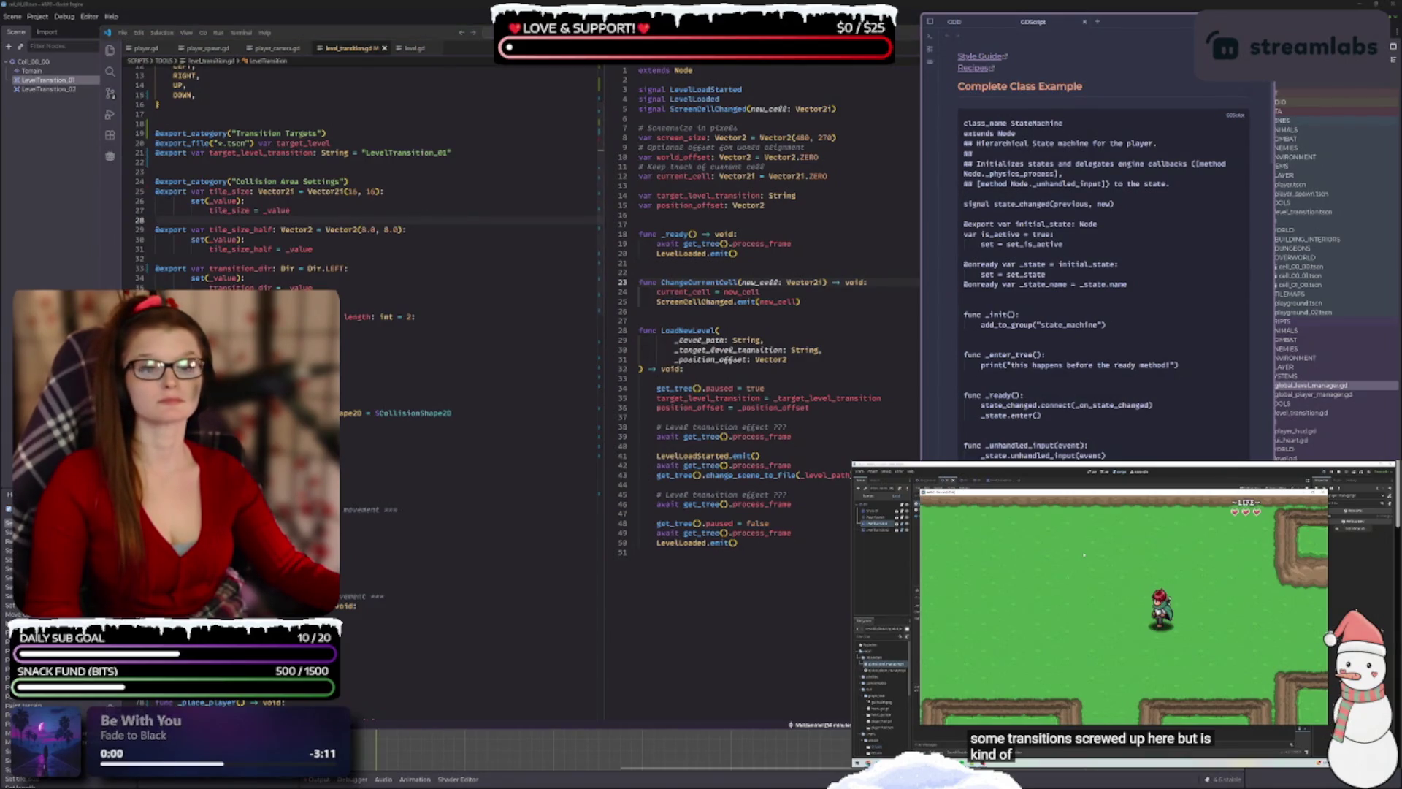
pyautogui.moveTo(212, 189)
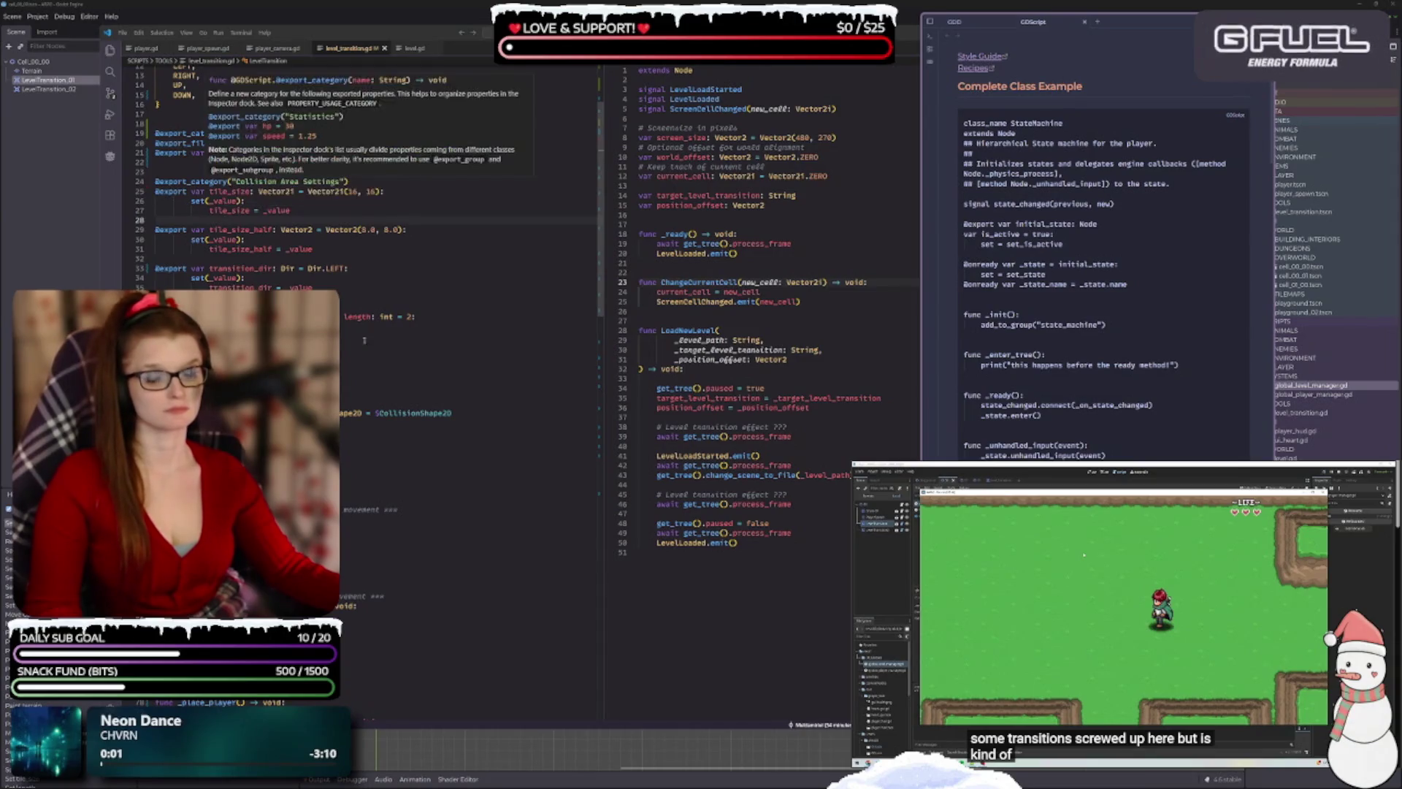
pyautogui.click(348, 443)
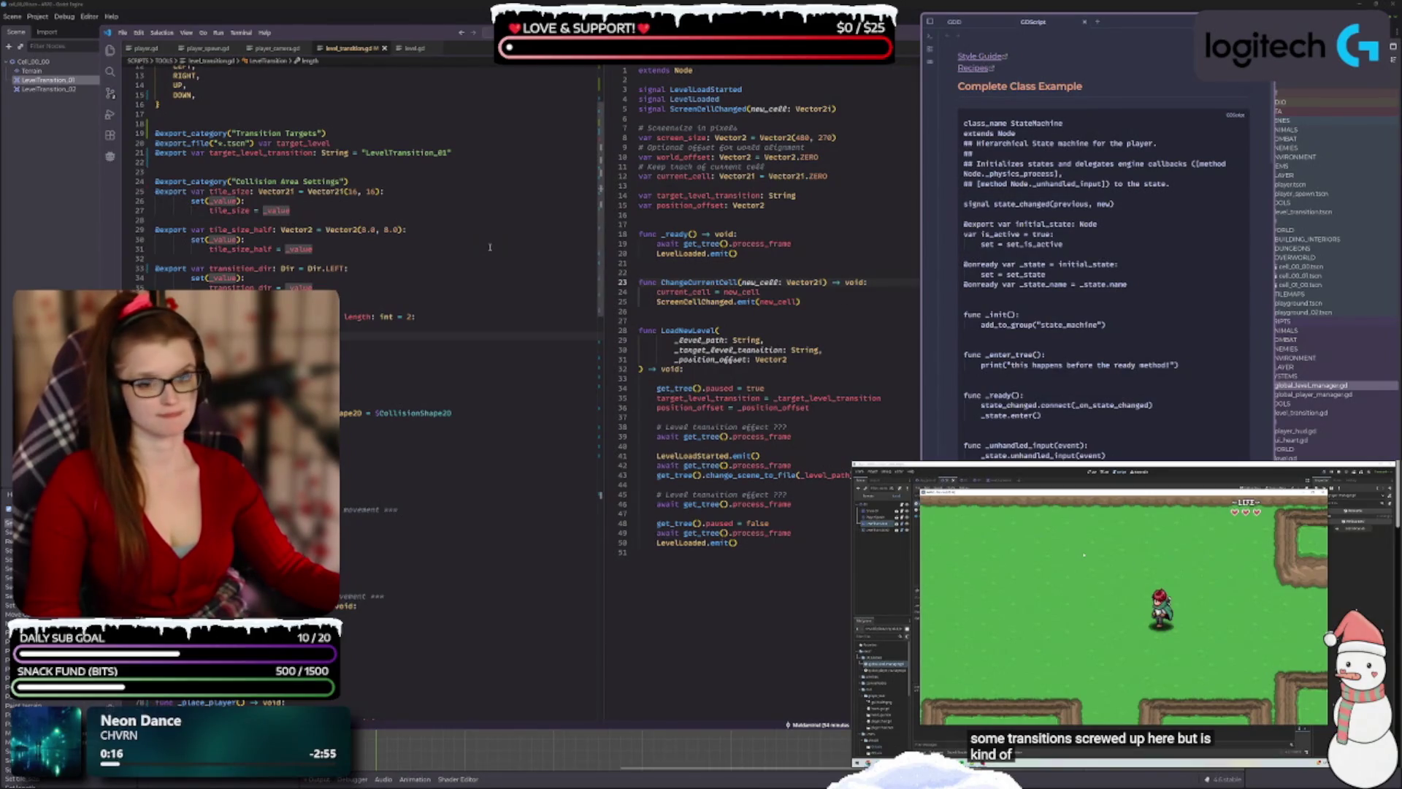
pyautogui.click(320, 198)
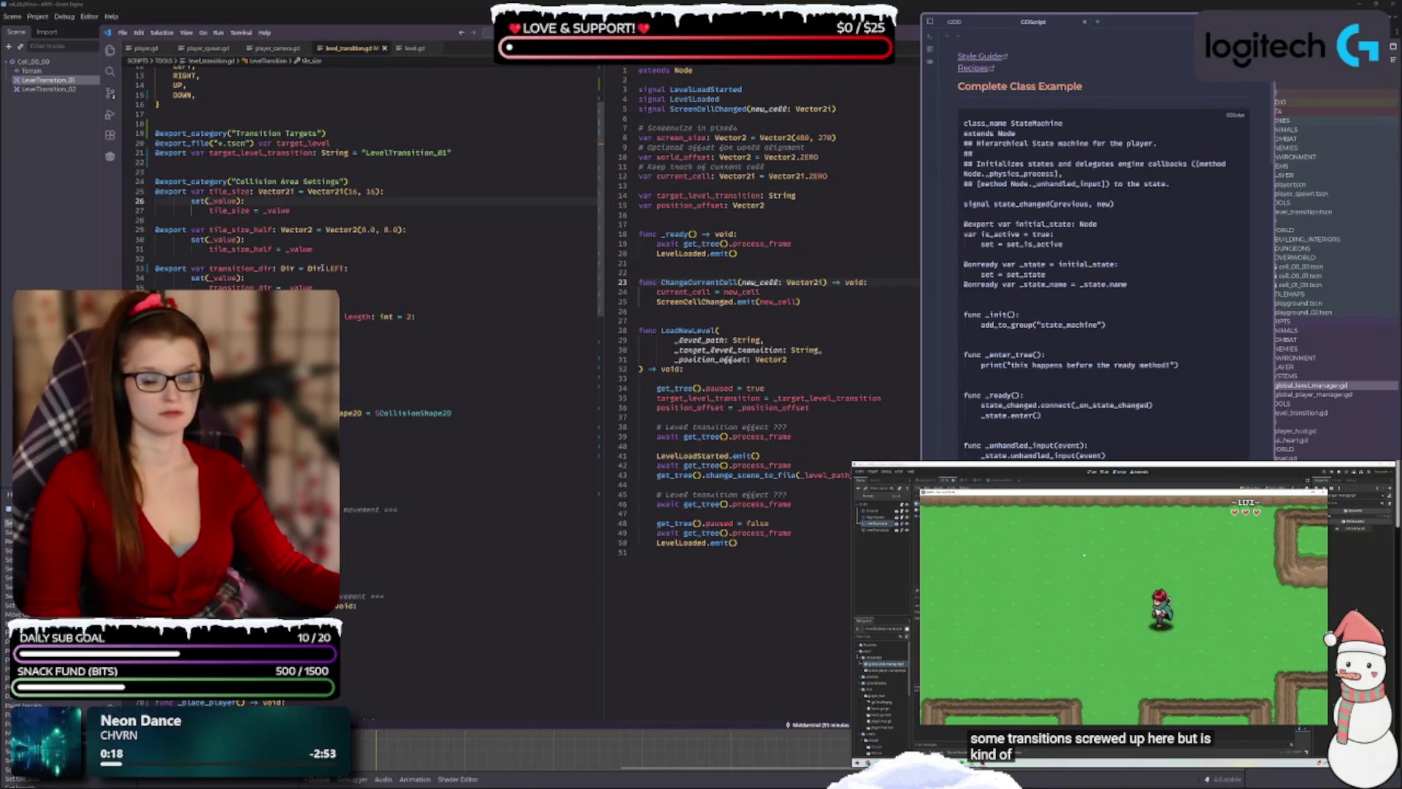
pyautogui.moveTo(322, 268)
pyautogui.click(641, 369)
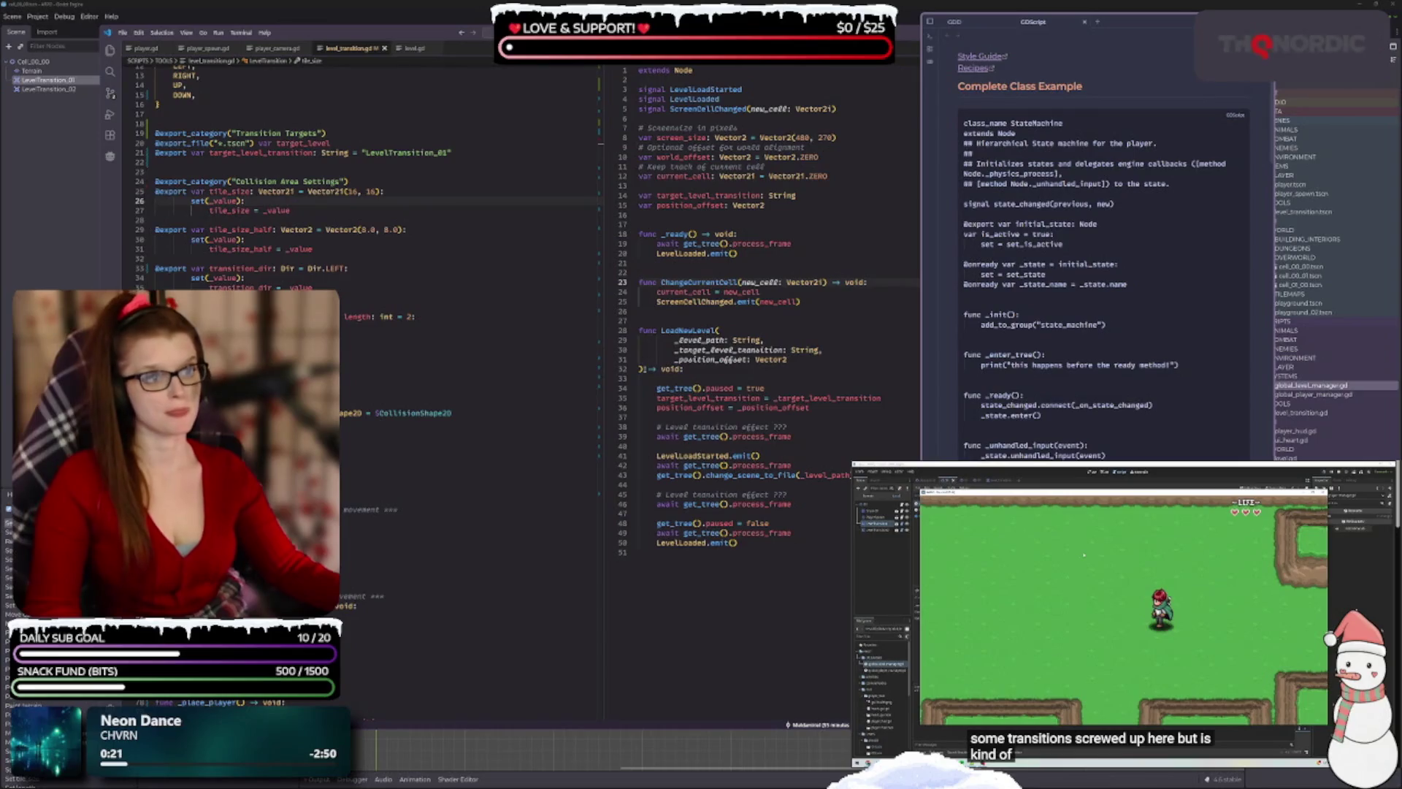
pyautogui.click(246, 200)
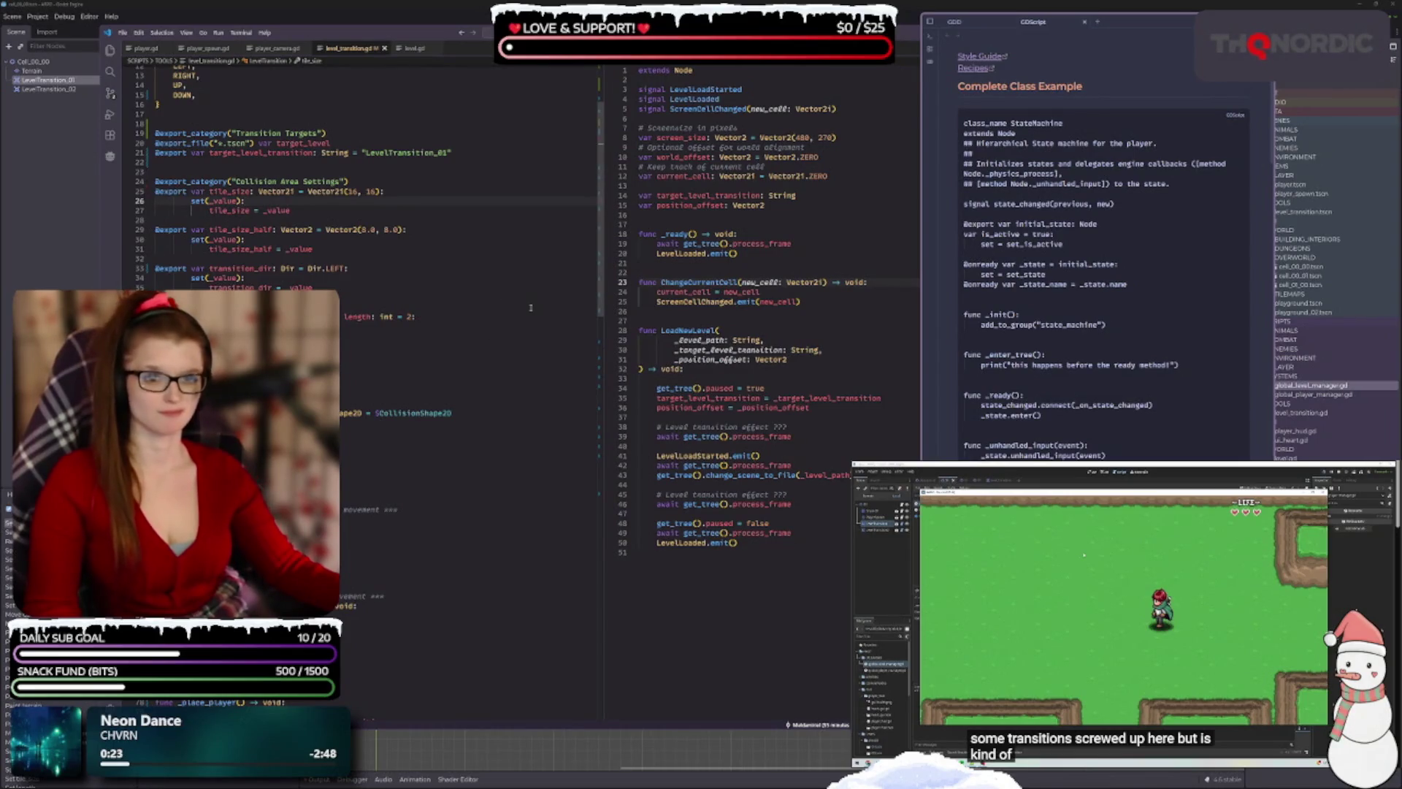
pyautogui.click(363, 211)
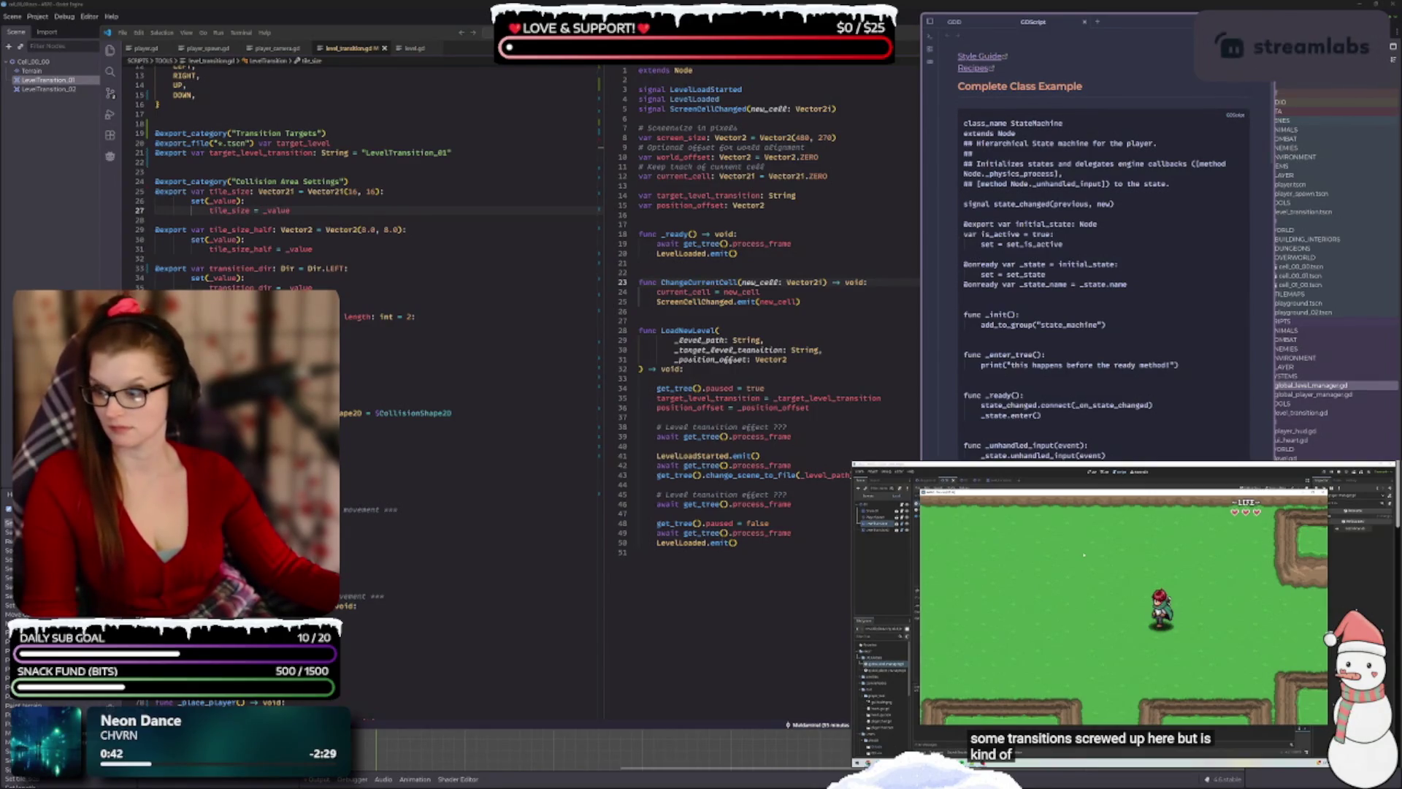
# Replace _value with new_tile_size in the setter parameter and its assignment
pyautogui.click(309, 212)
pyautogui.press('Up')
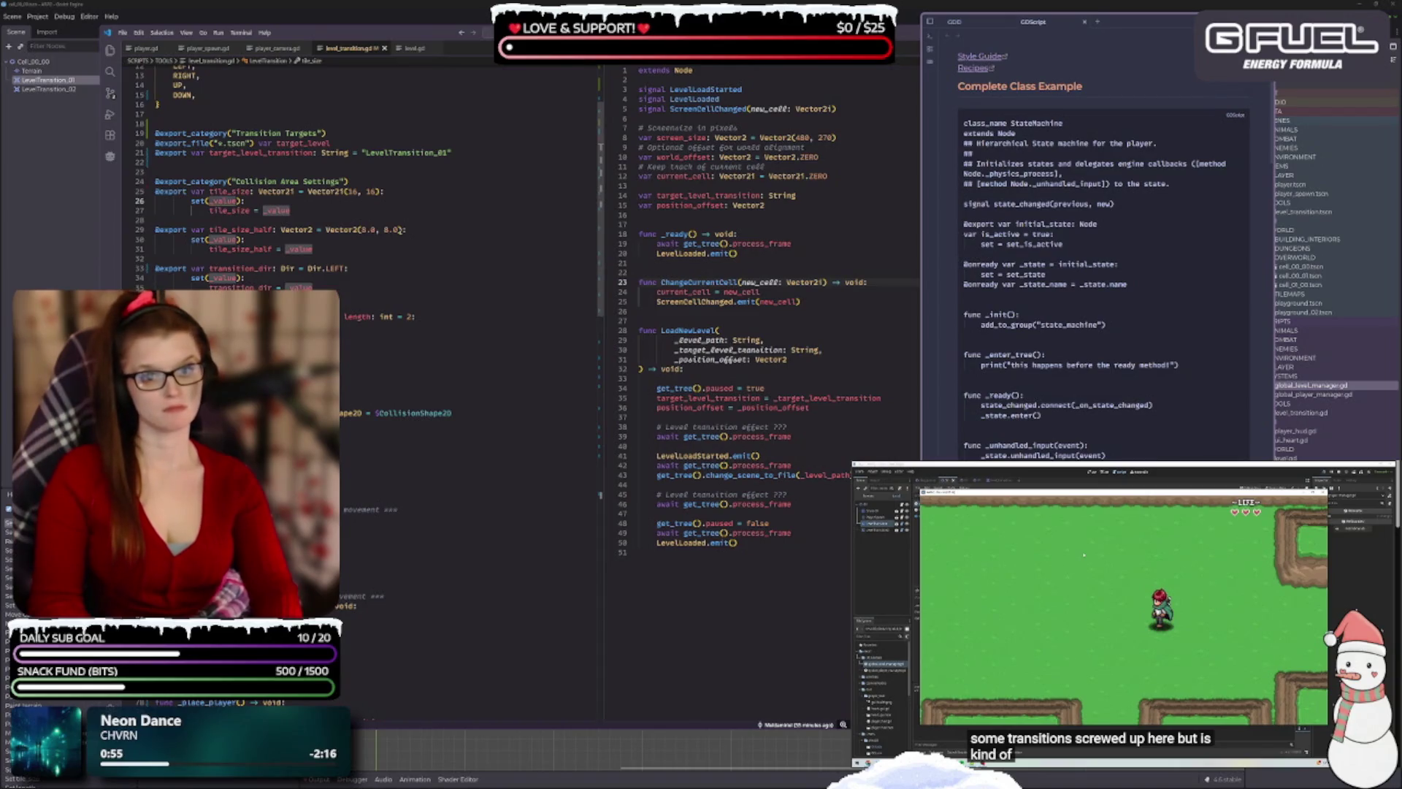
pyautogui.write('new_')
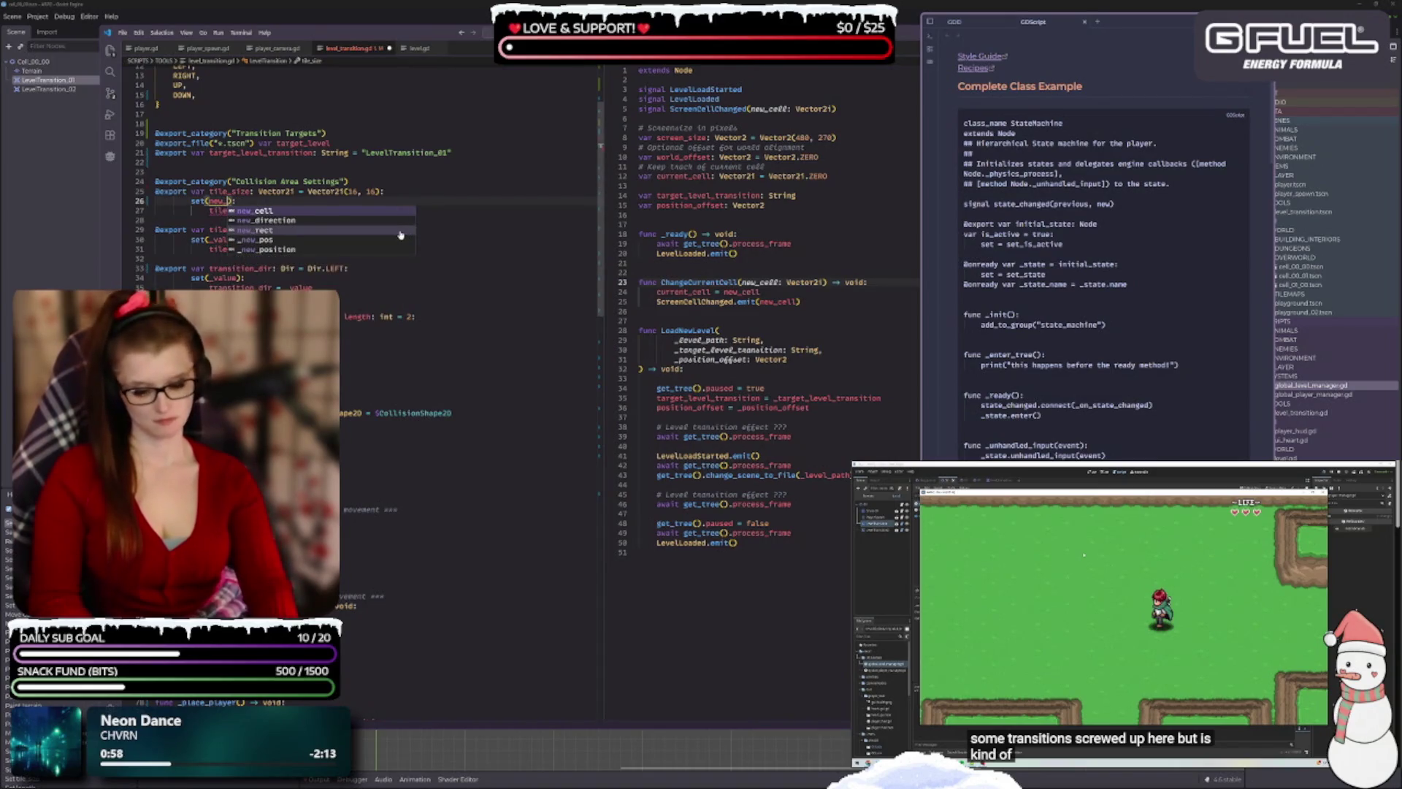
pyautogui.write('tile_')
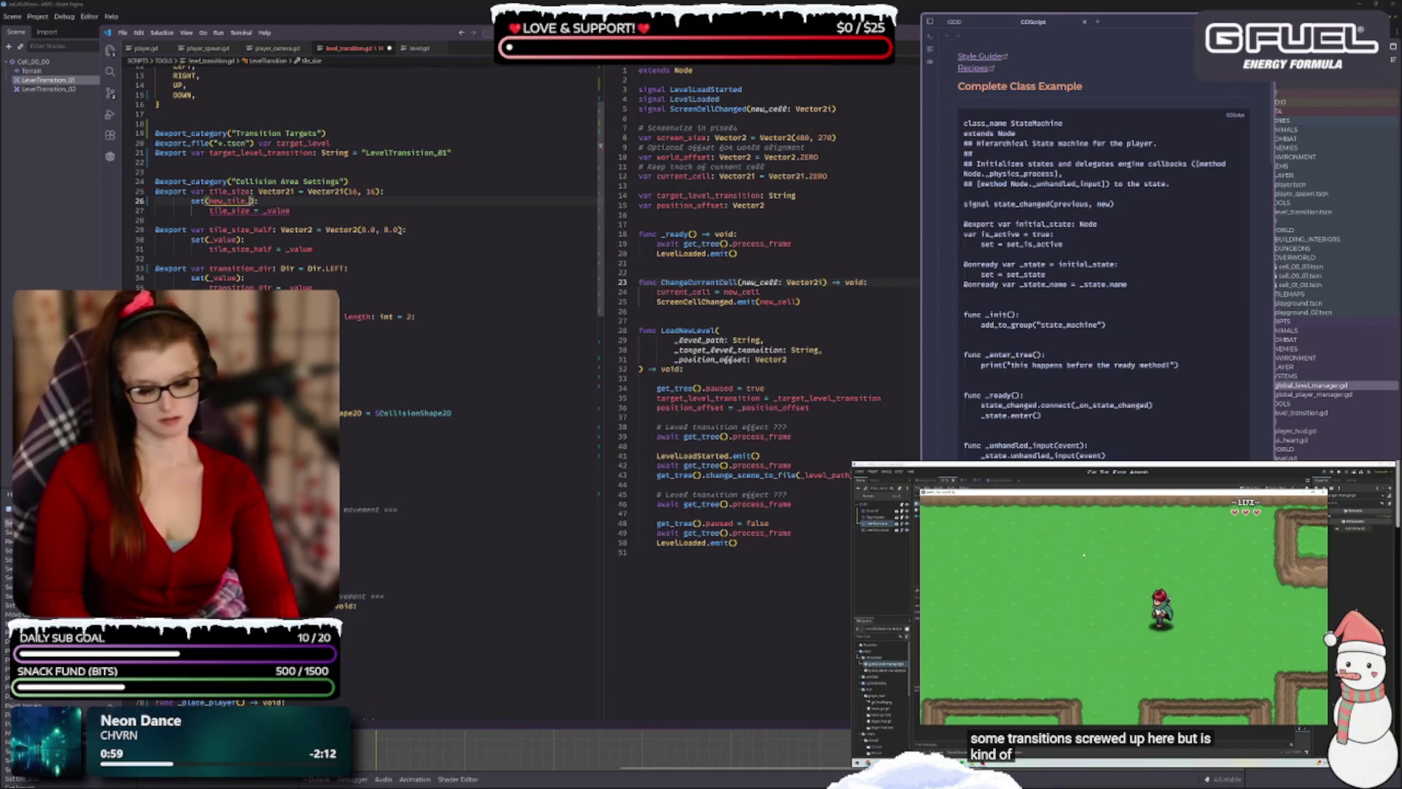
pyautogui.write('size')
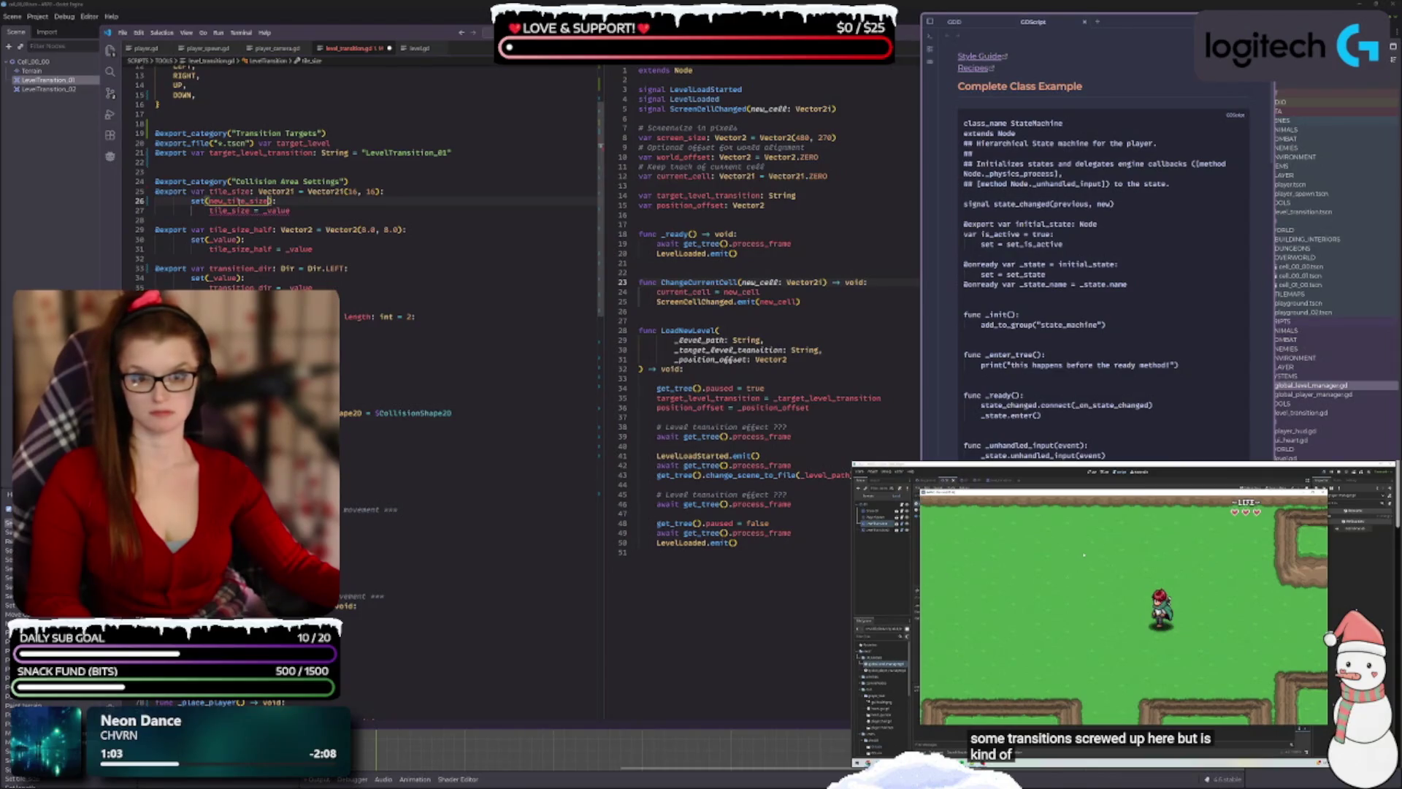
pyautogui.press('Up')
pyautogui.press('End')
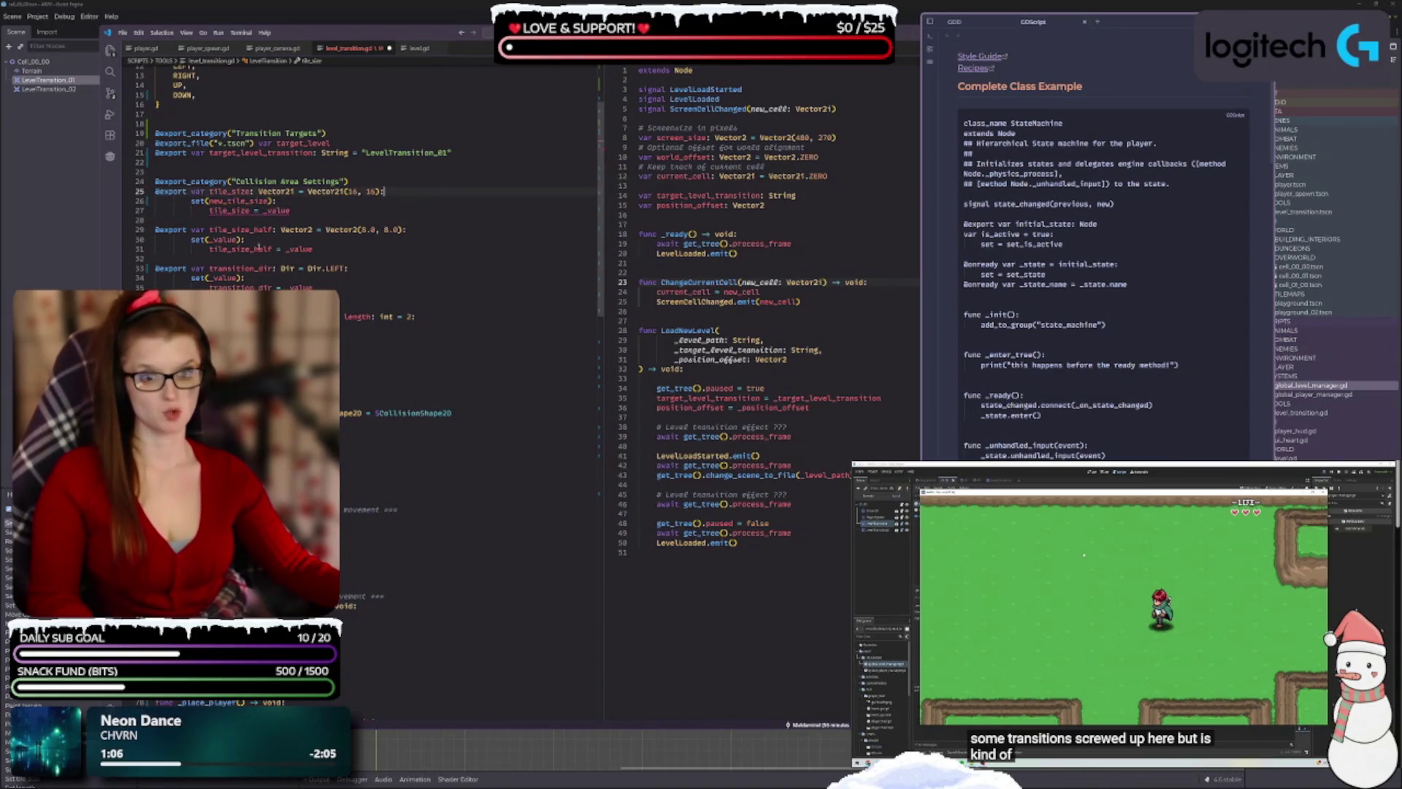
pyautogui.doubleClick(276, 211)
pyautogui.write('new_tile_size')
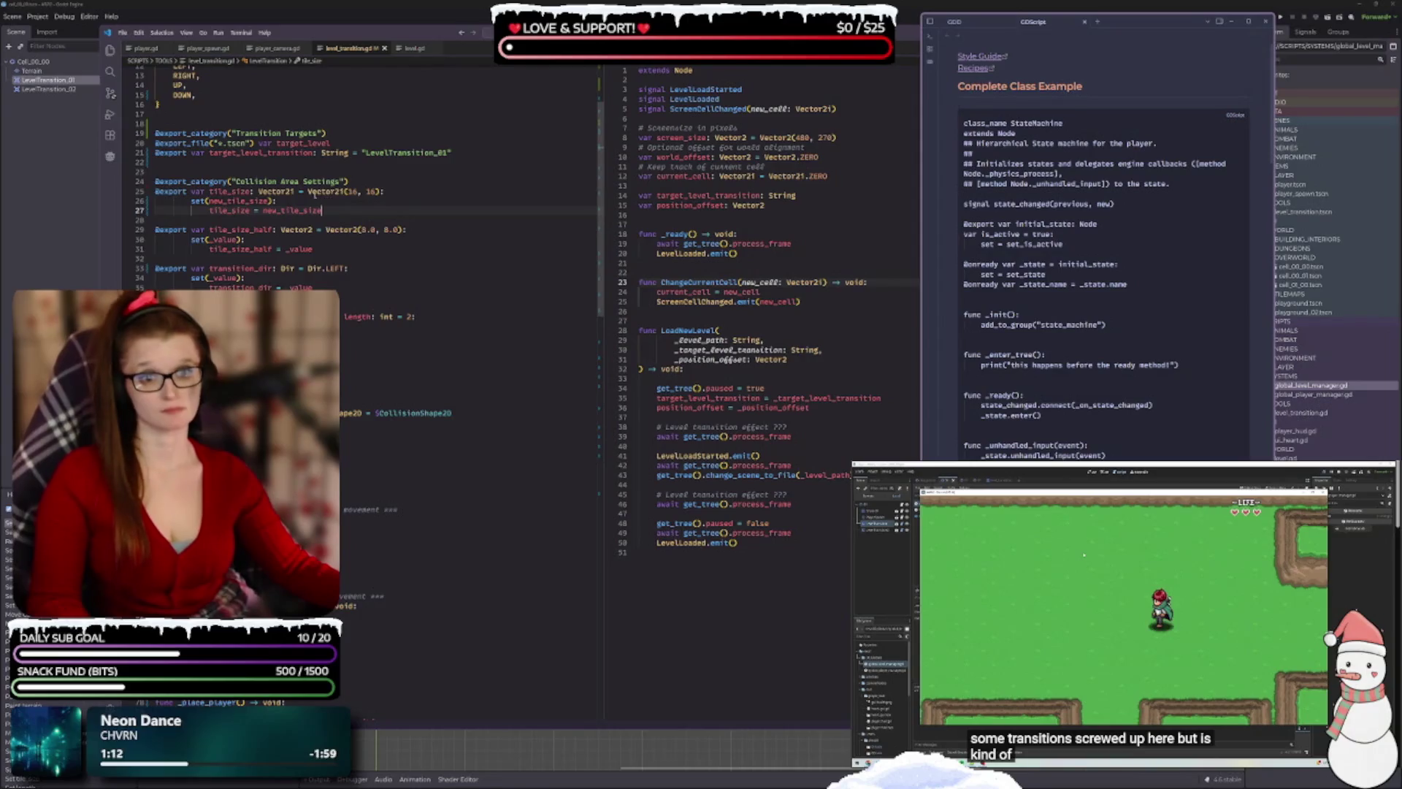
# Drop the explicit Vector2i annotation so tile_size uses ':=' type inference
pyautogui.click(260, 191)
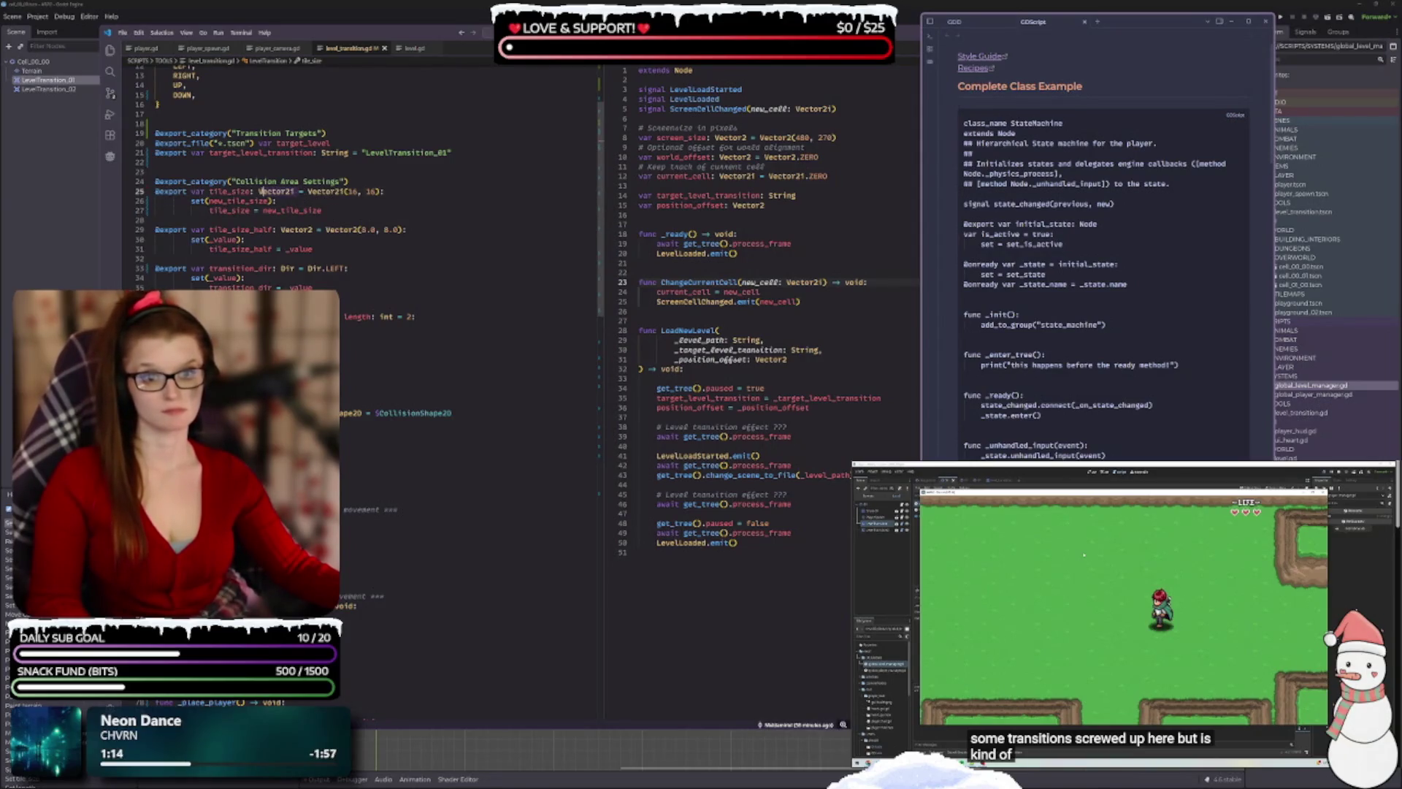
pyautogui.moveTo(330, 189)
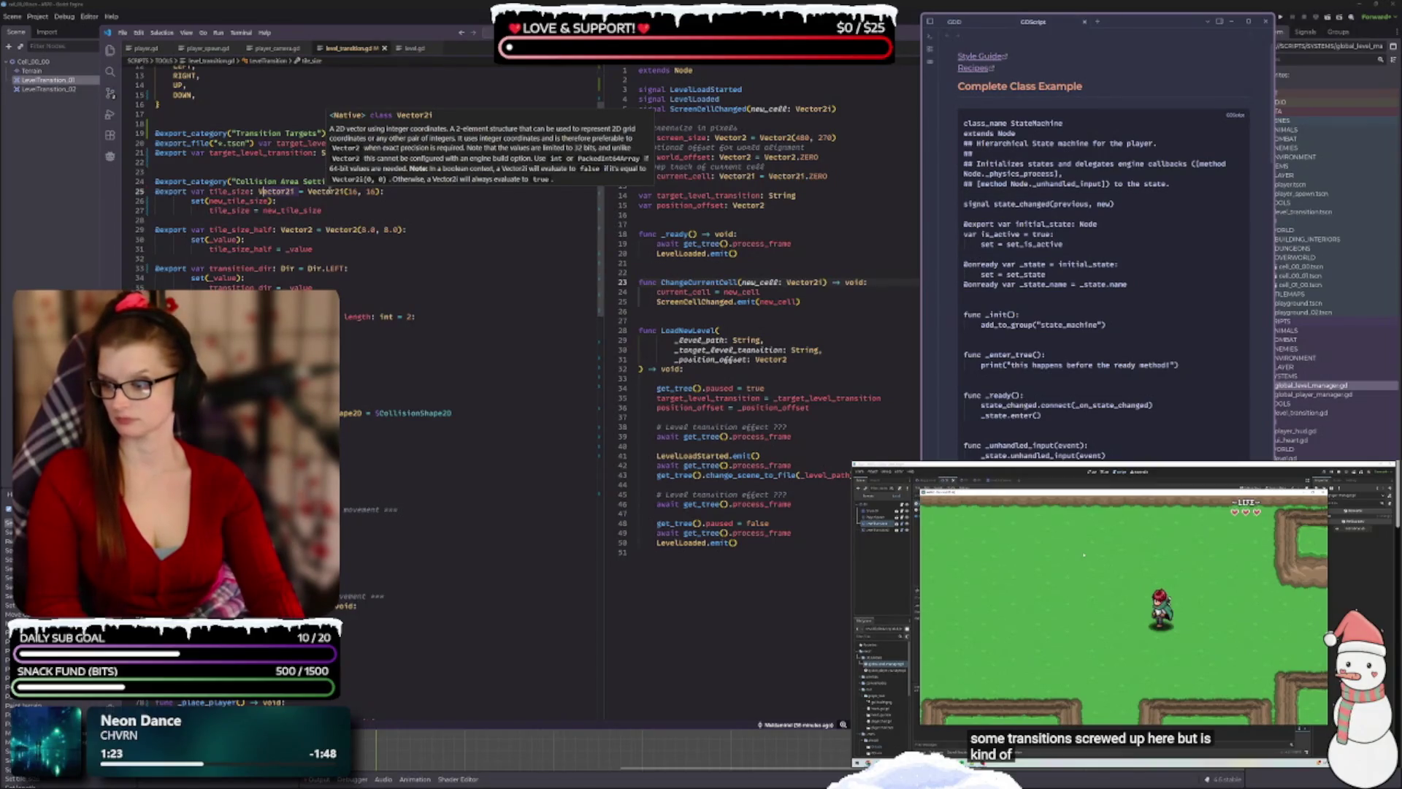
pyautogui.hotkey('ctrl', 'Delete')
pyautogui.hotkey('ctrl', 'Delete')
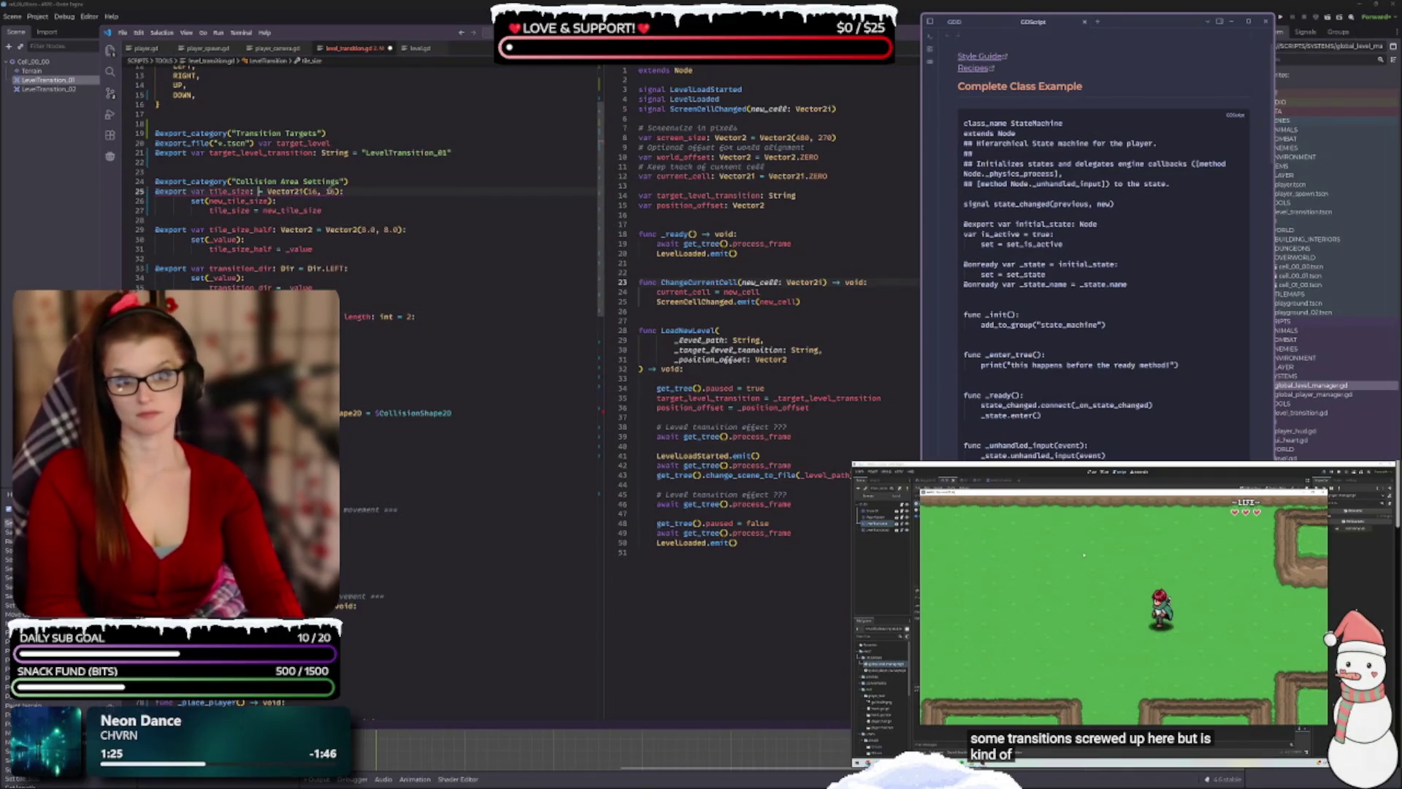
pyautogui.write('=')
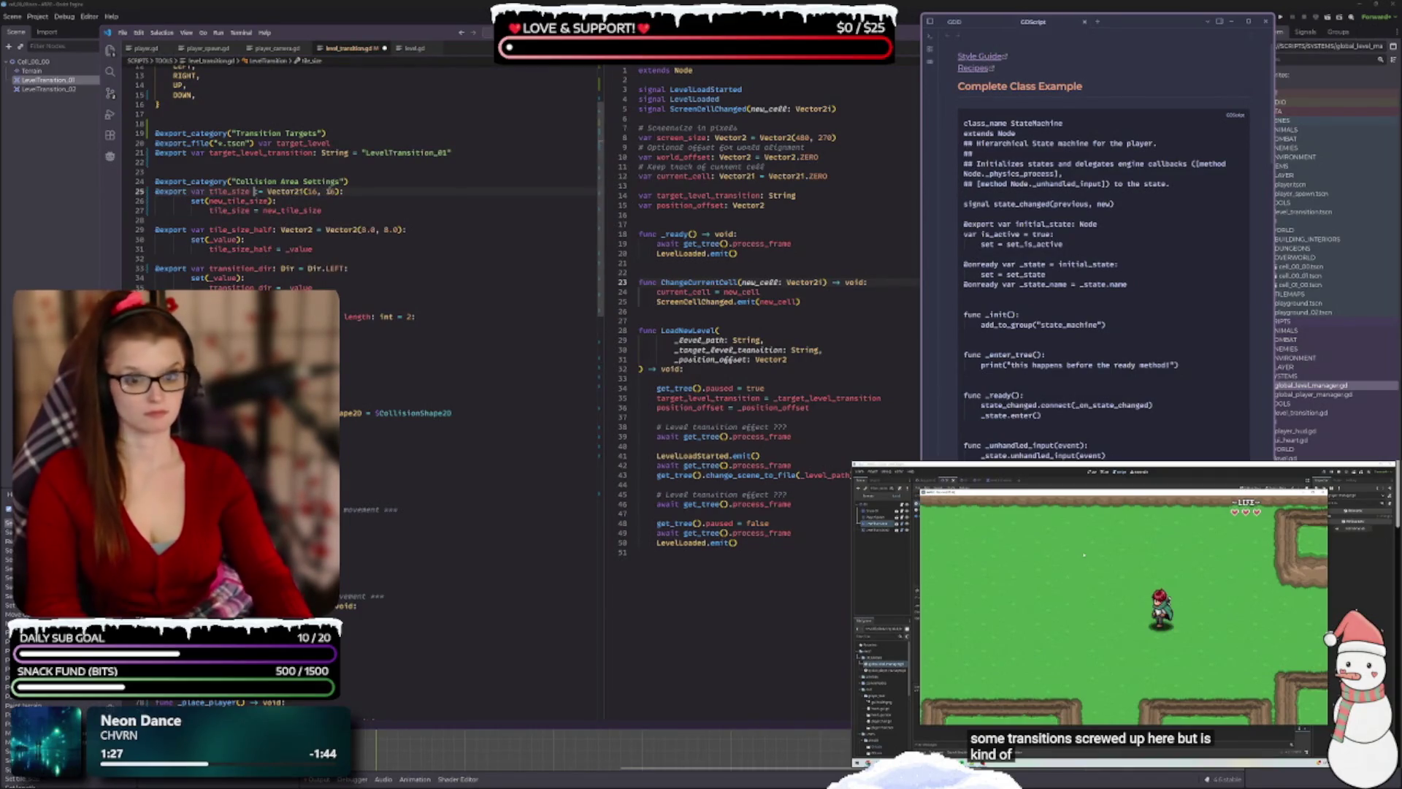
pyautogui.click(343, 192)
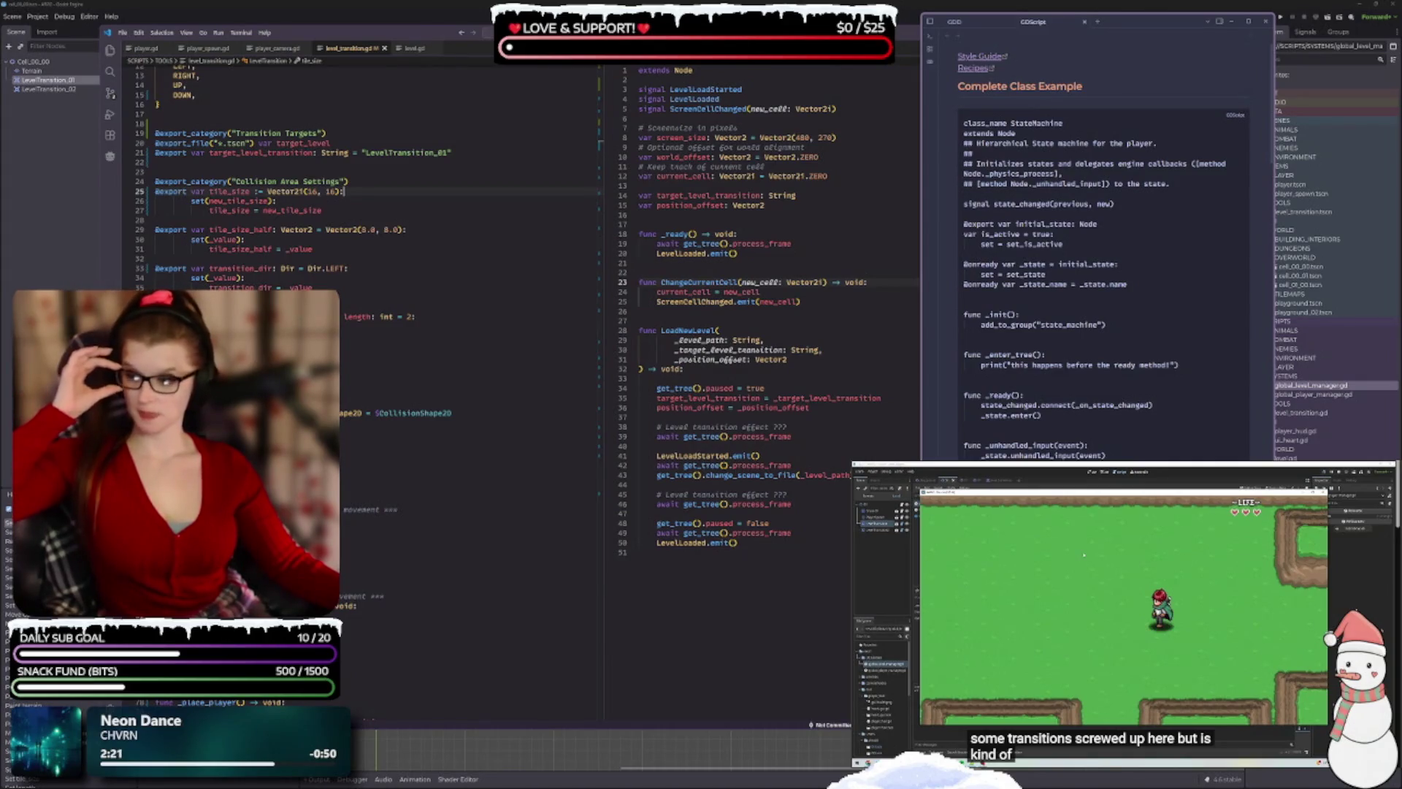
pyautogui.click(292, 170)
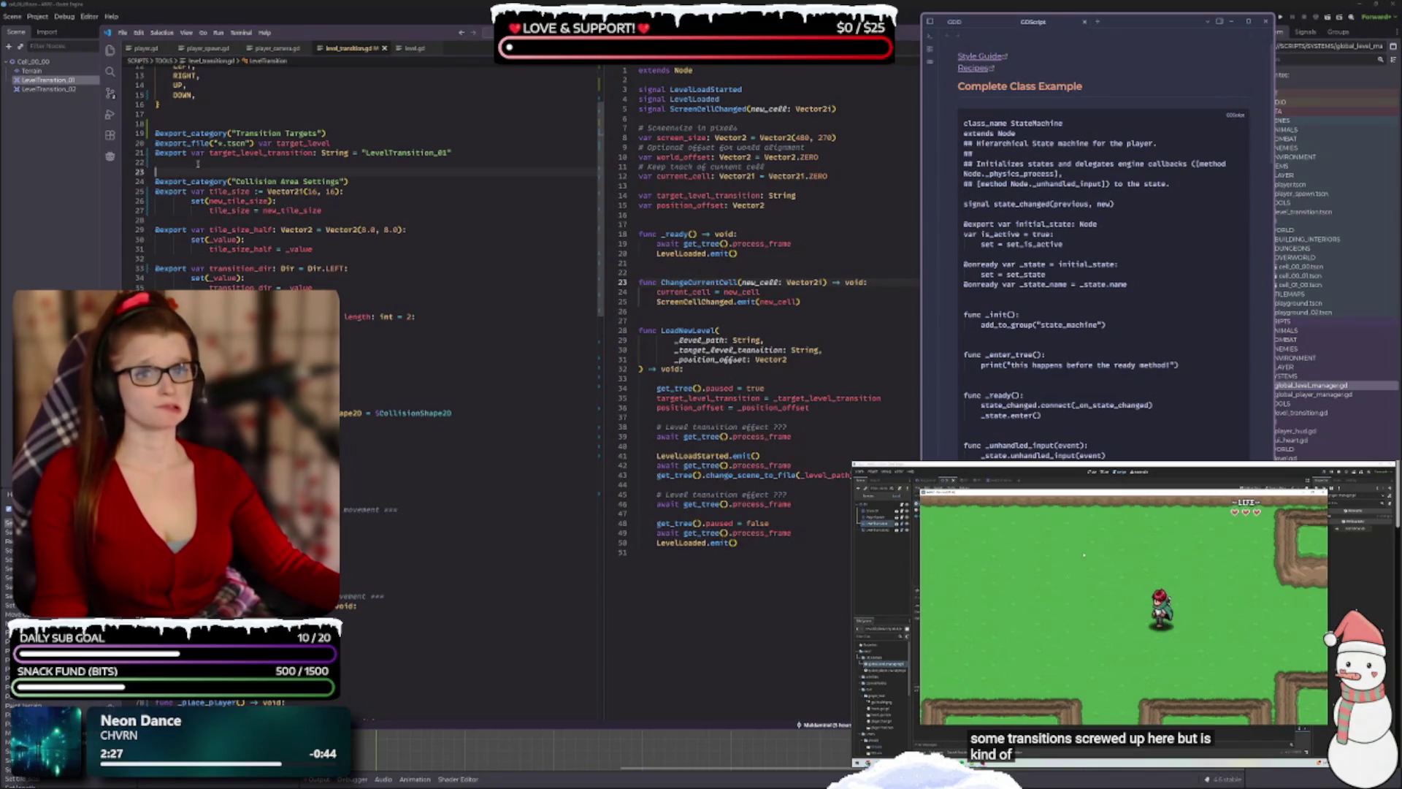
pyautogui.click(248, 152)
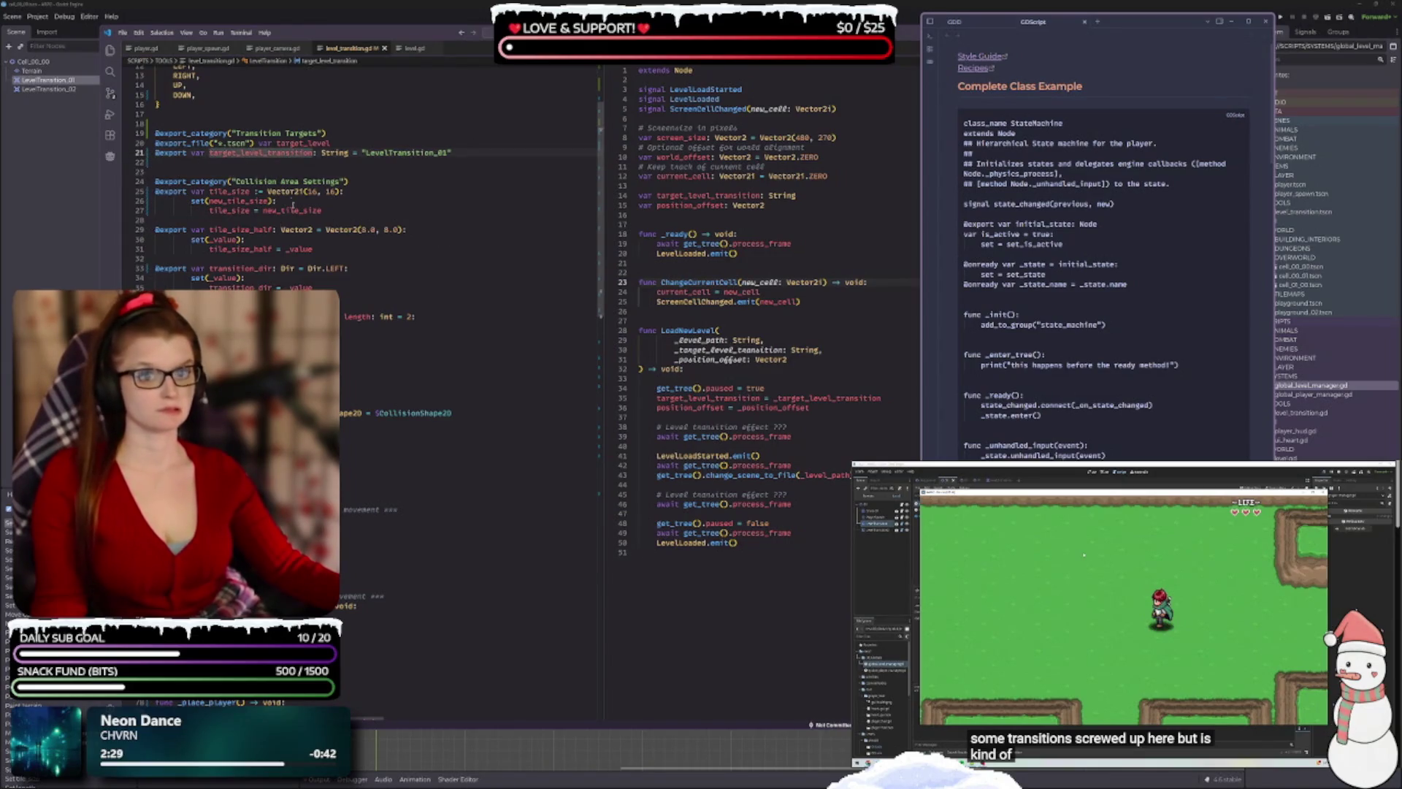
pyautogui.click(292, 210)
pyautogui.moveTo(249, 268)
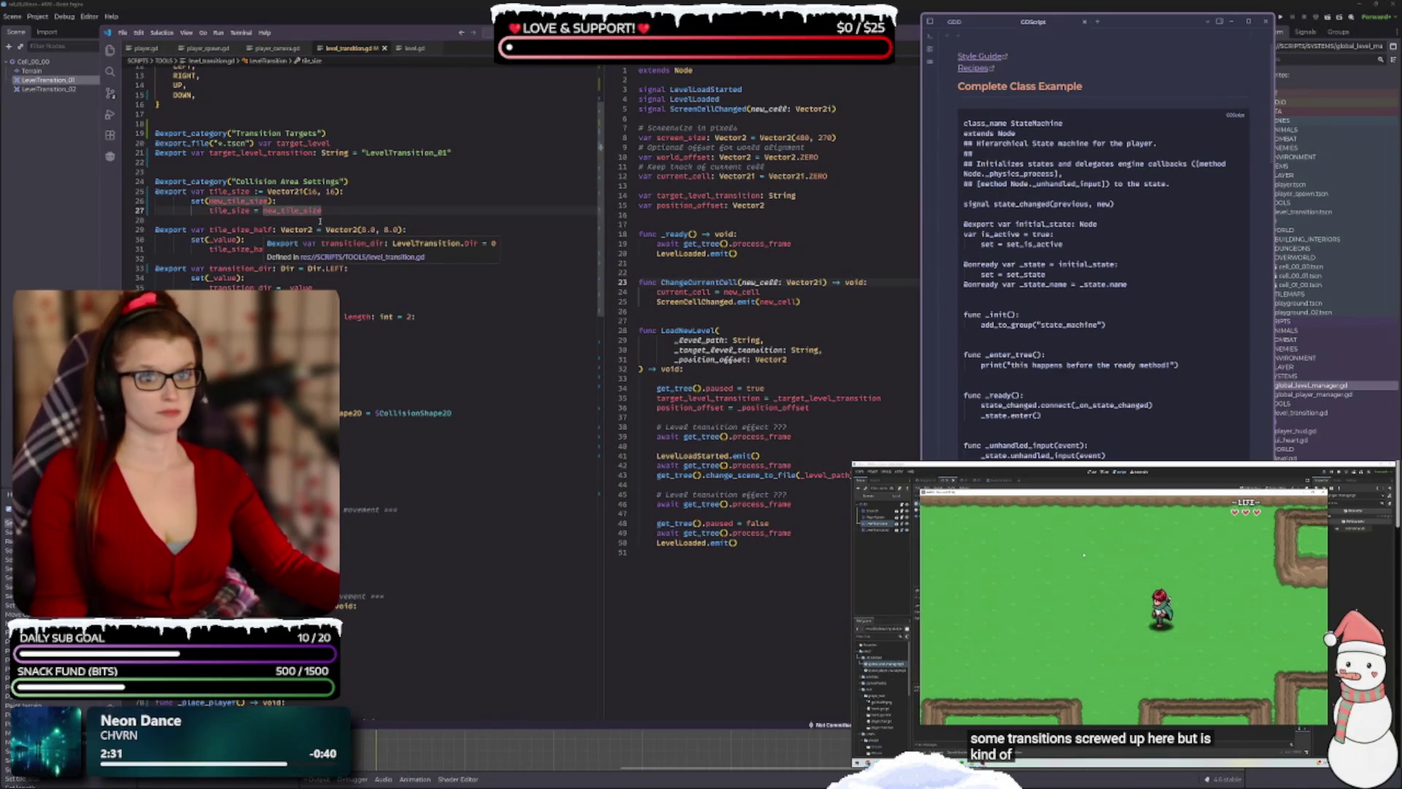
pyautogui.click(328, 143)
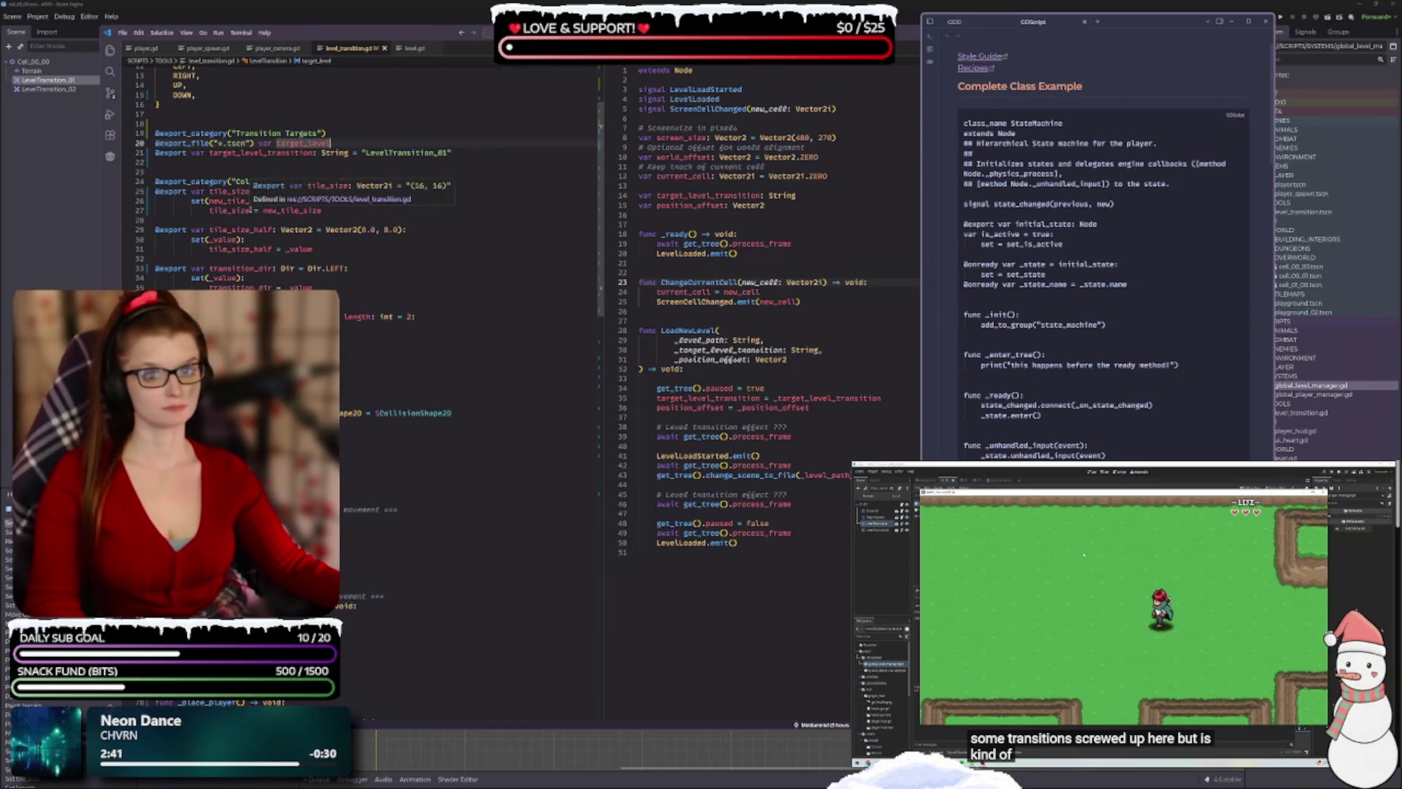
pyautogui.click(380, 316)
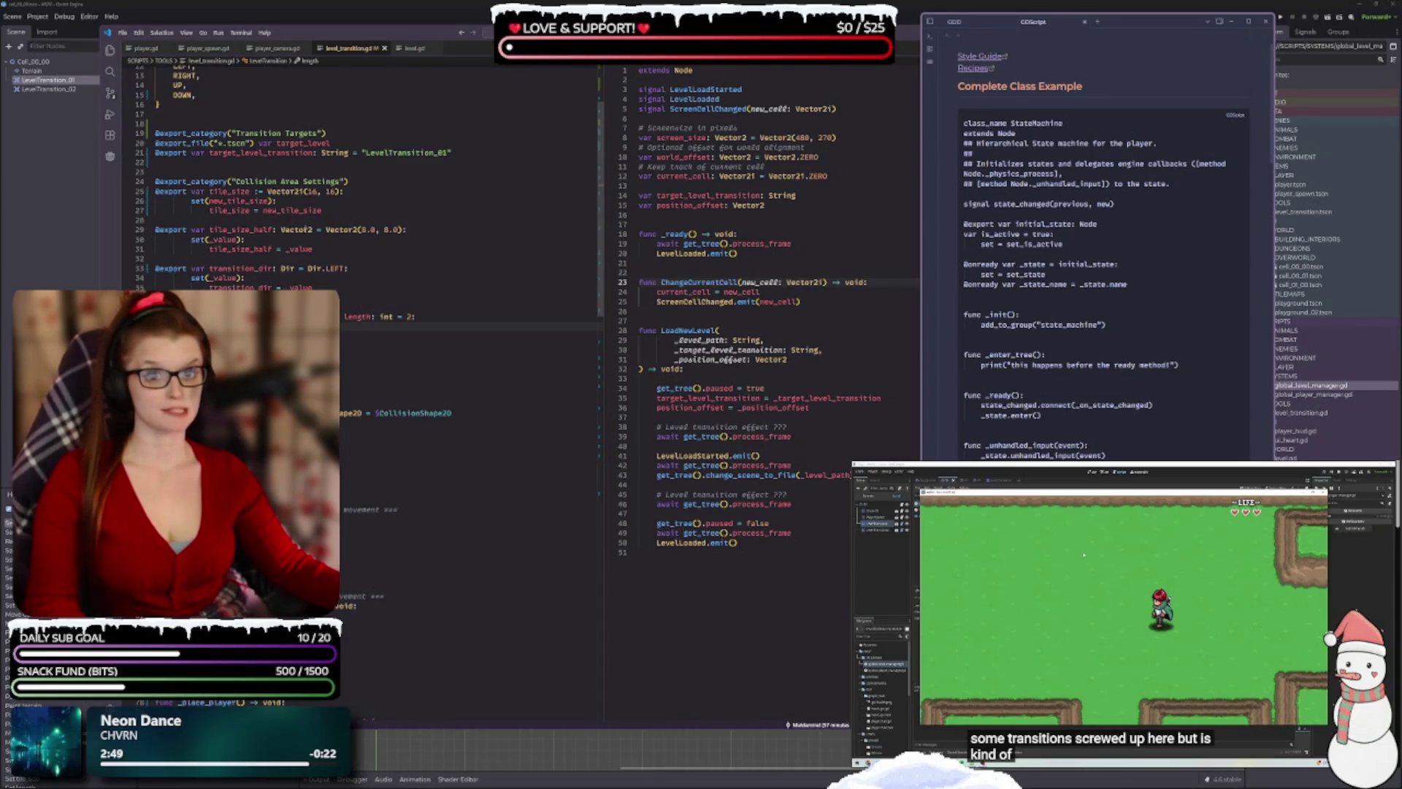
pyautogui.click(307, 231)
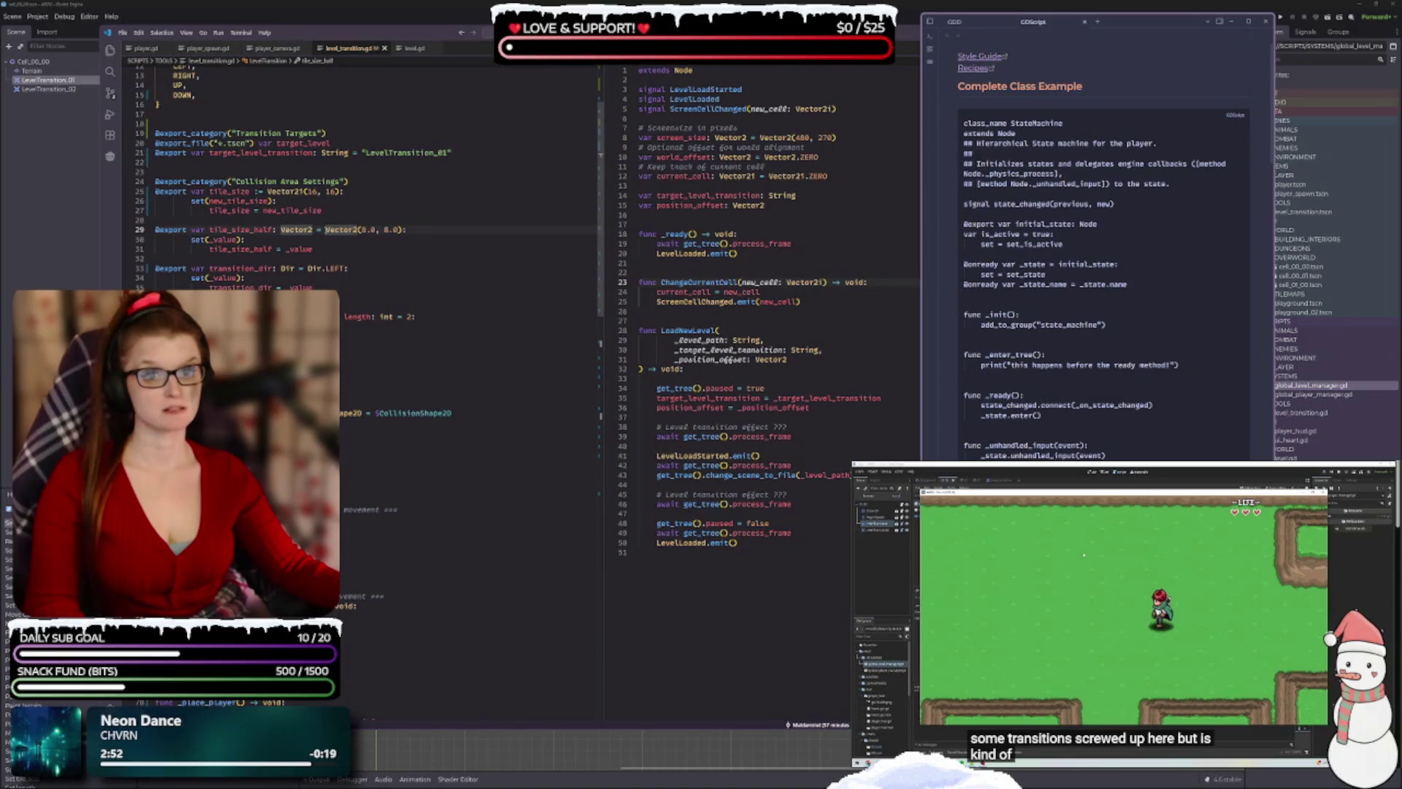